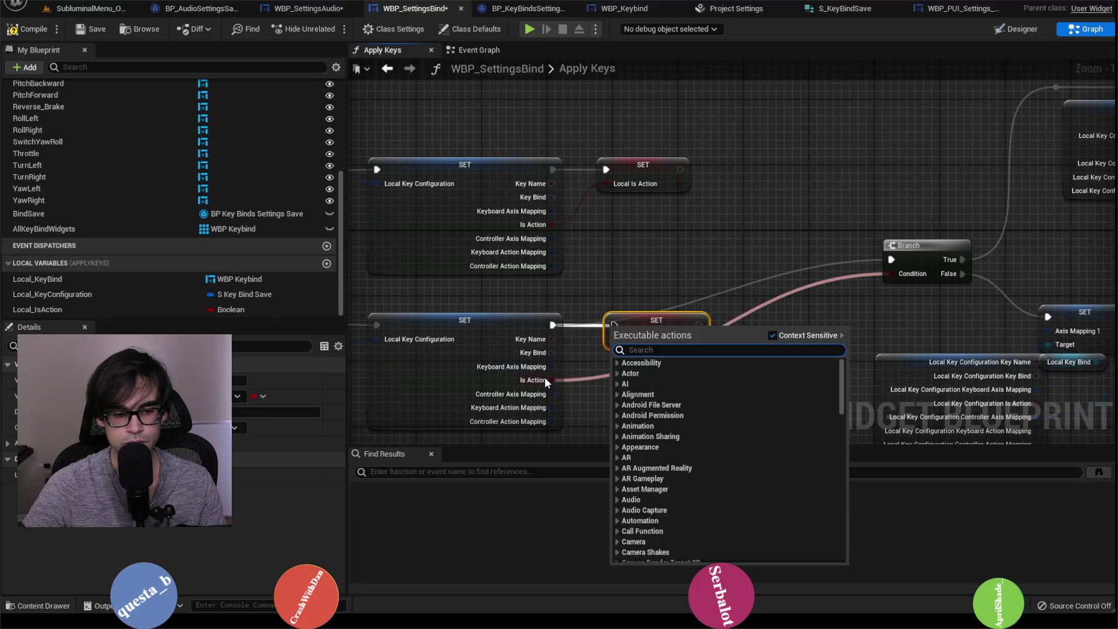
# Wire both Local Is Action setters into the Branch and move the Branch beside them.
pyautogui.press('Escape')
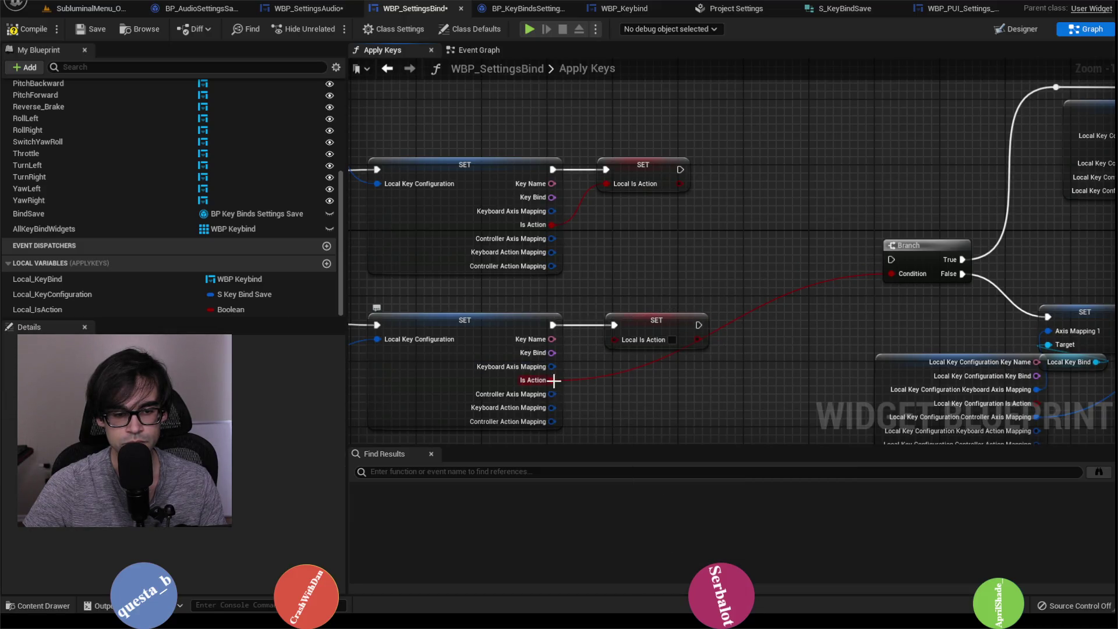
pyautogui.moveTo(553, 379)
pyautogui.mouseDown()
pyautogui.moveTo(669, 303)
pyautogui.moveTo(802, 259)
pyautogui.mouseUp()
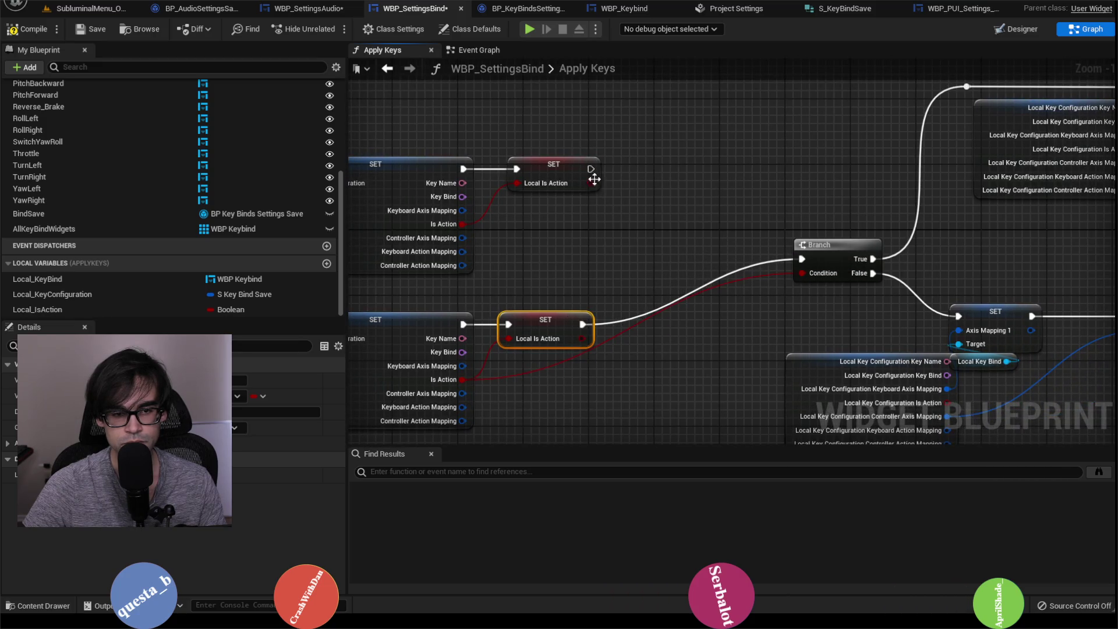
pyautogui.moveTo(591, 173)
pyautogui.mouseDown()
pyautogui.moveTo(669, 244)
pyautogui.moveTo(802, 259)
pyautogui.mouseUp()
pyautogui.moveTo(833, 255); pyautogui.dragTo(702, 254)
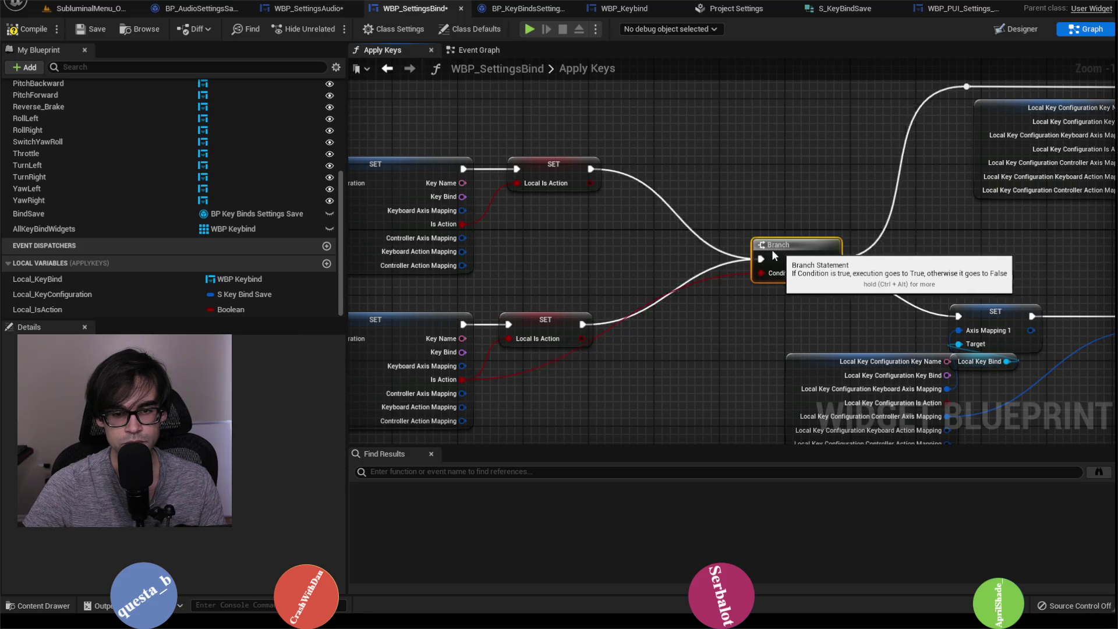
# Drive the Branch condition with a Local_IsAction getter and compile WBP_SettingsBind.
pyautogui.moveTo(38, 309)
pyautogui.mouseDown()
pyautogui.moveTo(520, 271)
pyautogui.moveTo(673, 277)
pyautogui.mouseUp()
pyautogui.moveTo(574, 283); pyautogui.dragTo(678, 232)
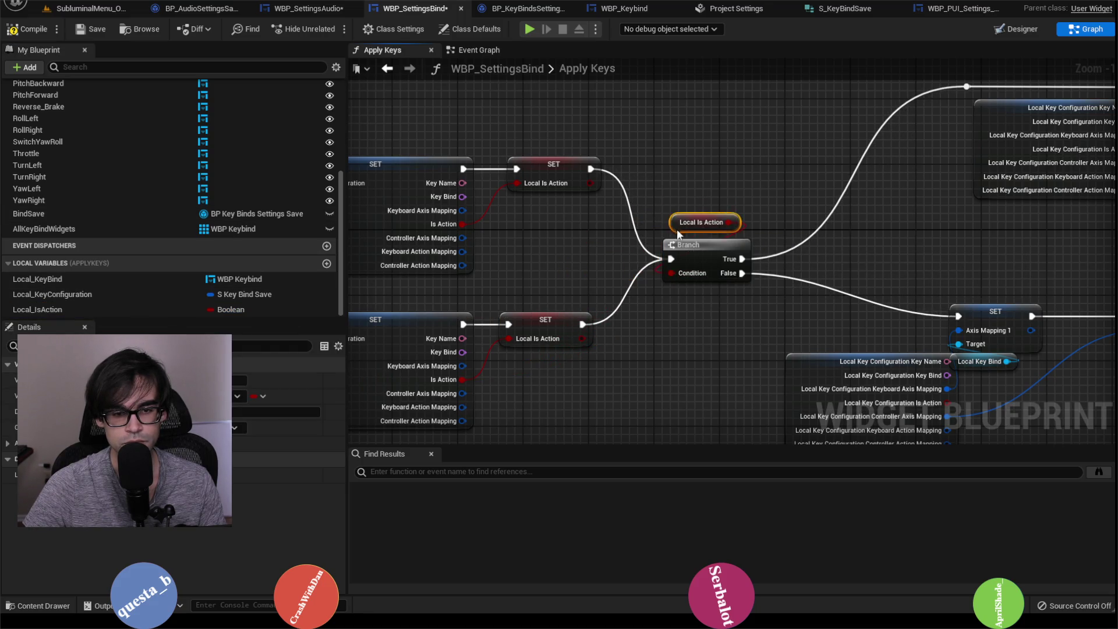
pyautogui.click(709, 187)
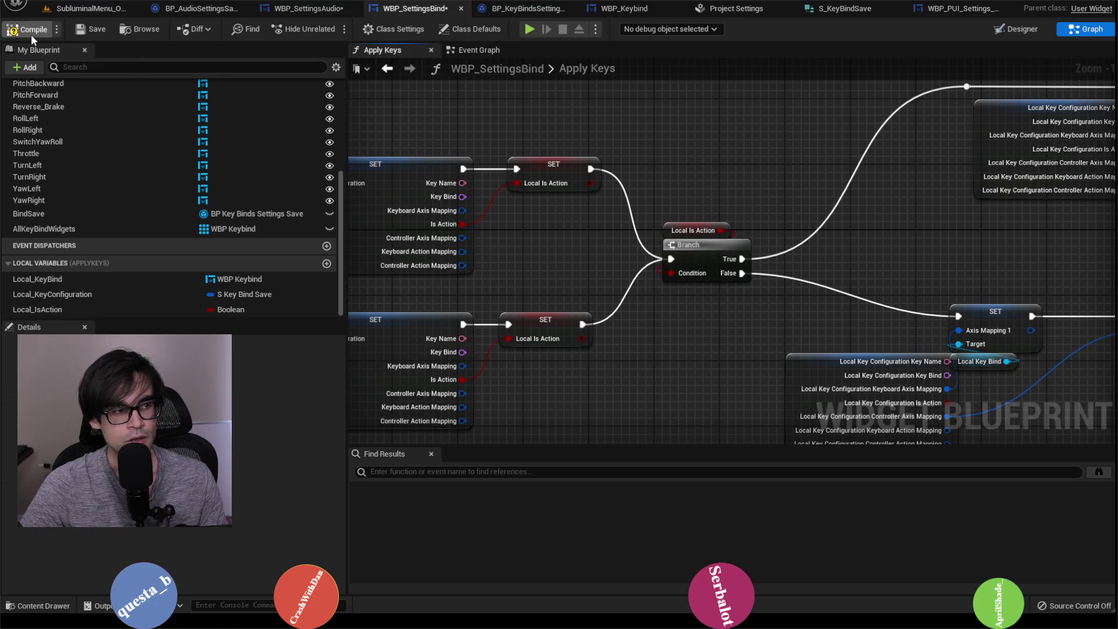
pyautogui.click(96, 30)
pyautogui.scroll(-5, 672, 218)
pyautogui.scroll(3, 696, 186)
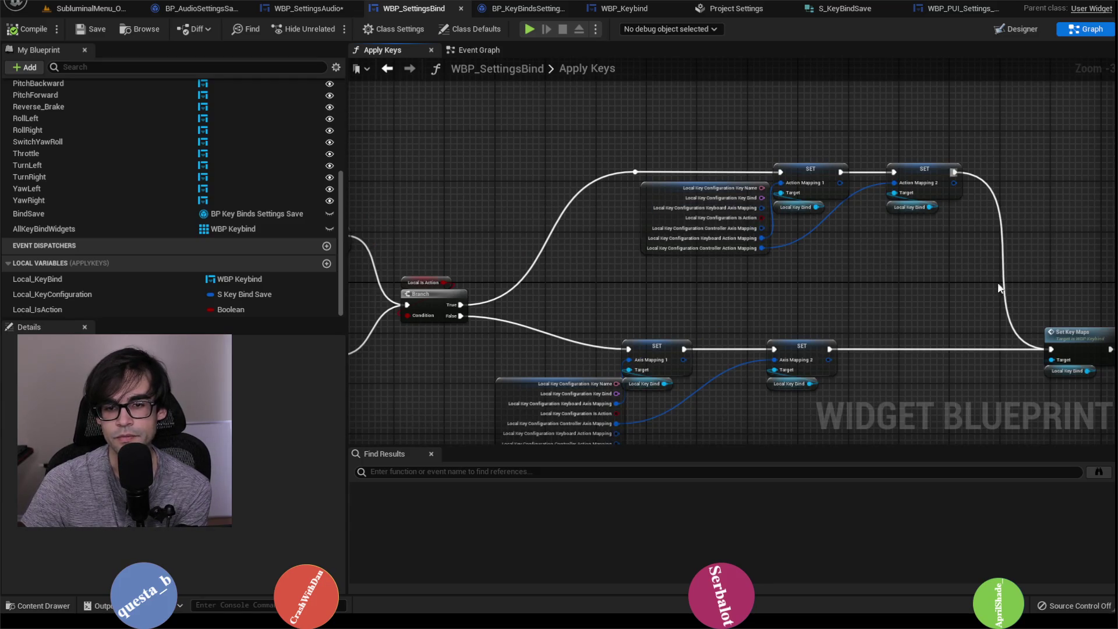
# Pan through the Apply Keys graph, selecting the upper and lower FIND chains with their SET nodes.
pyautogui.moveTo(999, 287)
pyautogui.mouseDown()
pyautogui.moveTo(944, 205)
pyautogui.moveTo(784, 194)
pyautogui.moveTo(576, 229)
pyautogui.moveTo(1036, 255)
pyautogui.mouseUp()
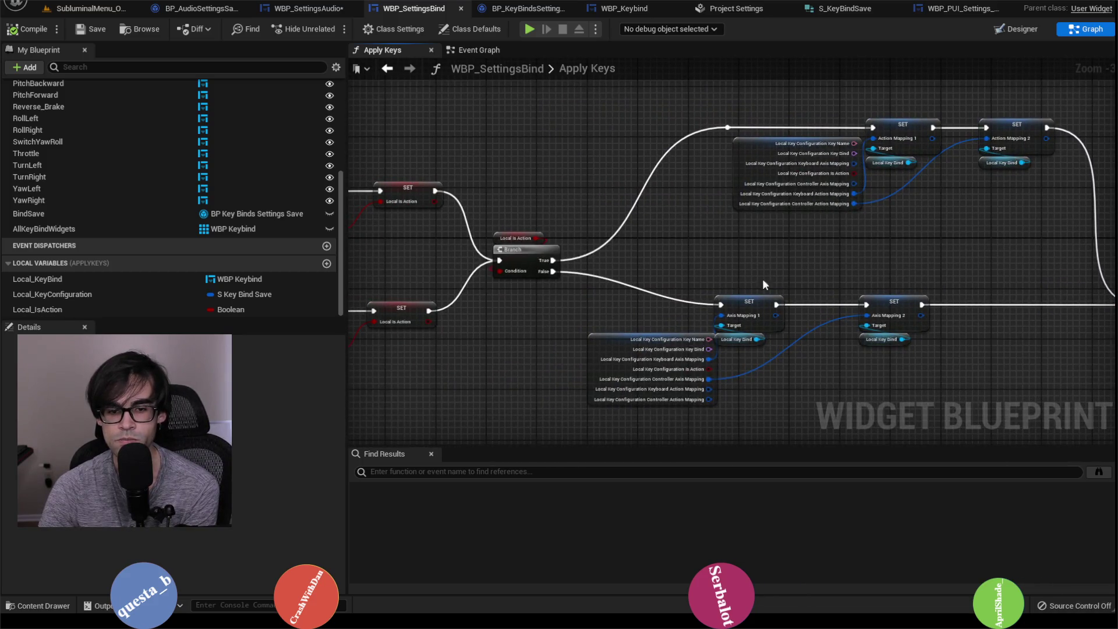
pyautogui.moveTo(764, 279); pyautogui.dragTo(467, 256)
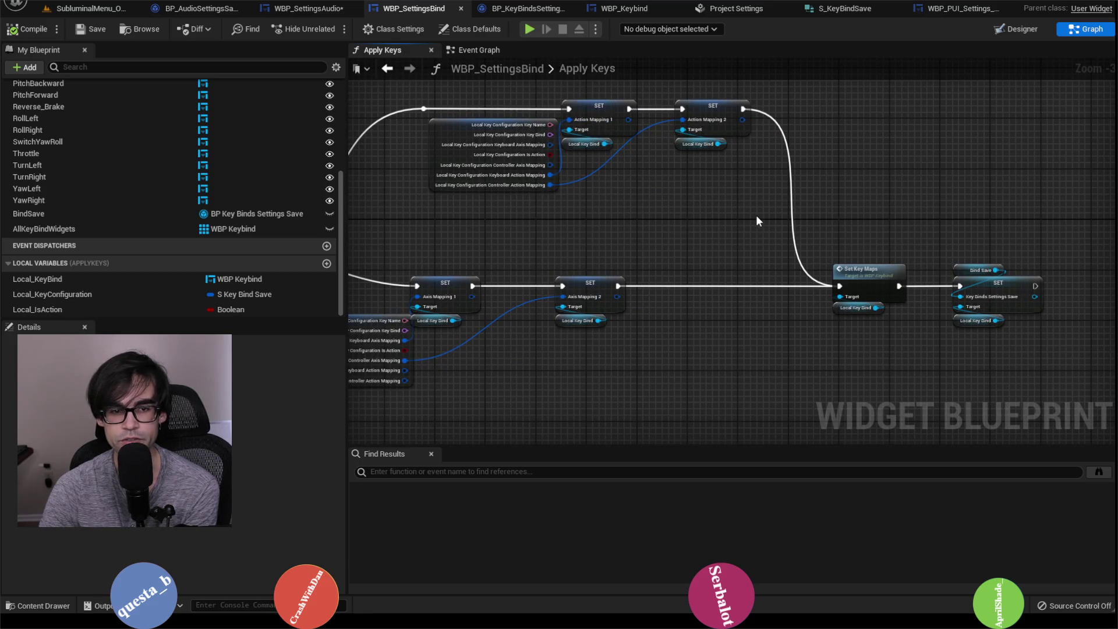
pyautogui.moveTo(756, 221)
pyautogui.mouseDown()
pyautogui.moveTo(663, 220)
pyautogui.moveTo(594, 192)
pyautogui.mouseUp()
pyautogui.moveTo(372, 174); pyautogui.dragTo(913, 175)
pyautogui.moveTo(429, 172)
pyautogui.mouseDown()
pyautogui.moveTo(771, 179)
pyautogui.moveTo(935, 212)
pyautogui.mouseUp()
pyautogui.moveTo(724, 106); pyautogui.dragTo(935, 283)
pyautogui.moveTo(755, 310); pyautogui.dragTo(719, 218)
pyautogui.moveTo(486, 387); pyautogui.dragTo(974, 236)
pyautogui.moveTo(588, 230); pyautogui.dragTo(875, 240)
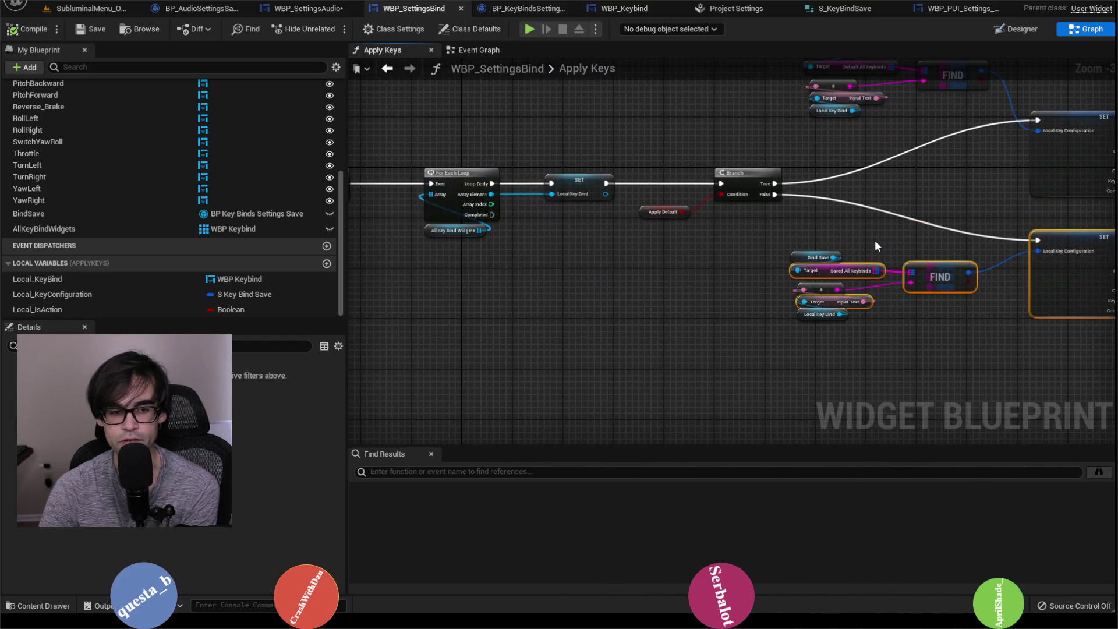
pyautogui.scroll(-2, 759, 235)
pyautogui.scroll(2, 560, 256)
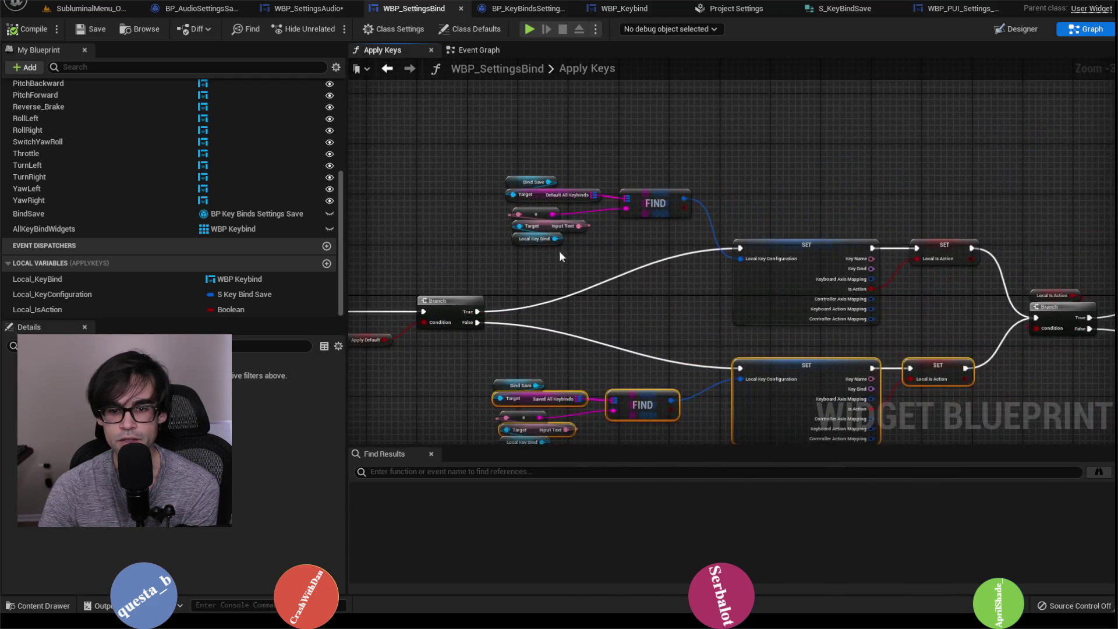
# Open the Set Key Maps function from the Apply Keys graph in WBP_Keybind.
pyautogui.moveTo(952, 204)
pyautogui.mouseDown()
pyautogui.moveTo(868, 235)
pyautogui.moveTo(647, 259)
pyautogui.moveTo(722, 260)
pyautogui.mouseUp()
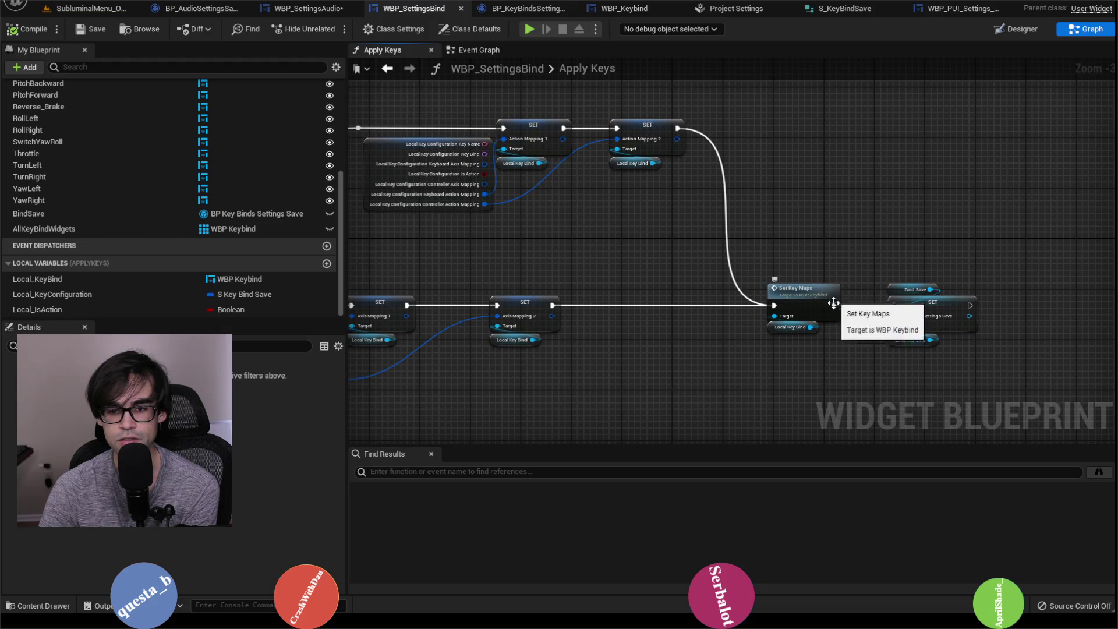
pyautogui.scroll(3, 878, 320)
pyautogui.scroll(-3, 816, 269)
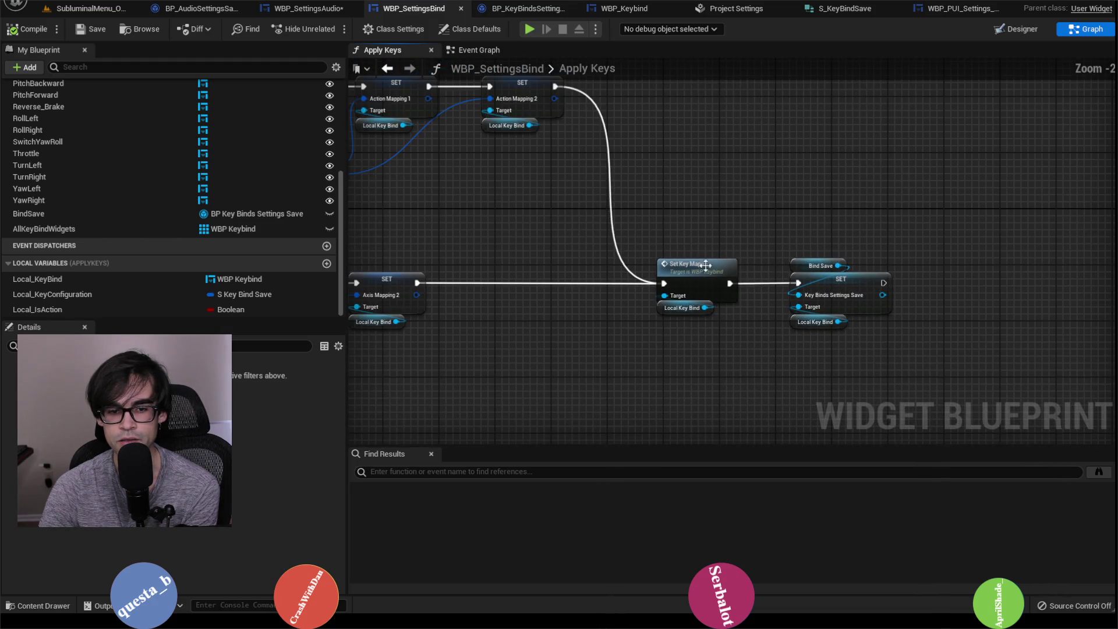
pyautogui.doubleClick(701, 268)
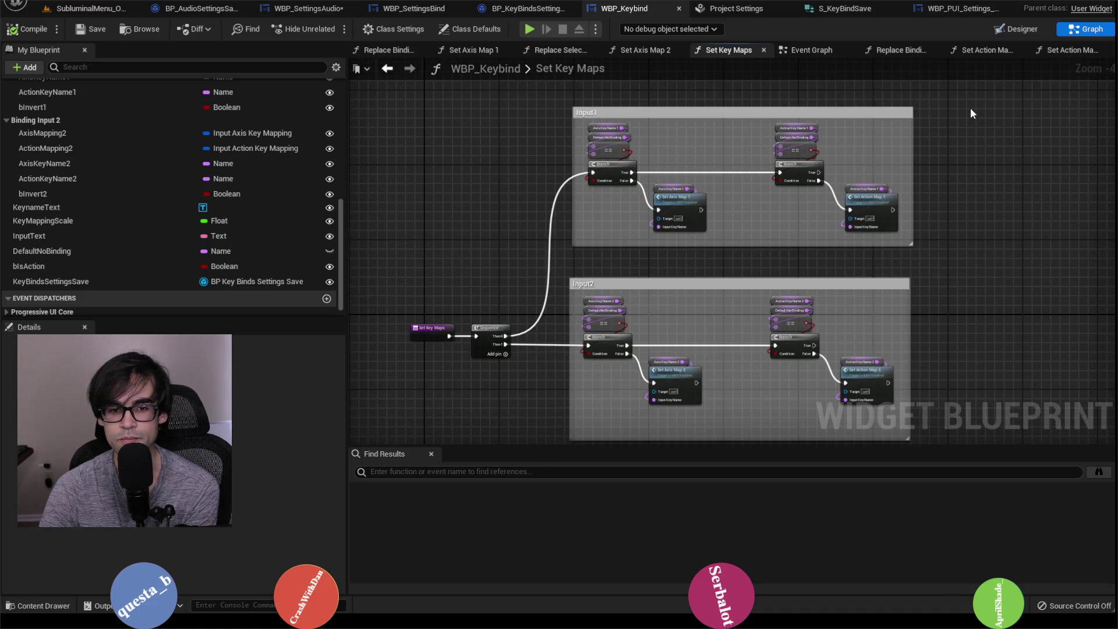
# Open the Set Axis Map 1 function and look over its graph.
pyautogui.scroll(1, 766, 239)
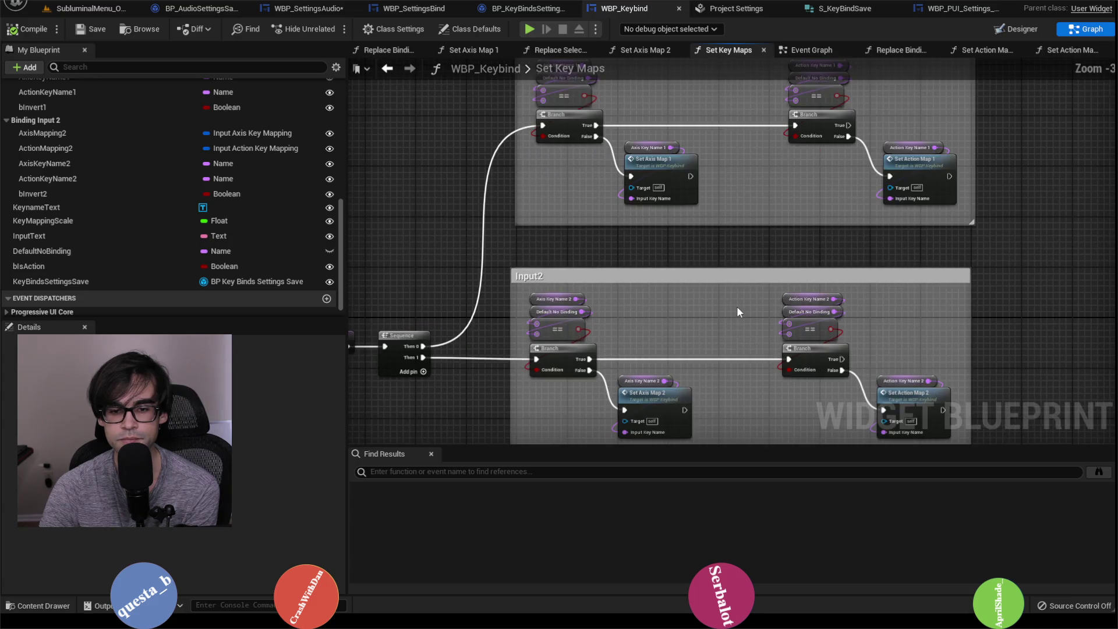
pyautogui.scroll(-1, 736, 306)
pyautogui.scroll(2, 894, 210)
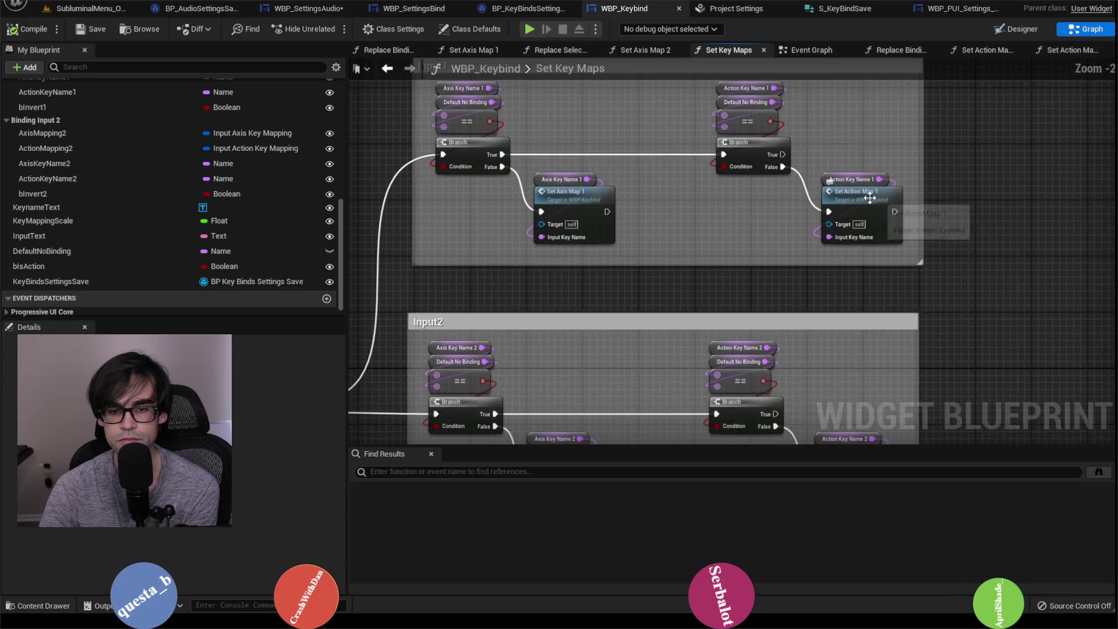
pyautogui.doubleClick(572, 198)
pyautogui.scroll(2, 844, 224)
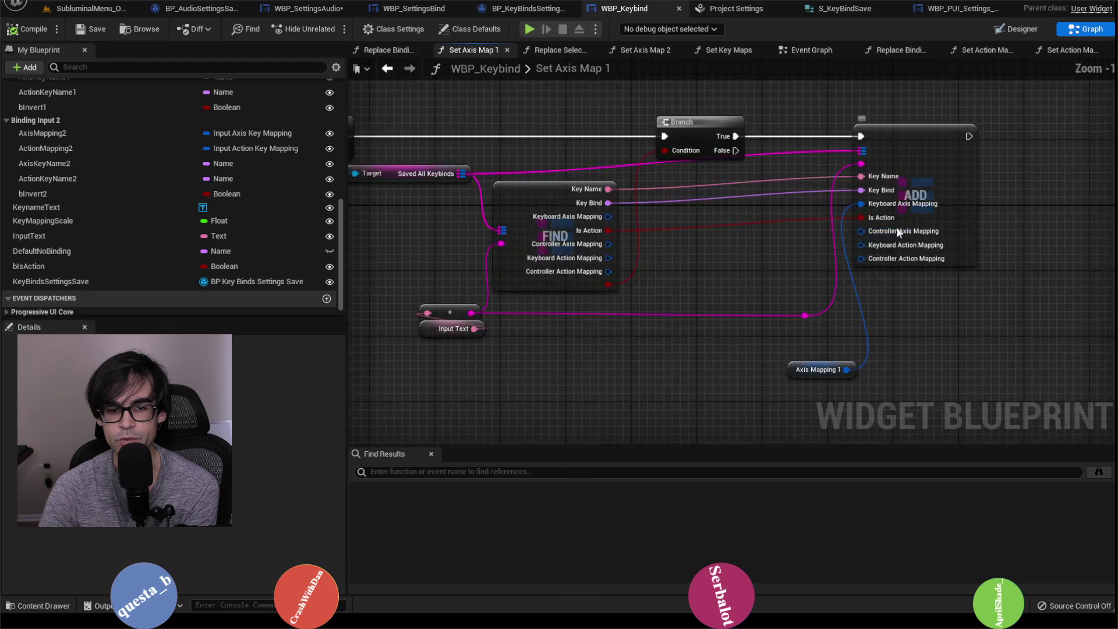
pyautogui.scroll(-2, 812, 236)
pyautogui.scroll(1, 812, 236)
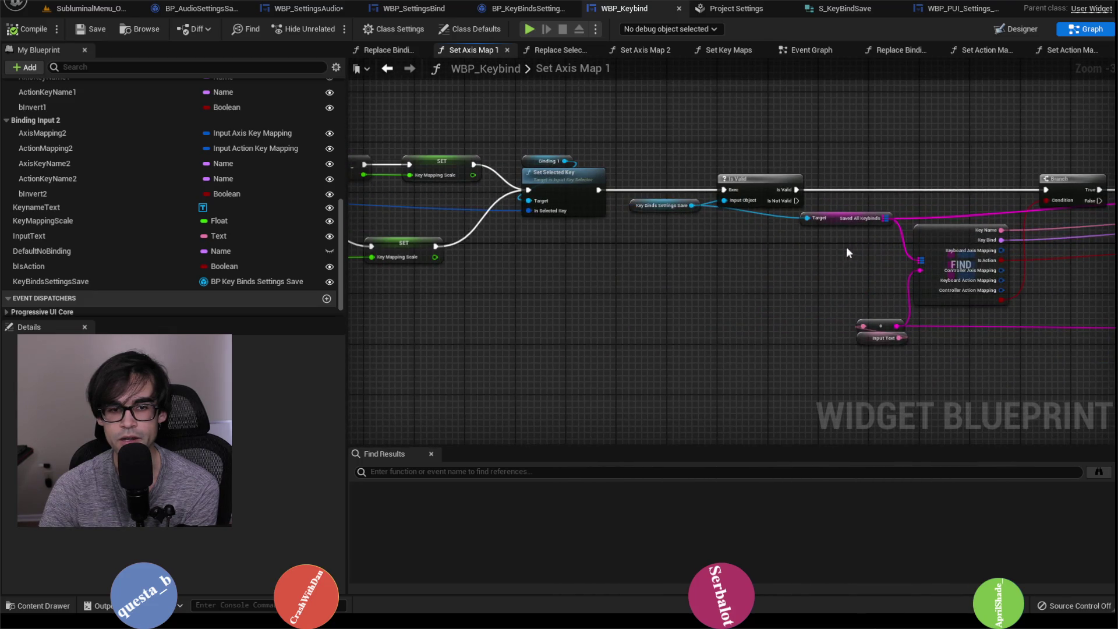
pyautogui.scroll(-3, 715, 244)
pyautogui.scroll(3, 724, 235)
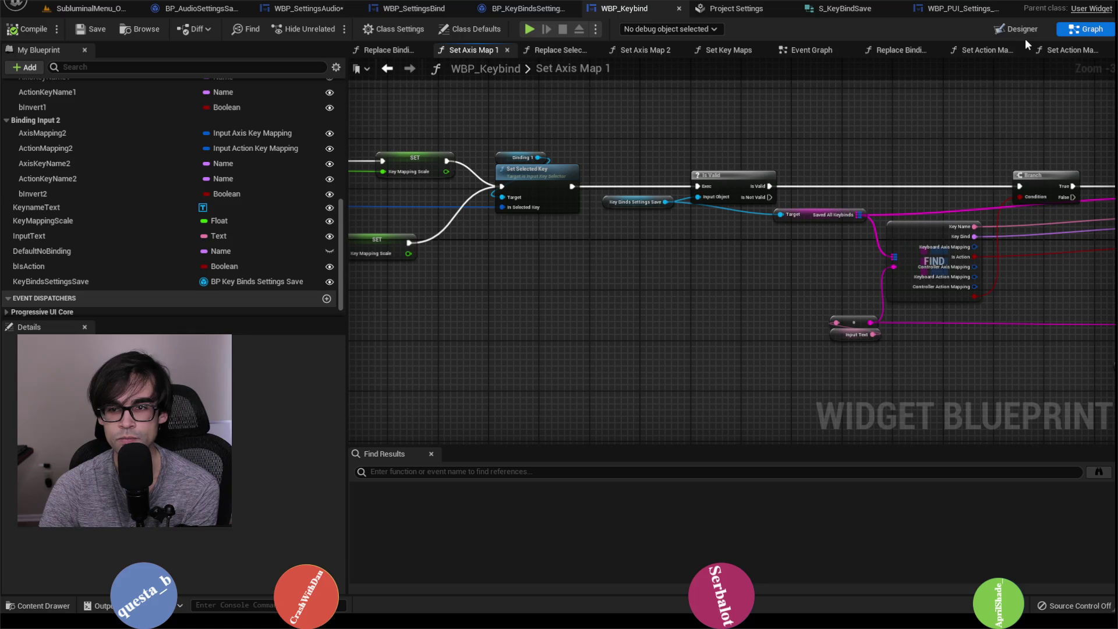
pyautogui.scroll(-3, 702, 173)
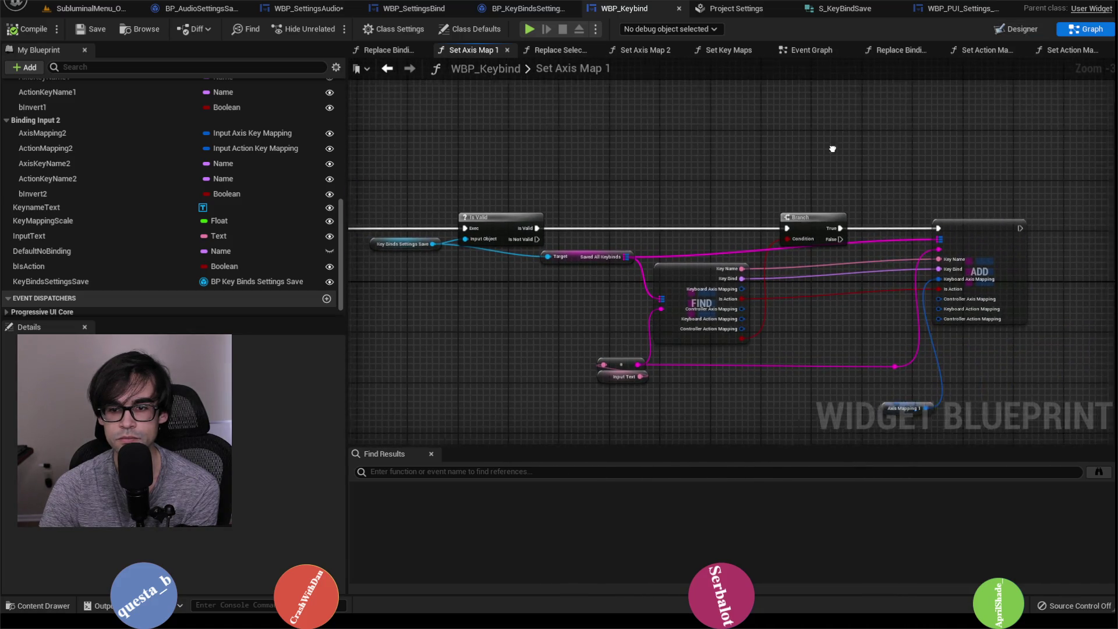
pyautogui.scroll(3, 830, 147)
pyautogui.moveTo(824, 169); pyautogui.dragTo(738, 170)
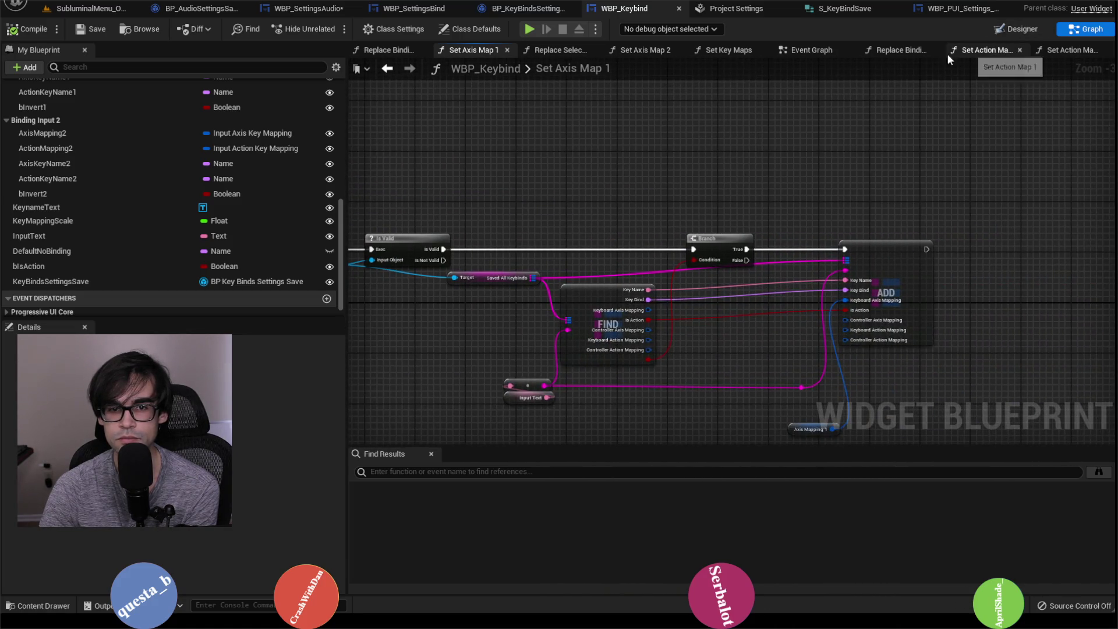
# Select Save Game to Slot in WBP_Keybind's Event Graph, then view BP_KeyBindsSettingsSave's Set Default Keys.
pyautogui.click(813, 50)
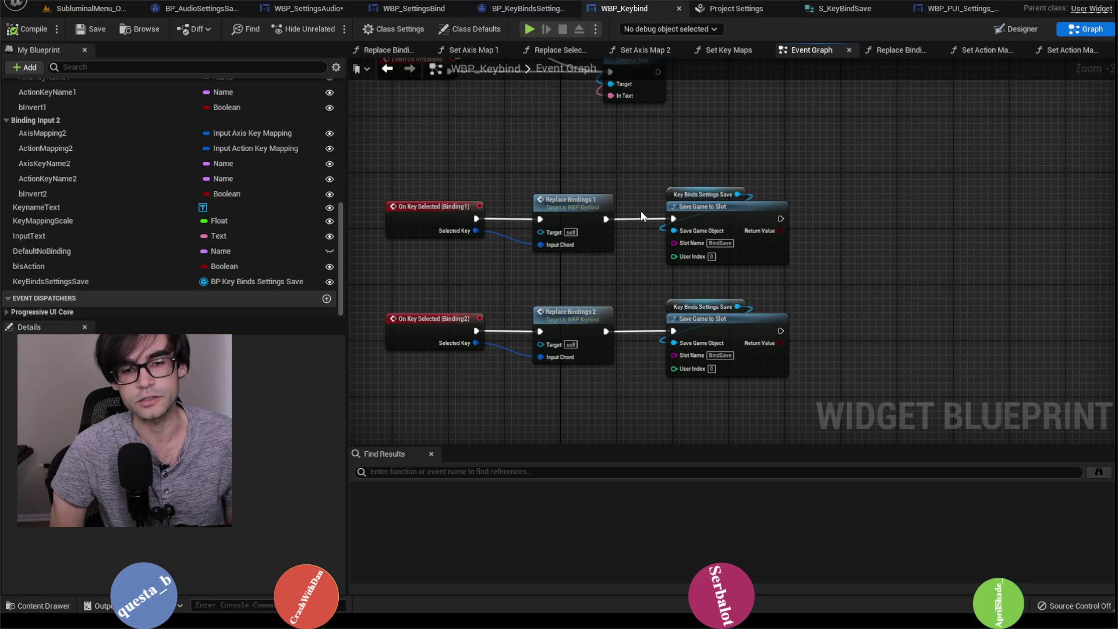
pyautogui.moveTo(651, 149)
pyautogui.mouseDown()
pyautogui.moveTo(689, 216)
pyautogui.moveTo(728, 243)
pyautogui.mouseUp()
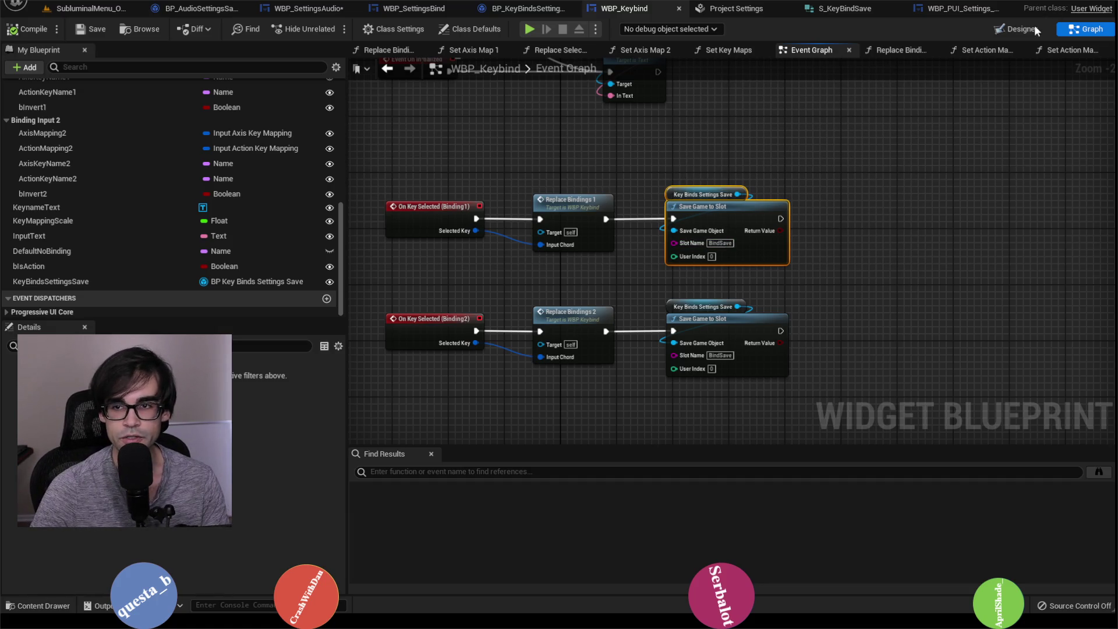
pyautogui.click(524, 8)
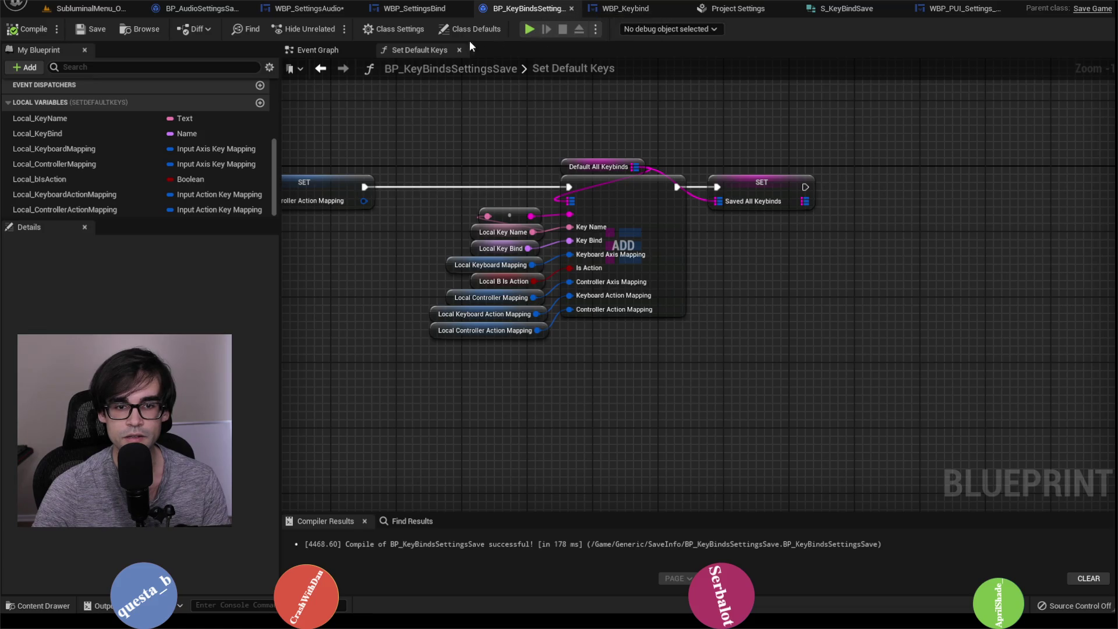
# Return to the Apply Keys graph and look over the FIND, SET and Set Key Maps nodes.
pyautogui.click(434, 9)
pyautogui.scroll(-3, 738, 182)
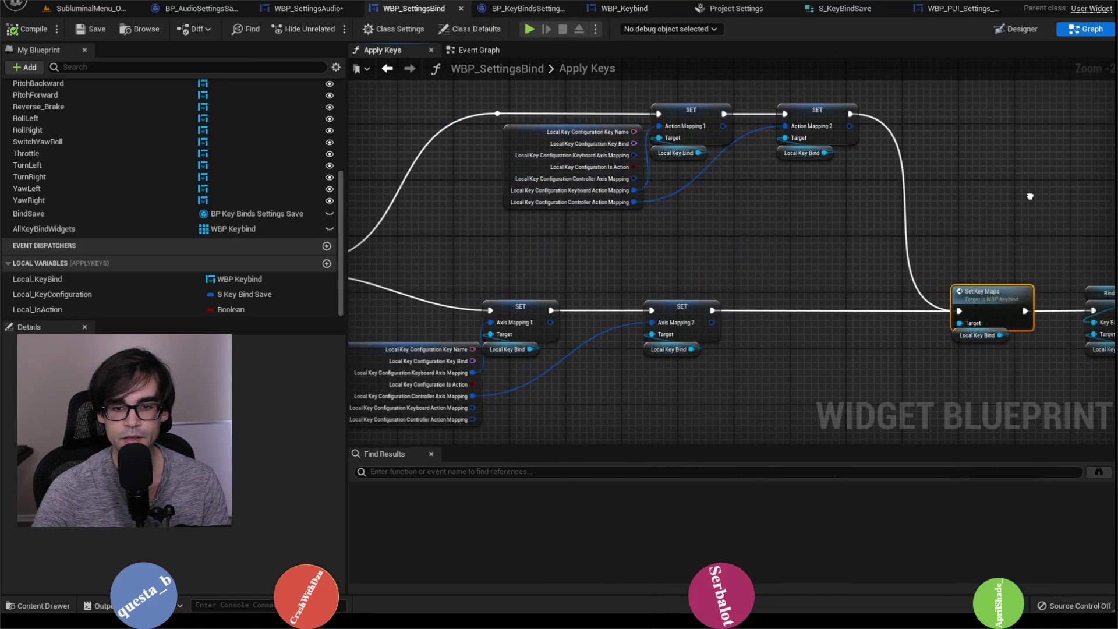
pyautogui.scroll(2, 585, 202)
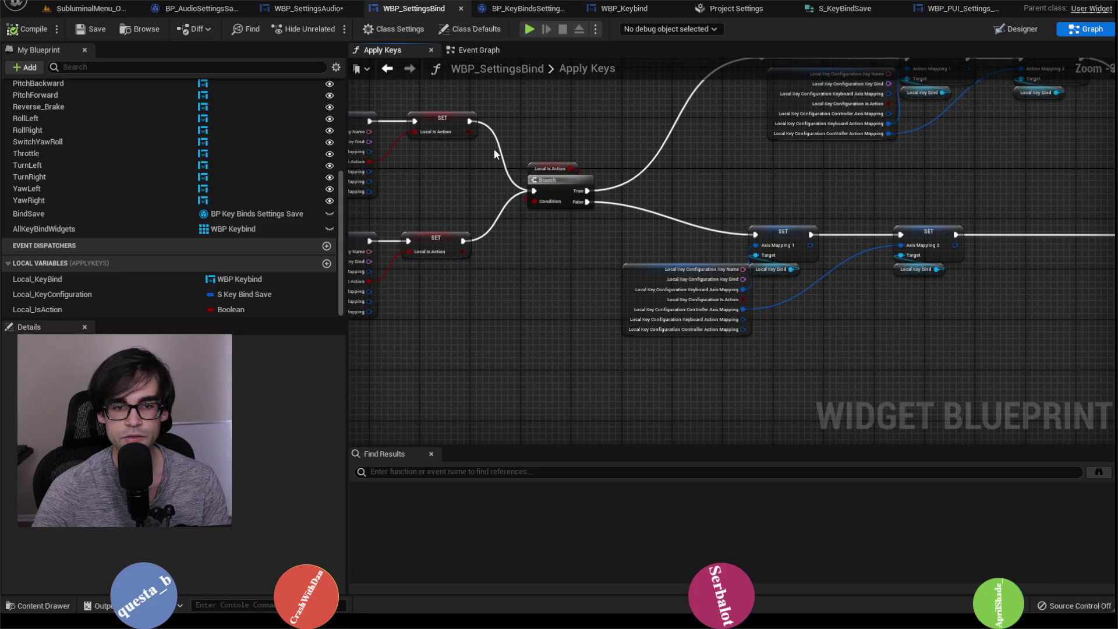
pyautogui.moveTo(495, 154); pyautogui.dragTo(644, 224)
pyautogui.moveTo(547, 250)
pyautogui.mouseDown()
pyautogui.moveTo(755, 240)
pyautogui.moveTo(425, 238)
pyautogui.moveTo(451, 240)
pyautogui.mouseUp()
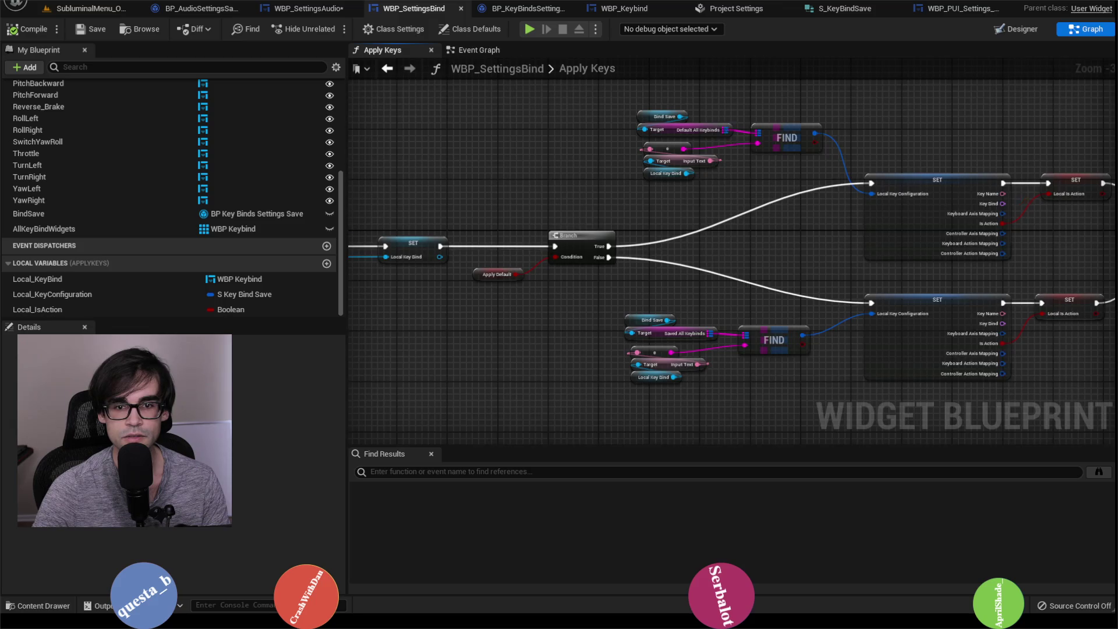
pyautogui.moveTo(1042, 244); pyautogui.dragTo(541, 244)
pyautogui.moveTo(1032, 307)
pyautogui.mouseDown()
pyautogui.moveTo(820, 197)
pyautogui.moveTo(753, 199)
pyautogui.mouseUp()
pyautogui.scroll(3, 753, 198)
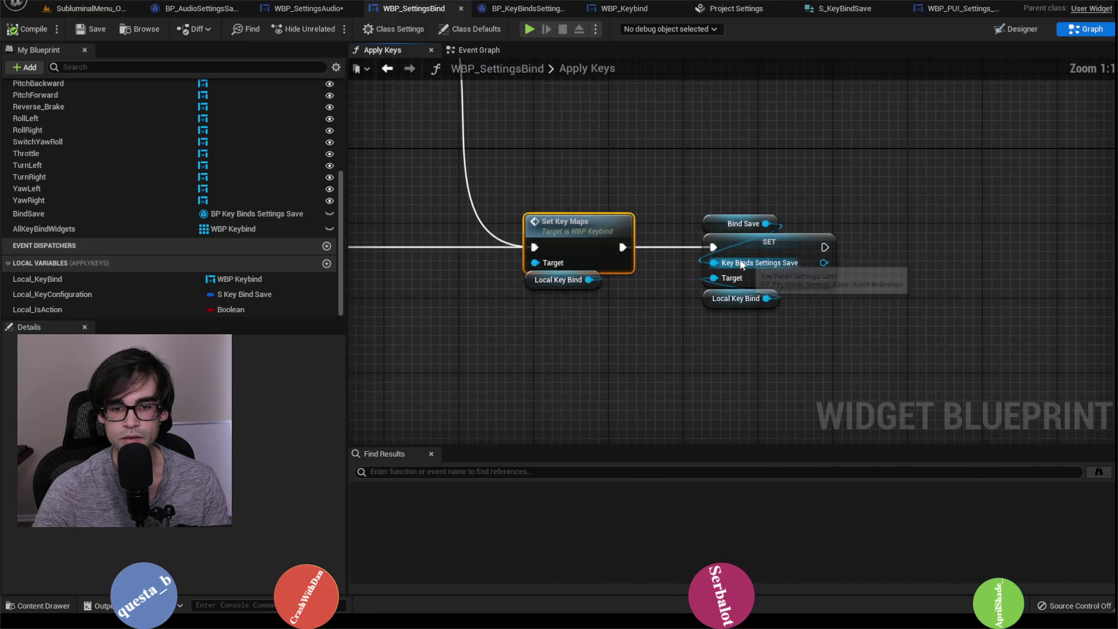
pyautogui.moveTo(899, 246); pyautogui.dragTo(796, 232)
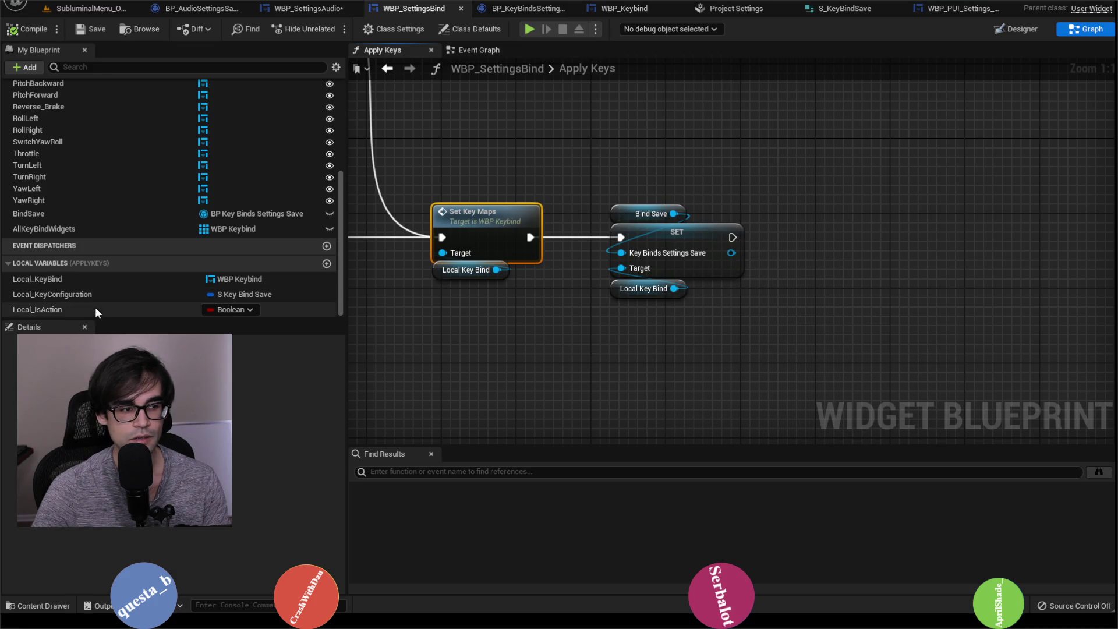
pyautogui.moveTo(390, 168); pyautogui.dragTo(378, 182)
# Search graph actions for 'get is defaul' without adding a node, then show the Event Graph.
pyautogui.rightClick(813, 210)
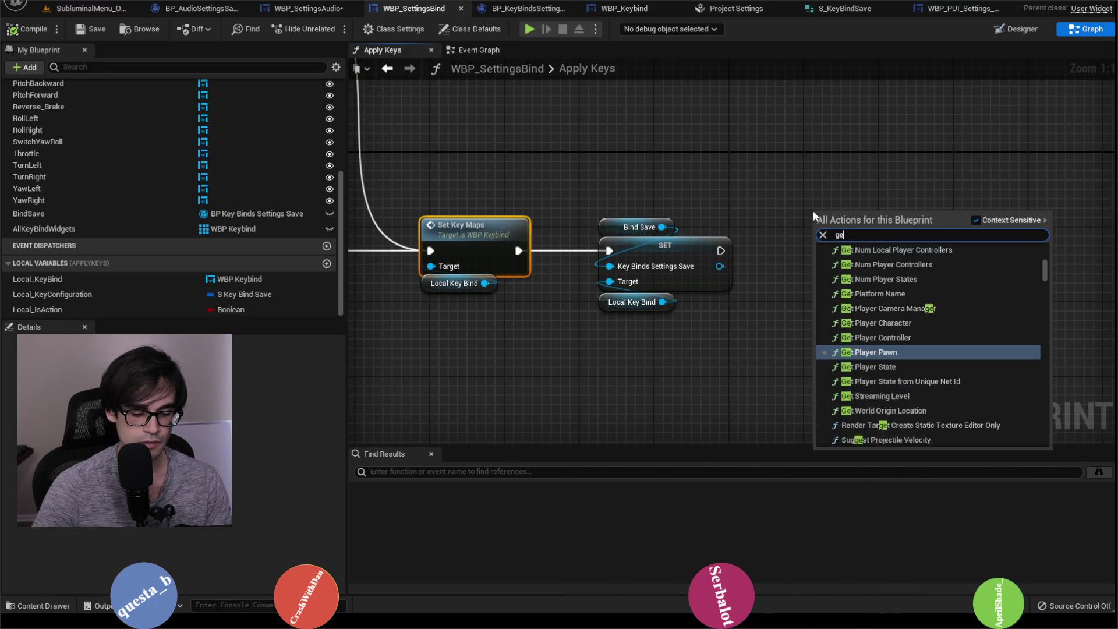
pyautogui.write('get is defaul')
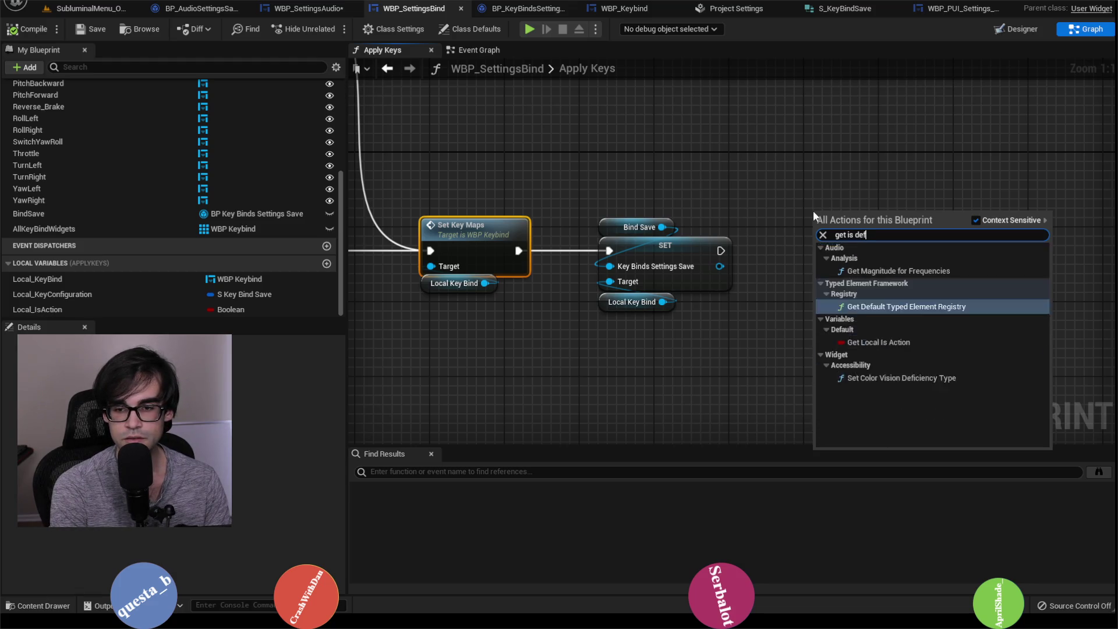
pyautogui.press('Down')
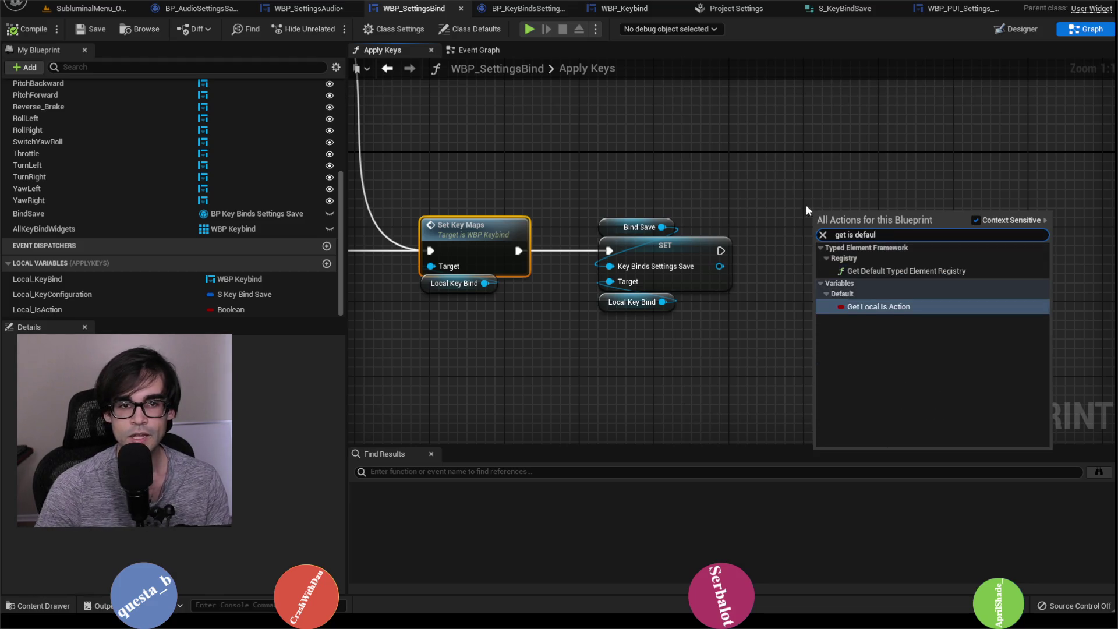
pyautogui.click(806, 205)
pyautogui.click(488, 50)
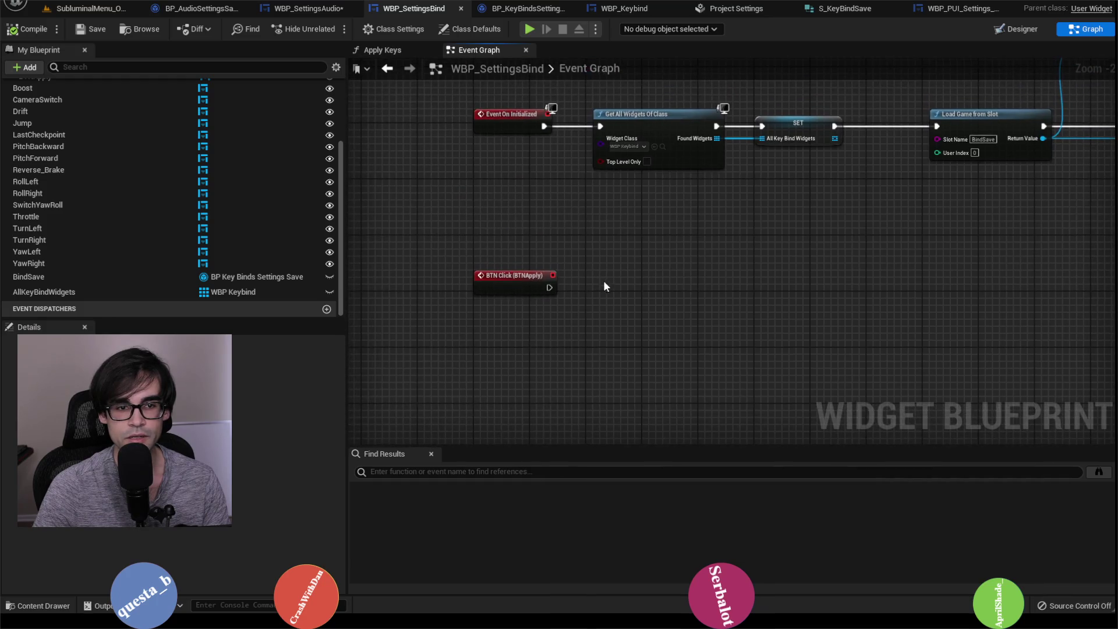
# In the Designer, rename the BTN Apply button to BTNDefaultSettings and save the widget.
pyautogui.click(1023, 30)
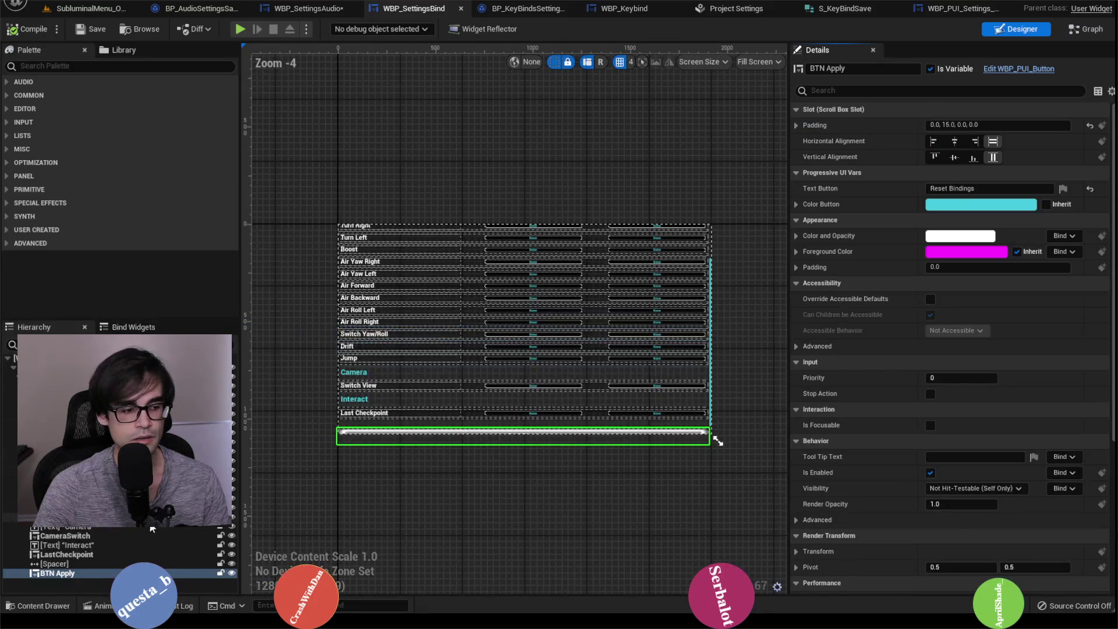
pyautogui.scroll(-3, 488, 375)
pyautogui.scroll(2, 477, 390)
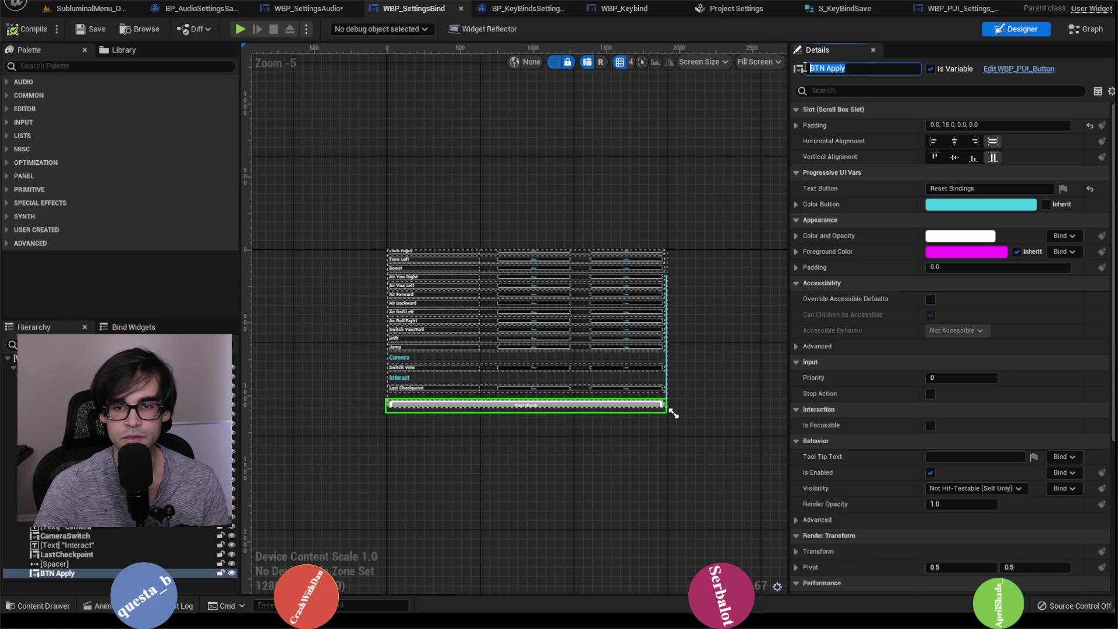
pyautogui.press('BackSpace')
pyautogui.write('BTN')
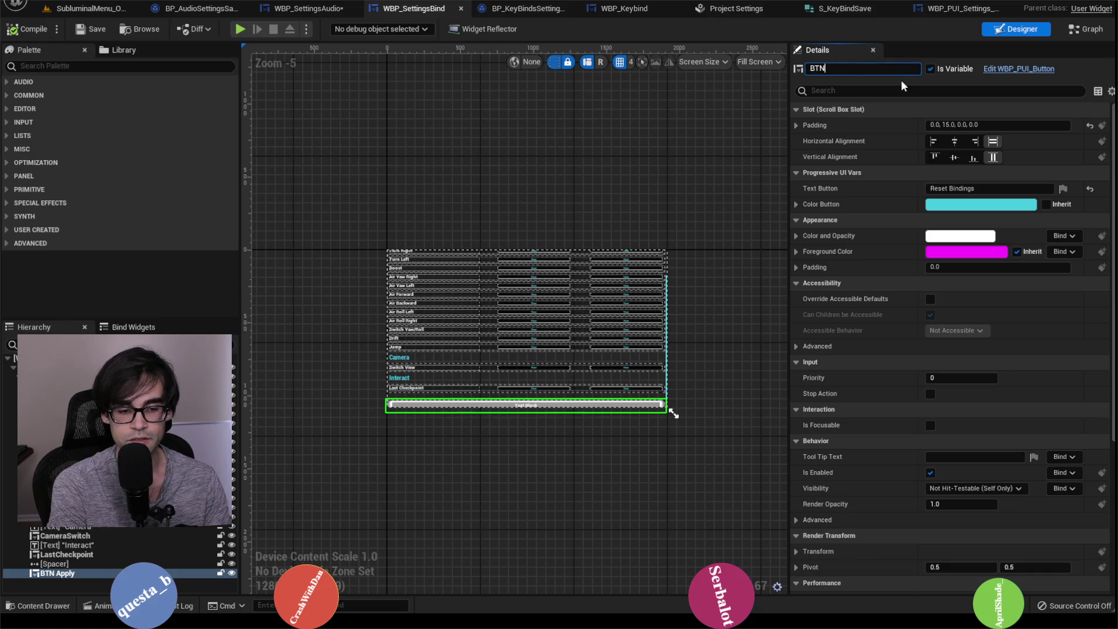
pyautogui.write('Defa')
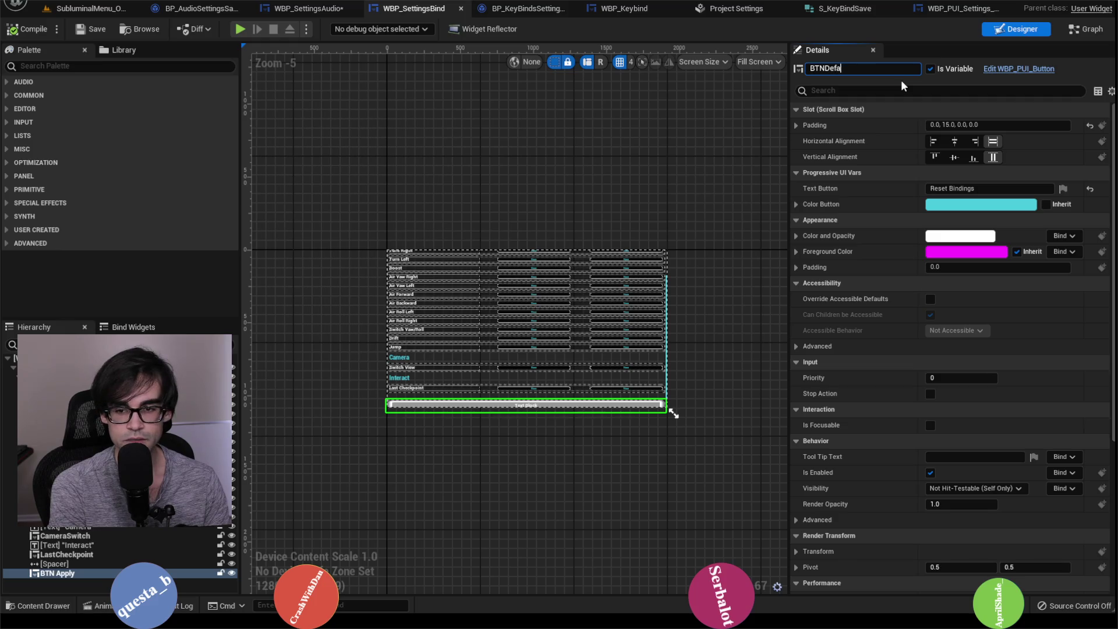
pyautogui.write('ultSettings')
pyautogui.press('Return')
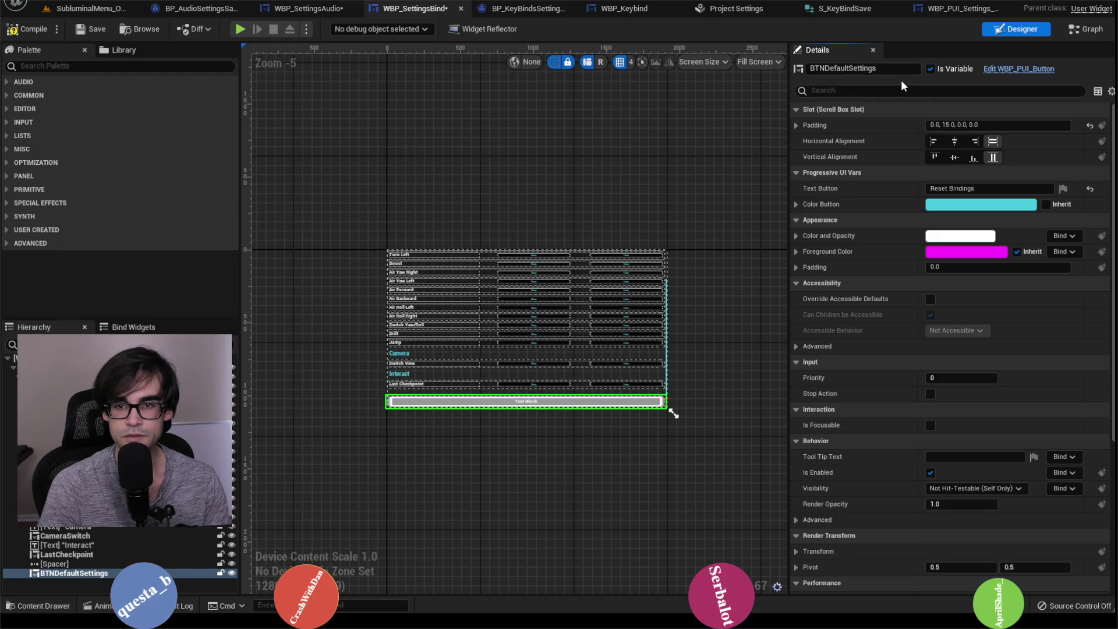
pyautogui.click(90, 29)
# Add an On Clicked event for the BTNDefaultSettings button.
pyautogui.scroll(-5, 922, 341)
pyautogui.scroll(-5, 929, 344)
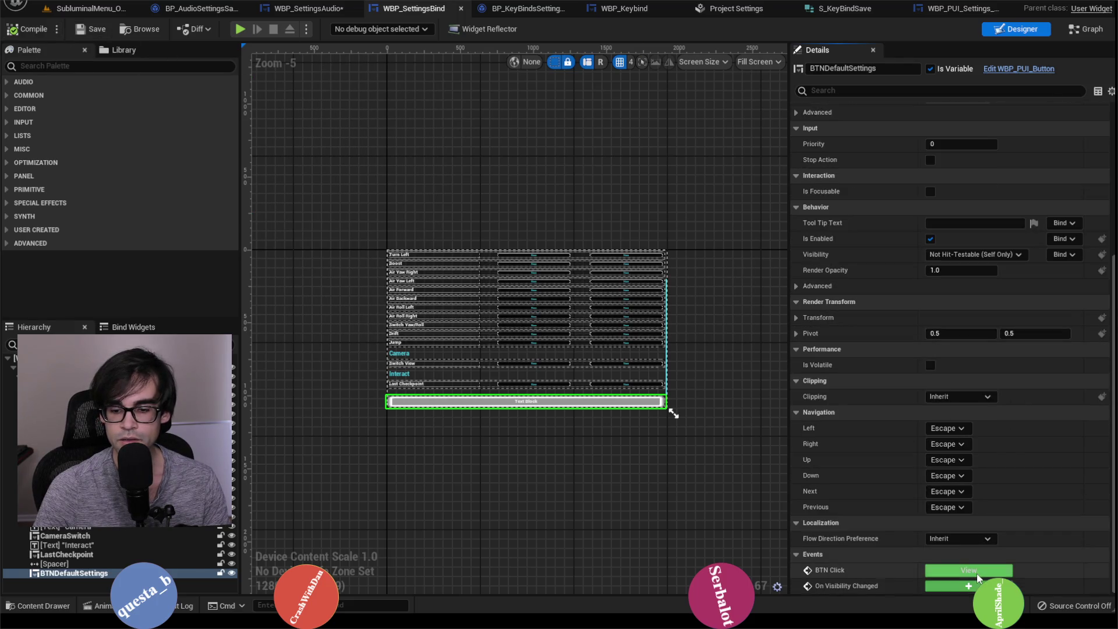
pyautogui.click(952, 568)
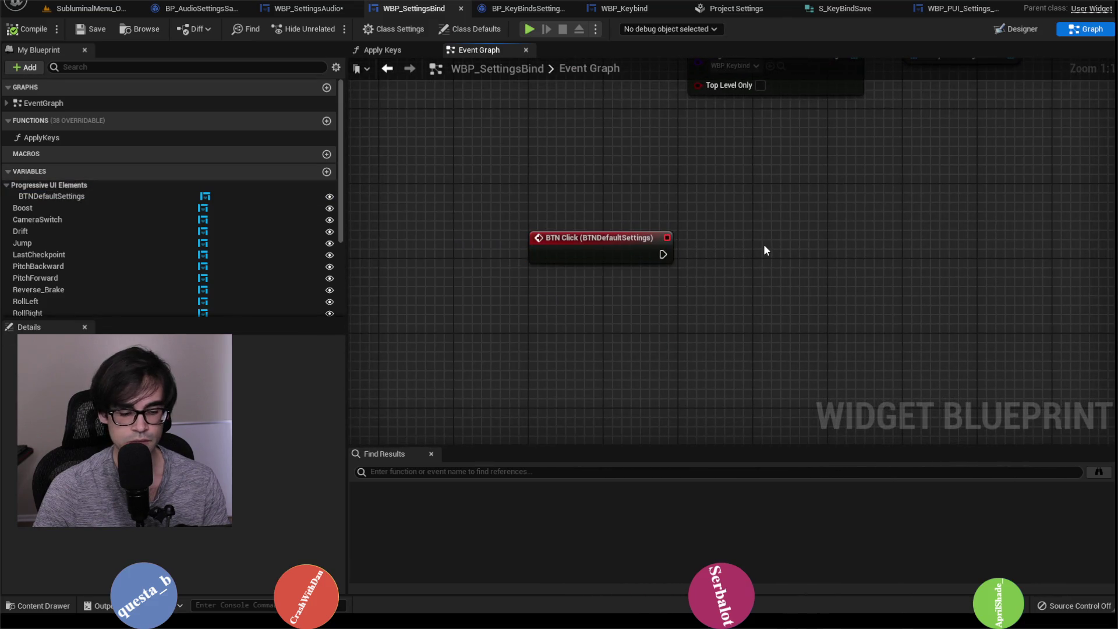
# Paste a Save Game to Slot node and feed it the BindSave variable instead of Key Binds Settings Save.
pyautogui.moveTo(763, 244); pyautogui.dragTo(637, 386)
pyautogui.scroll(-5, 637, 386)
pyautogui.scroll(2, 610, 163)
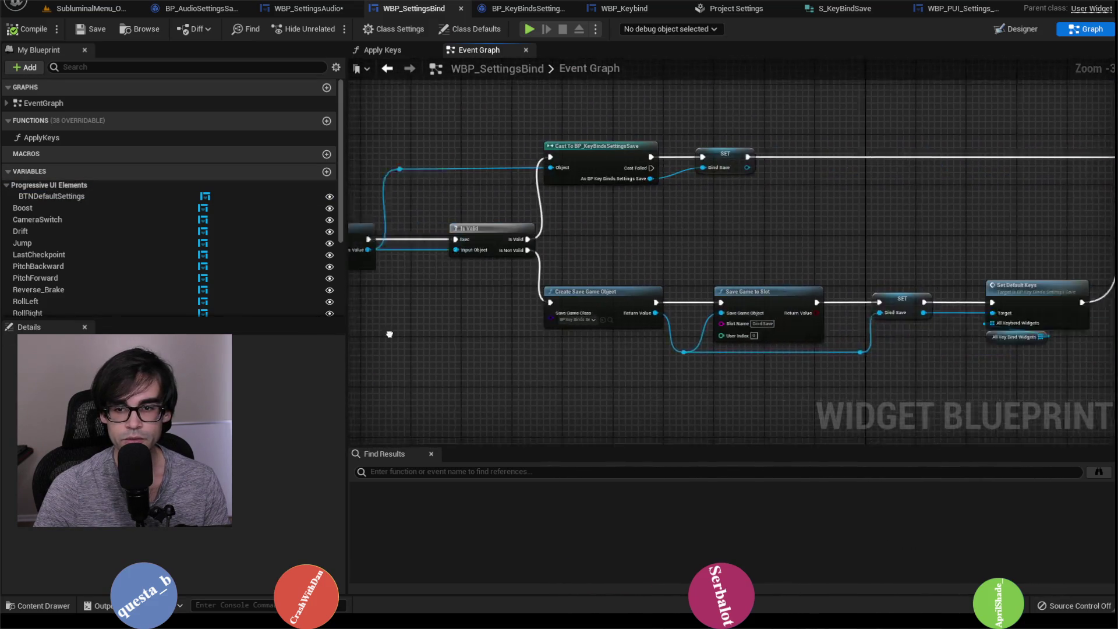
pyautogui.click(699, 148)
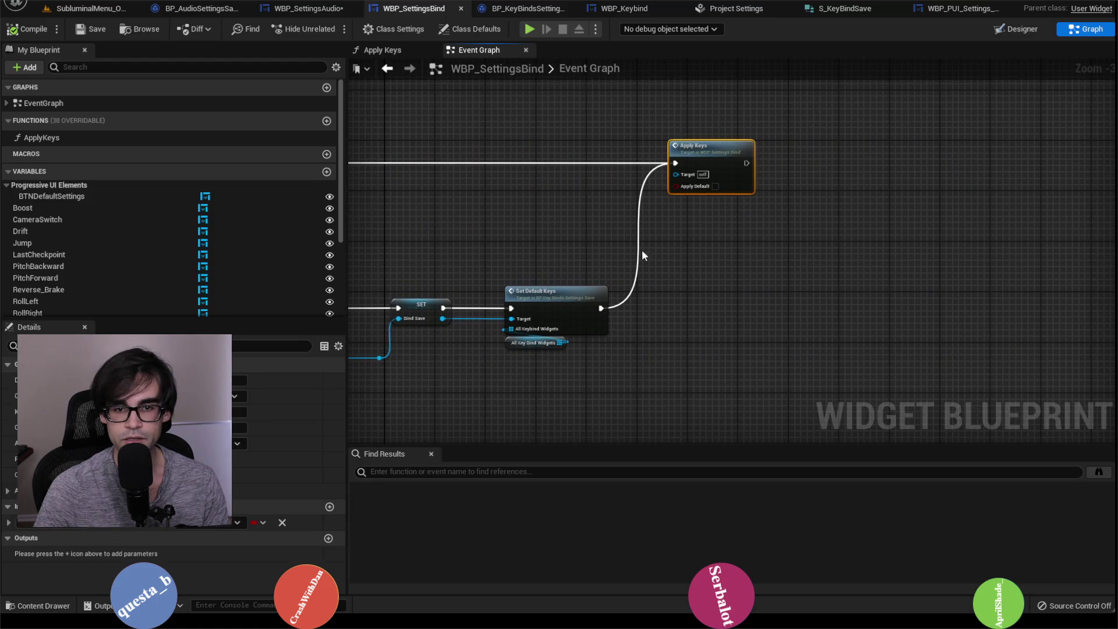
pyautogui.moveTo(641, 249)
pyautogui.mouseDown()
pyautogui.moveTo(903, 192)
pyautogui.moveTo(829, 285)
pyautogui.moveTo(809, 371)
pyautogui.moveTo(766, 274)
pyautogui.mouseUp()
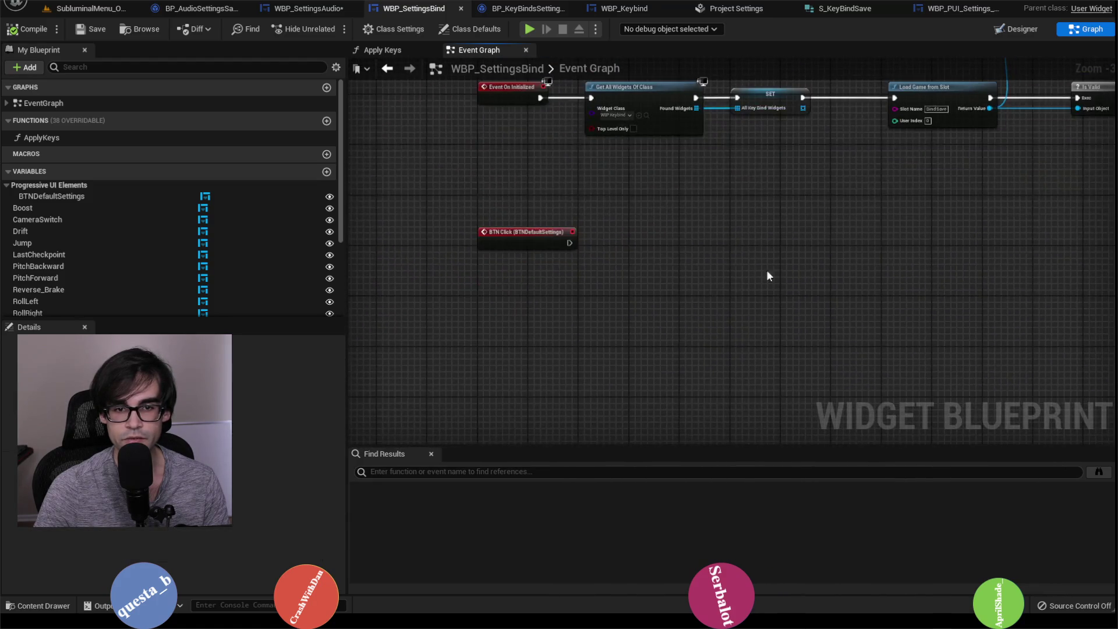
pyautogui.hotkey('ctrl', 'v')
pyautogui.scroll(2, 708, 222)
pyautogui.moveTo(708, 219); pyautogui.dragTo(751, 258)
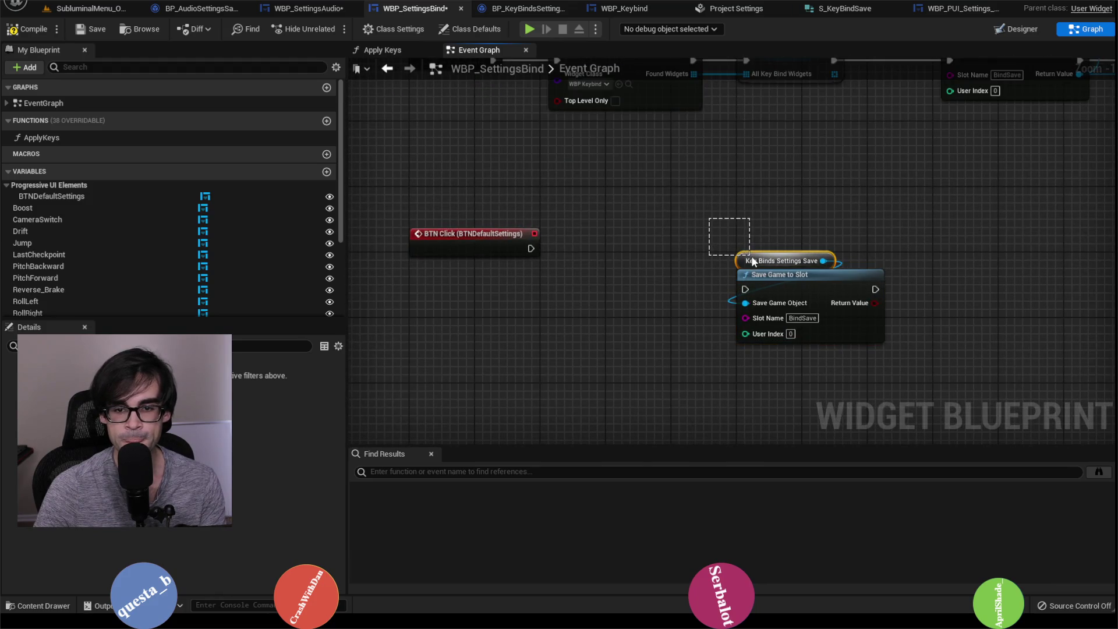
pyautogui.press('Delete')
pyautogui.scroll(-5, 100, 264)
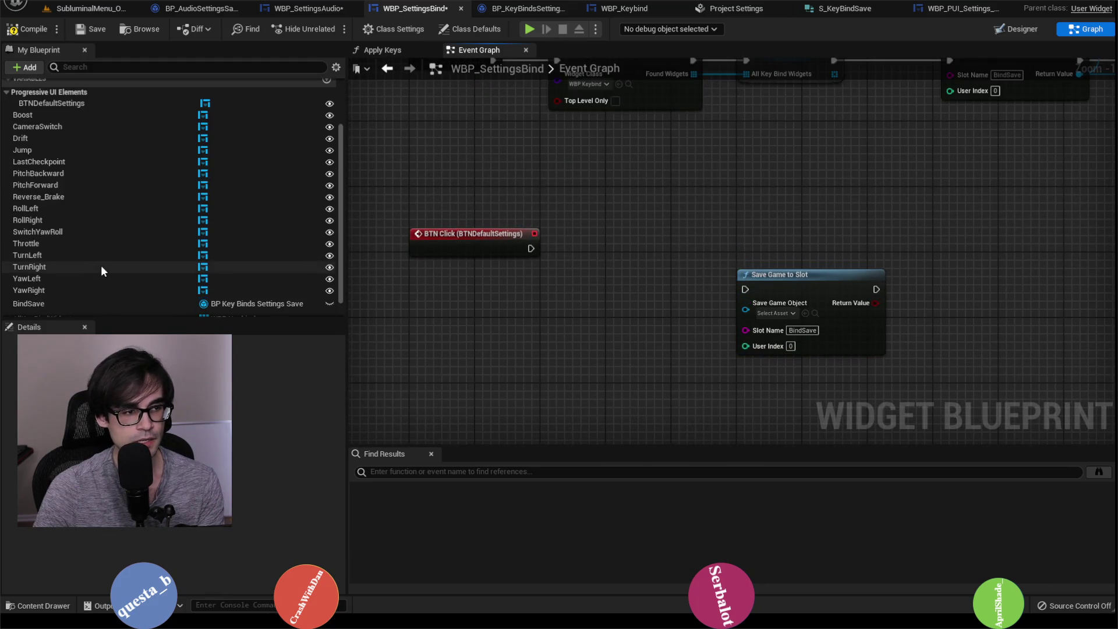
pyautogui.moveTo(49, 277); pyautogui.dragTo(746, 303)
pyautogui.moveTo(644, 317); pyautogui.dragTo(675, 266)
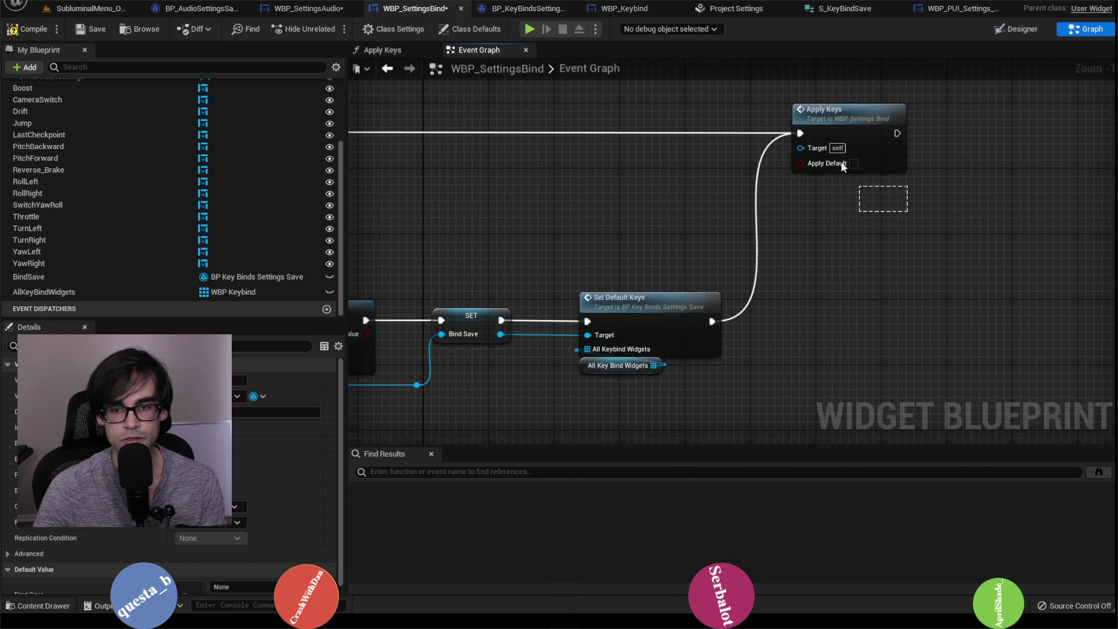
# Copy Apply Keys to the BTNDefaultSettings click event, chain it into Save Game to Slot, and save.
pyautogui.click(841, 162)
pyautogui.hotkey('ctrl', 'c')
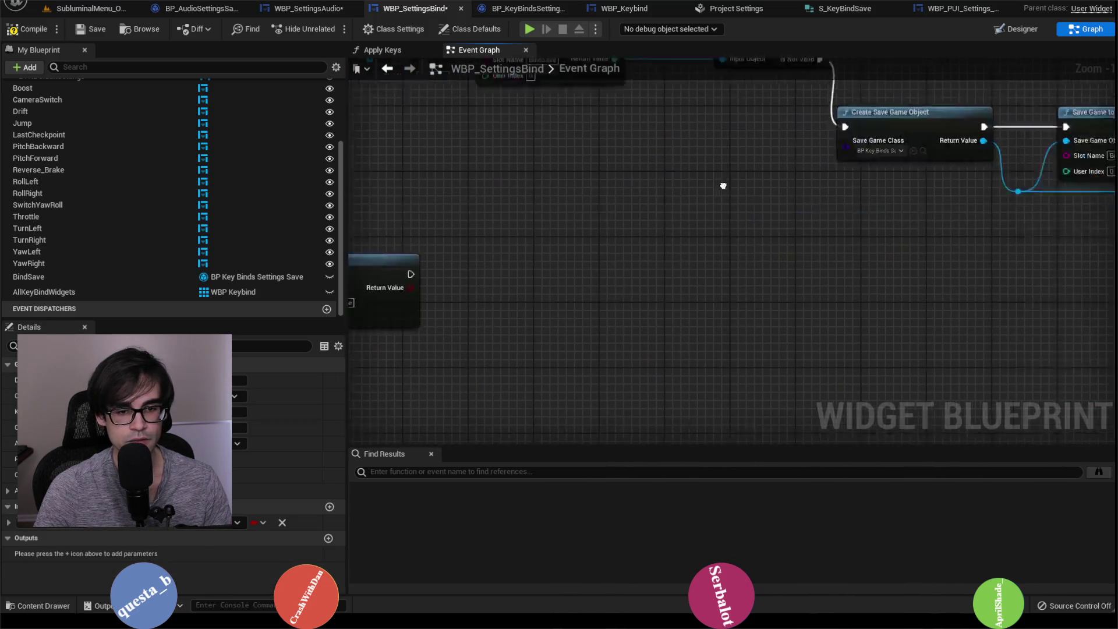
pyautogui.hotkey('ctrl', 'v')
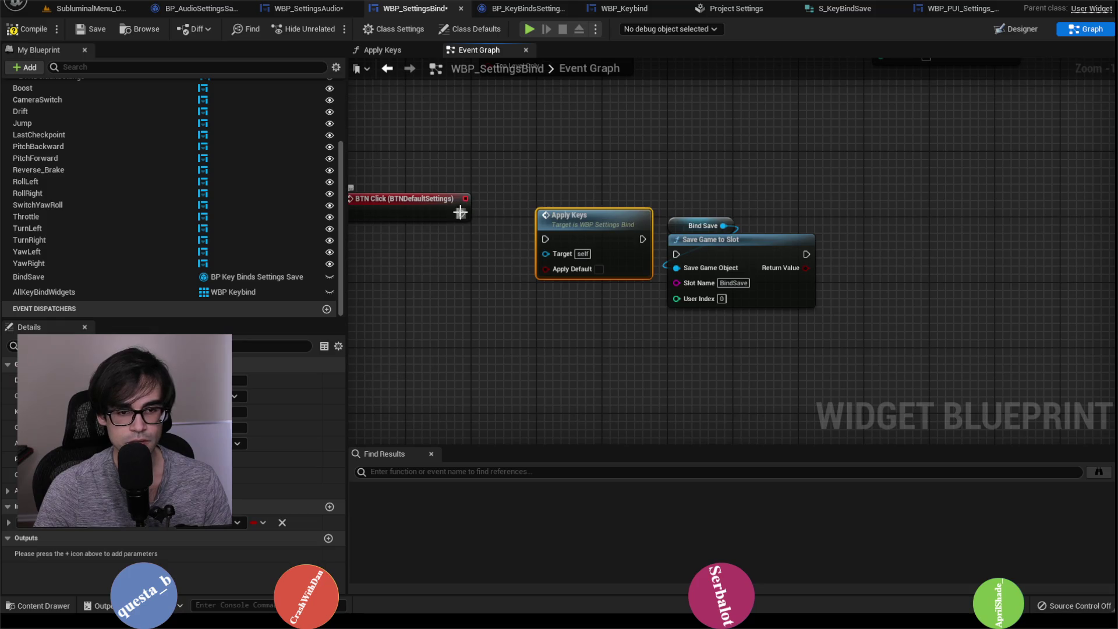
pyautogui.moveTo(460, 213); pyautogui.dragTo(545, 237)
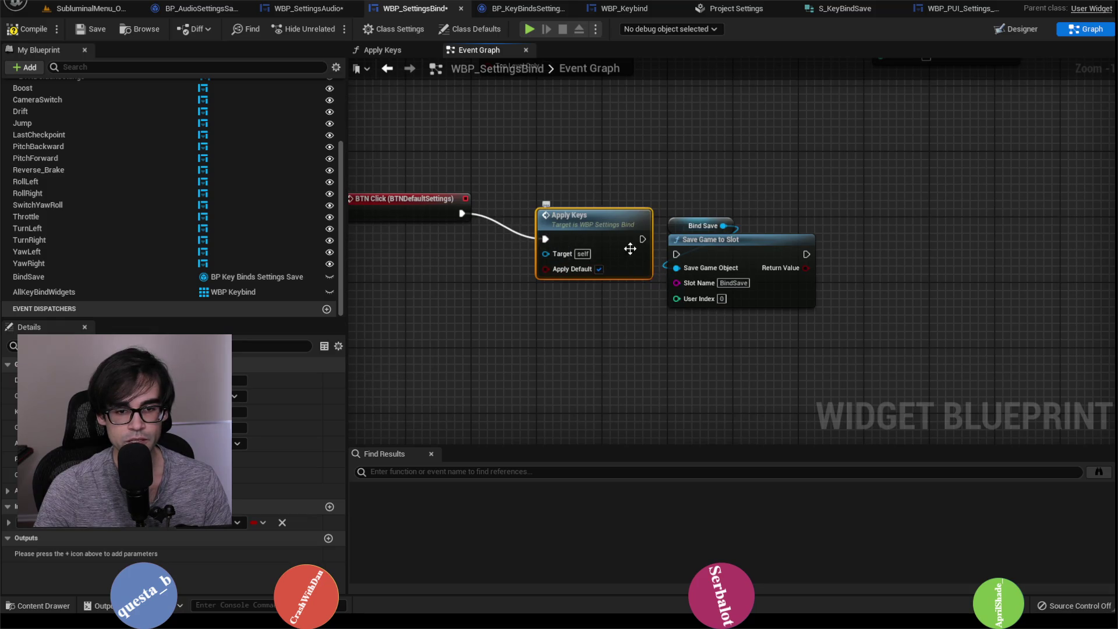
pyautogui.moveTo(684, 255); pyautogui.dragTo(684, 255)
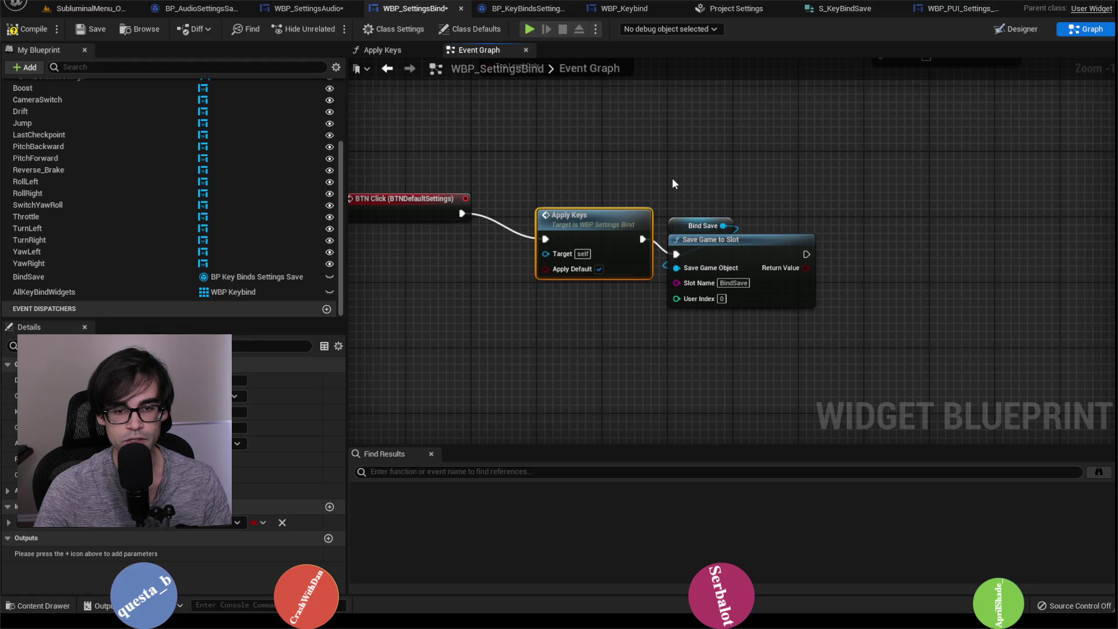
pyautogui.moveTo(672, 177); pyautogui.dragTo(638, 248)
pyautogui.moveTo(723, 242); pyautogui.dragTo(723, 226)
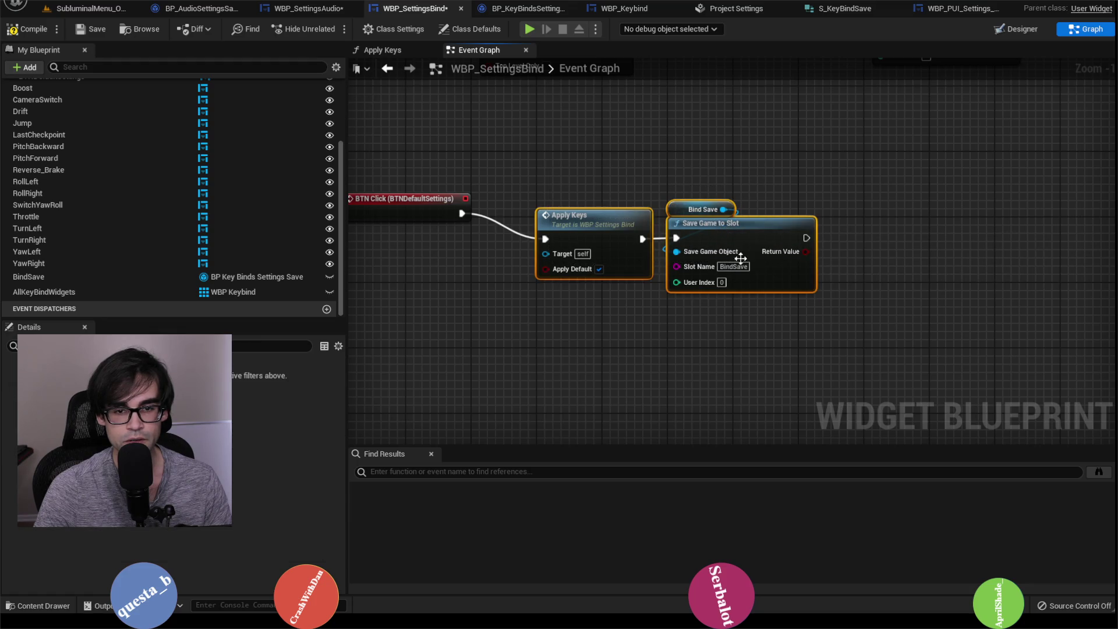
pyautogui.keyDown('shift'); pyautogui.click(607, 217); pyautogui.keyUp('shift')
pyautogui.moveTo(606, 218)
pyautogui.mouseDown()
pyautogui.moveTo(606, 181)
pyautogui.moveTo(603, 197)
pyautogui.mouseUp()
pyautogui.click(602, 169)
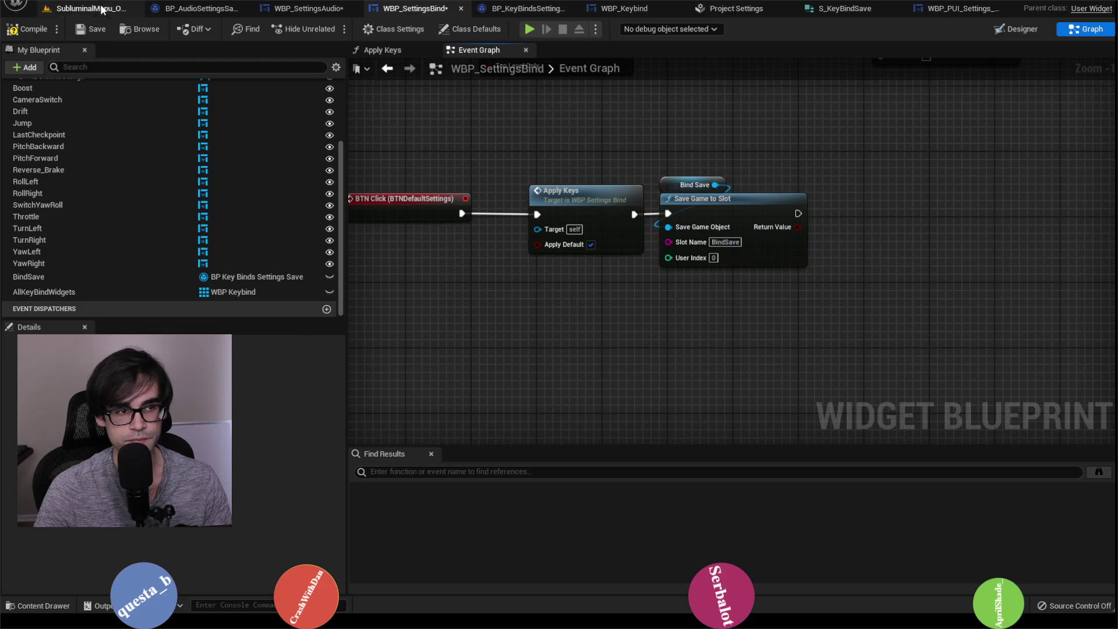
pyautogui.click(93, 29)
pyautogui.click(107, 11)
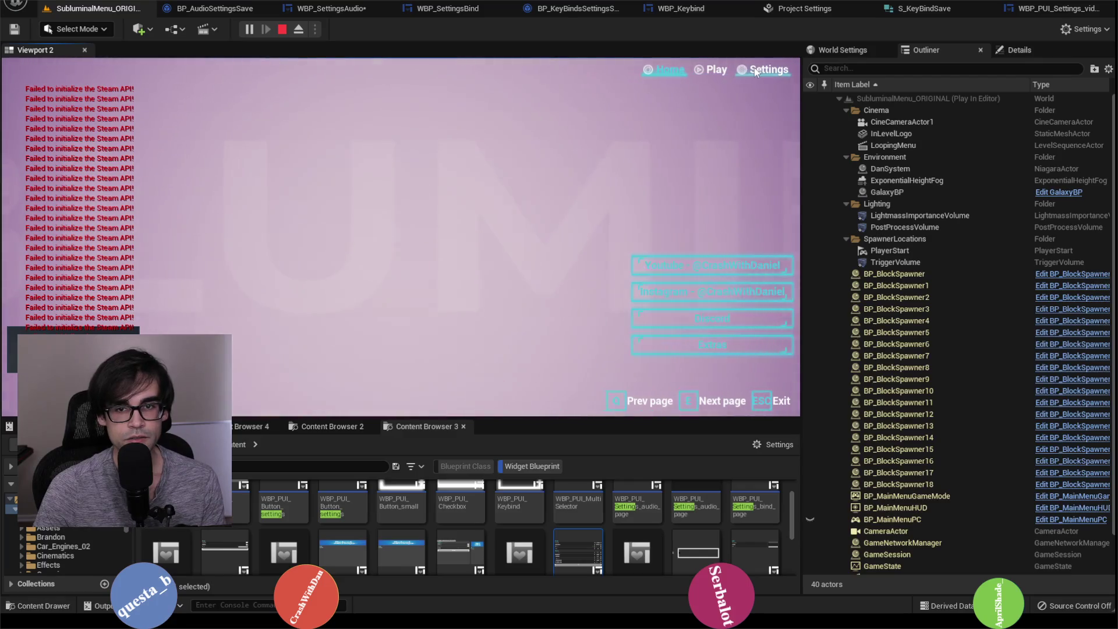
# In play, open Settings, show the Bind list, scroll to Reset Bindings and back, then stop.
pyautogui.click(754, 70)
pyautogui.click(287, 92)
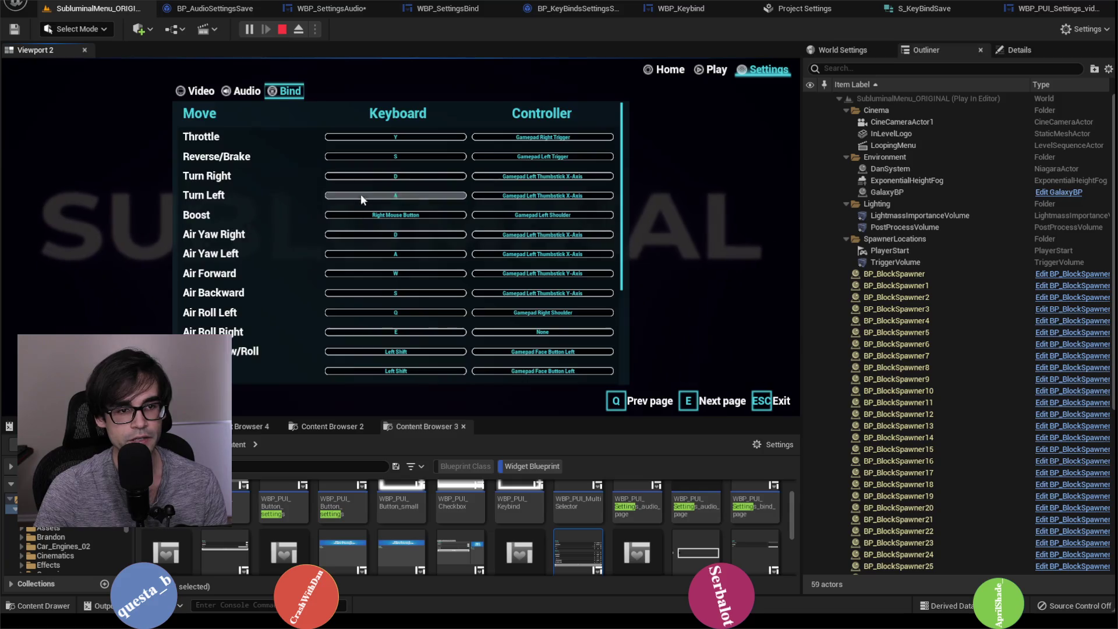
pyautogui.scroll(-5, 372, 251)
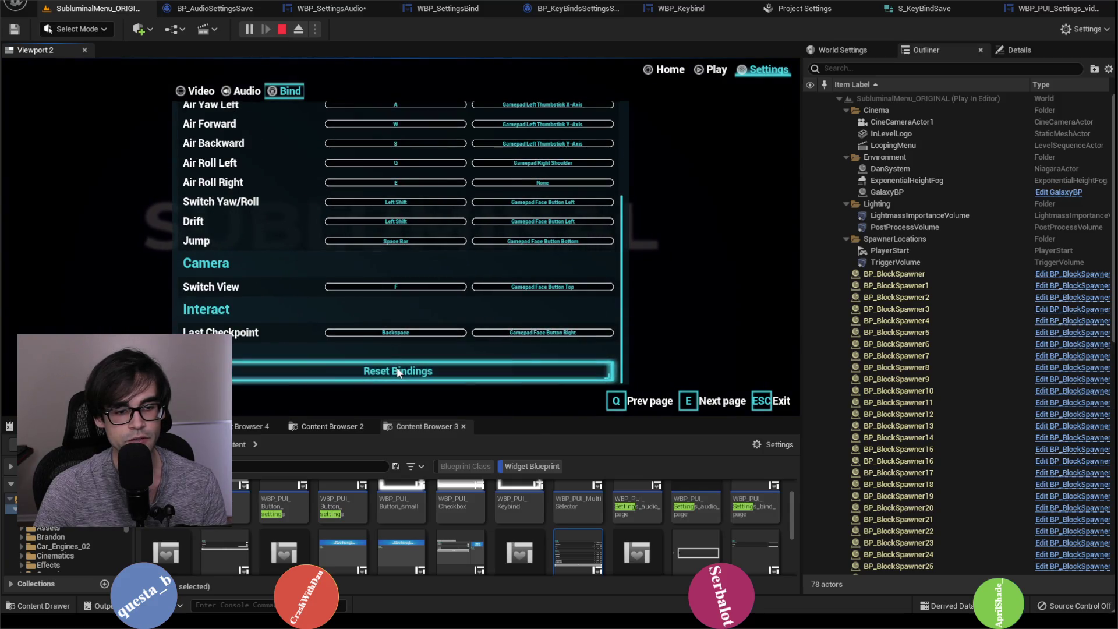
pyautogui.scroll(3, 304, 281)
pyautogui.scroll(2, 304, 281)
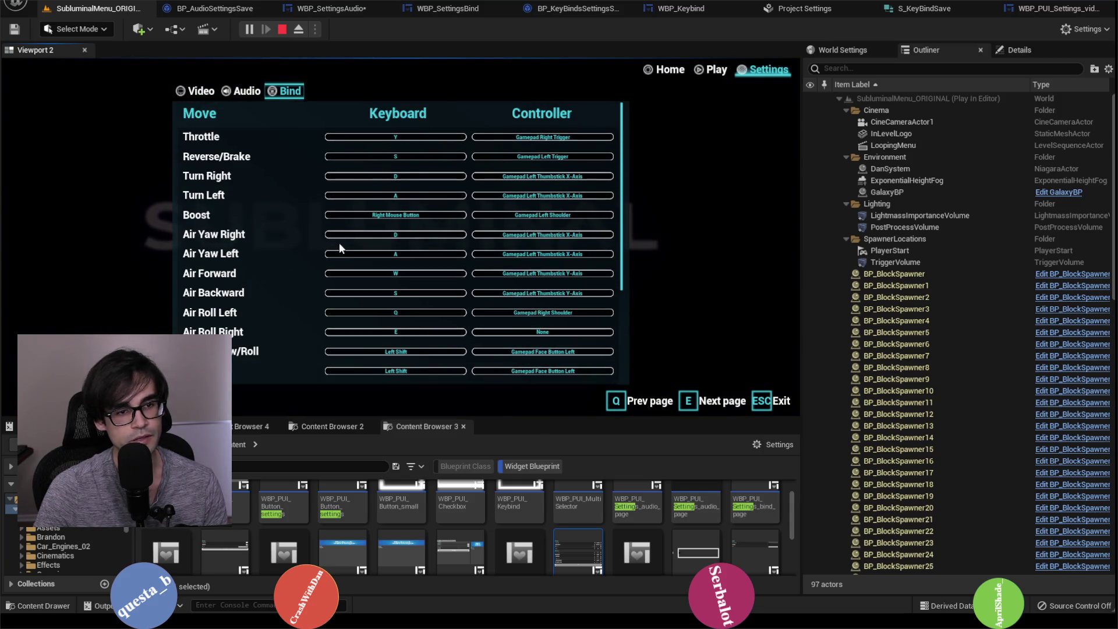
pyautogui.scroll(-5, 339, 244)
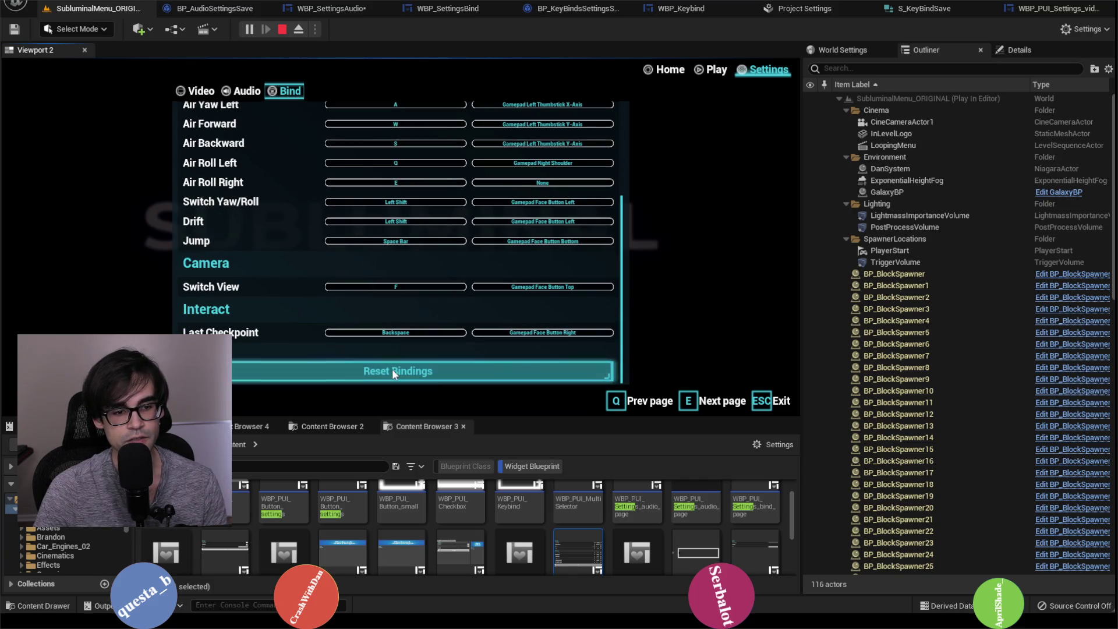
pyautogui.scroll(5, 282, 300)
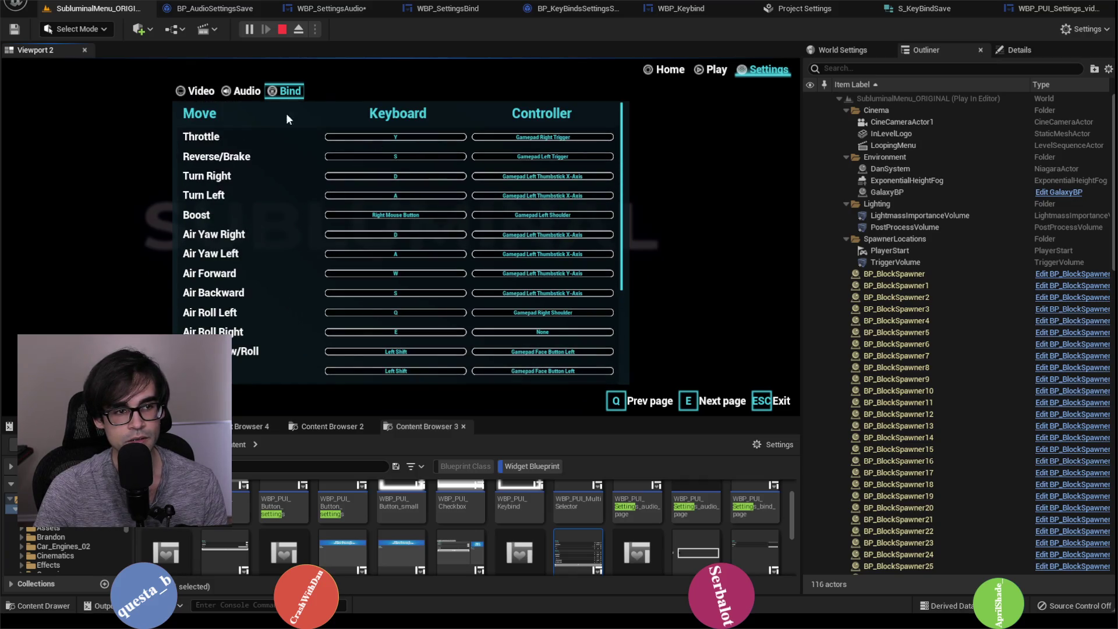
pyautogui.click(282, 29)
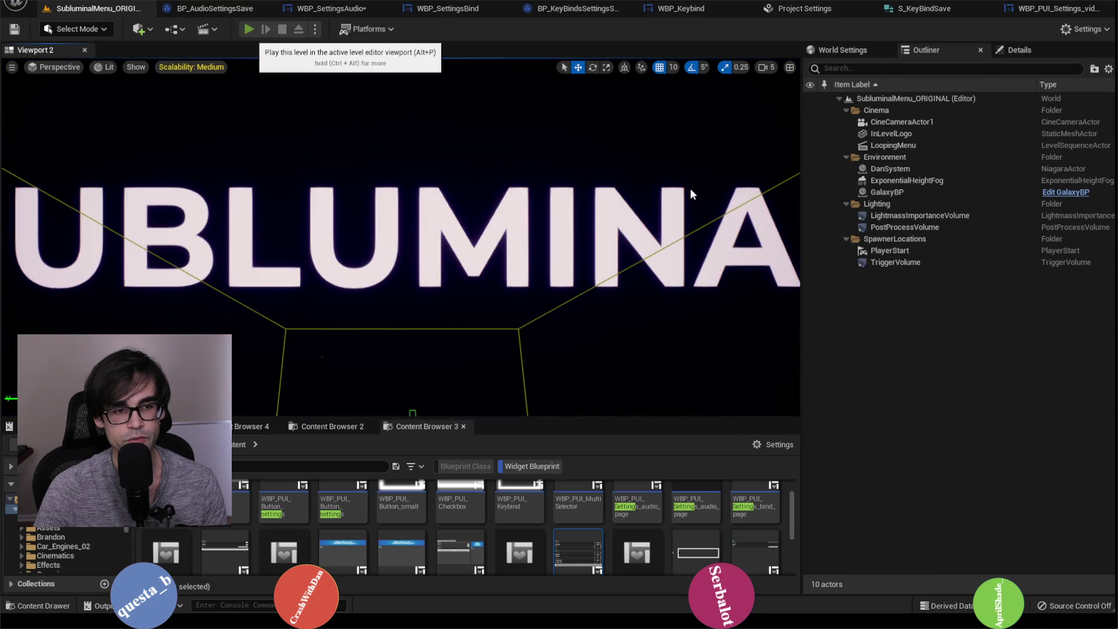
# Play again with Alt+P, recheck the key bindings list, and stop the session.
pyautogui.hotkey('alt', 'p')
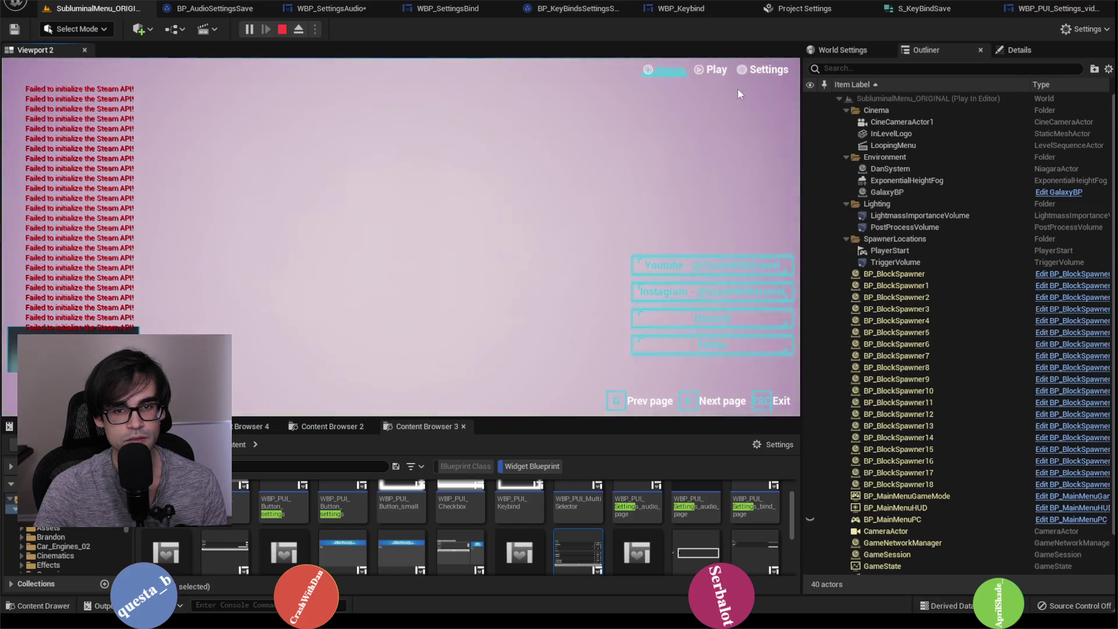
pyautogui.click(769, 71)
pyautogui.click(282, 91)
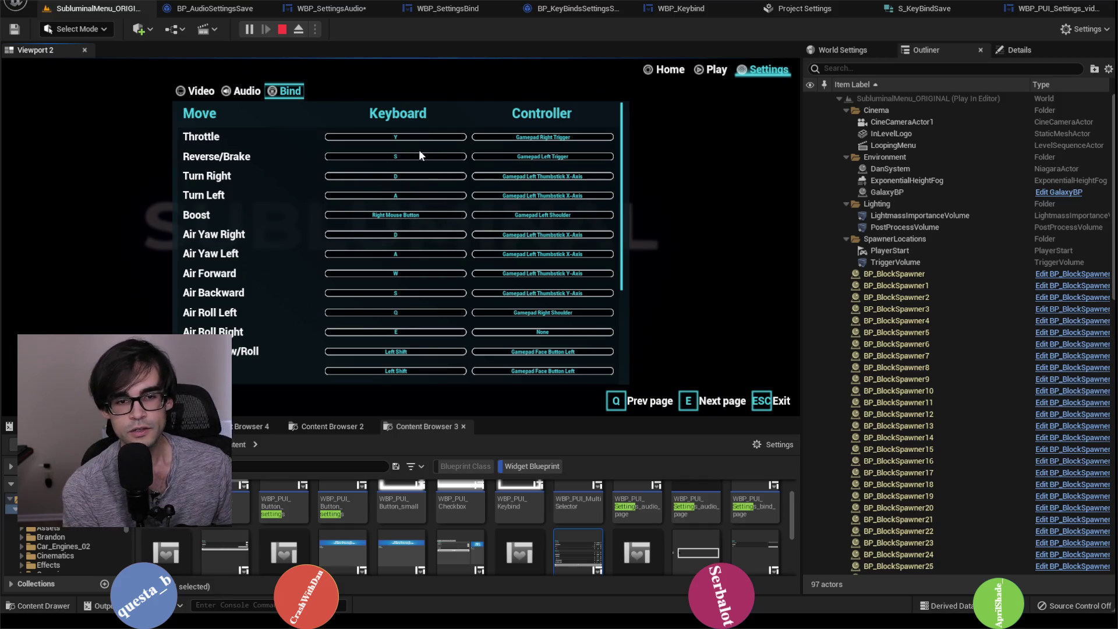
pyautogui.scroll(-5, 390, 229)
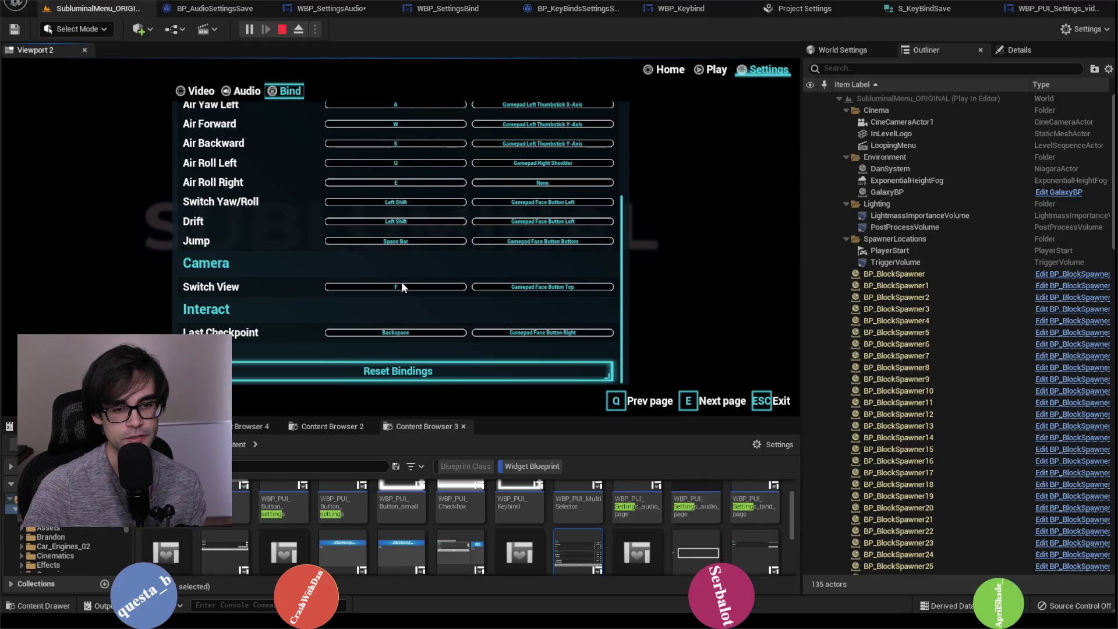
pyautogui.scroll(5, 402, 279)
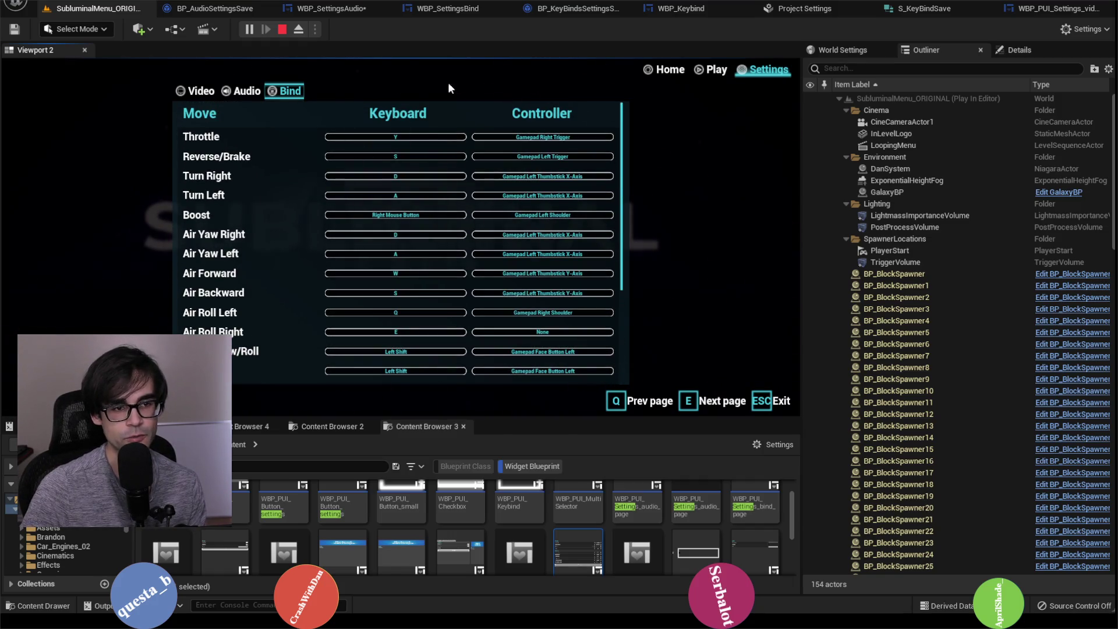
pyautogui.click(283, 32)
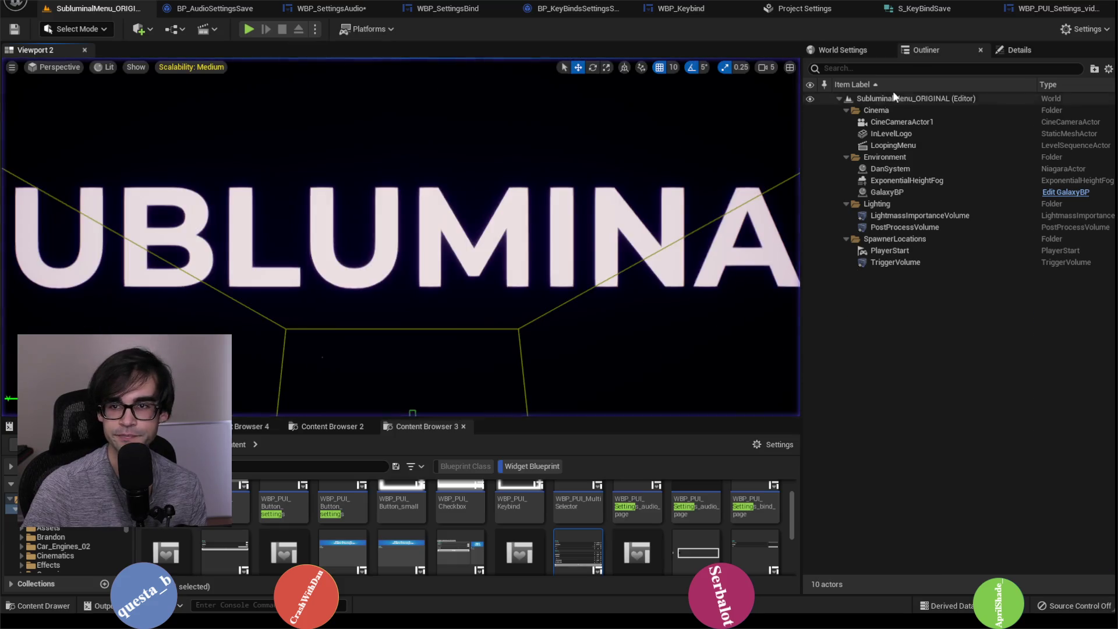
# Close WBP_PUI_Settings and bring up the WBP_SettingsBind blueprint graph.
pyautogui.click(1036, 8)
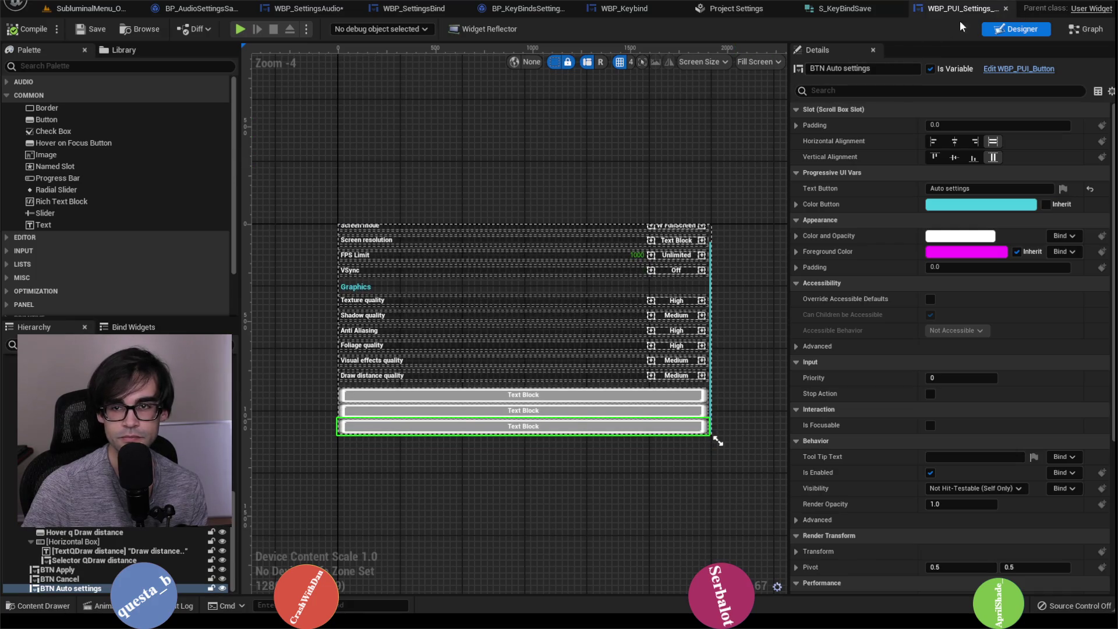
pyautogui.click(1005, 8)
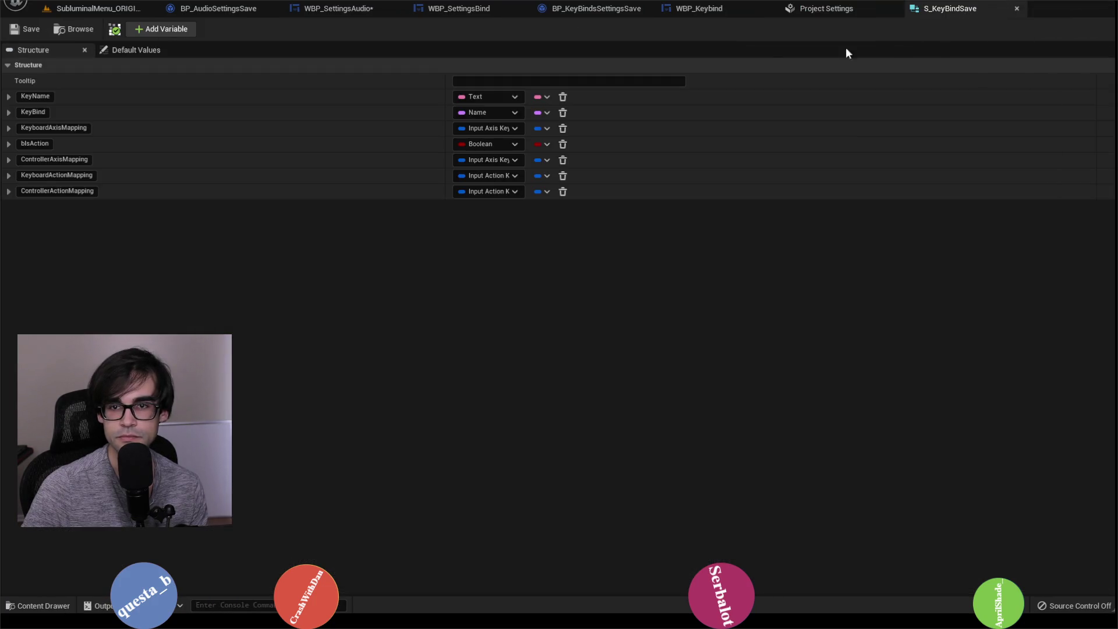
pyautogui.click(794, 17)
pyautogui.click(735, 7)
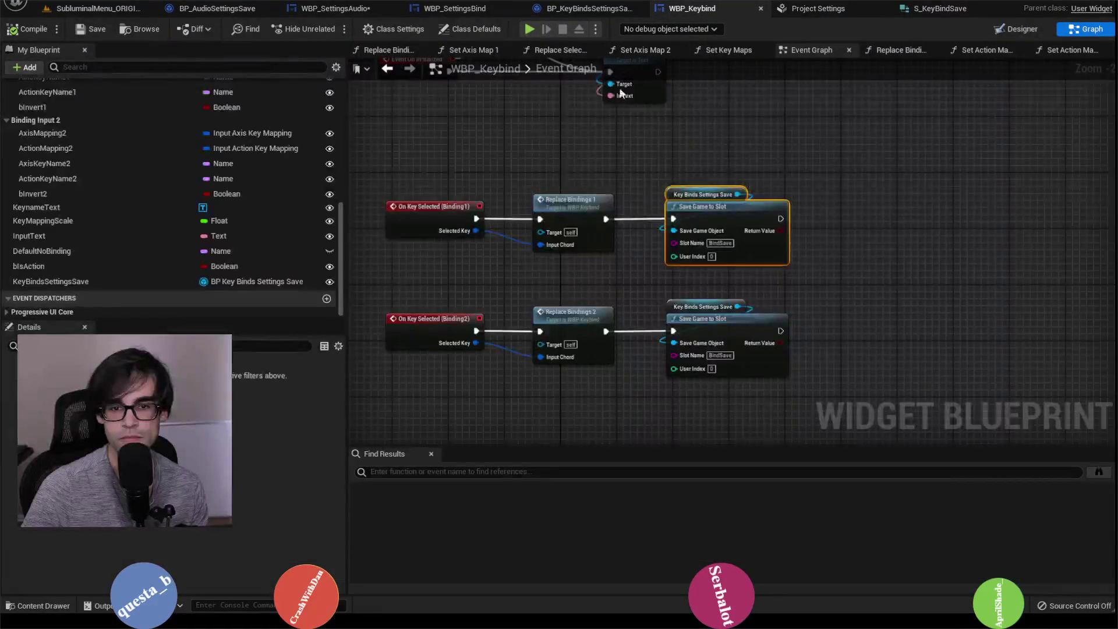
pyautogui.click(587, 8)
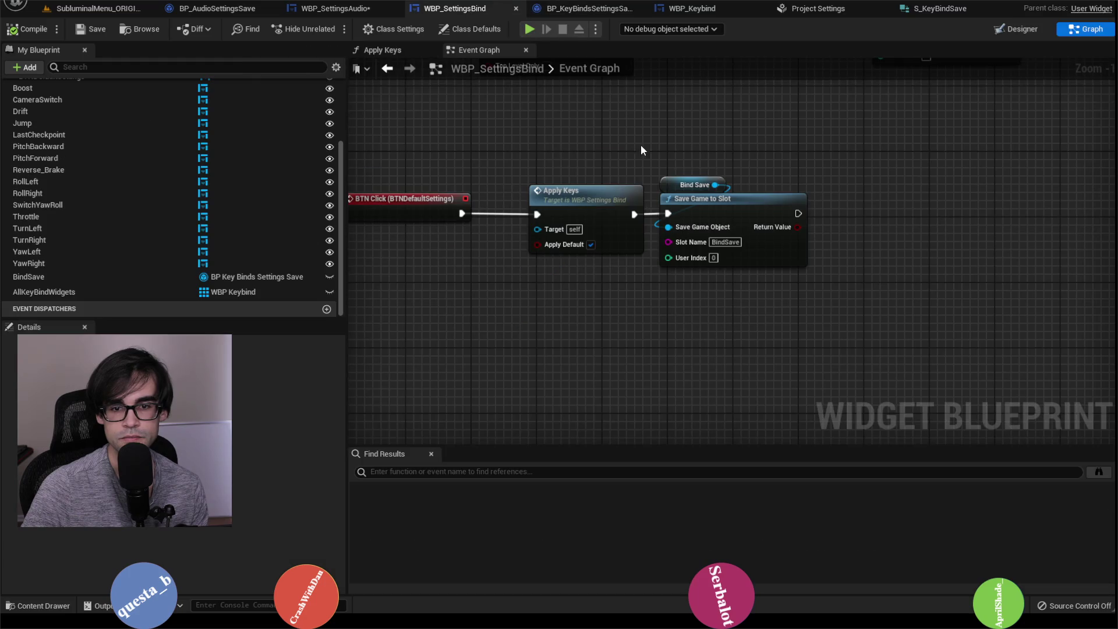
pyautogui.scroll(-1, 767, 135)
pyautogui.scroll(1, 632, 245)
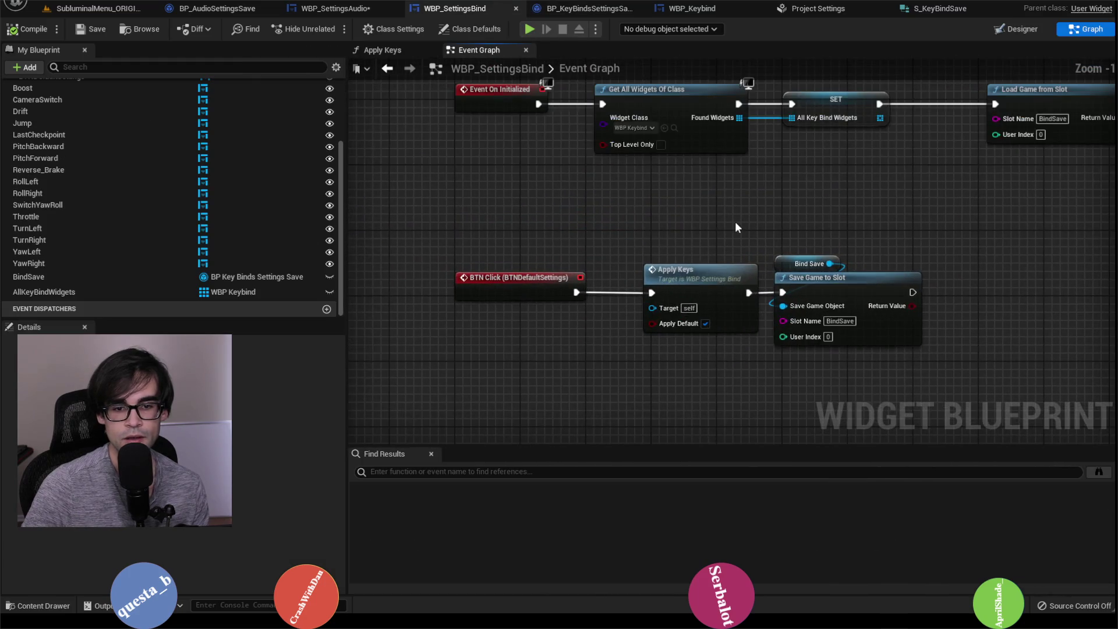
# In Apply Keys, put an F9 breakpoint on the SET node storing the default key configuration.
pyautogui.doubleClick(687, 269)
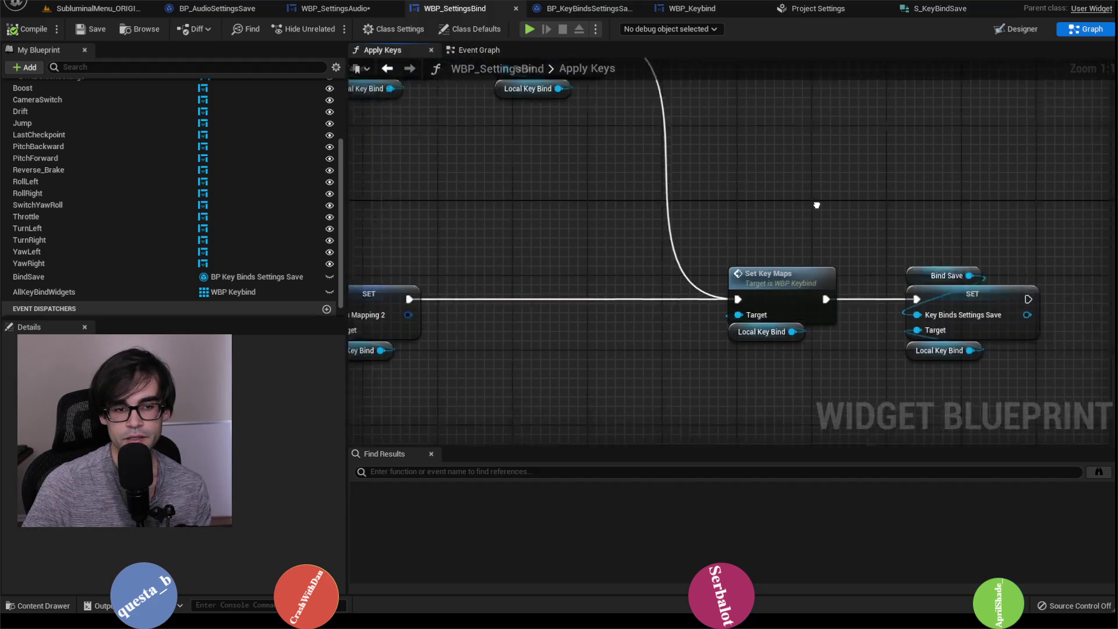
pyautogui.scroll(-4, 817, 205)
pyautogui.scroll(1, 534, 231)
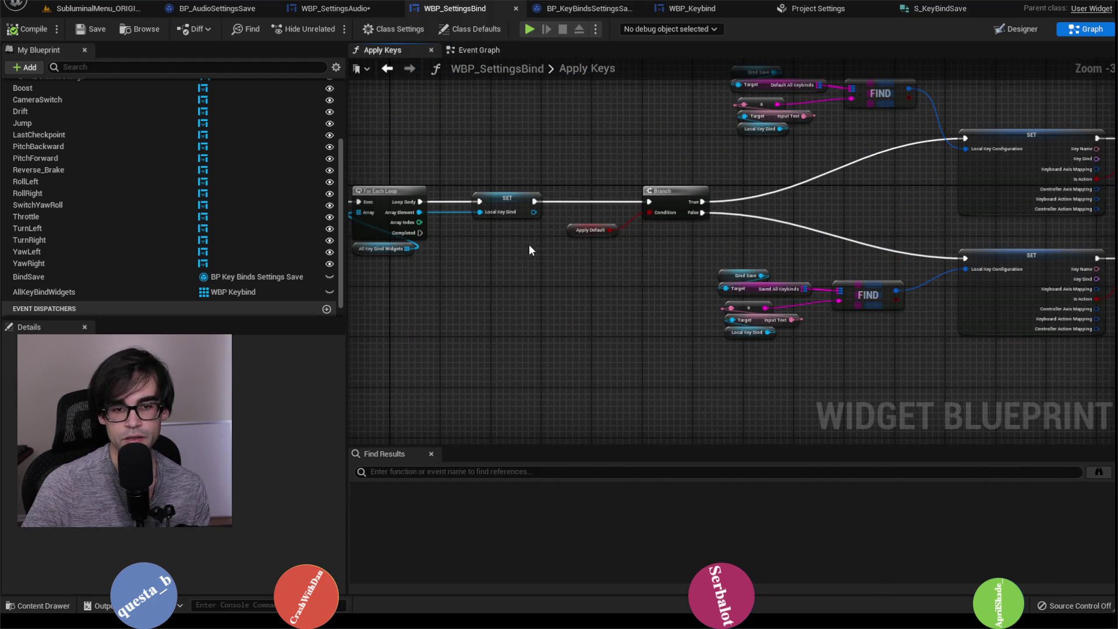
pyautogui.scroll(2, 778, 280)
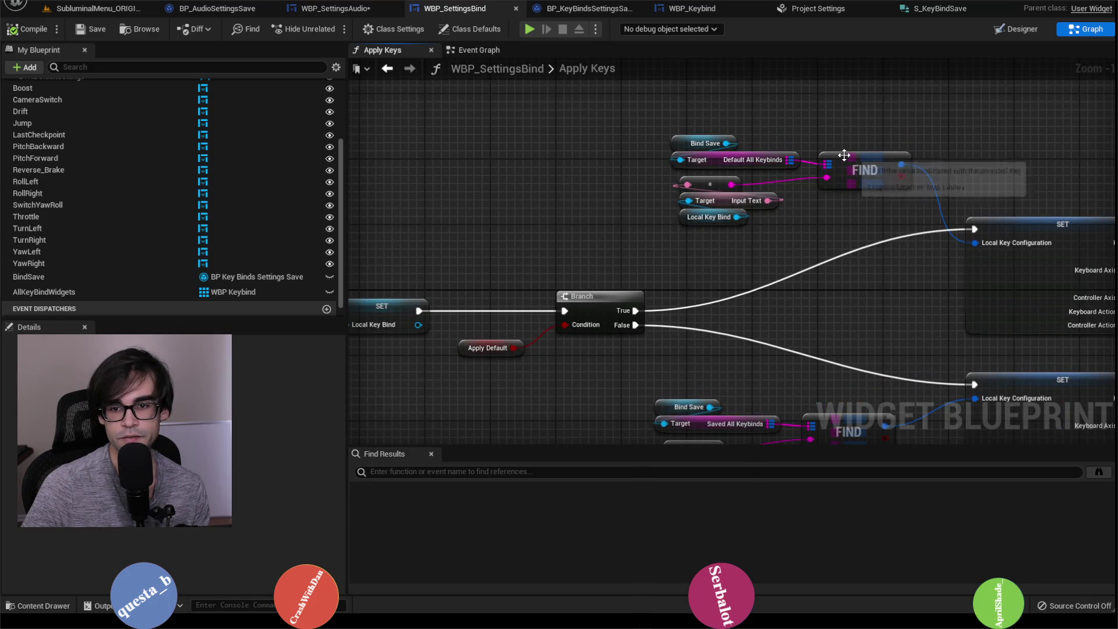
pyautogui.click(830, 184)
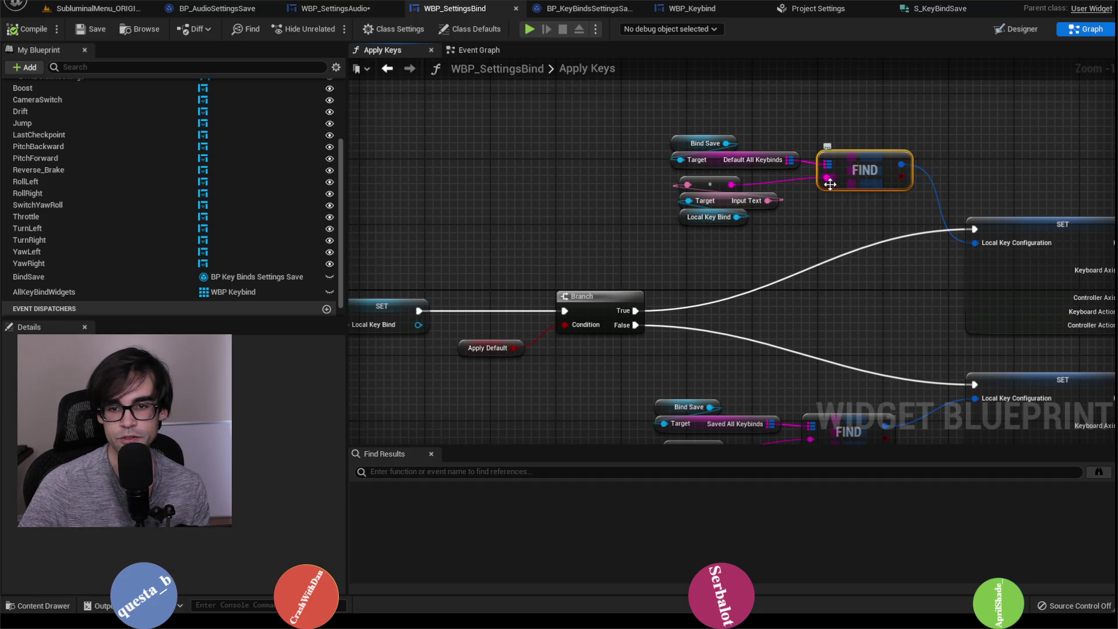
pyautogui.click(945, 214)
pyautogui.press('F9')
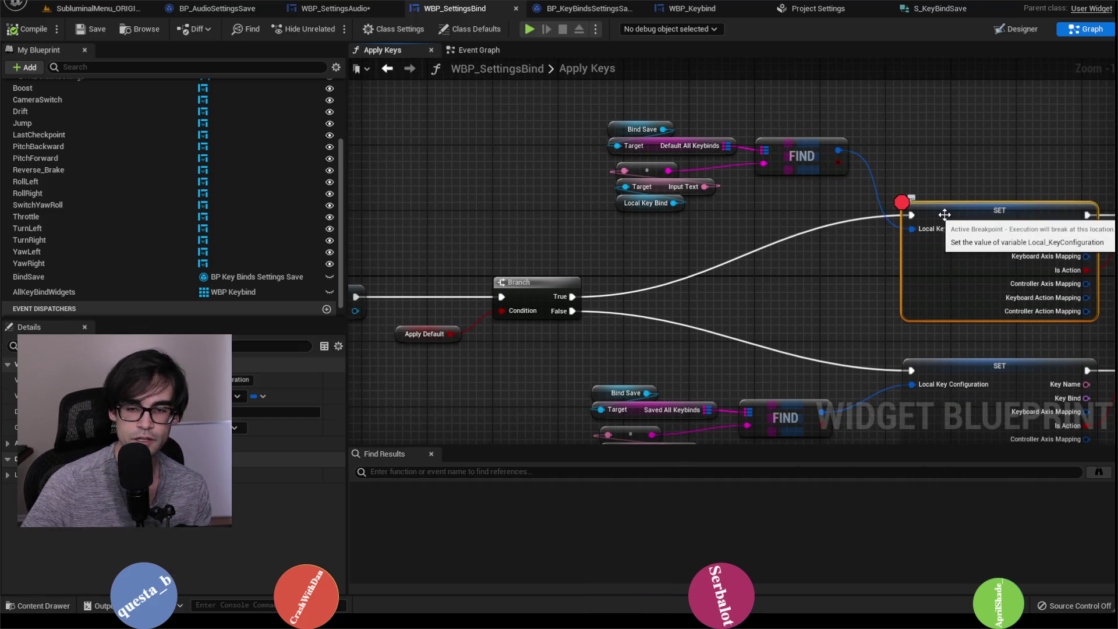
pyautogui.click(92, 11)
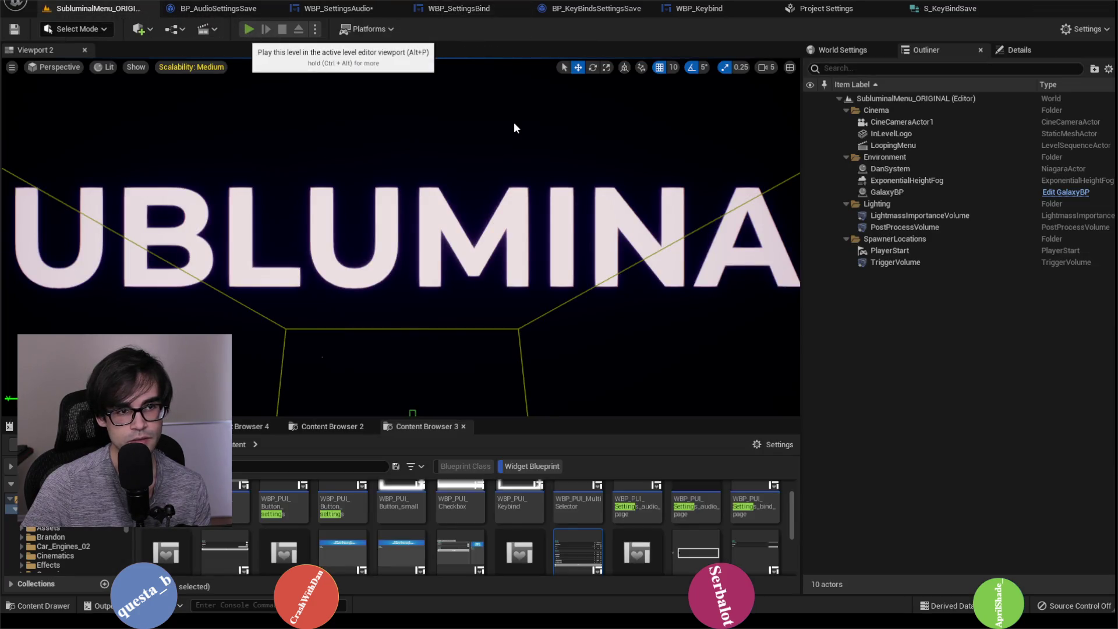
# Play with Alt+P, open Settings and the Bind list, and scroll down to Reset Bindings.
pyautogui.hotkey('alt', 'p')
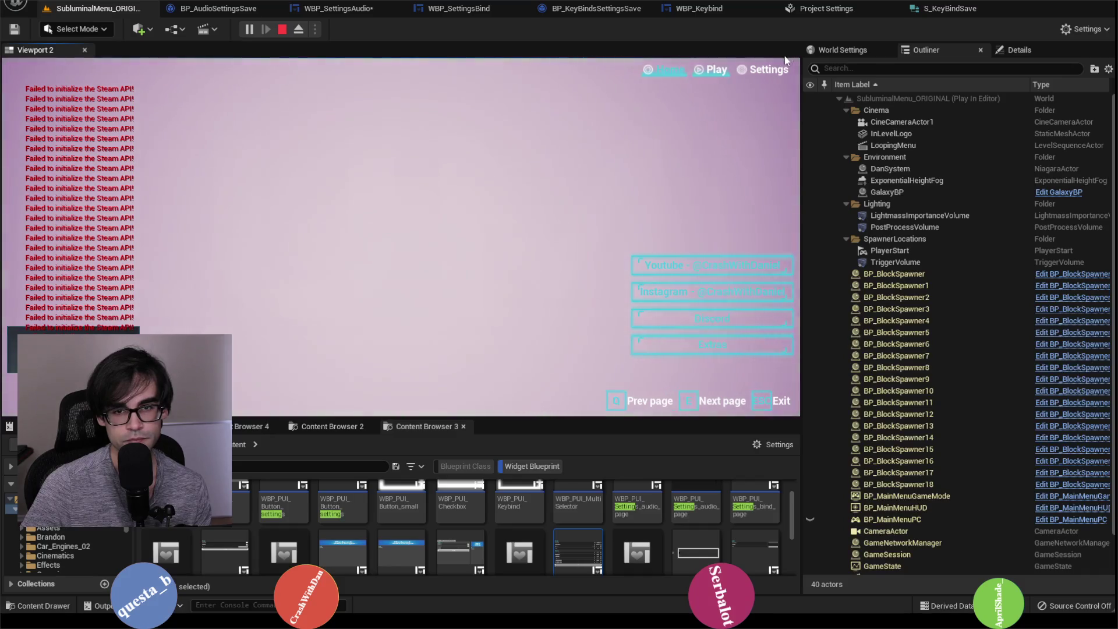
pyautogui.click(770, 71)
pyautogui.scroll(-5, 484, 305)
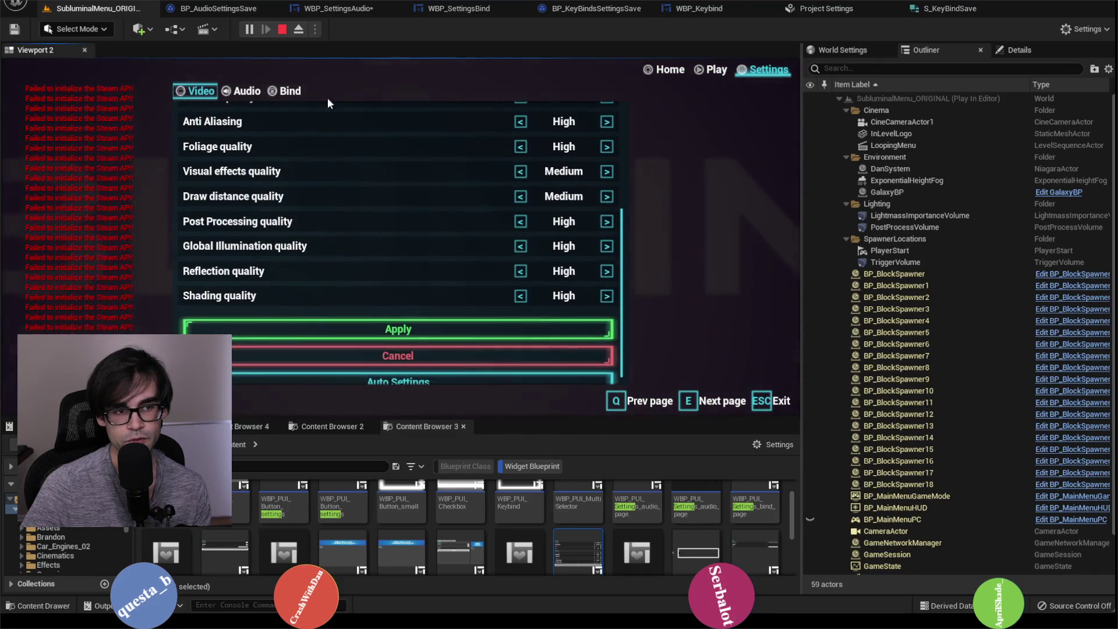
pyautogui.click(288, 95)
pyautogui.scroll(-5, 402, 296)
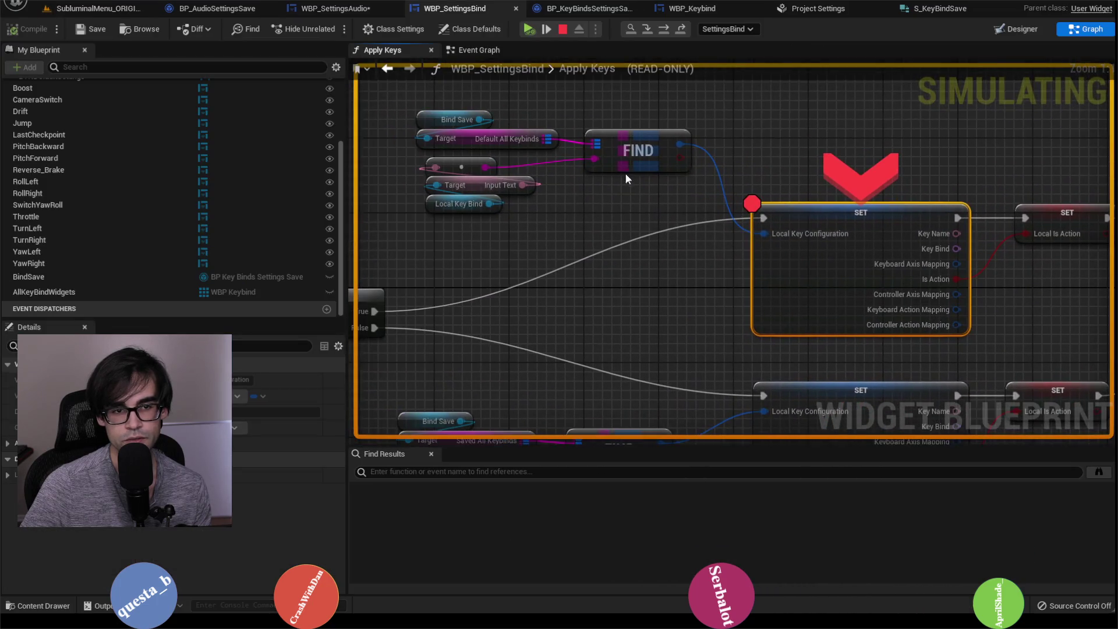
# Inspect the default-keybinds FIND node and the SET node paused at the breakpoint.
pyautogui.moveTo(596, 141)
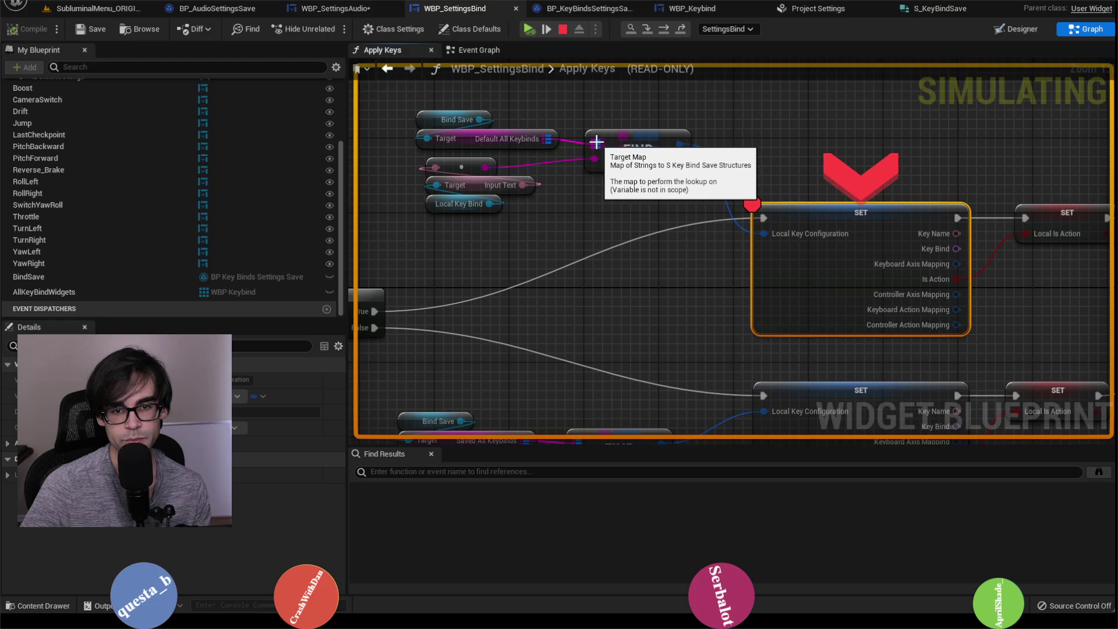
pyautogui.click(637, 150)
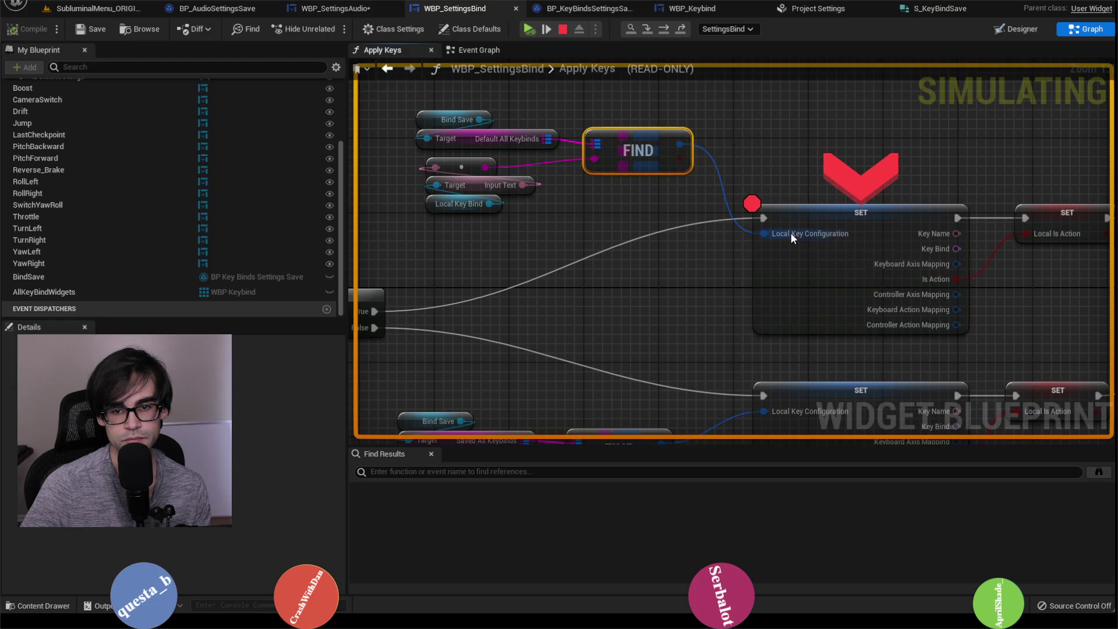
pyautogui.moveTo(791, 233)
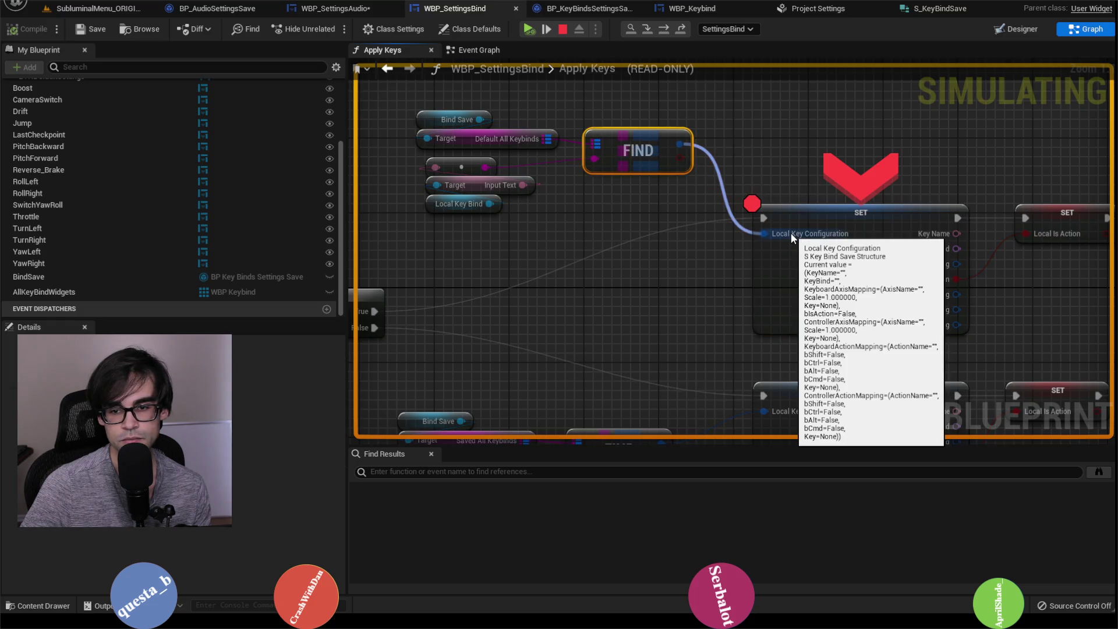
pyautogui.scroll(-5, 739, 169)
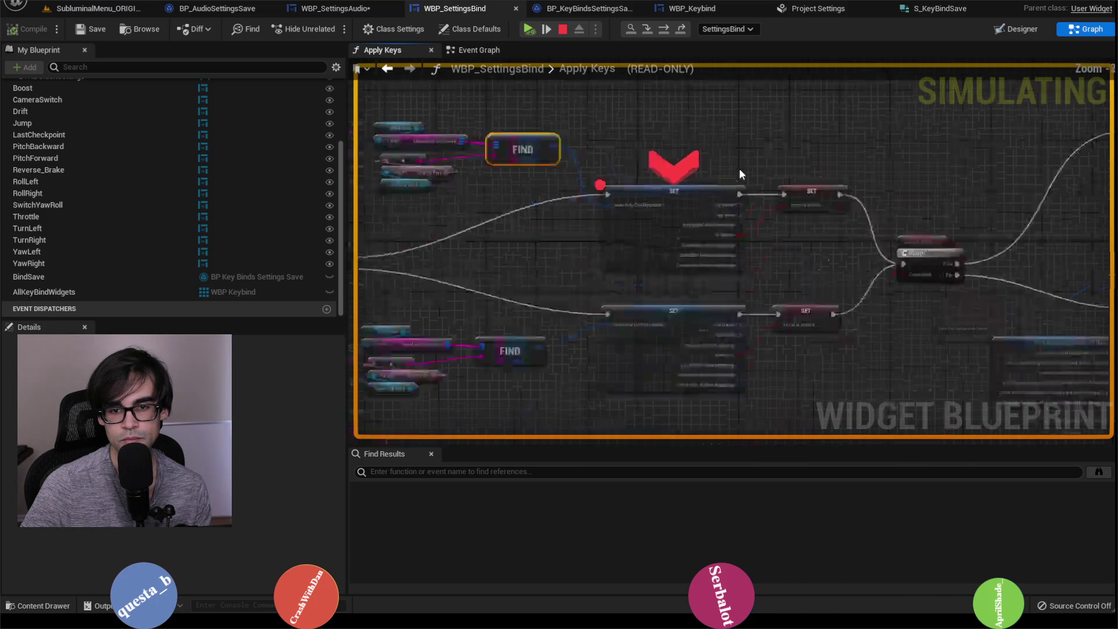
pyautogui.click(671, 187)
pyautogui.scroll(2, 651, 163)
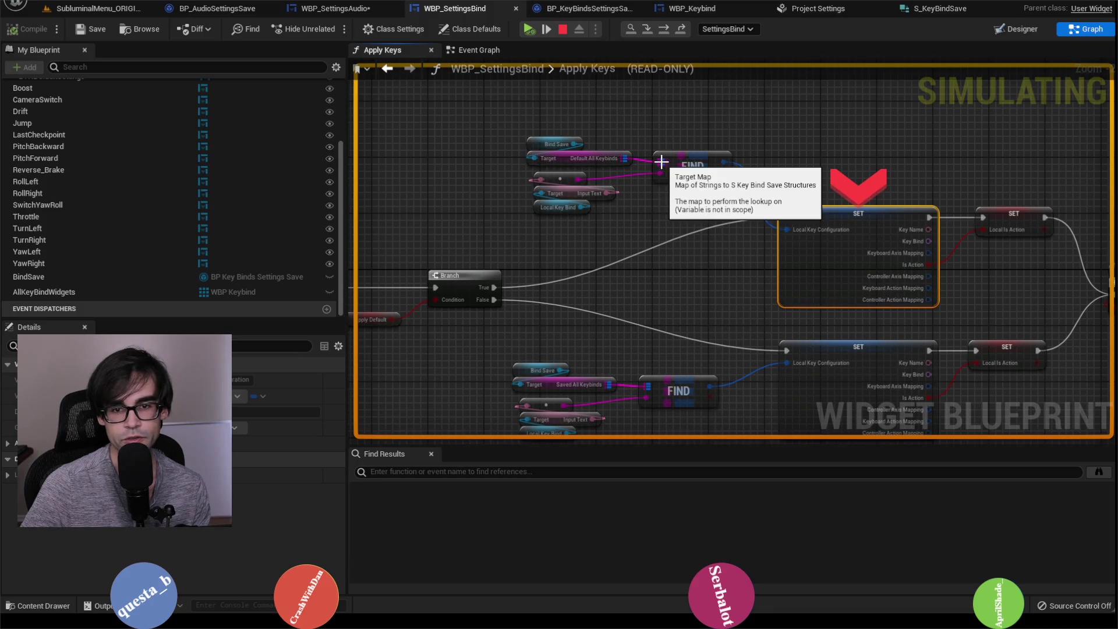
pyautogui.click(706, 165)
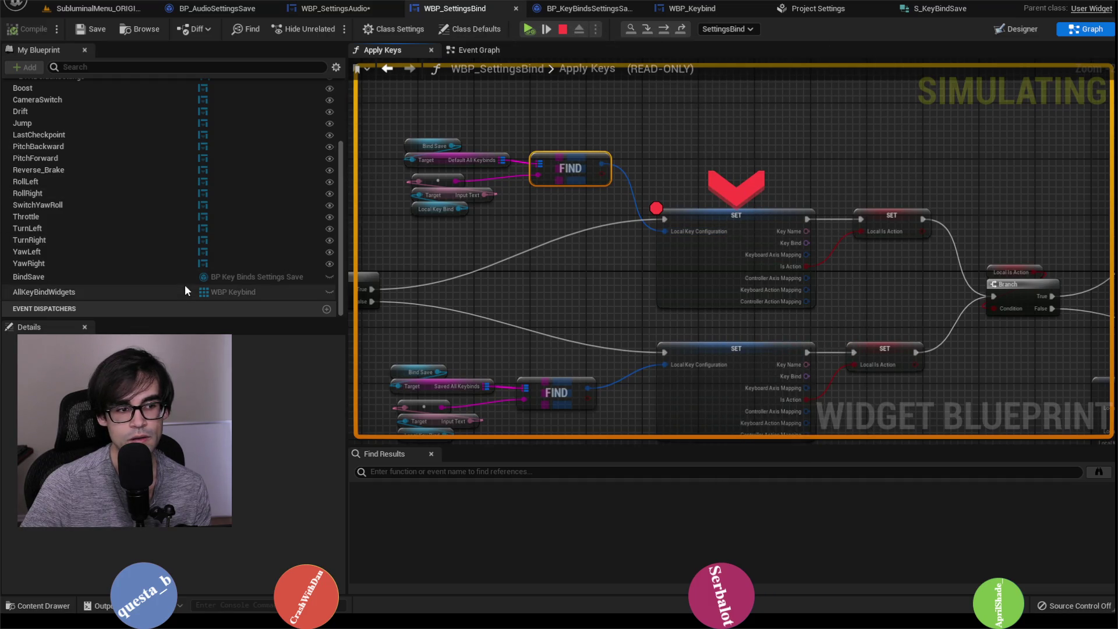
pyautogui.scroll(5, 192, 268)
pyautogui.scroll(-4, 198, 259)
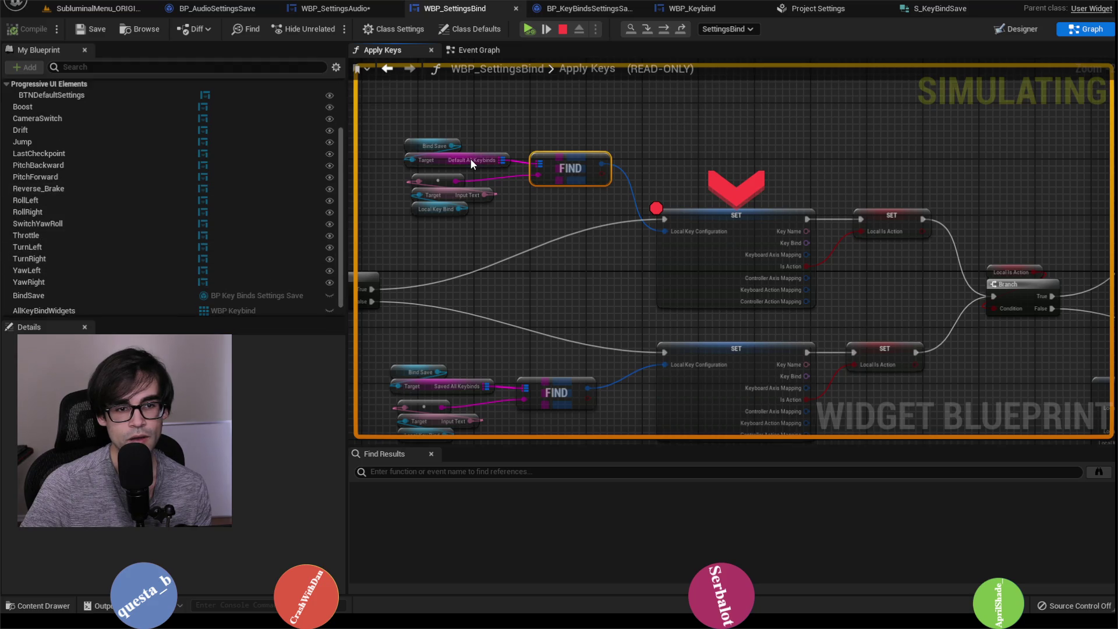
pyautogui.scroll(-1, 193, 281)
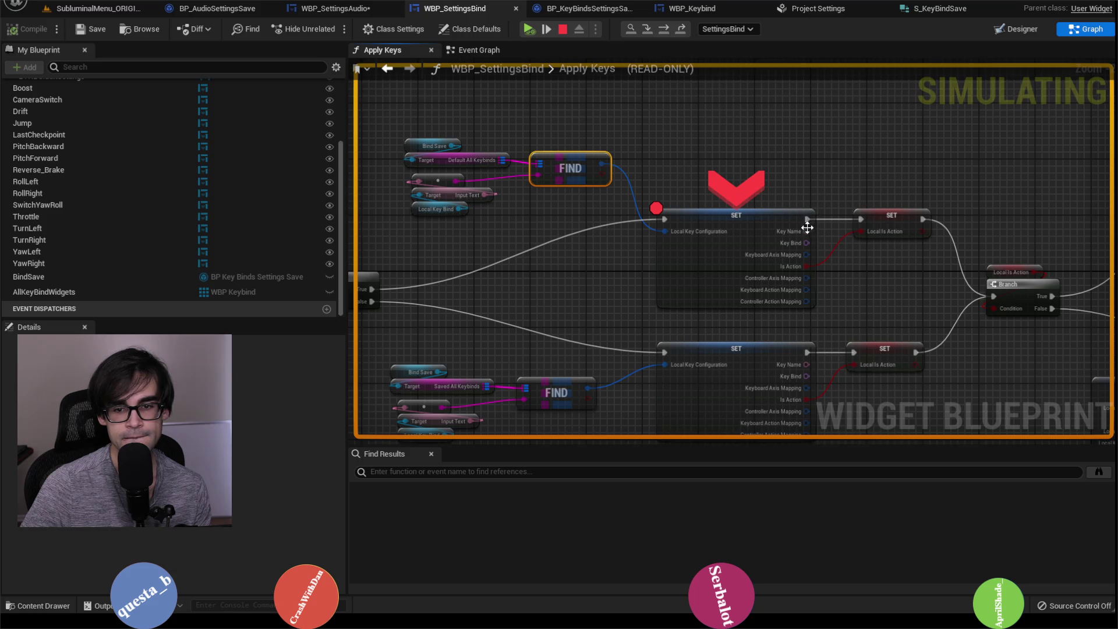
pyautogui.moveTo(686, 167)
pyautogui.mouseDown()
pyautogui.moveTo(934, 201)
pyautogui.moveTo(823, 231)
pyautogui.moveTo(762, 230)
pyautogui.mouseUp()
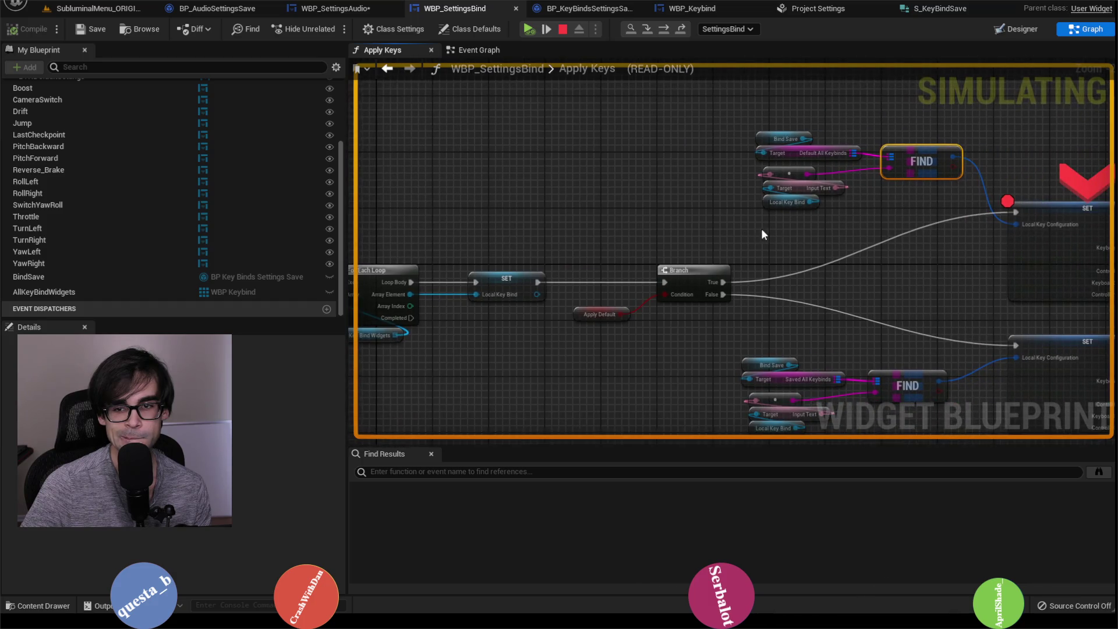
# Check the debug values of Bind Save, Default All Keybinds and Input Text.
pyautogui.moveTo(813, 201)
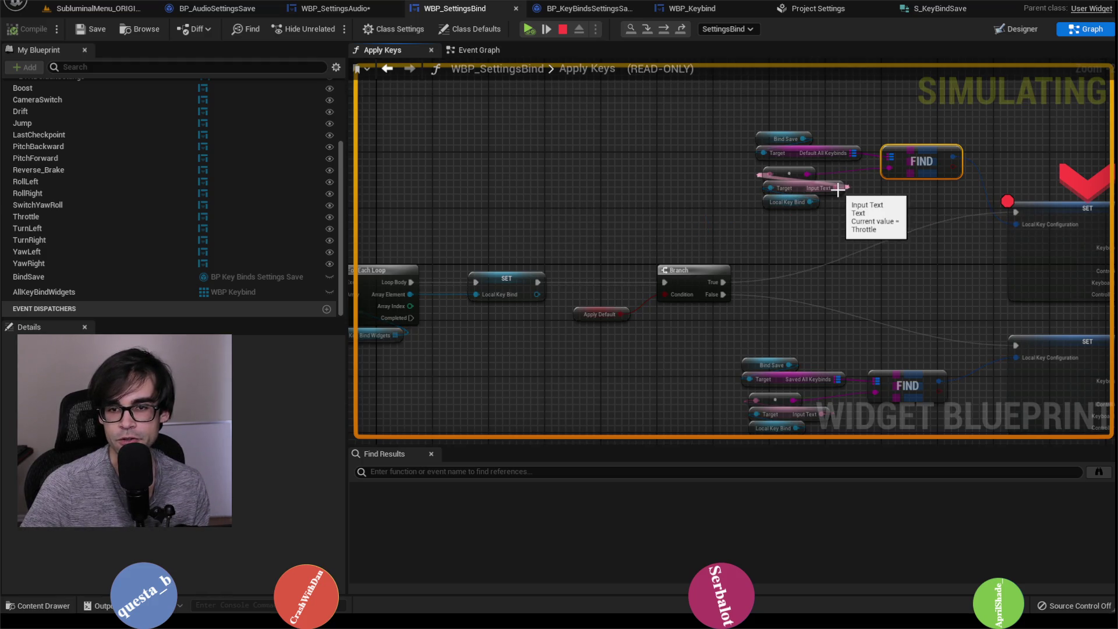
pyautogui.moveTo(851, 150)
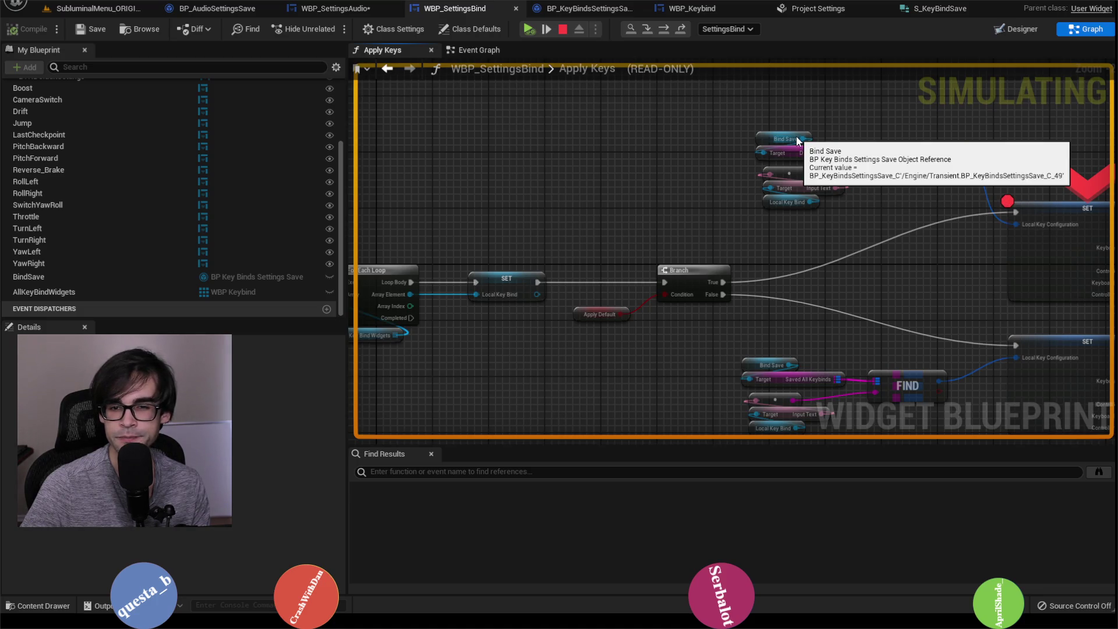
pyautogui.click(763, 140)
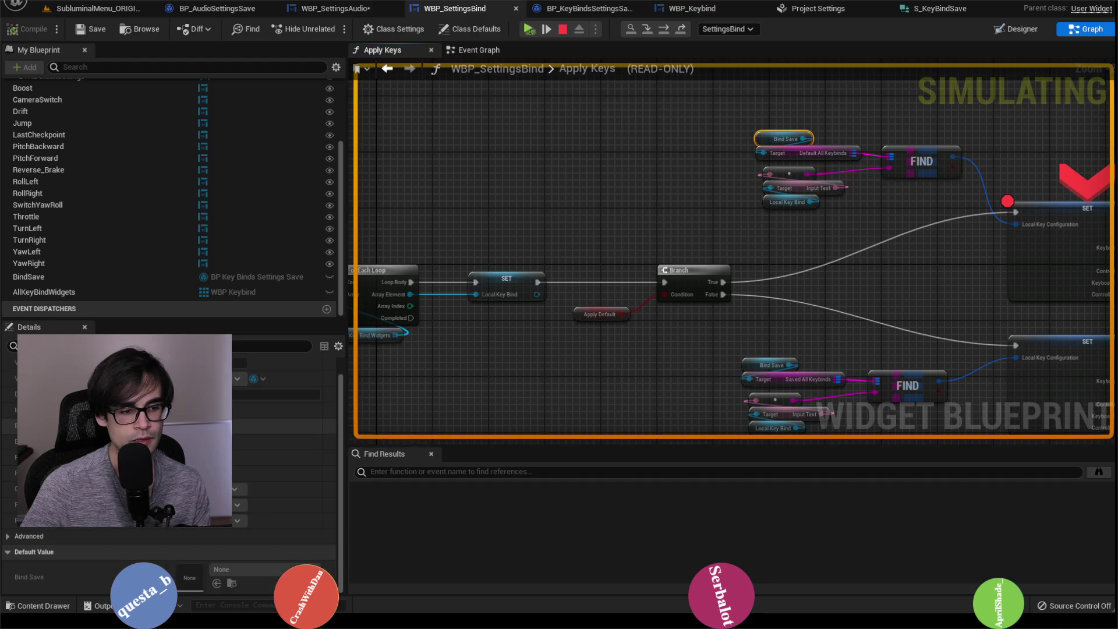
pyautogui.click(788, 153)
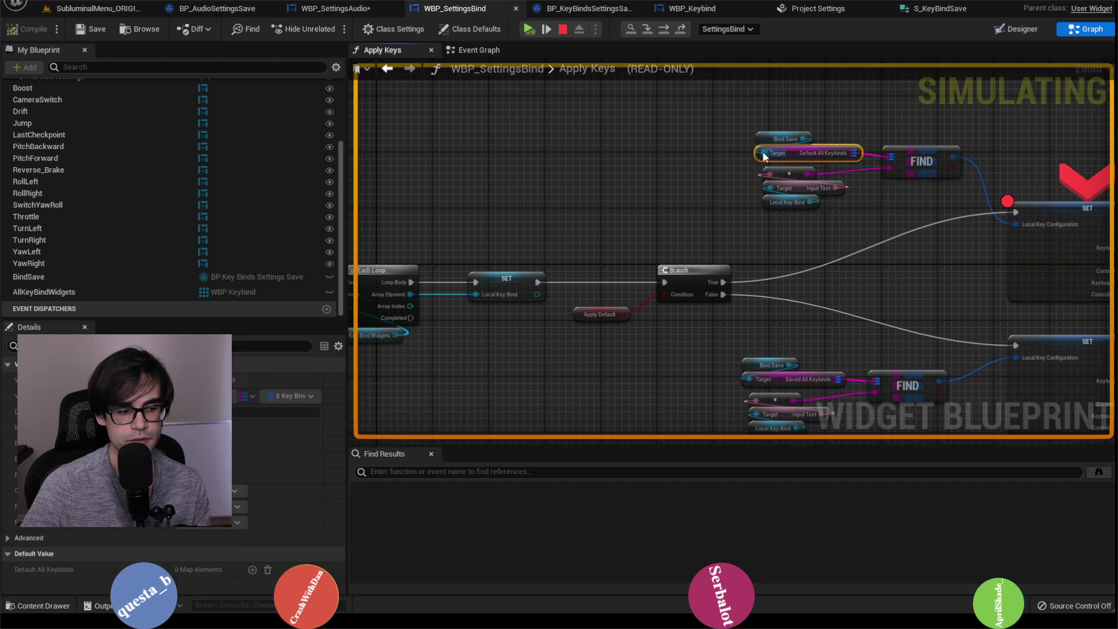
pyautogui.click(794, 188)
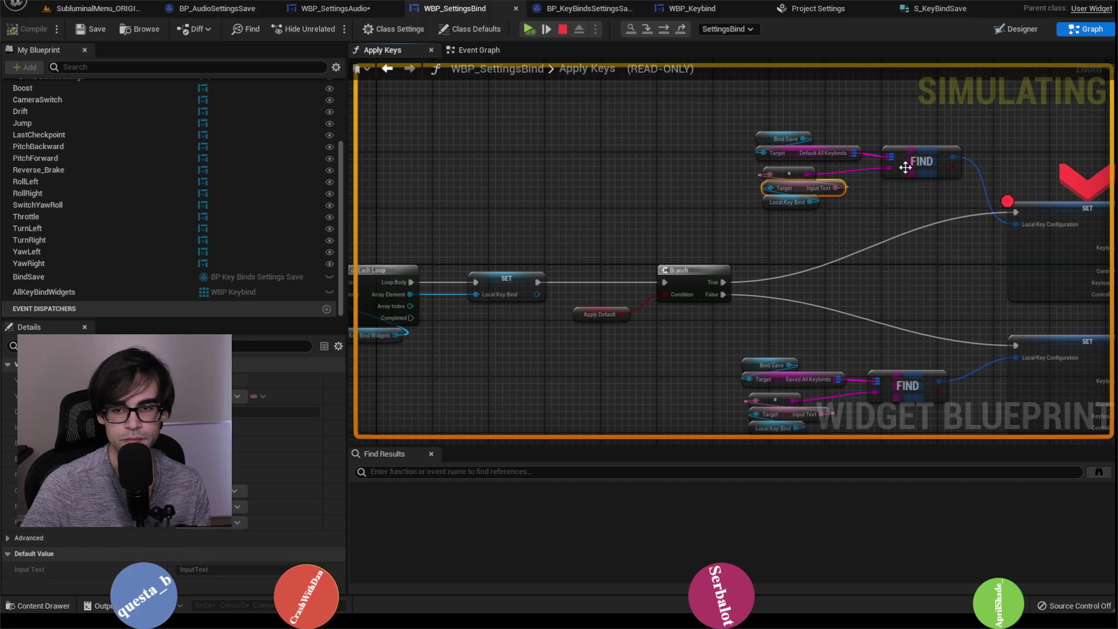
pyautogui.click(921, 162)
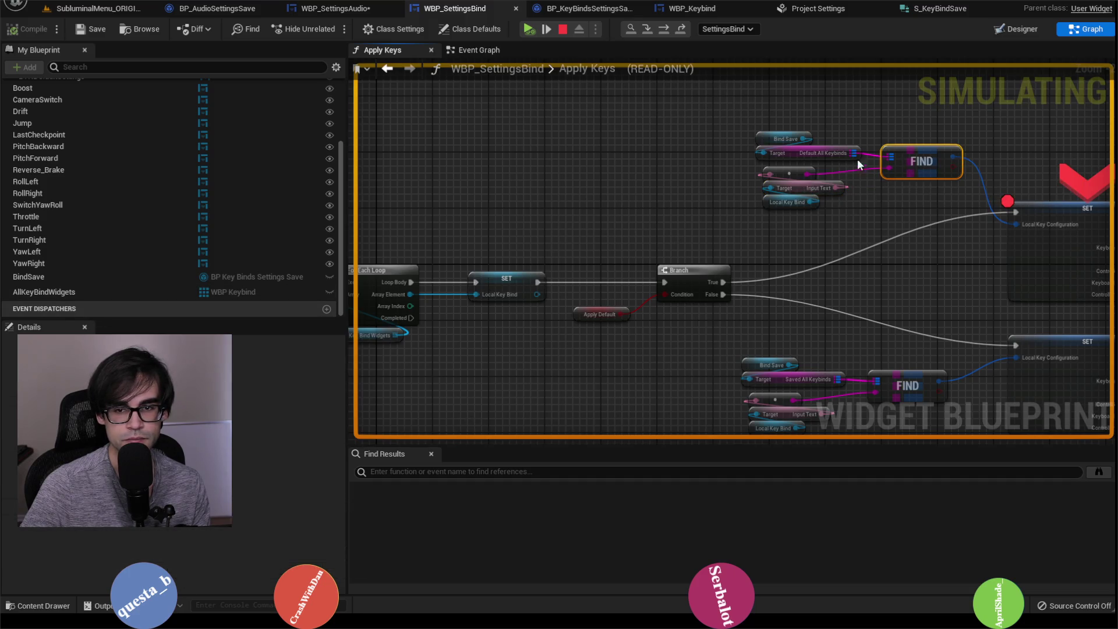
pyautogui.moveTo(882, 194); pyautogui.dragTo(596, 152)
pyautogui.moveTo(761, 181)
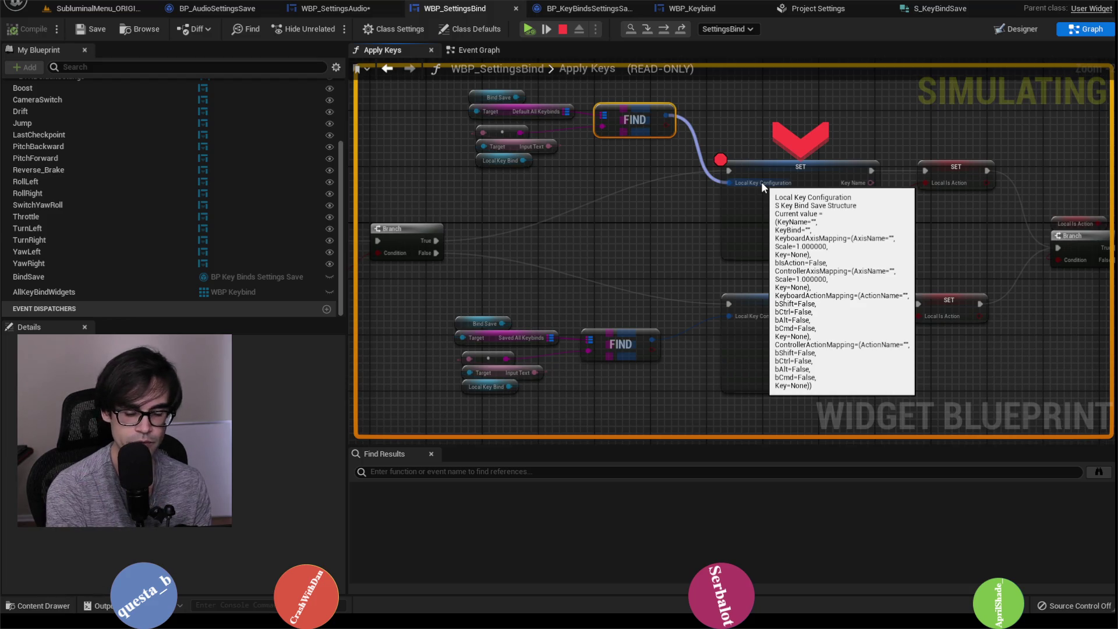
# Step to the next node, stop the simulation and switch to BP_KeyBindsSettingsSave.
pyautogui.press('F10')
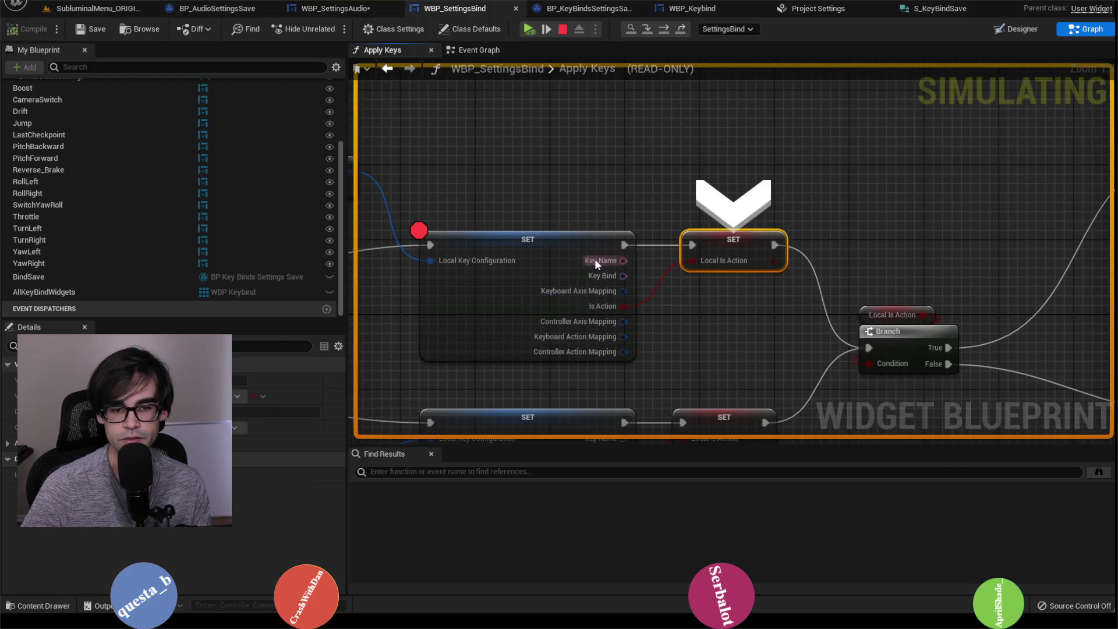
pyautogui.moveTo(470, 260)
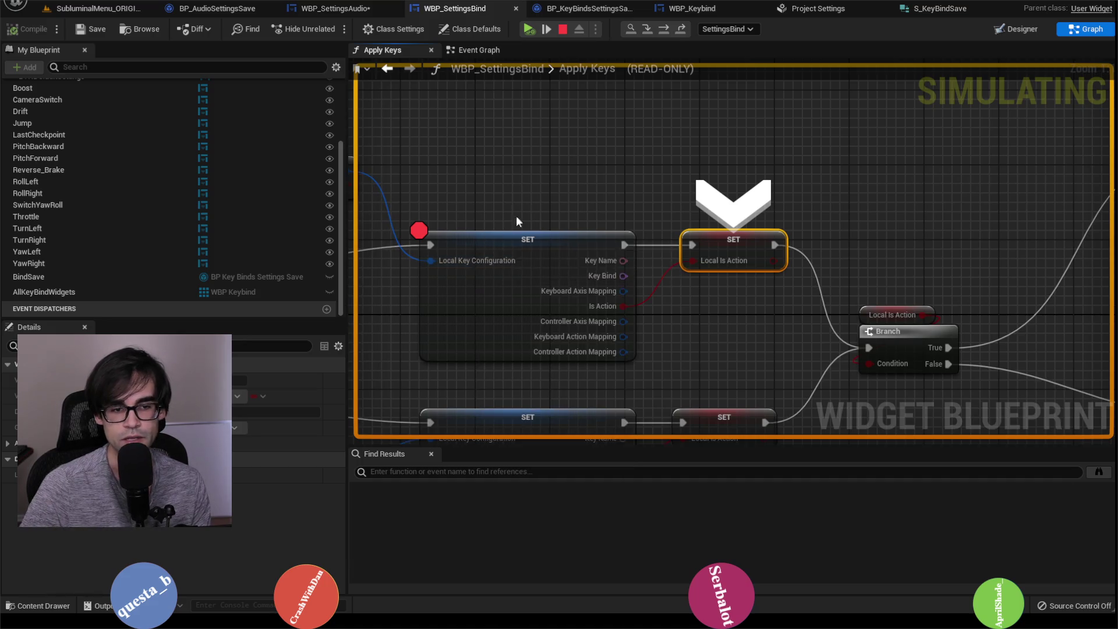
pyautogui.moveTo(516, 216); pyautogui.dragTo(863, 180)
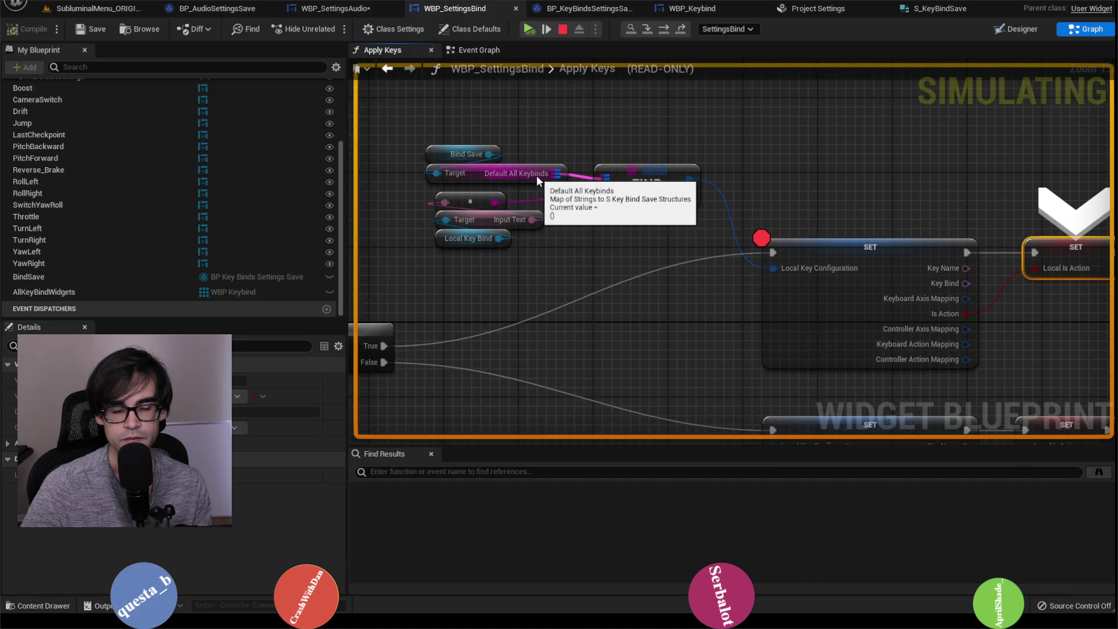
pyautogui.click(564, 32)
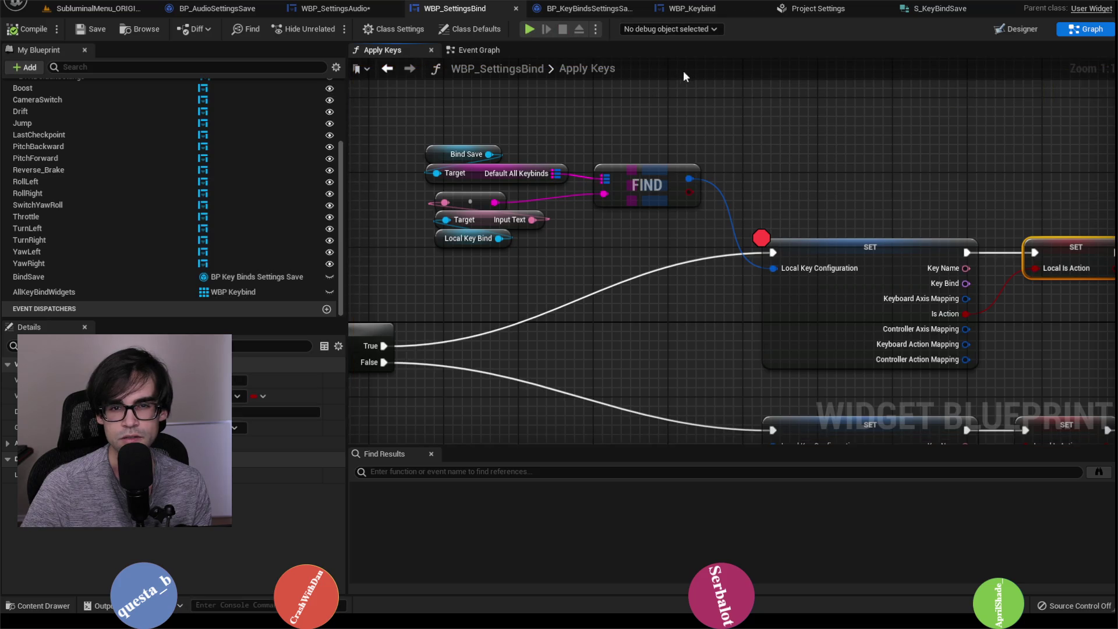
pyautogui.click(567, 9)
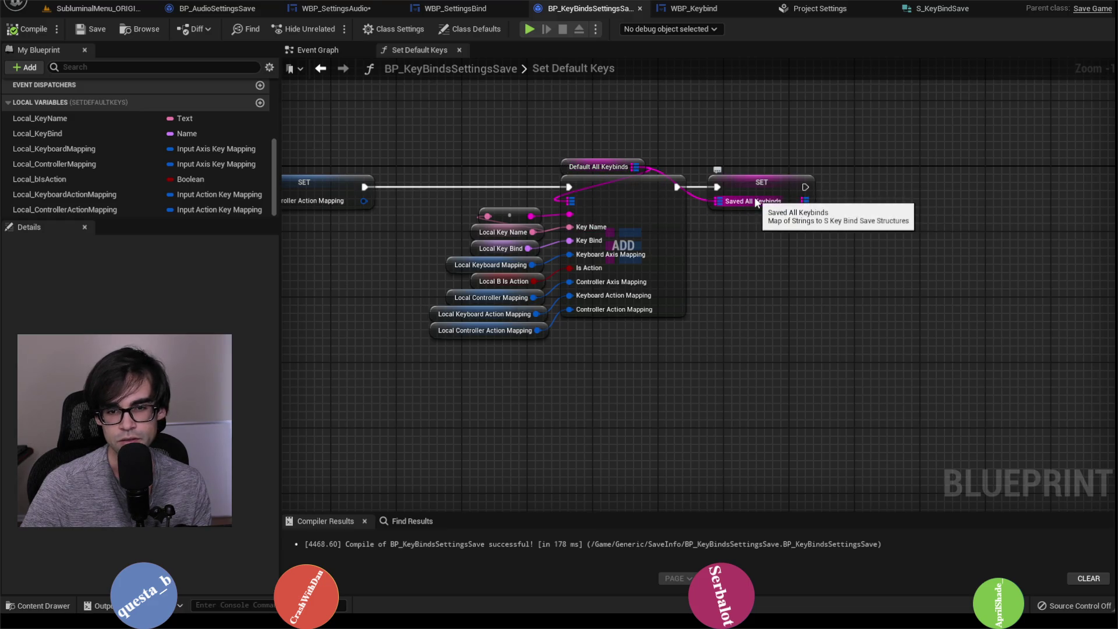
pyautogui.moveTo(409, 143); pyautogui.dragTo(773, 155)
pyautogui.scroll(-3, 774, 155)
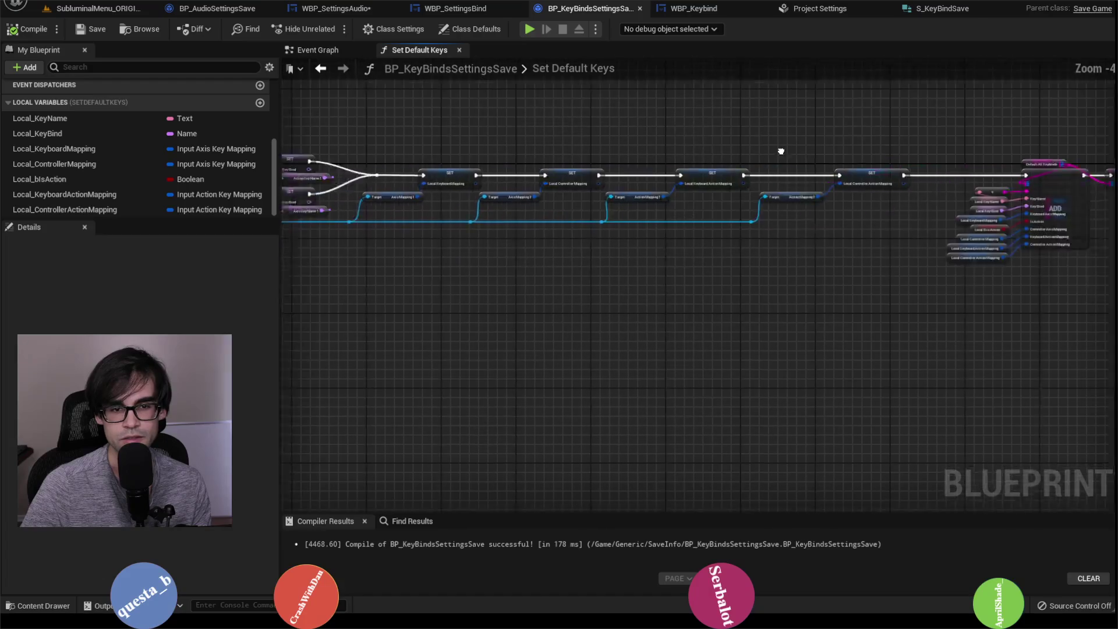
pyautogui.moveTo(940, 156)
pyautogui.mouseDown()
pyautogui.moveTo(943, 143)
pyautogui.moveTo(733, 163)
pyautogui.mouseUp()
pyautogui.click(303, 52)
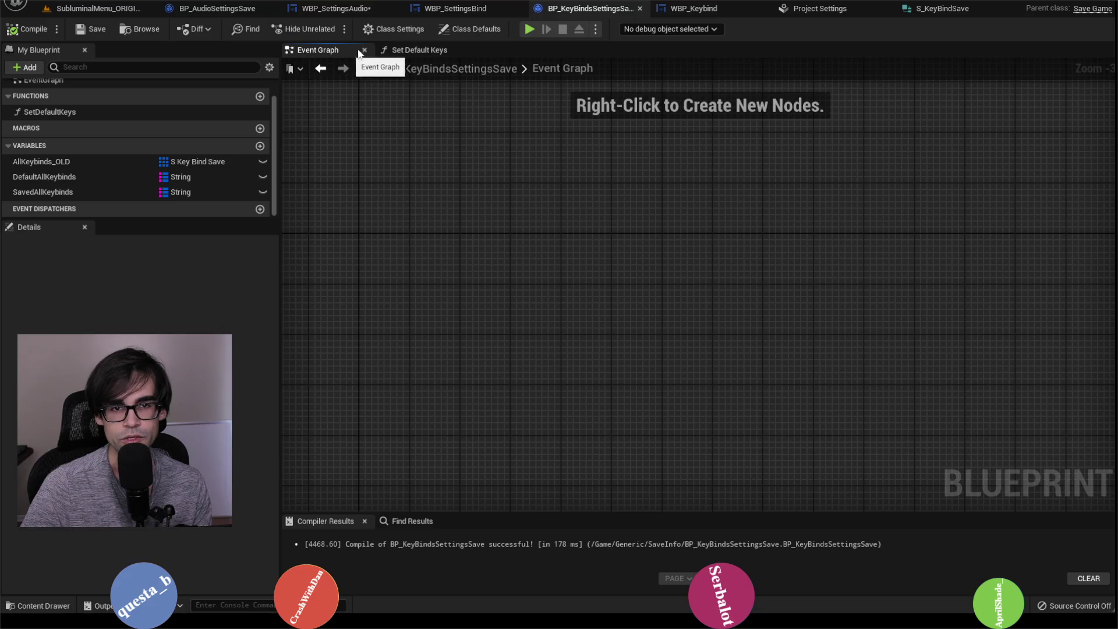
pyautogui.click(399, 51)
pyautogui.click(477, 8)
pyautogui.scroll(-5, 989, 166)
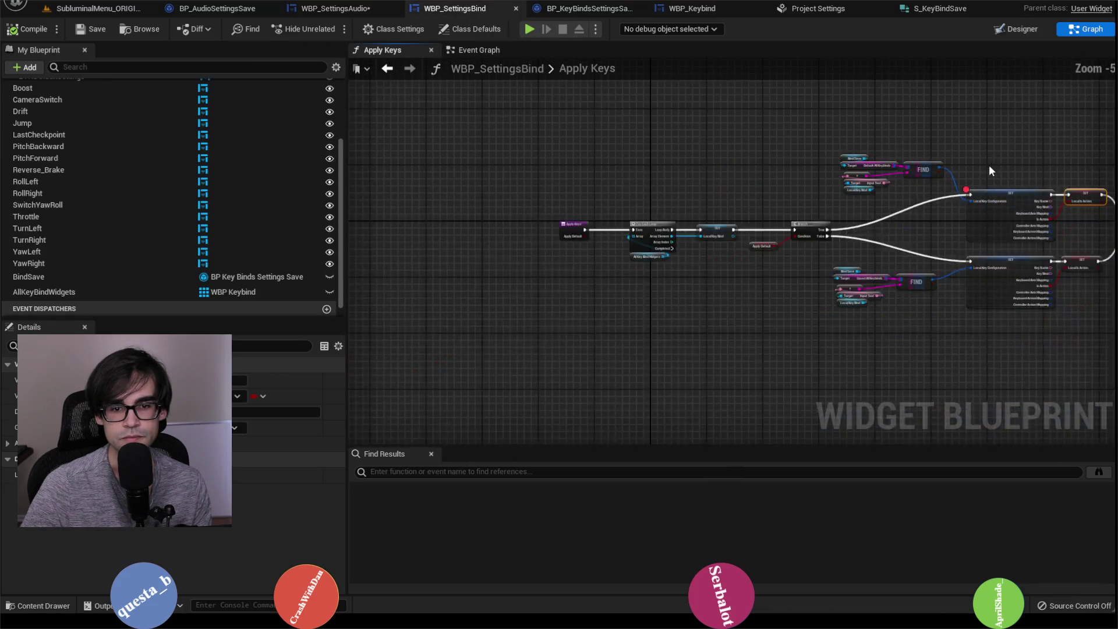
pyautogui.scroll(2, 717, 206)
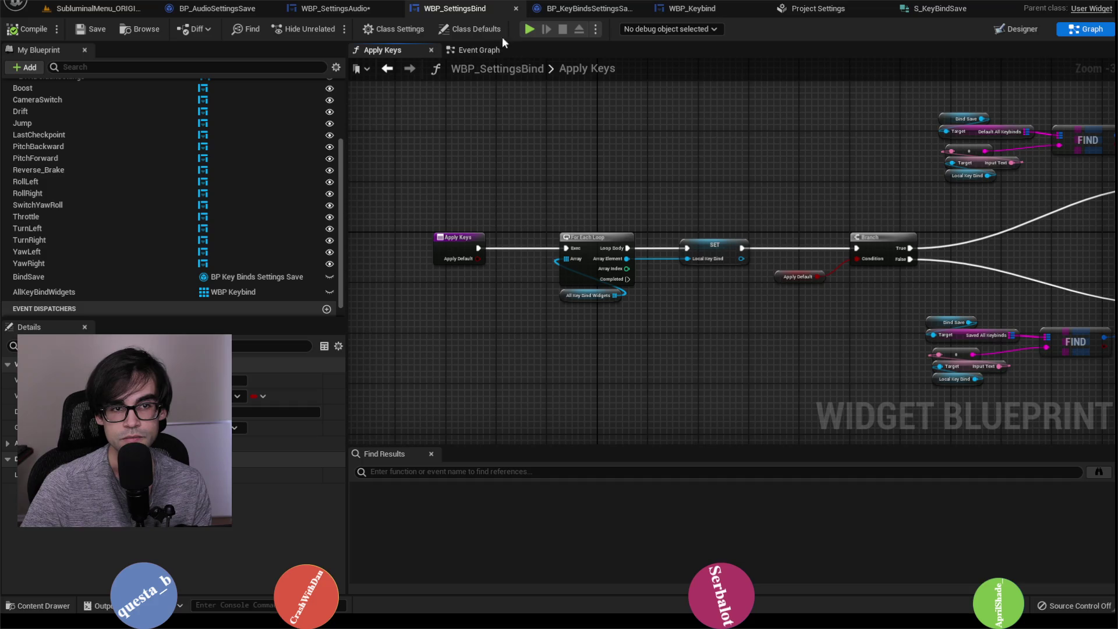
pyautogui.click(473, 53)
pyautogui.scroll(-1, 833, 201)
pyautogui.scroll(3, 834, 201)
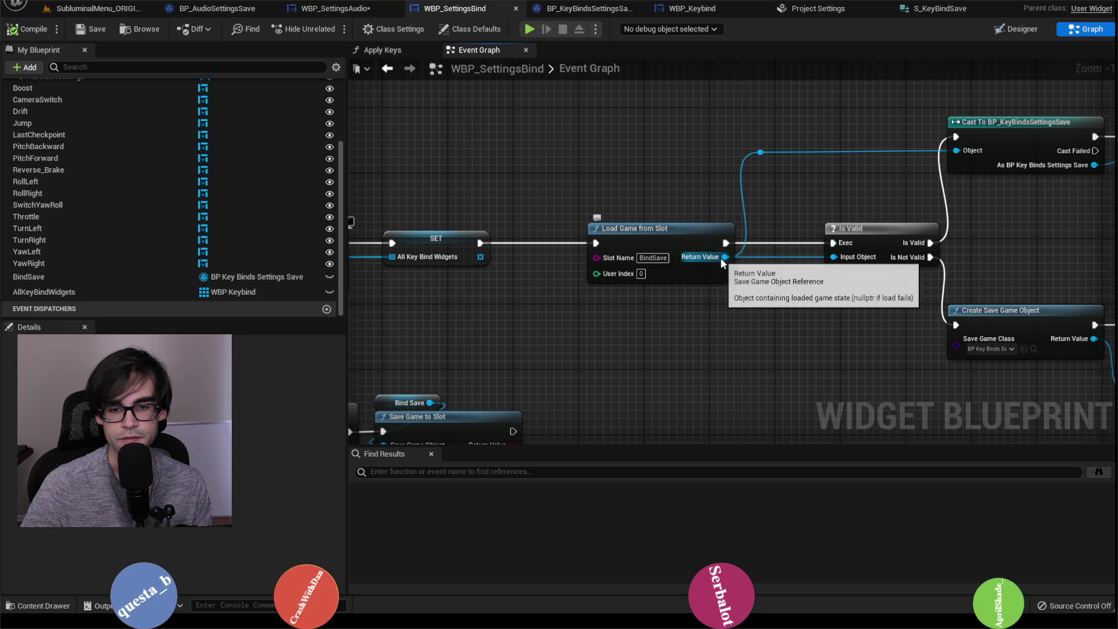
pyautogui.moveTo(890, 202); pyautogui.dragTo(571, 236)
pyautogui.moveTo(790, 235); pyautogui.dragTo(467, 240)
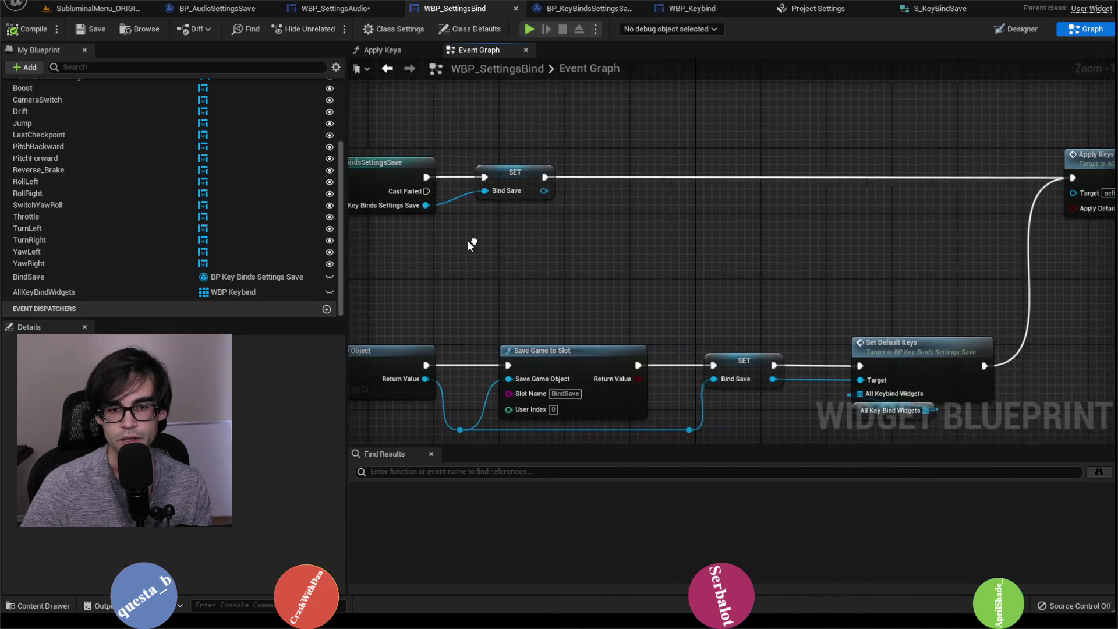
pyautogui.scroll(-2, 487, 239)
pyautogui.moveTo(577, 257); pyautogui.dragTo(658, 240)
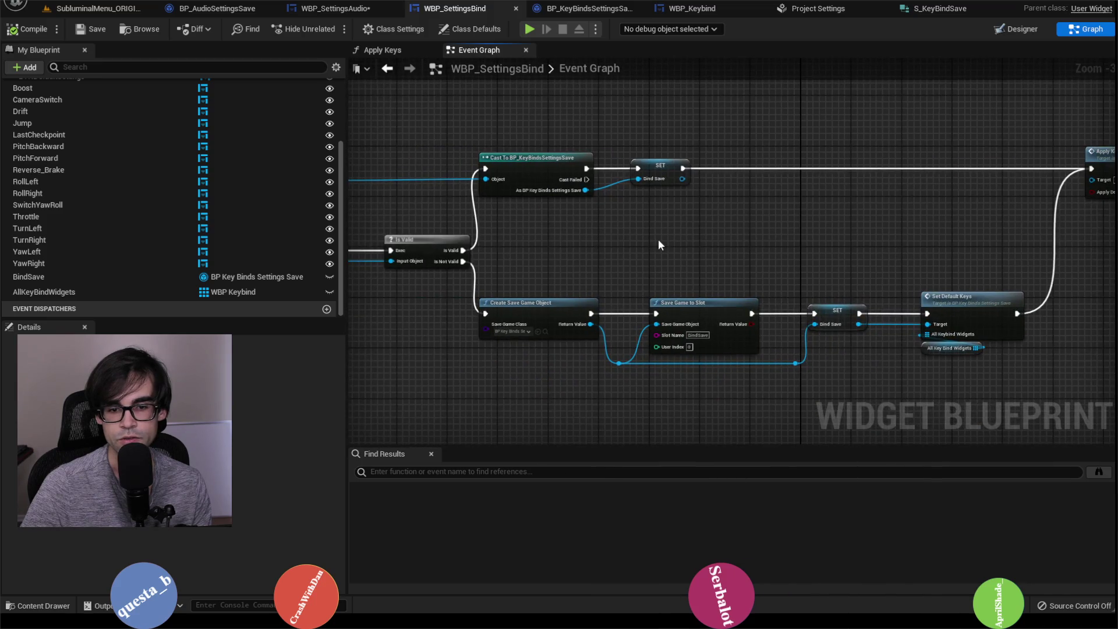
pyautogui.moveTo(924, 243); pyautogui.dragTo(649, 241)
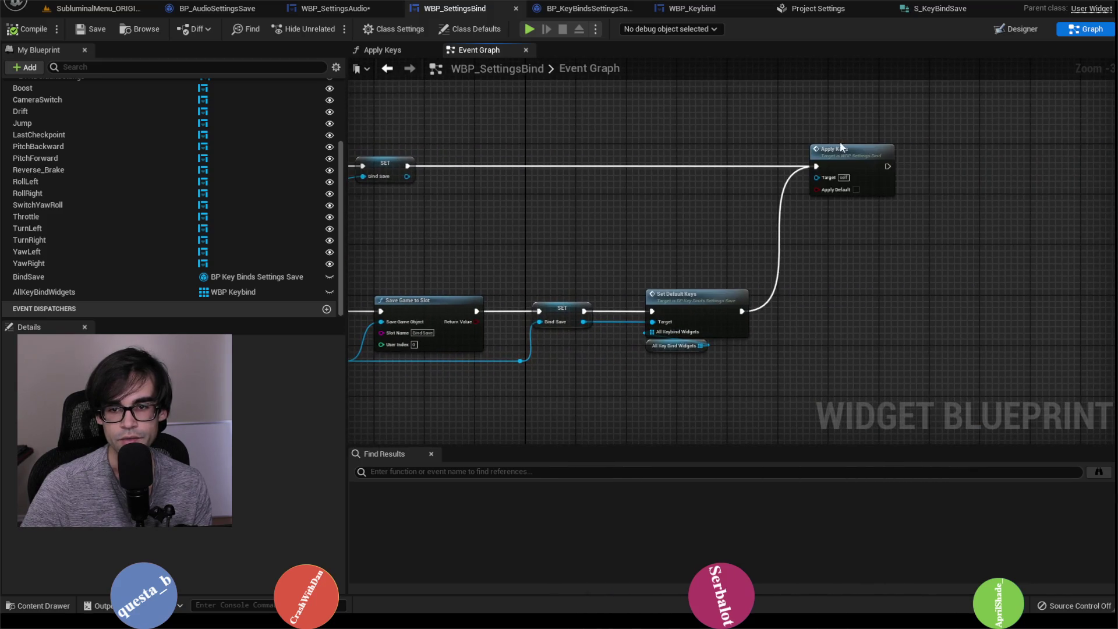
pyautogui.scroll(-3, 985, 224)
pyautogui.scroll(3, 931, 214)
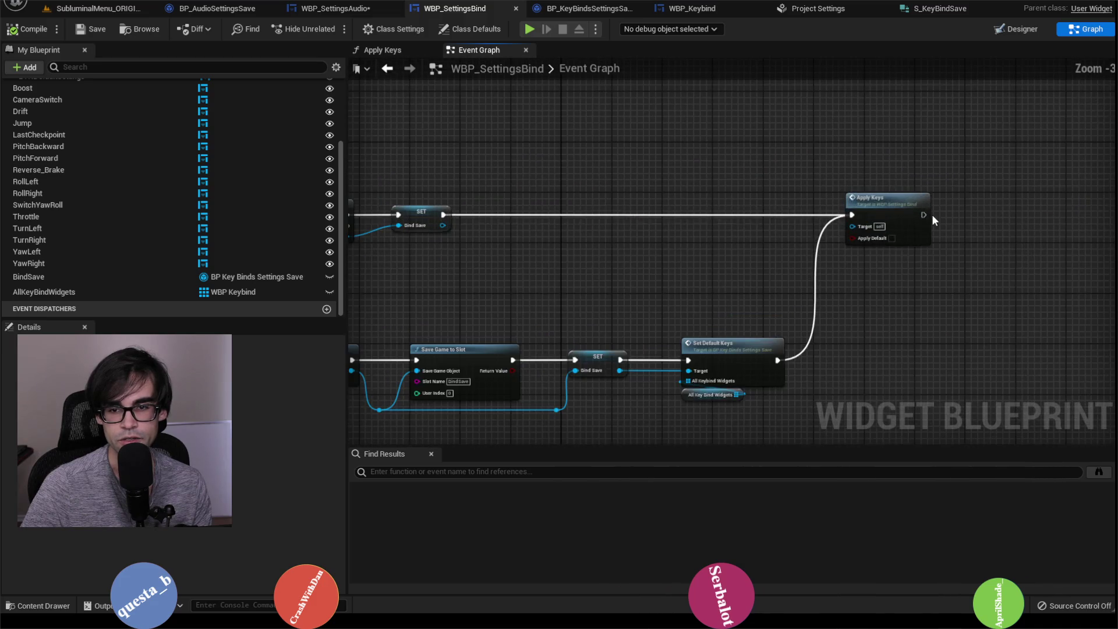
pyautogui.doubleClick(907, 207)
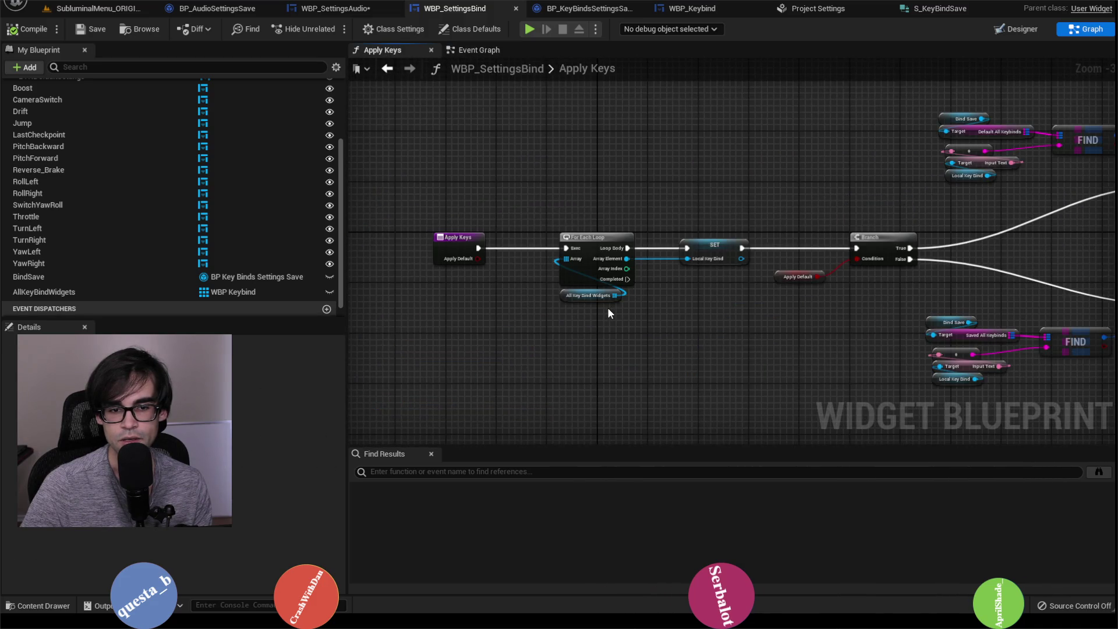
pyautogui.scroll(3, 607, 308)
pyautogui.scroll(-3, 894, 283)
pyautogui.moveTo(900, 273); pyautogui.dragTo(584, 302)
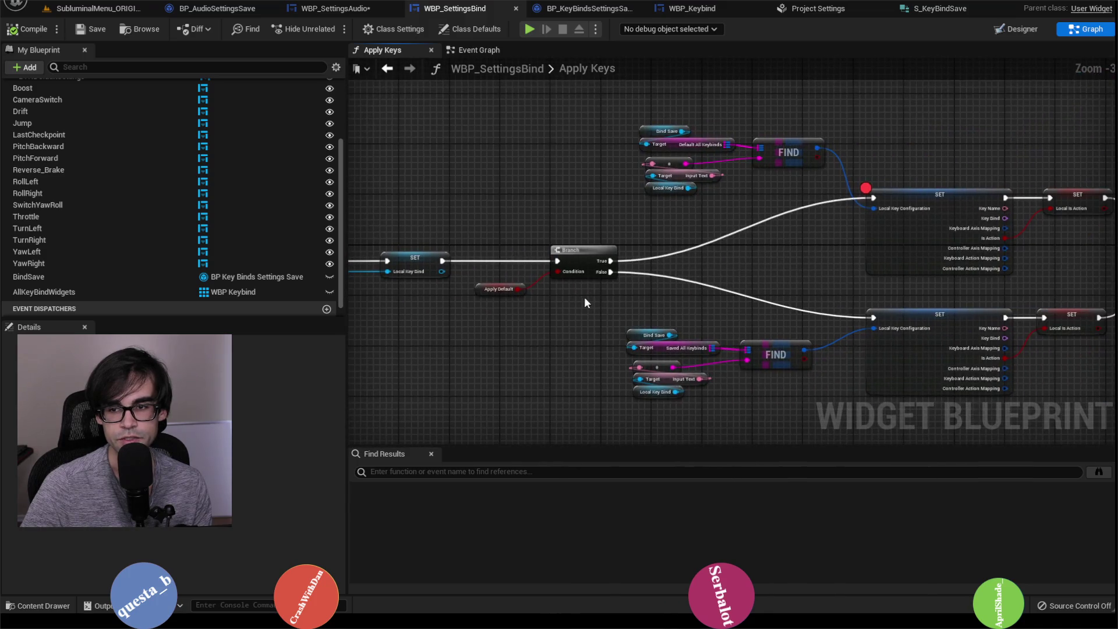
pyautogui.scroll(2, 472, 292)
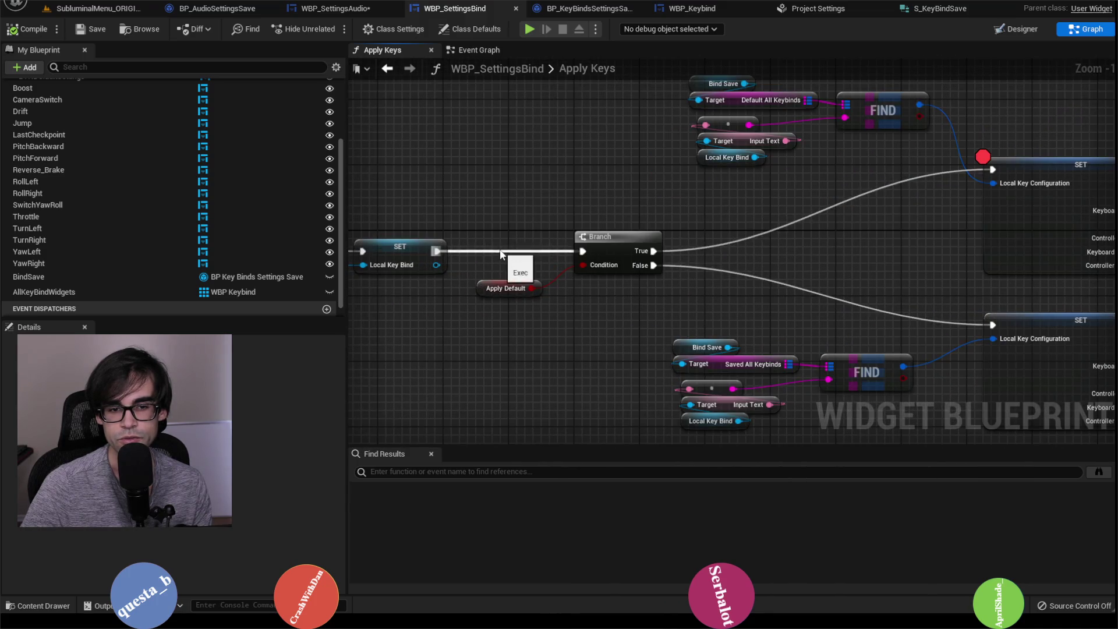
pyautogui.moveTo(782, 285)
pyautogui.mouseDown()
pyautogui.moveTo(515, 245)
pyautogui.moveTo(694, 292)
pyautogui.moveTo(630, 273)
pyautogui.mouseUp()
pyautogui.scroll(-1, 515, 244)
pyautogui.scroll(-1, 694, 292)
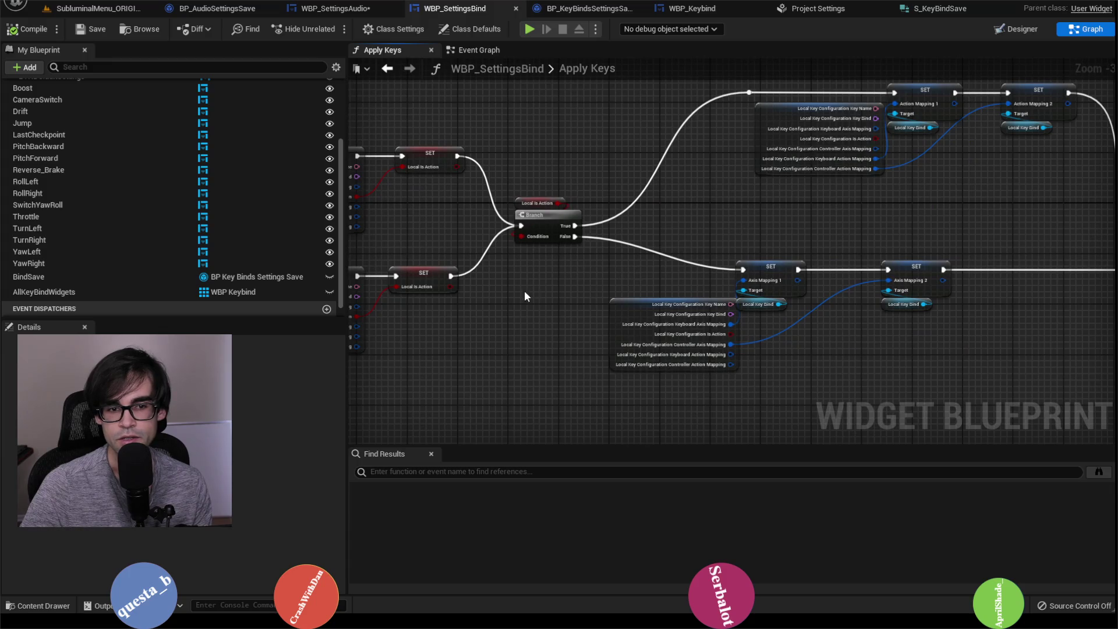
pyautogui.moveTo(524, 290); pyautogui.dragTo(823, 282)
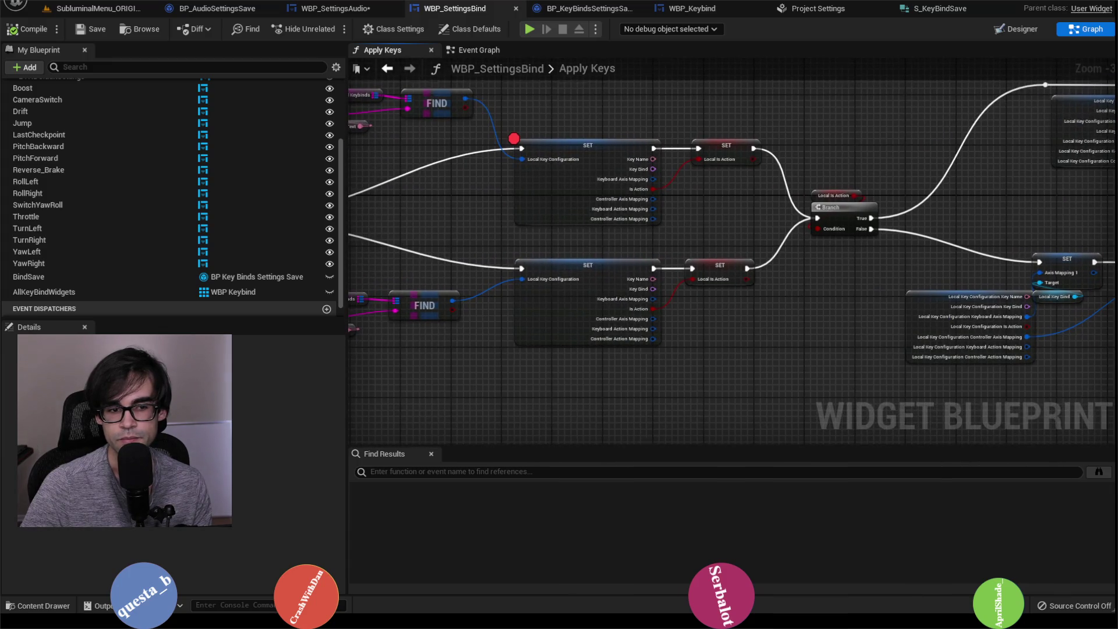
pyautogui.moveTo(886, 298)
pyautogui.mouseDown()
pyautogui.moveTo(556, 295)
pyautogui.moveTo(721, 254)
pyautogui.mouseUp()
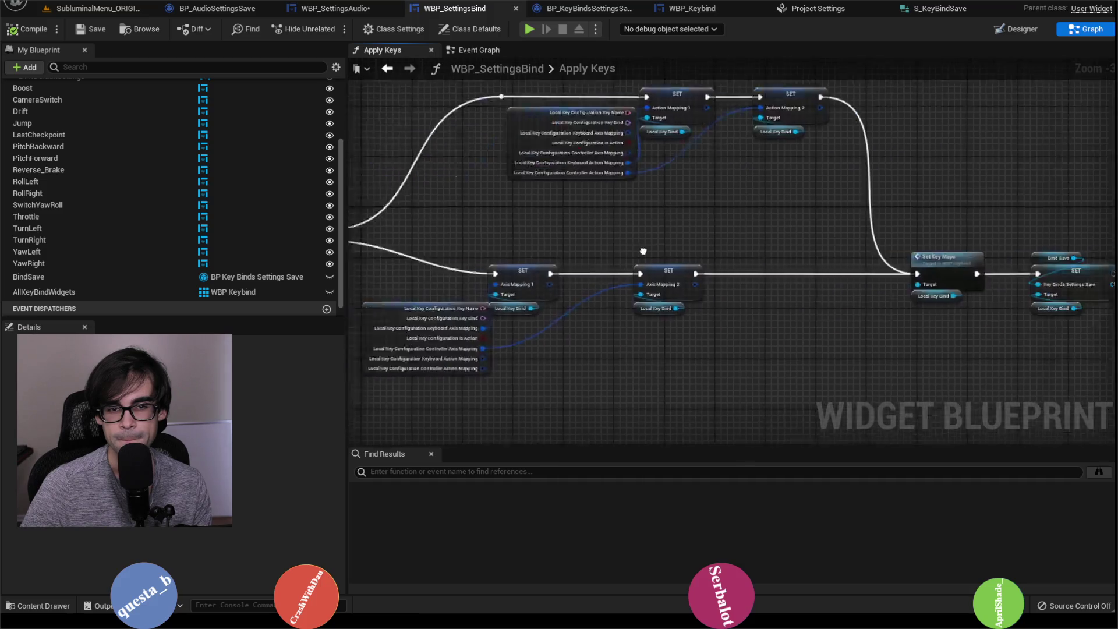
pyautogui.moveTo(524, 256); pyautogui.dragTo(774, 256)
pyautogui.moveTo(533, 169); pyautogui.dragTo(778, 166)
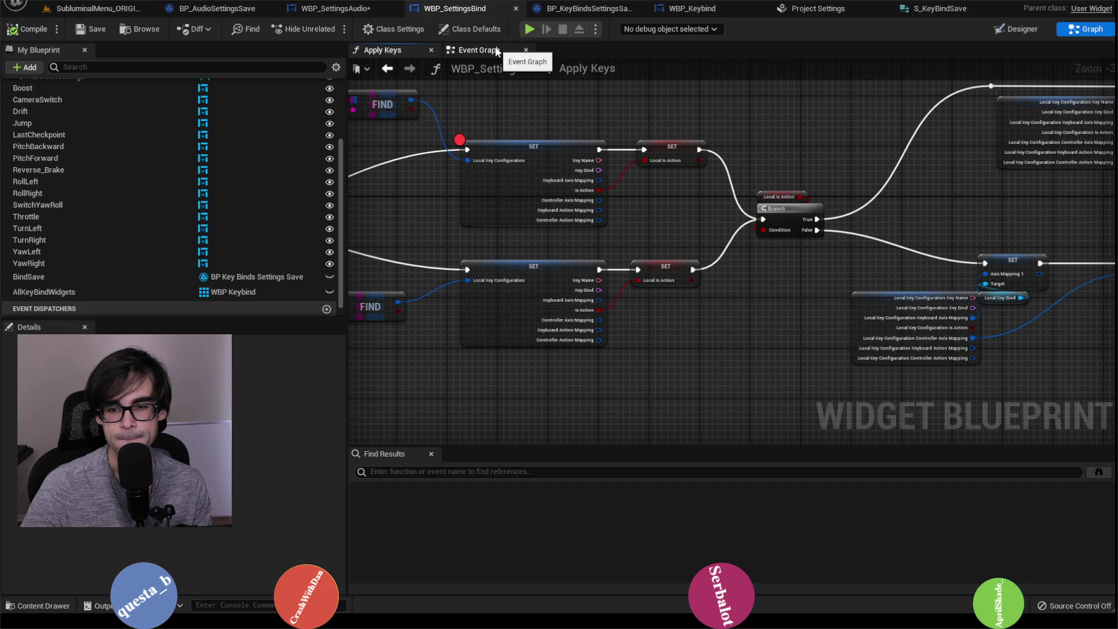
# Save WBP_SettingsAudio and open BP_KeyBindsSettingsSave's Set Default Keys function.
pyautogui.click(344, 9)
pyautogui.click(93, 29)
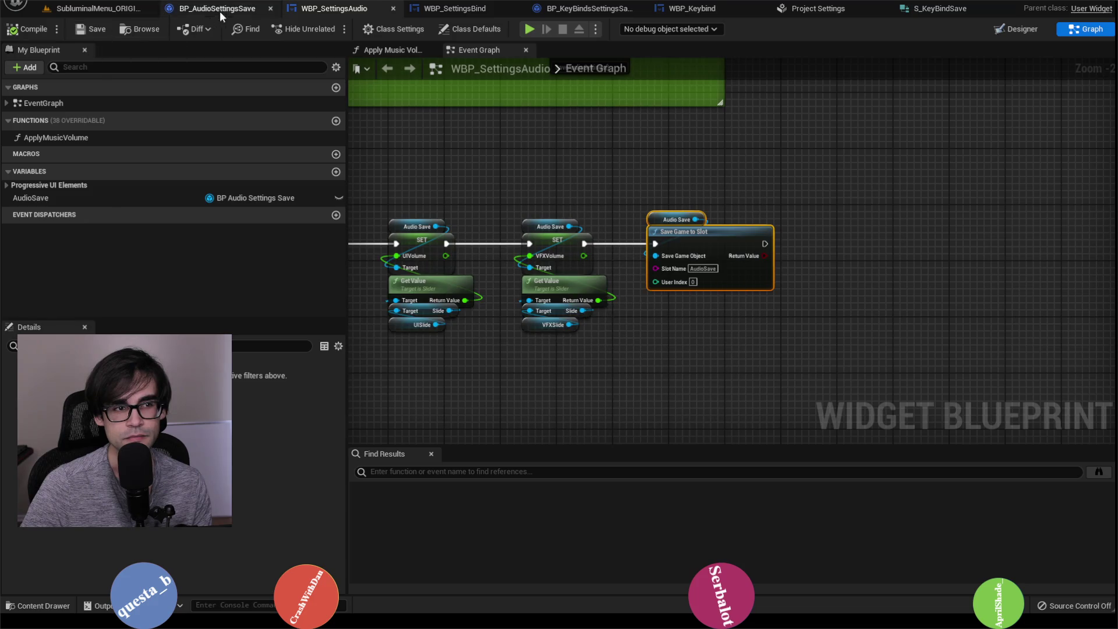
pyautogui.click(588, 9)
pyautogui.click(720, 15)
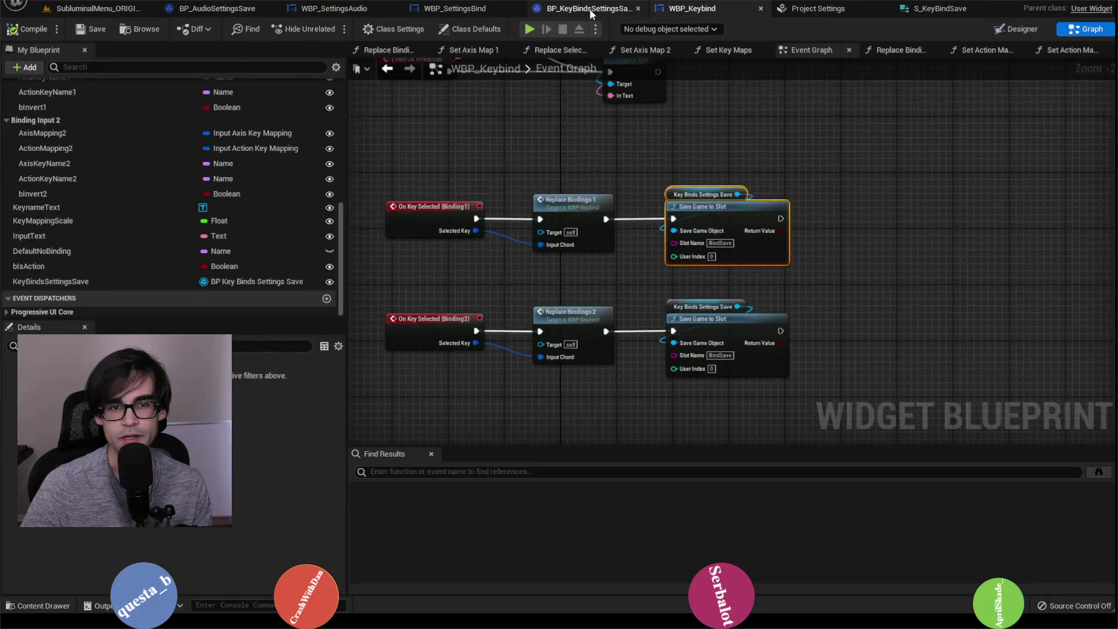
pyautogui.click(585, 9)
pyautogui.click(321, 49)
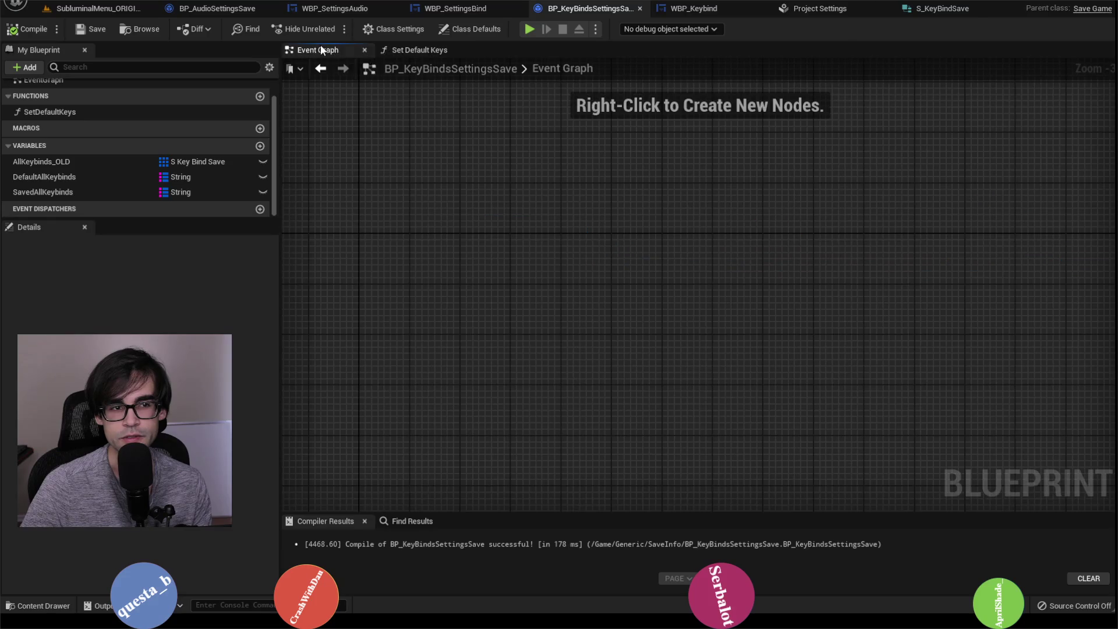
pyautogui.click(420, 50)
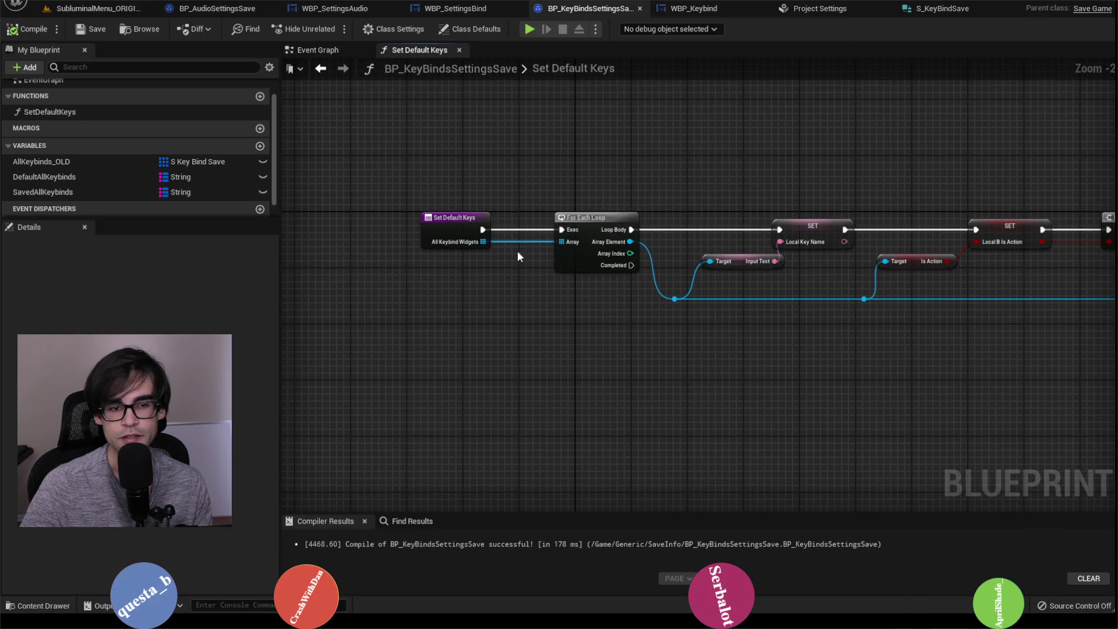
# Look over Set Default Keys' SET and ADD nodes, then bring up WBP_SettingsBind's Apply Keys graph.
pyautogui.scroll(-1, 693, 244)
pyautogui.moveTo(693, 245)
pyautogui.mouseDown()
pyautogui.moveTo(644, 186)
pyautogui.moveTo(710, 187)
pyautogui.moveTo(724, 204)
pyautogui.moveTo(663, 215)
pyautogui.mouseUp()
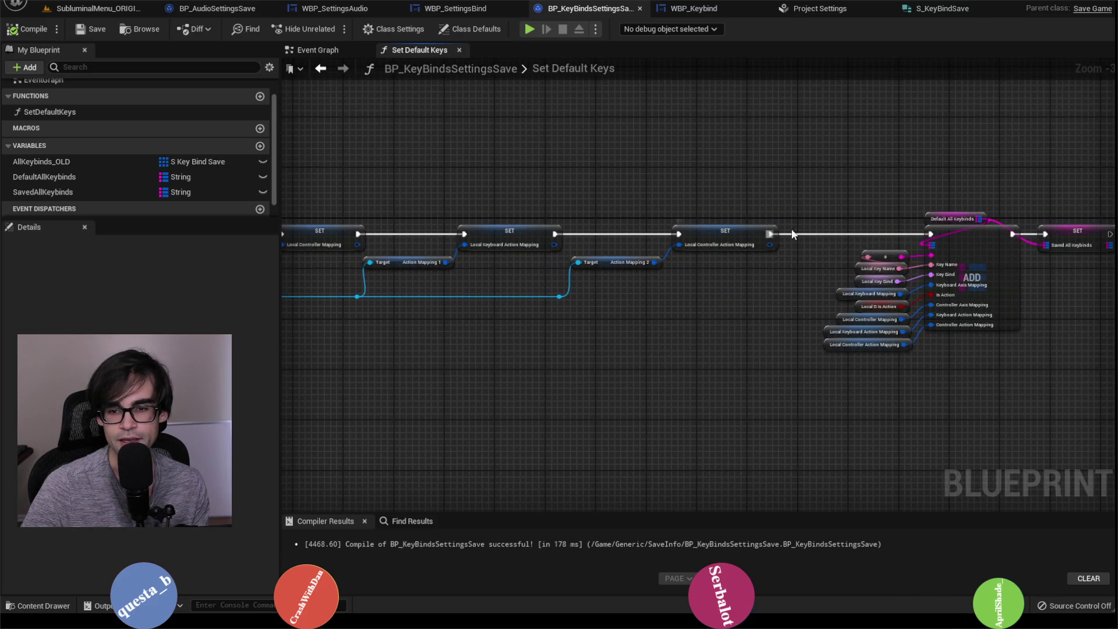
pyautogui.moveTo(792, 234); pyautogui.dragTo(688, 227)
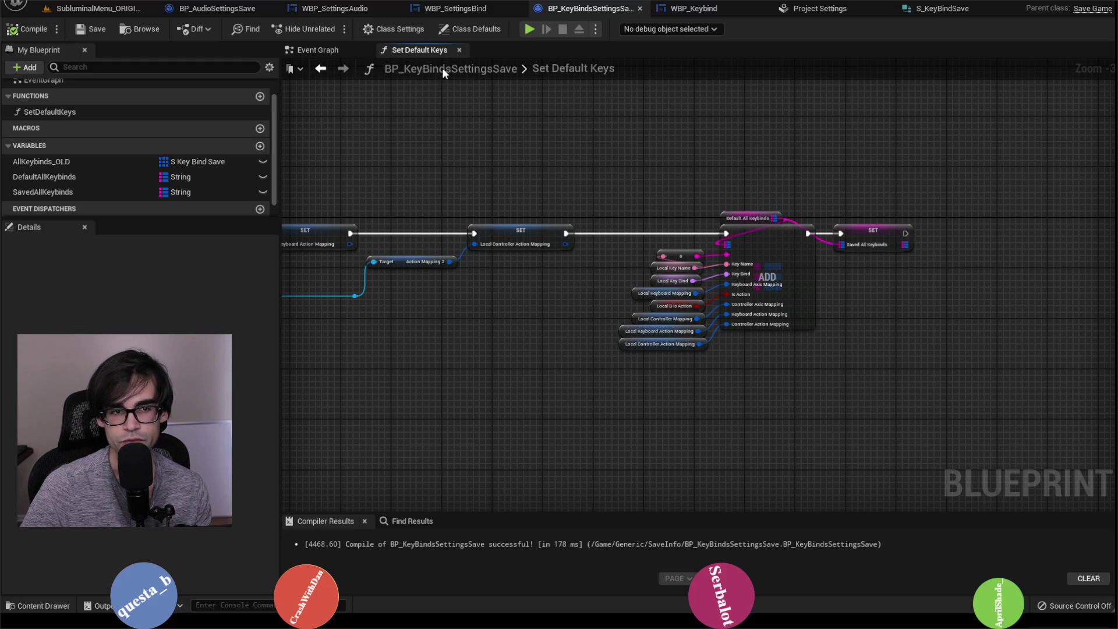
pyautogui.click(456, 8)
pyautogui.moveTo(503, 182); pyautogui.dragTo(452, 176)
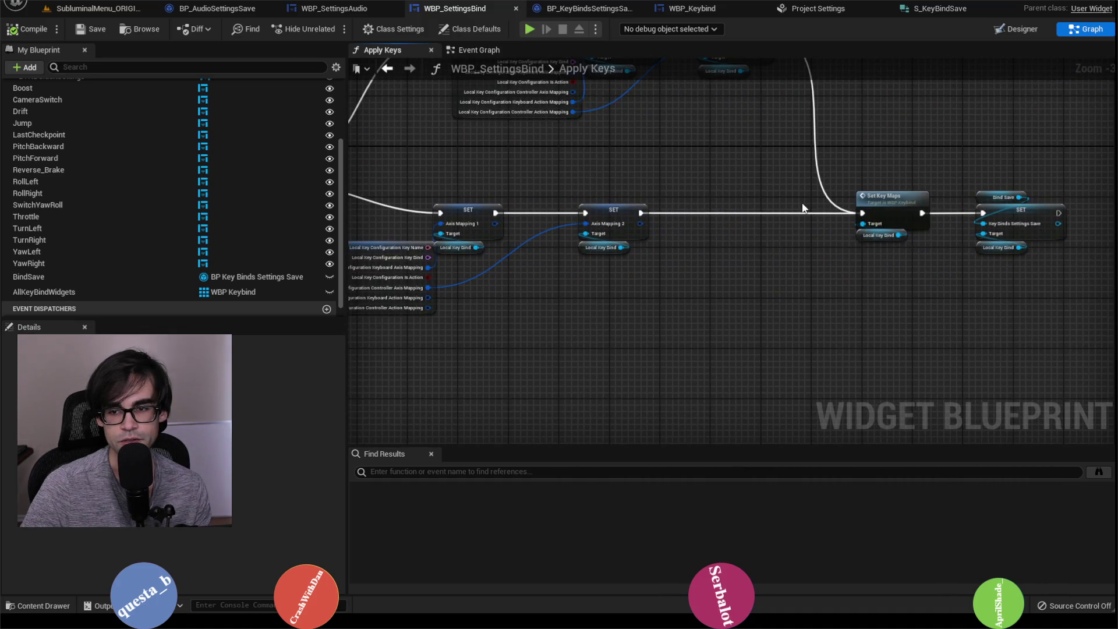
# Switch to WBP_SettingsBind's Event Graph.
pyautogui.scroll(-3, 803, 207)
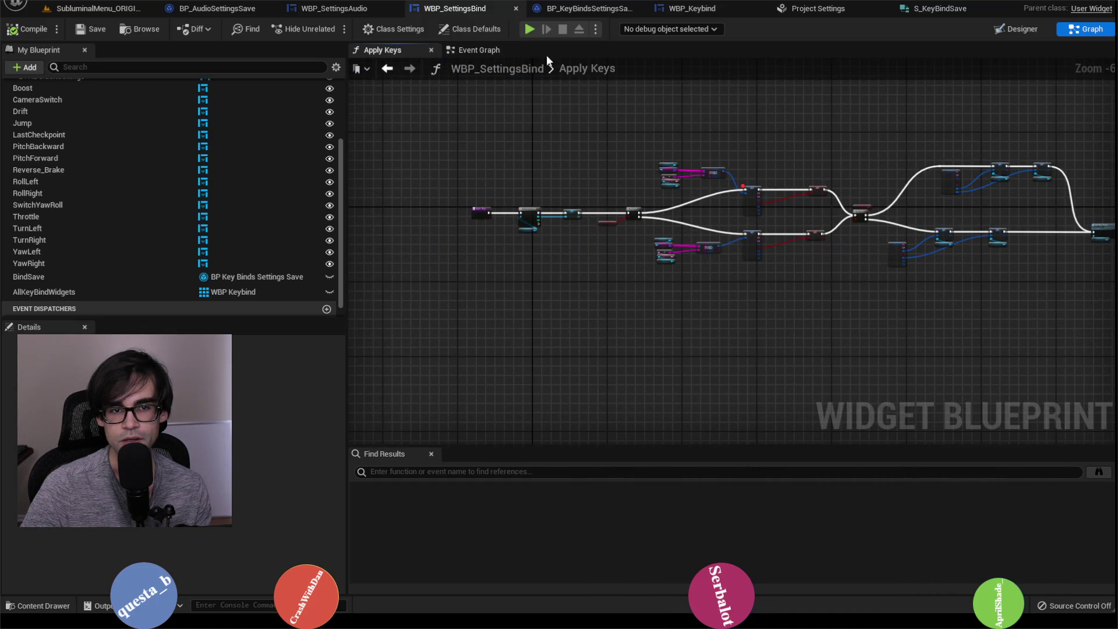
pyautogui.click(583, 10)
pyautogui.click(711, 12)
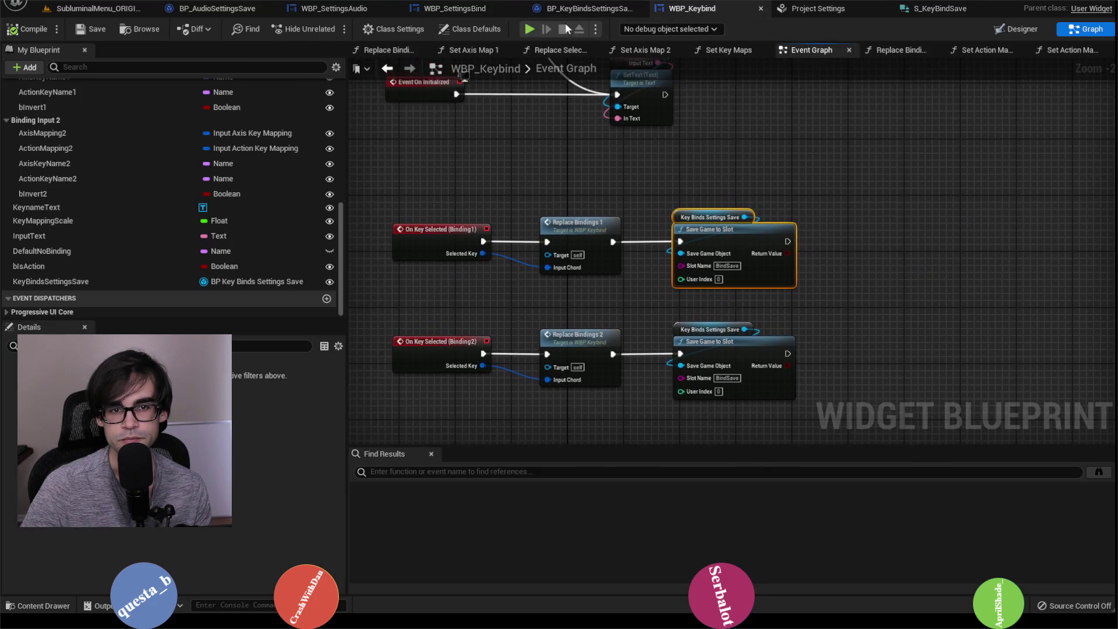
pyautogui.hotkey('ctrl', 'Tab')
pyautogui.hotkey('ctrl', 'Tab')
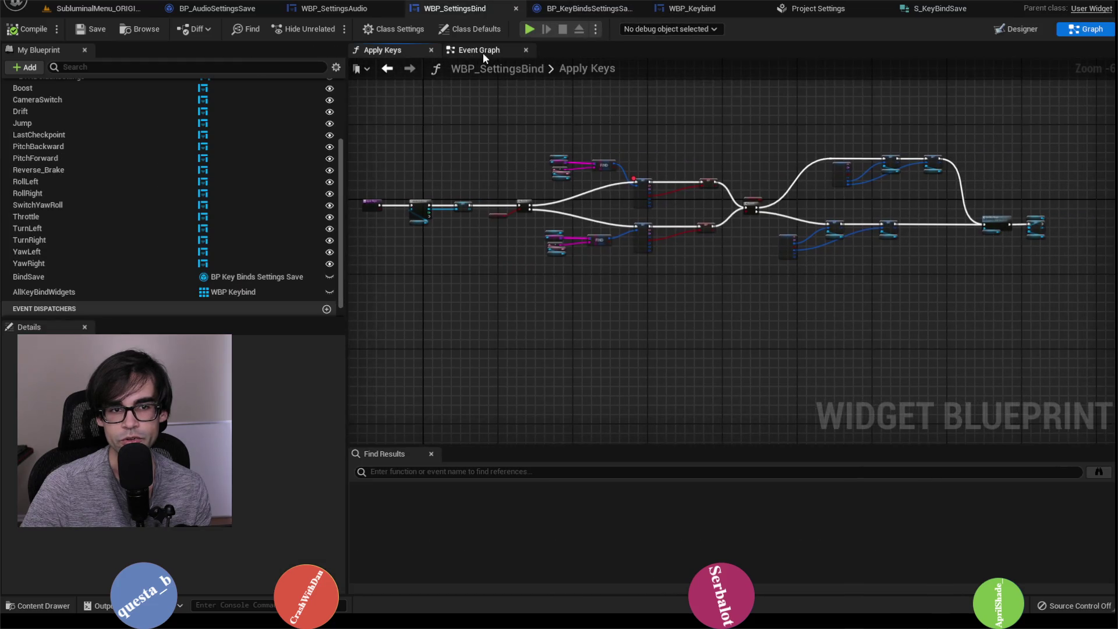
pyautogui.click(479, 50)
pyautogui.scroll(3, 657, 224)
pyautogui.scroll(3, 795, 249)
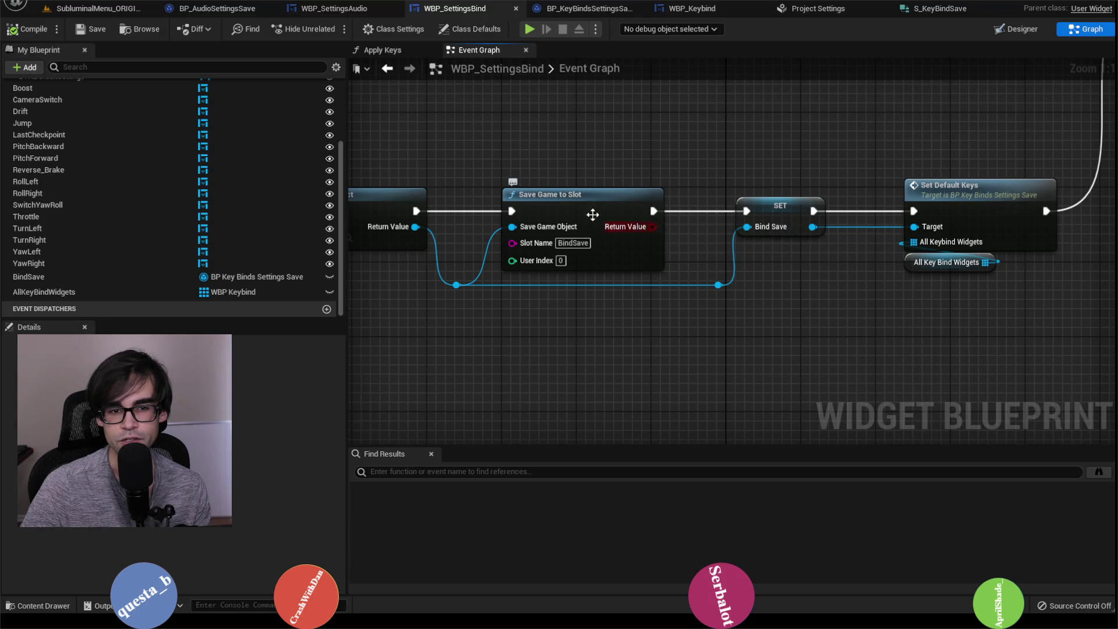
# Follow the chain from Create Save Game Object through Set Default Keys and Apply Keys to Save Game to Slot.
pyautogui.moveTo(592, 215); pyautogui.dragTo(822, 199)
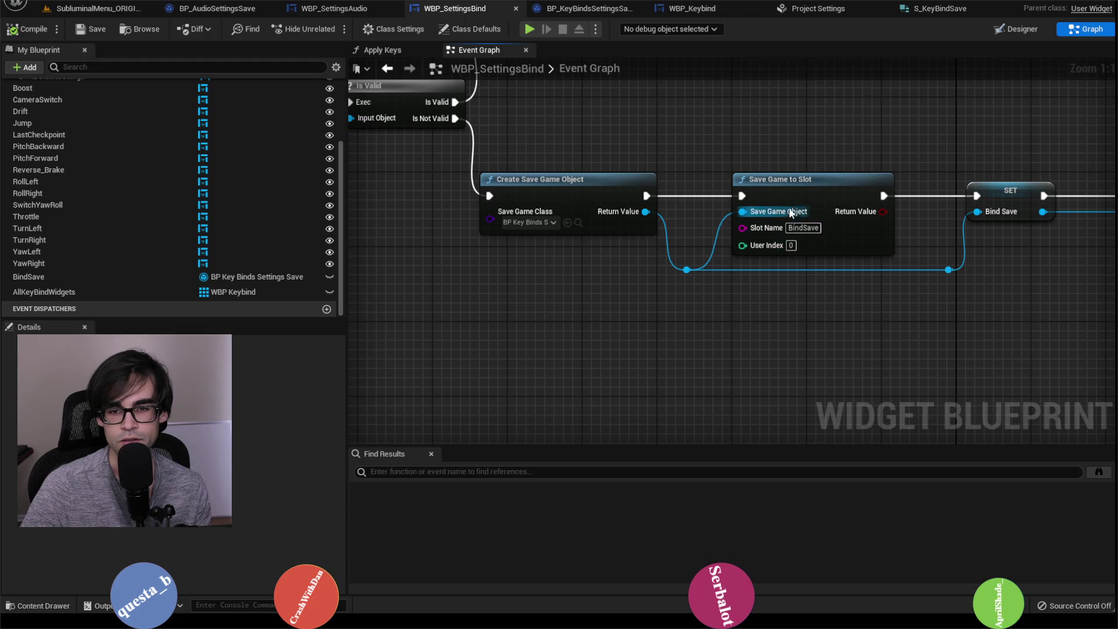
pyautogui.moveTo(993, 125); pyautogui.dragTo(695, 118)
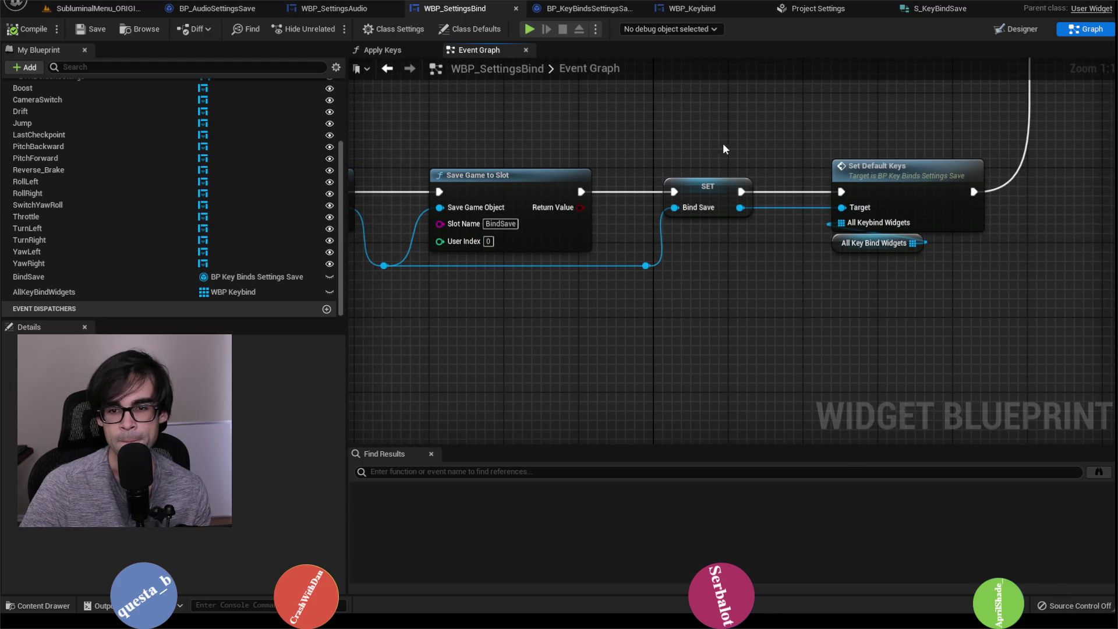
pyautogui.moveTo(987, 156); pyautogui.dragTo(809, 279)
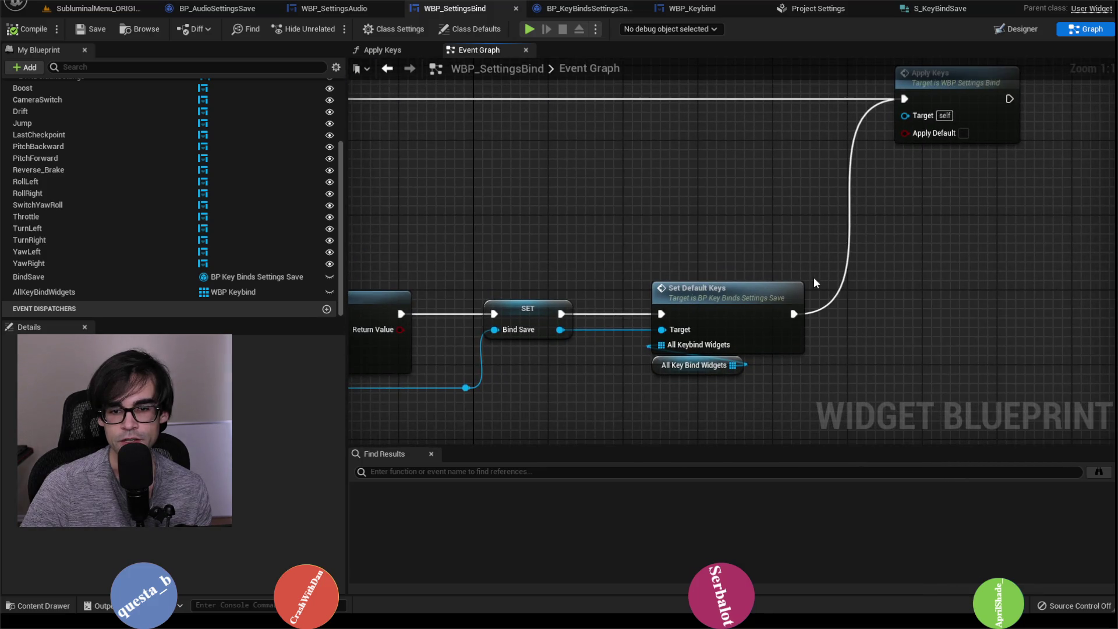
pyautogui.moveTo(732, 269)
pyautogui.mouseDown()
pyautogui.moveTo(894, 197)
pyautogui.moveTo(849, 209)
pyautogui.moveTo(625, 191)
pyautogui.mouseUp()
pyautogui.scroll(-2, 848, 209)
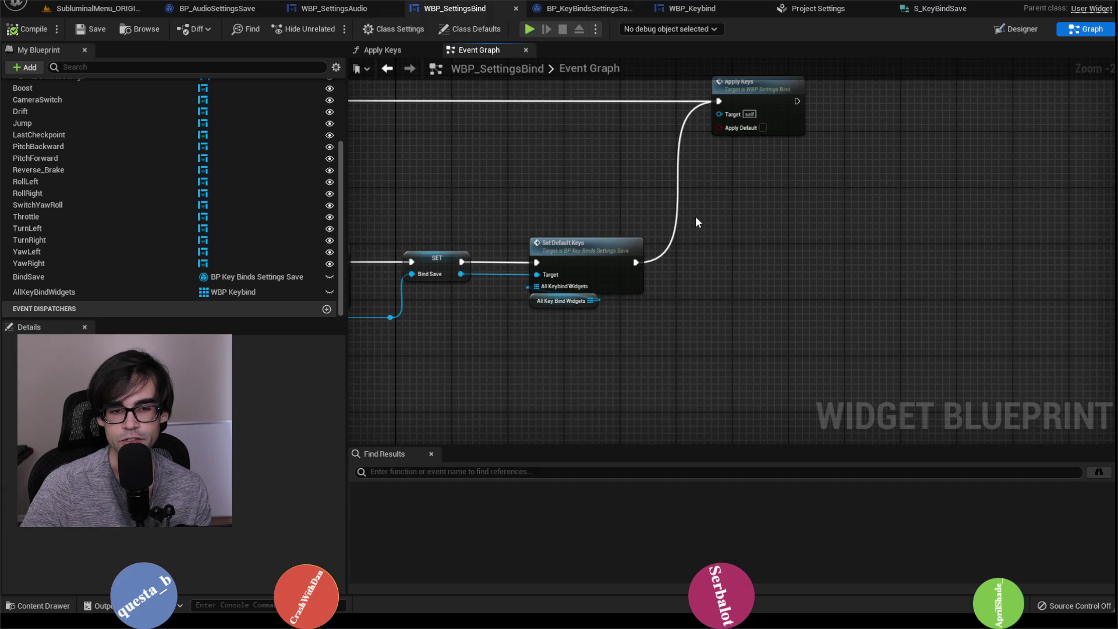
pyautogui.moveTo(696, 216); pyautogui.dragTo(697, 231)
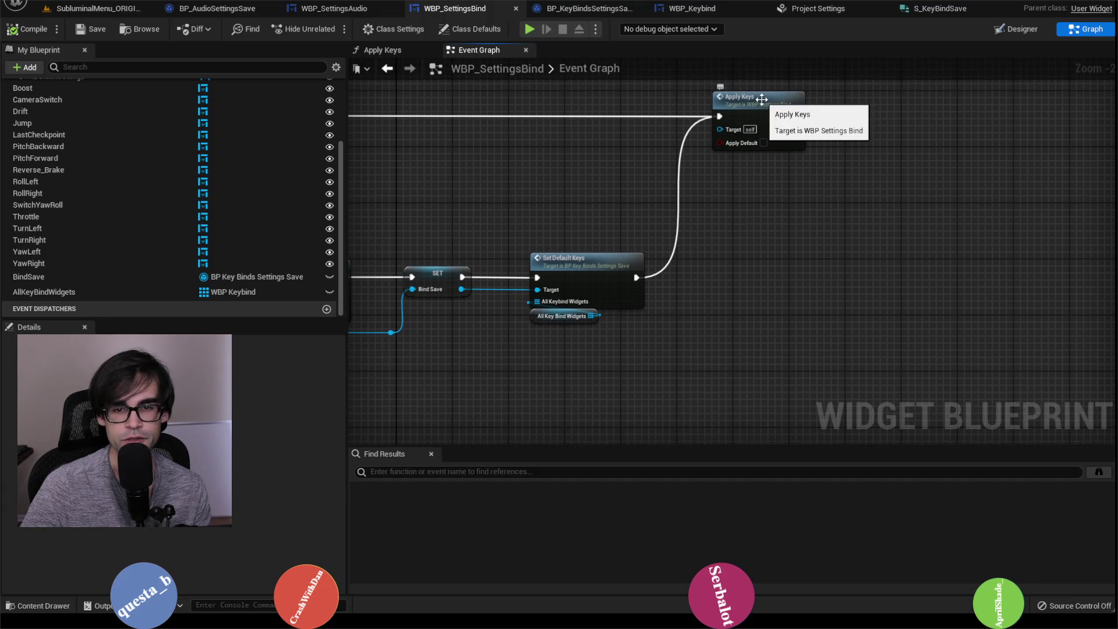
# Open the Apply Keys function, then WBP_Keybind's Set Key Maps function.
pyautogui.doubleClick(761, 99)
pyautogui.scroll(3, 560, 209)
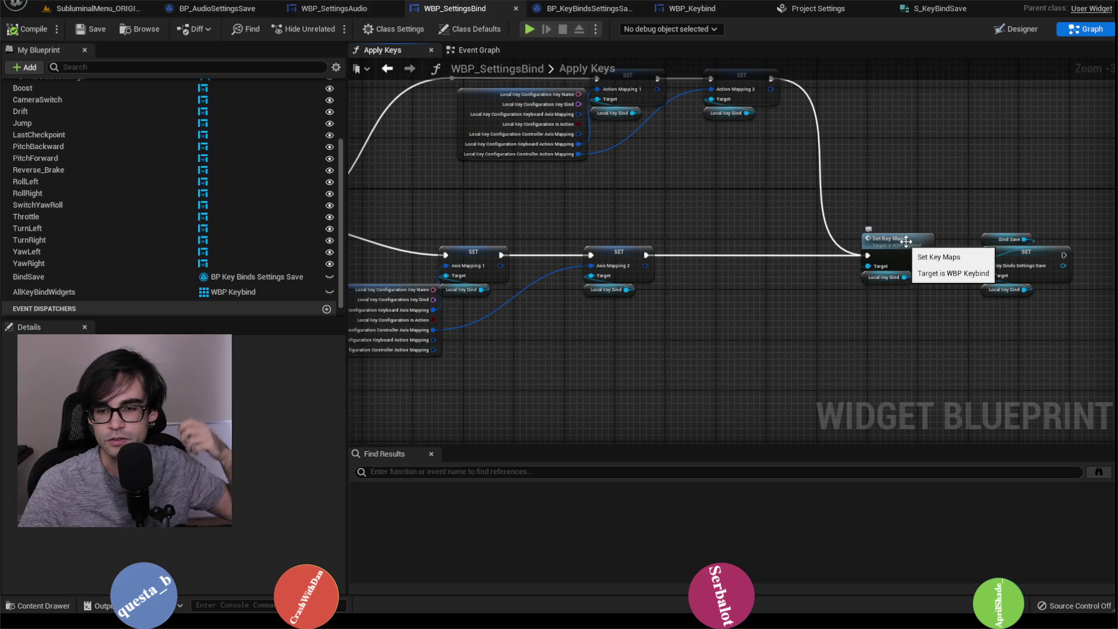
pyautogui.doubleClick(905, 240)
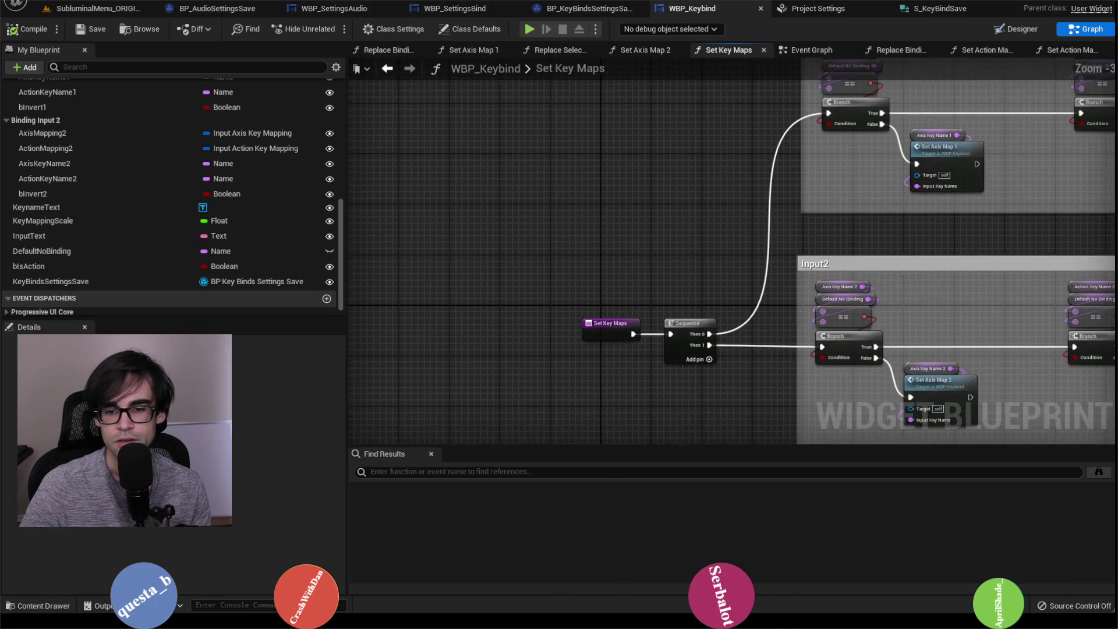
# Open and inspect the Set Axis Map 2 function.
pyautogui.doubleClick(646, 327)
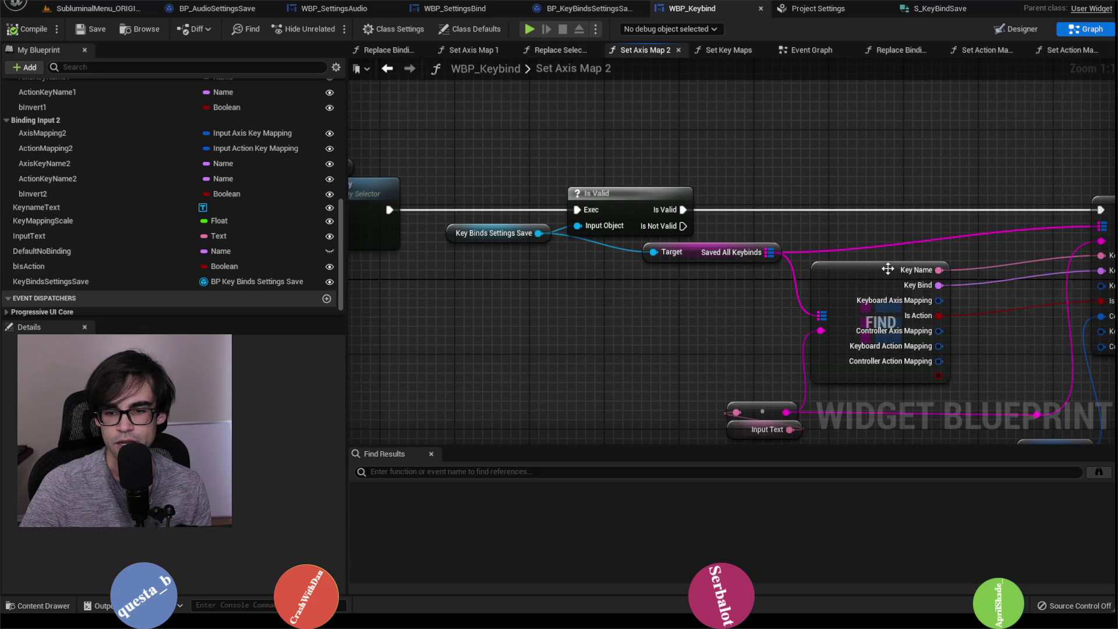
pyautogui.scroll(-2, 822, 351)
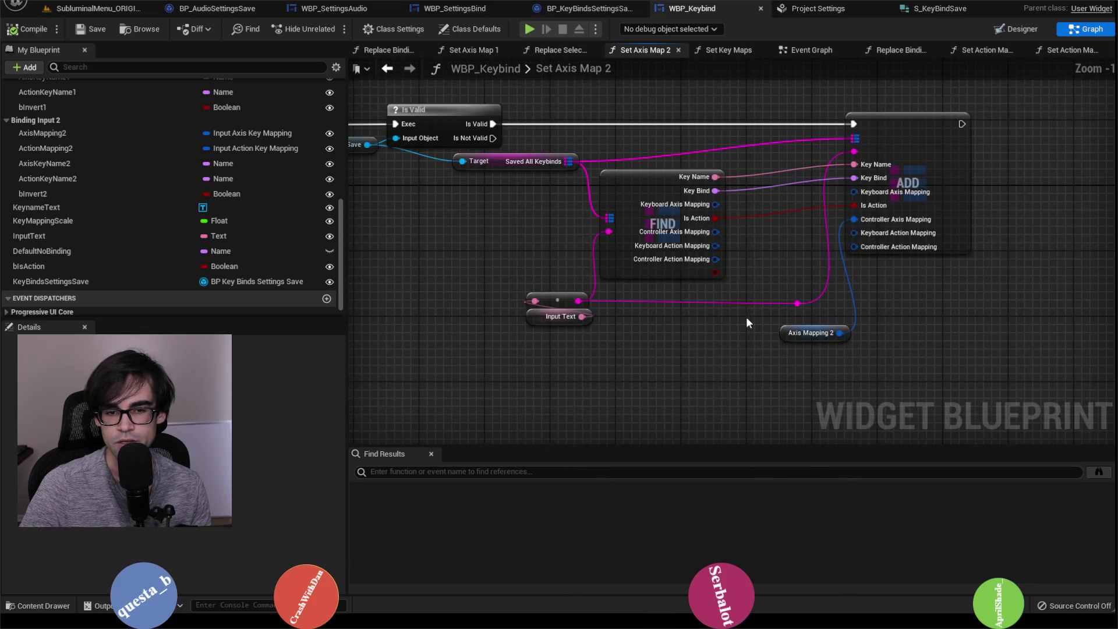
pyautogui.scroll(3, 878, 286)
pyautogui.scroll(-5, 878, 286)
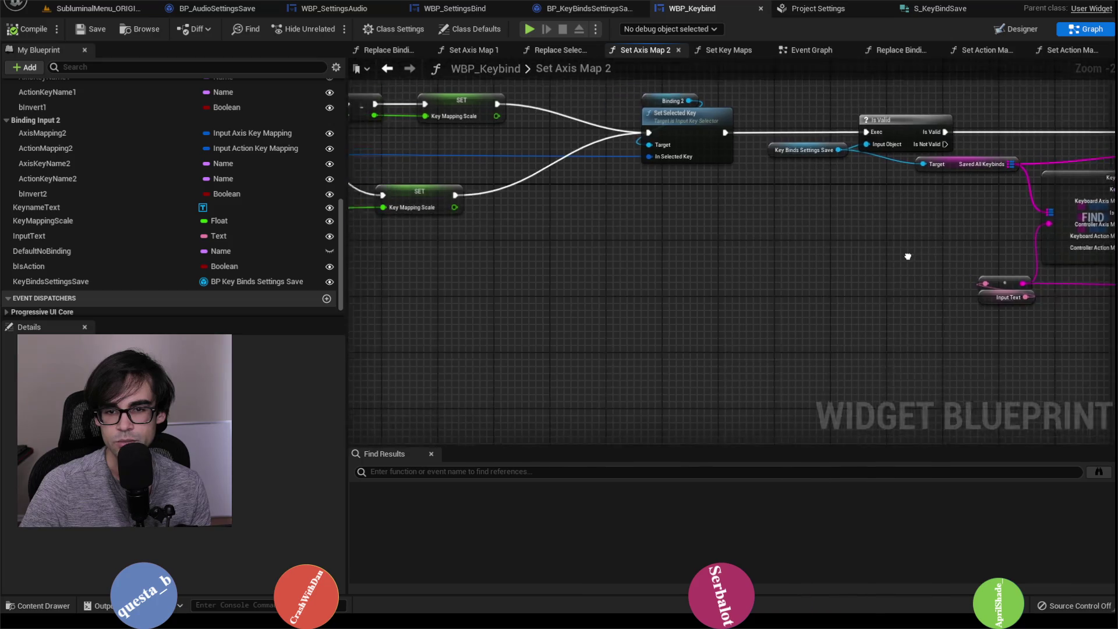
pyautogui.scroll(4, 847, 289)
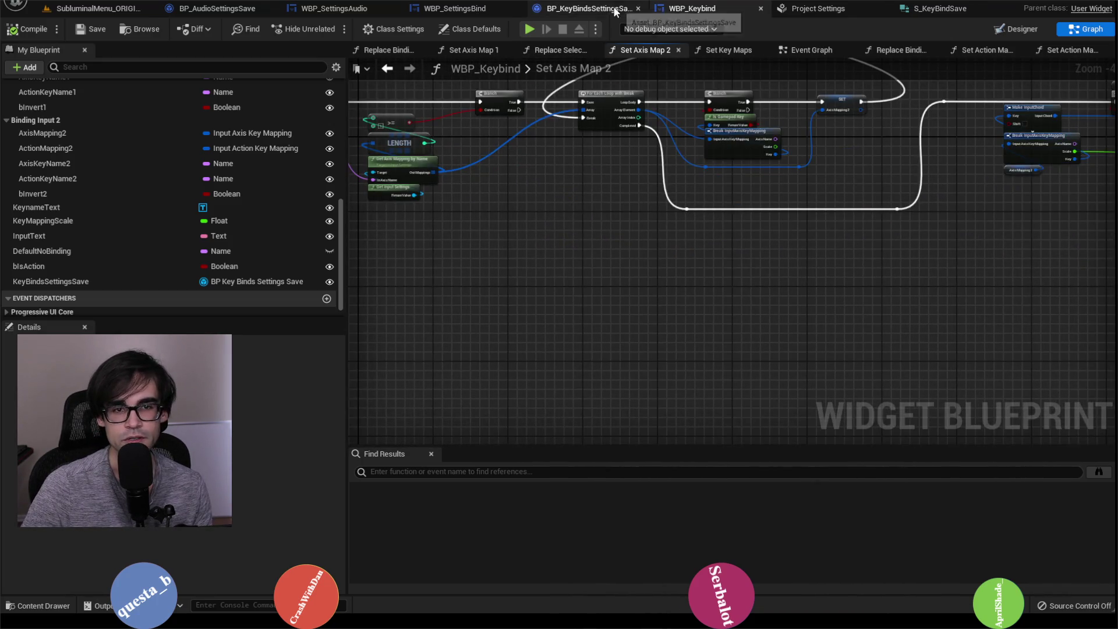
# Return to BP_KeyBindsSettingsSave's Set Default Keys and scan its SET node chain.
pyautogui.click(589, 8)
pyautogui.moveTo(564, 218); pyautogui.dragTo(796, 221)
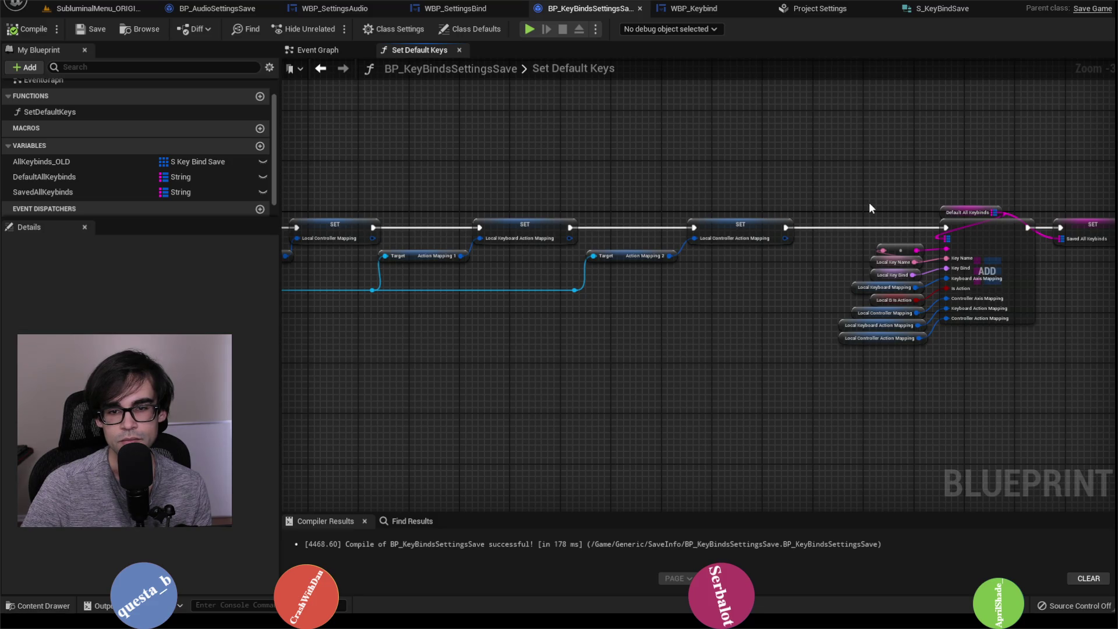
pyautogui.moveTo(866, 208)
pyautogui.mouseDown()
pyautogui.moveTo(633, 217)
pyautogui.moveTo(978, 210)
pyautogui.moveTo(1058, 190)
pyautogui.moveTo(984, 190)
pyautogui.moveTo(913, 160)
pyautogui.moveTo(643, 149)
pyautogui.mouseUp()
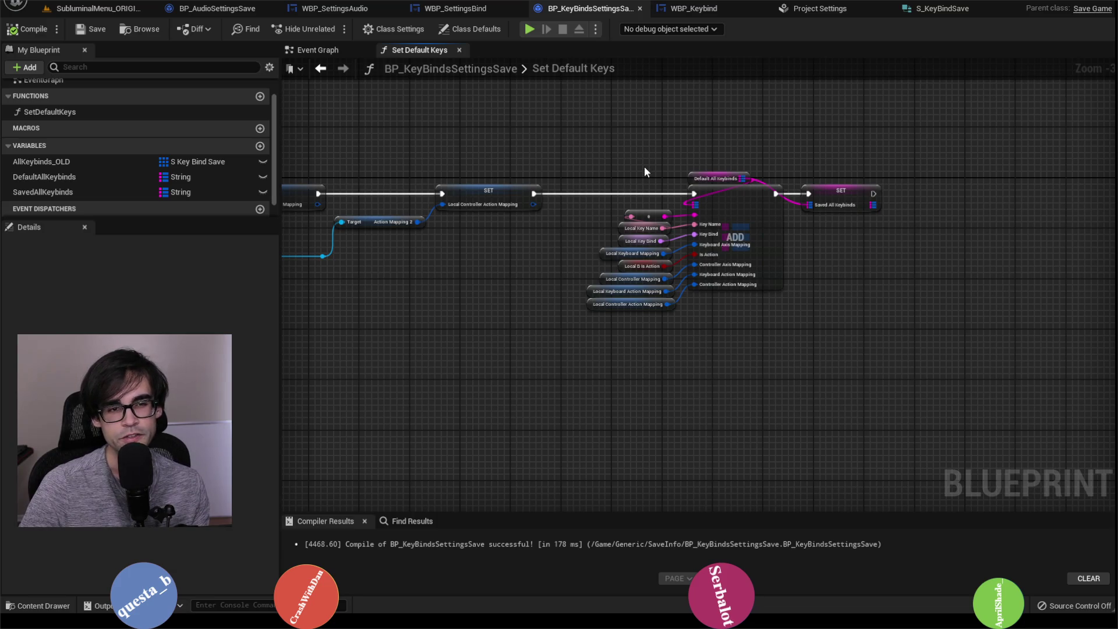
# Return to WBP_SettingsBind's Apply Keys graph.
pyautogui.click(696, 8)
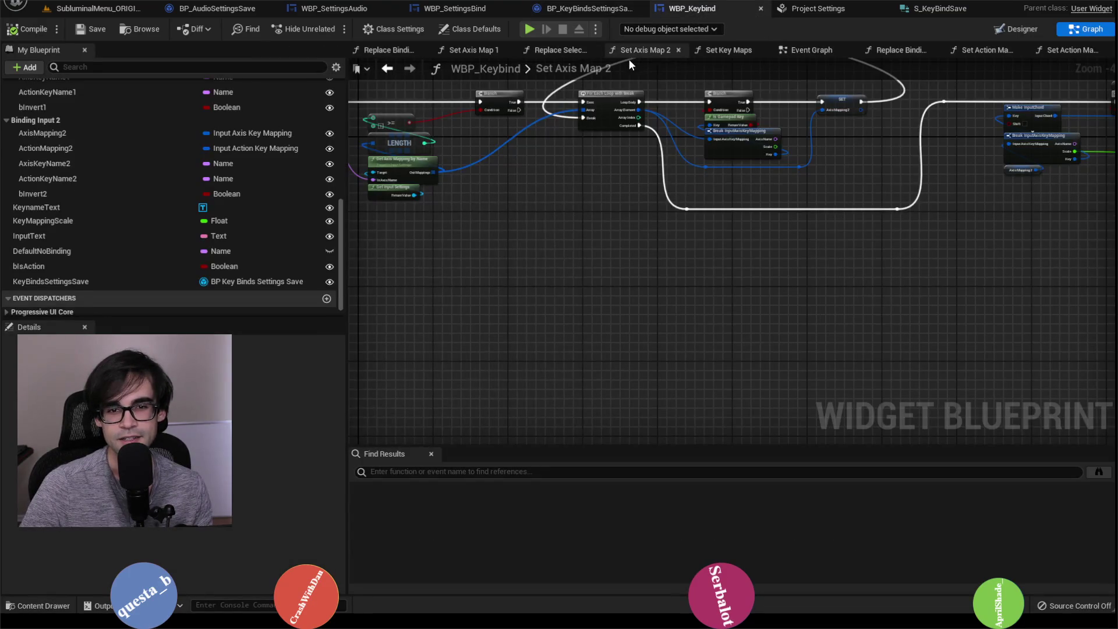
pyautogui.click(588, 10)
pyautogui.click(452, 11)
pyautogui.click(352, 12)
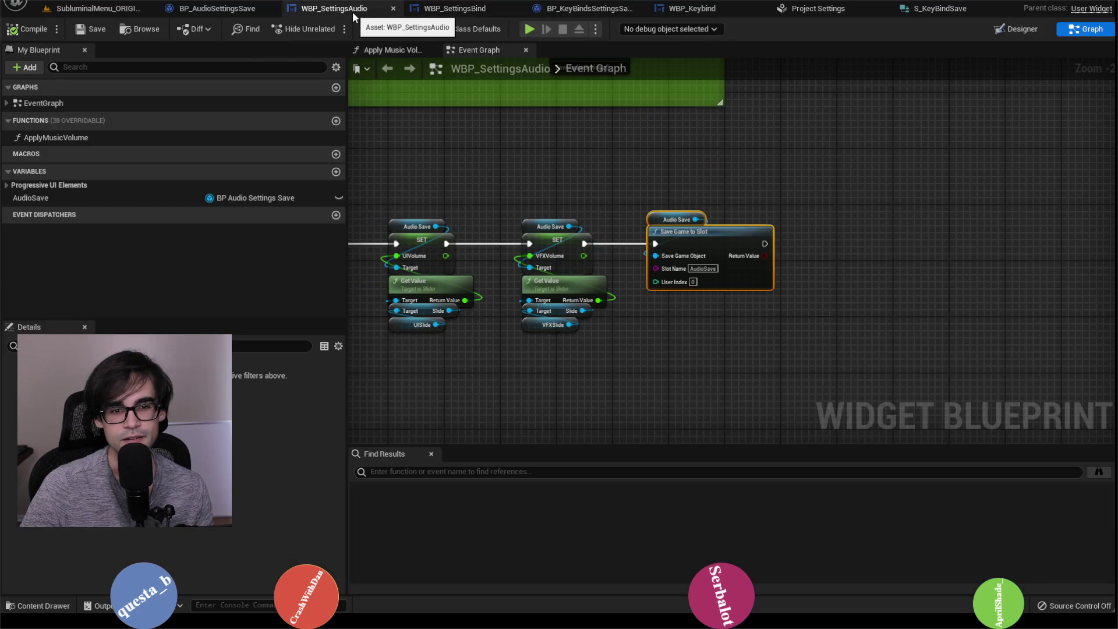
pyautogui.click(456, 9)
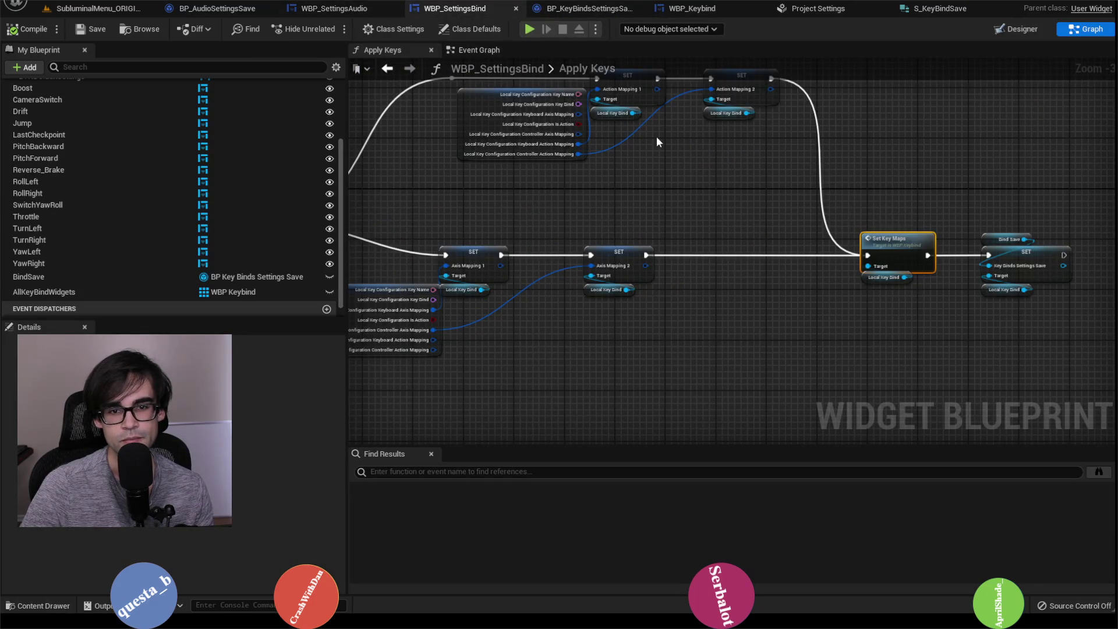
# Find the Apply Default branch and add a breakpoint on the lower Local Key Configuration SET.
pyautogui.moveTo(699, 220)
pyautogui.mouseDown()
pyautogui.moveTo(987, 220)
pyautogui.moveTo(969, 205)
pyautogui.mouseUp()
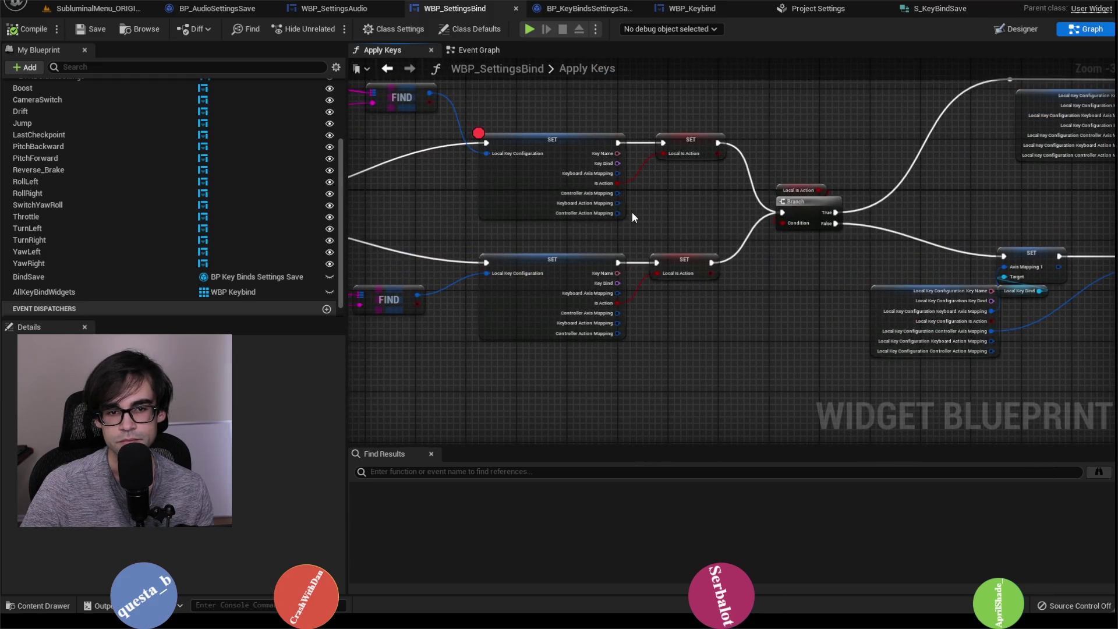
pyautogui.moveTo(634, 216); pyautogui.dragTo(987, 213)
pyautogui.moveTo(655, 250); pyautogui.dragTo(715, 237)
pyautogui.moveTo(743, 298)
pyautogui.mouseDown()
pyautogui.moveTo(913, 291)
pyautogui.moveTo(728, 289)
pyautogui.mouseUp()
pyautogui.click(946, 239)
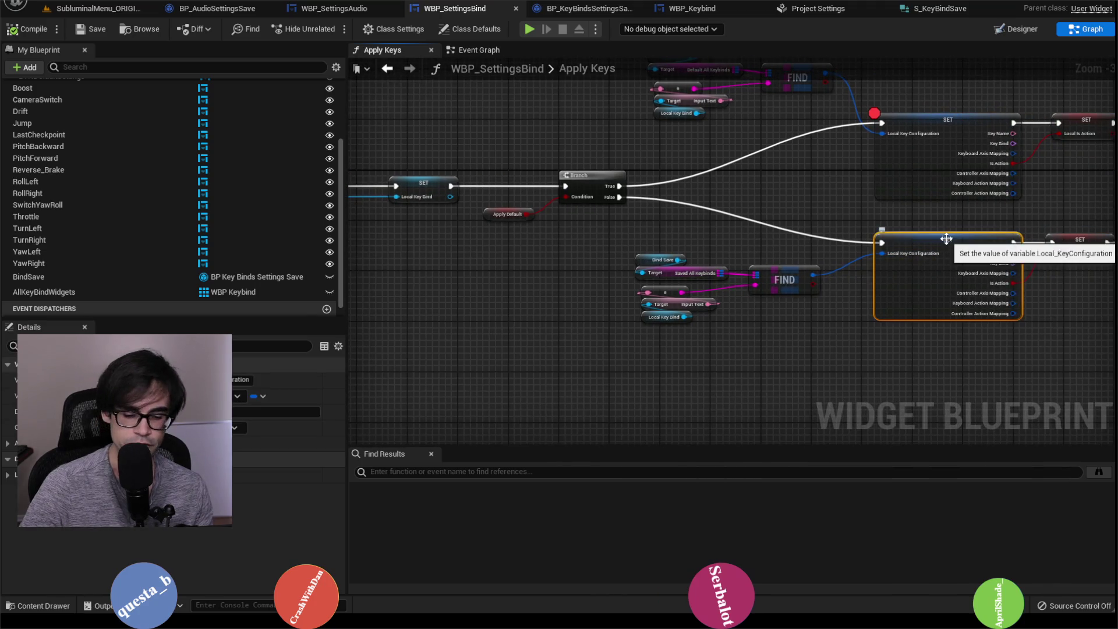
pyautogui.press('F9')
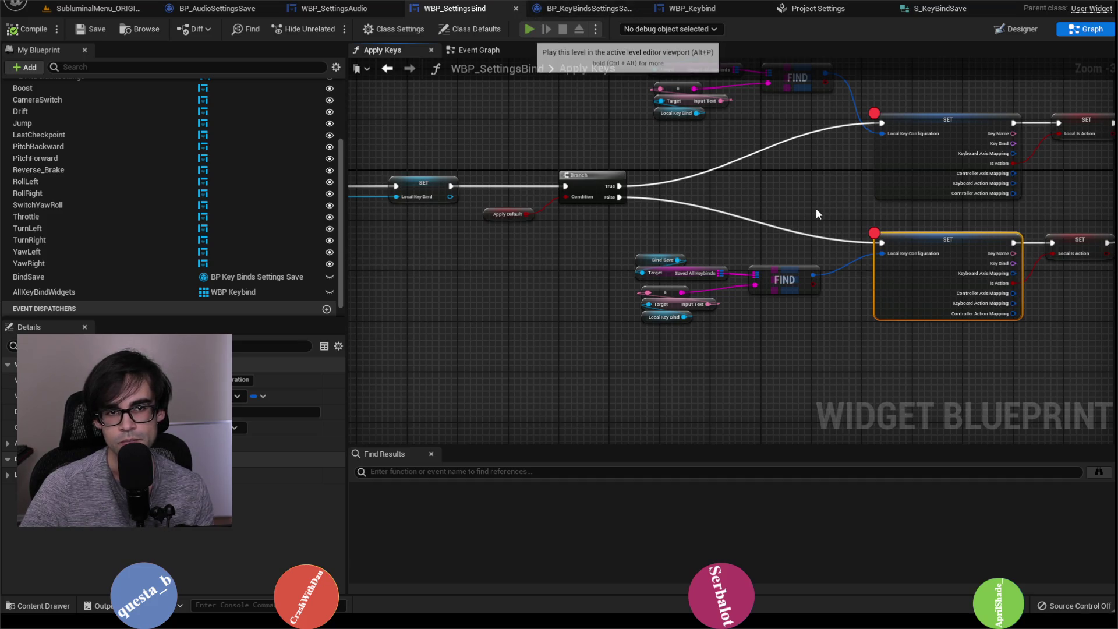
# Inspect the Saved All Keybinds and Local Key Configuration values at the breakpoint, then resume play.
pyautogui.moveTo(684, 216)
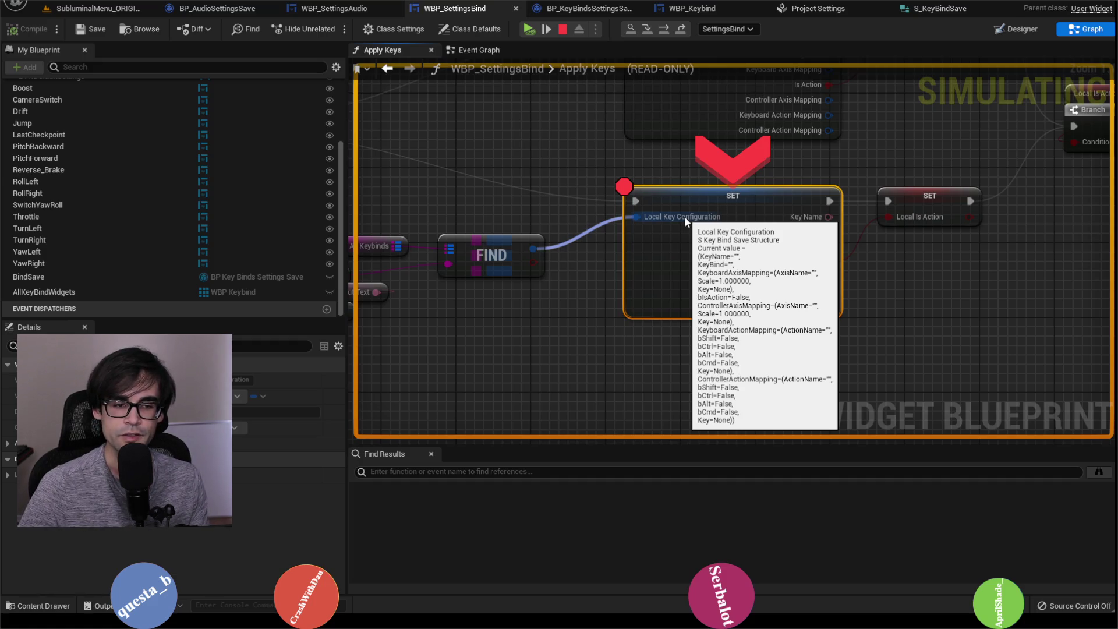
pyautogui.moveTo(589, 236)
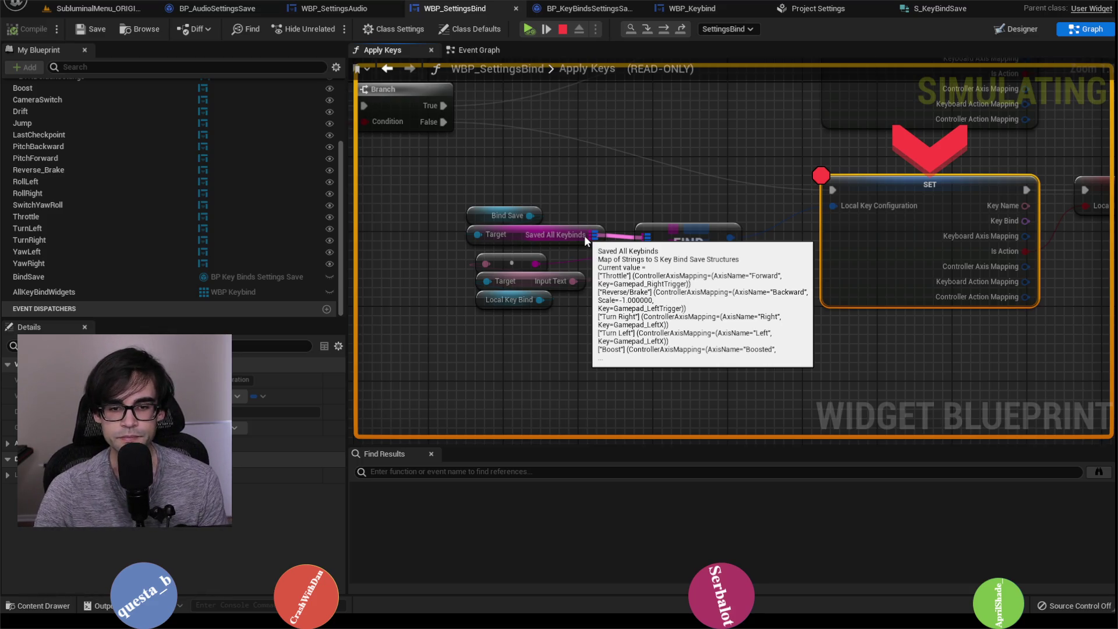
pyautogui.click(661, 237)
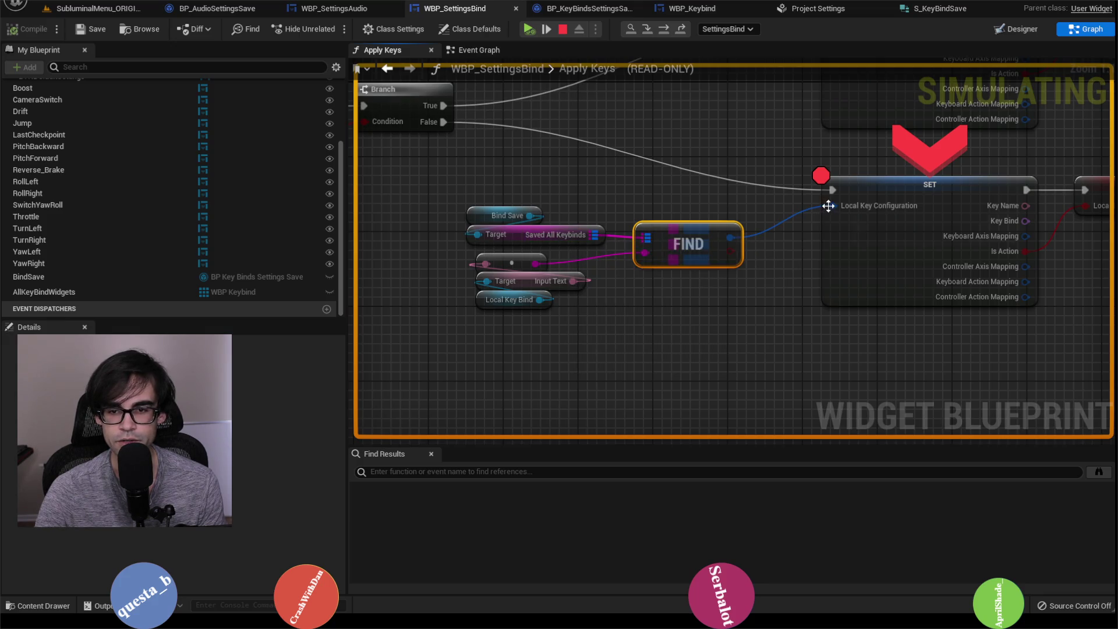
pyautogui.moveTo(834, 205)
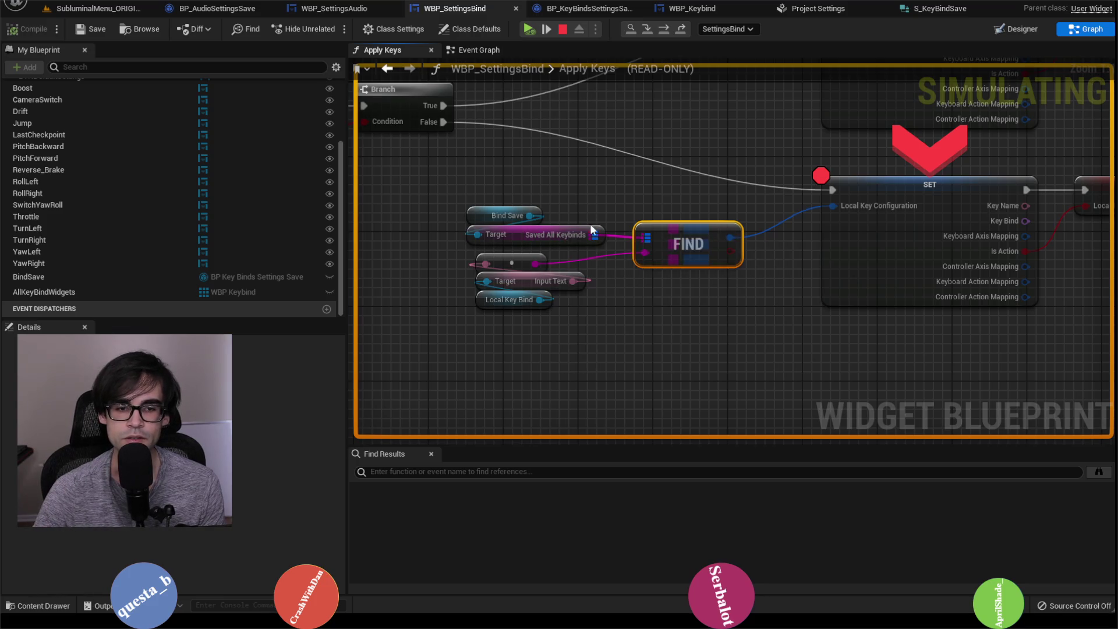
pyautogui.moveTo(610, 192); pyautogui.dragTo(672, 307)
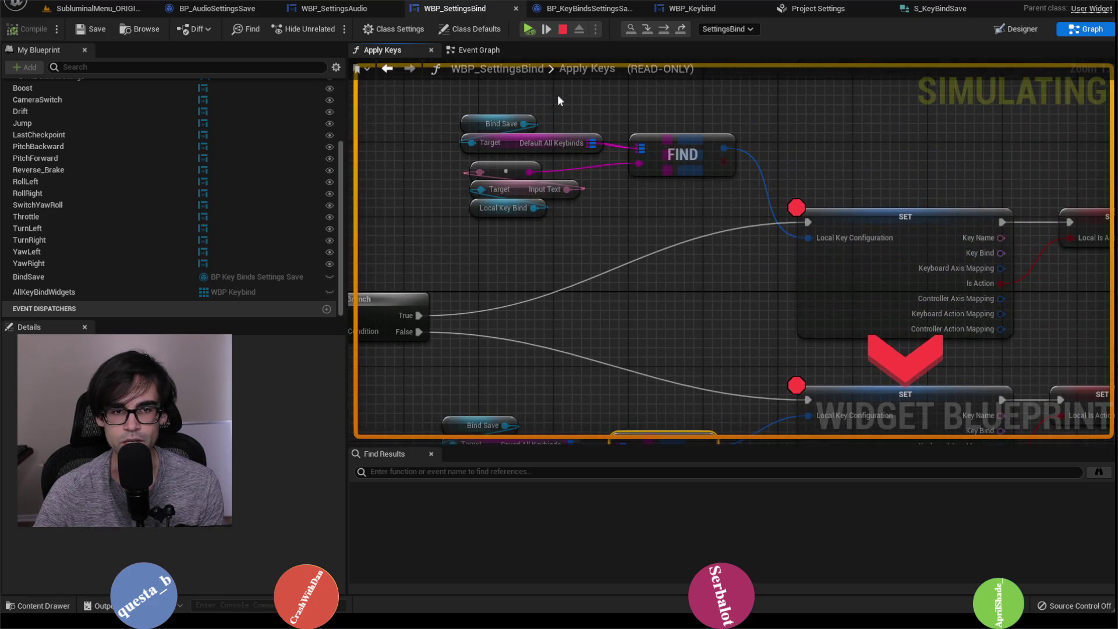
pyautogui.click(527, 29)
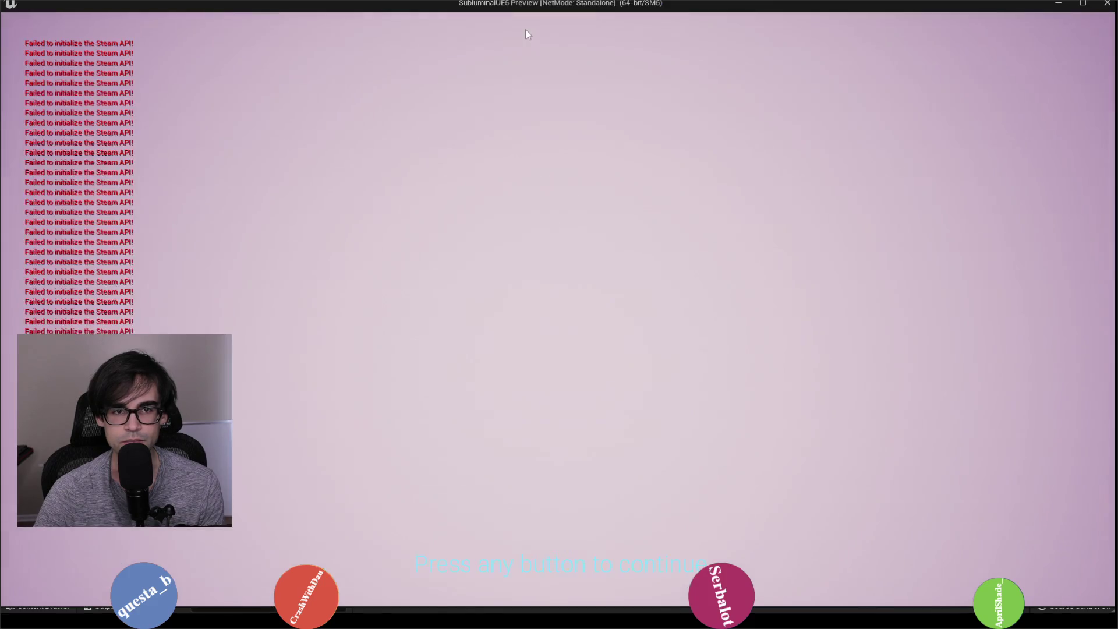
# In the game, go to Settings > Bind and click Reset Bindings.
pyautogui.click(627, 264)
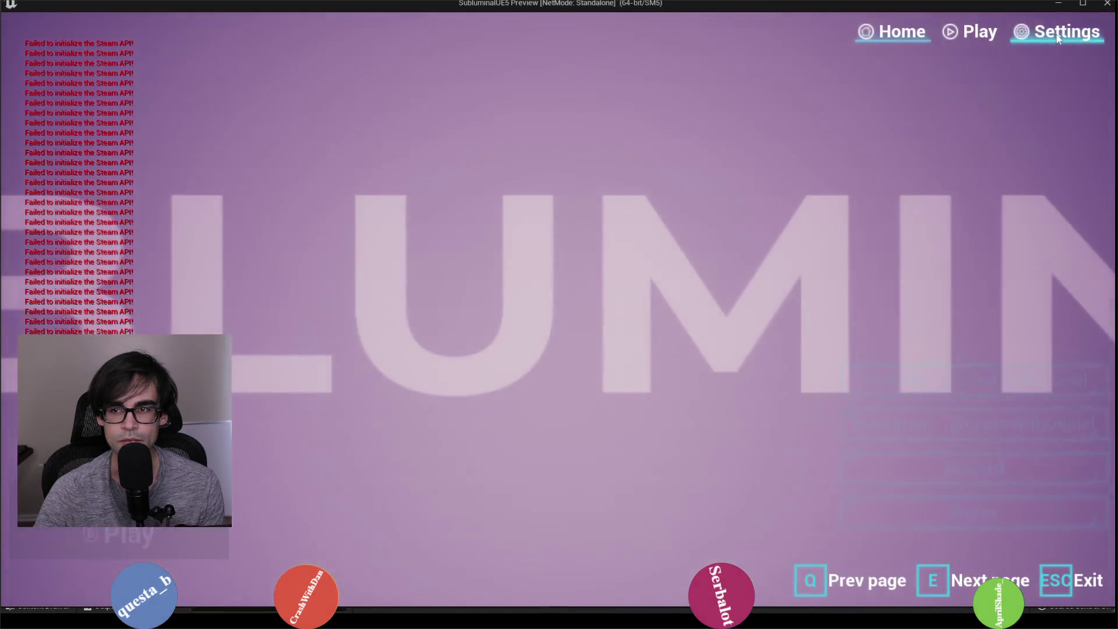
pyautogui.click(1058, 36)
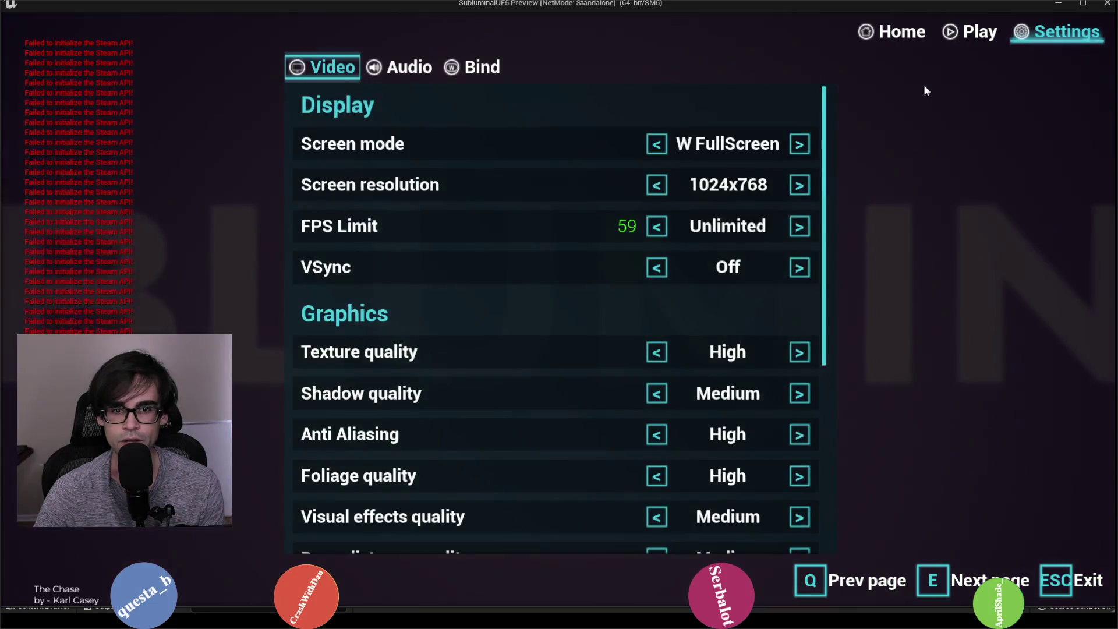
pyautogui.click(482, 72)
pyautogui.scroll(-4, 711, 379)
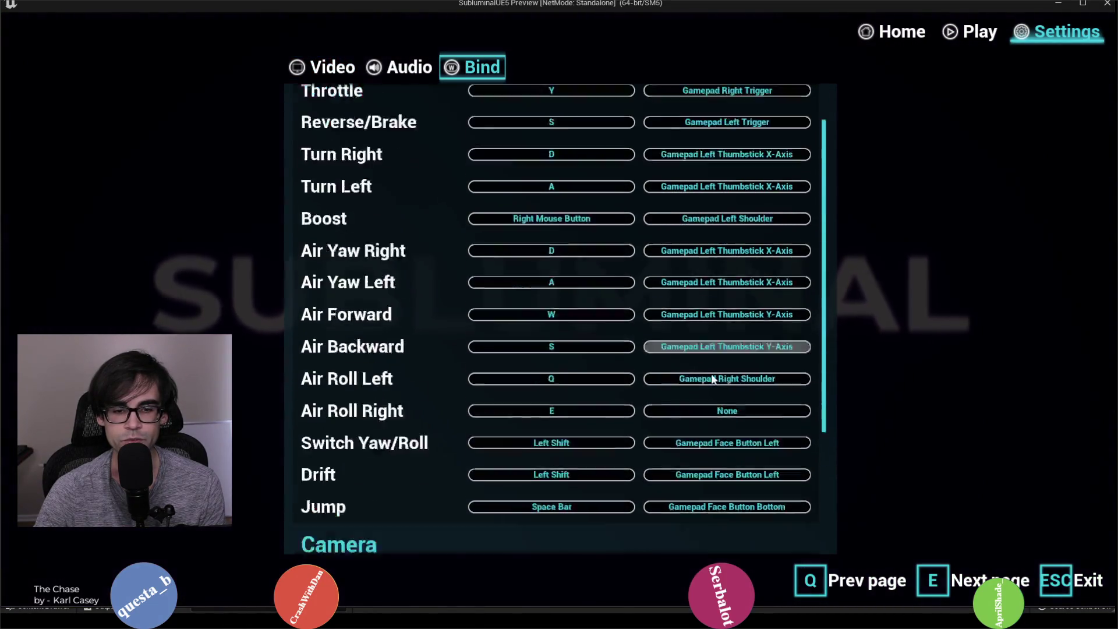
pyautogui.click(570, 529)
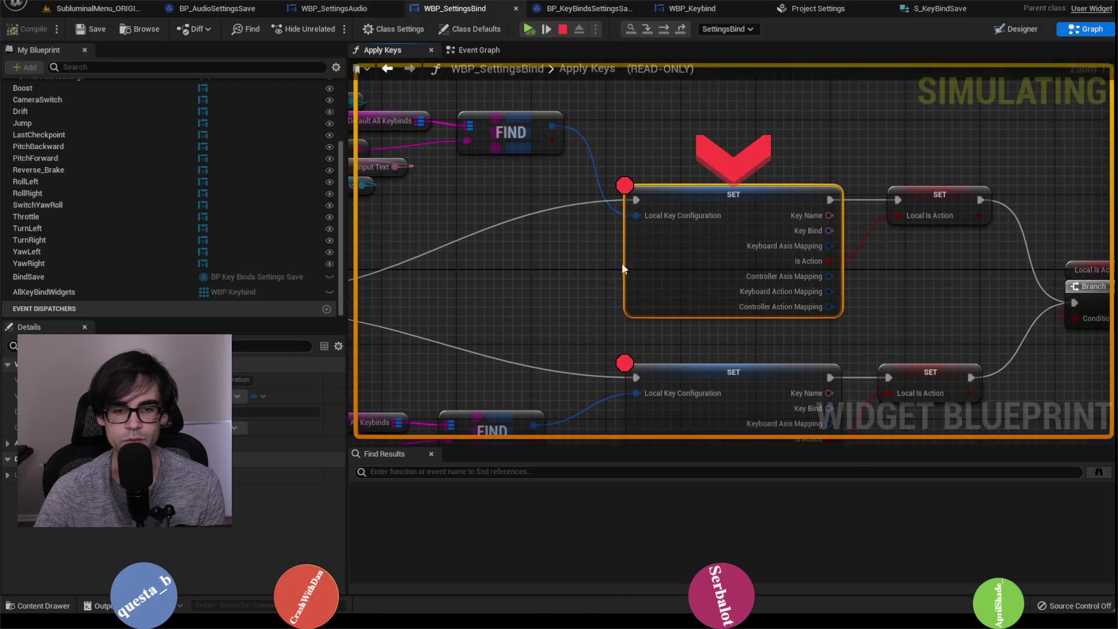
# Check Default All Keybinds at the breakpoint, then stop the play session.
pyautogui.moveTo(582, 160)
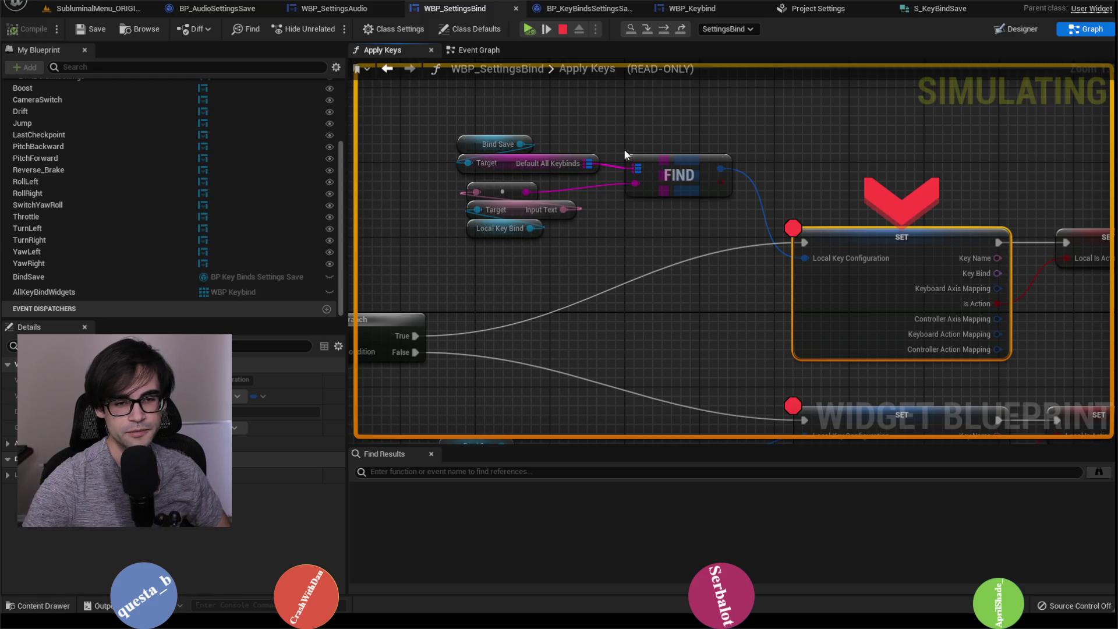
pyautogui.click(563, 28)
pyautogui.scroll(-6, 670, 255)
pyautogui.scroll(2, 673, 253)
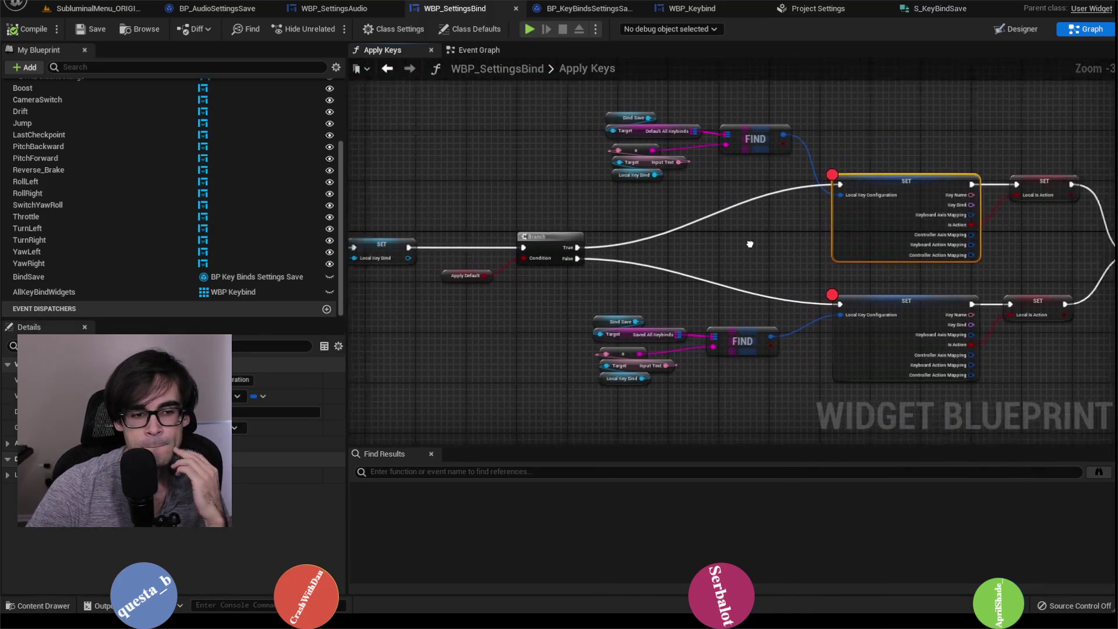
# Survey the Event Graph's save logic from Load Game from Slot to Set Default Keys and Apply Keys.
pyautogui.moveTo(749, 242)
pyautogui.mouseDown()
pyautogui.moveTo(823, 265)
pyautogui.moveTo(1069, 258)
pyautogui.moveTo(772, 265)
pyautogui.mouseUp()
pyautogui.click(479, 49)
pyautogui.moveTo(536, 157)
pyautogui.mouseDown()
pyautogui.moveTo(748, 180)
pyautogui.moveTo(830, 204)
pyautogui.moveTo(853, 187)
pyautogui.moveTo(969, 210)
pyautogui.mouseUp()
pyautogui.moveTo(812, 241); pyautogui.dragTo(1032, 207)
pyautogui.moveTo(960, 210)
pyautogui.mouseDown()
pyautogui.moveTo(716, 212)
pyautogui.moveTo(990, 209)
pyautogui.moveTo(569, 227)
pyautogui.moveTo(905, 182)
pyautogui.mouseUp()
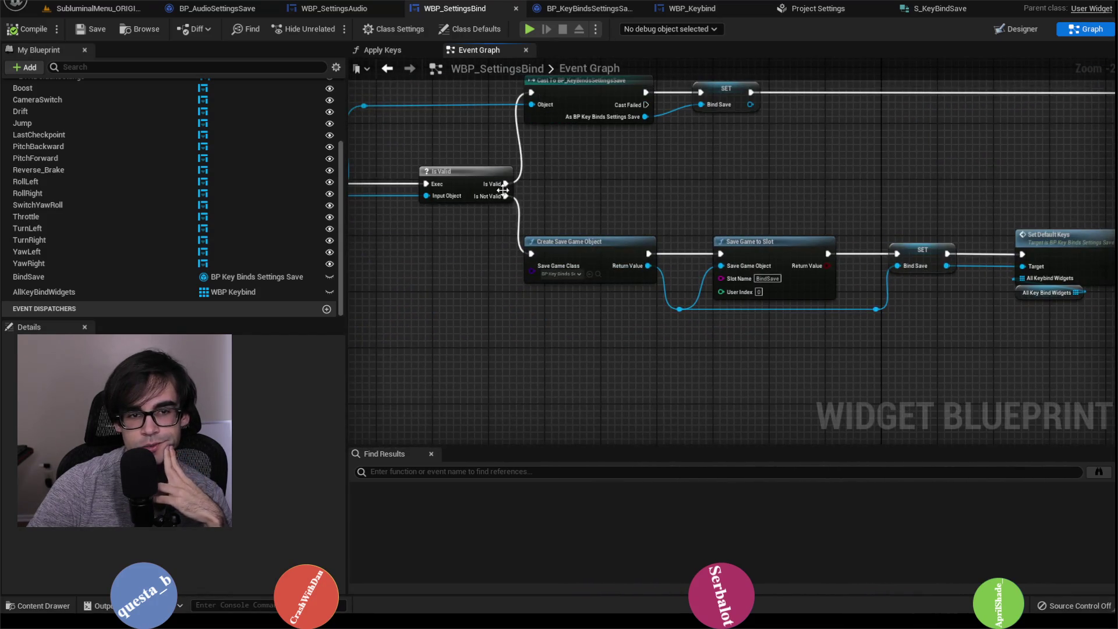
pyautogui.moveTo(503, 190); pyautogui.dragTo(729, 195)
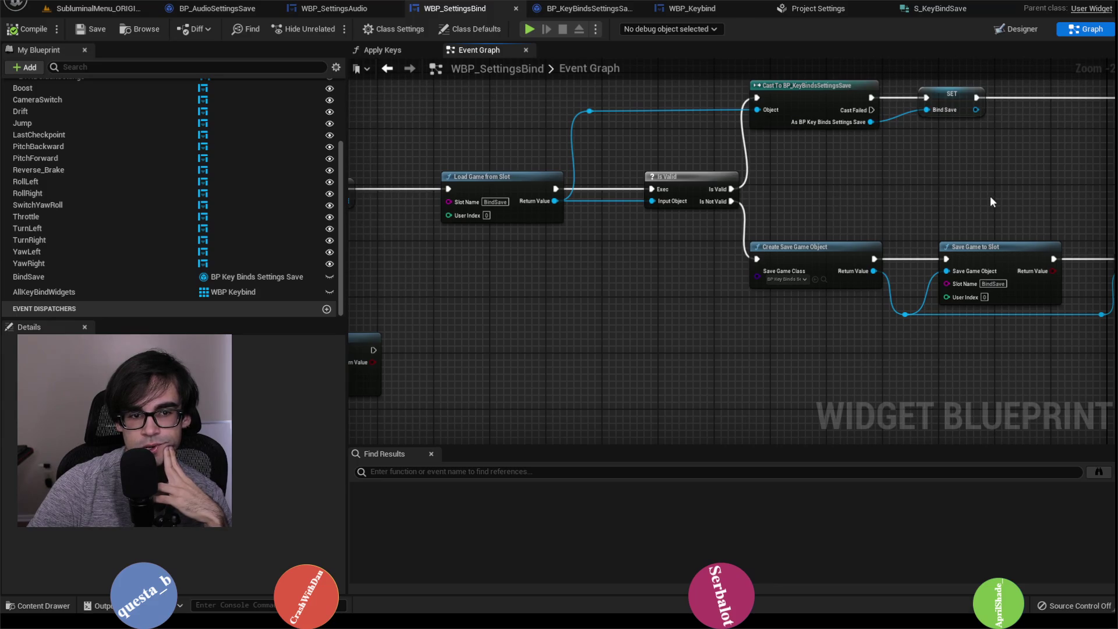
pyautogui.moveTo(990, 201); pyautogui.dragTo(1093, 194)
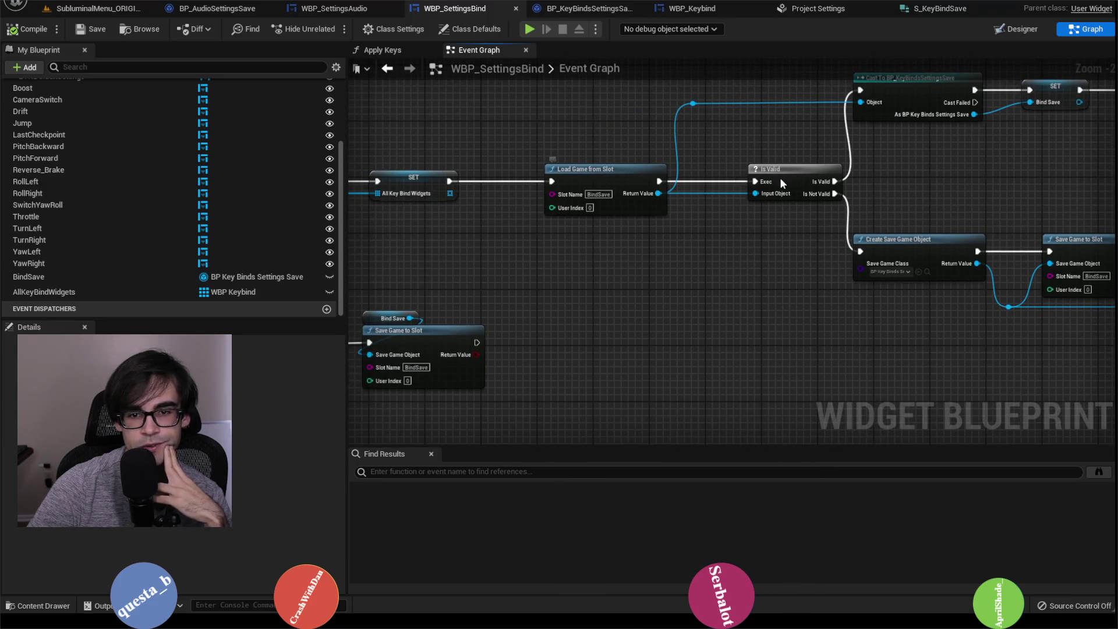
pyautogui.moveTo(794, 180)
pyautogui.mouseDown()
pyautogui.moveTo(560, 252)
pyautogui.moveTo(399, 277)
pyautogui.moveTo(539, 280)
pyautogui.mouseUp()
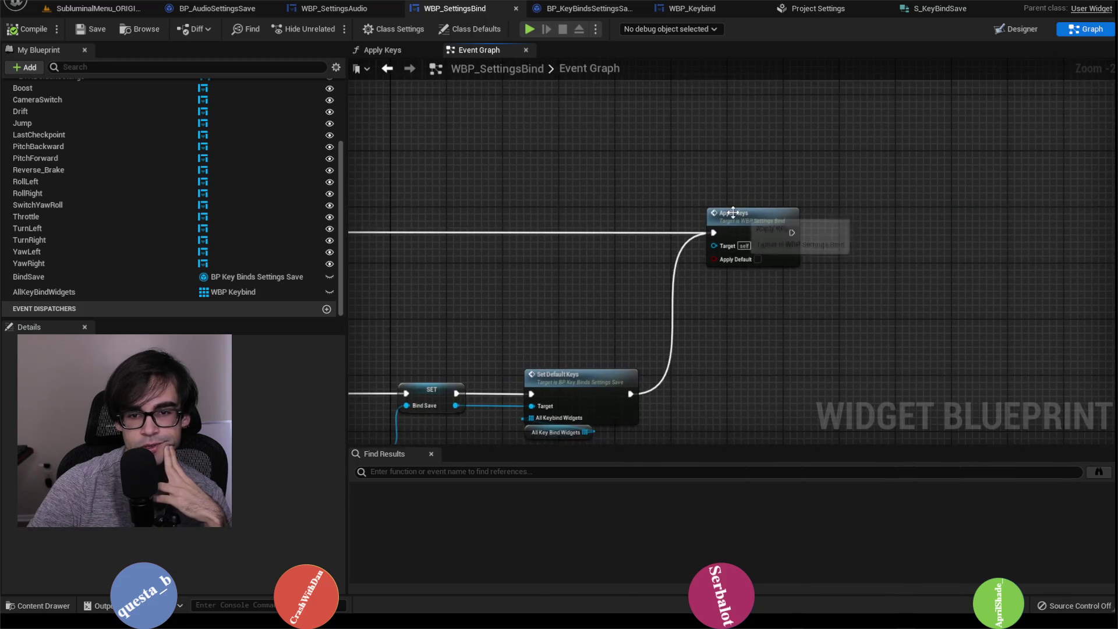
# Open the Apply Keys function and center its Branch, FIND and SET nodes.
pyautogui.doubleClick(734, 217)
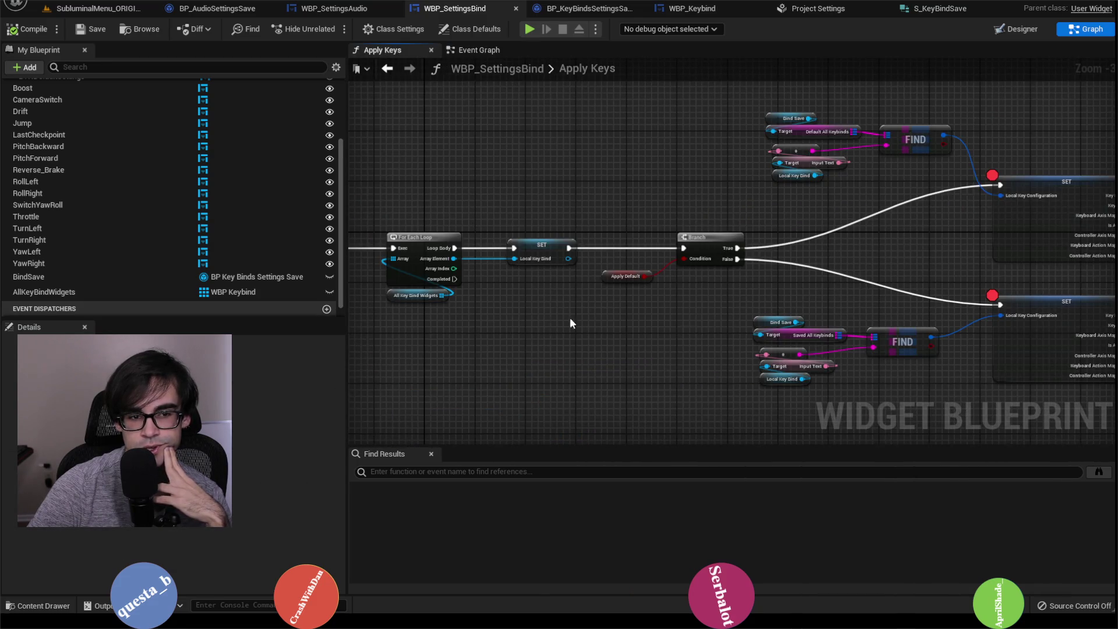
pyautogui.moveTo(571, 323)
pyautogui.mouseDown()
pyautogui.moveTo(728, 326)
pyautogui.moveTo(799, 307)
pyautogui.moveTo(583, 235)
pyautogui.mouseUp()
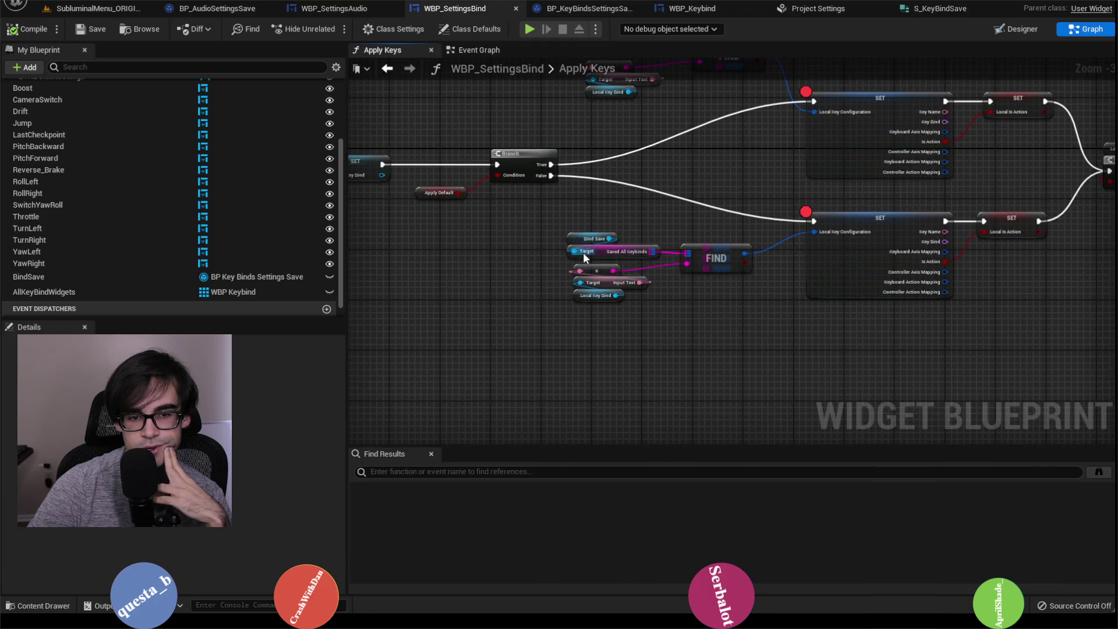
pyautogui.scroll(3, 591, 253)
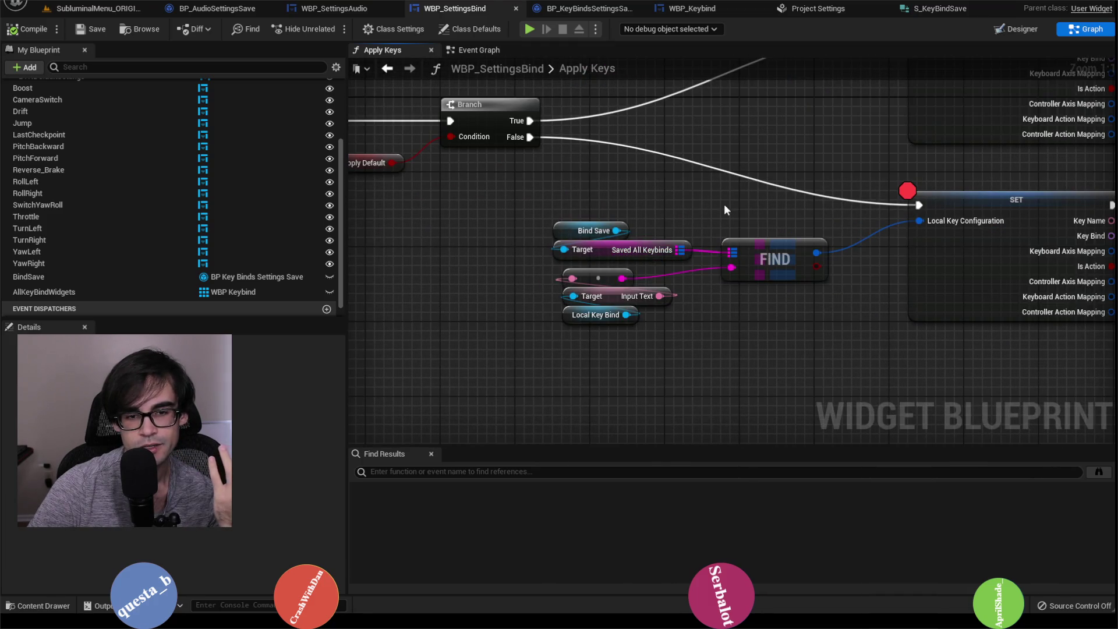
pyautogui.moveTo(724, 204); pyautogui.dragTo(696, 226)
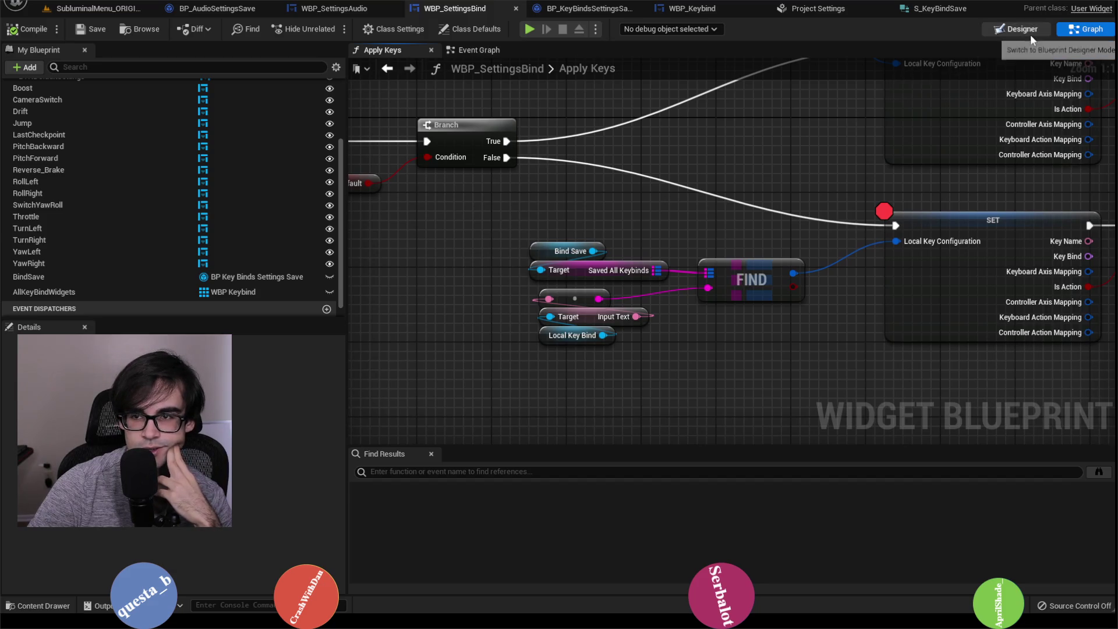
# Back in the Event Graph, locate the BTNDefaultSettings click handler and its Apply Keys call.
pyautogui.click(473, 50)
pyautogui.scroll(2, 808, 207)
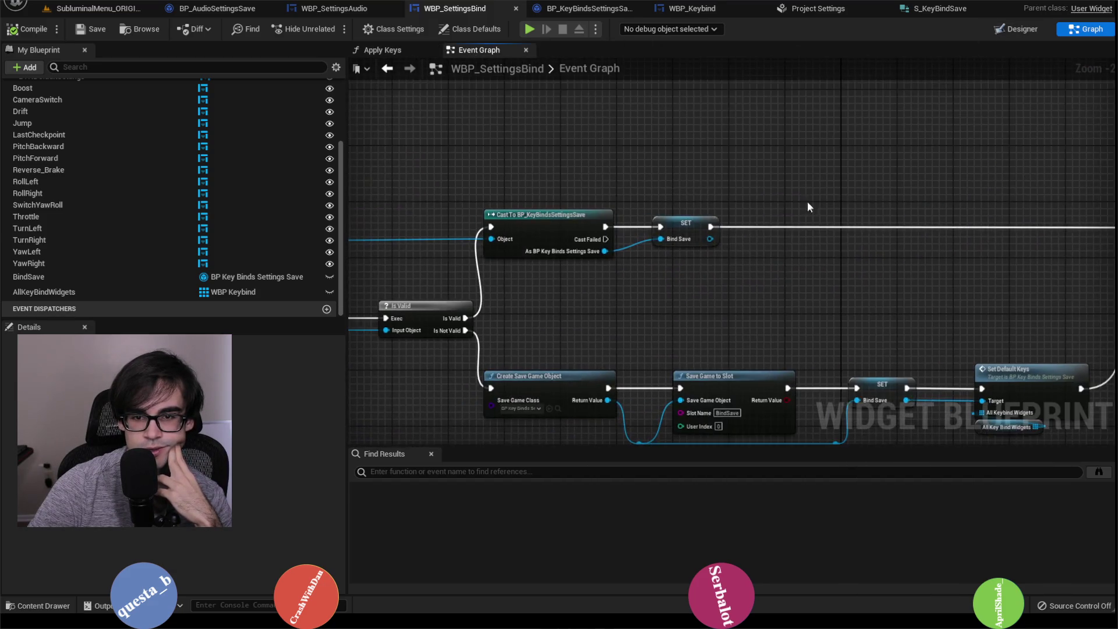
pyautogui.moveTo(413, 303); pyautogui.dragTo(583, 289)
pyautogui.scroll(-2, 1011, 259)
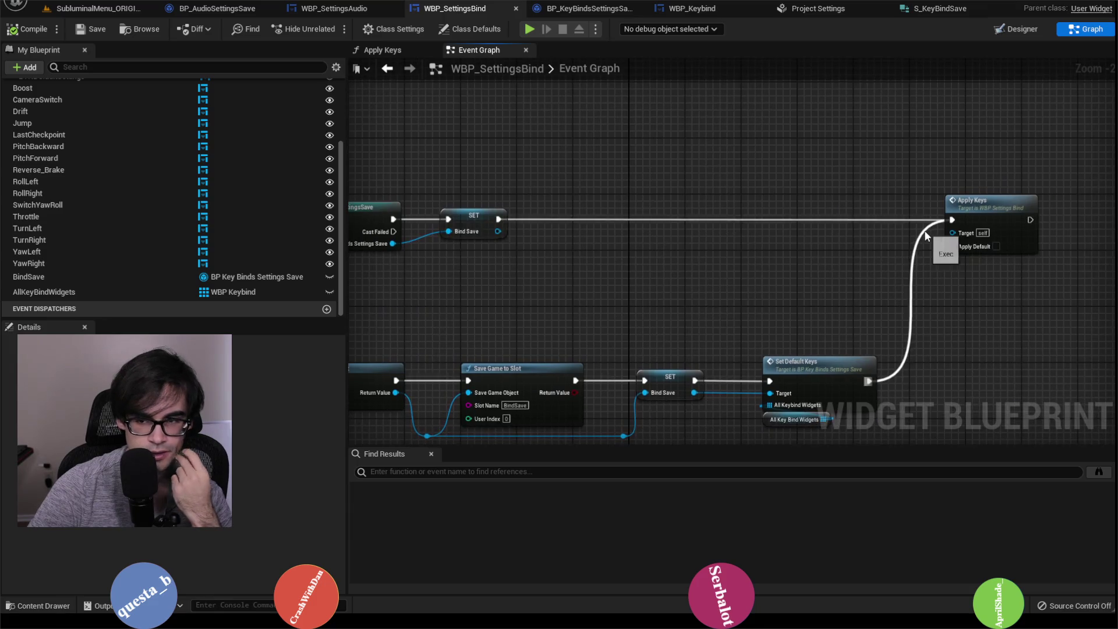
pyautogui.scroll(2, 1037, 222)
pyautogui.moveTo(1036, 220)
pyautogui.mouseDown()
pyautogui.moveTo(1006, 155)
pyautogui.moveTo(861, 225)
pyautogui.moveTo(745, 87)
pyautogui.moveTo(680, 227)
pyautogui.mouseUp()
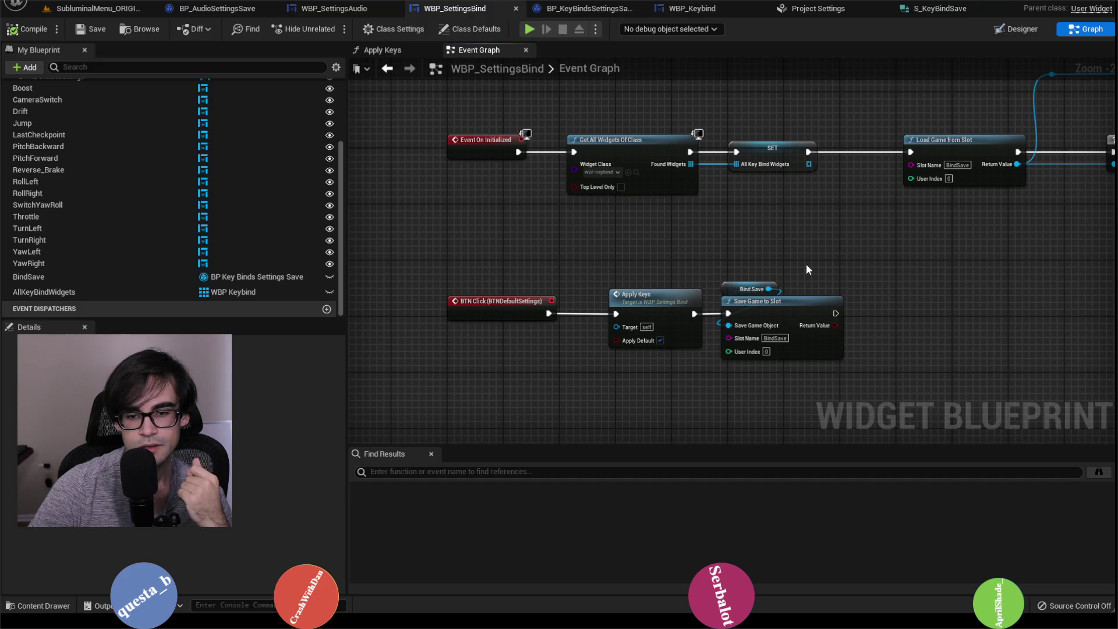
pyautogui.moveTo(767, 268); pyautogui.dragTo(540, 314)
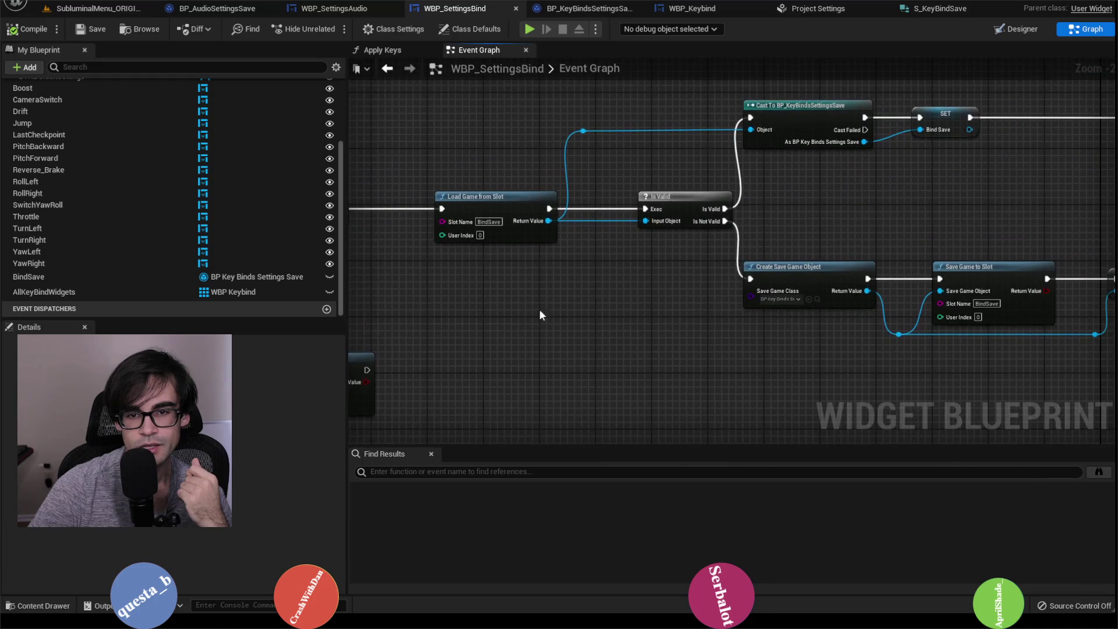
pyautogui.moveTo(878, 232)
pyautogui.mouseDown()
pyautogui.moveTo(894, 239)
pyautogui.moveTo(1112, 192)
pyautogui.mouseUp()
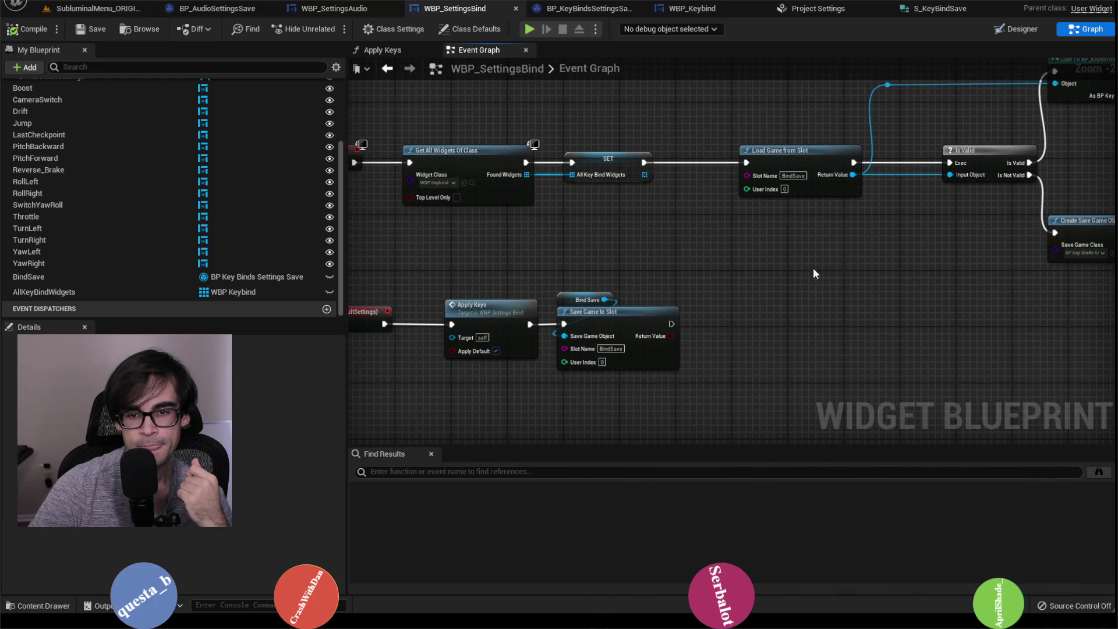
pyautogui.moveTo(815, 273)
pyautogui.mouseDown()
pyautogui.moveTo(678, 350)
pyautogui.moveTo(829, 274)
pyautogui.moveTo(698, 303)
pyautogui.moveTo(553, 274)
pyautogui.moveTo(537, 259)
pyautogui.moveTo(976, 221)
pyautogui.mouseUp()
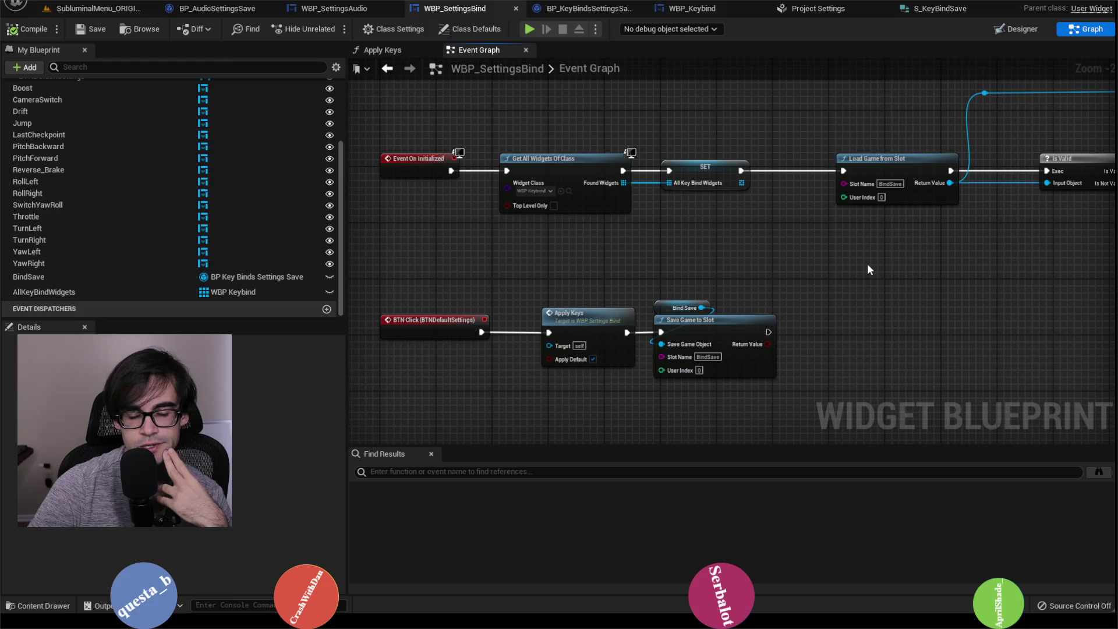
pyautogui.scroll(1, 689, 360)
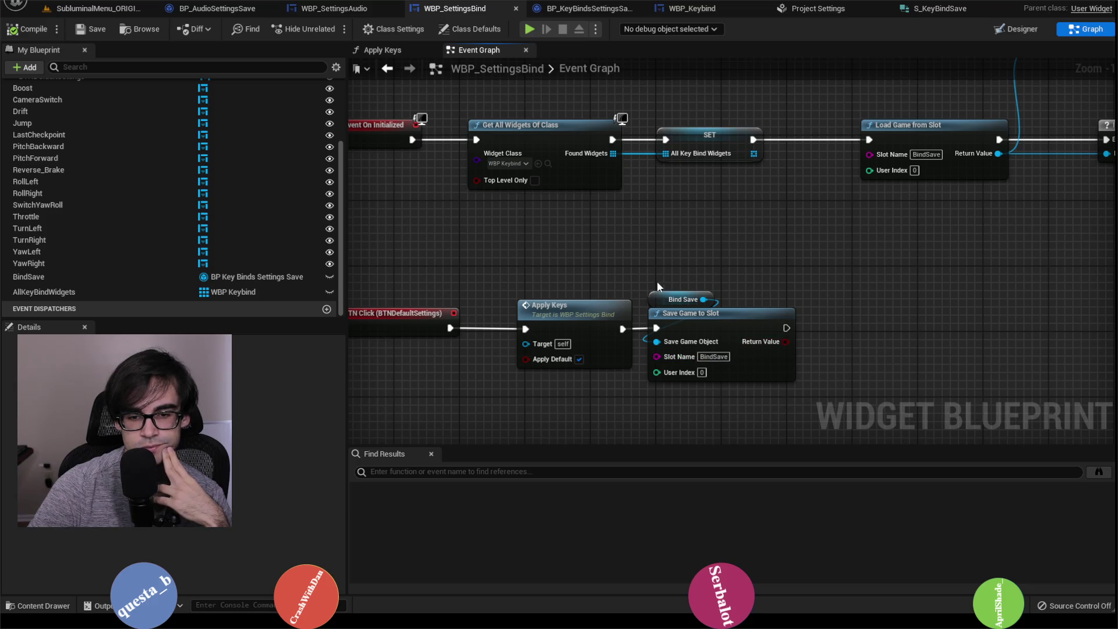
# Shift Save Game to Slot right and survey the Create Save Game Object and Set Default Keys nodes.
pyautogui.moveTo(670, 313); pyautogui.dragTo(710, 313)
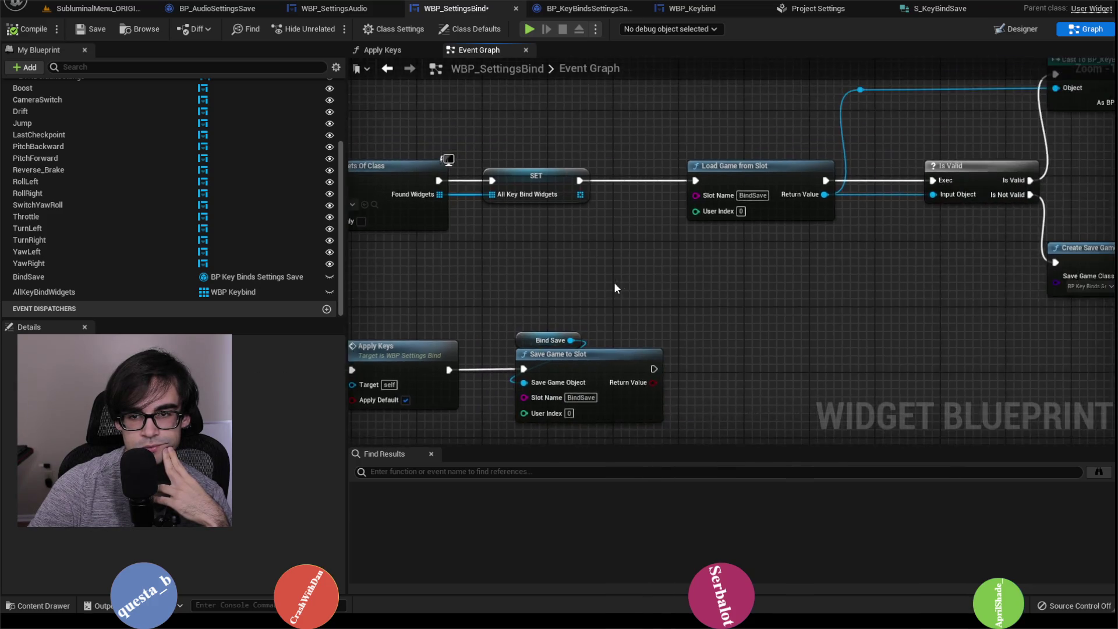
pyautogui.scroll(-2, 616, 287)
pyautogui.moveTo(875, 292); pyautogui.dragTo(687, 284)
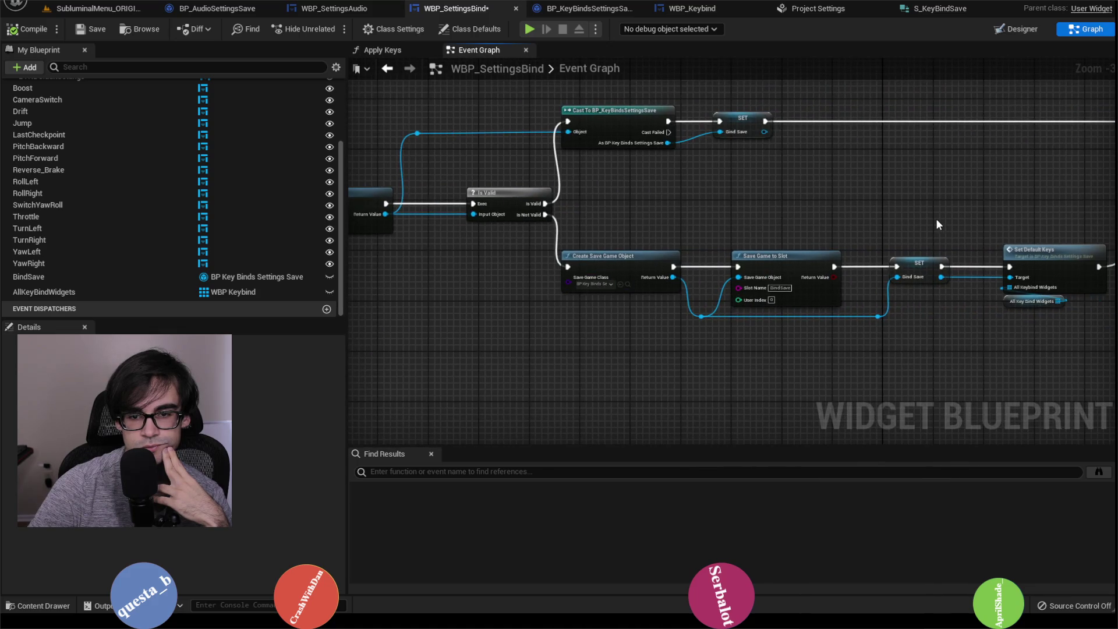
pyautogui.scroll(2, 586, 337)
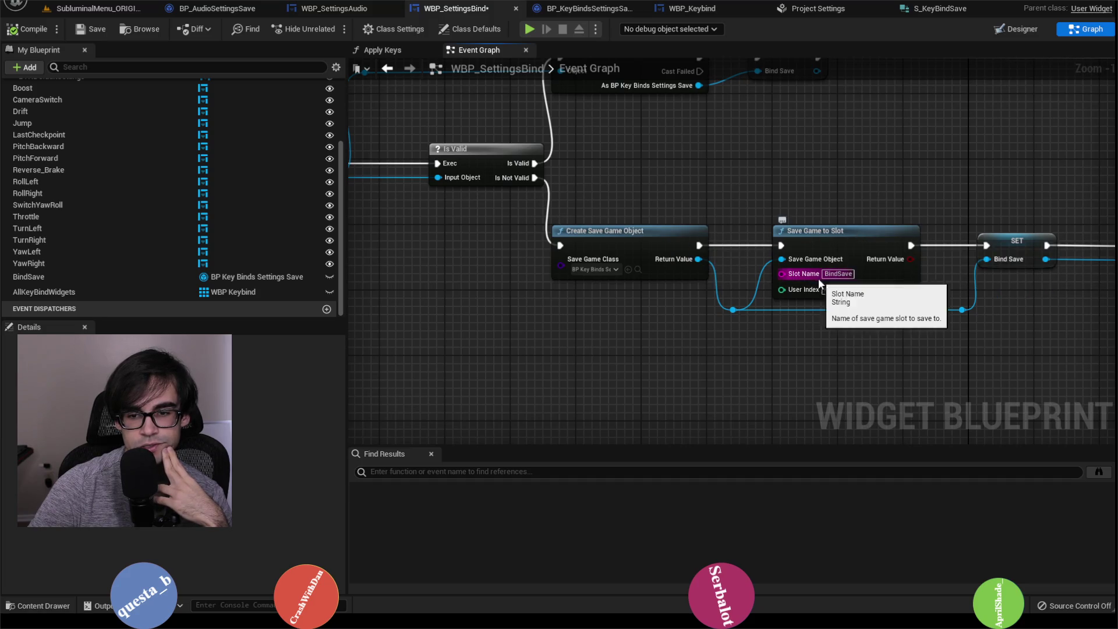
pyautogui.moveTo(672, 259); pyautogui.dragTo(593, 273)
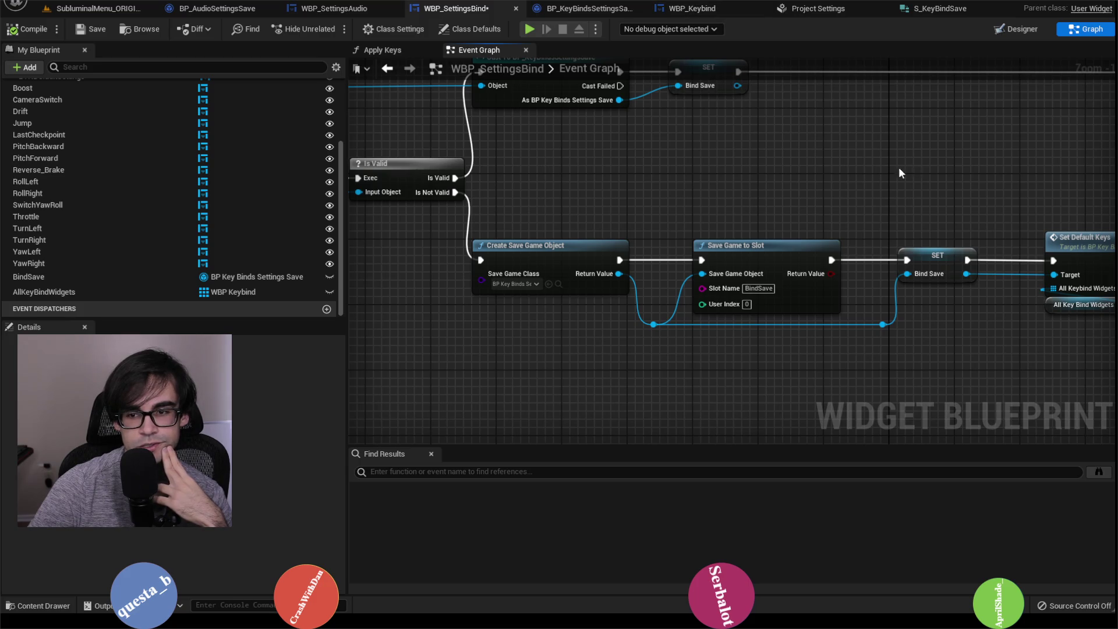
pyautogui.moveTo(897, 174); pyautogui.dragTo(626, 166)
pyautogui.scroll(-1, 626, 165)
pyautogui.scroll(1, 798, 225)
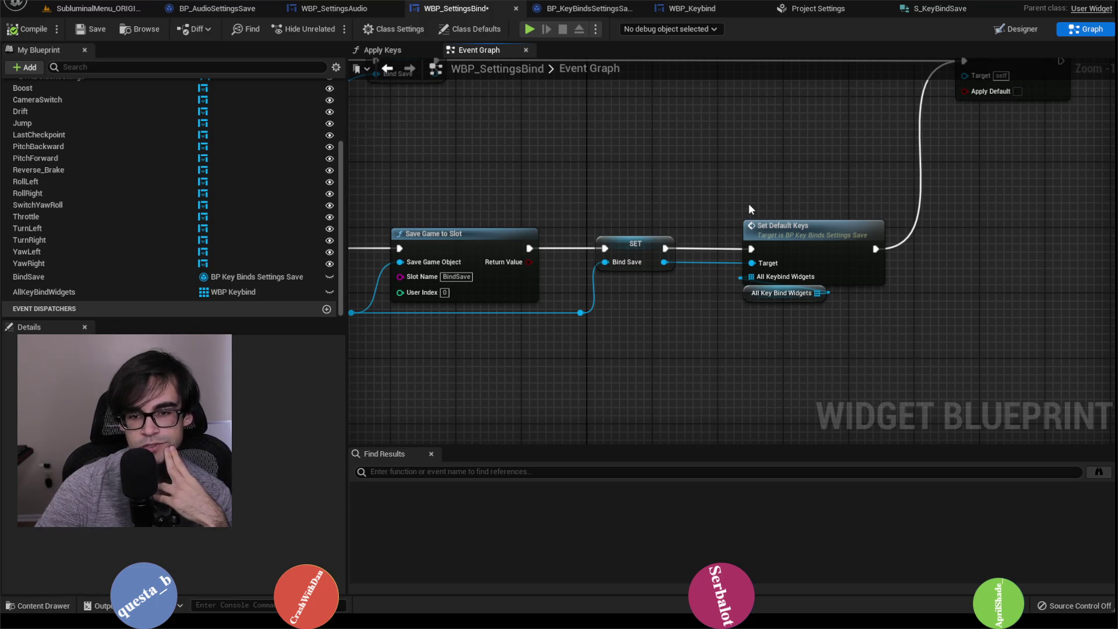
pyautogui.moveTo(552, 218); pyautogui.dragTo(740, 214)
# Move Set Default Keys between Create Save Game Object and Save Game to Slot.
pyautogui.moveTo(906, 175); pyautogui.dragTo(1025, 304)
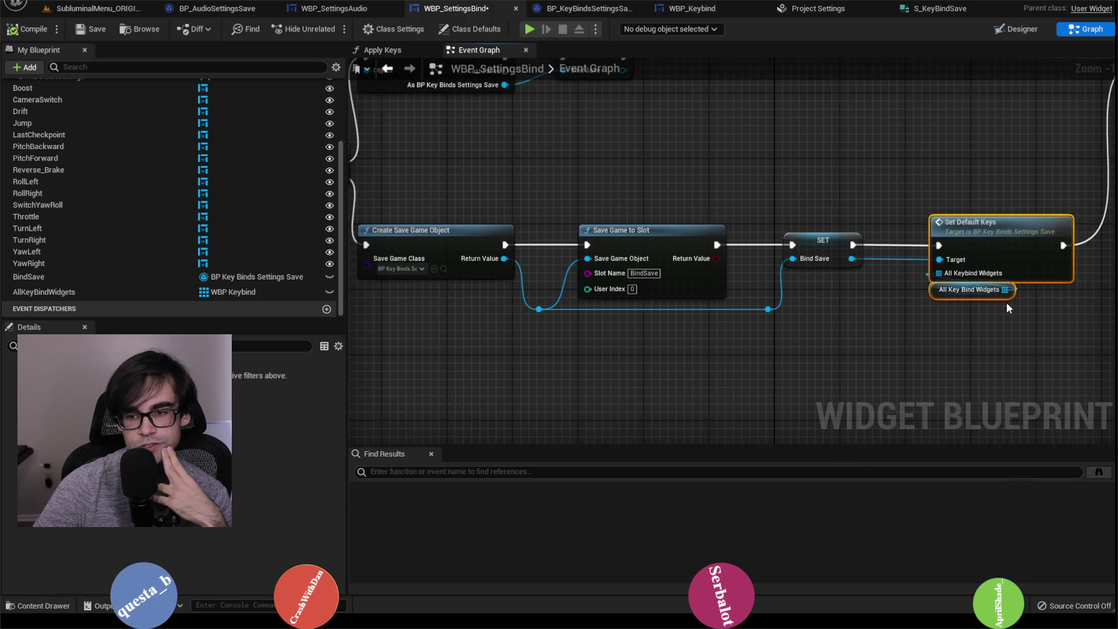
pyautogui.moveTo(958, 227)
pyautogui.mouseDown()
pyautogui.moveTo(833, 146)
pyautogui.moveTo(606, 146)
pyautogui.mouseUp()
pyautogui.moveTo(597, 350); pyautogui.dragTo(864, 229)
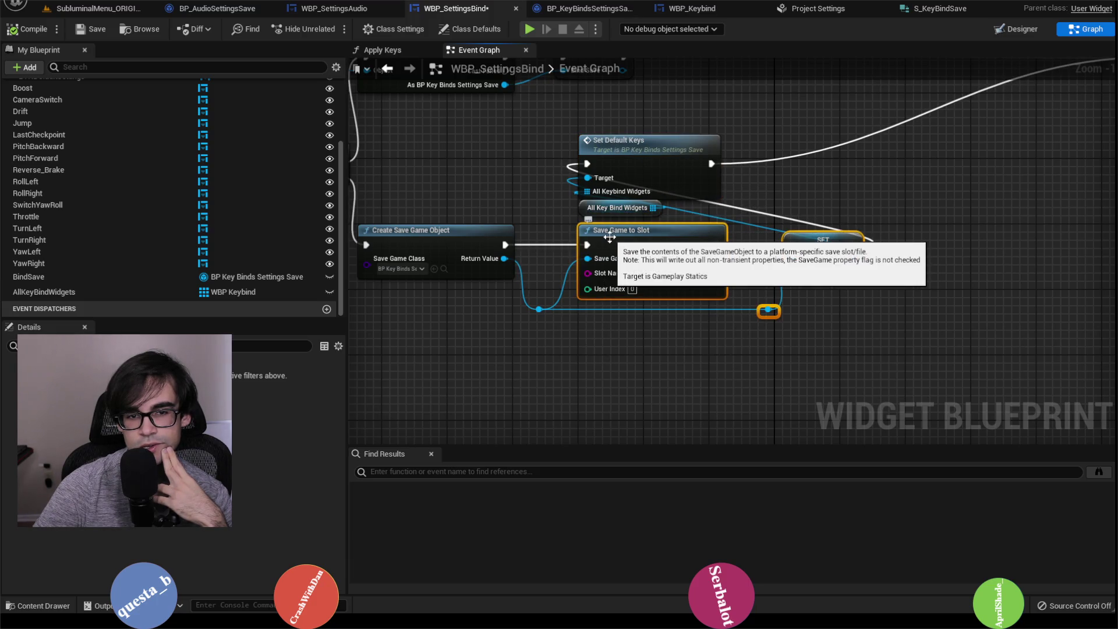
pyautogui.moveTo(639, 237)
pyautogui.mouseDown()
pyautogui.moveTo(827, 245)
pyautogui.moveTo(916, 227)
pyautogui.mouseUp()
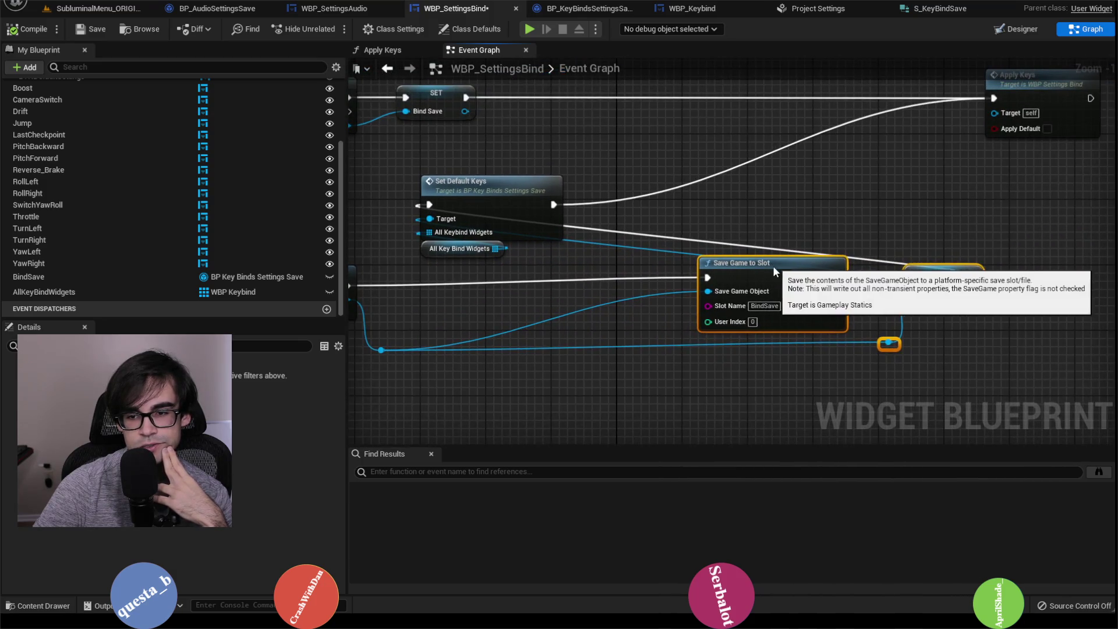
pyautogui.moveTo(757, 262); pyautogui.dragTo(882, 242)
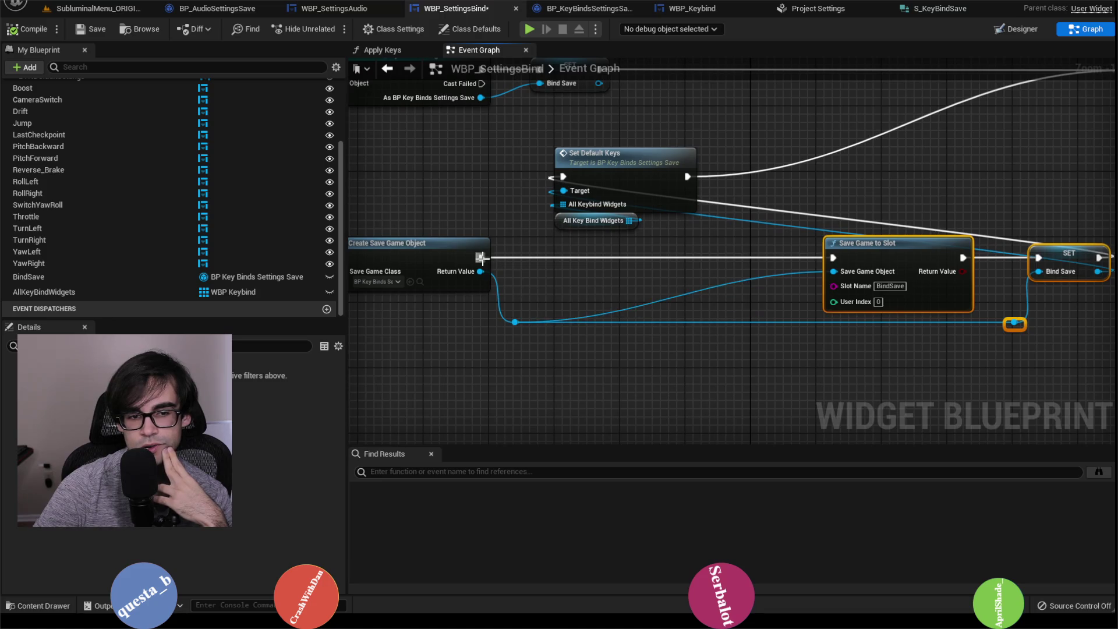
# Chain Create Save Game Object → Set Default Keys → Save Game to Slot, and connect SET to Apply Keys.
pyautogui.moveTo(480, 257); pyautogui.dragTo(563, 177)
pyautogui.moveTo(687, 176); pyautogui.dragTo(836, 258)
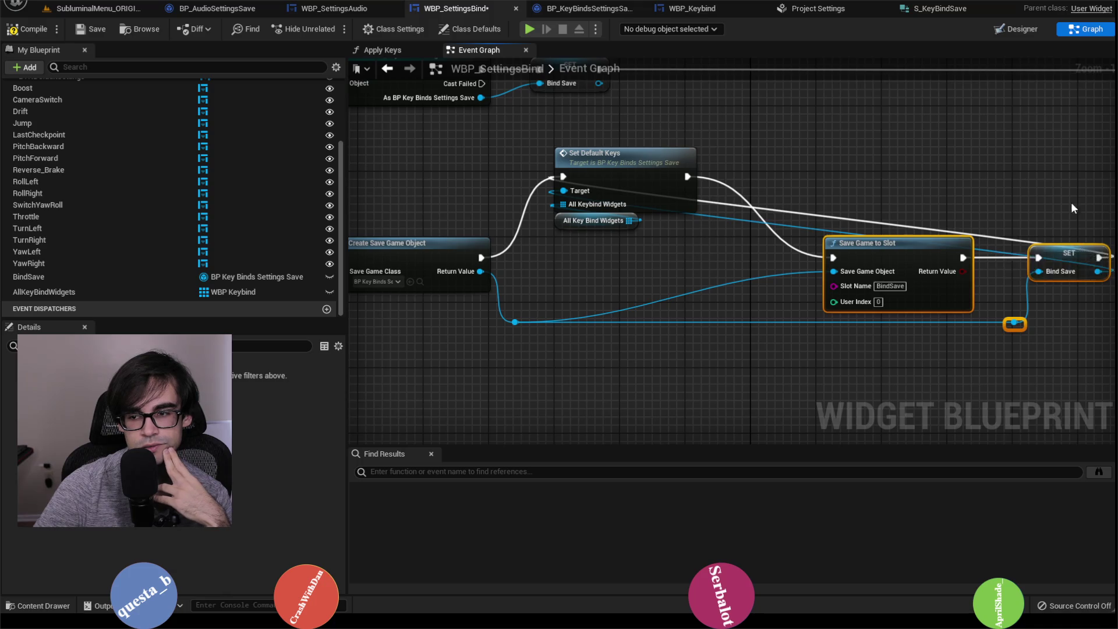
pyautogui.moveTo(993, 240); pyautogui.dragTo(672, 318)
pyautogui.moveTo(777, 335)
pyautogui.mouseDown()
pyautogui.moveTo(830, 344)
pyautogui.moveTo(809, 151)
pyautogui.mouseUp()
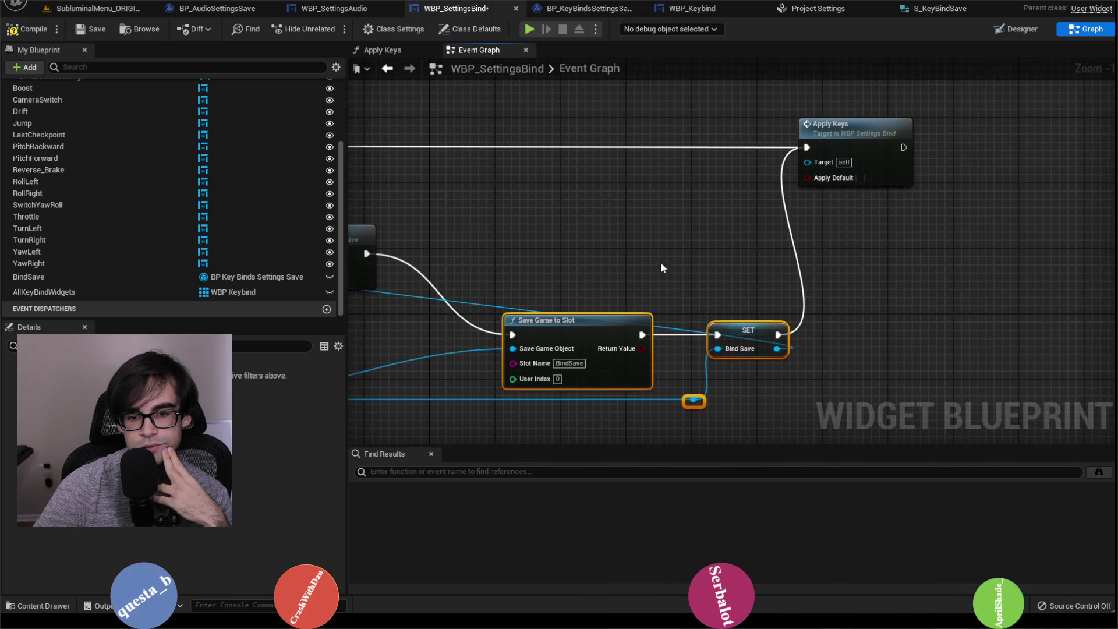
pyautogui.moveTo(661, 267); pyautogui.dragTo(907, 127)
pyautogui.moveTo(631, 191); pyautogui.dragTo(609, 201)
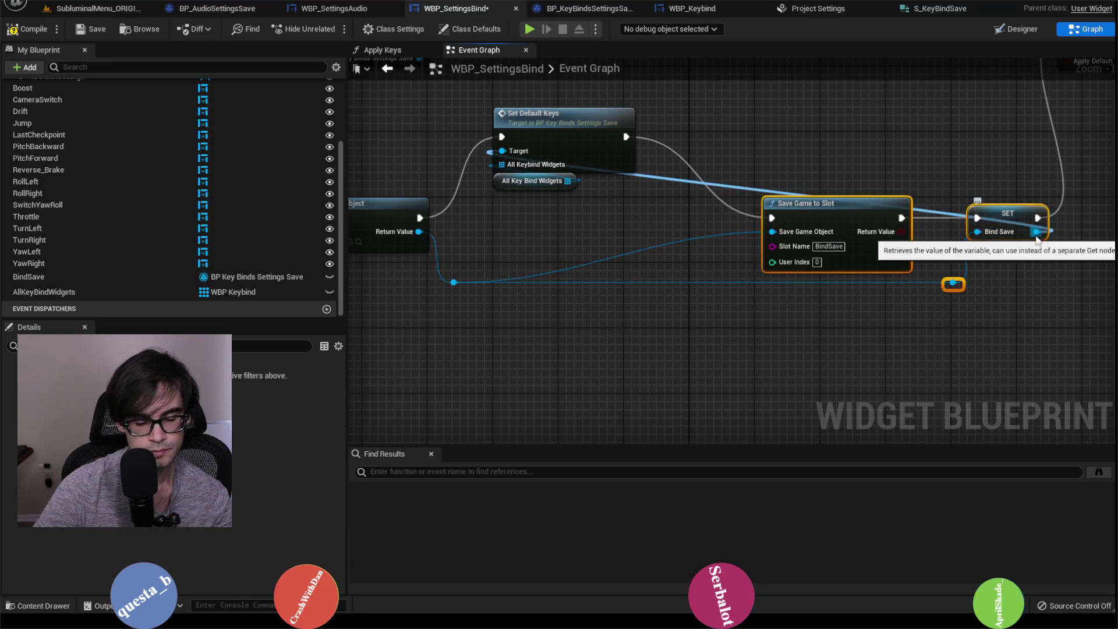
# Retarget Set Default Keys to the created save object via a reroute, then align it.
pyautogui.keyDown('alt'); pyautogui.click(1036, 232); pyautogui.keyUp('alt')
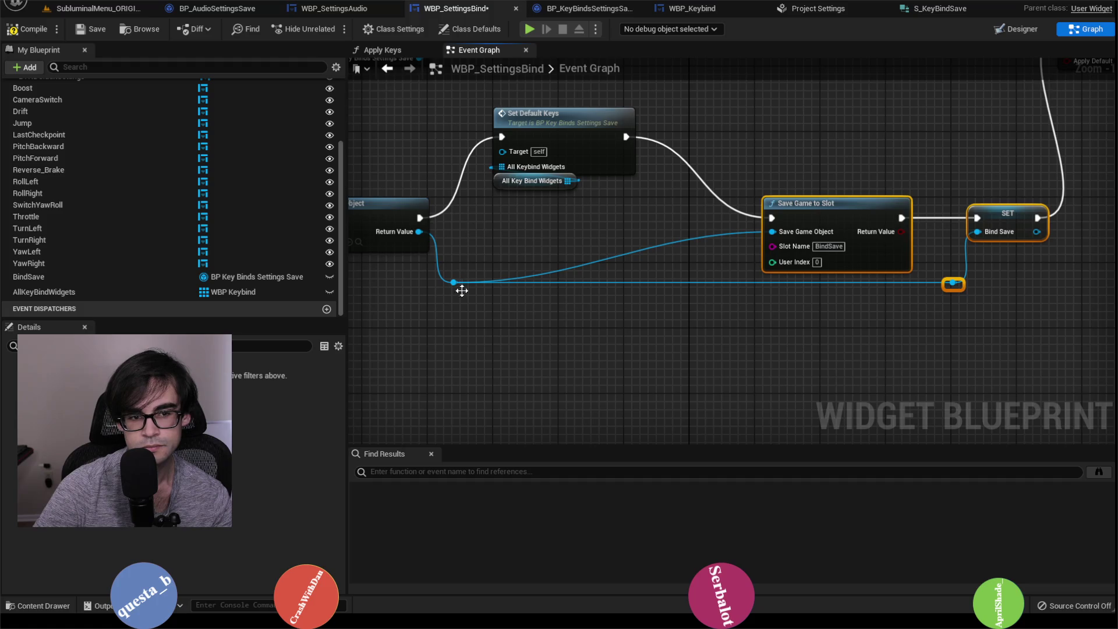
pyautogui.moveTo(454, 284)
pyautogui.mouseDown()
pyautogui.moveTo(495, 206)
pyautogui.moveTo(502, 151)
pyautogui.mouseUp()
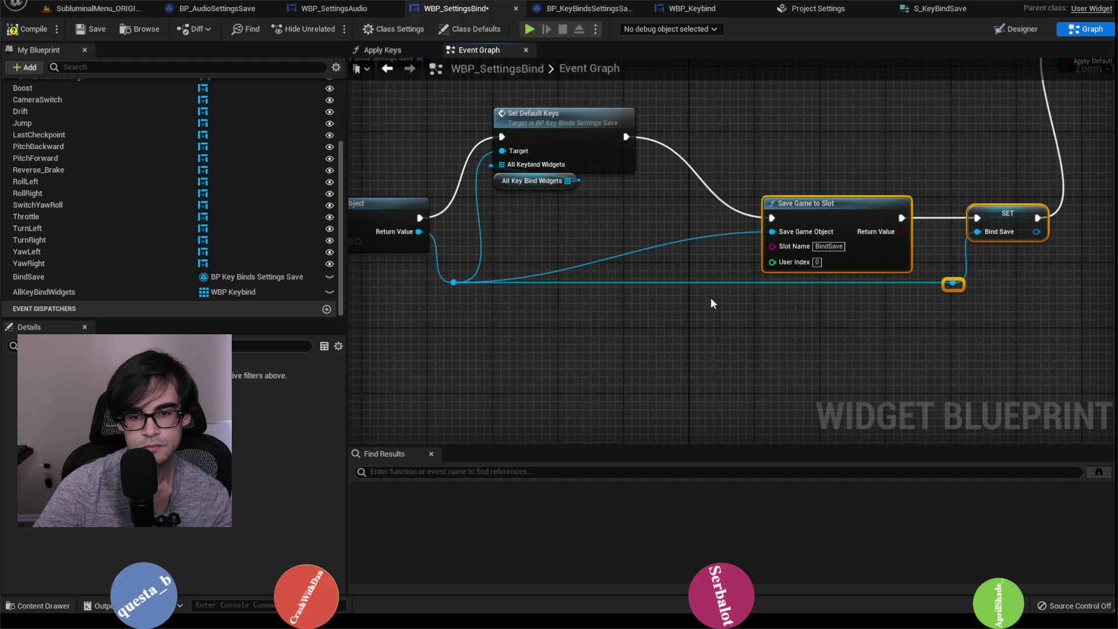
pyautogui.doubleClick(716, 283)
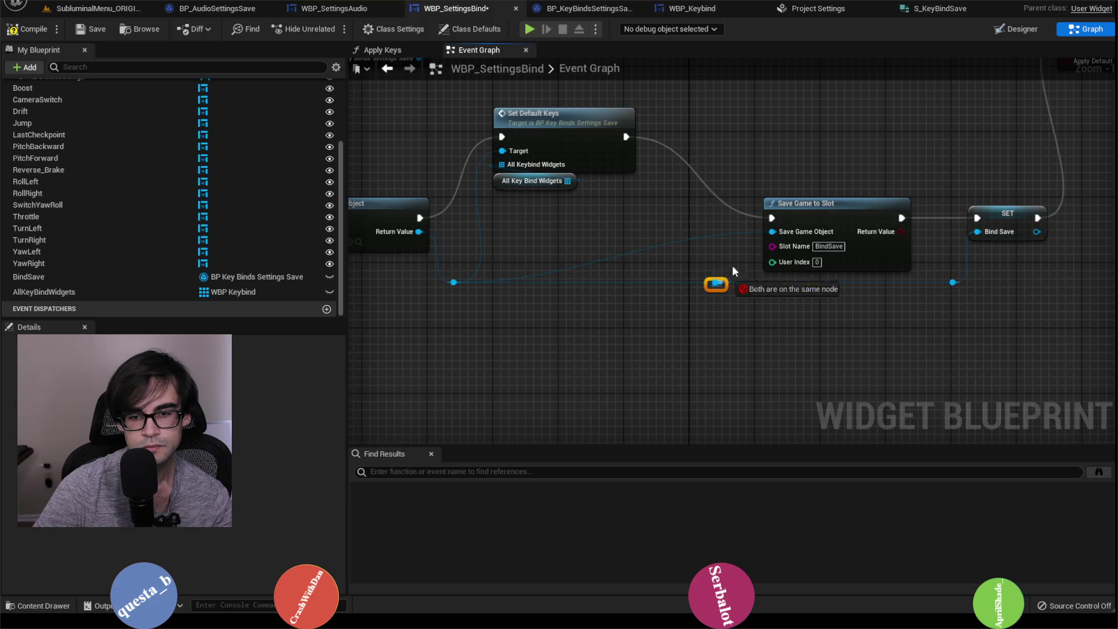
pyautogui.moveTo(717, 283); pyautogui.dragTo(773, 233)
pyautogui.moveTo(486, 101); pyautogui.dragTo(521, 198)
pyautogui.moveTo(554, 118); pyautogui.dragTo(553, 199)
pyautogui.moveTo(350, 213); pyautogui.dragTo(425, 199)
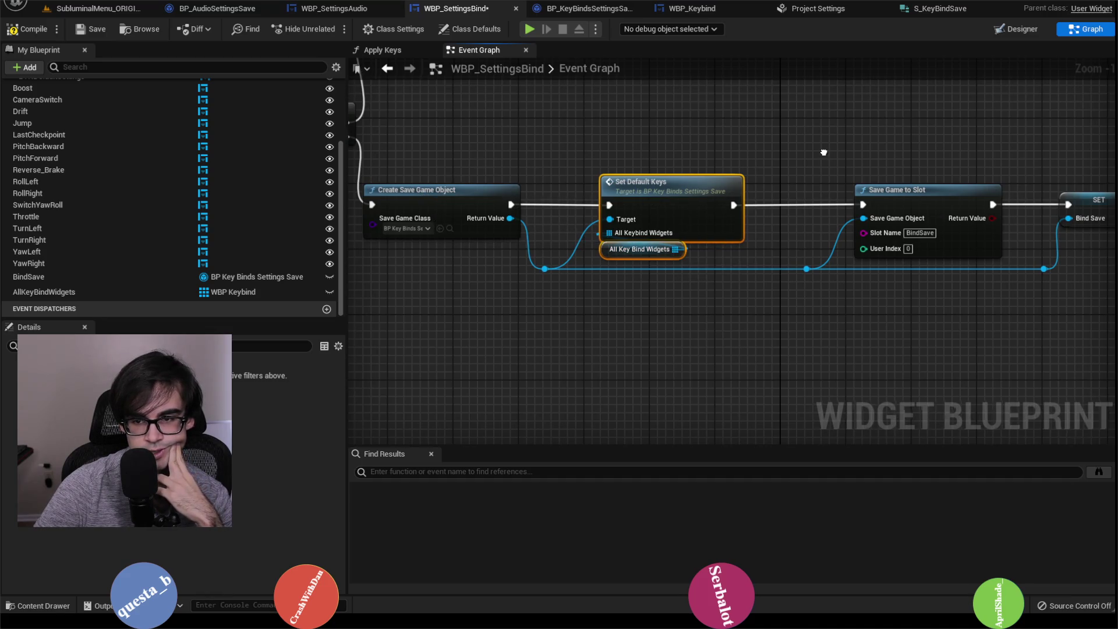
# Compile and save the WBP_SettingsBind widget blueprint.
pyautogui.moveTo(776, 133)
pyautogui.mouseDown()
pyautogui.moveTo(637, 163)
pyautogui.moveTo(750, 320)
pyautogui.mouseUp()
pyautogui.moveTo(798, 288)
pyautogui.mouseDown()
pyautogui.moveTo(574, 257)
pyautogui.moveTo(707, 387)
pyautogui.mouseUp()
pyautogui.click(49, 30)
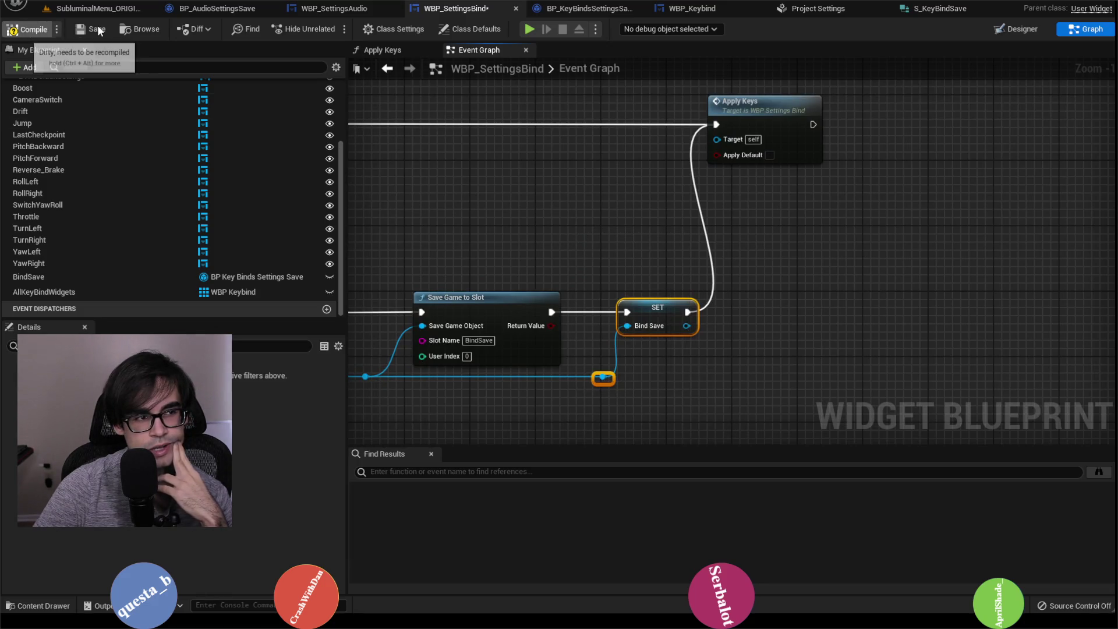
pyautogui.click(94, 28)
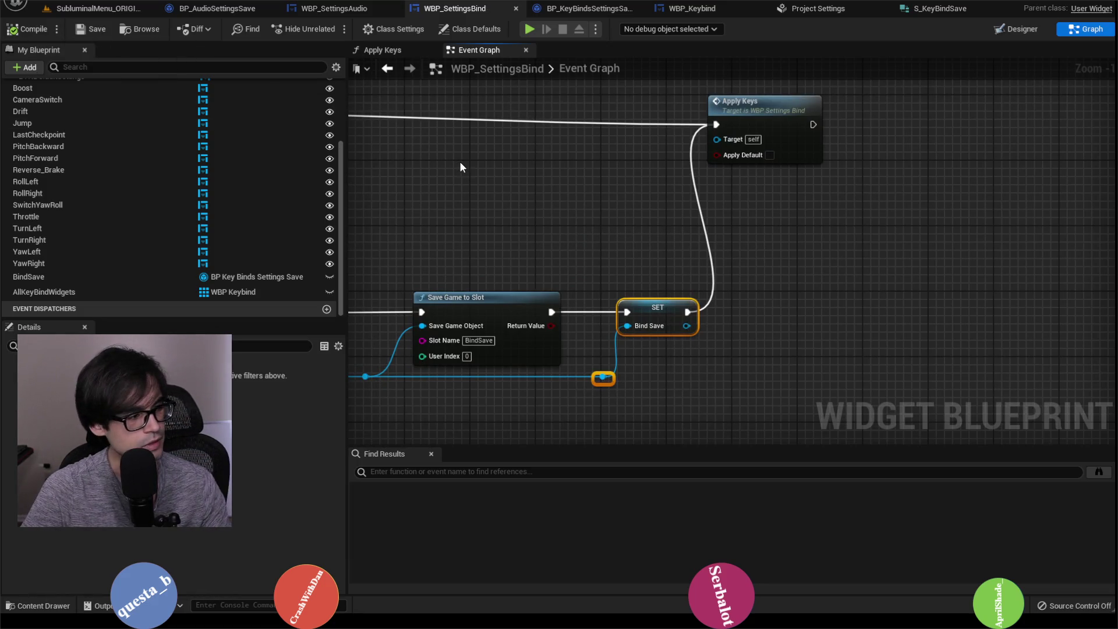
# Permanently delete BindSave.sav from SubluminalUE5\Saved\SaveGames in File Explorer, then return to the editor.
pyautogui.hotkey('alt', 'Tab')
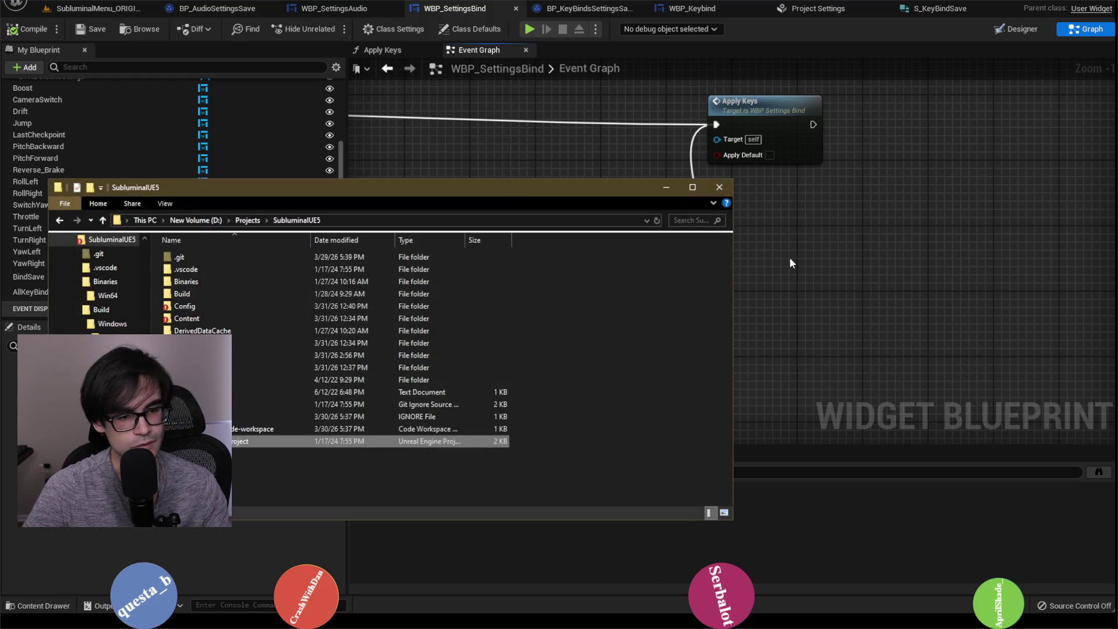
pyautogui.doubleClick(233, 365)
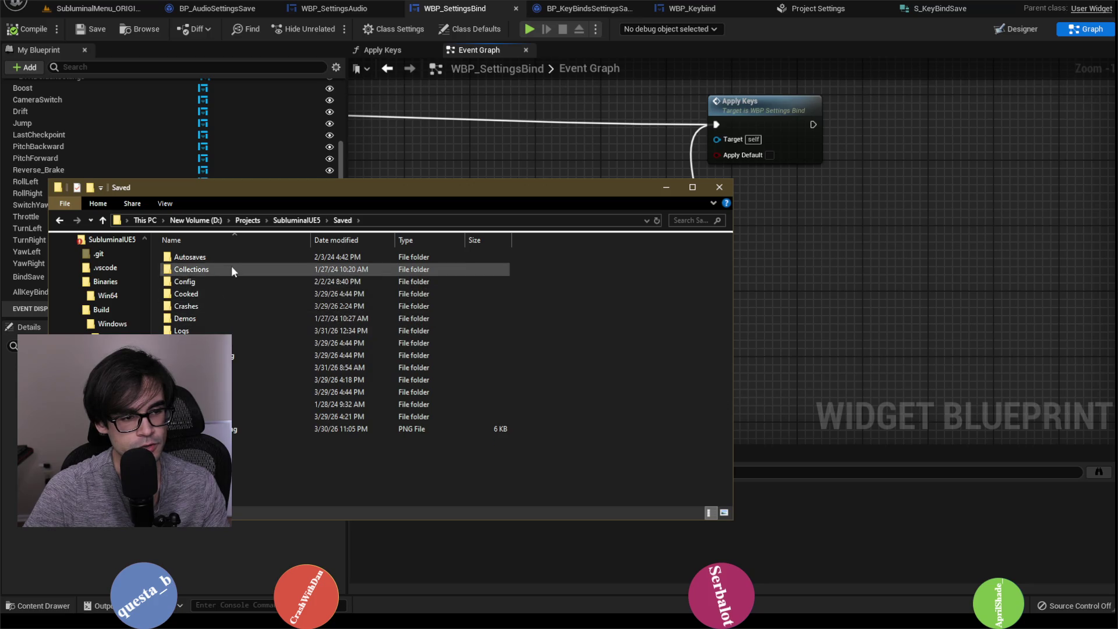
pyautogui.doubleClick(247, 368)
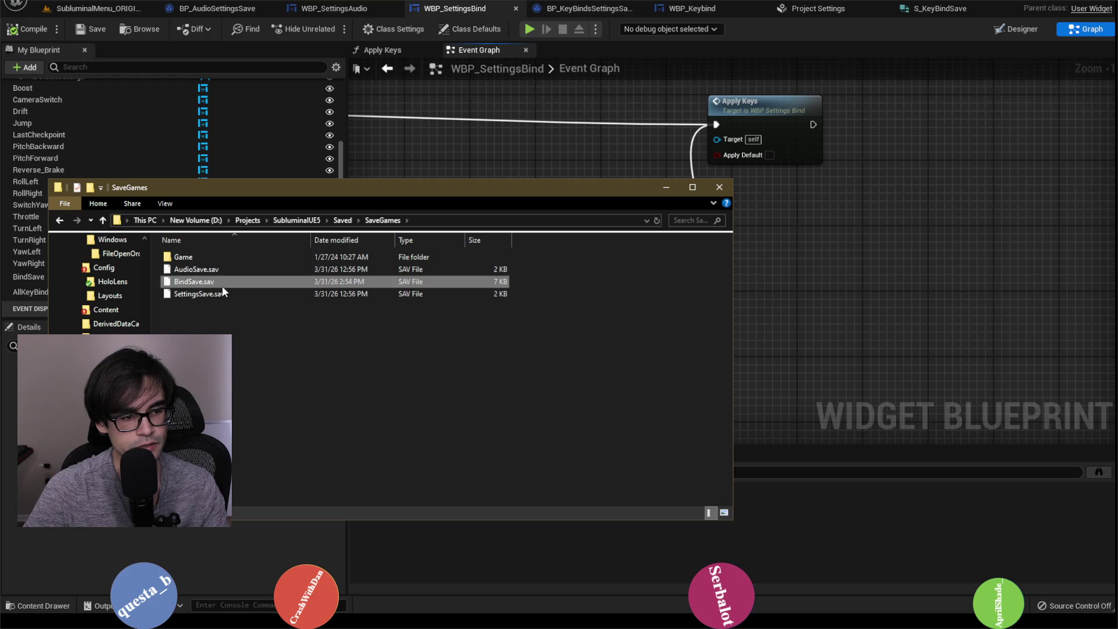
pyautogui.rightClick(221, 285)
pyautogui.click(268, 509)
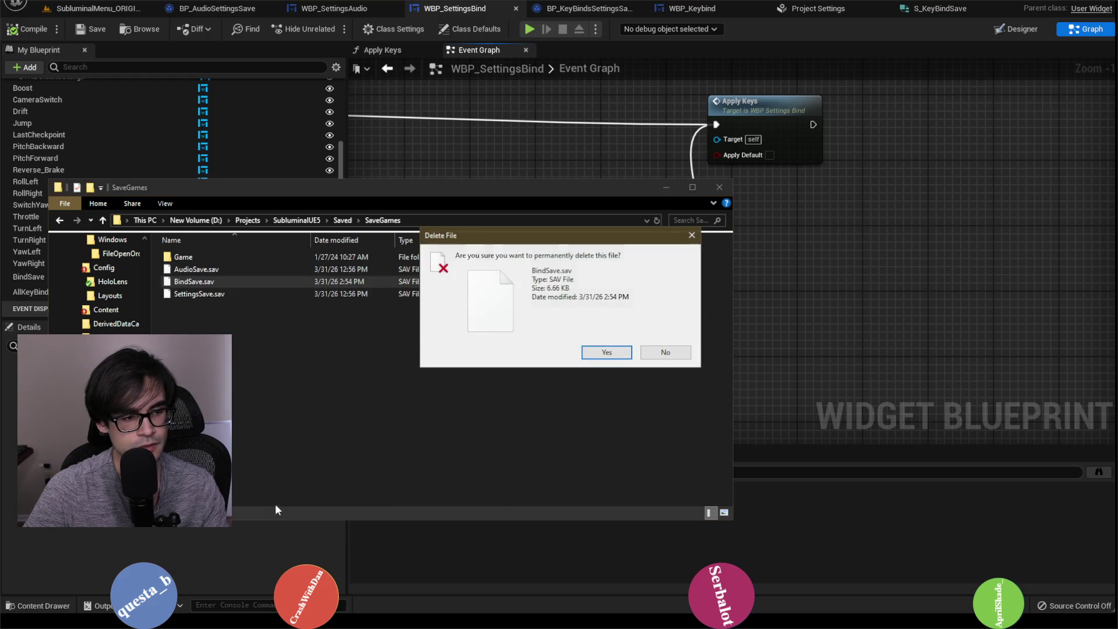
pyautogui.click(601, 353)
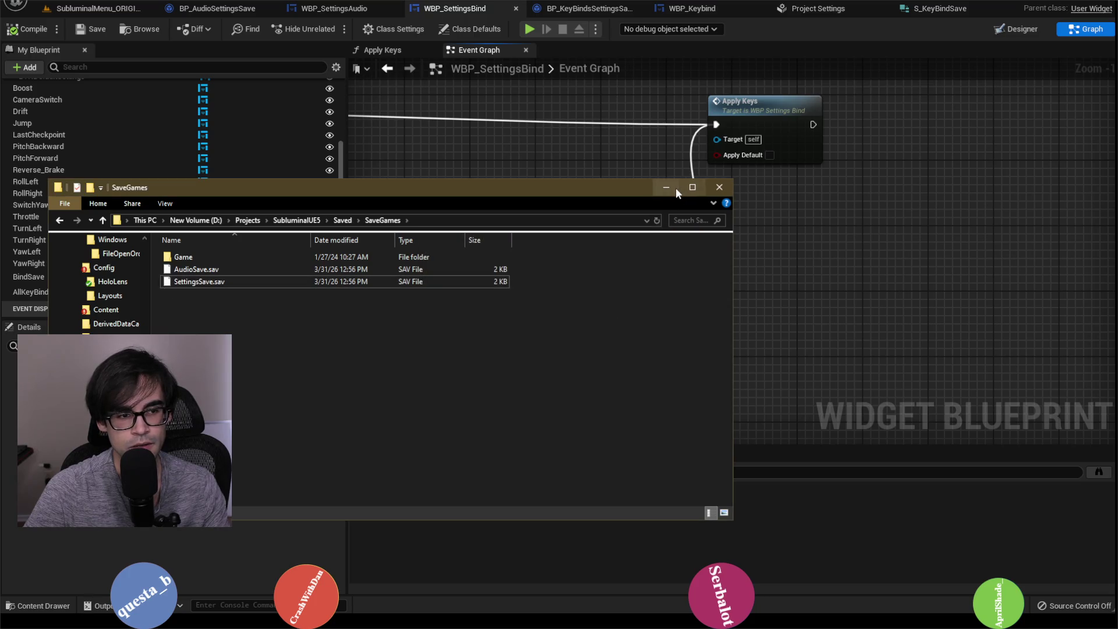
pyautogui.click(673, 188)
pyautogui.scroll(-3, 652, 233)
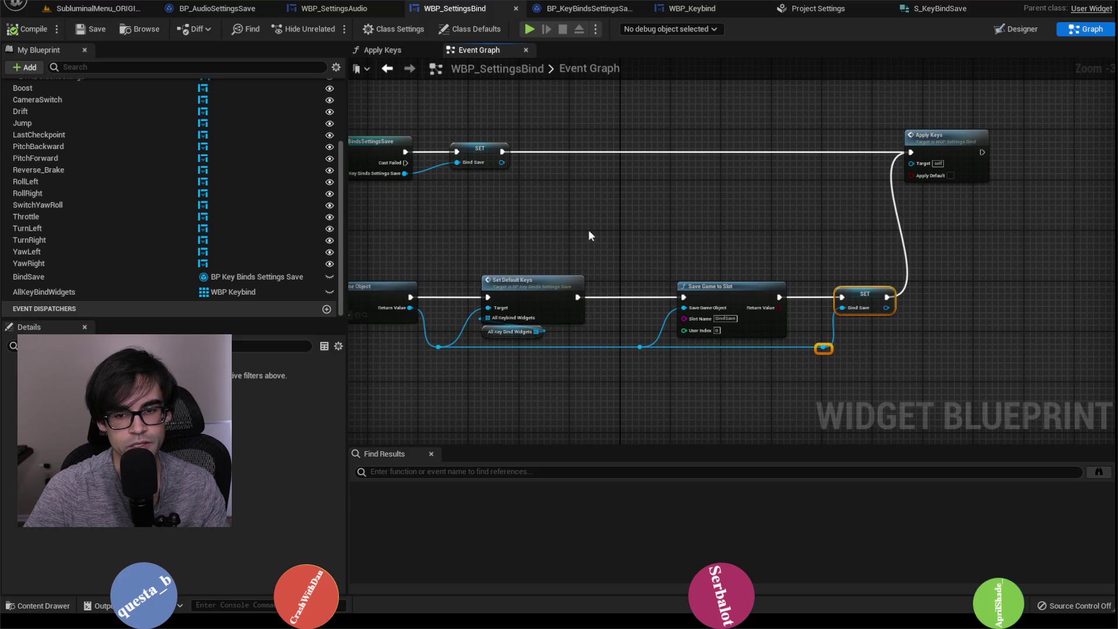
# Play the main level, remove the breakpoint on the lower Apply Keys SET node, and resume.
pyautogui.moveTo(589, 232); pyautogui.dragTo(824, 244)
pyautogui.click(97, 8)
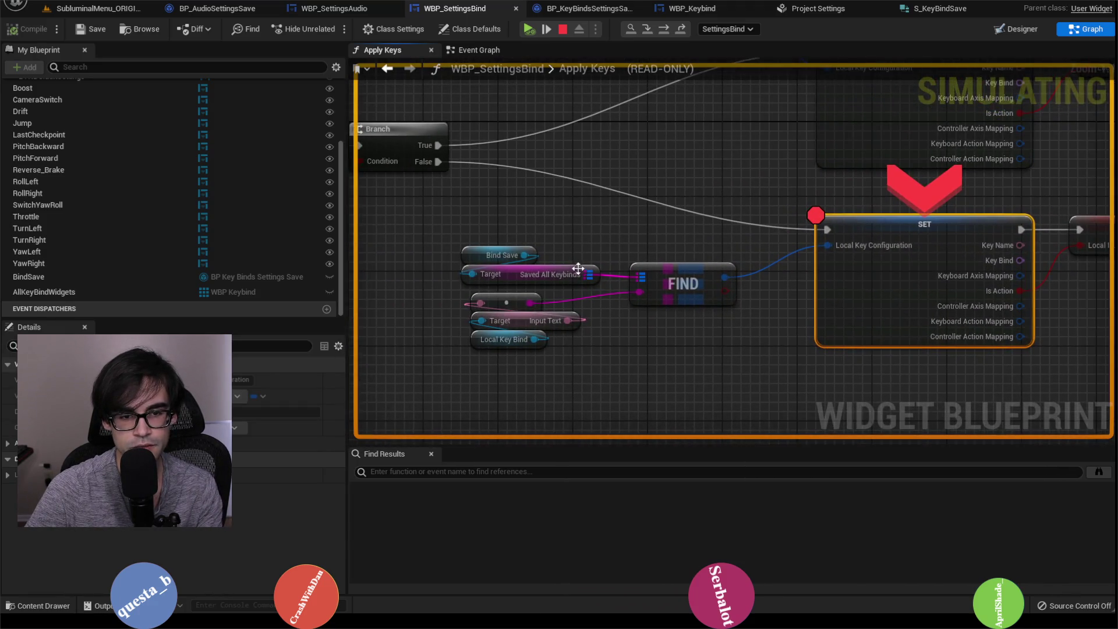
pyautogui.moveTo(587, 274)
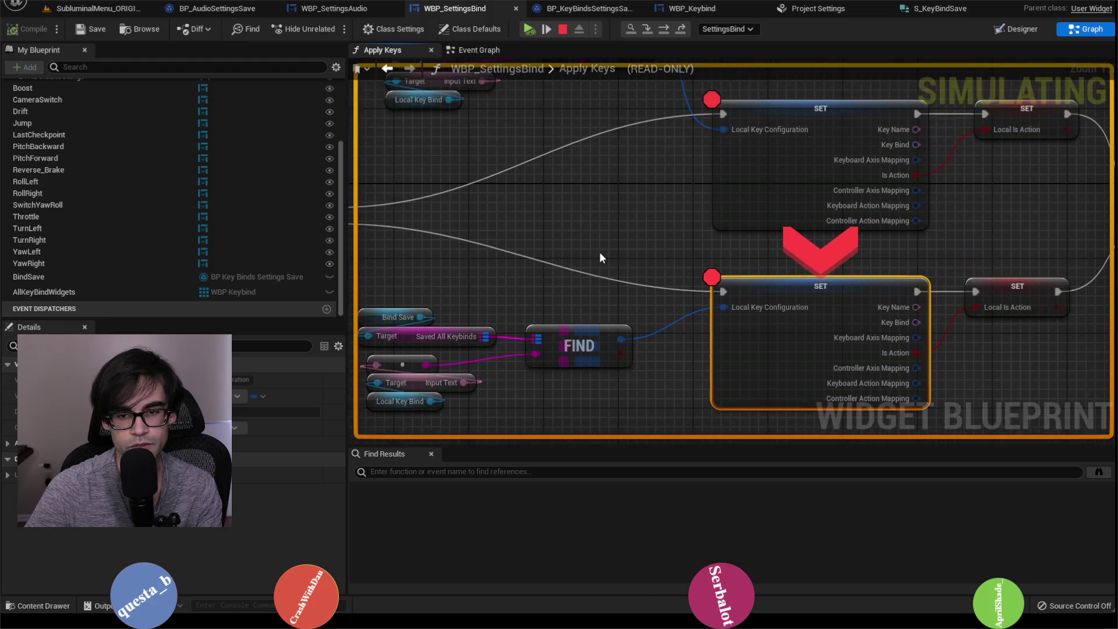
pyautogui.press('F9')
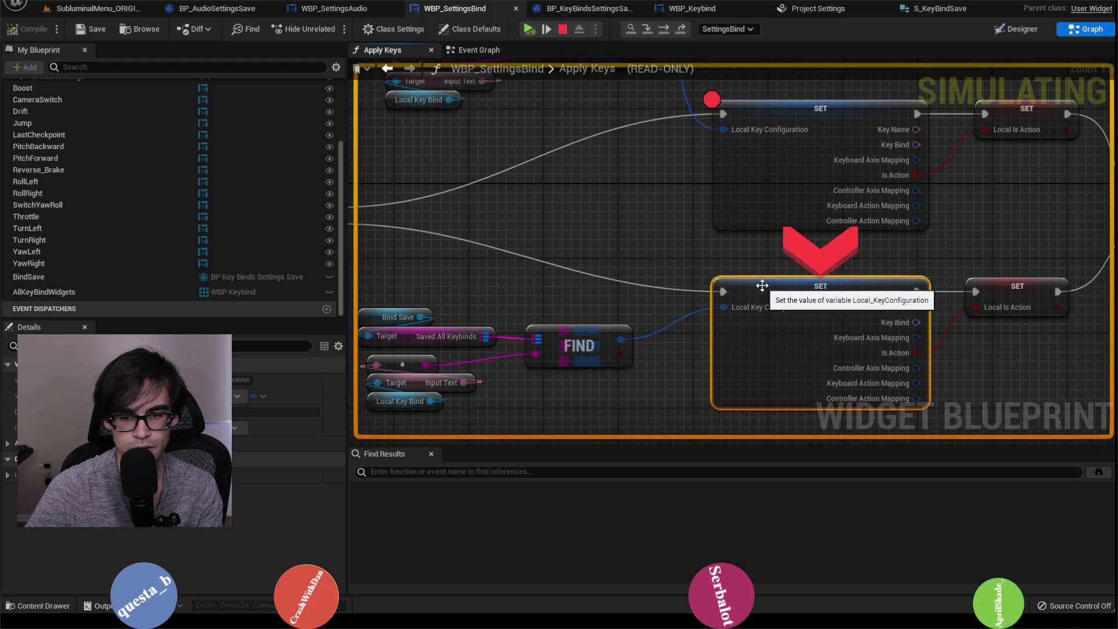
pyautogui.click(529, 29)
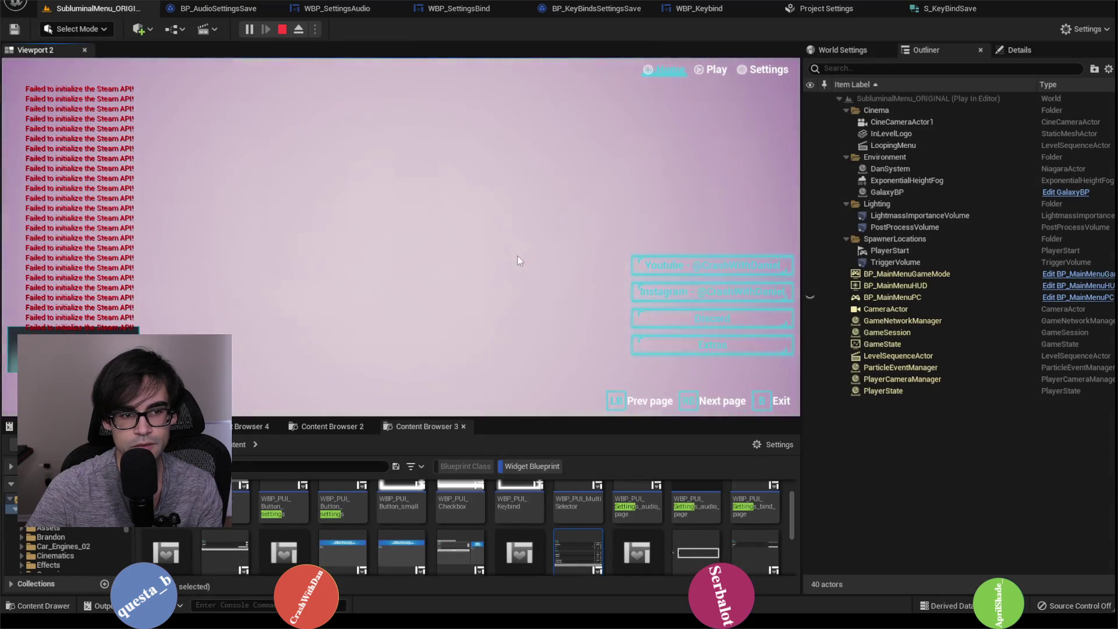
# In the running game's Settings > Bind page, rebind Throttle's keyboard key to T.
pyautogui.click(768, 70)
pyautogui.click(285, 91)
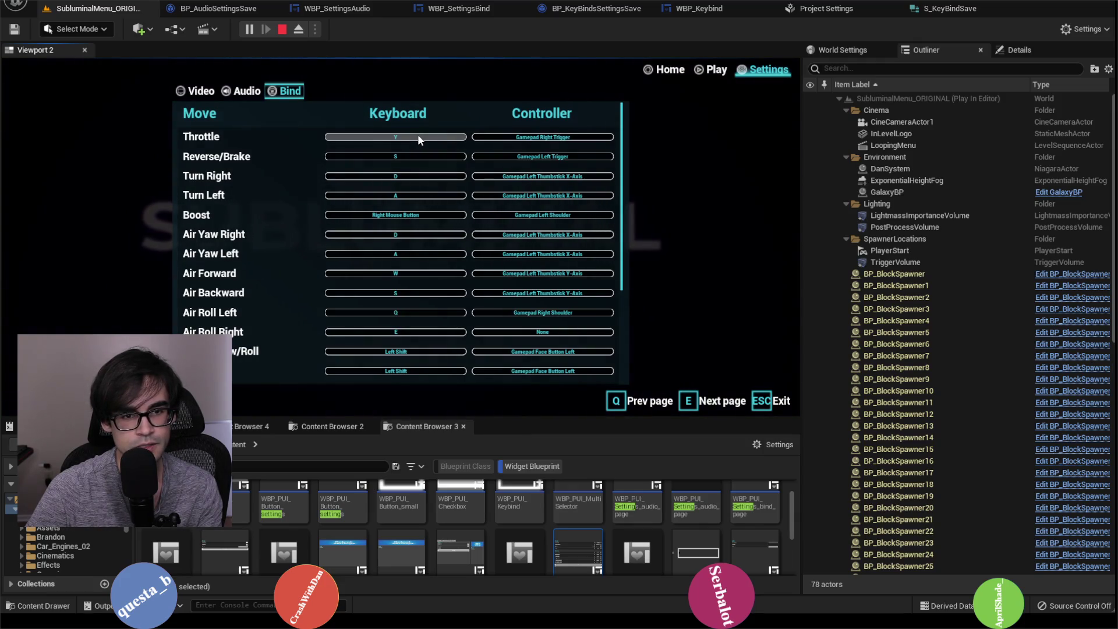
pyautogui.click(417, 136)
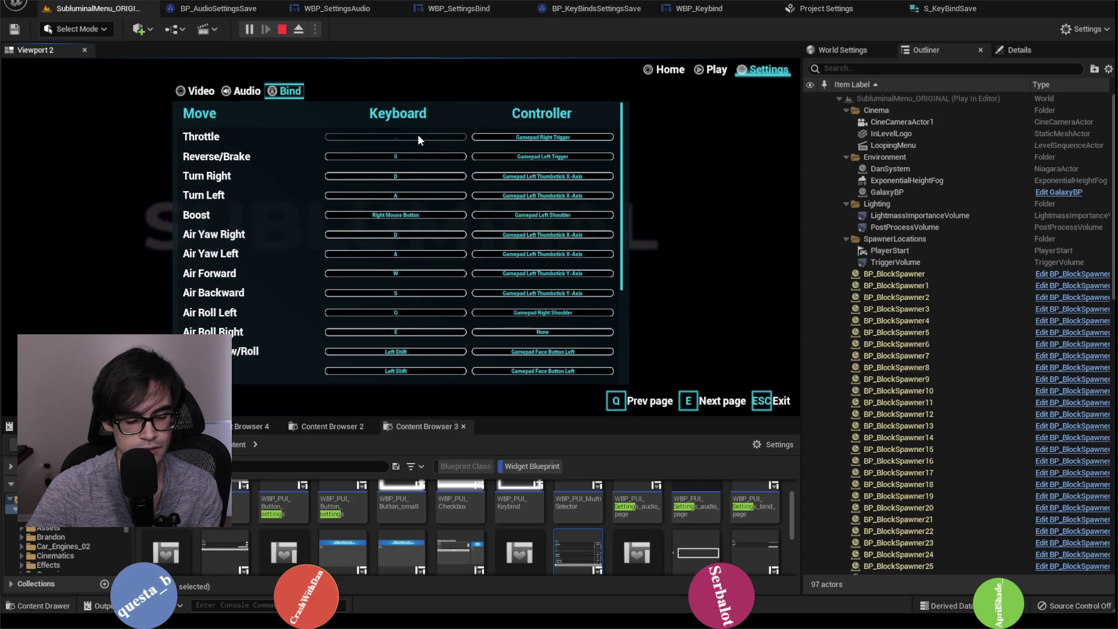
pyautogui.press('t')
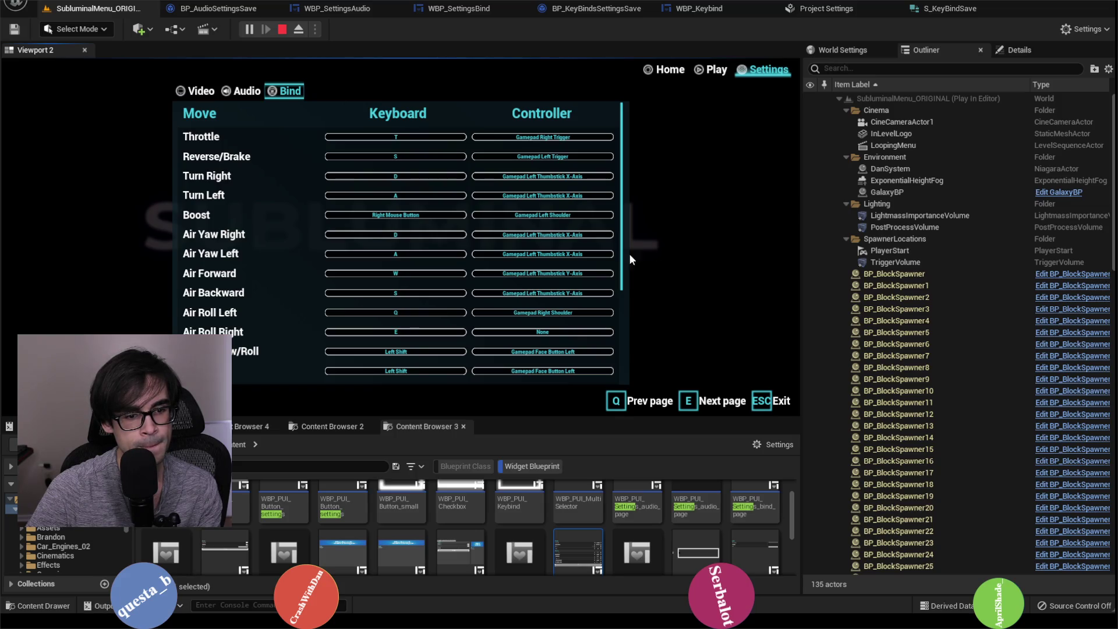
# Scroll down and hit Reset Bindings, pausing execution at the Apply Keys breakpoint.
pyautogui.moveTo(622, 173); pyautogui.dragTo(621, 301)
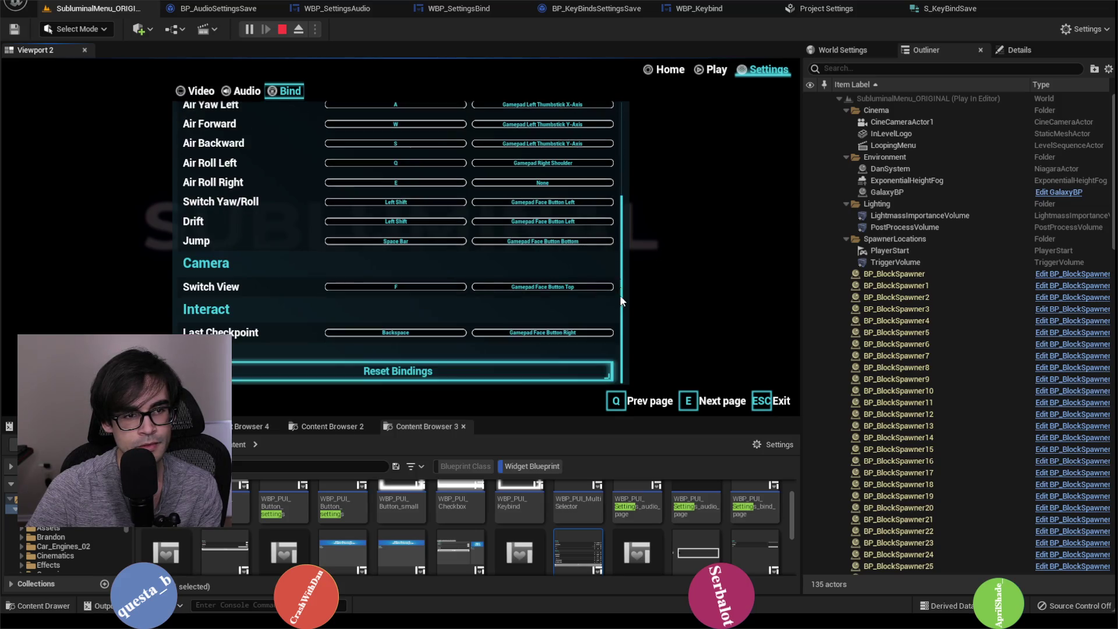
pyautogui.click(395, 371)
pyautogui.moveTo(643, 217)
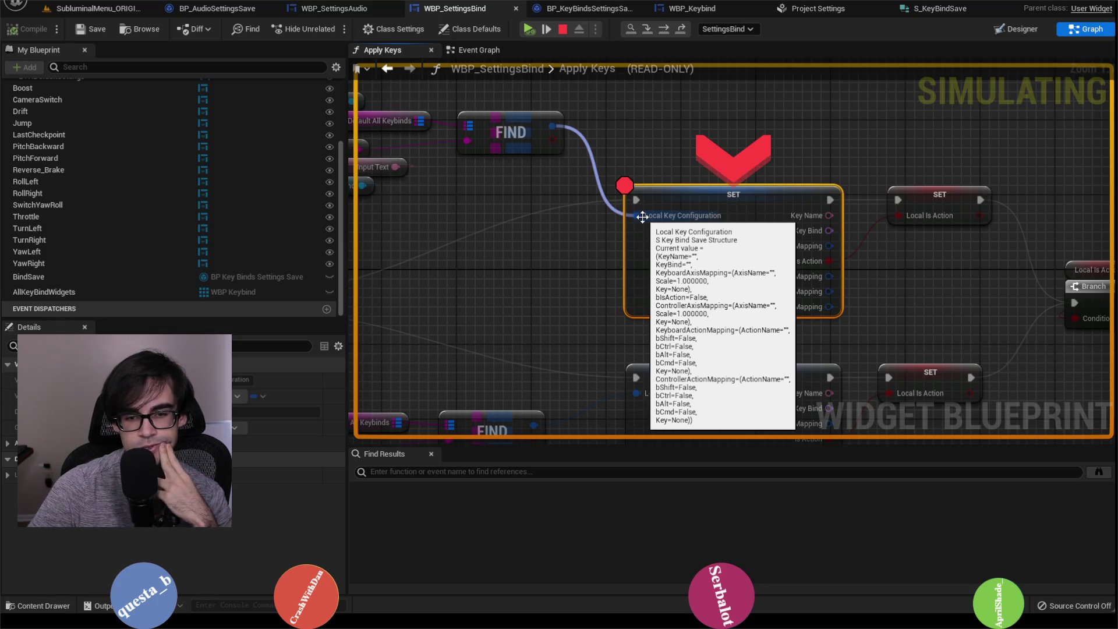
# Inspect the default keybinds map in the paused graph, then resume the game.
pyautogui.moveTo(642, 217); pyautogui.dragTo(846, 272)
pyautogui.moveTo(618, 175)
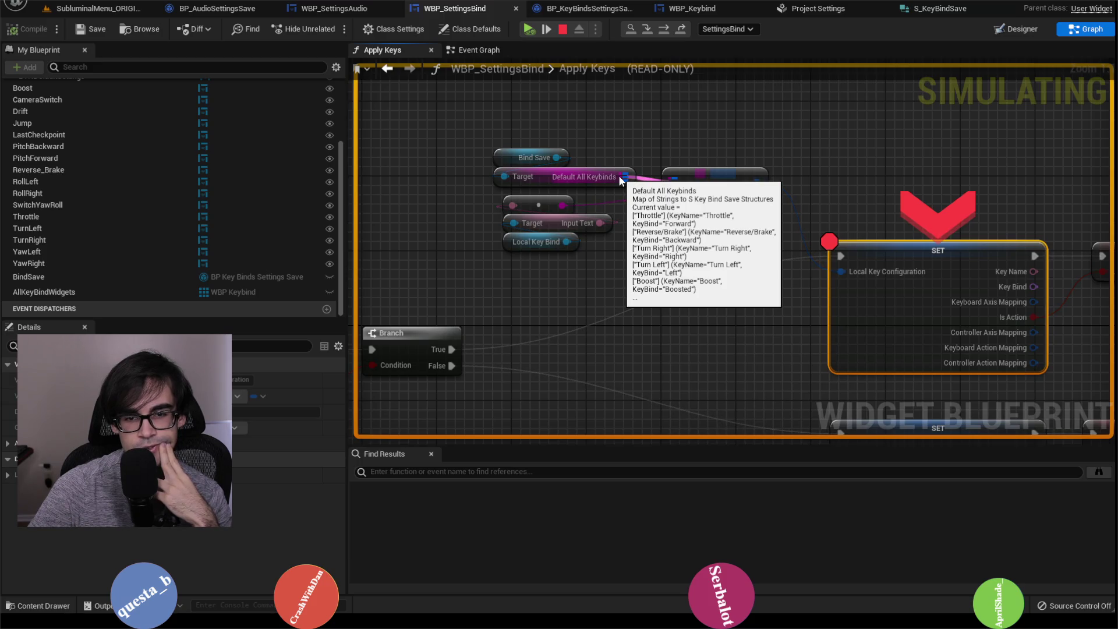
pyautogui.moveTo(792, 173); pyautogui.dragTo(574, 133)
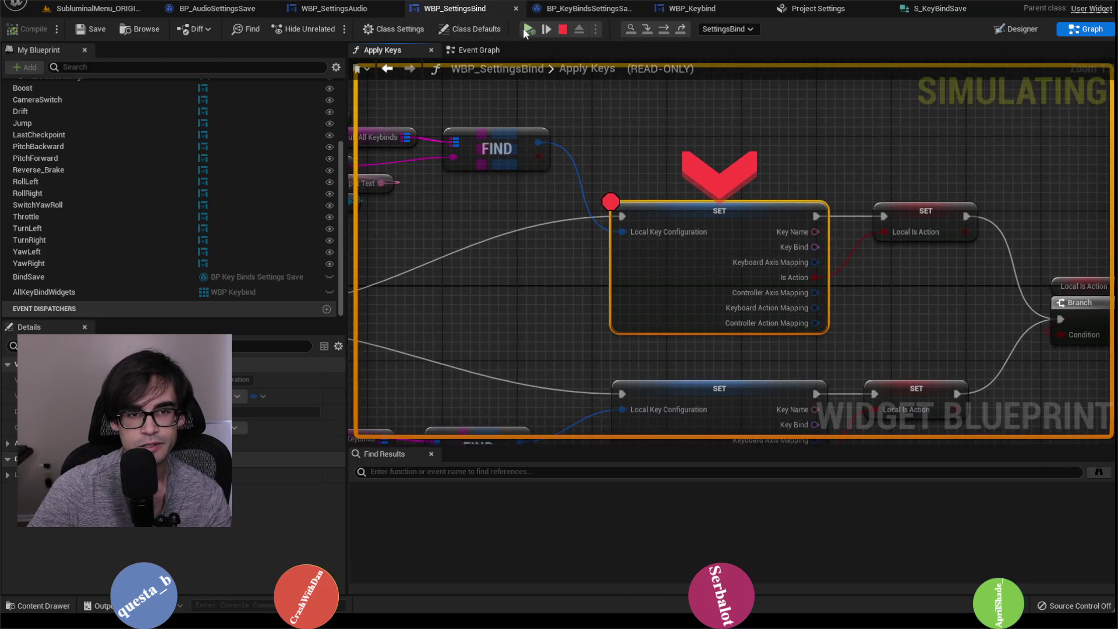
pyautogui.click(525, 28)
# Reset the key bindings again in the game and resume past the breakpoint.
pyautogui.scroll(4, 536, 312)
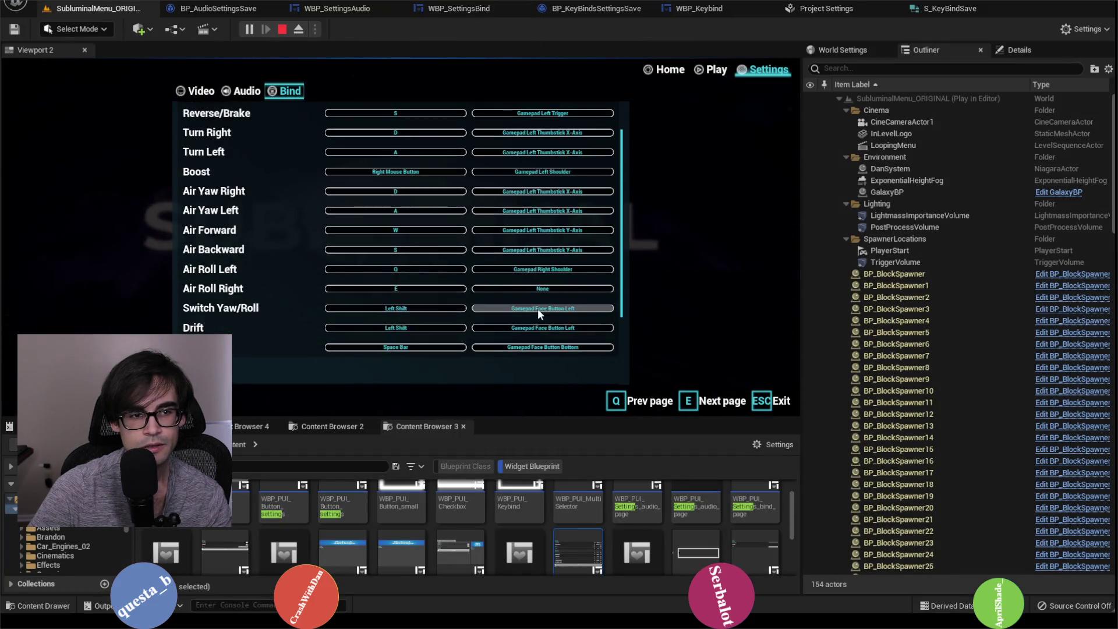
pyautogui.scroll(2, 536, 308)
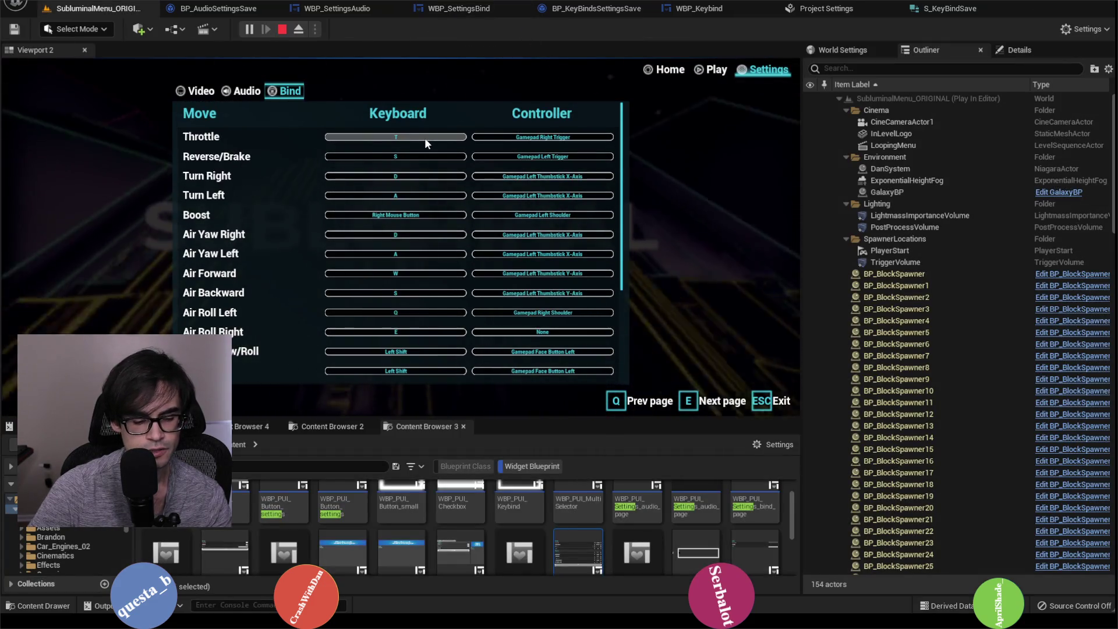
pyautogui.scroll(-4, 490, 233)
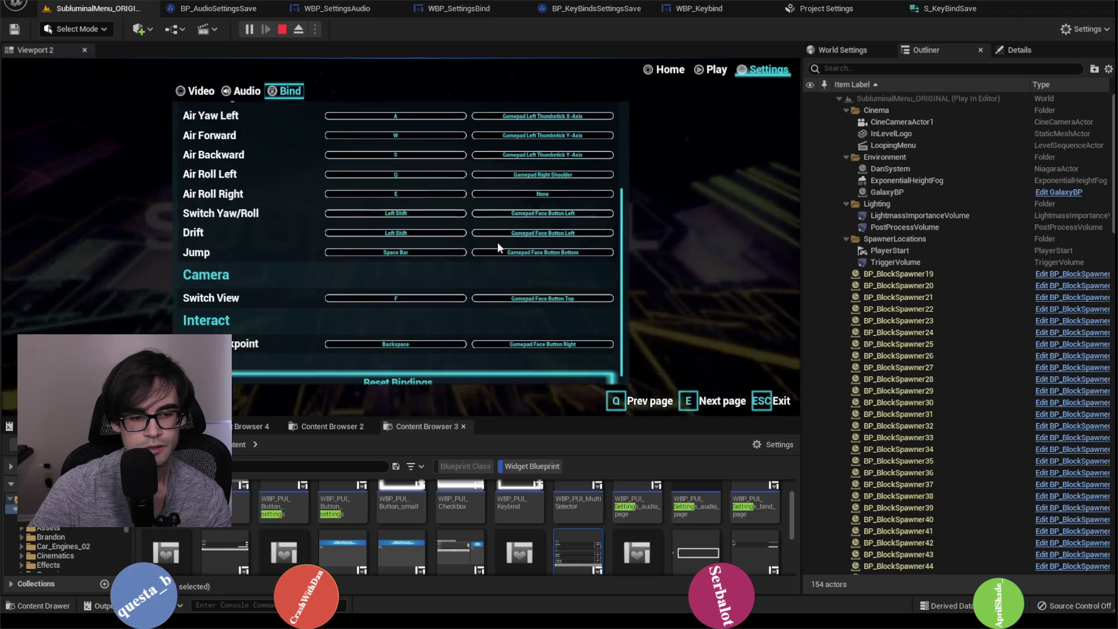
pyautogui.scroll(-1, 497, 242)
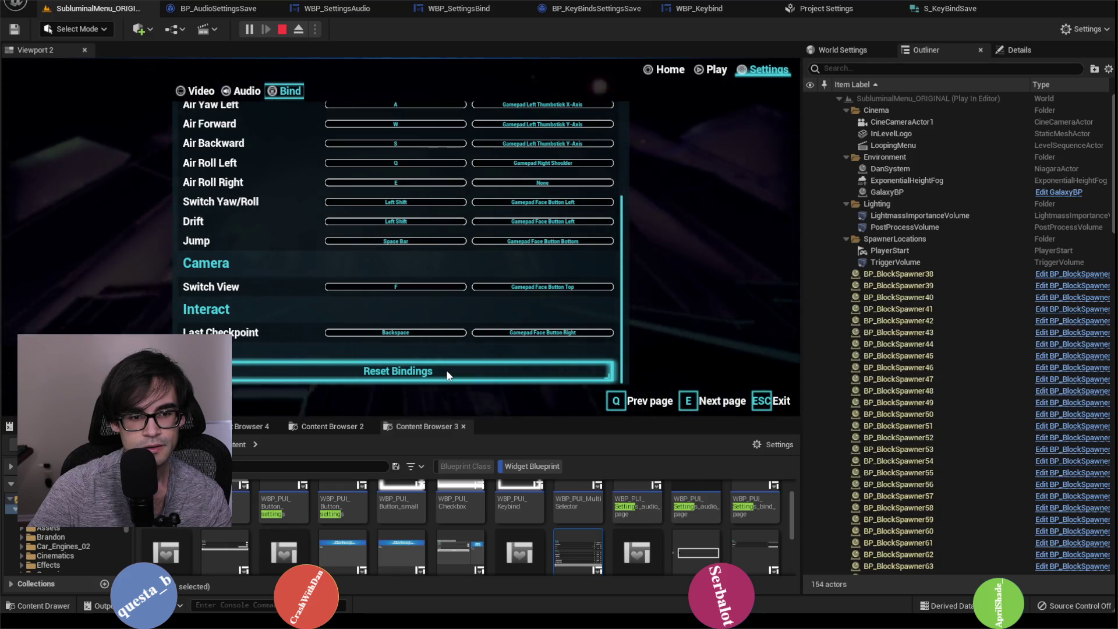
pyautogui.click(448, 372)
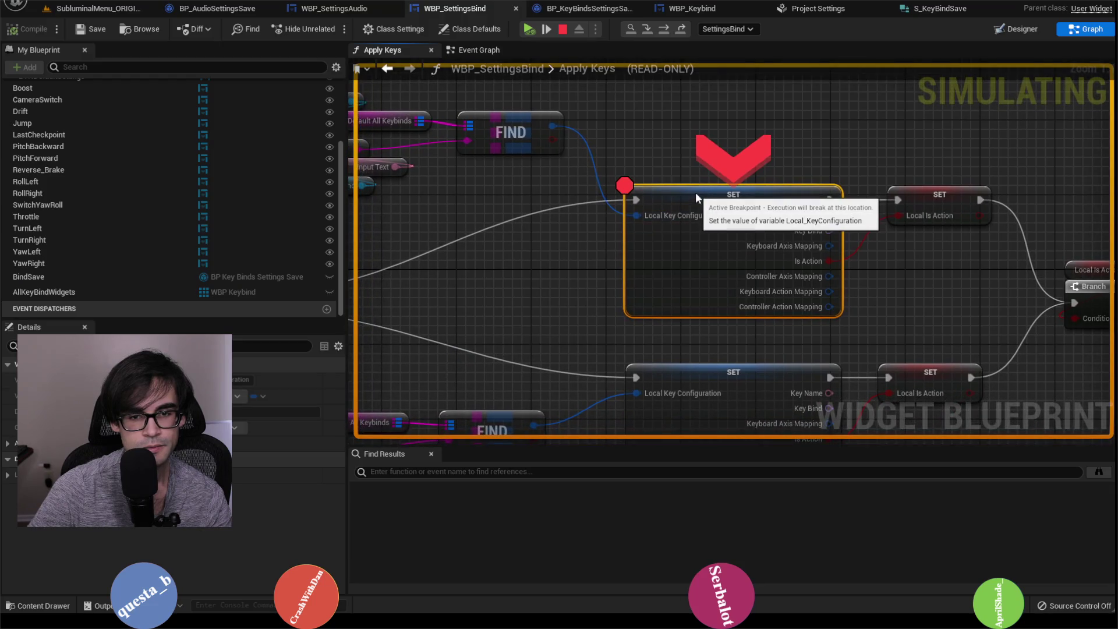
pyautogui.click(529, 31)
# Rebind Throttle's keyboard key to Backslash, then stop the play session.
pyautogui.scroll(5, 520, 285)
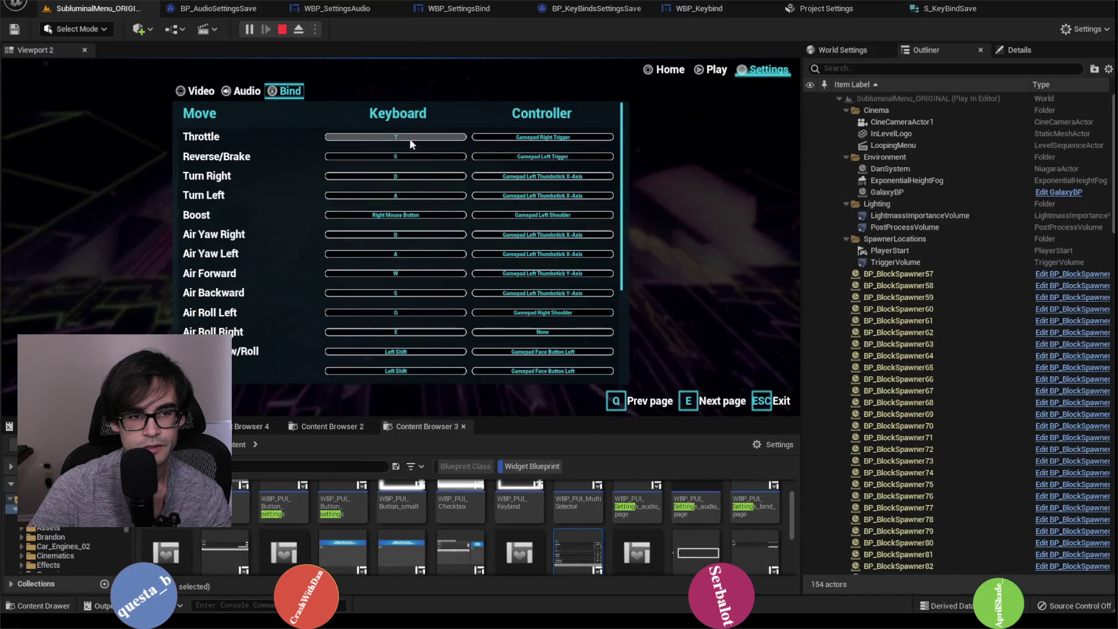
pyautogui.click(410, 138)
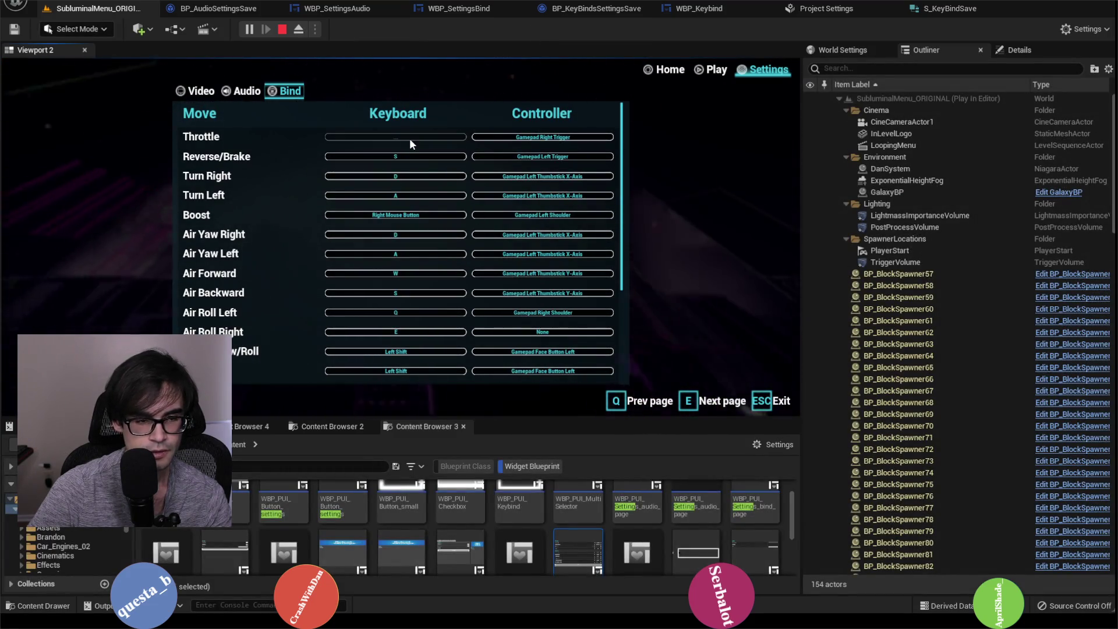
pyautogui.scroll(-5, 449, 258)
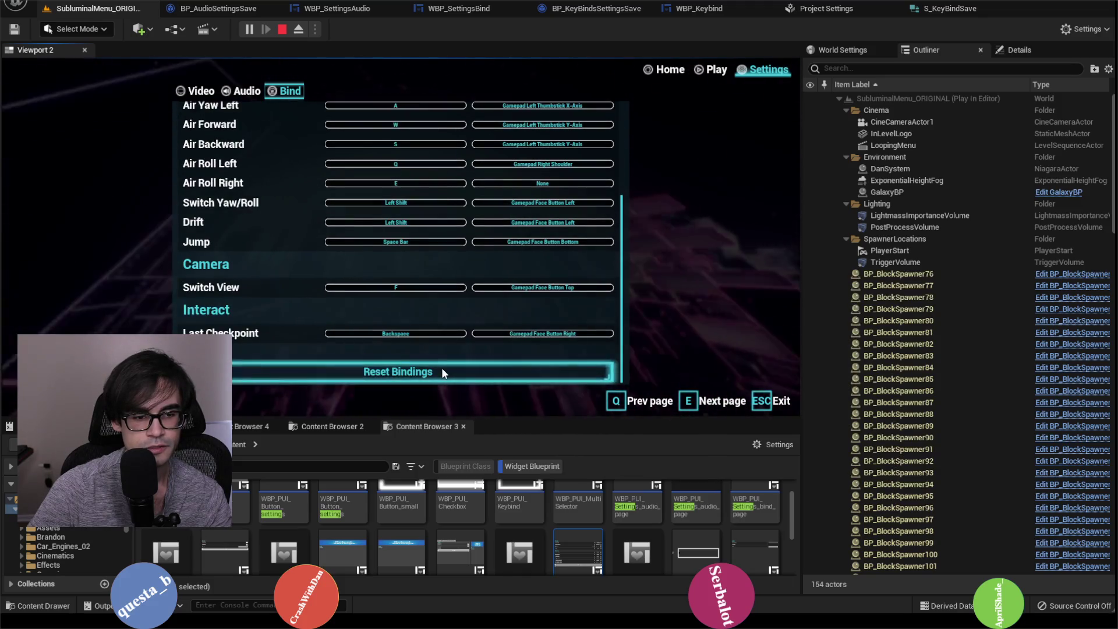
pyautogui.scroll(5, 475, 291)
pyautogui.scroll(-2, 435, 315)
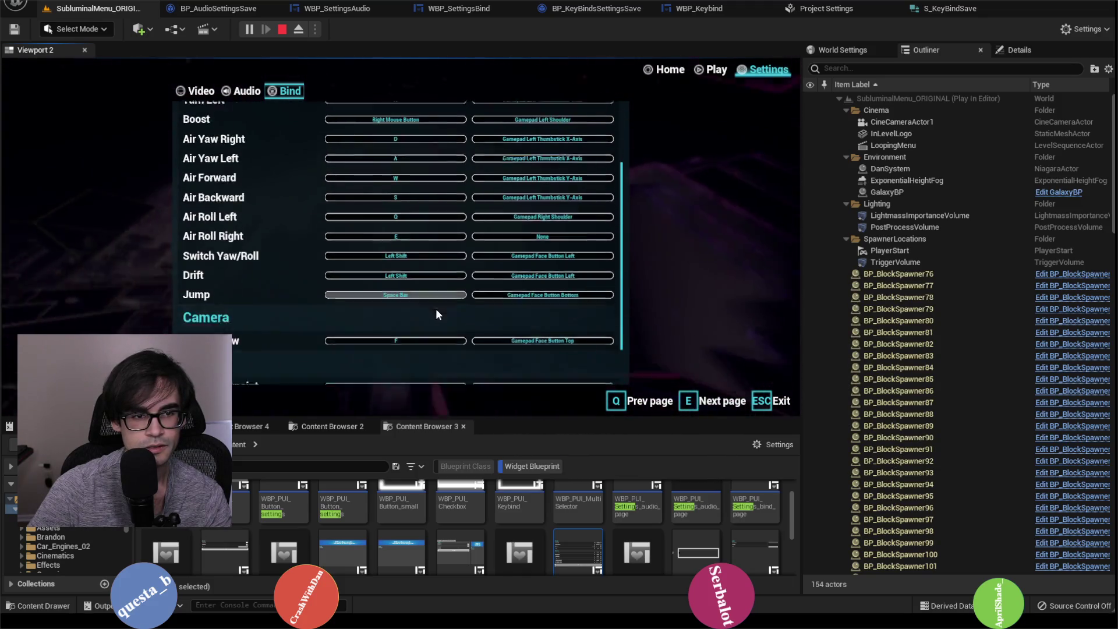
pyautogui.scroll(-3, 436, 314)
pyautogui.scroll(6, 457, 316)
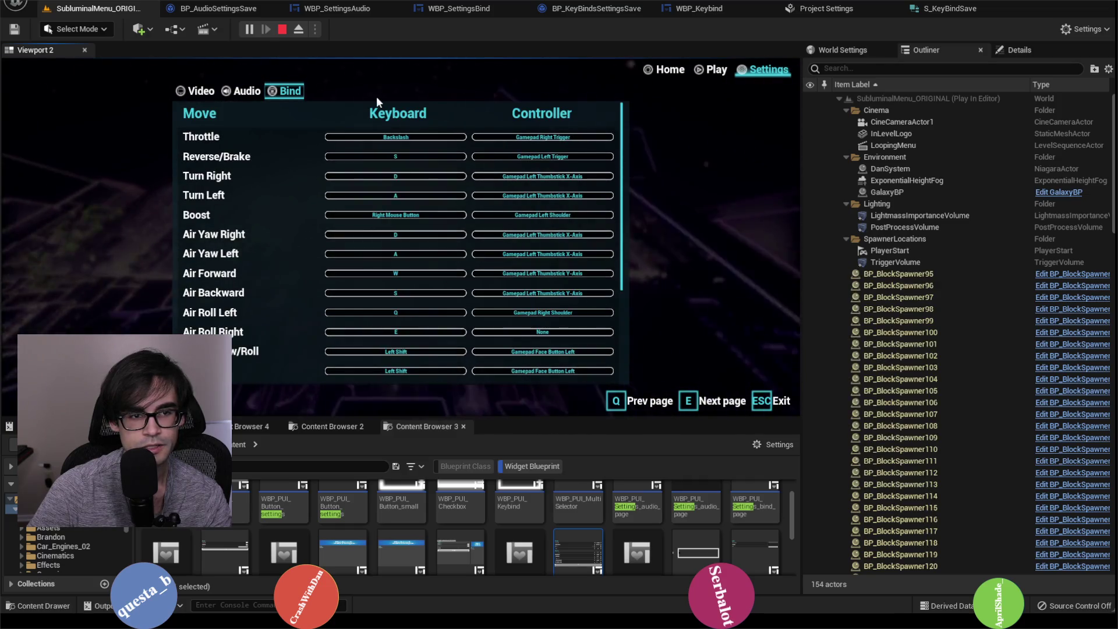
pyautogui.click(283, 29)
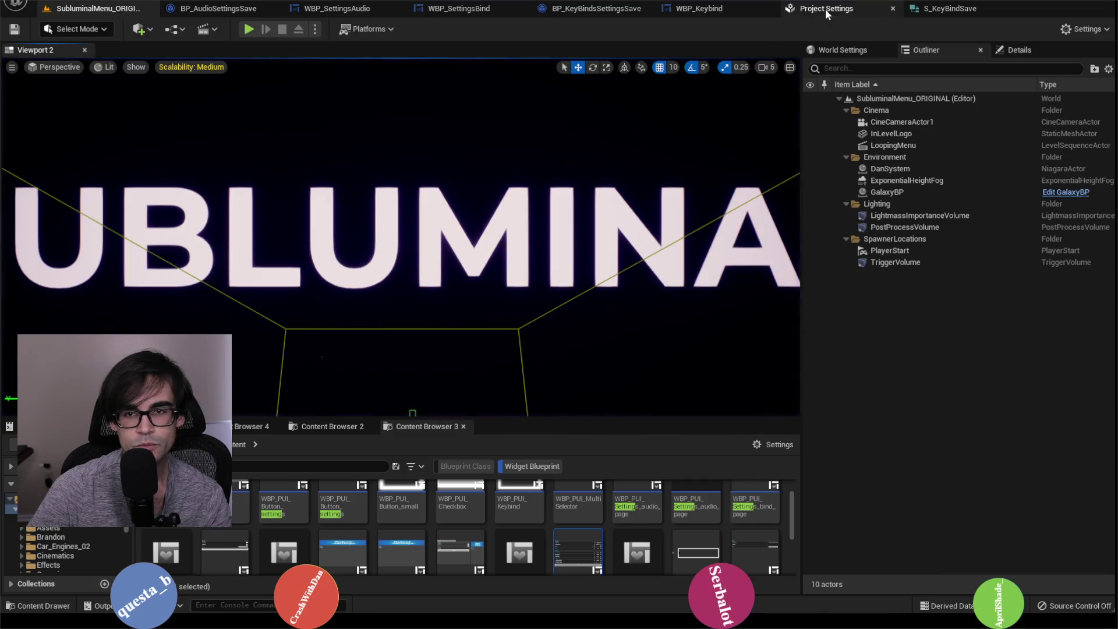
# Check that Project Settings' Forward axis mapping now includes Backslash, then view the S_KeyBindSave structure.
pyautogui.click(827, 11)
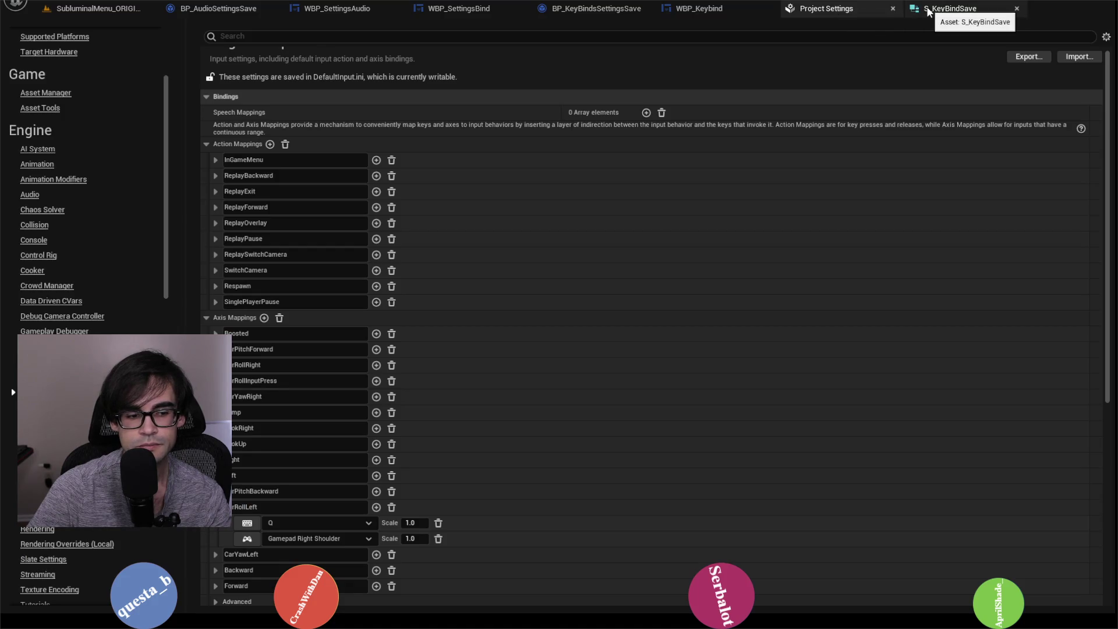
pyautogui.click(216, 506)
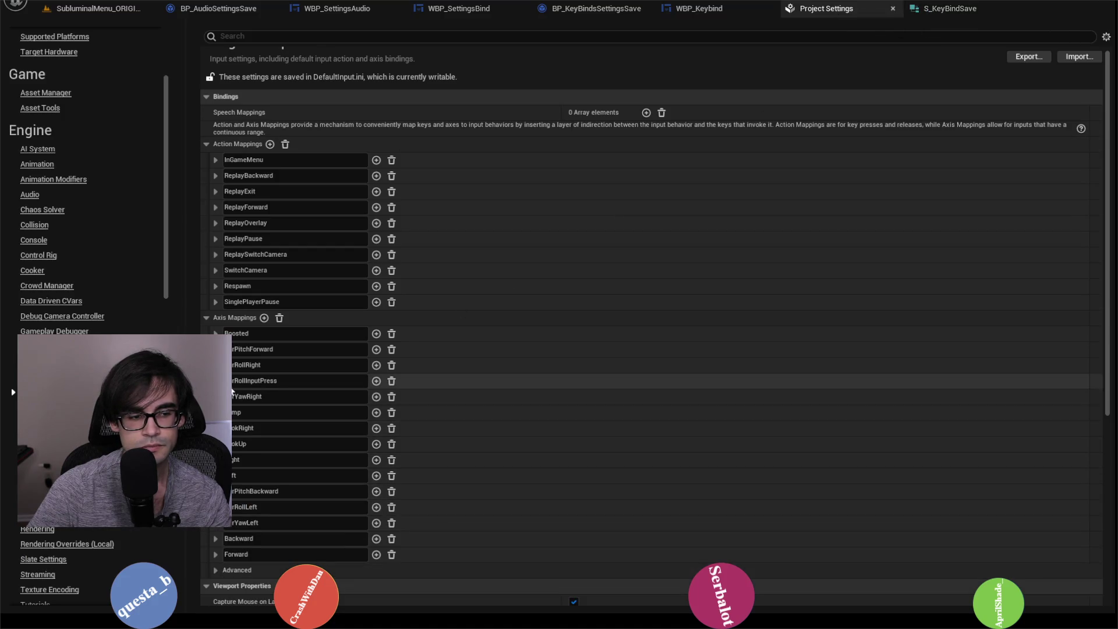
pyautogui.click(215, 550)
pyautogui.scroll(-3, 316, 509)
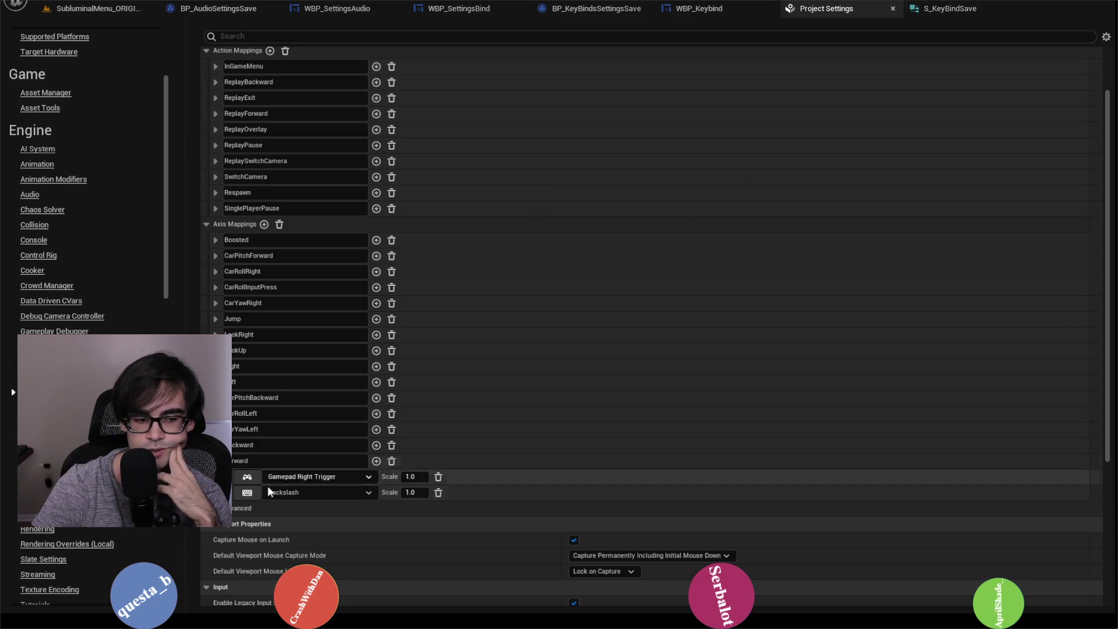
pyautogui.click(215, 460)
pyautogui.scroll(3, 651, 364)
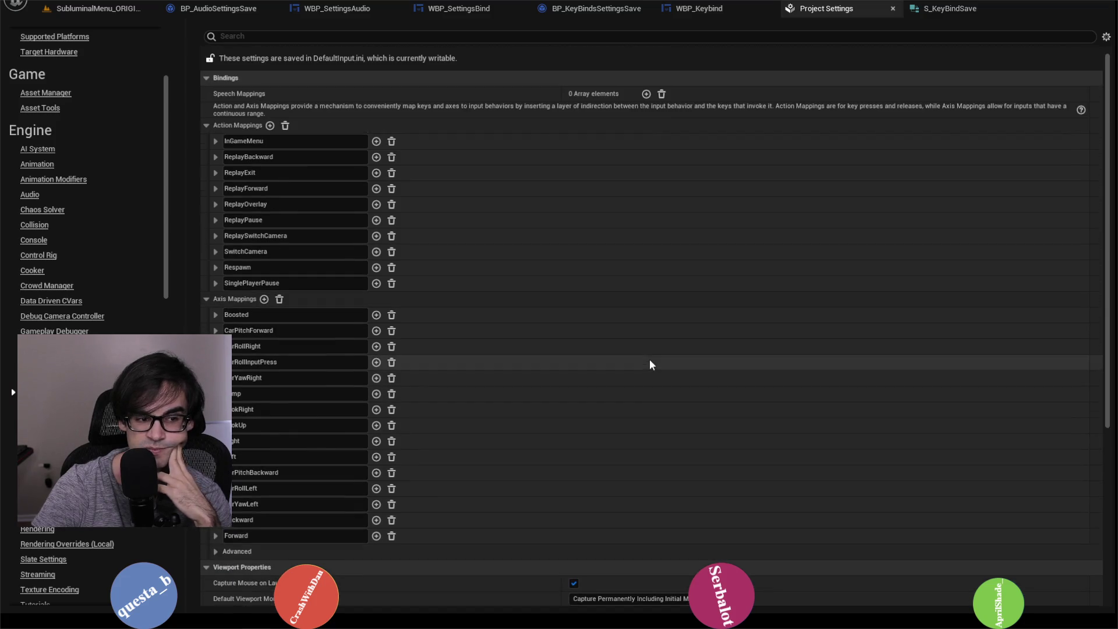
pyautogui.click(926, 8)
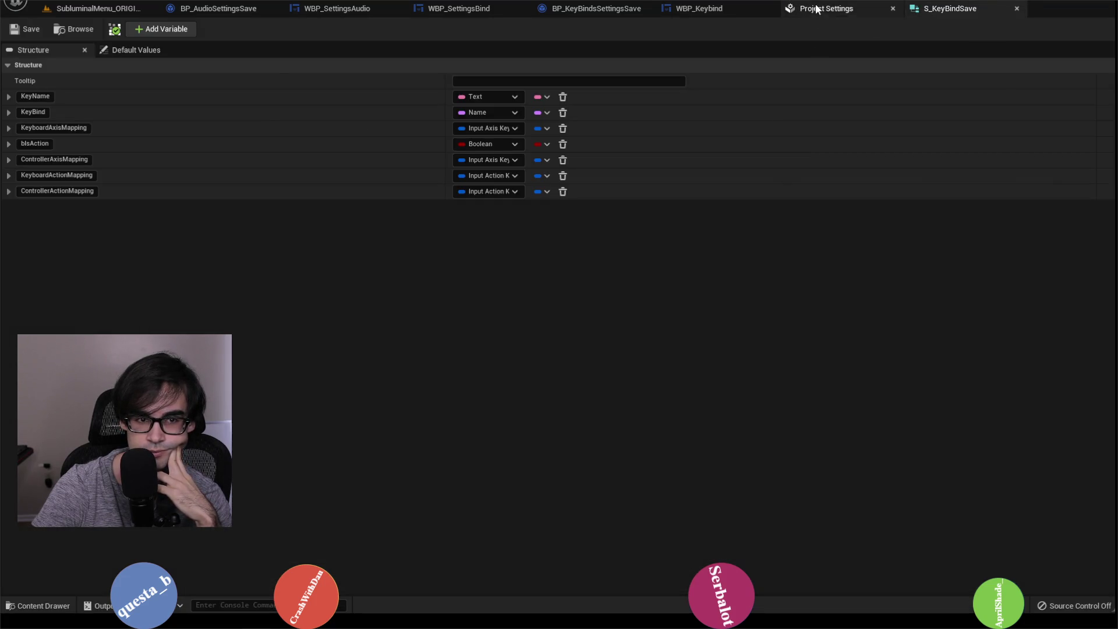
# Go to BP_KeyBindsSettingsSave's Set Default Keys graph and select the SET Saved All Keybinds node.
pyautogui.click(817, 9)
pyautogui.click(704, 8)
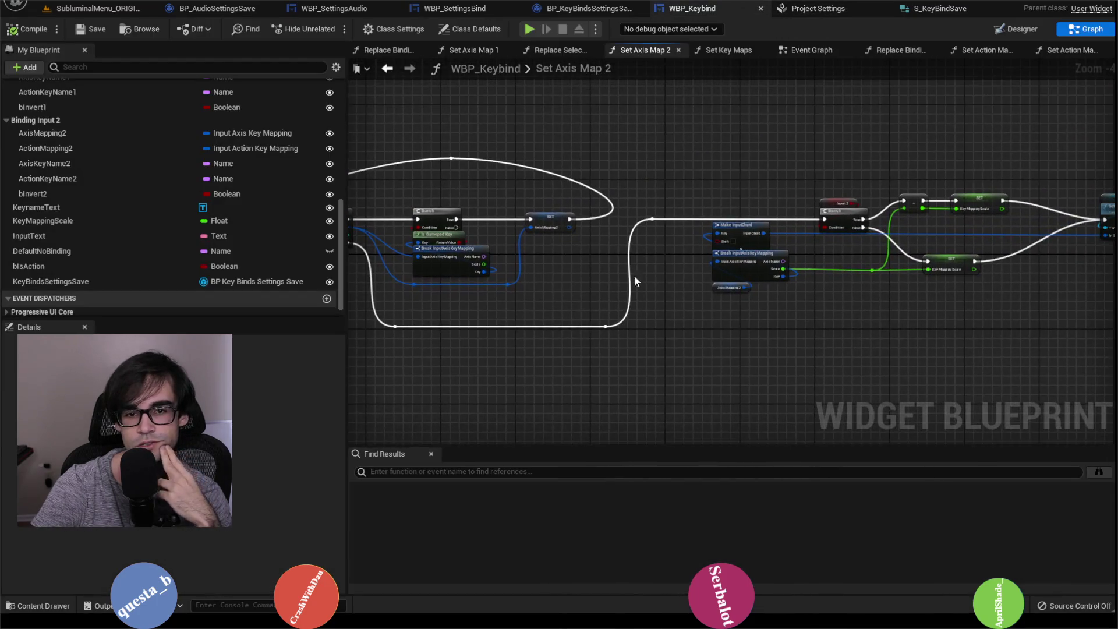
pyautogui.click(589, 9)
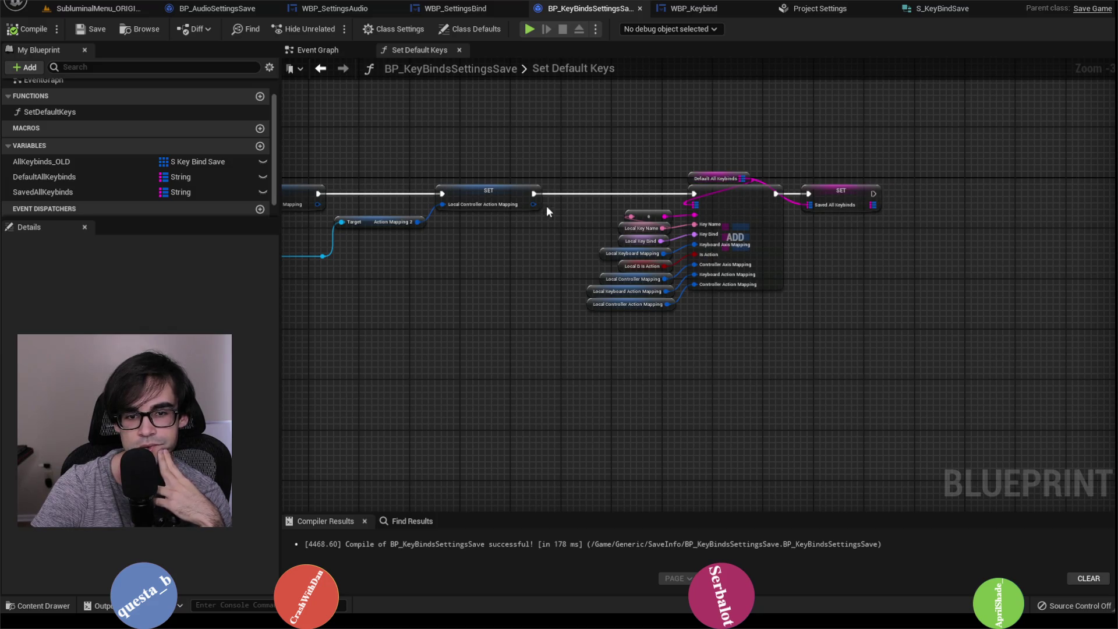
pyautogui.scroll(3, 723, 184)
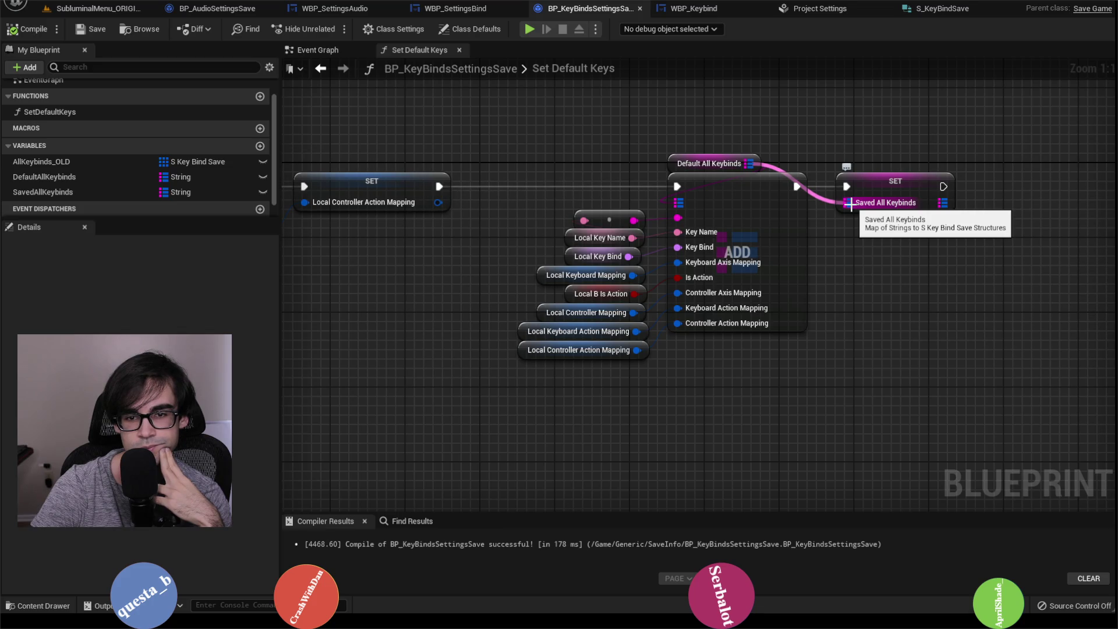
pyautogui.click(900, 184)
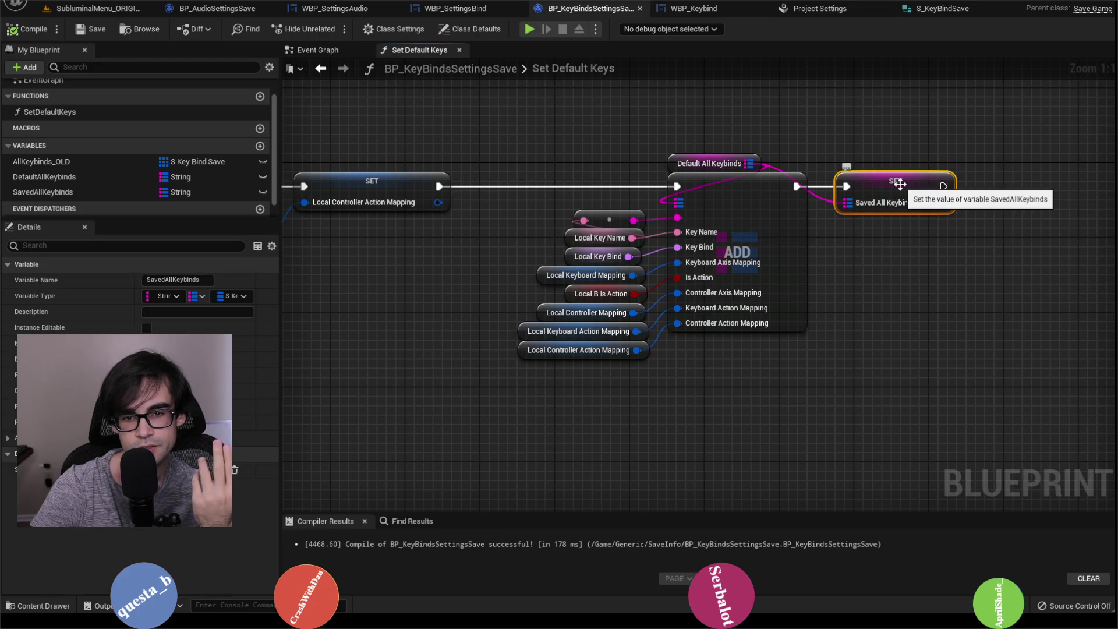
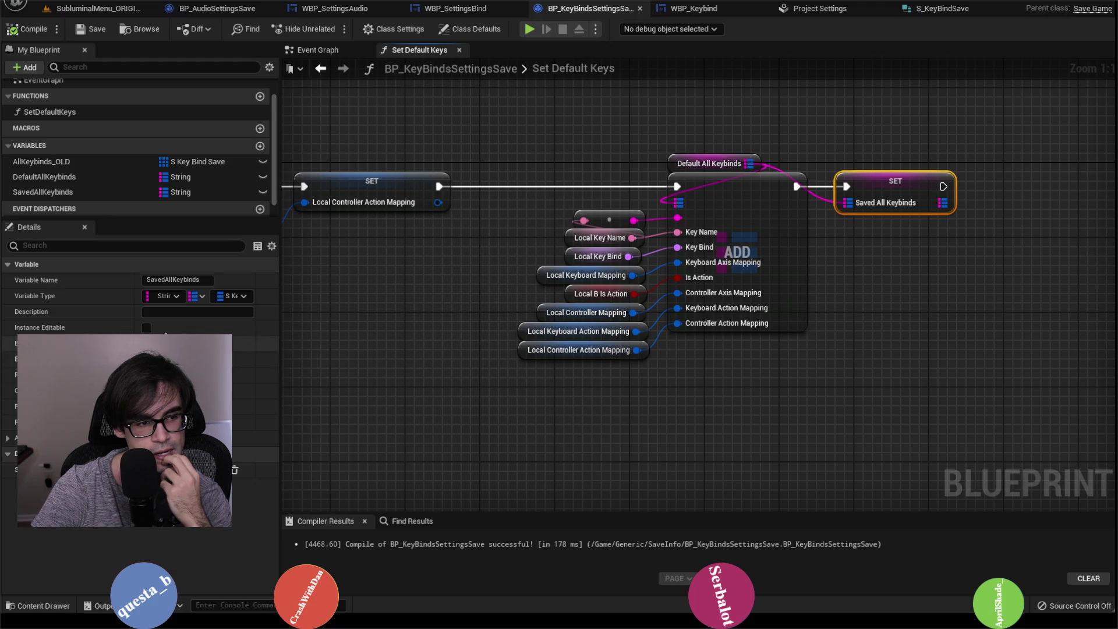
# Check the DefaultAllKeybinds and SavedAllKeybinds variable types, then delete the SET Saved All Keybinds node.
pyautogui.click(113, 178)
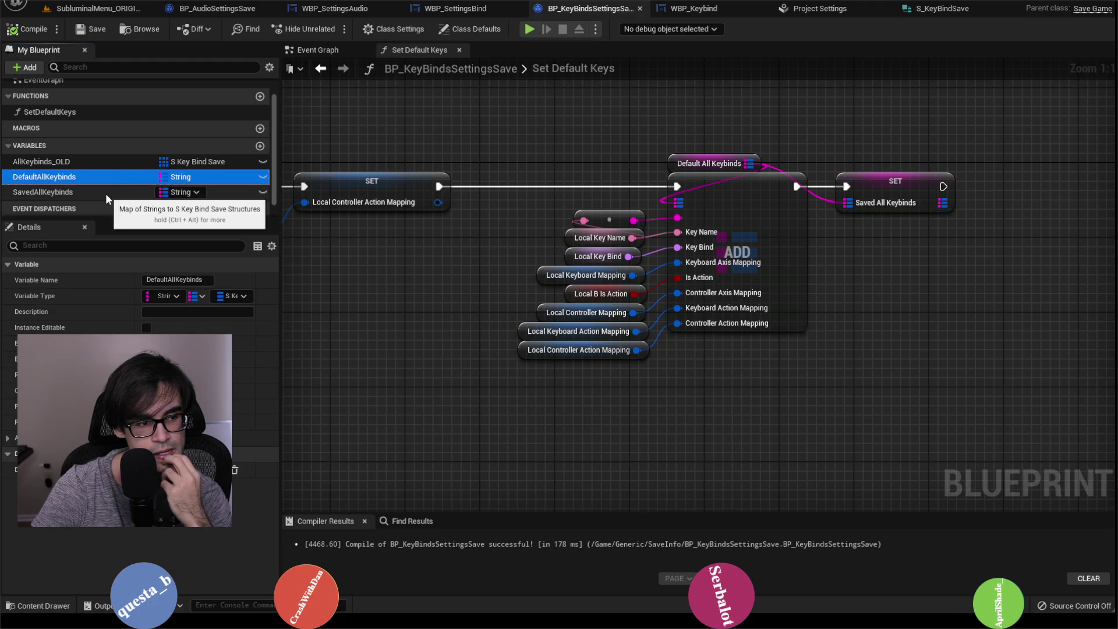
pyautogui.click(114, 194)
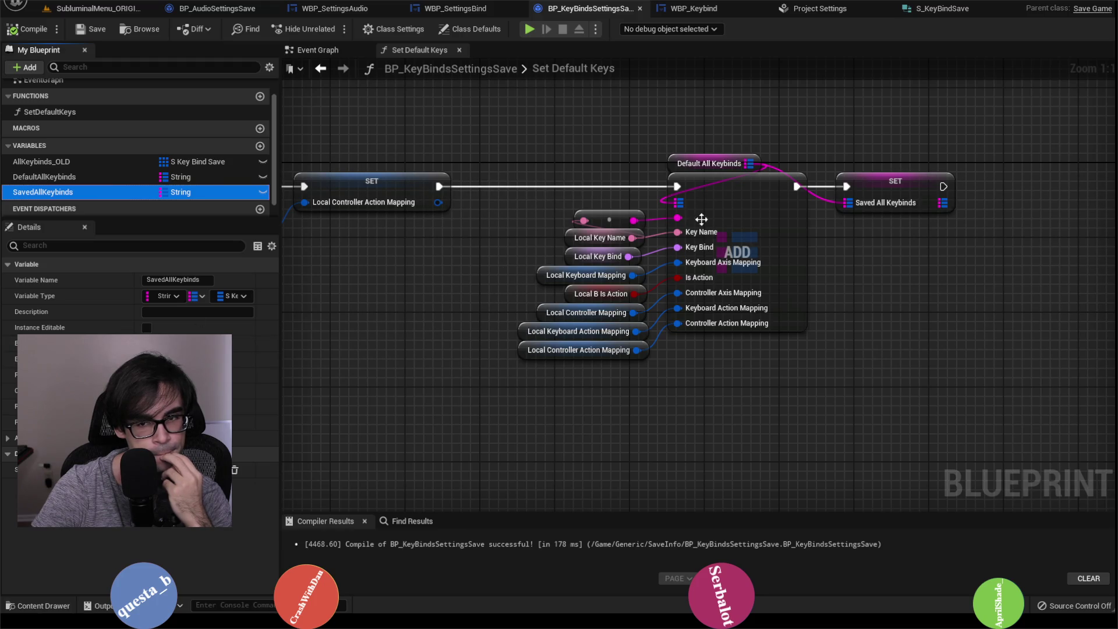
pyautogui.click(877, 198)
pyautogui.press('Delete')
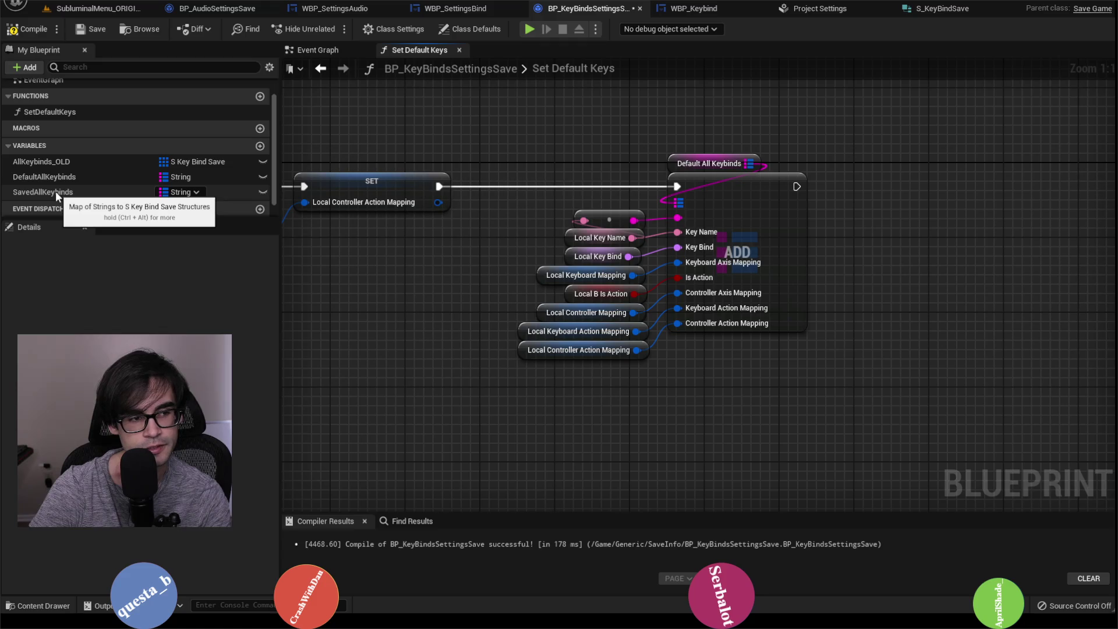
# Add a Saved All Keybinds map ADD with a split value pin, chained after the Default All Keybinds ADD.
pyautogui.moveTo(55, 191)
pyautogui.mouseDown()
pyautogui.moveTo(851, 146)
pyautogui.moveTo(924, 194)
pyautogui.mouseUp()
pyautogui.click(879, 165)
pyautogui.write('ad')
pyautogui.press('Return')
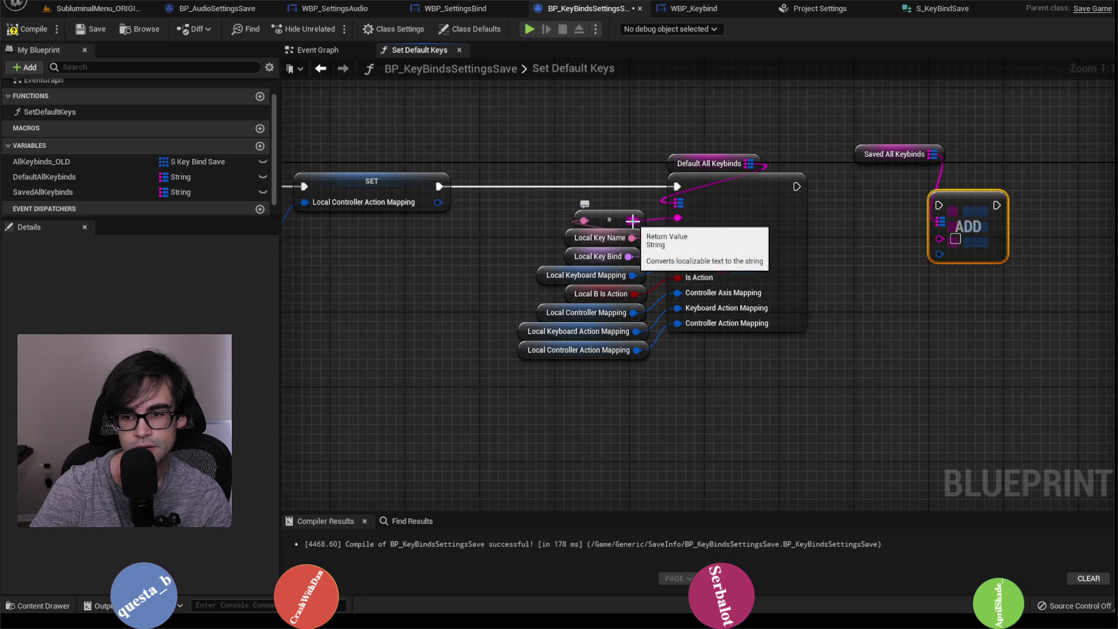
pyautogui.moveTo(632, 227)
pyautogui.mouseDown()
pyautogui.moveTo(955, 237)
pyautogui.moveTo(939, 236)
pyautogui.mouseUp()
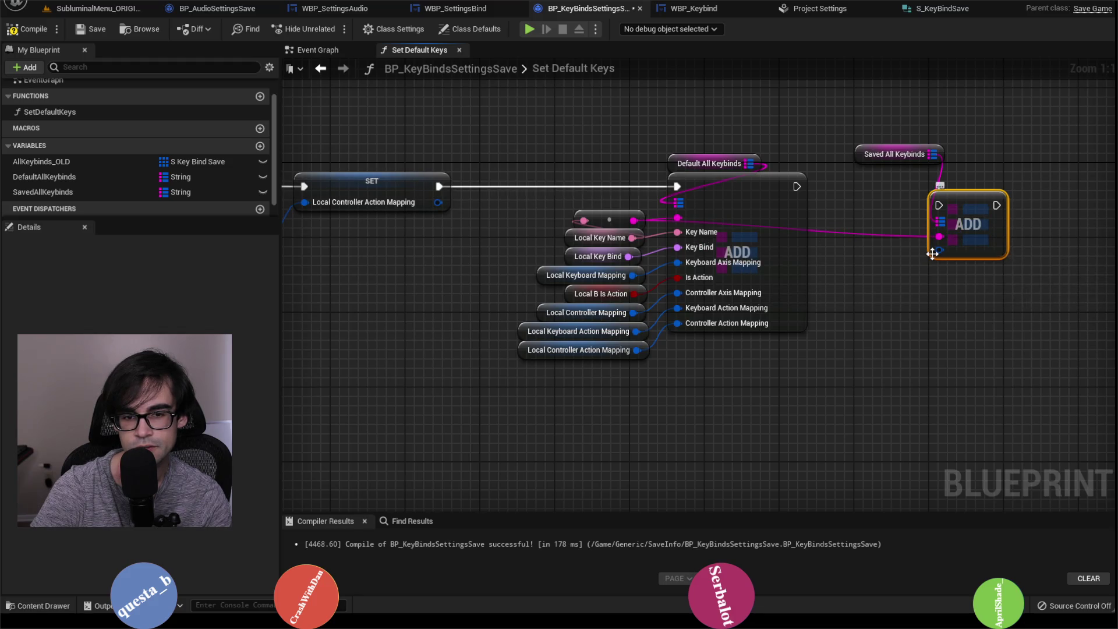
pyautogui.rightClick(938, 250)
pyautogui.click(982, 299)
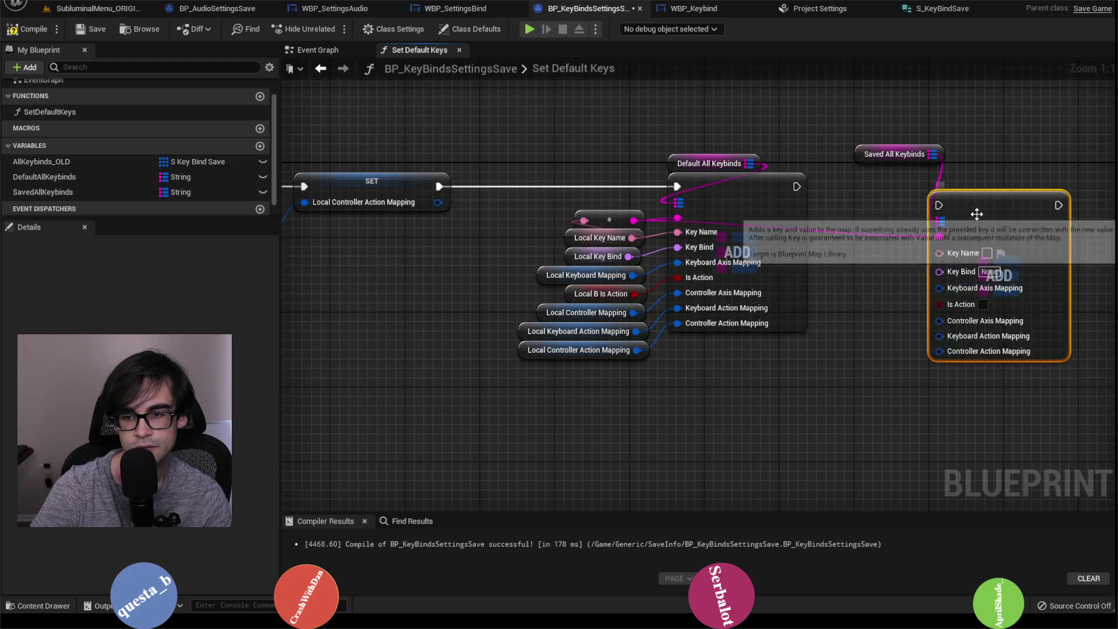
pyautogui.moveTo(978, 217); pyautogui.dragTo(903, 190)
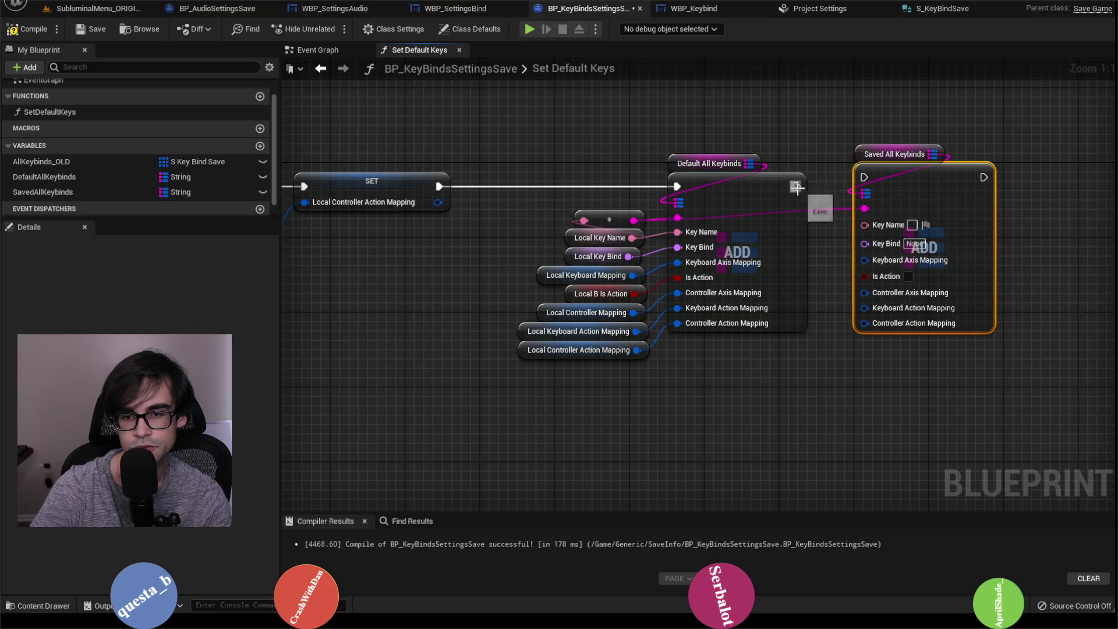
pyautogui.moveTo(797, 186); pyautogui.dragTo(928, 180)
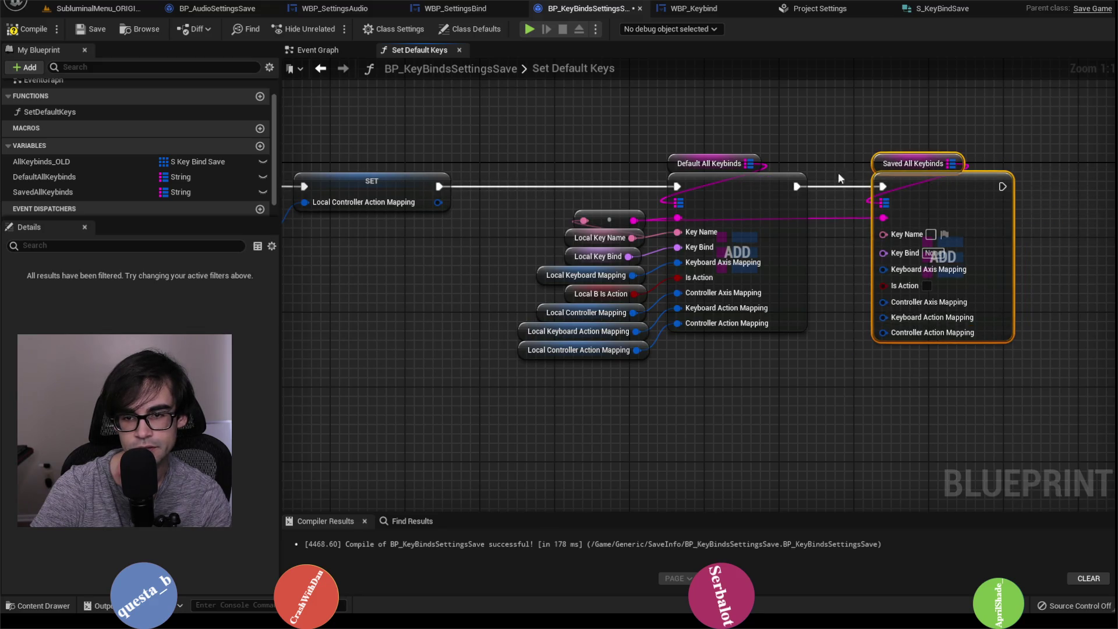
# Wire Local Key Bind, B Is Action, Controller Mapping, Keyboard and Controller Action Mappings into the new ADD.
pyautogui.moveTo(677, 247); pyautogui.dragTo(890, 242)
pyautogui.moveTo(628, 257)
pyautogui.mouseDown()
pyautogui.moveTo(900, 254)
pyautogui.moveTo(669, 279)
pyautogui.moveTo(883, 262)
pyautogui.mouseUp()
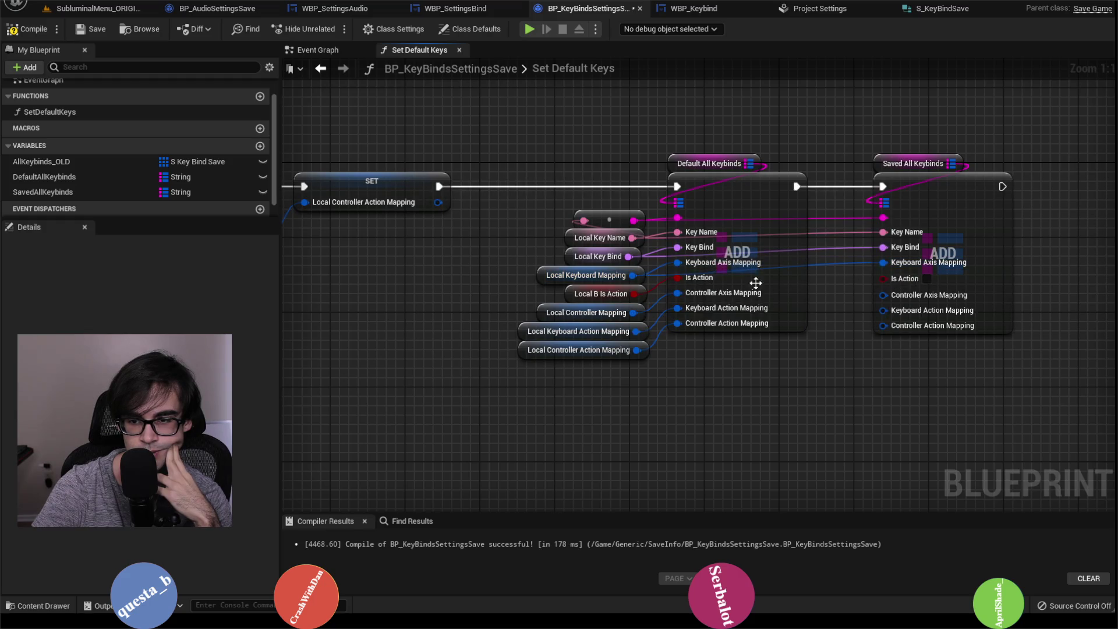
pyautogui.moveTo(634, 293); pyautogui.dragTo(883, 278)
pyautogui.moveTo(633, 313)
pyautogui.mouseDown()
pyautogui.moveTo(876, 307)
pyautogui.moveTo(883, 292)
pyautogui.mouseUp()
pyautogui.moveTo(636, 332); pyautogui.dragTo(878, 307)
pyautogui.moveTo(636, 350)
pyautogui.mouseDown()
pyautogui.moveTo(706, 329)
pyautogui.moveTo(903, 335)
pyautogui.moveTo(884, 324)
pyautogui.mouseUp()
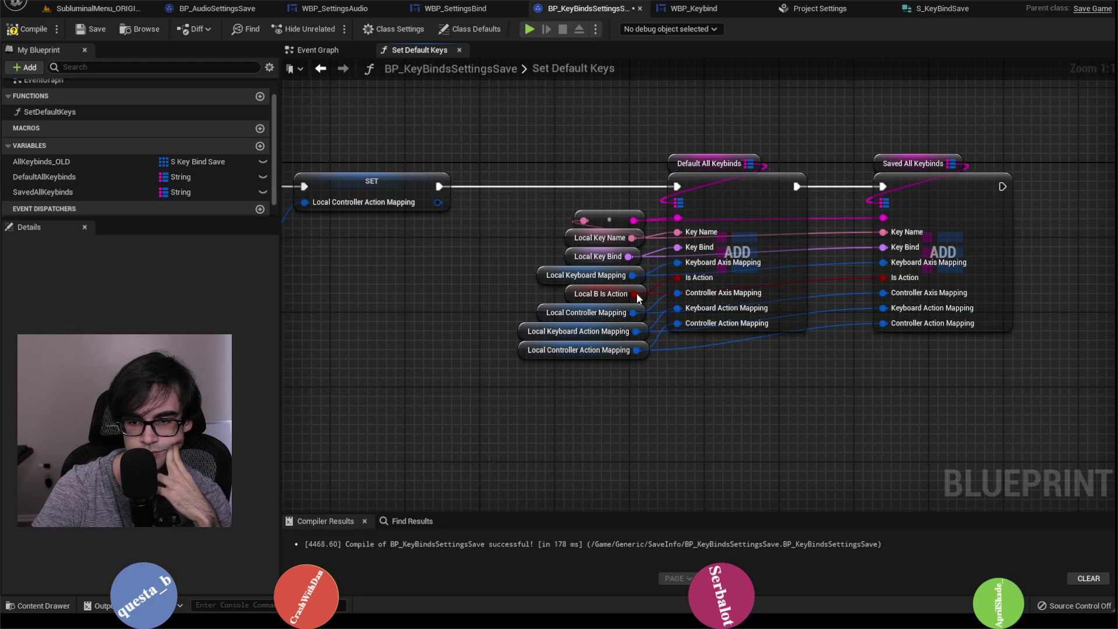
# Compile, tidy the ADD nodes and getter in the graph, and recompile the blueprint.
pyautogui.click(42, 28)
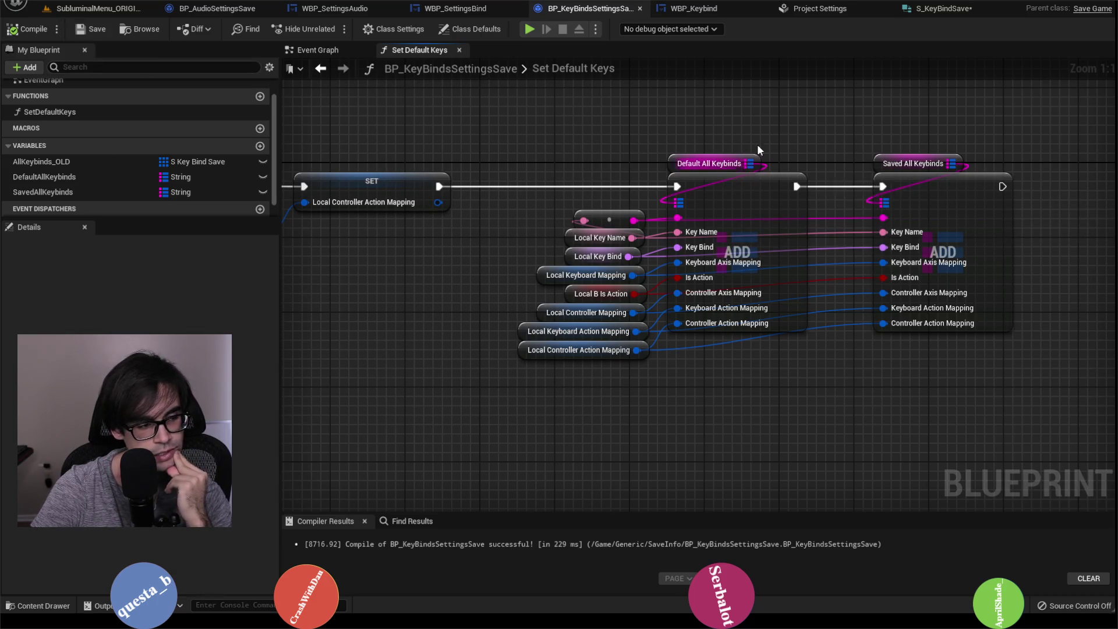
pyautogui.scroll(-3, 693, 171)
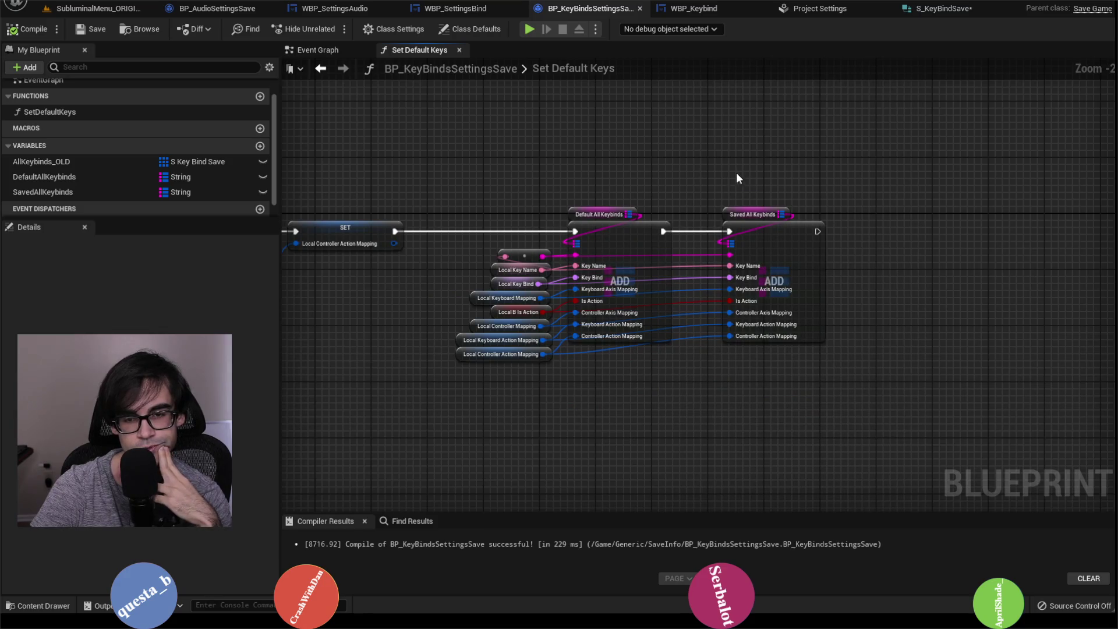
pyautogui.scroll(1, 665, 157)
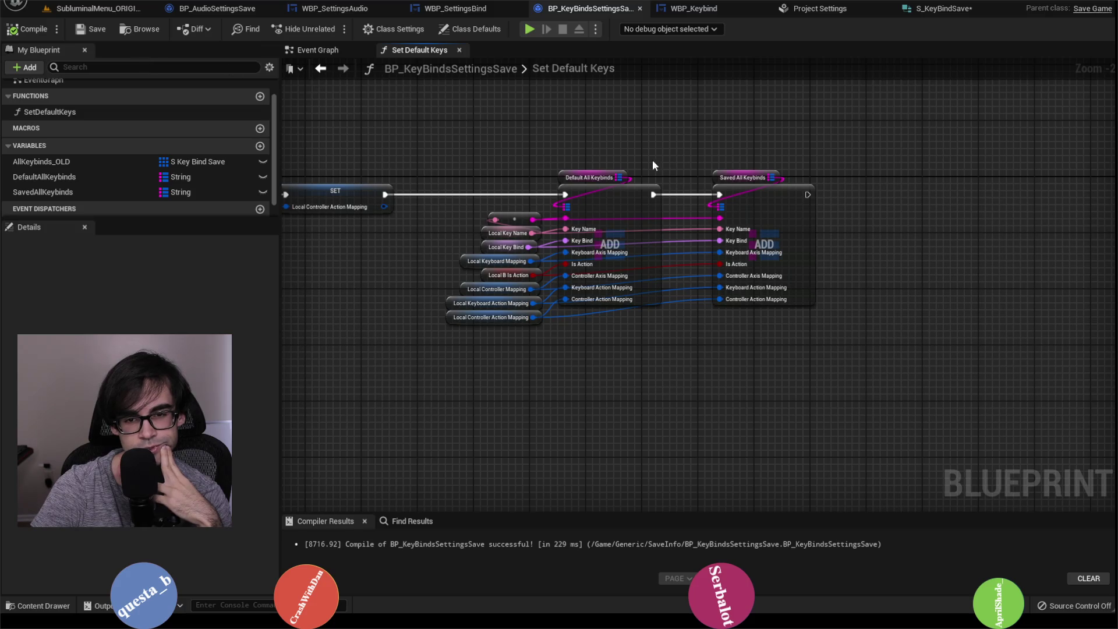
pyautogui.moveTo(454, 160)
pyautogui.mouseDown()
pyautogui.moveTo(572, 287)
pyautogui.moveTo(785, 250)
pyautogui.moveTo(818, 295)
pyautogui.mouseUp()
pyautogui.moveTo(712, 100); pyautogui.dragTo(851, 338)
pyautogui.moveTo(557, 165)
pyautogui.mouseDown()
pyautogui.moveTo(515, 270)
pyautogui.moveTo(449, 326)
pyautogui.mouseUp()
pyautogui.click(408, 408)
pyautogui.click(26, 29)
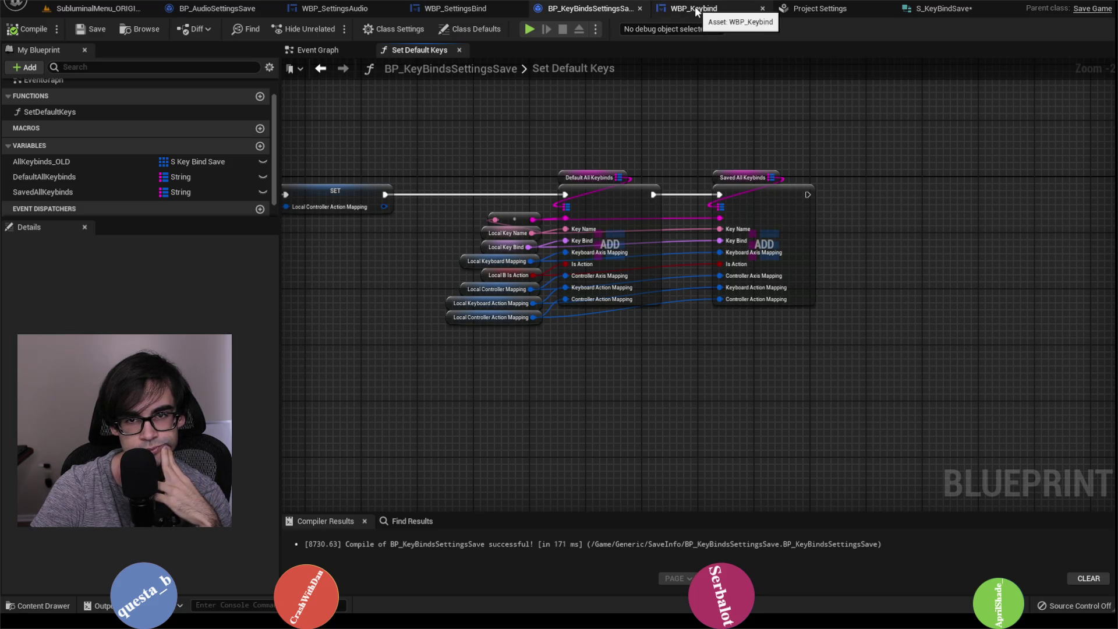
# Permanently delete BindSave.sav from SaveGames, close Explorer, and go back to the editor's Project Settings.
pyautogui.hotkey('alt', 'Tab')
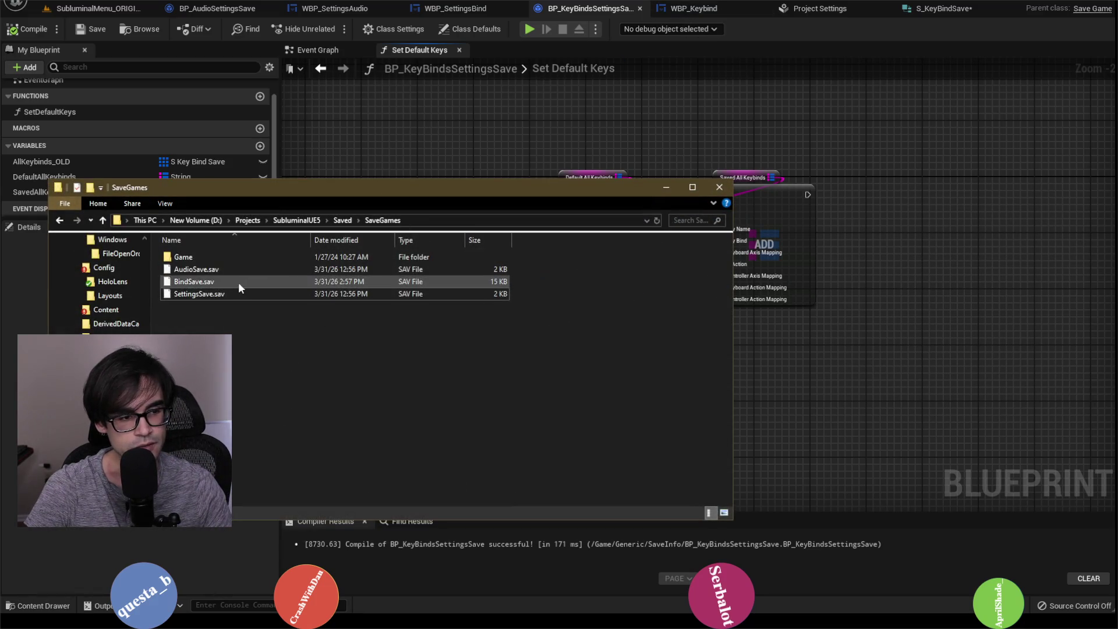
pyautogui.rightClick(239, 282)
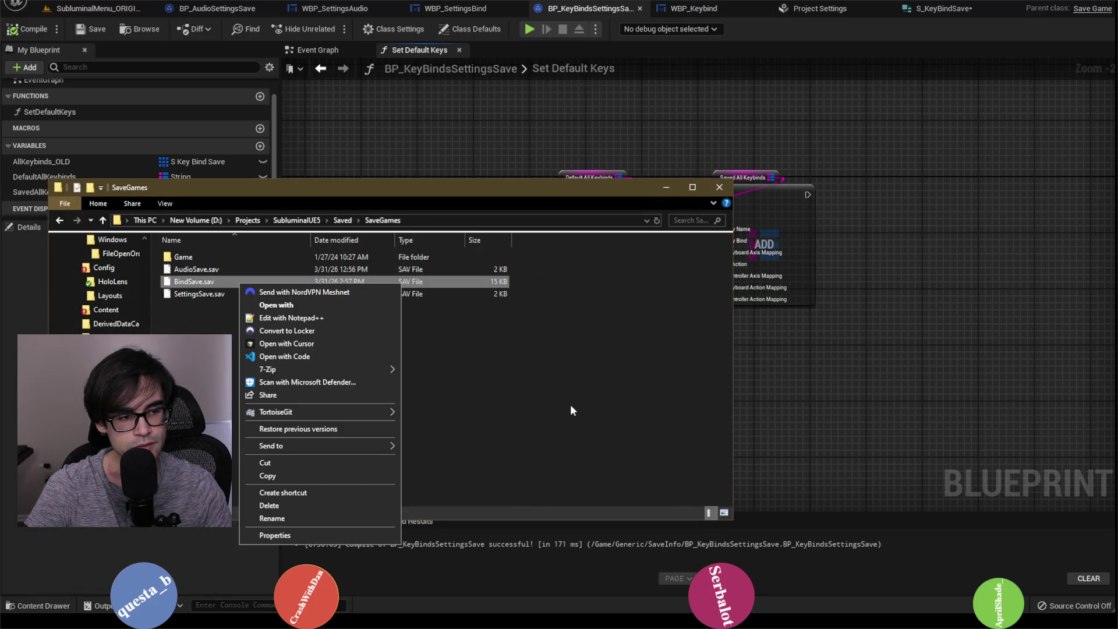
pyautogui.click(314, 503)
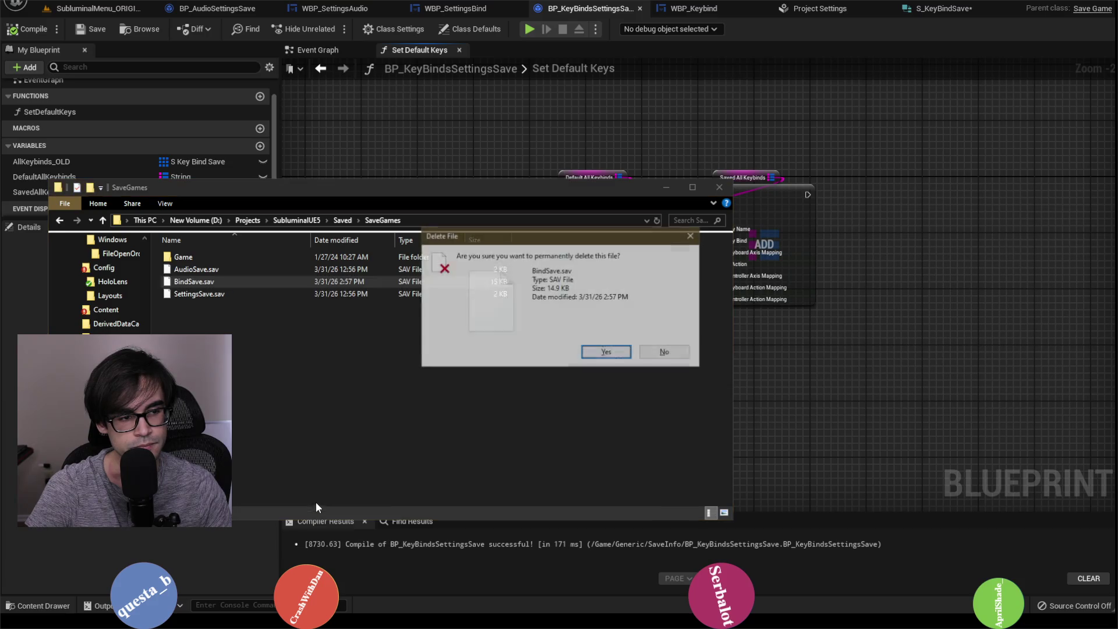
pyautogui.click(596, 355)
pyautogui.click(666, 187)
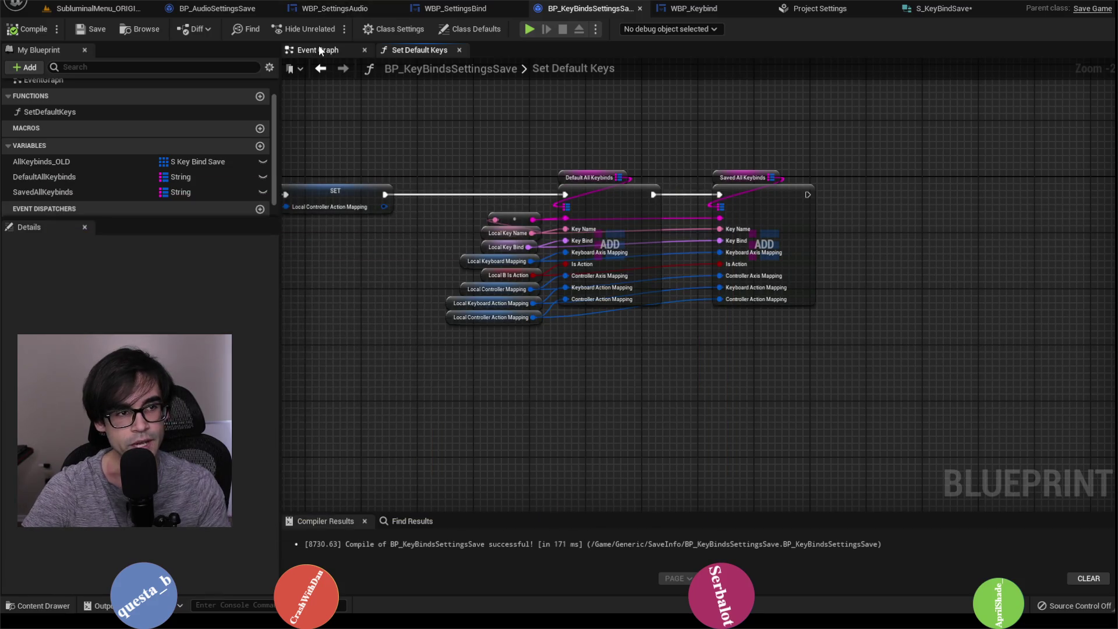
pyautogui.click(99, 8)
pyautogui.click(827, 9)
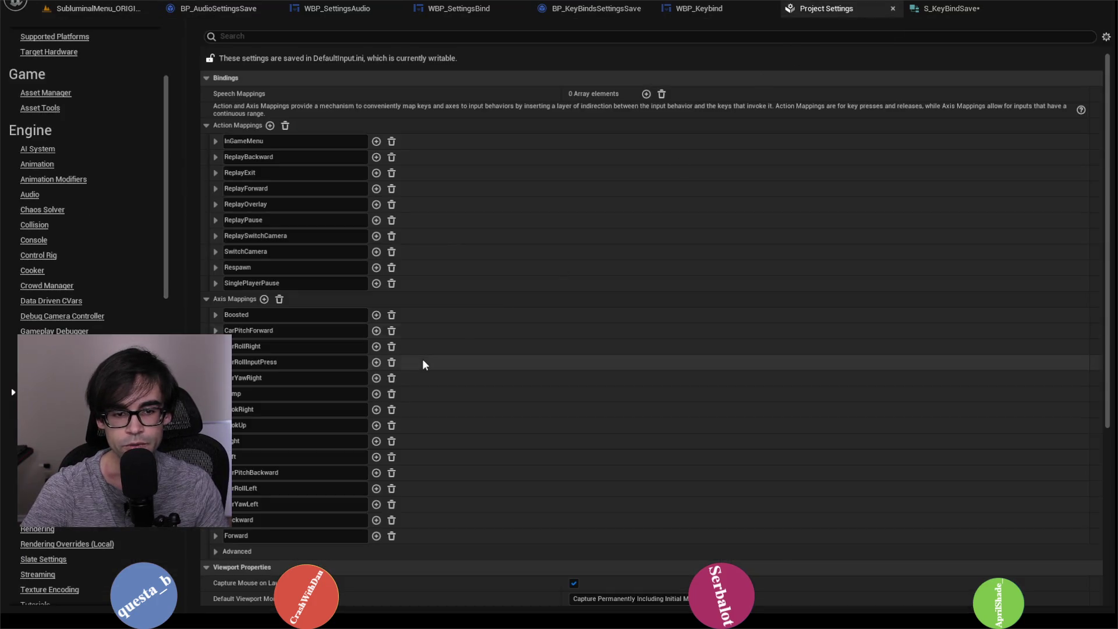
# Change the Forward axis mapping's second key to Left Mouse Button, then go back to the level.
pyautogui.scroll(-5, 423, 365)
pyautogui.click(216, 442)
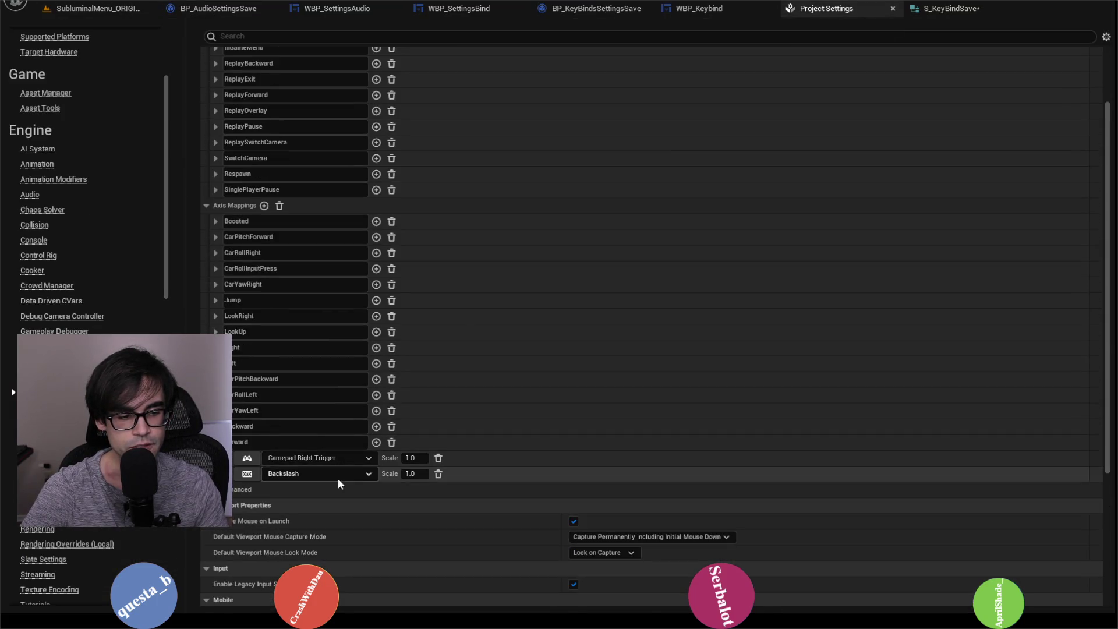
pyautogui.click(279, 474)
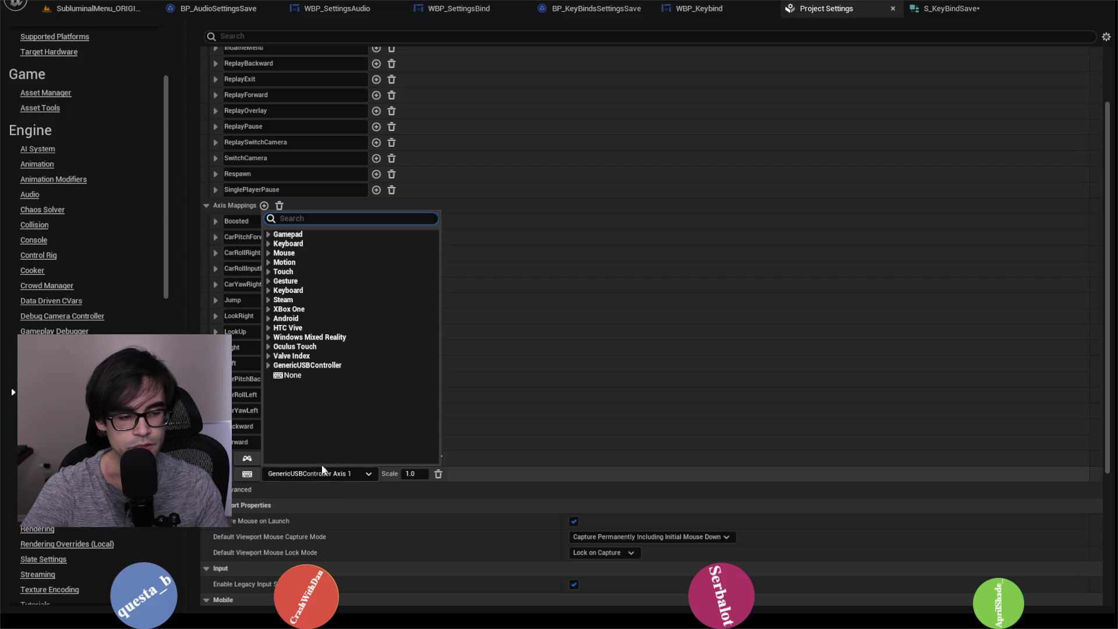
pyautogui.write('left mouse')
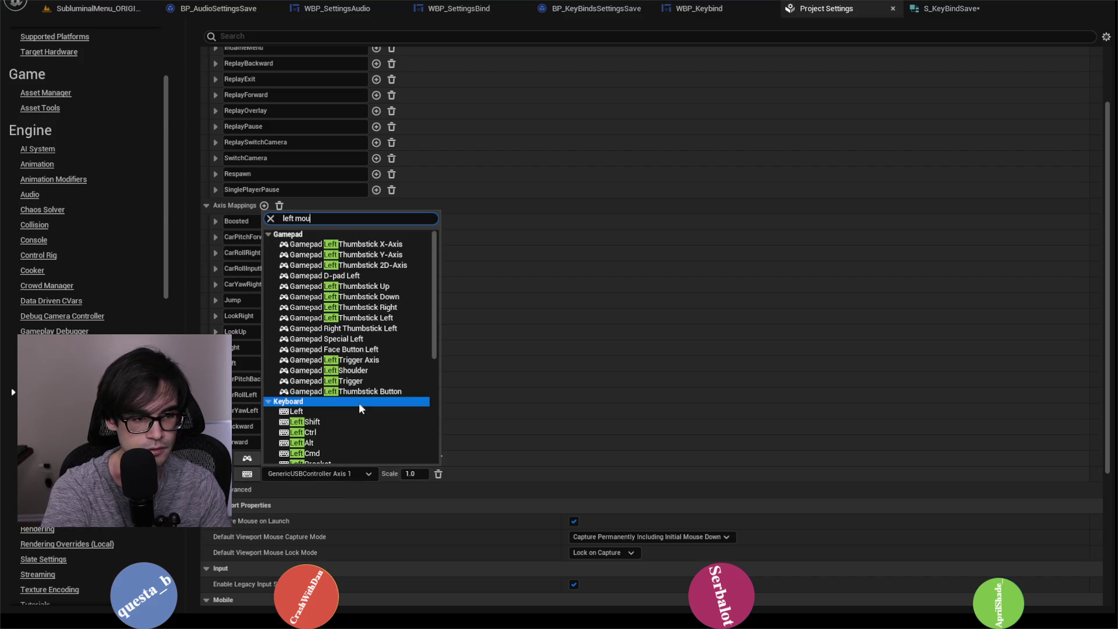
pyautogui.click(320, 244)
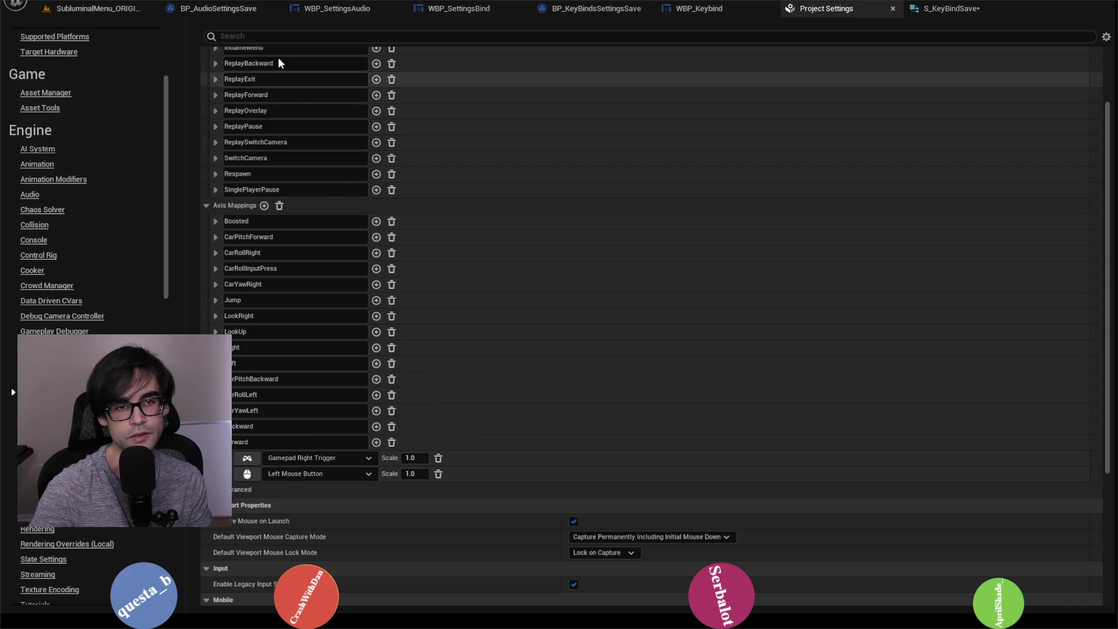
pyautogui.click(126, 7)
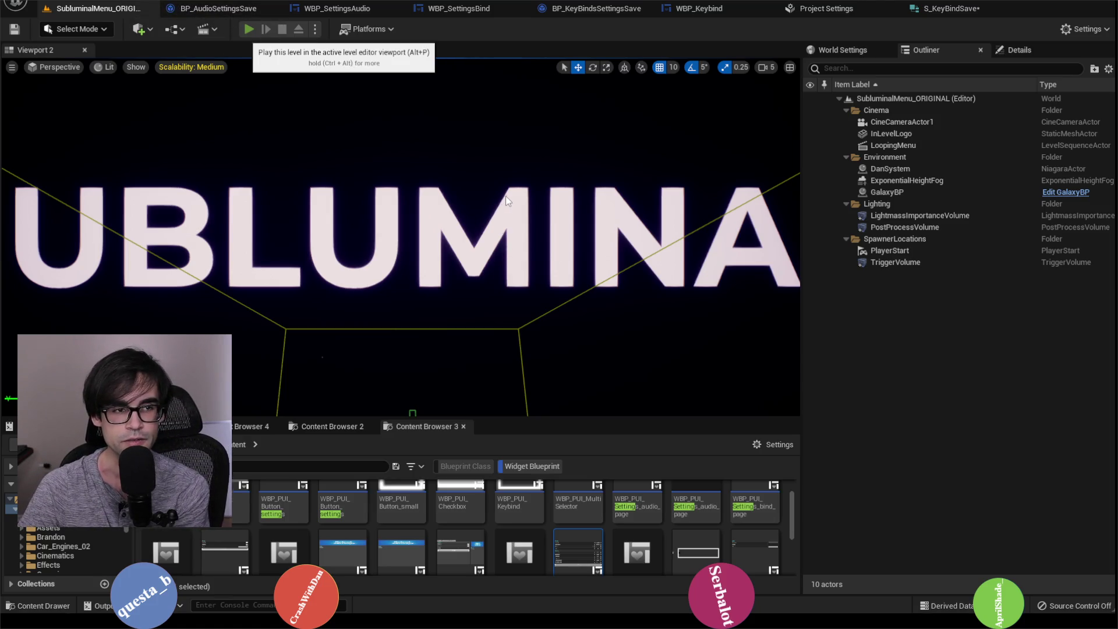
# Play-test the level, try rebinding Throttle on the settings key binding page, then stop the session.
pyautogui.hotkey('alt', 'p')
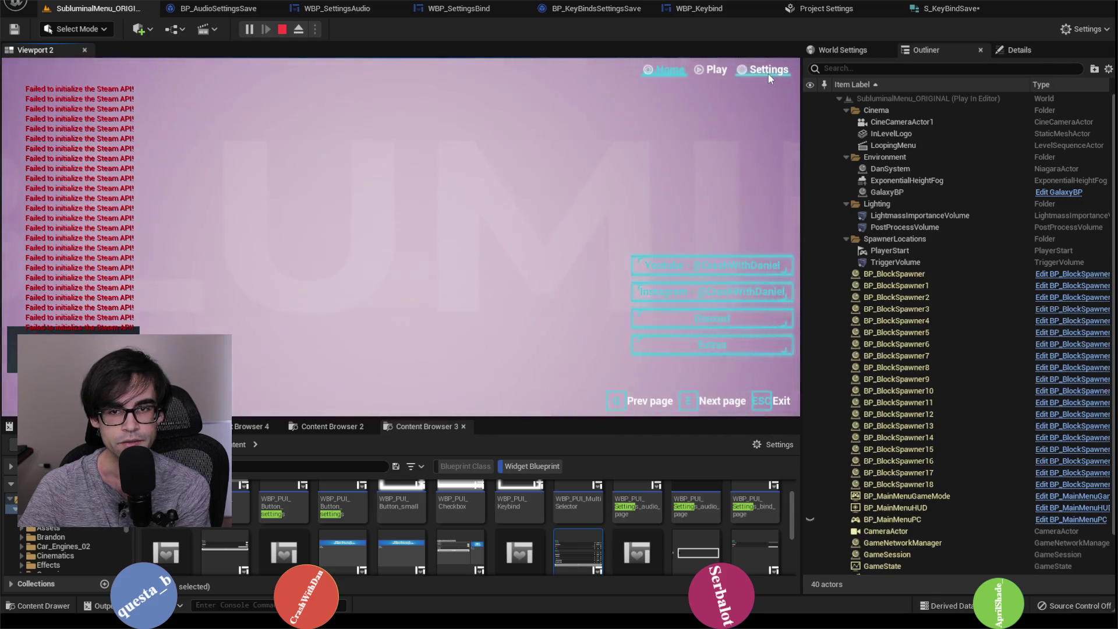
pyautogui.click(767, 74)
pyautogui.click(286, 93)
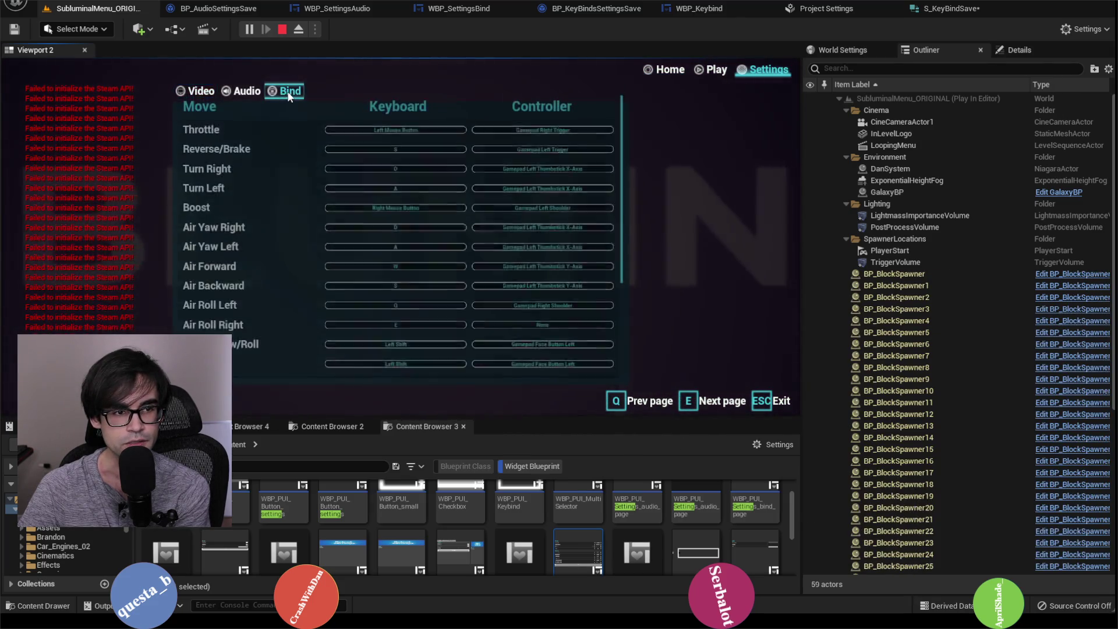
pyautogui.click(418, 137)
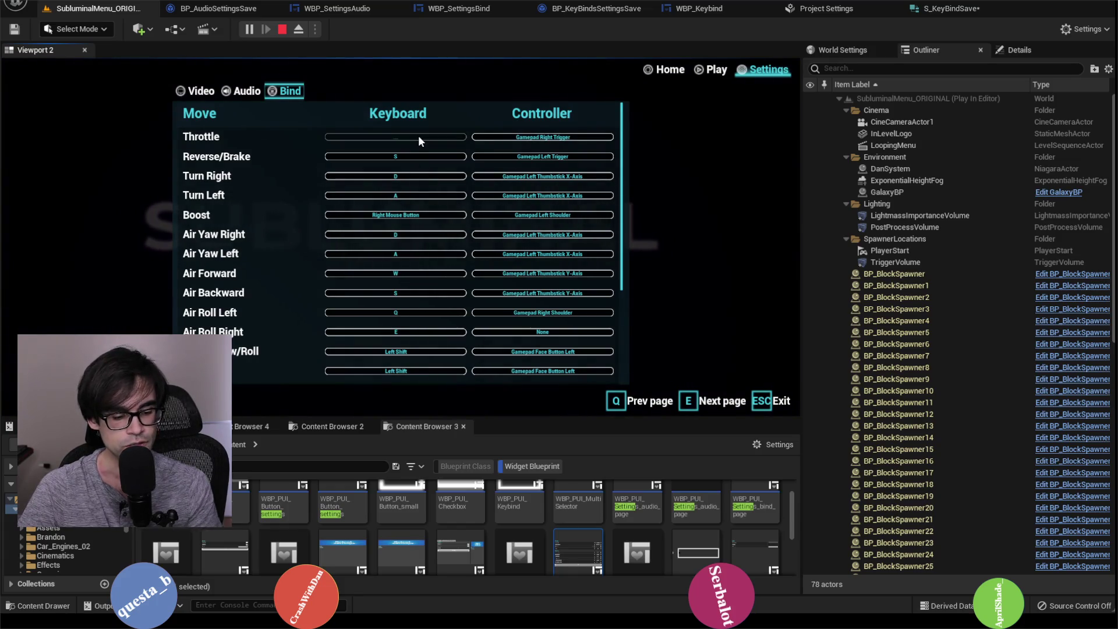
pyautogui.scroll(-3, 275, 222)
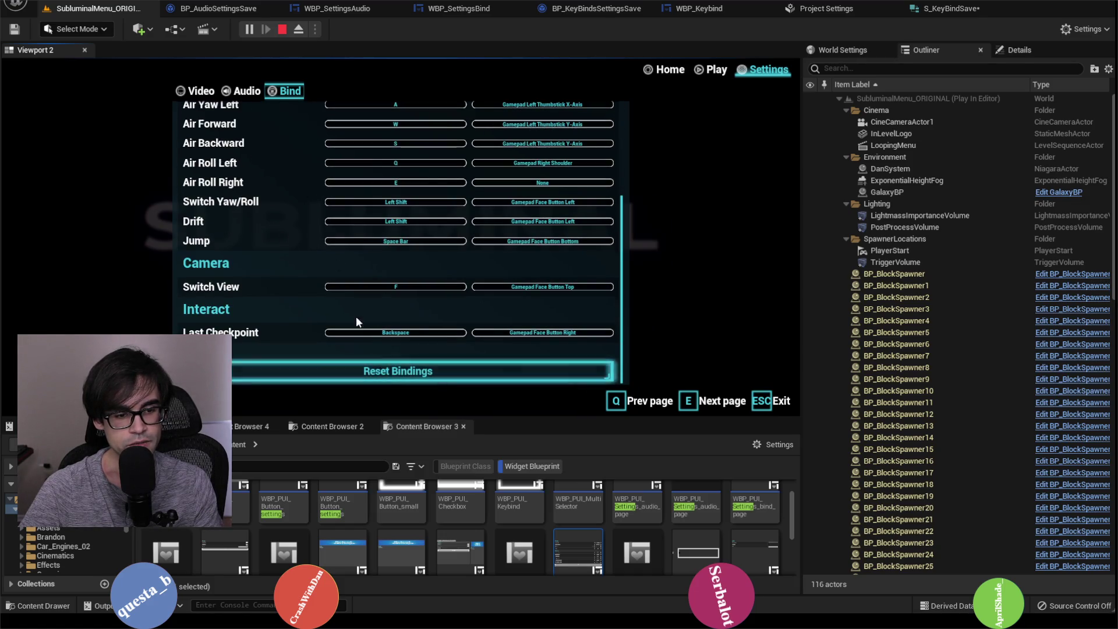
pyautogui.scroll(2, 323, 284)
pyautogui.scroll(2, 325, 268)
pyautogui.scroll(-5, 365, 296)
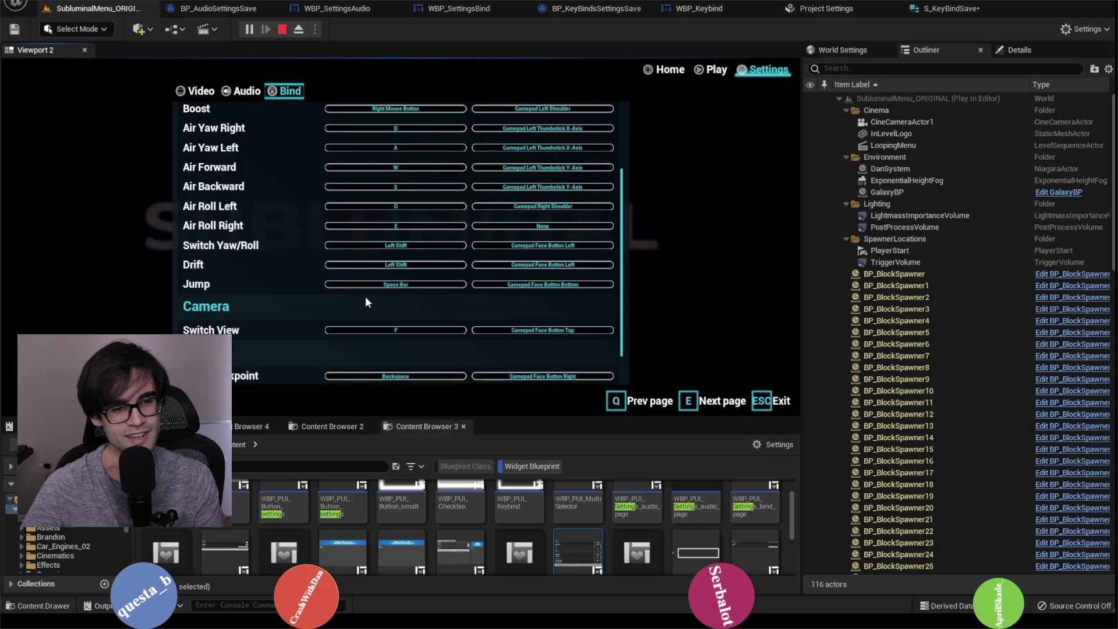
pyautogui.scroll(4, 404, 372)
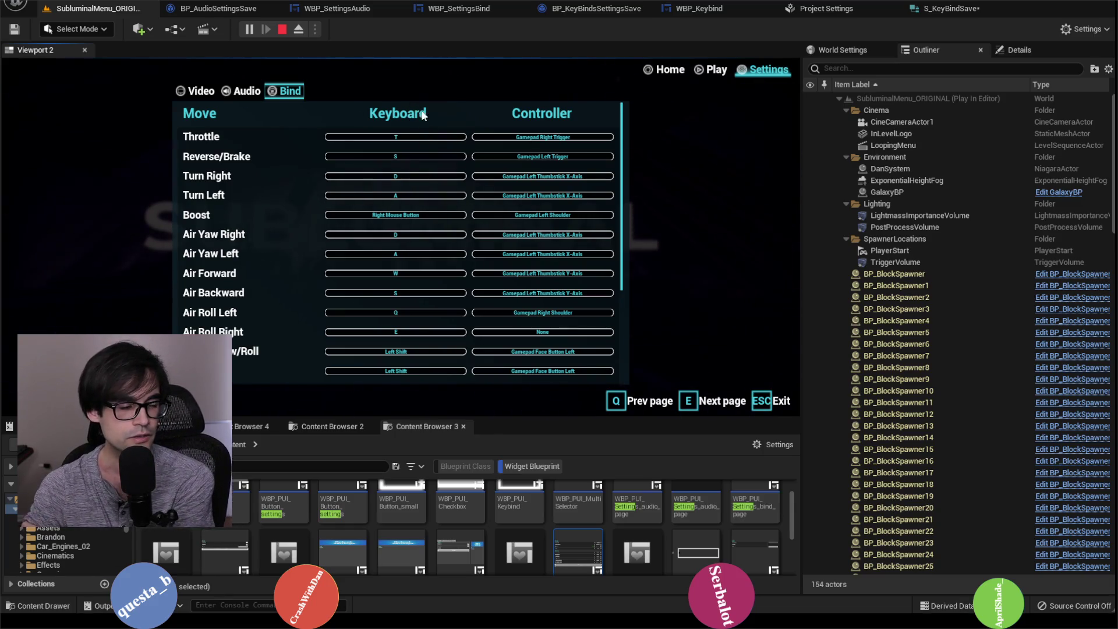
pyautogui.click(282, 30)
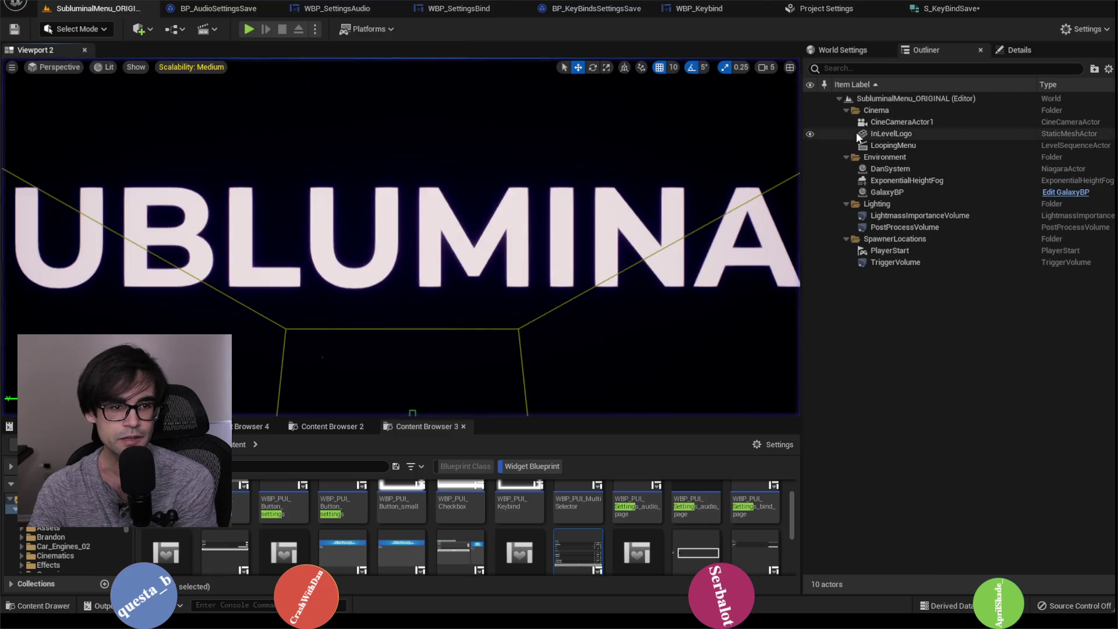
# Save the S_KeyBindSave structure and review the WBP_Keybind graph.
pyautogui.click(961, 18)
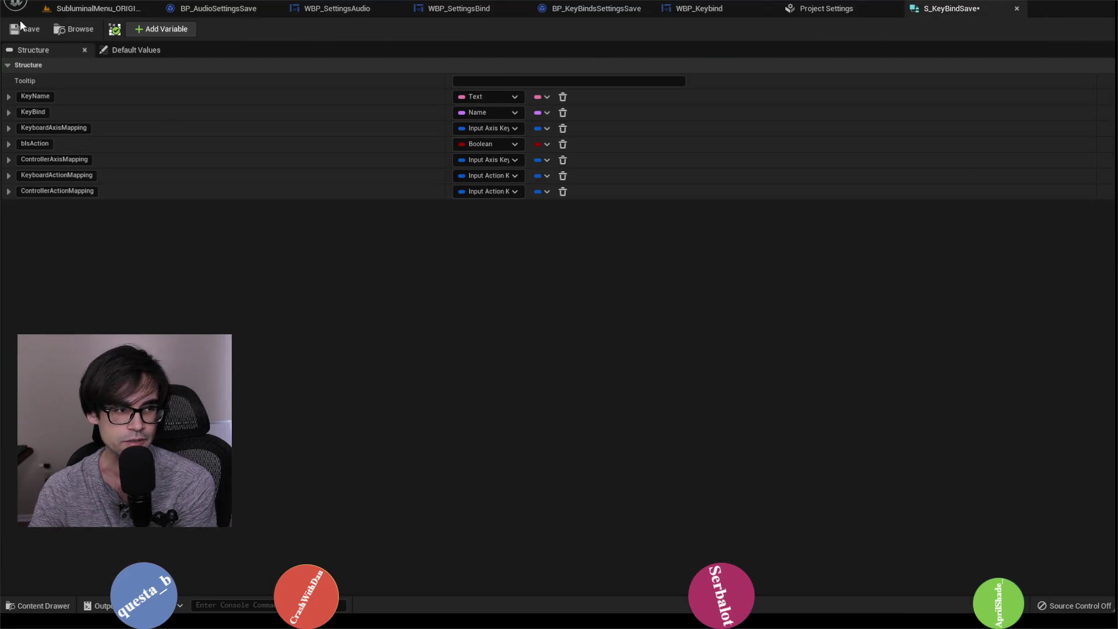
pyautogui.click(26, 32)
pyautogui.click(815, 9)
pyautogui.click(695, 9)
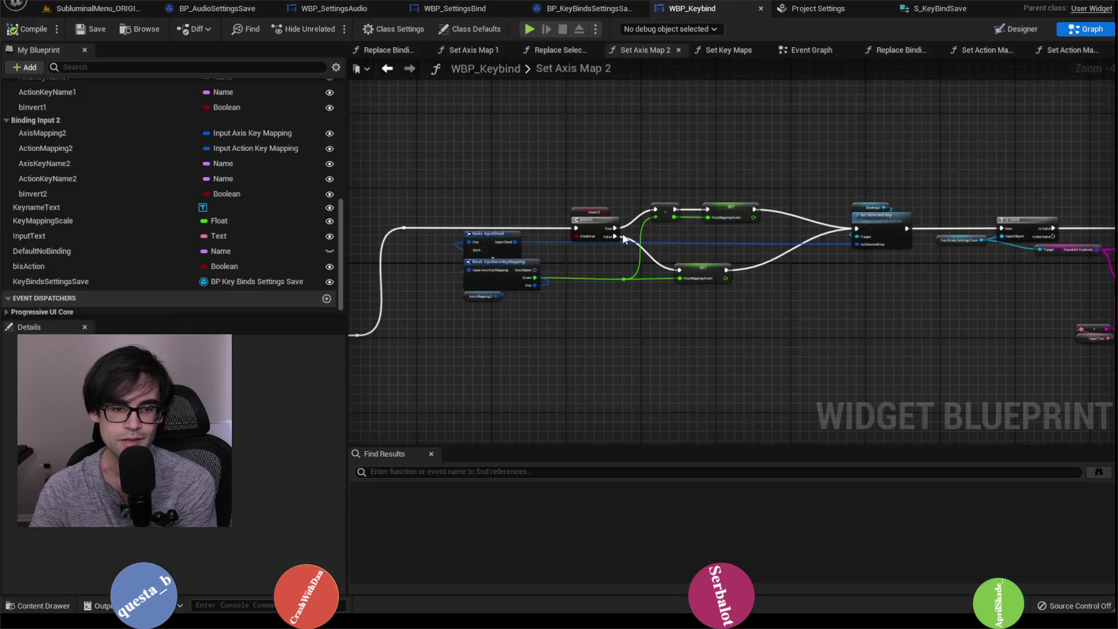
pyautogui.scroll(-3, 643, 270)
pyautogui.scroll(10, 542, 225)
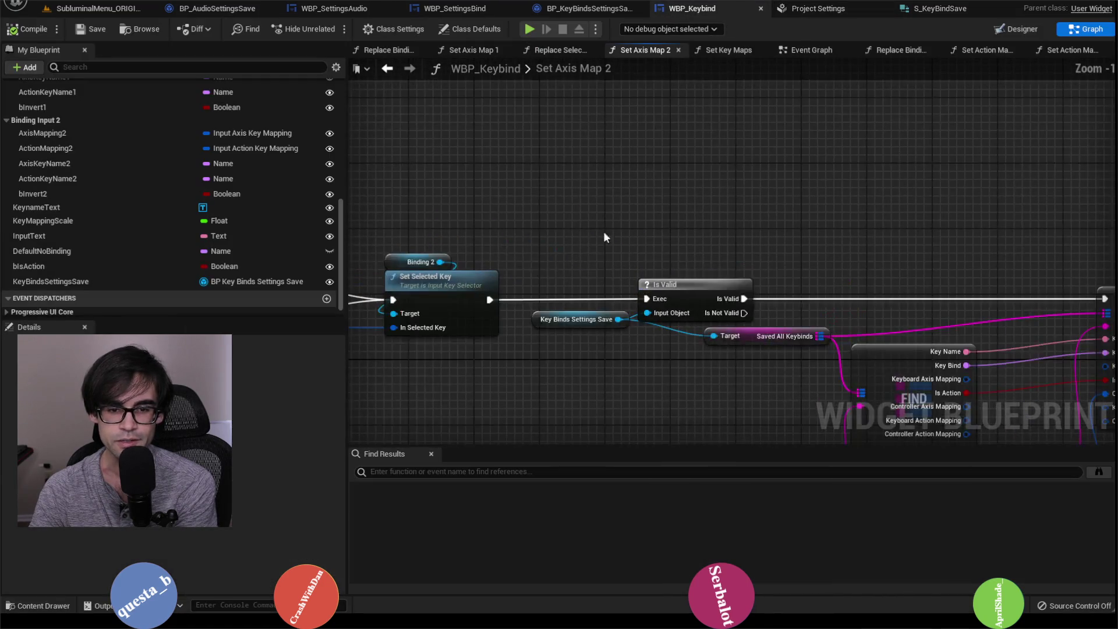
pyautogui.scroll(-3, 368, 216)
# Review the Apply Keys and Set Default Keys graphs, then show BP_KeyBindsSettingsSave's Event Graph.
pyautogui.click(588, 8)
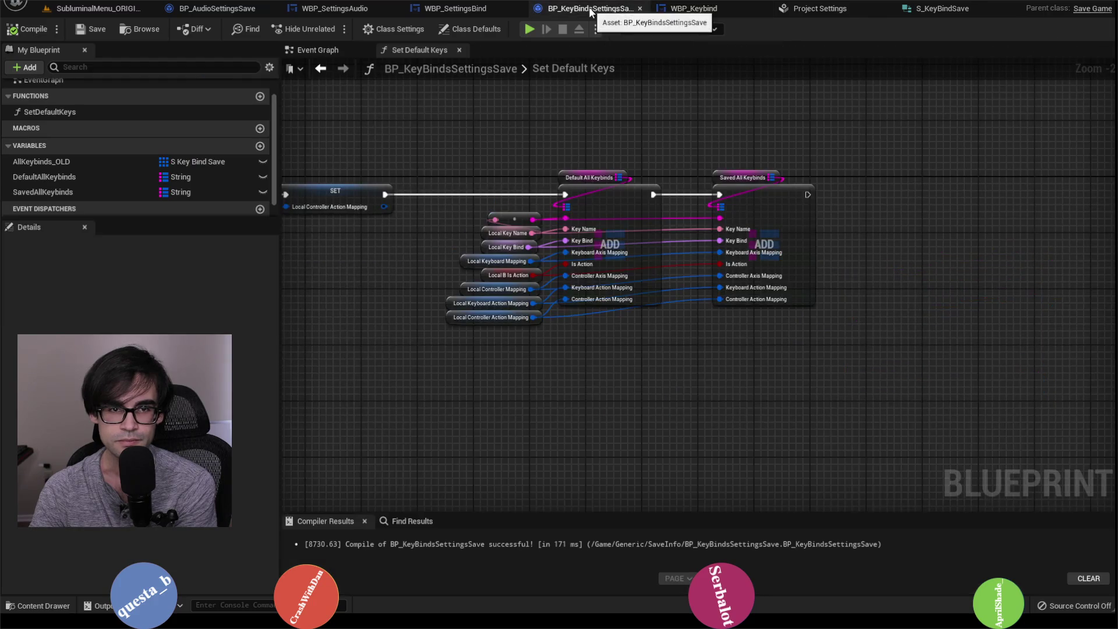
pyautogui.click(455, 8)
pyautogui.click(585, 8)
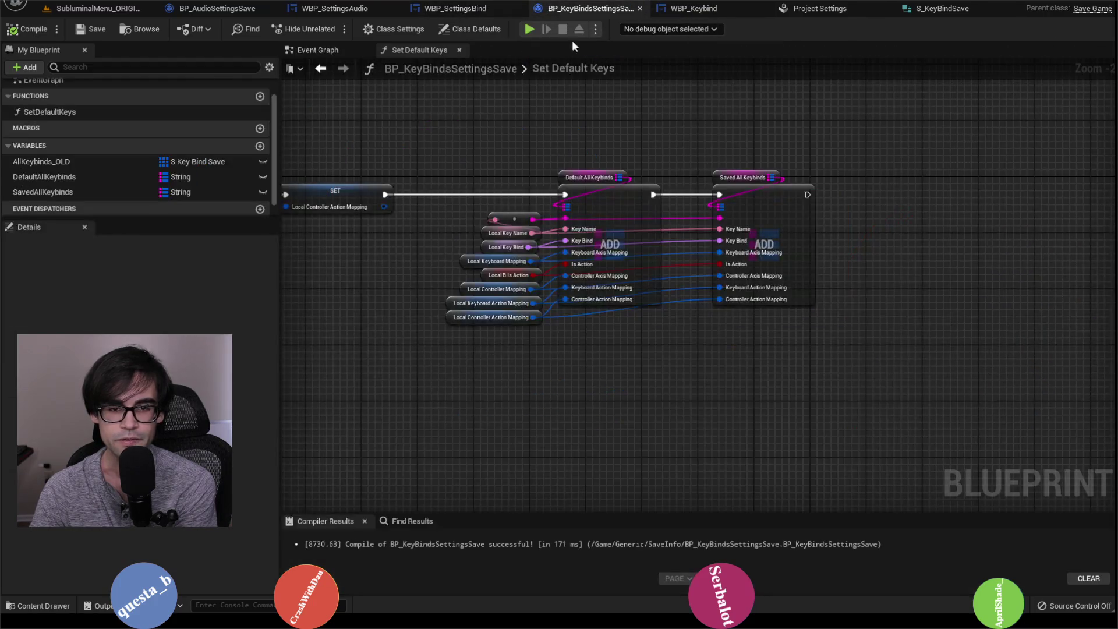
pyautogui.moveTo(553, 108)
pyautogui.mouseDown()
pyautogui.moveTo(611, 163)
pyautogui.moveTo(1023, 182)
pyautogui.moveTo(831, 191)
pyautogui.mouseUp()
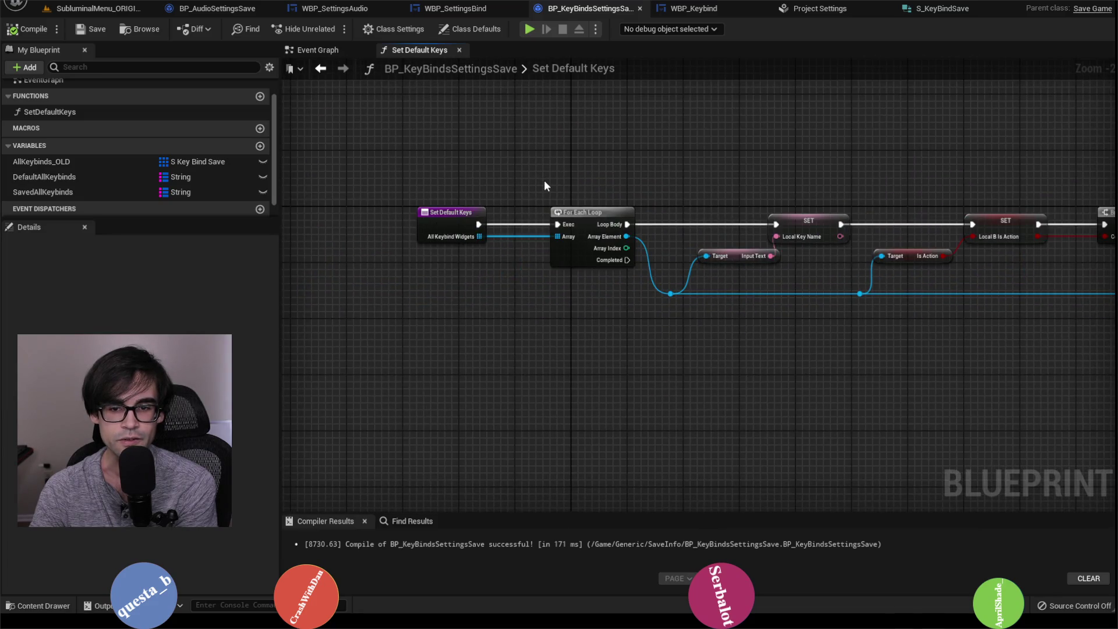
pyautogui.scroll(-8, 544, 180)
pyautogui.moveTo(533, 168); pyautogui.dragTo(959, 212)
pyautogui.scroll(8, 958, 212)
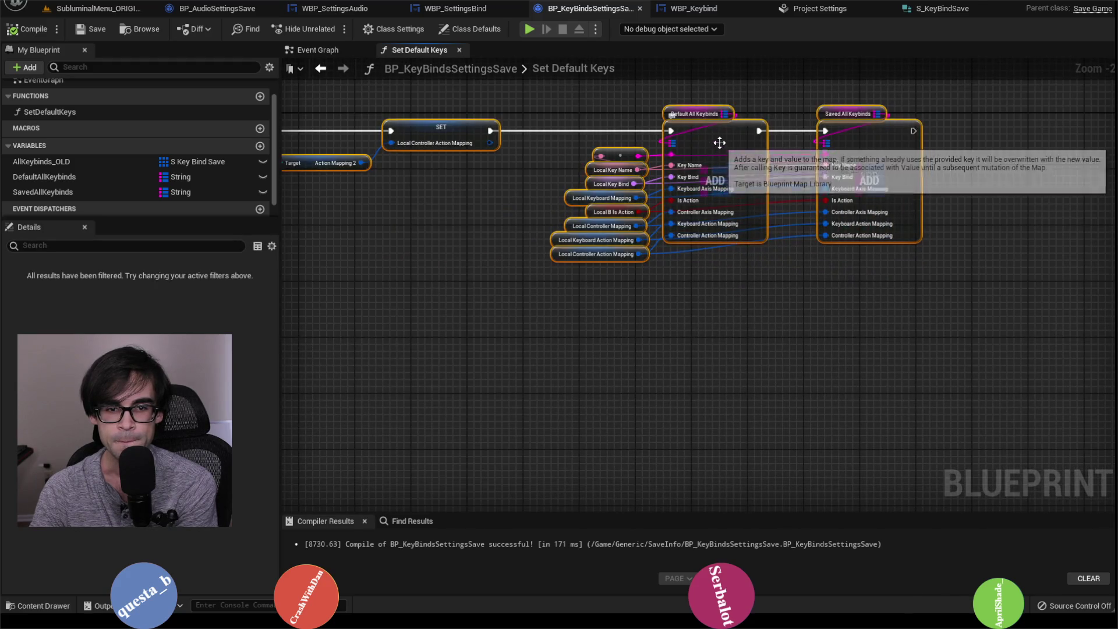
pyautogui.click(720, 145)
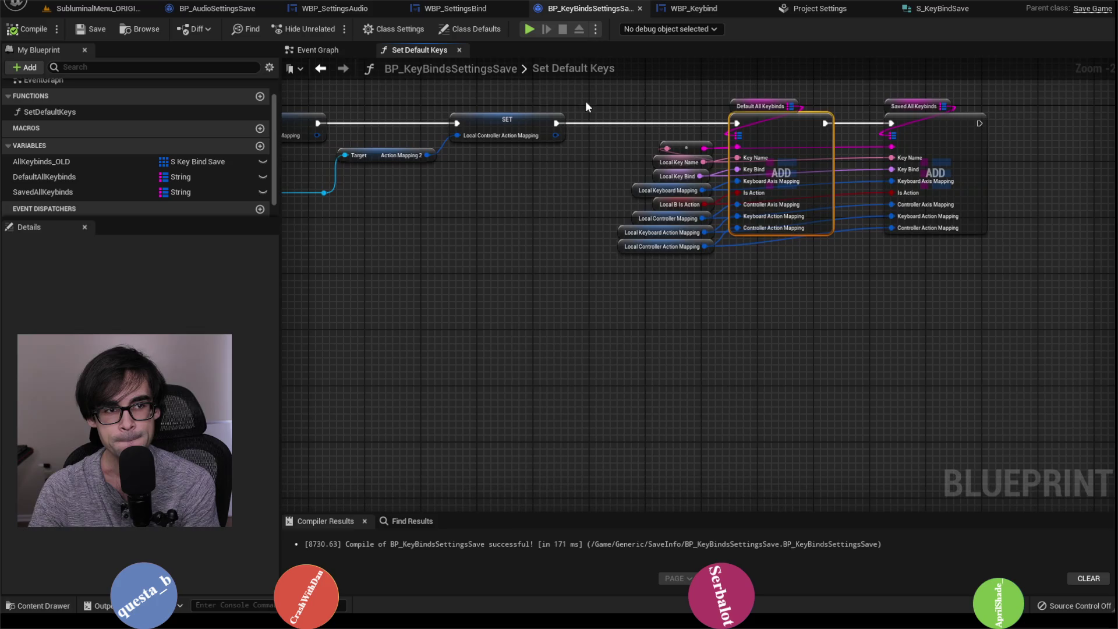
pyautogui.click(344, 56)
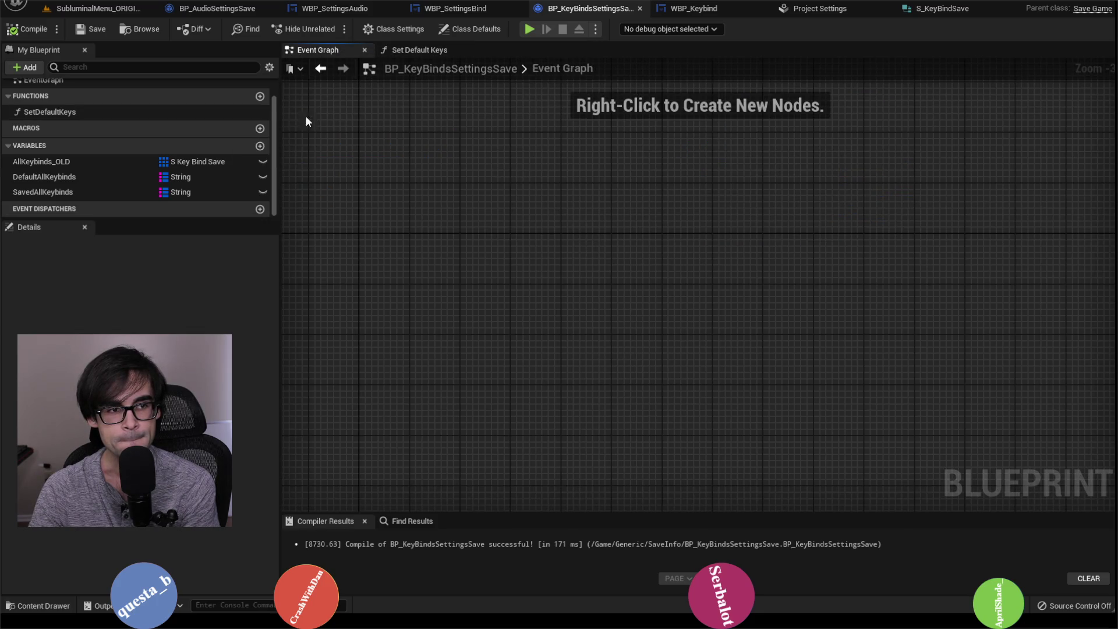
# Create a function named DebugTest and bring up the add-node list in its graph.
pyautogui.click(263, 97)
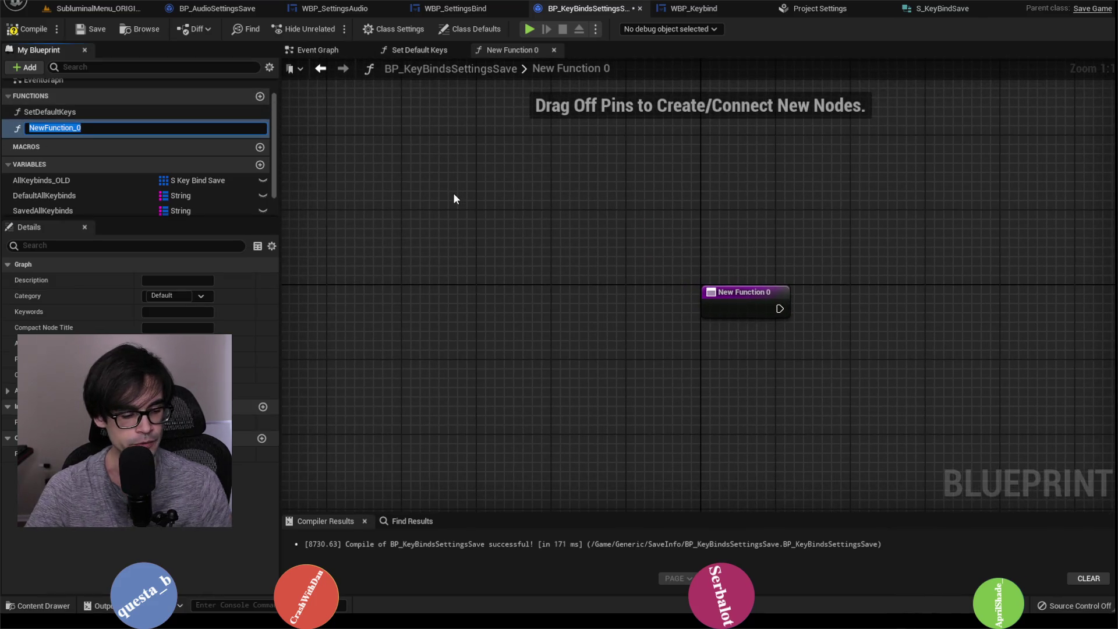
pyautogui.write('DebugTest')
pyautogui.press('Return')
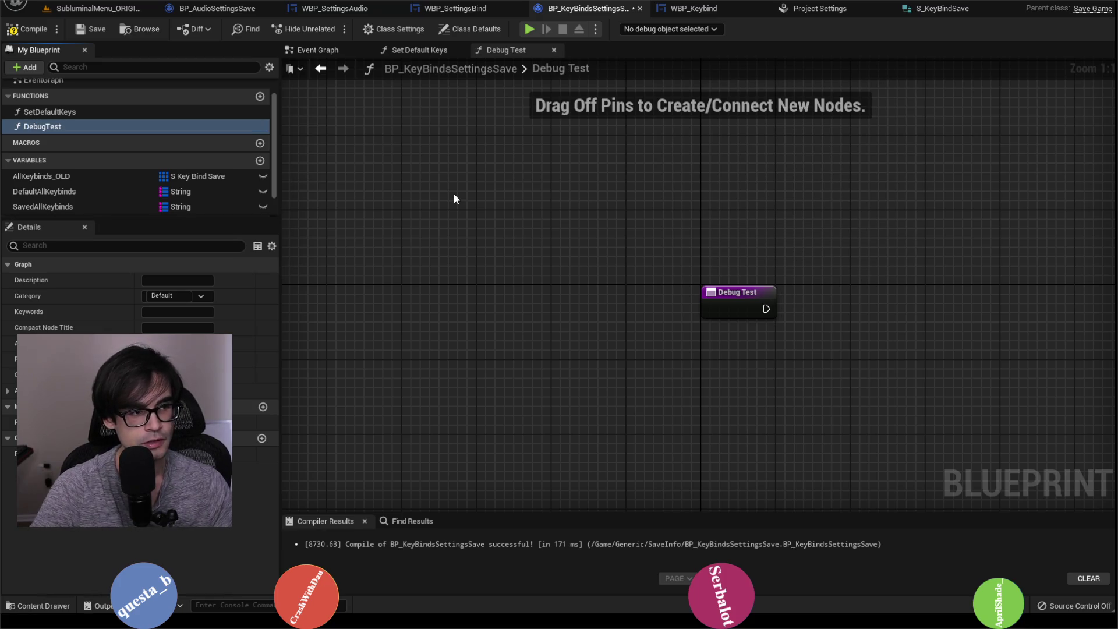
pyautogui.rightClick(687, 263)
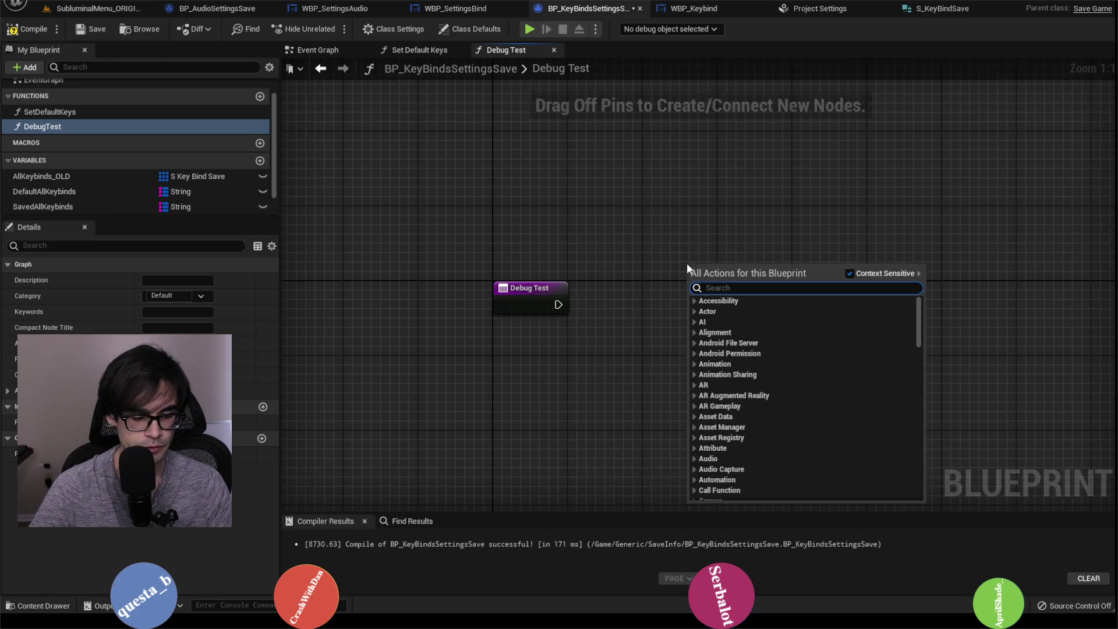
# Place a Format Text node reading 'Throttle on Default = {1}' and 'Throttle on Saved = {2}'.
pyautogui.write('format text')
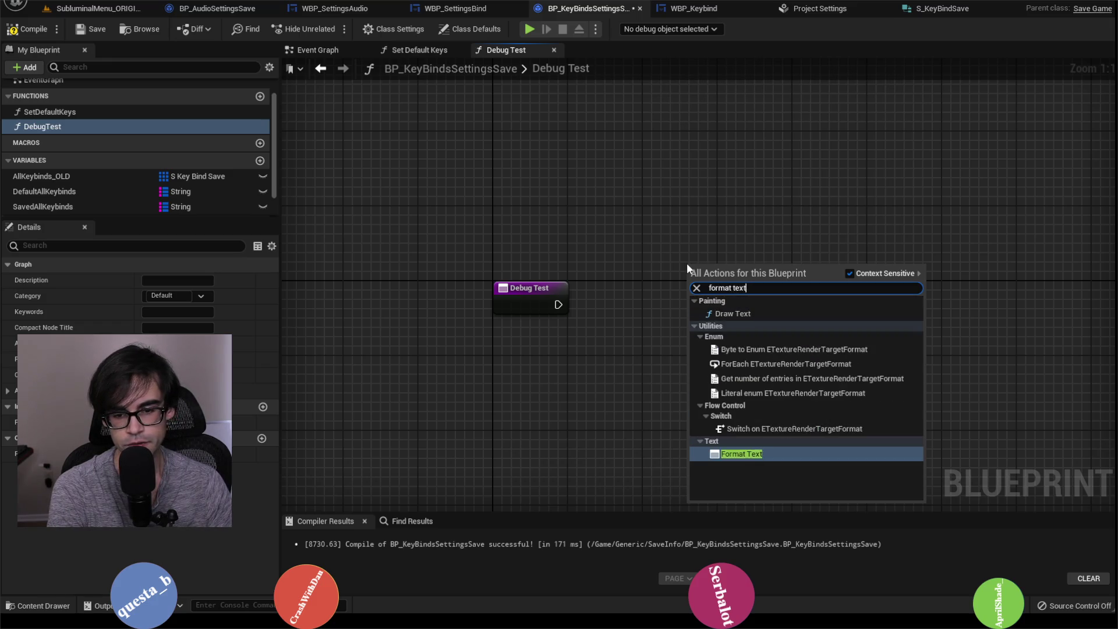
pyautogui.press('Return')
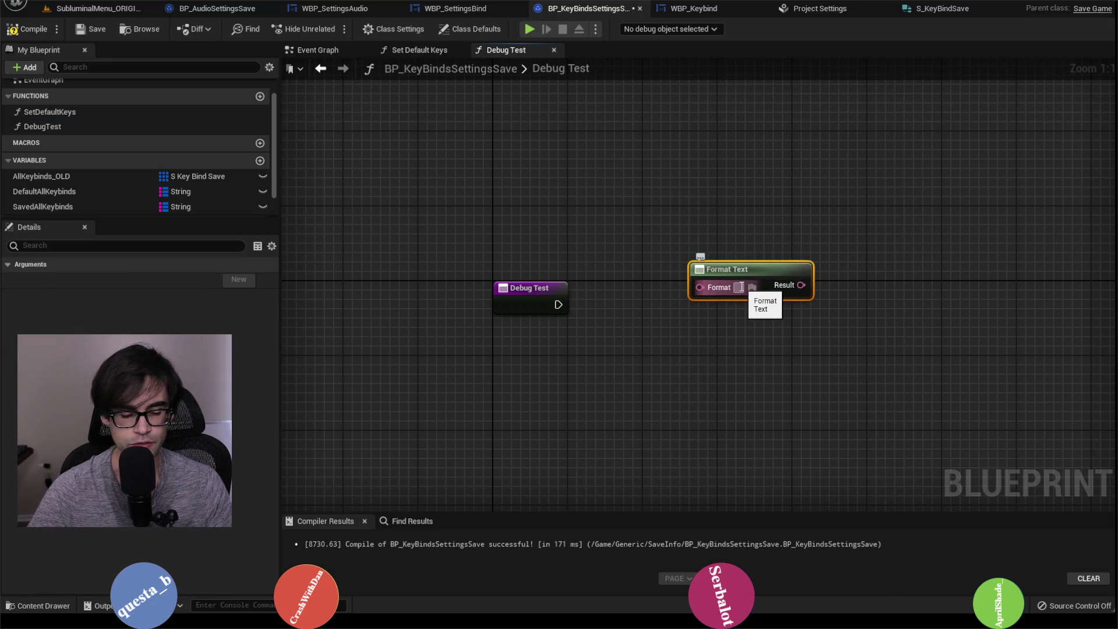
pyautogui.click(740, 286)
pyautogui.write('Throttle')
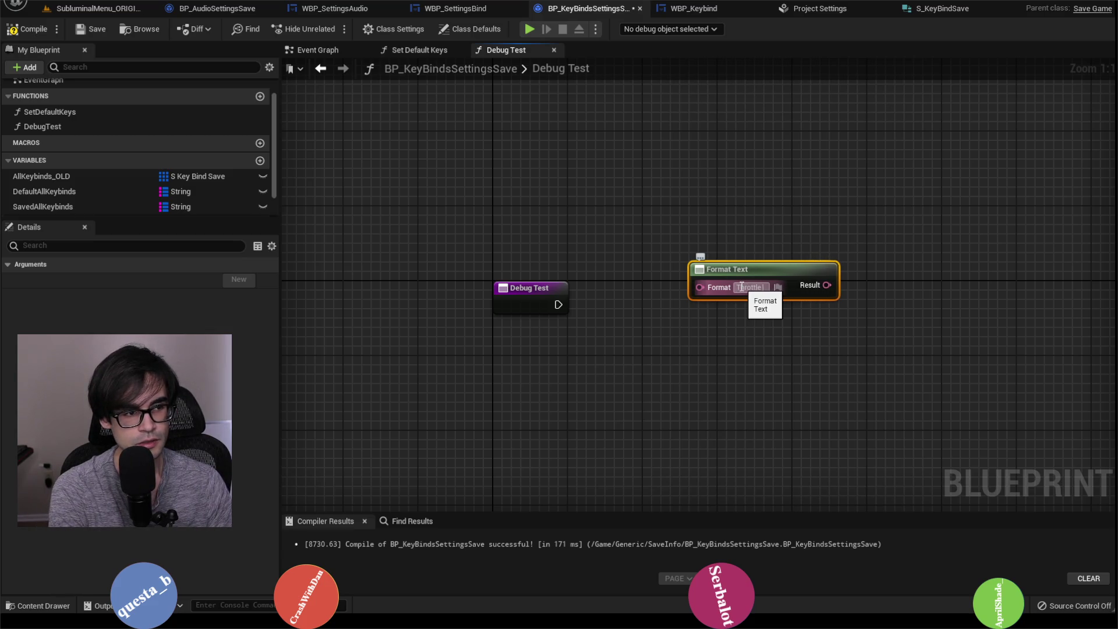
pyautogui.write('on De')
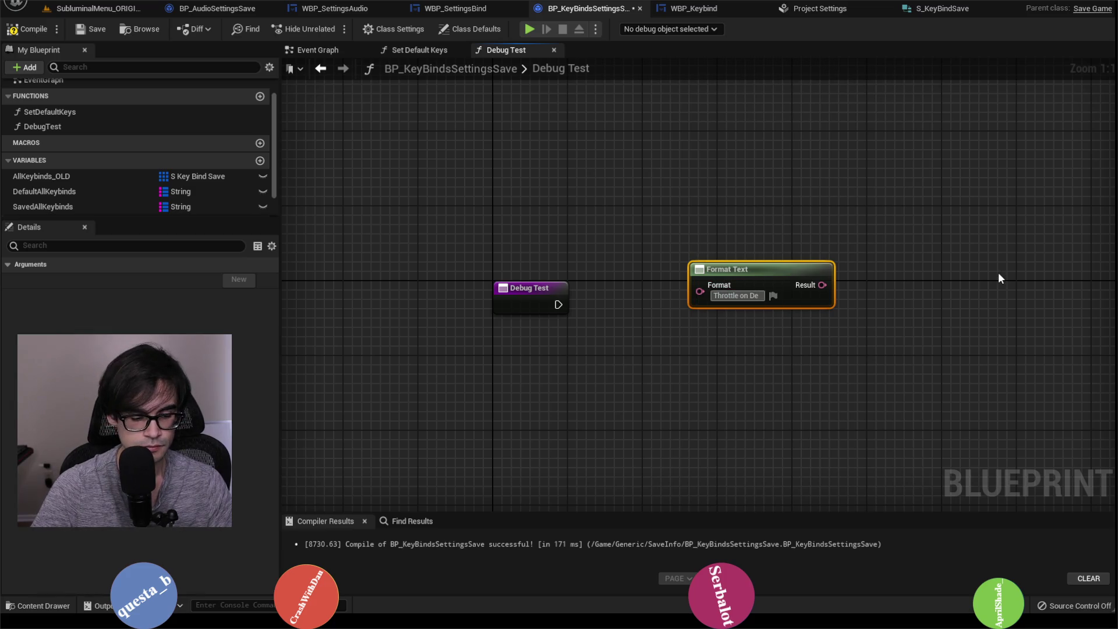
pyautogui.write('fault = {')
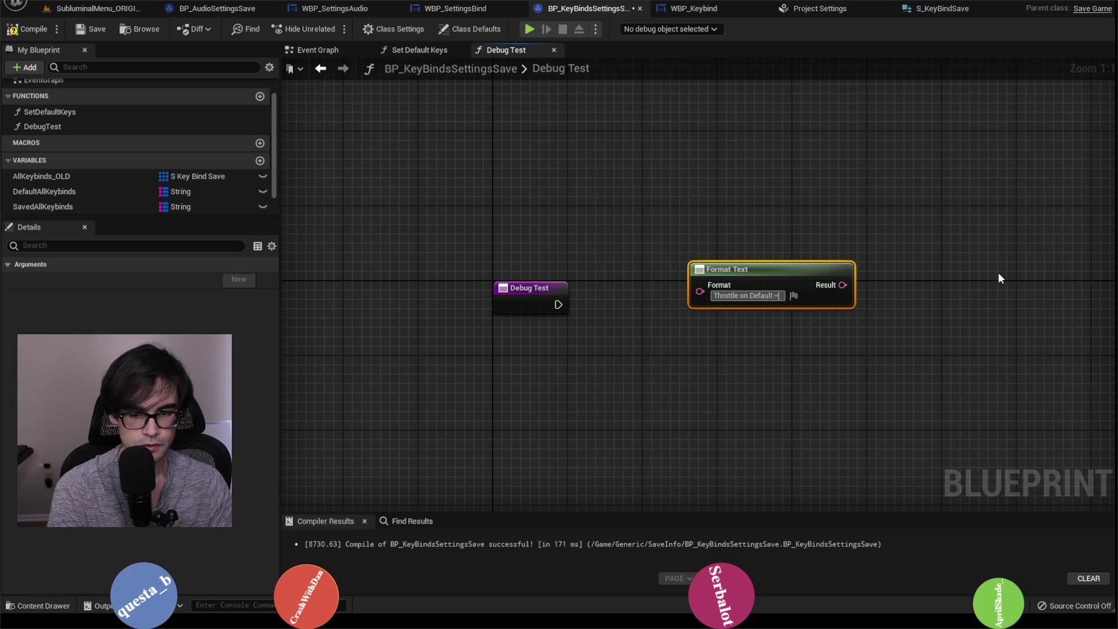
pyautogui.write('1}')
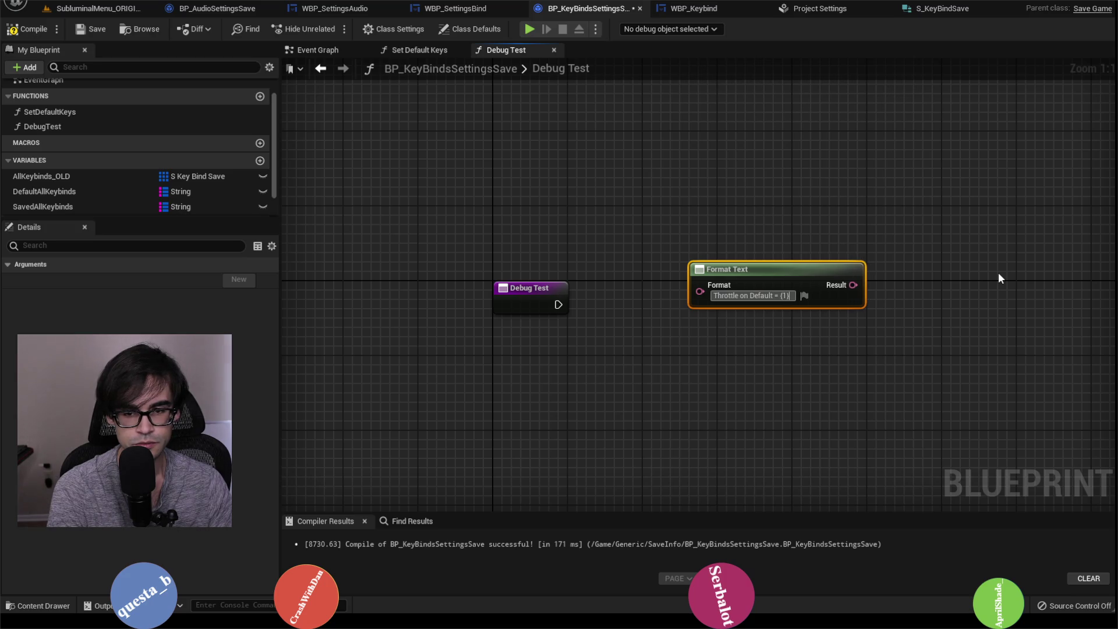
pyautogui.hotkey('shift', 'Return')
pyautogui.write('Throttle on Saved  = {2')
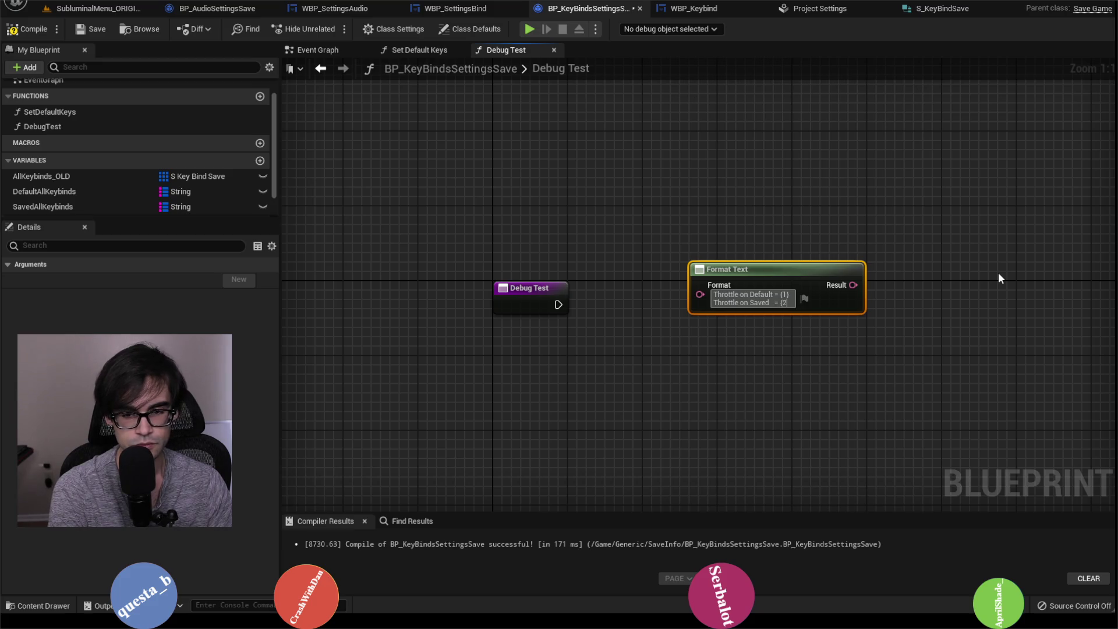
pyautogui.write('}')
pyautogui.press('Return')
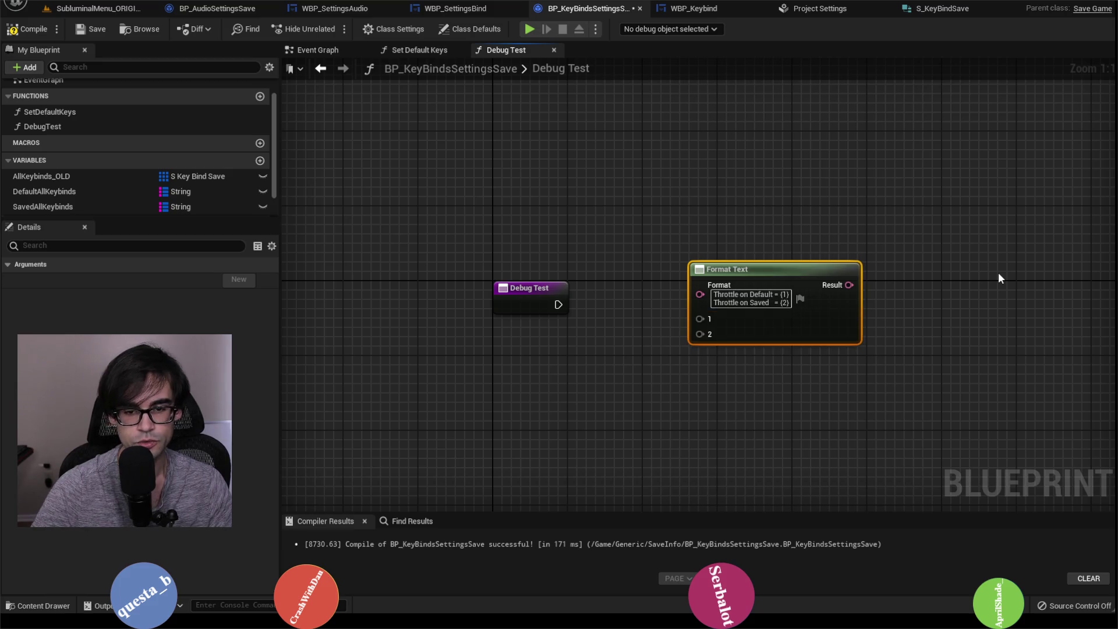
pyautogui.moveTo(867, 281); pyautogui.dragTo(422, 175)
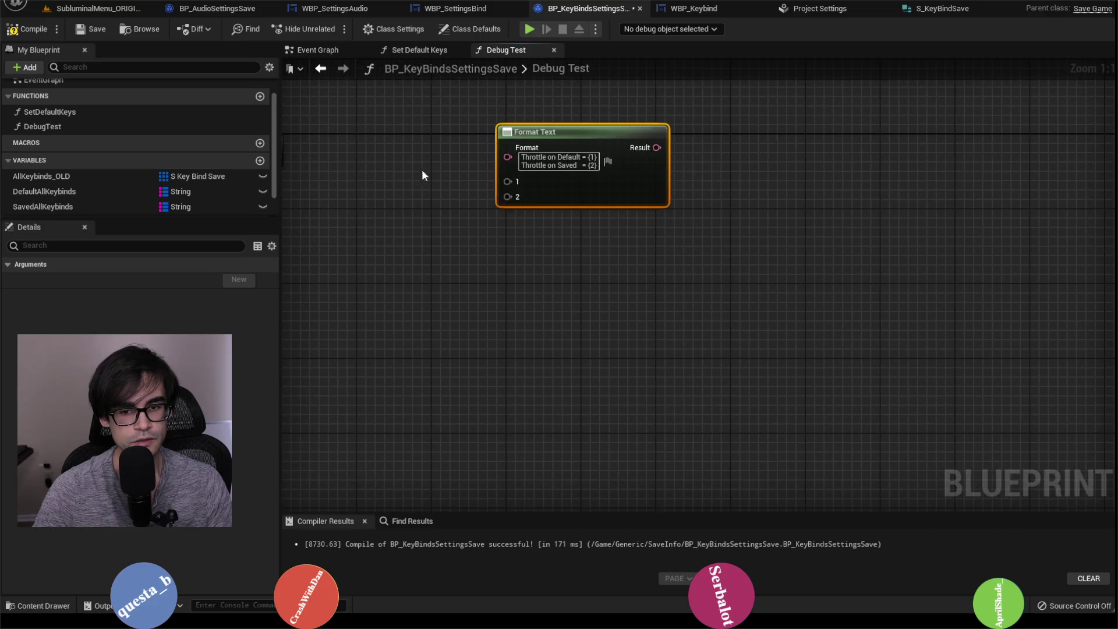
# Add a Default All Keybinds getter feeding a FIND node in the Debug Test graph.
pyautogui.moveTo(568, 139)
pyautogui.mouseDown()
pyautogui.moveTo(733, 252)
pyautogui.moveTo(892, 284)
pyautogui.mouseUp()
pyautogui.moveTo(64, 191); pyautogui.dragTo(547, 169)
pyautogui.click(613, 187)
pyautogui.moveTo(628, 224); pyautogui.dragTo(627, 223)
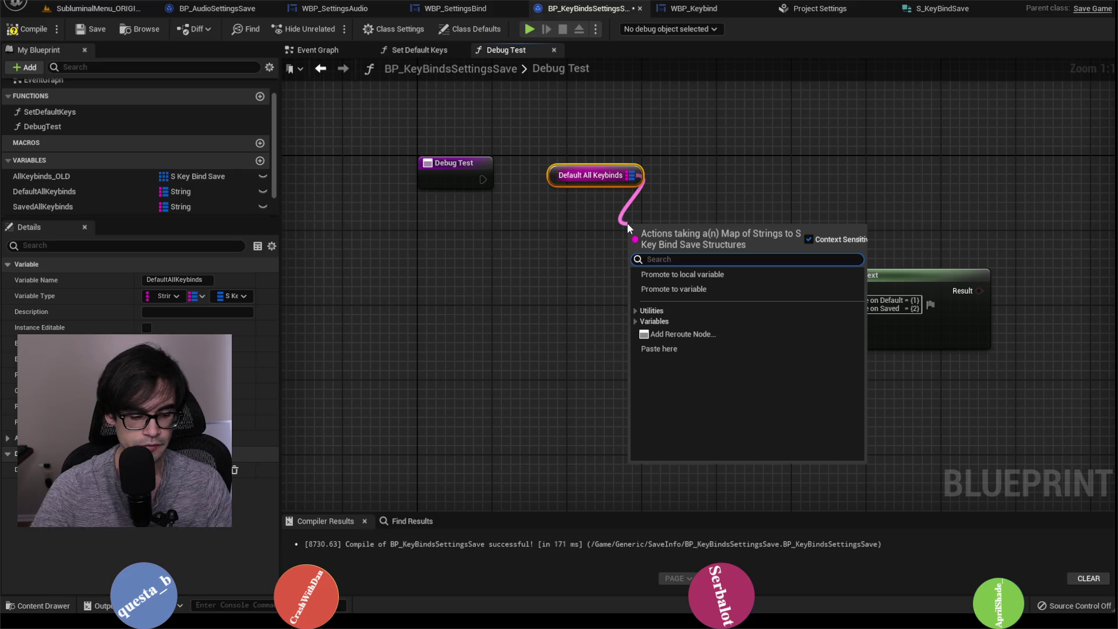
pyautogui.write('find')
pyautogui.press('Return')
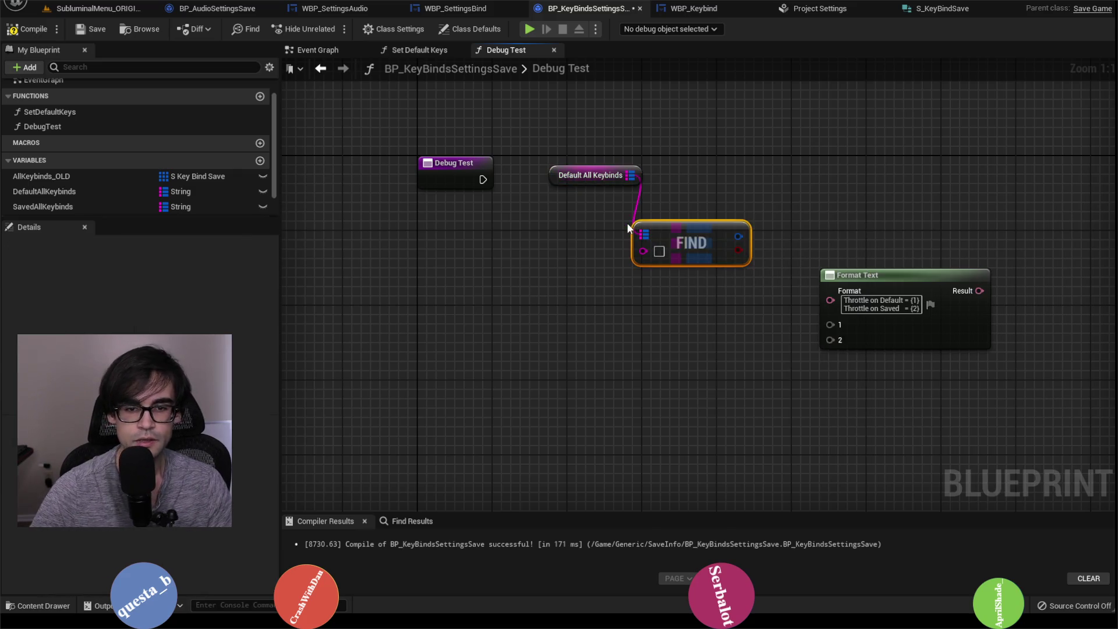
# Look through the other blueprint tabs, then compile and save BP_KeyBindsSettingsSave.
pyautogui.click(455, 8)
pyautogui.click(334, 8)
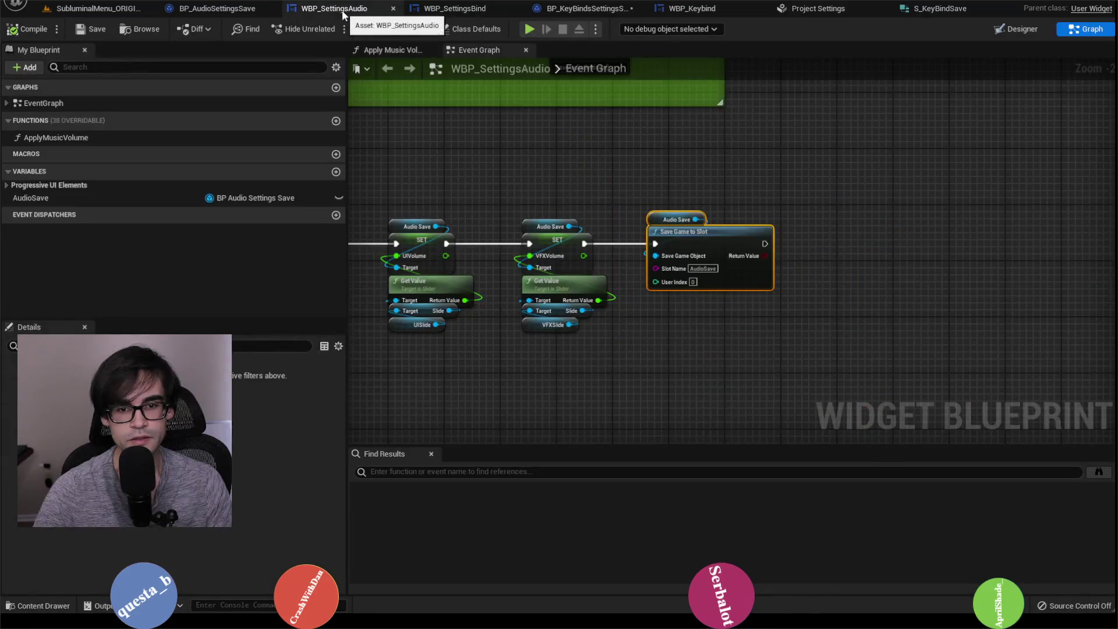
pyautogui.click(237, 8)
pyautogui.click(455, 8)
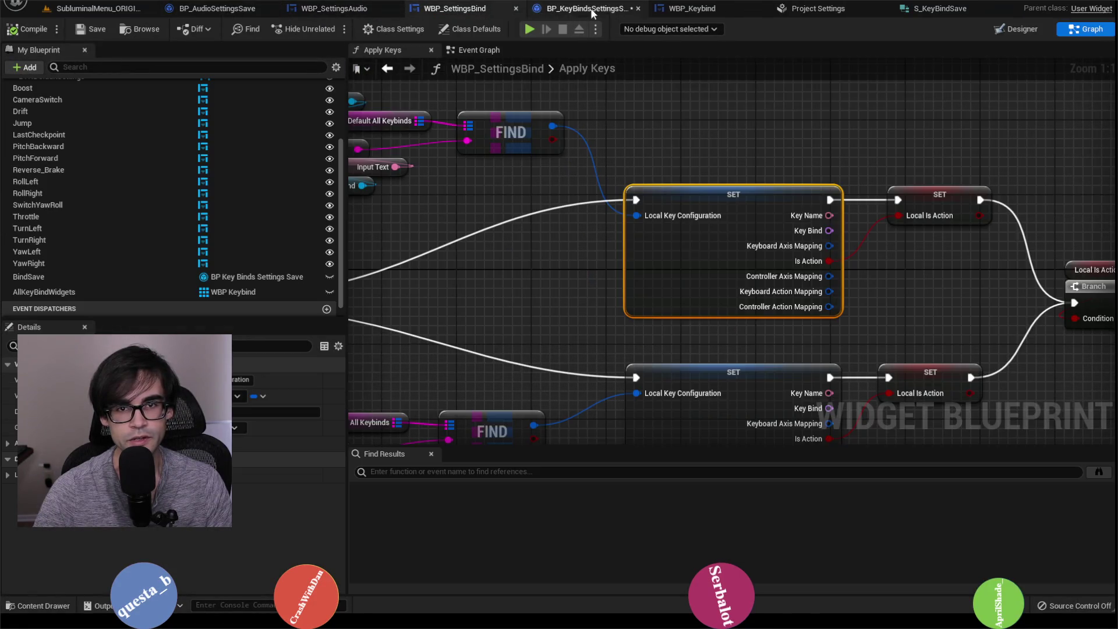
pyautogui.click(693, 8)
pyautogui.click(588, 8)
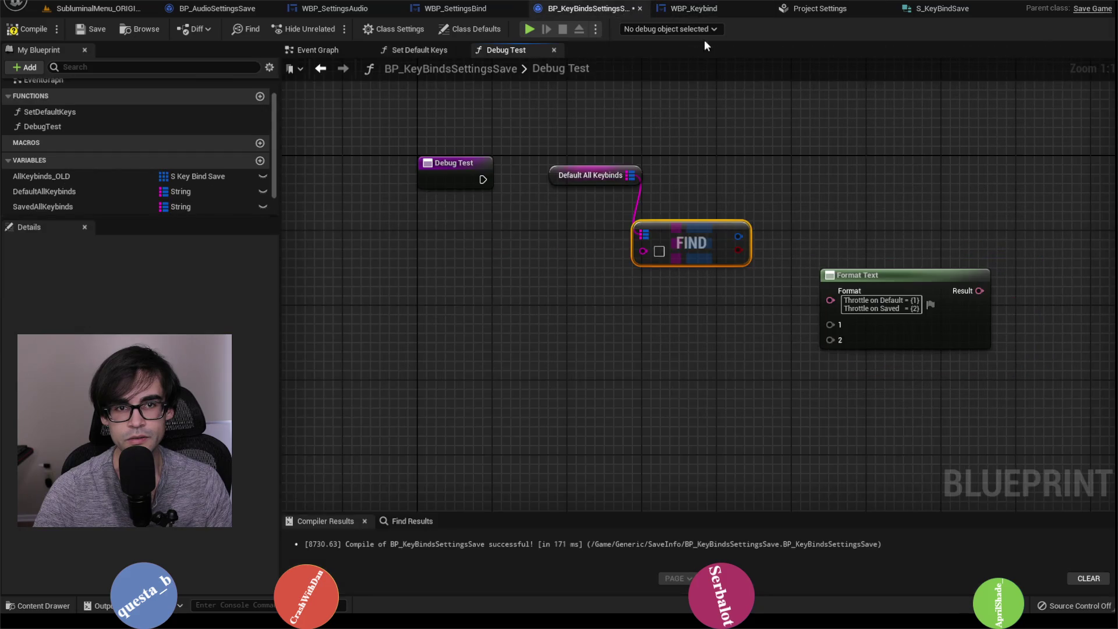
pyautogui.click(37, 31)
pyautogui.click(92, 30)
# Copy the Throttle input text from WBP_SettingsBind's Throttle keybind widget and return to Debug Test.
pyautogui.click(464, 9)
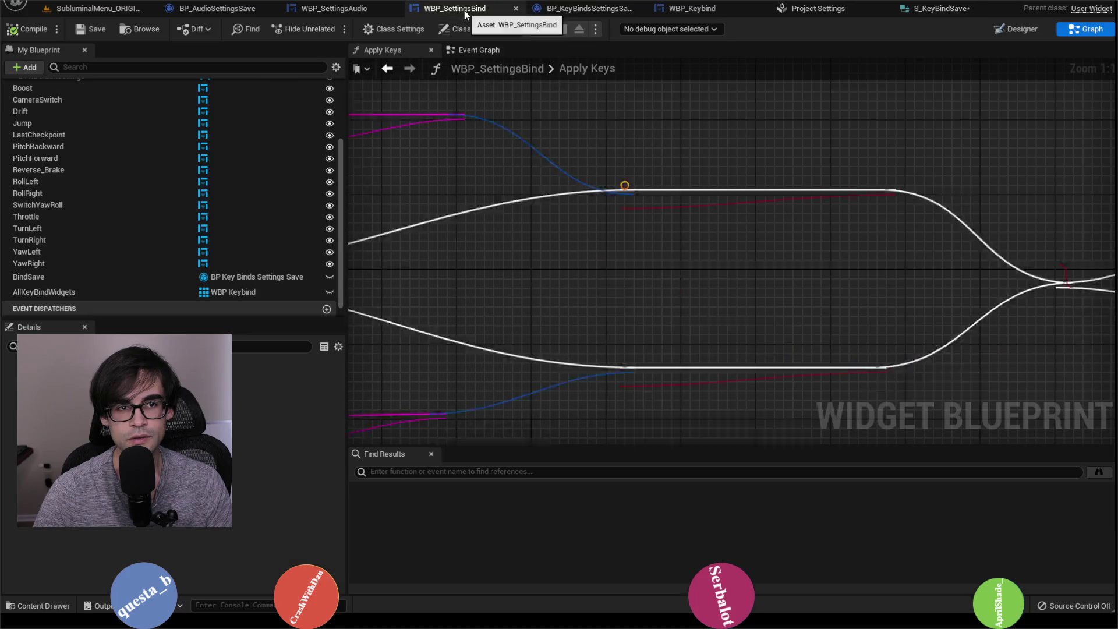
pyautogui.click(1016, 32)
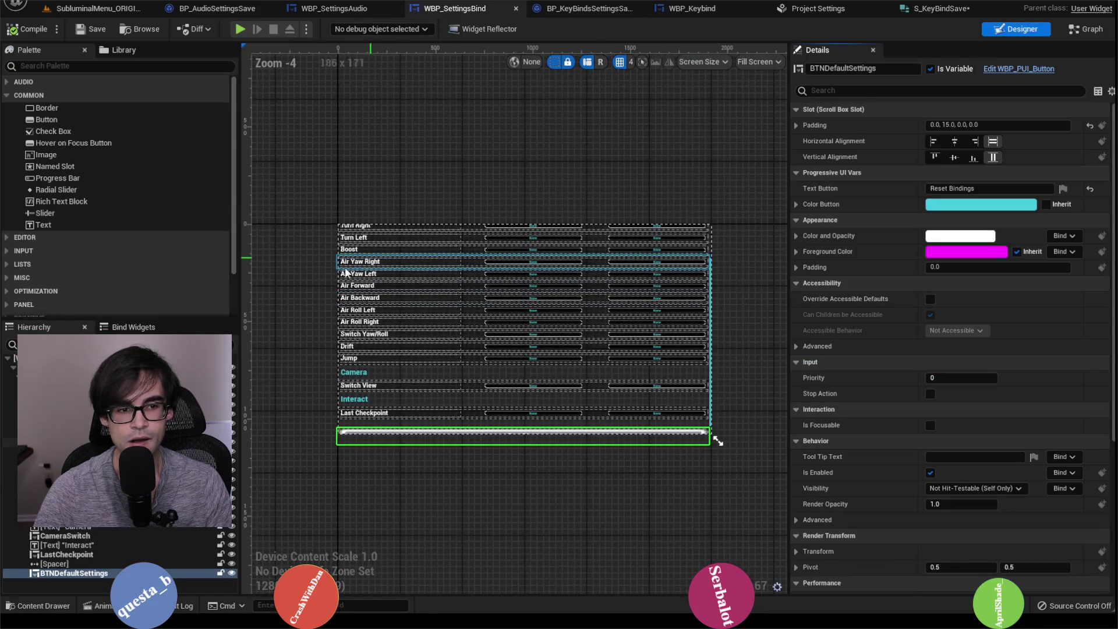
pyautogui.scroll(2, 345, 272)
pyautogui.click(352, 228)
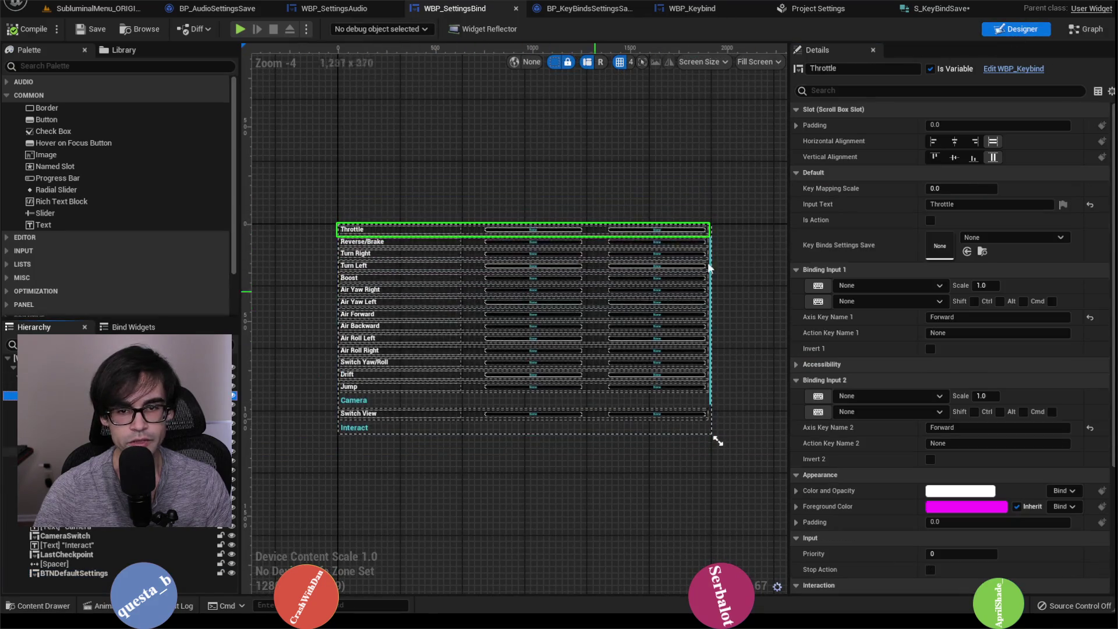
pyautogui.click(969, 205)
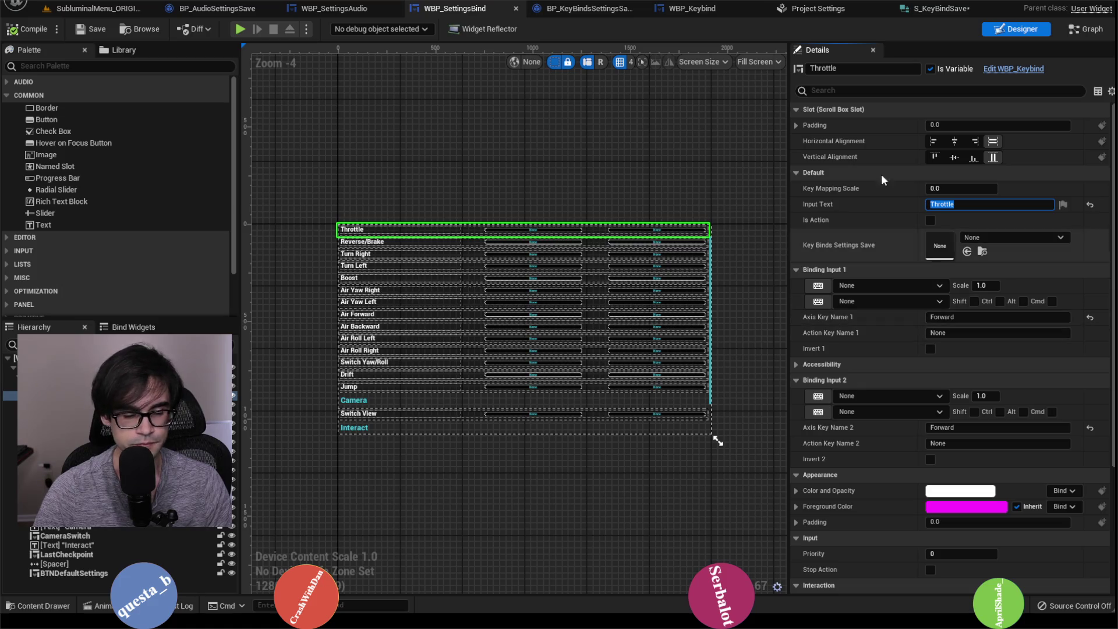
pyautogui.click(815, 8)
pyautogui.click(692, 8)
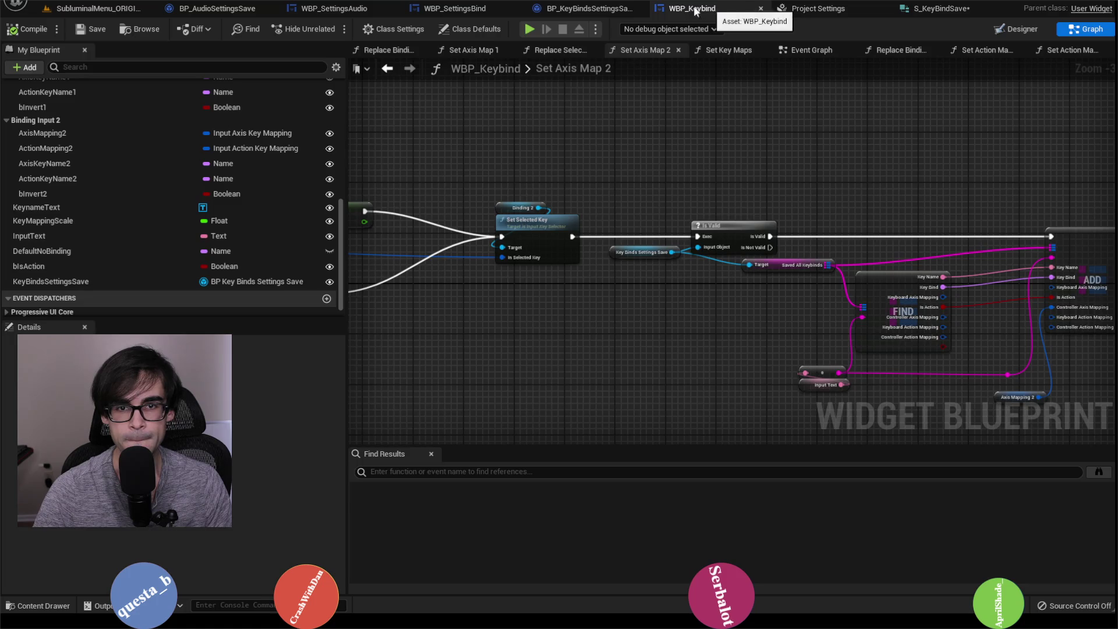
pyautogui.click(626, 8)
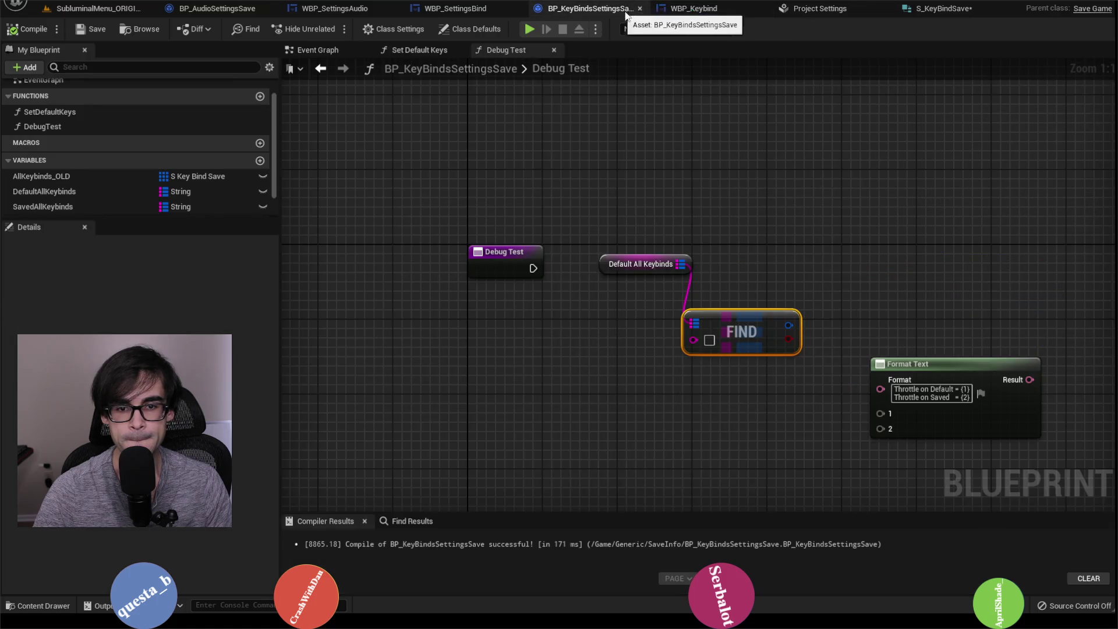
# Look up Throttle in the default FIND, split its Keyboard Axis Mapping, and wire Axis Name to argument 1.
pyautogui.click(709, 342)
pyautogui.write('Throttle')
pyautogui.press('Return')
pyautogui.rightClick(807, 327)
pyautogui.click(826, 377)
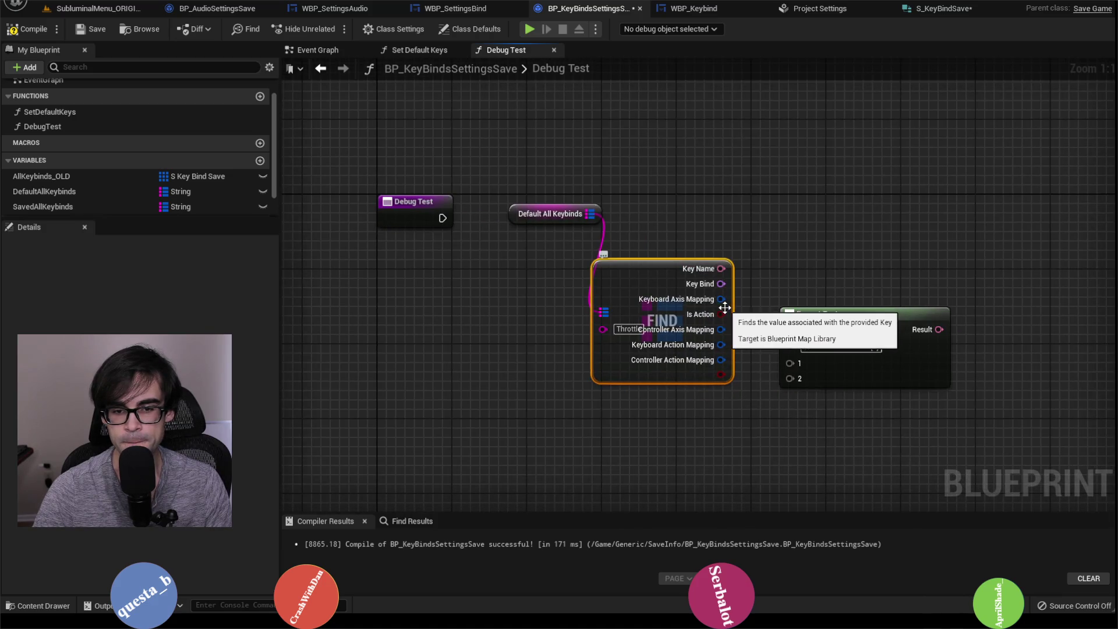
pyautogui.moveTo(846, 319); pyautogui.dragTo(930, 273)
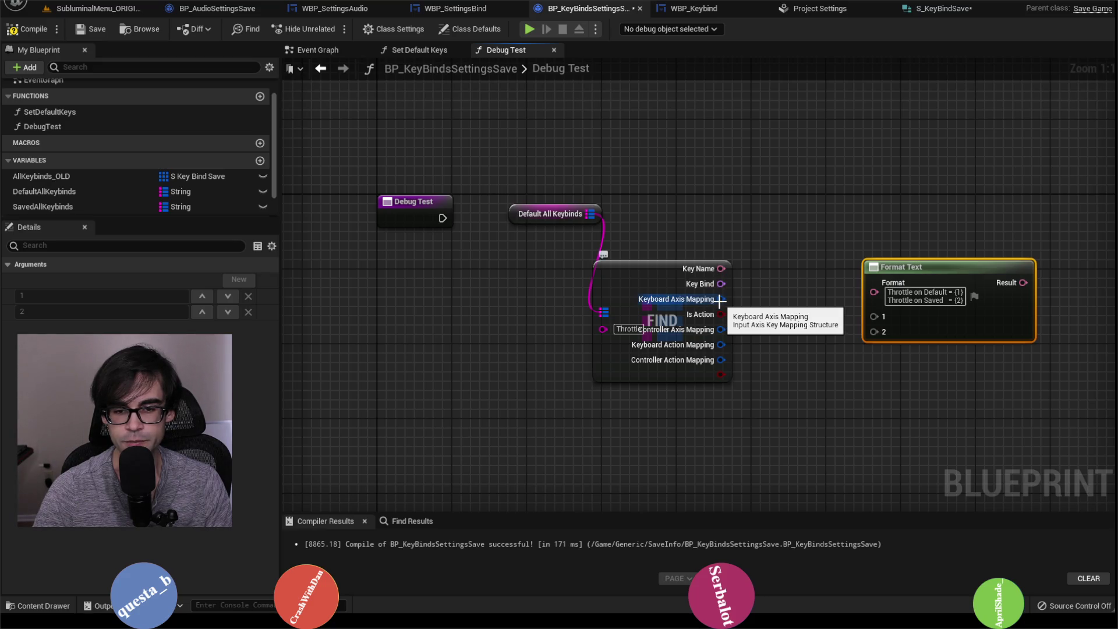
pyautogui.rightClick(722, 300)
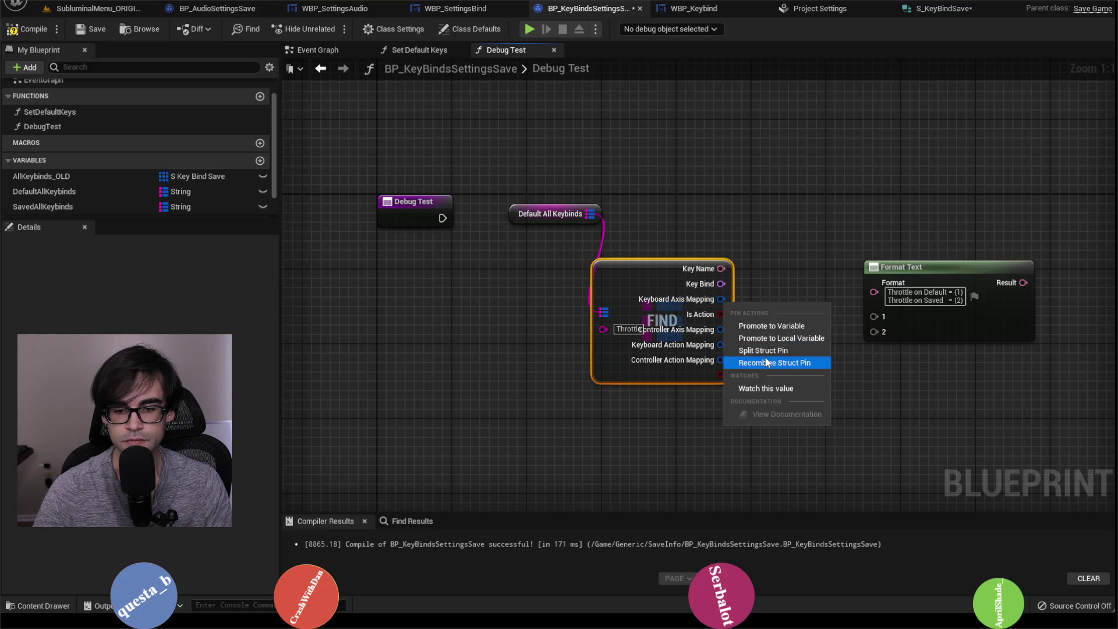
pyautogui.click(767, 358)
pyautogui.moveTo(791, 281)
pyautogui.mouseDown()
pyautogui.moveTo(734, 252)
pyautogui.moveTo(799, 274)
pyautogui.mouseUp()
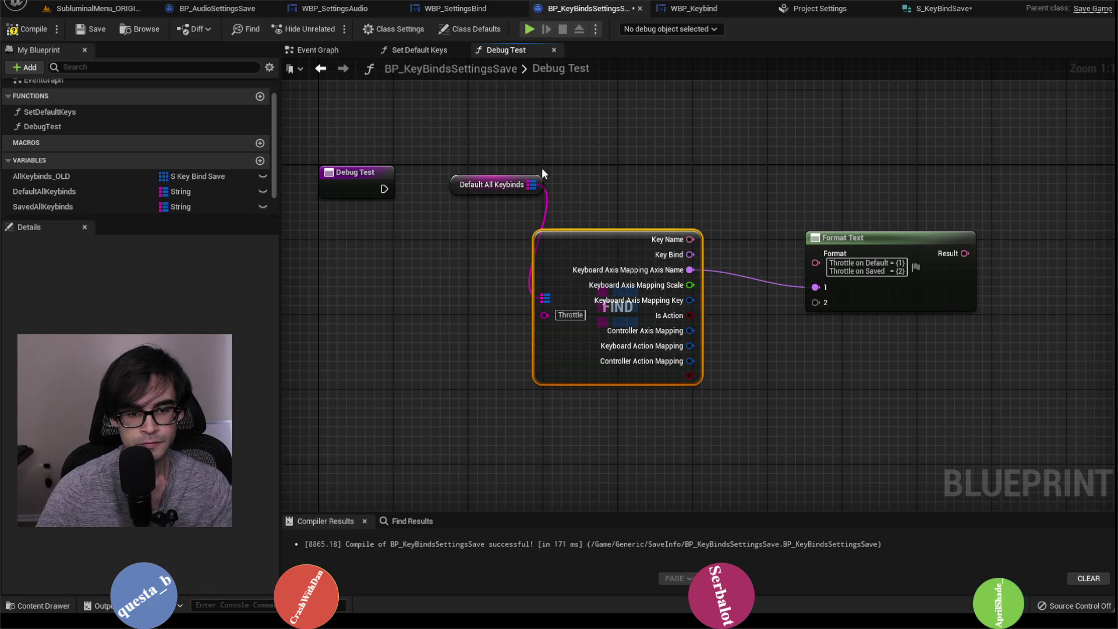
pyautogui.click(492, 446)
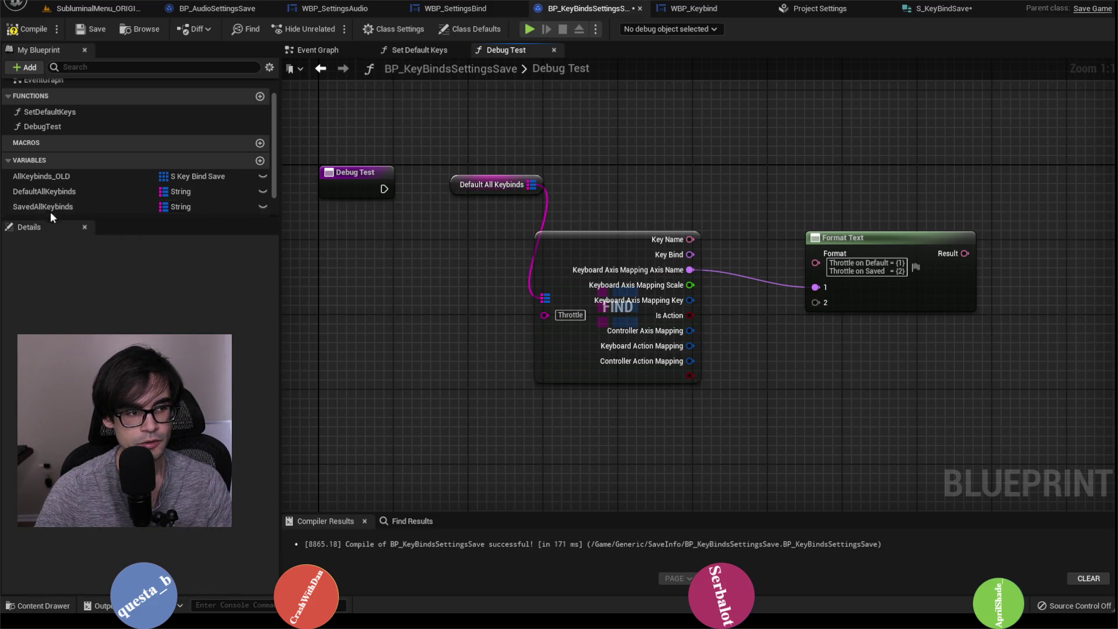
# Add a Saved All Keybinds FIND for Throttle, split it, and wire its axis name to argument 2.
pyautogui.moveTo(50, 211); pyautogui.dragTo(483, 430)
pyautogui.click(542, 452)
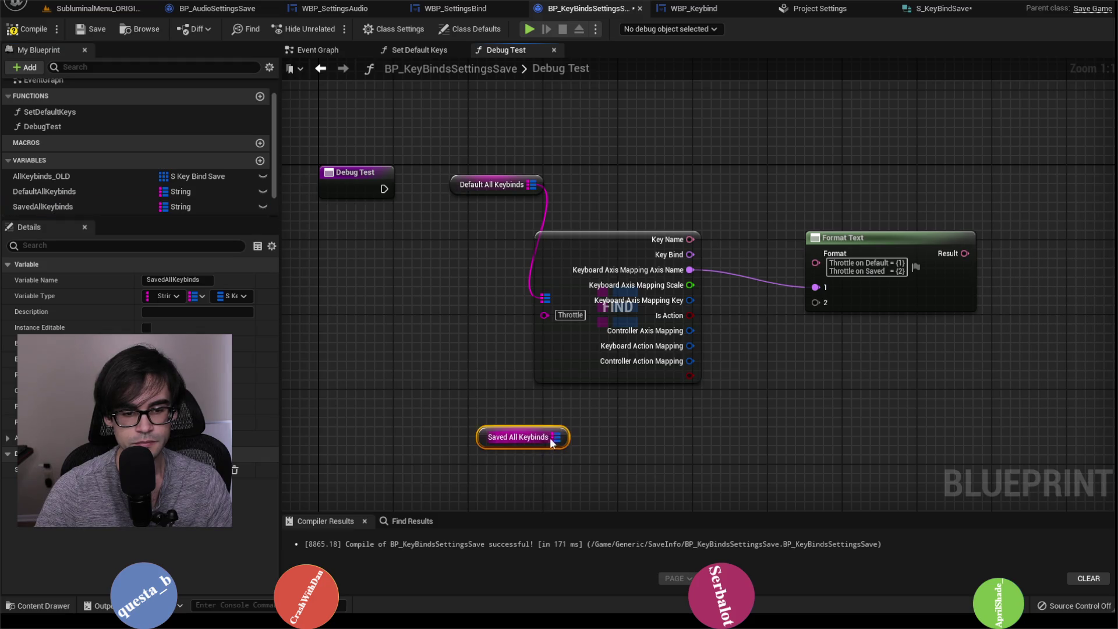
pyautogui.moveTo(551, 443)
pyautogui.mouseDown()
pyautogui.moveTo(572, 476)
pyautogui.moveTo(557, 474)
pyautogui.mouseUp()
pyautogui.write('find')
pyautogui.press('Escape')
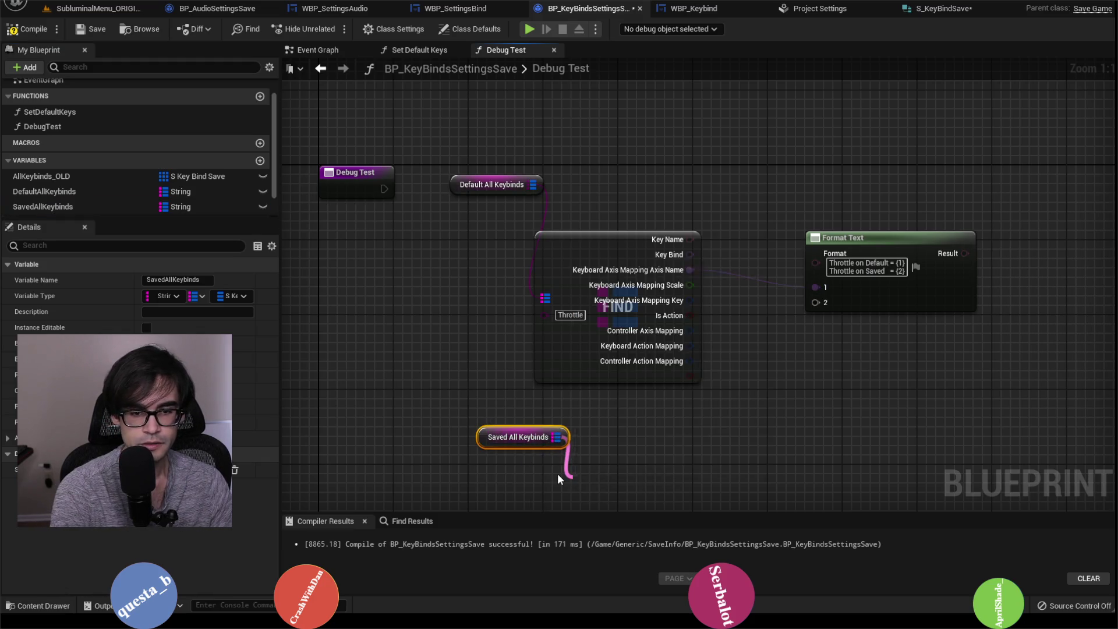
pyautogui.moveTo(640, 494)
pyautogui.mouseDown()
pyautogui.moveTo(632, 437)
pyautogui.moveTo(652, 437)
pyautogui.mouseUp()
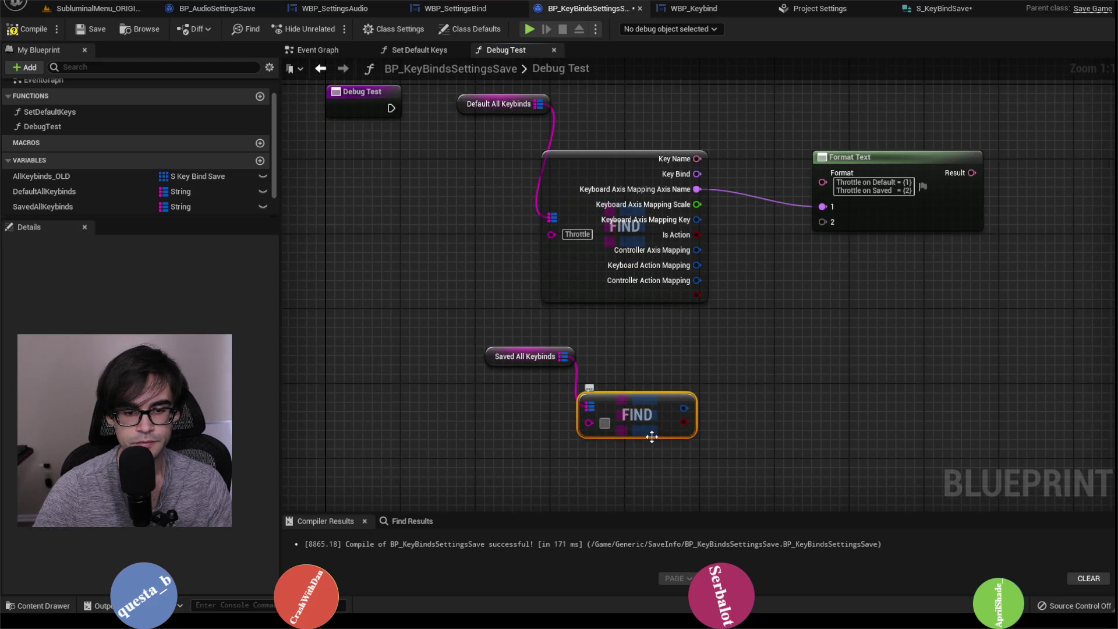
pyautogui.write('Throttle')
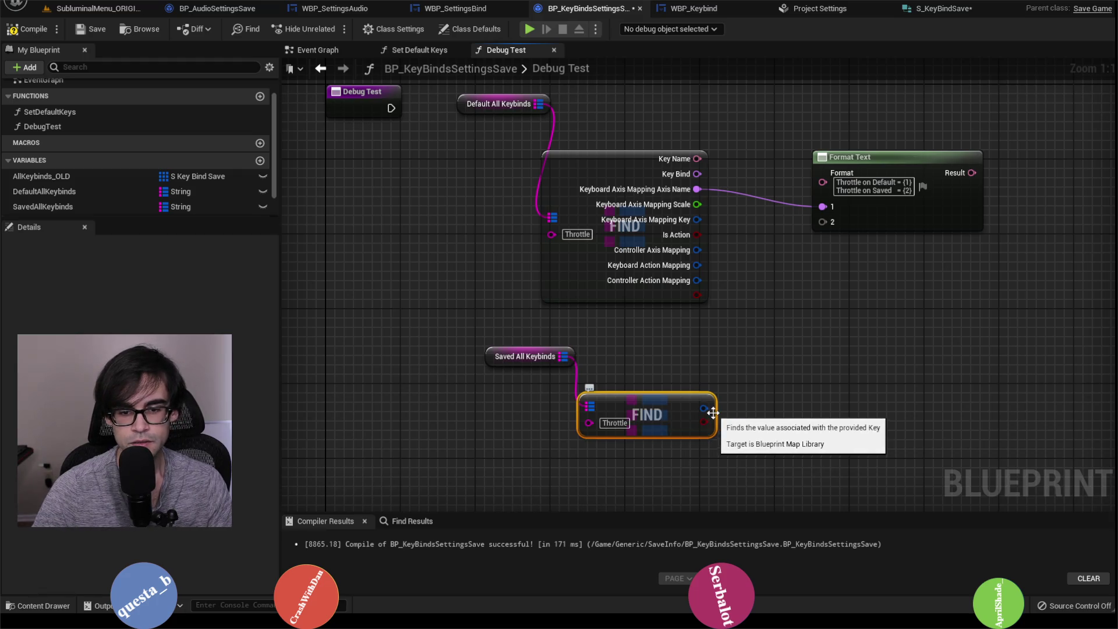
pyautogui.rightClick(705, 408)
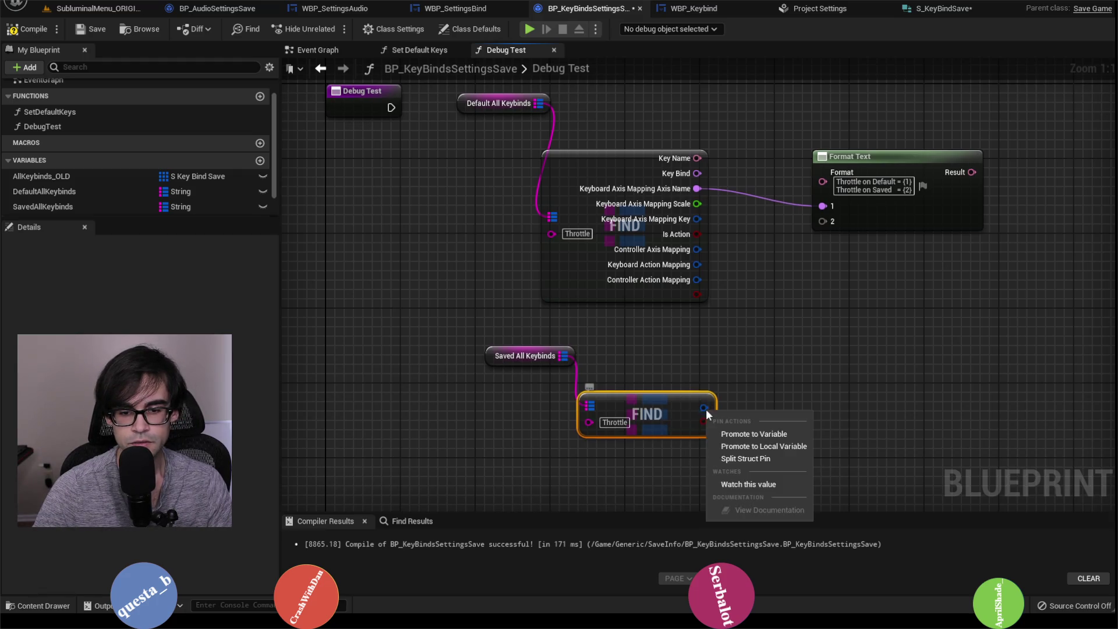
pyautogui.click(745, 458)
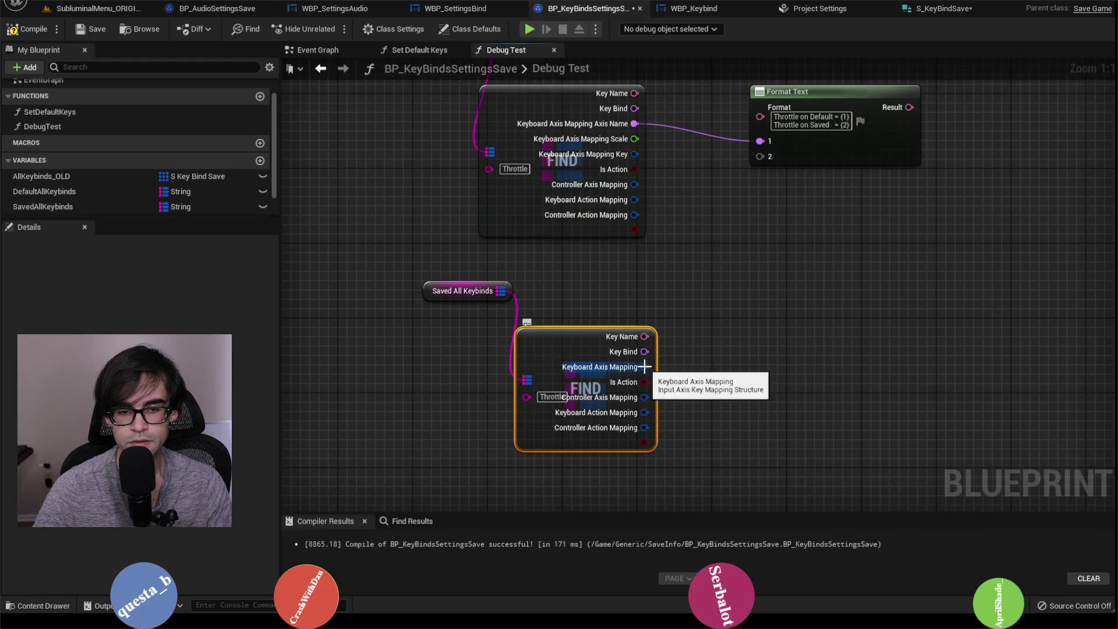
pyautogui.rightClick(644, 367)
pyautogui.click(708, 416)
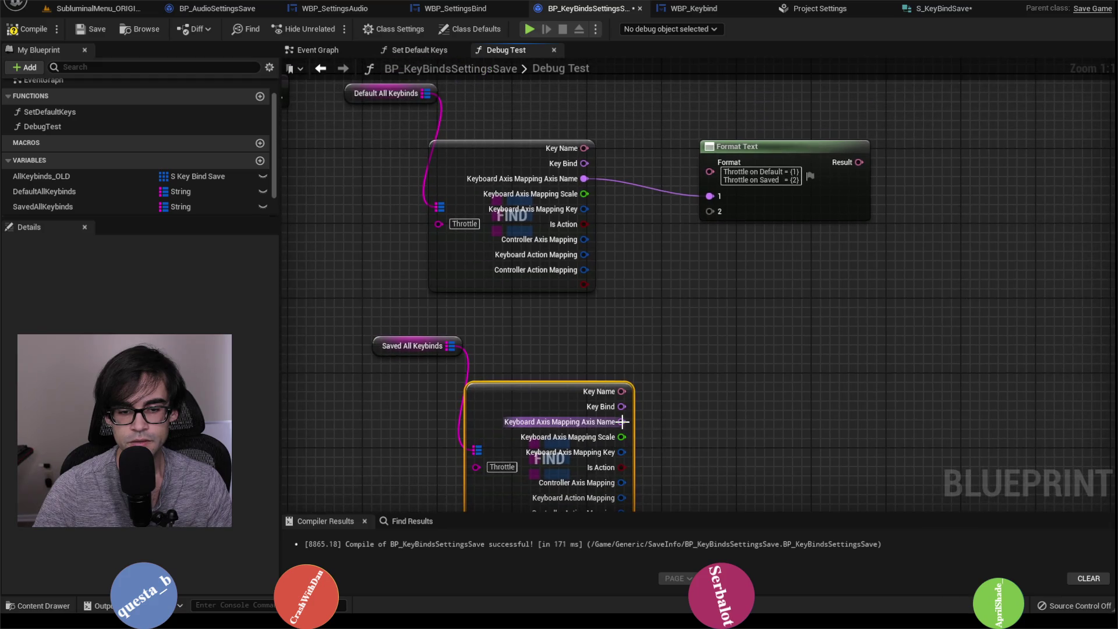
pyautogui.moveTo(622, 421)
pyautogui.mouseDown()
pyautogui.moveTo(690, 208)
pyautogui.moveTo(892, 212)
pyautogui.mouseUp()
pyautogui.moveTo(518, 239)
pyautogui.mouseDown()
pyautogui.moveTo(637, 206)
pyautogui.moveTo(826, 194)
pyautogui.mouseUp()
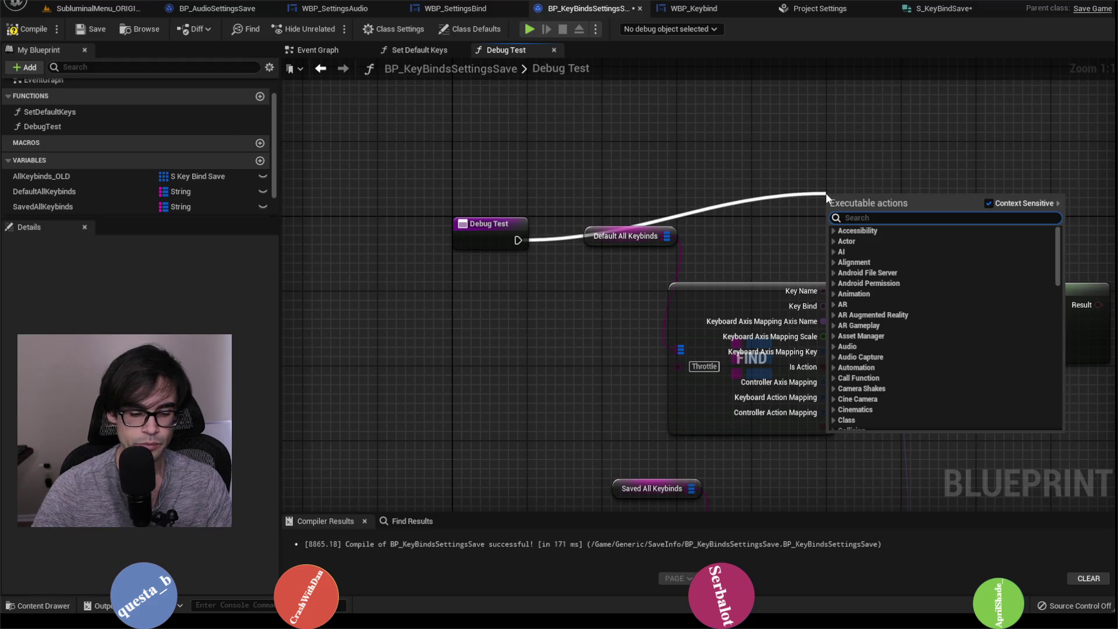
# Add a Print String after Debug Test and set its Duration to 50 seconds.
pyautogui.write('print')
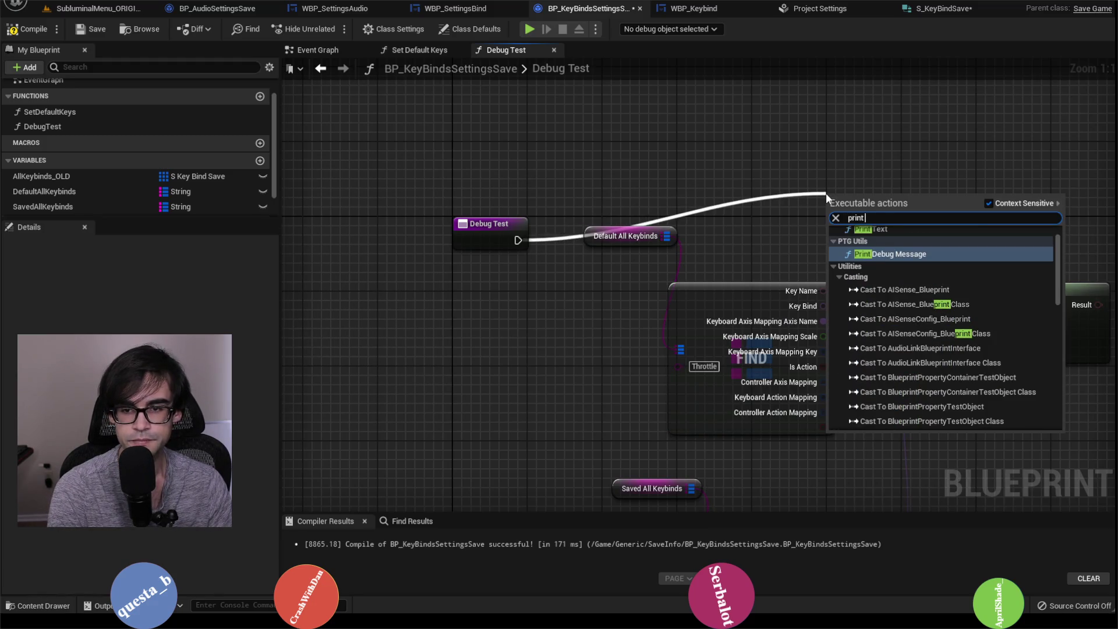
pyautogui.write(' string')
pyautogui.press('Return')
pyautogui.moveTo(874, 203); pyautogui.dragTo(939, 118)
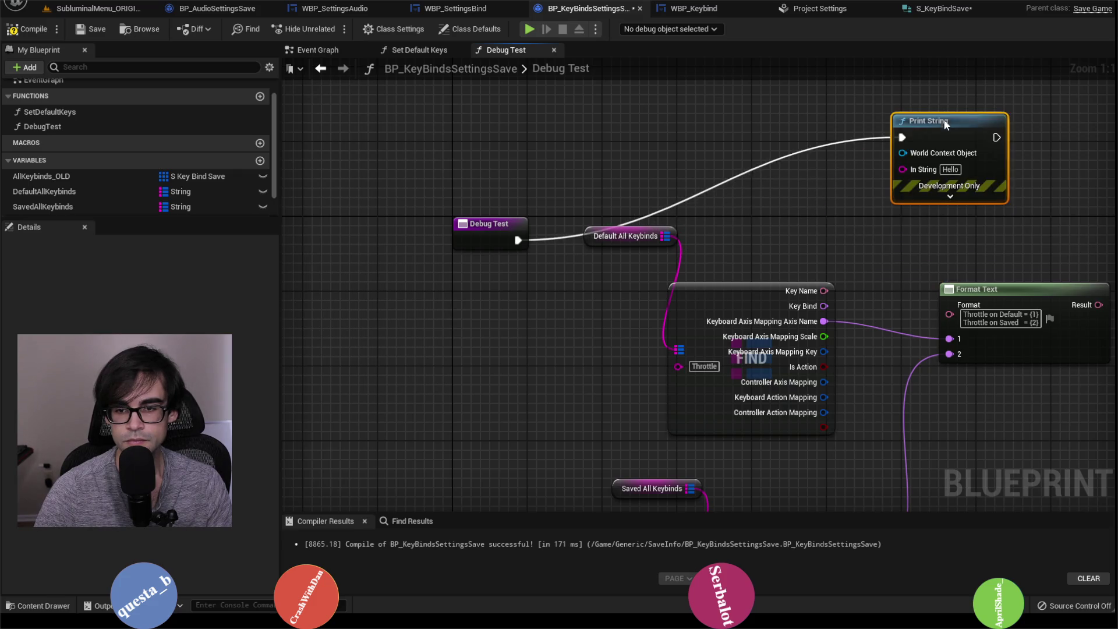
pyautogui.click(771, 310)
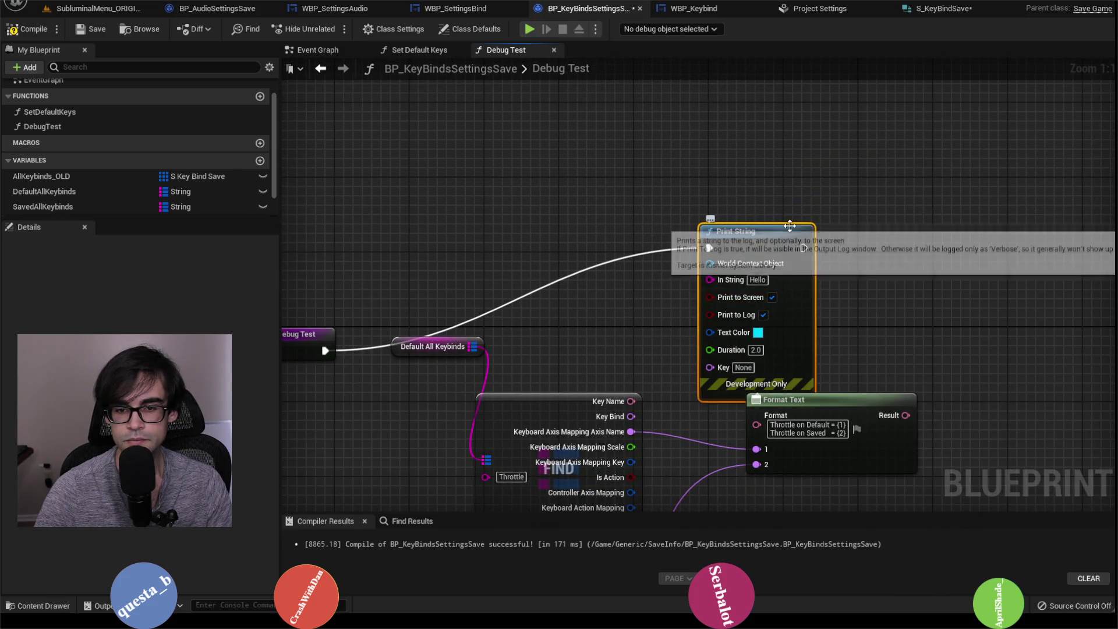
pyautogui.moveTo(737, 232); pyautogui.dragTo(819, 138)
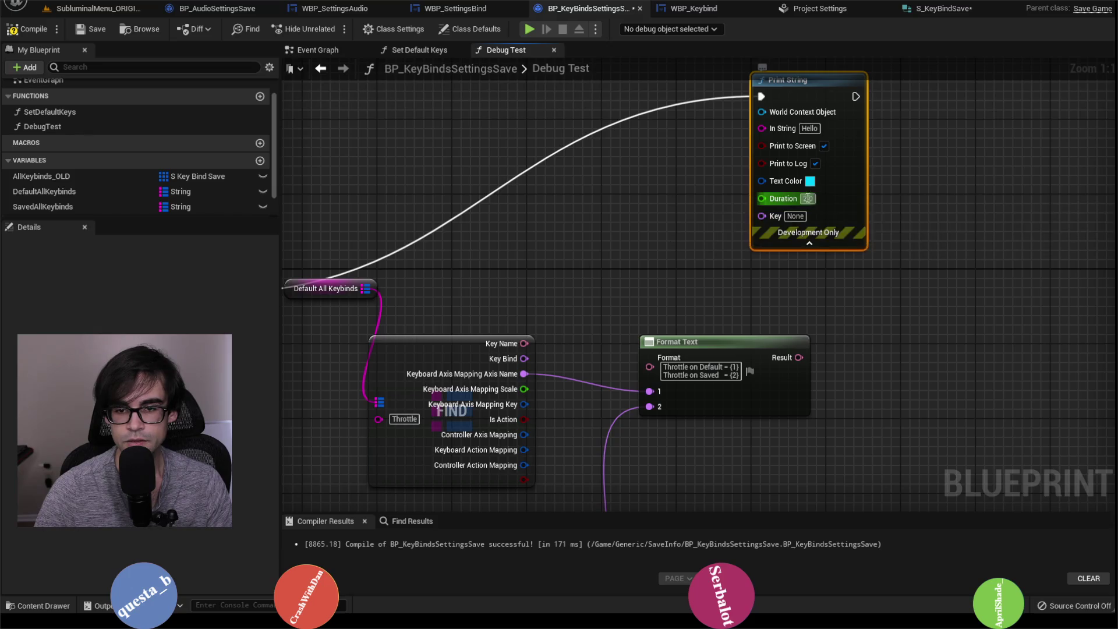
pyautogui.click(808, 198)
pyautogui.write('50')
pyautogui.press('Return')
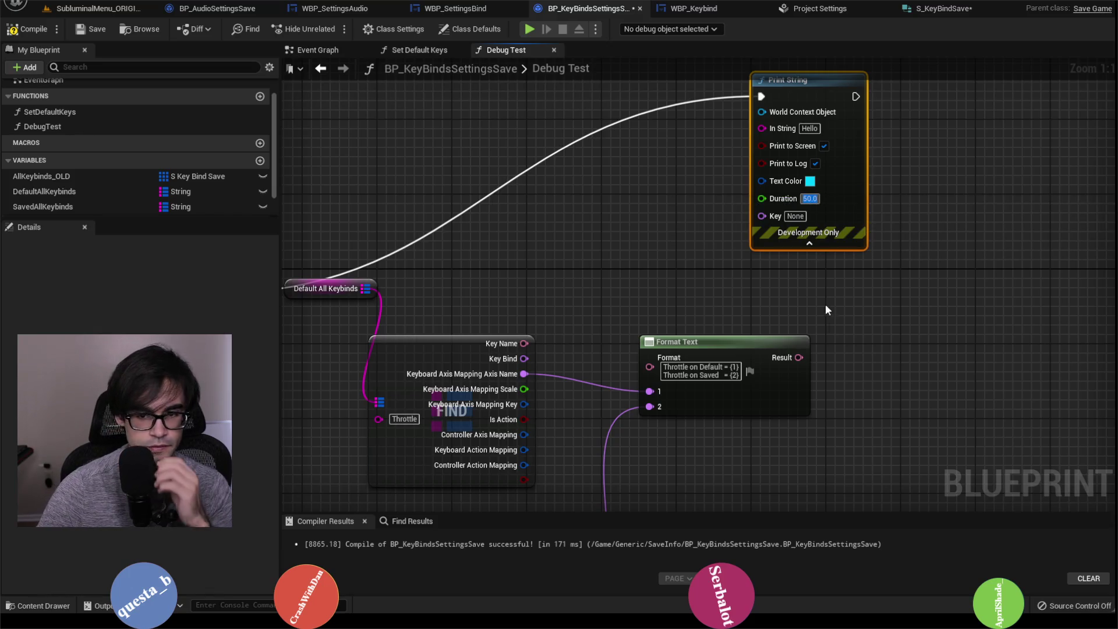
# Wire the Format Text result into Print String's In String and compile BP_KeyBindsSettingsSave.
pyautogui.moveTo(799, 358); pyautogui.dragTo(775, 140)
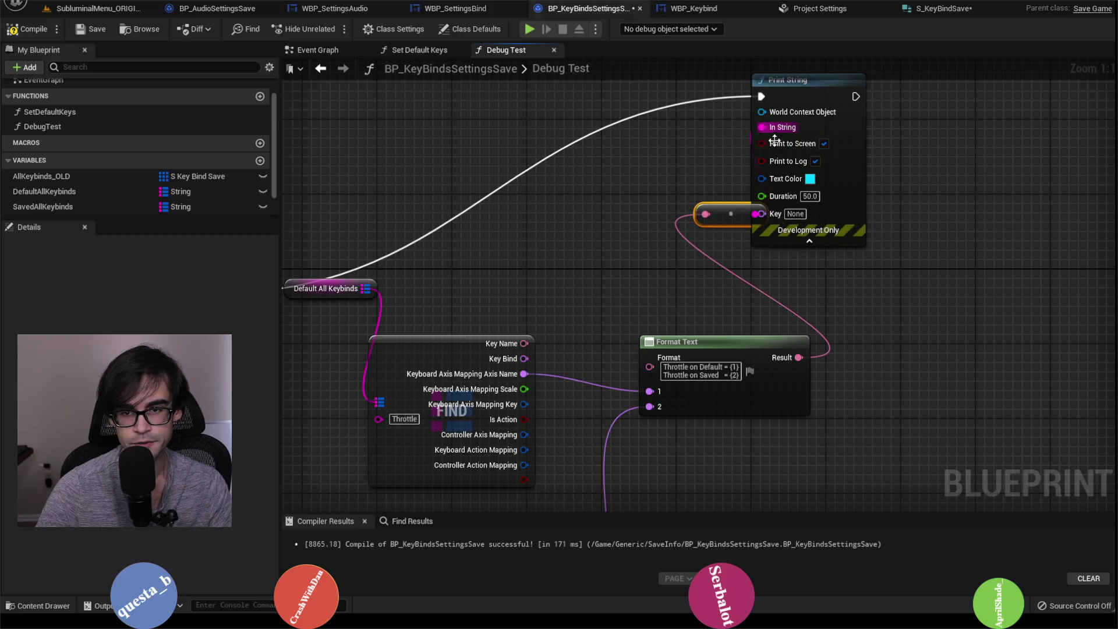
pyautogui.moveTo(720, 209); pyautogui.dragTo(653, 313)
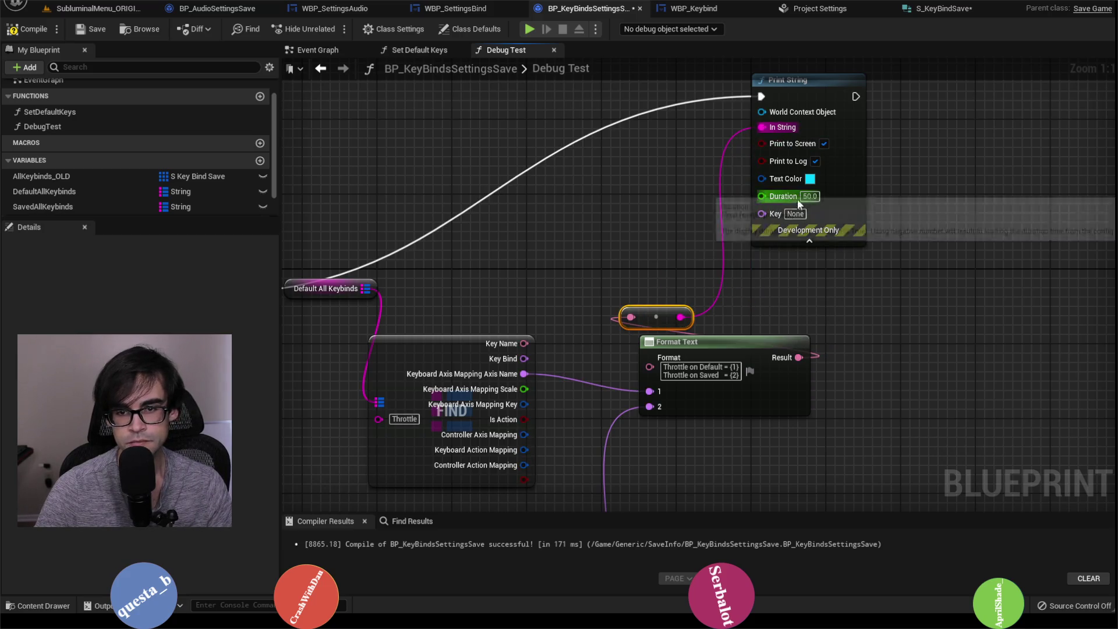
pyautogui.moveTo(437, 283); pyautogui.dragTo(434, 287)
pyautogui.click(13, 28)
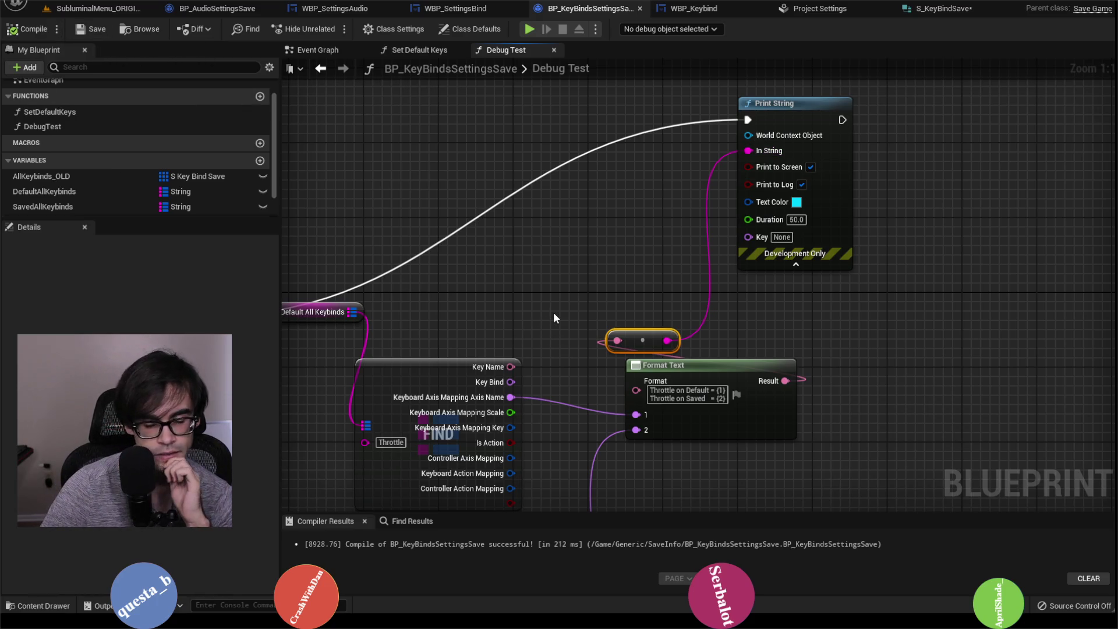
# Review the Debug Test graph and WBP_Keybind's Set Axis Map 2 ADD node.
pyautogui.moveTo(553, 316); pyautogui.dragTo(684, 231)
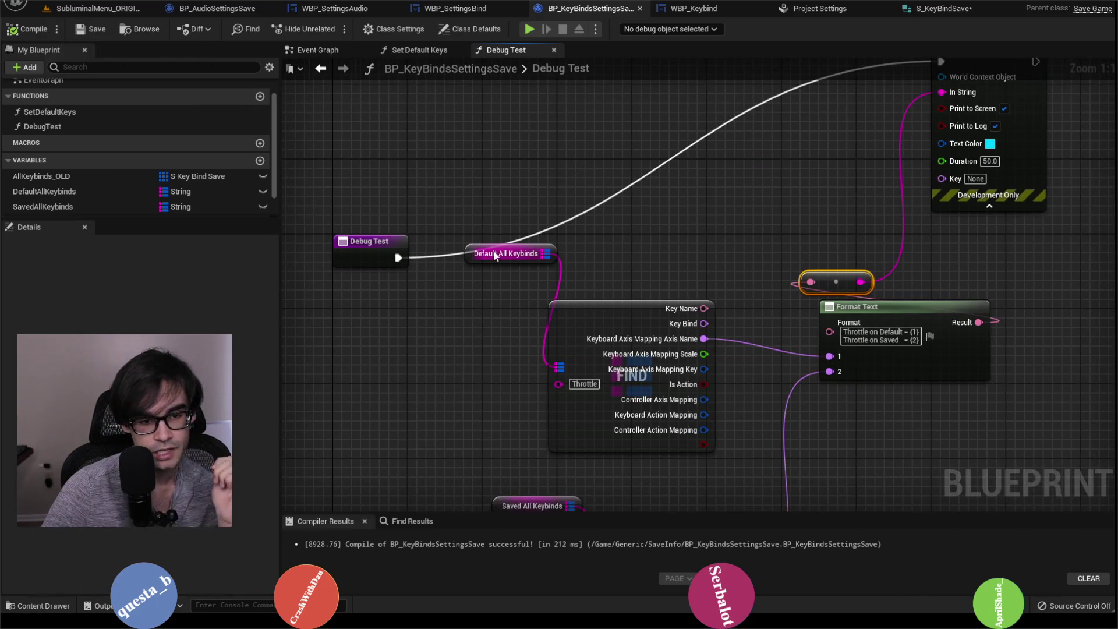
pyautogui.moveTo(495, 256)
pyautogui.mouseDown()
pyautogui.moveTo(491, 125)
pyautogui.moveTo(602, 223)
pyautogui.mouseUp()
pyautogui.moveTo(711, 117)
pyautogui.mouseDown()
pyautogui.moveTo(374, 219)
pyautogui.moveTo(394, 262)
pyautogui.mouseUp()
pyautogui.click(693, 9)
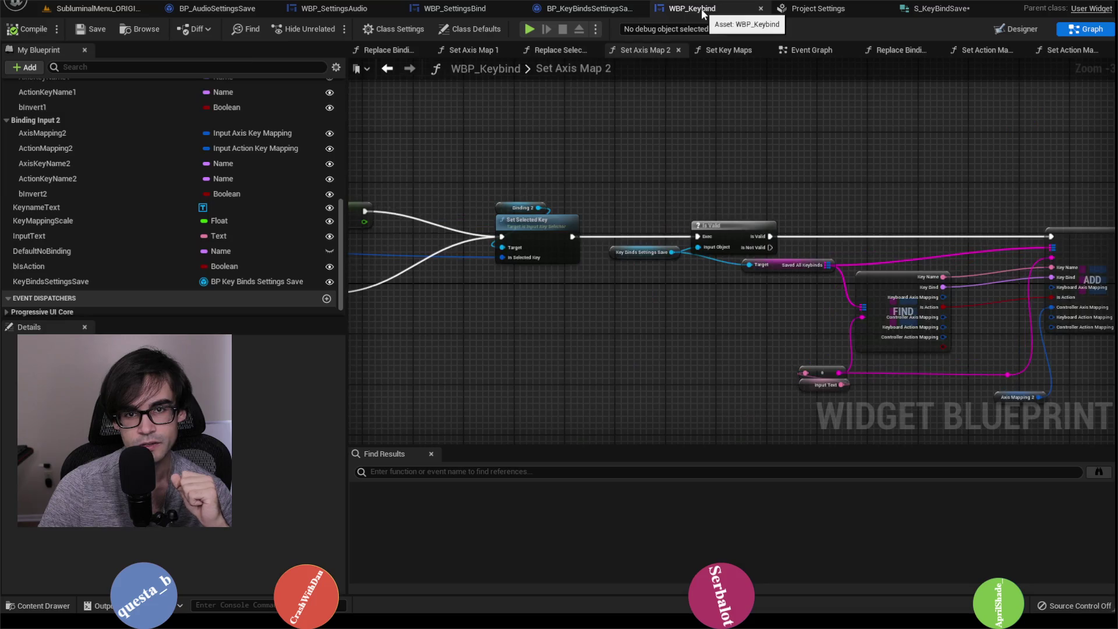
pyautogui.moveTo(655, 123)
pyautogui.mouseDown()
pyautogui.moveTo(553, 113)
pyautogui.moveTo(634, 142)
pyautogui.mouseUp()
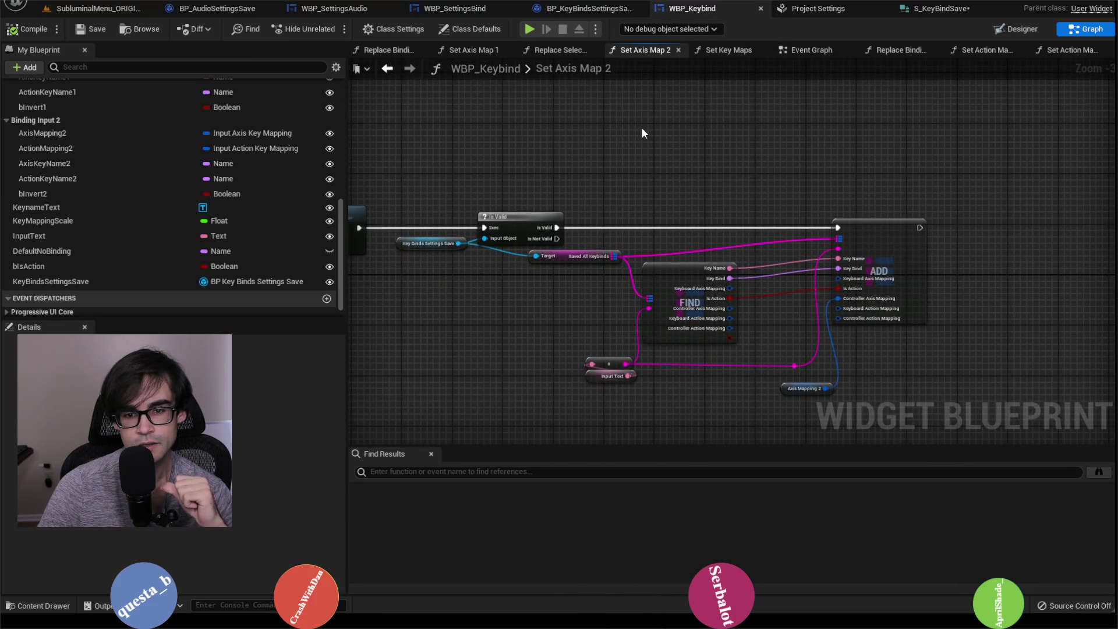
pyautogui.click(588, 8)
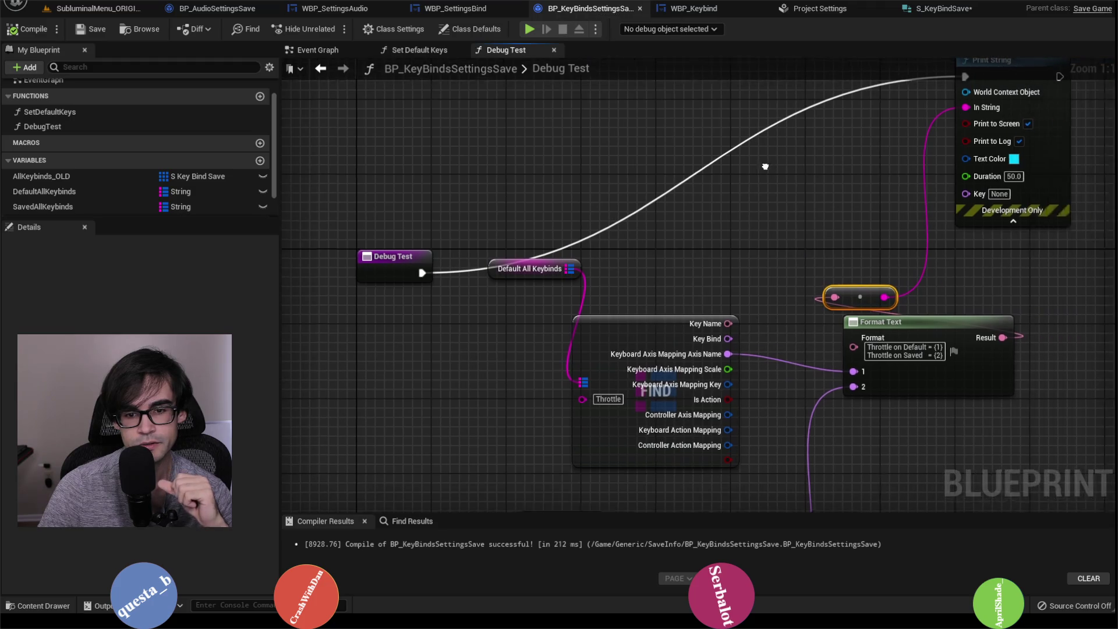
# Open WBP_SettingsBind's Apply Keys function and frame its Set Key Maps and SET Bind Save nodes.
pyautogui.click(454, 9)
pyautogui.click(335, 8)
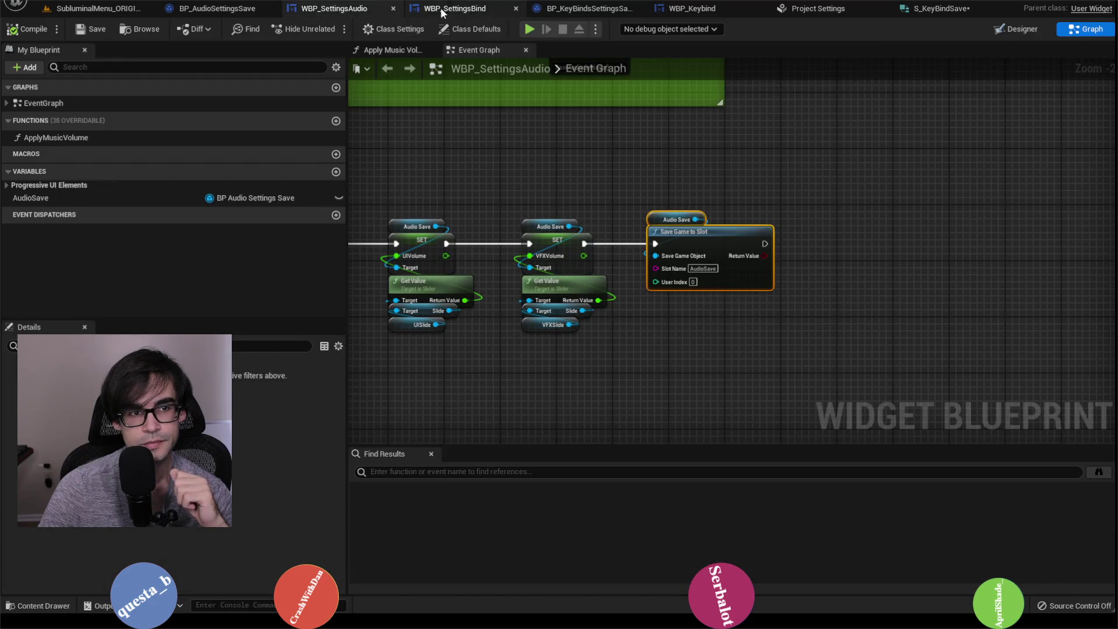
pyautogui.click(442, 9)
pyautogui.click(1085, 29)
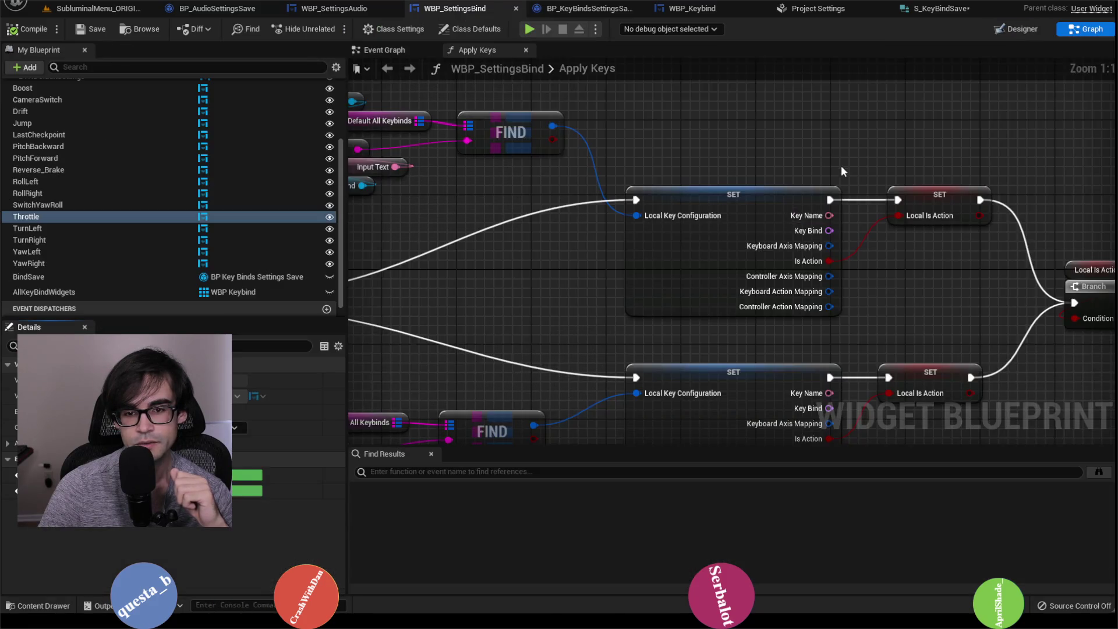
pyautogui.scroll(-3, 822, 264)
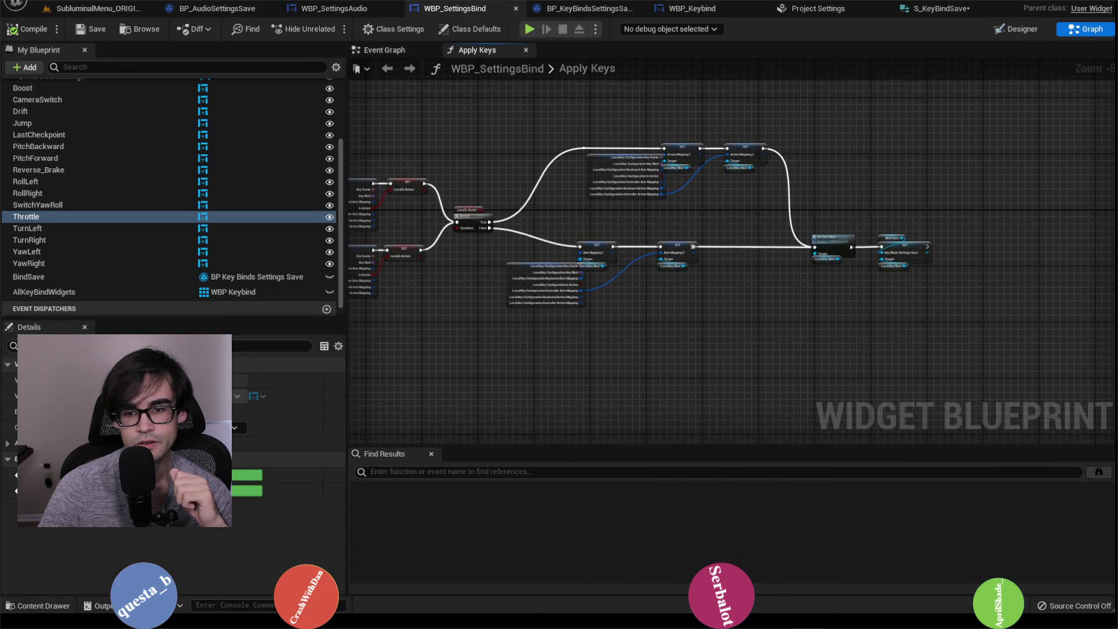
pyautogui.scroll(3, 756, 248)
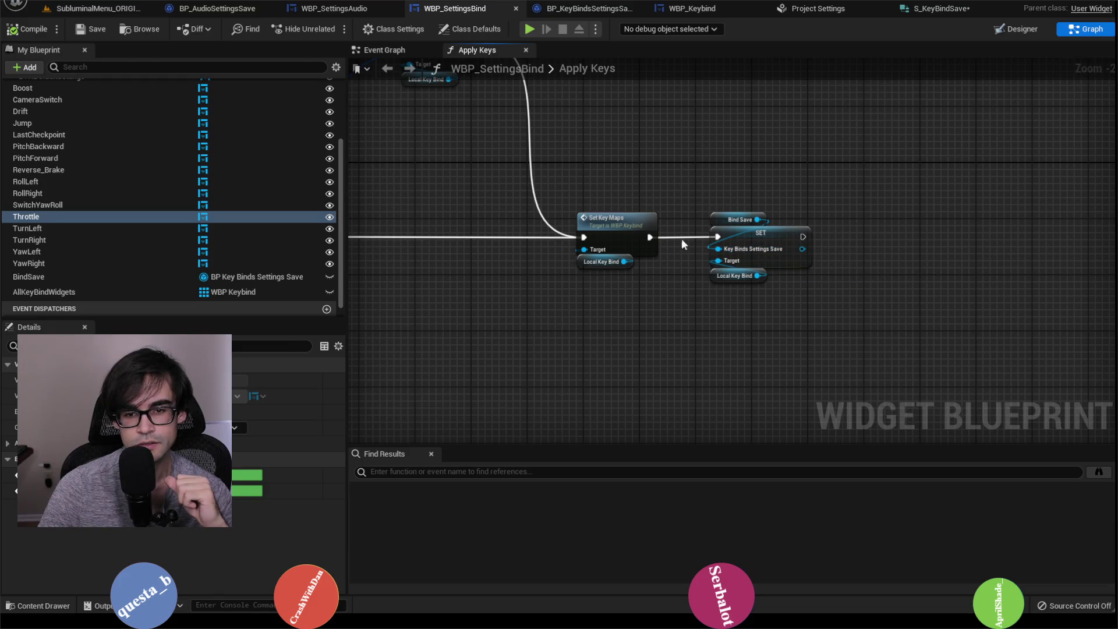
pyautogui.moveTo(757, 220); pyautogui.dragTo(846, 184)
# In Apply Keys, call Debug Test on Bind Save right after the SET, then return to the Event Graph.
pyautogui.write('debug t')
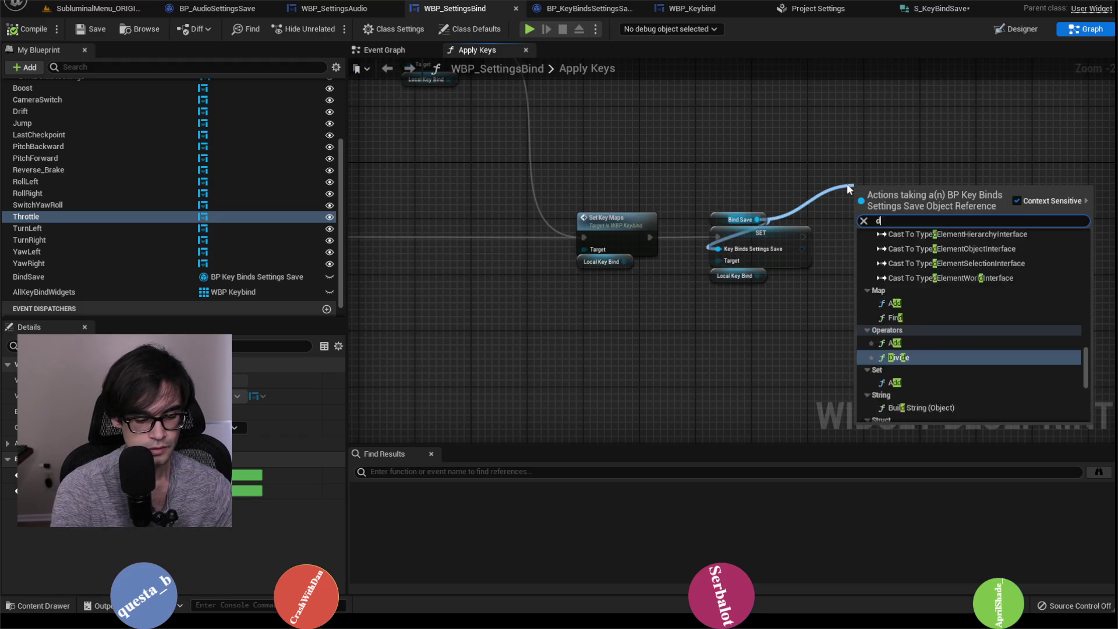
pyautogui.press('Return')
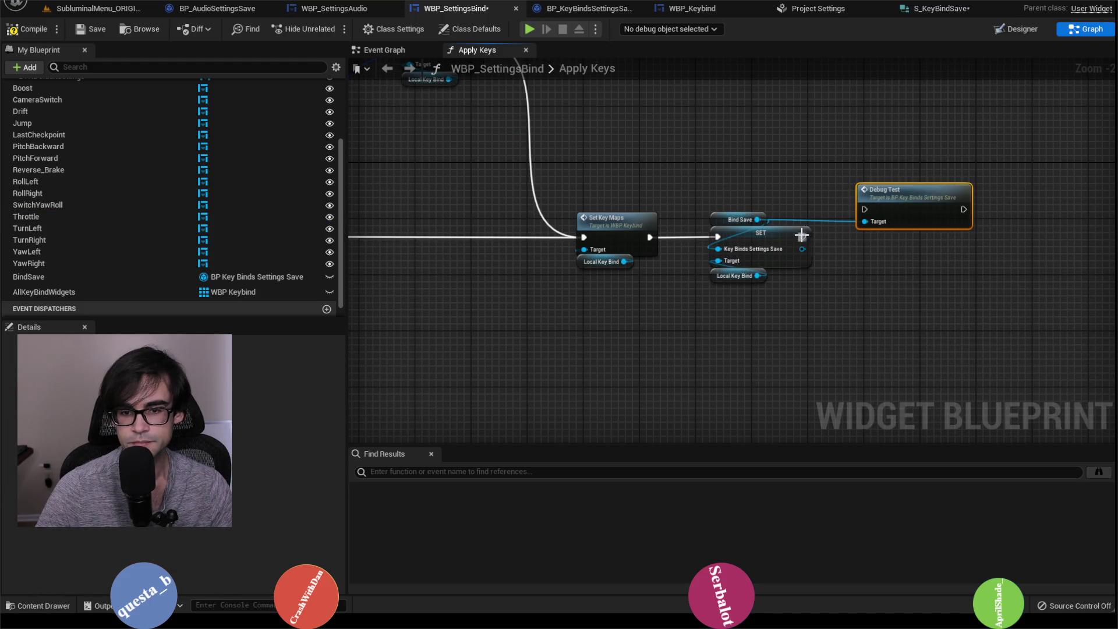
pyautogui.moveTo(803, 236); pyautogui.dragTo(864, 208)
pyautogui.hotkey('alt', 'Left')
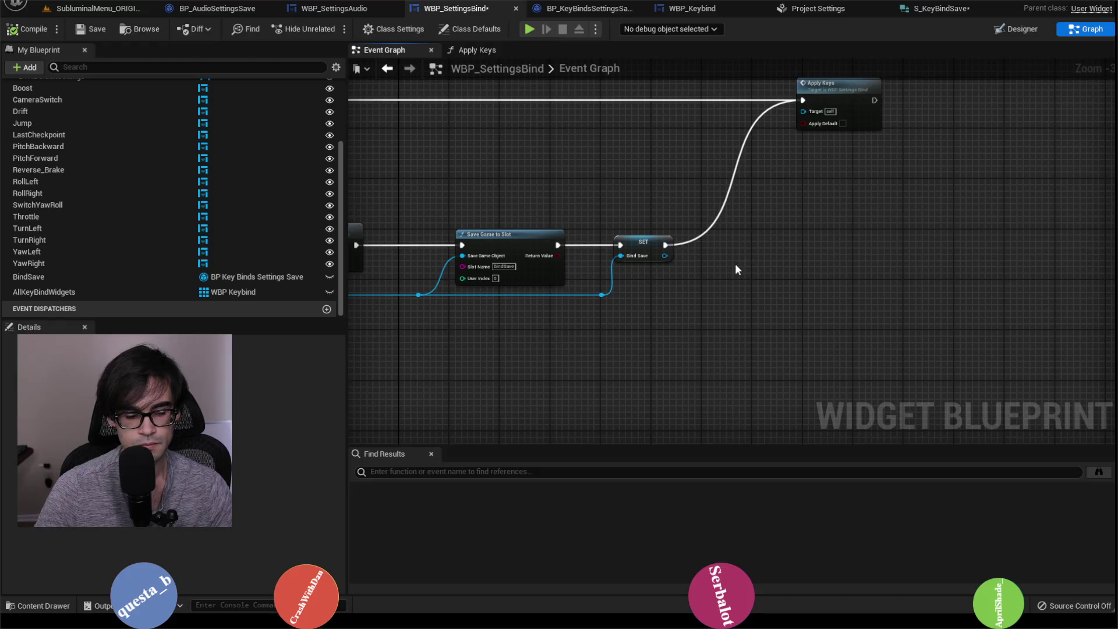
pyautogui.moveTo(667, 199); pyautogui.dragTo(744, 195)
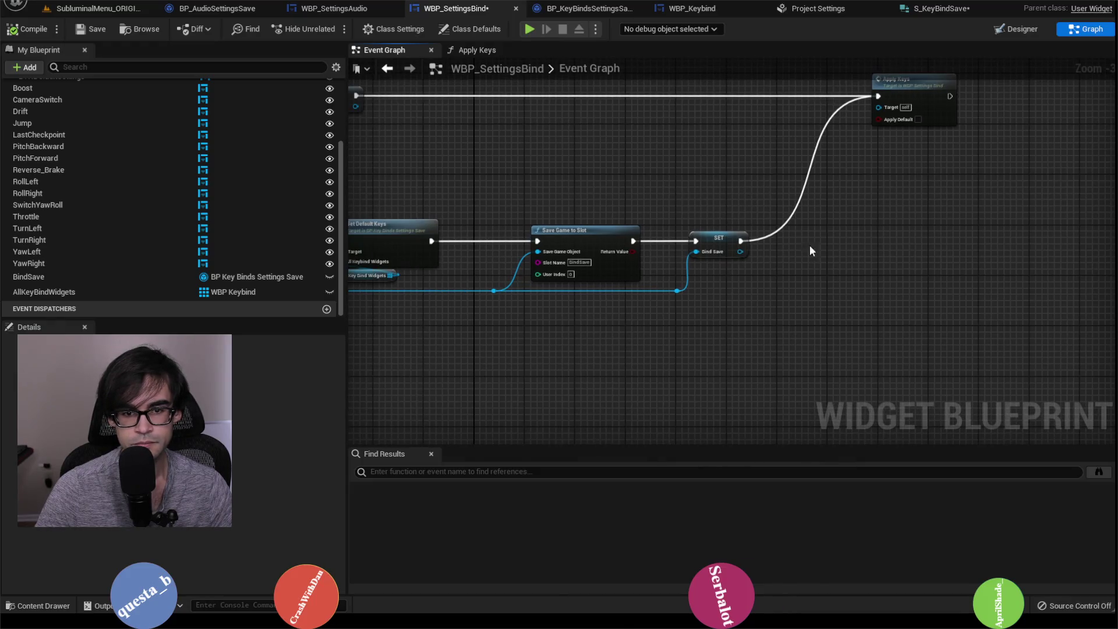
pyautogui.moveTo(777, 255)
pyautogui.mouseDown()
pyautogui.moveTo(982, 242)
pyautogui.moveTo(658, 273)
pyautogui.moveTo(737, 275)
pyautogui.mouseUp()
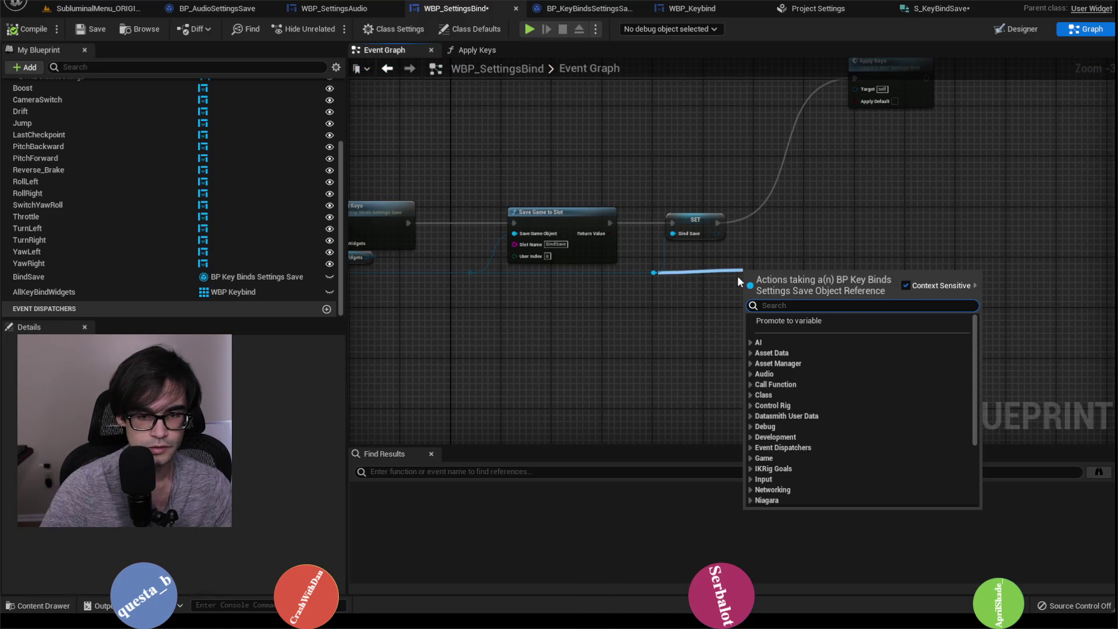
pyautogui.click(756, 256)
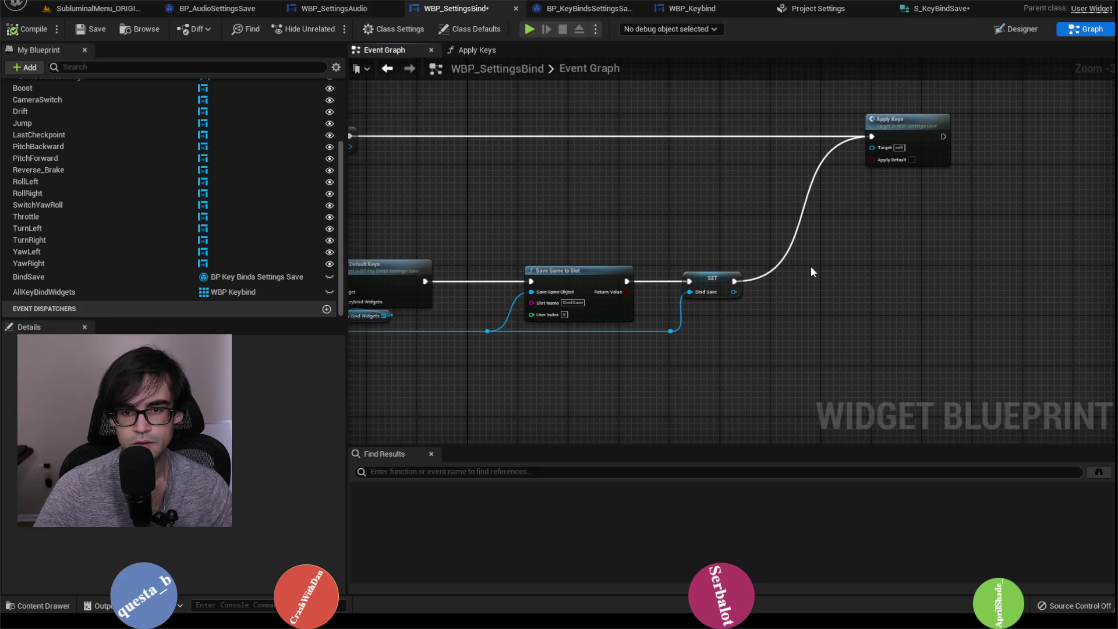
pyautogui.hotkey('ctrl', 'z')
# In the Event Graph, run Debug Test after the Bind Save SET and before Apply Keys.
pyautogui.moveTo(733, 291); pyautogui.dragTo(798, 271)
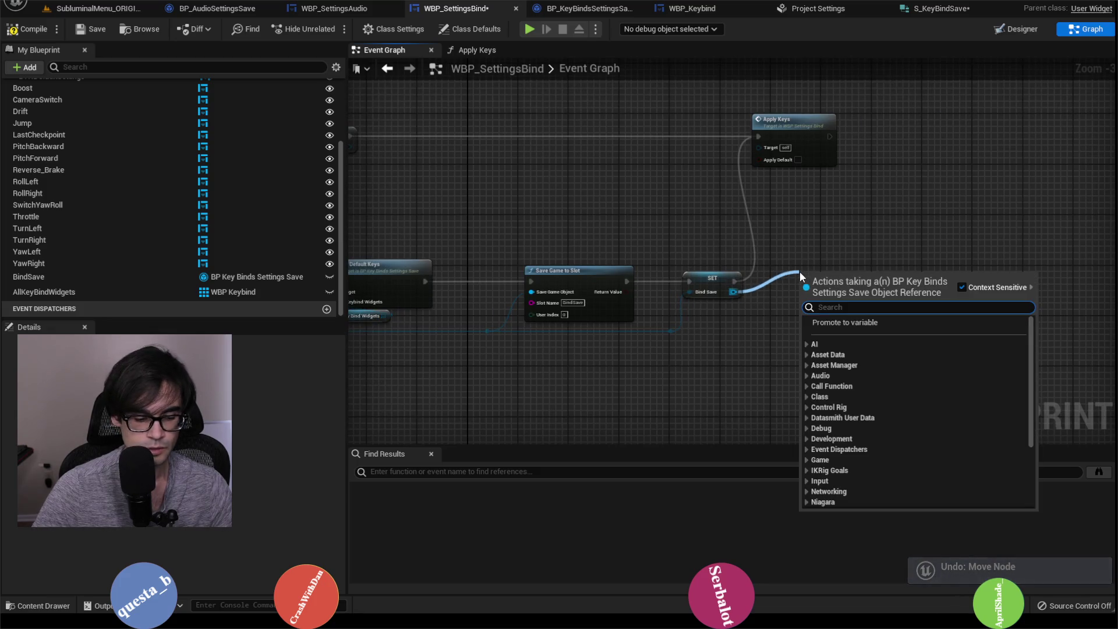
pyautogui.write('debug test')
pyautogui.press('Return')
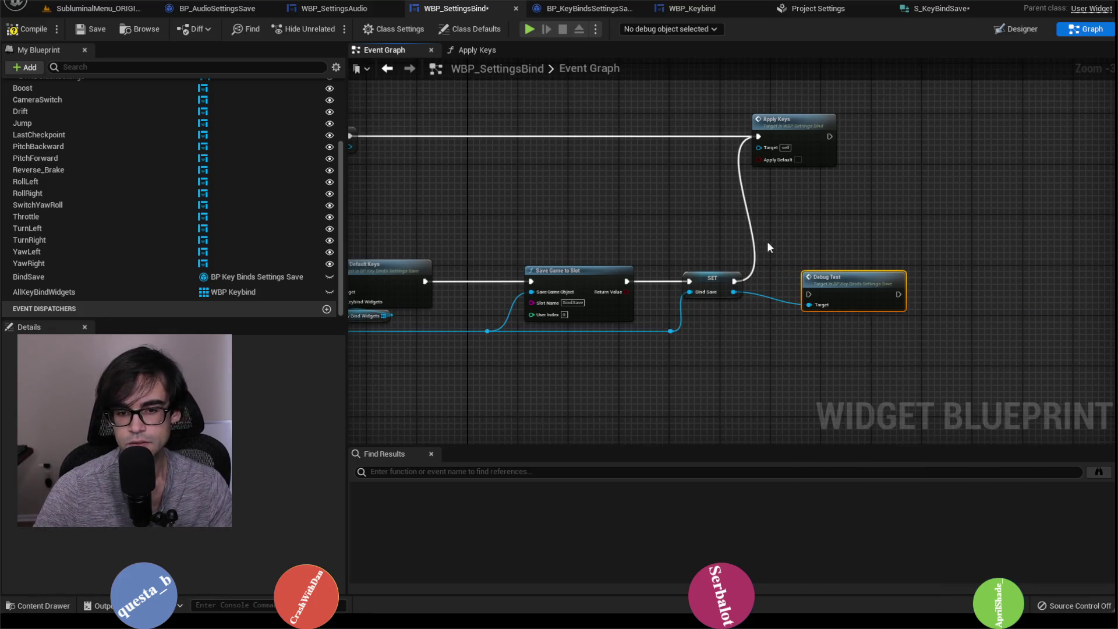
pyautogui.moveTo(735, 281); pyautogui.dragTo(809, 294)
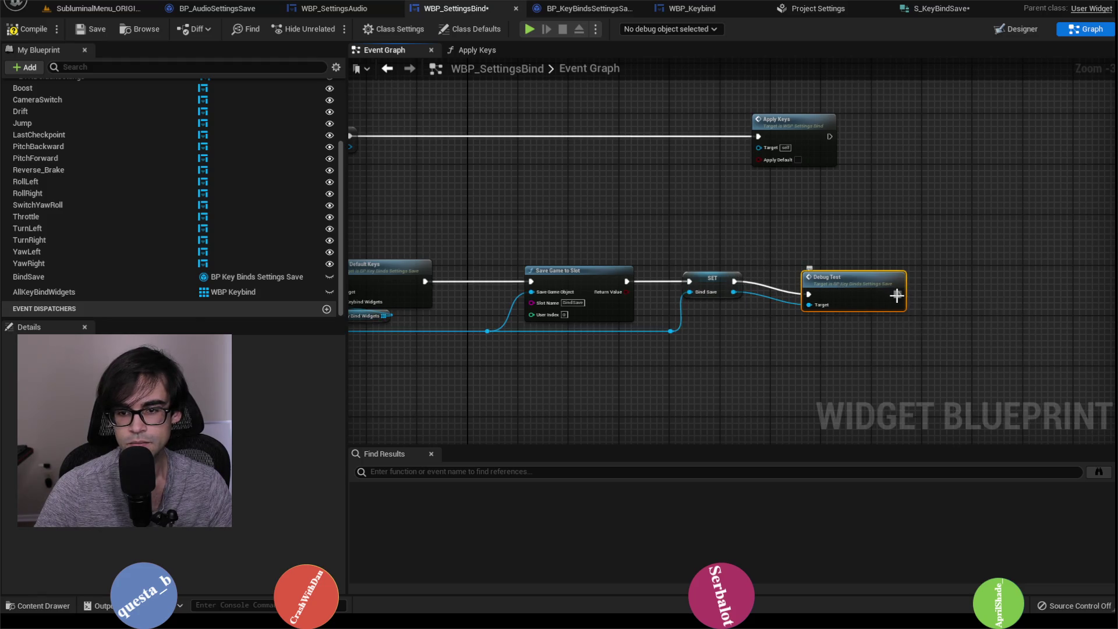
pyautogui.moveTo(898, 294)
pyautogui.mouseDown()
pyautogui.moveTo(747, 147)
pyautogui.moveTo(757, 138)
pyautogui.mouseUp()
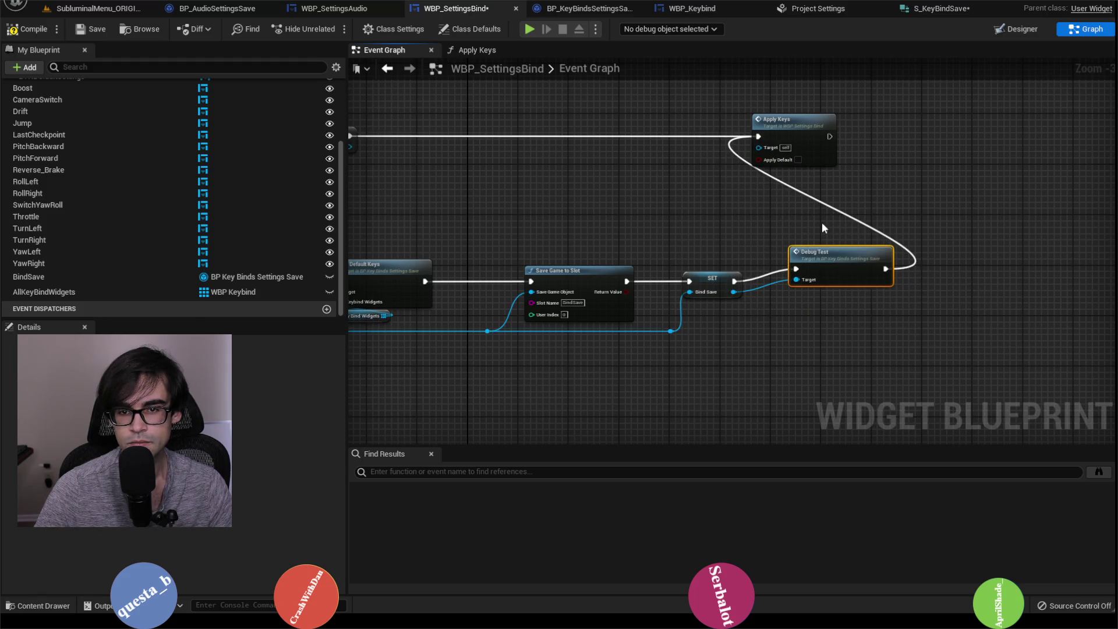
pyautogui.doubleClick(789, 121)
pyautogui.moveTo(722, 182); pyautogui.dragTo(825, 249)
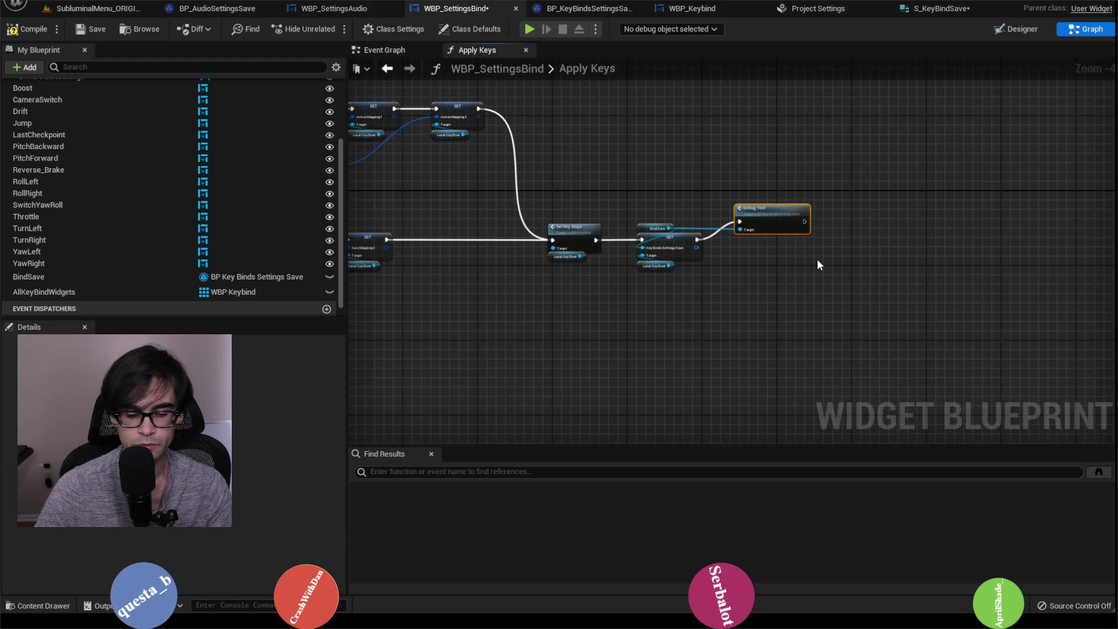
# Delete the Debug Test node from the Apply Keys function.
pyautogui.press('Delete')
pyautogui.moveTo(689, 206); pyautogui.dragTo(768, 219)
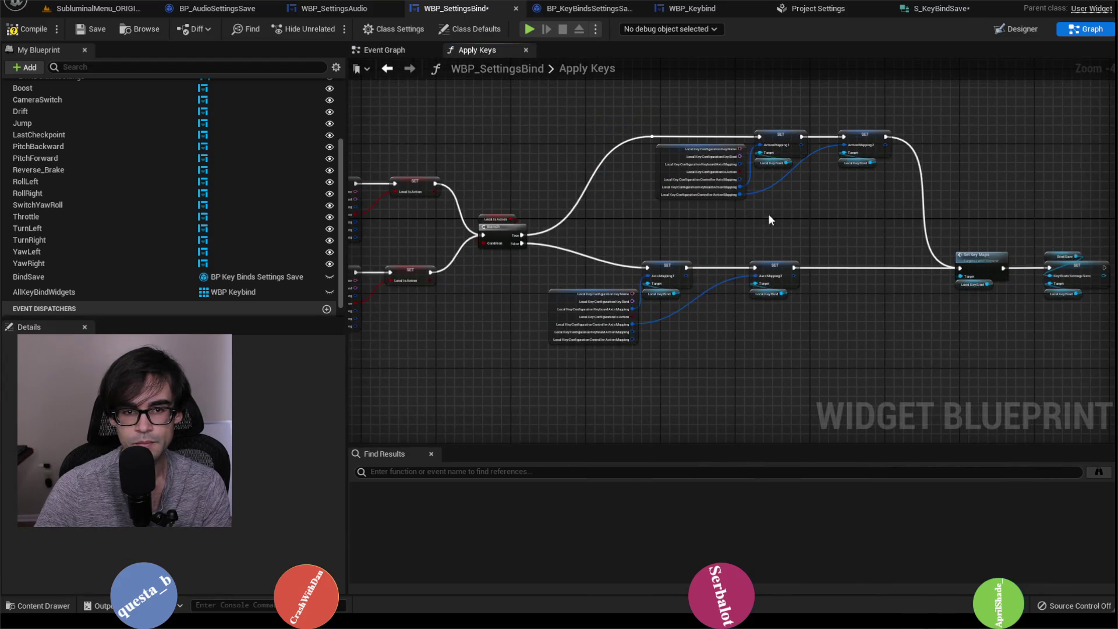
pyautogui.moveTo(361, 153); pyautogui.dragTo(795, 182)
pyautogui.scroll(2, 662, 250)
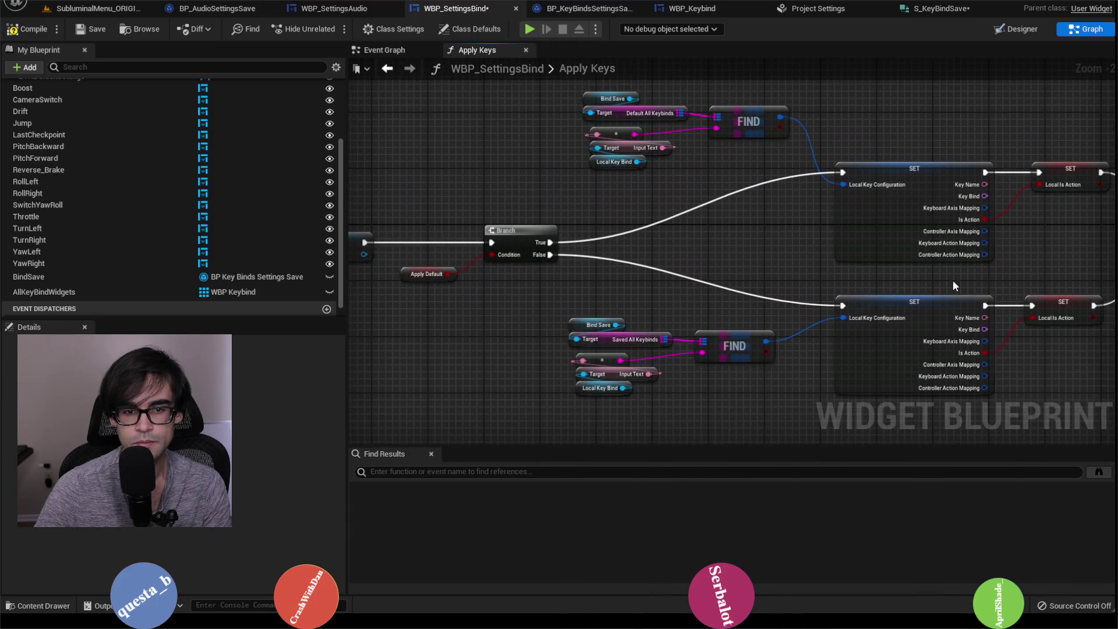
pyautogui.moveTo(952, 280); pyautogui.dragTo(780, 272)
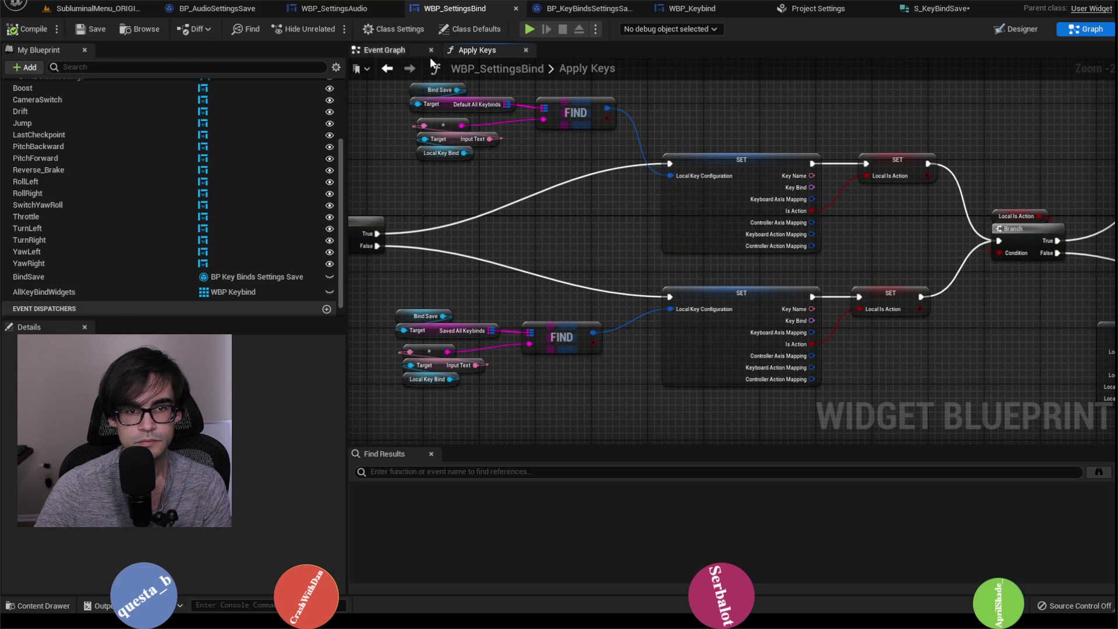
# In the Event Graph, paste a Debug Test copy after the cast path's SET Bind Save.
pyautogui.click(384, 50)
pyautogui.moveTo(553, 274); pyautogui.dragTo(899, 266)
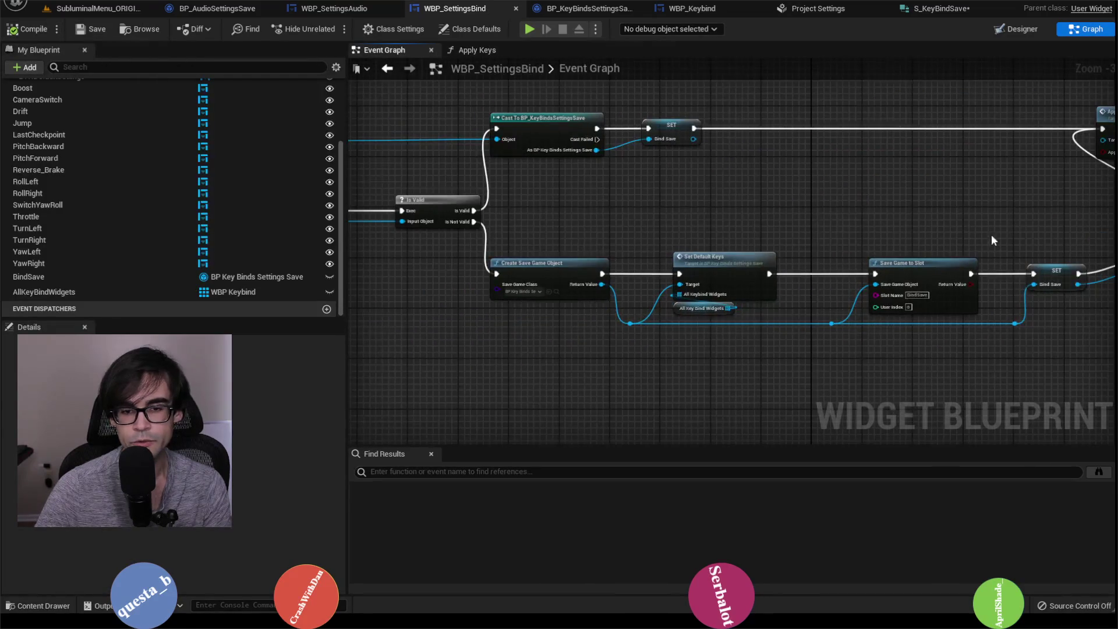
pyautogui.moveTo(993, 241); pyautogui.dragTo(846, 337)
pyautogui.moveTo(745, 258)
pyautogui.mouseDown()
pyautogui.moveTo(936, 257)
pyautogui.moveTo(851, 257)
pyautogui.mouseUp()
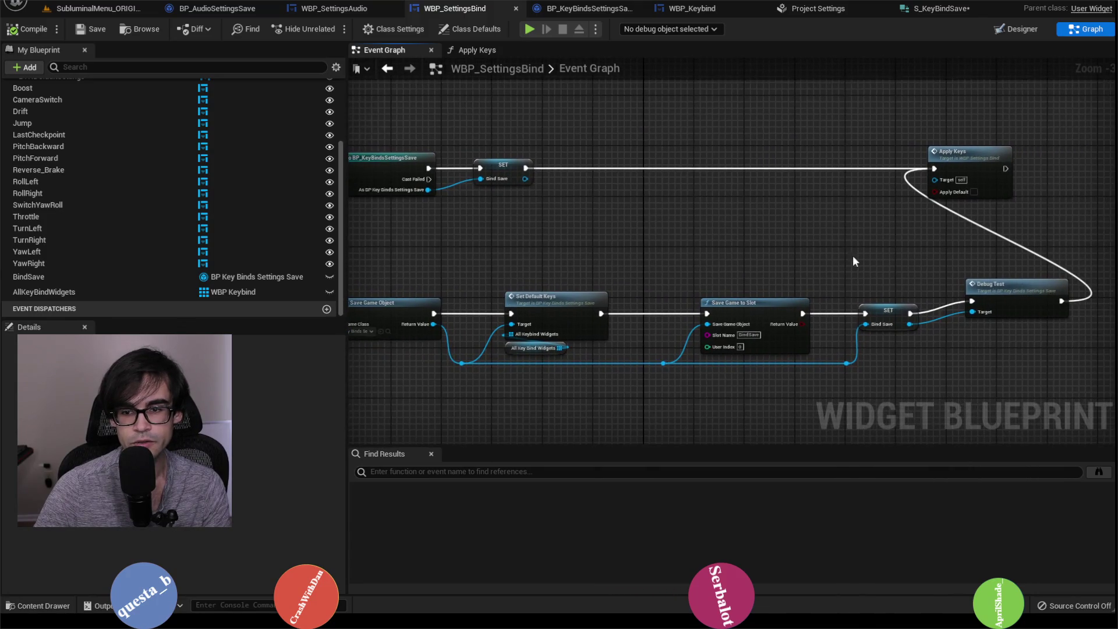
pyautogui.click(984, 287)
pyautogui.moveTo(576, 178)
pyautogui.mouseDown()
pyautogui.moveTo(669, 215)
pyautogui.moveTo(674, 230)
pyautogui.mouseUp()
pyautogui.hotkey('ctrl', 'v')
pyautogui.moveTo(763, 230)
pyautogui.mouseDown()
pyautogui.moveTo(1026, 216)
pyautogui.moveTo(1027, 205)
pyautogui.mouseUp()
pyautogui.moveTo(735, 225); pyautogui.dragTo(747, 199)
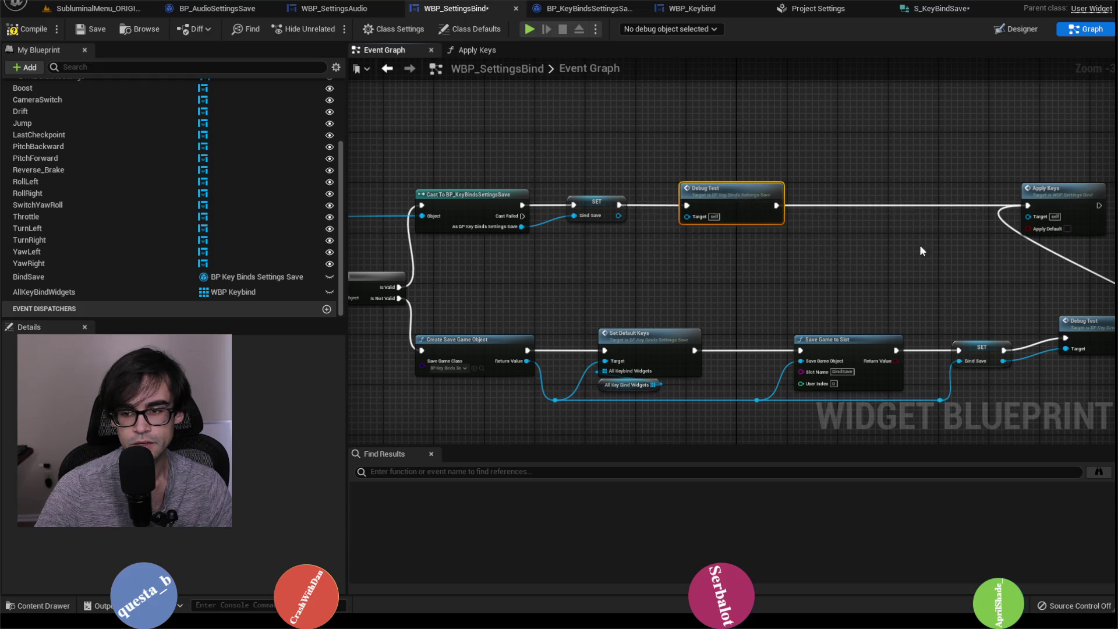
pyautogui.moveTo(919, 247); pyautogui.dragTo(829, 260)
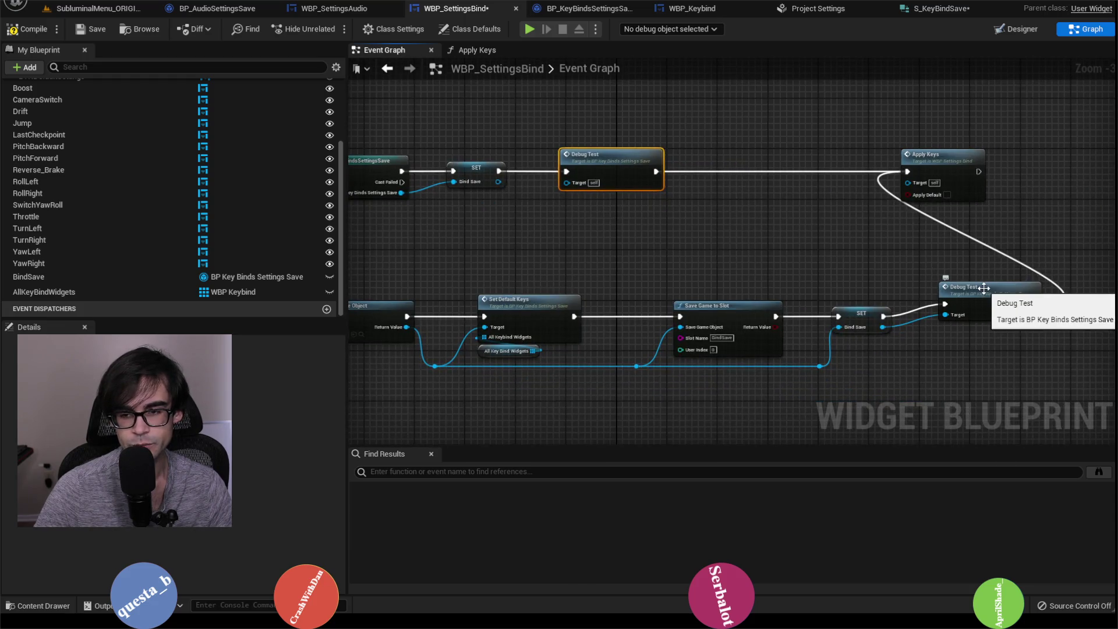
pyautogui.moveTo(745, 255); pyautogui.dragTo(999, 269)
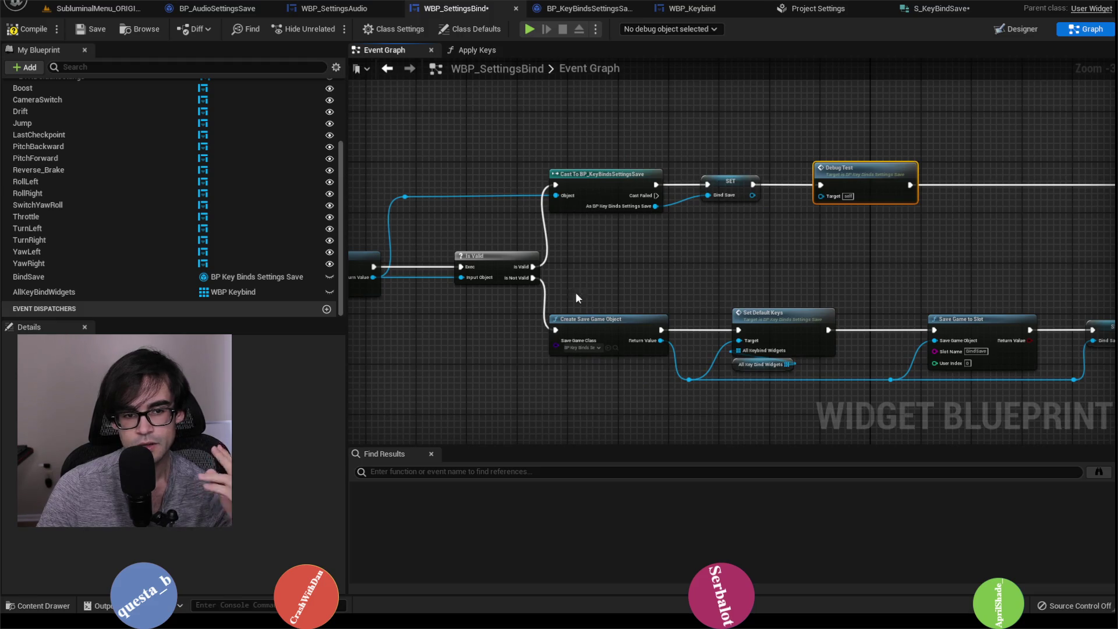
pyautogui.moveTo(811, 233); pyautogui.dragTo(690, 248)
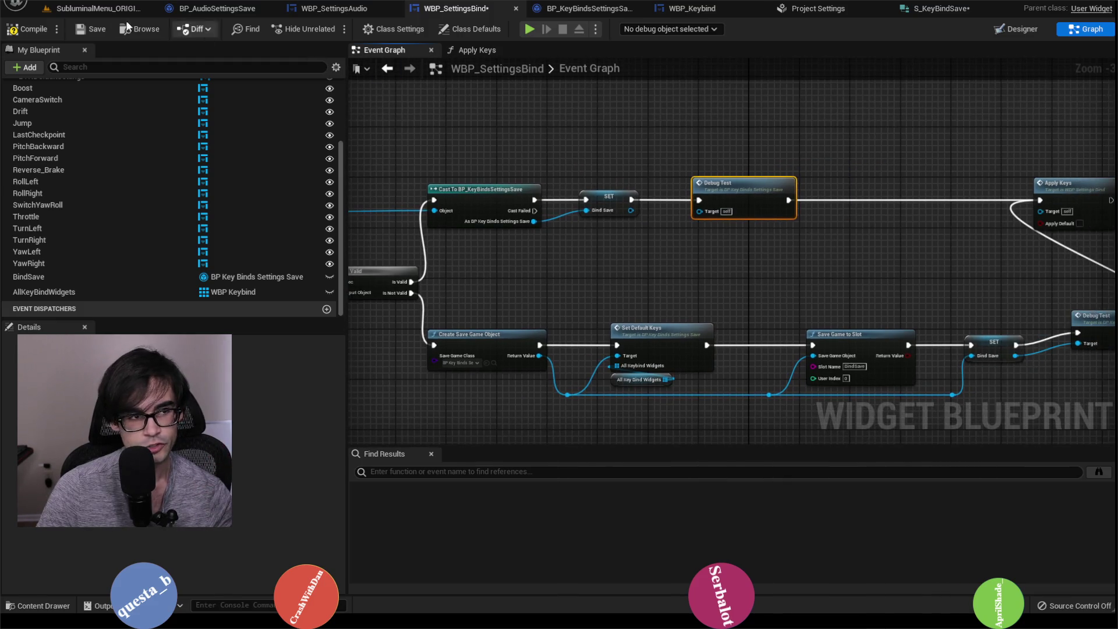
# Connect the SET's Bind Save output to the new Debug Test's Target, then recompile and save.
pyautogui.click(29, 37)
pyautogui.click(87, 31)
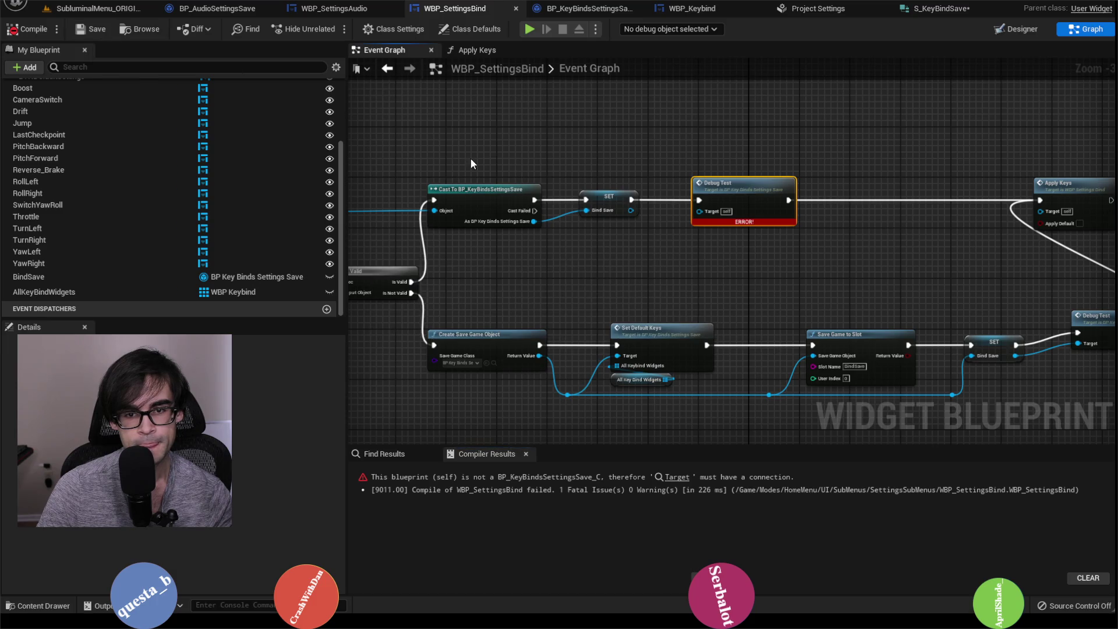
pyautogui.moveTo(843, 278); pyautogui.dragTo(737, 259)
pyautogui.moveTo(562, 252); pyautogui.dragTo(652, 256)
pyautogui.moveTo(616, 196); pyautogui.dragTo(694, 201)
pyautogui.click(29, 29)
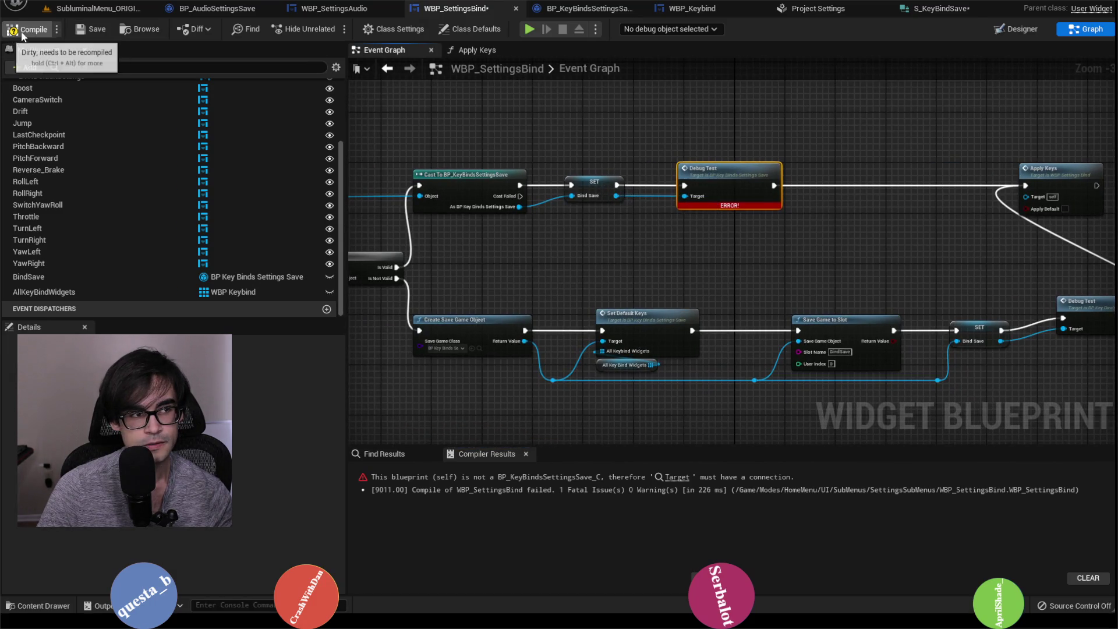
pyautogui.click(81, 30)
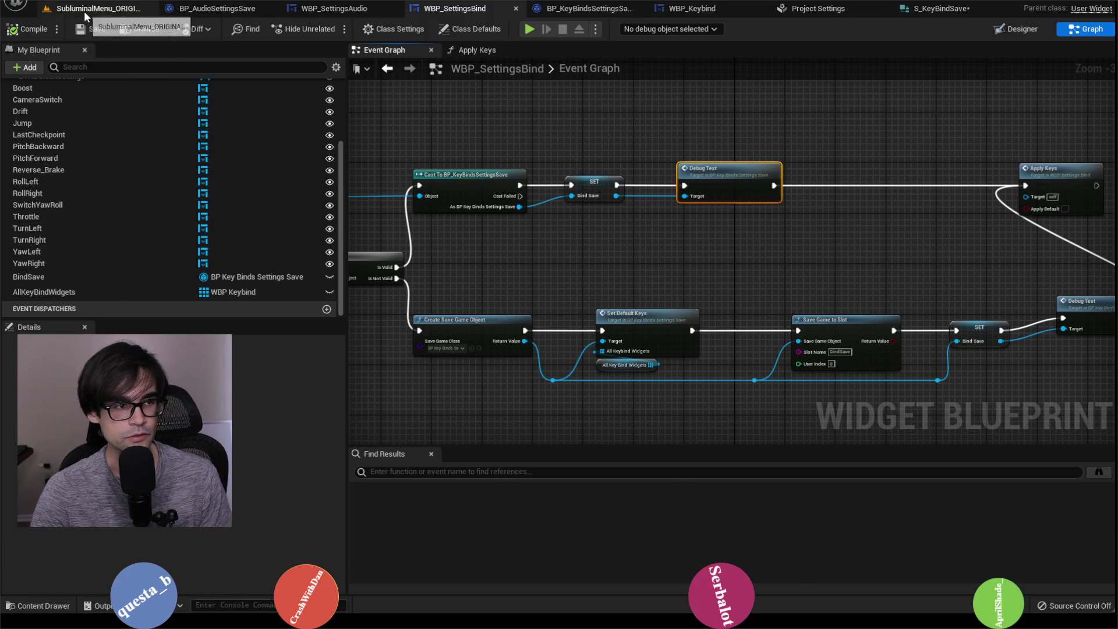
# Delete BindSave.sav from the SaveGames folder and close the Explorer window.
pyautogui.click(87, 13)
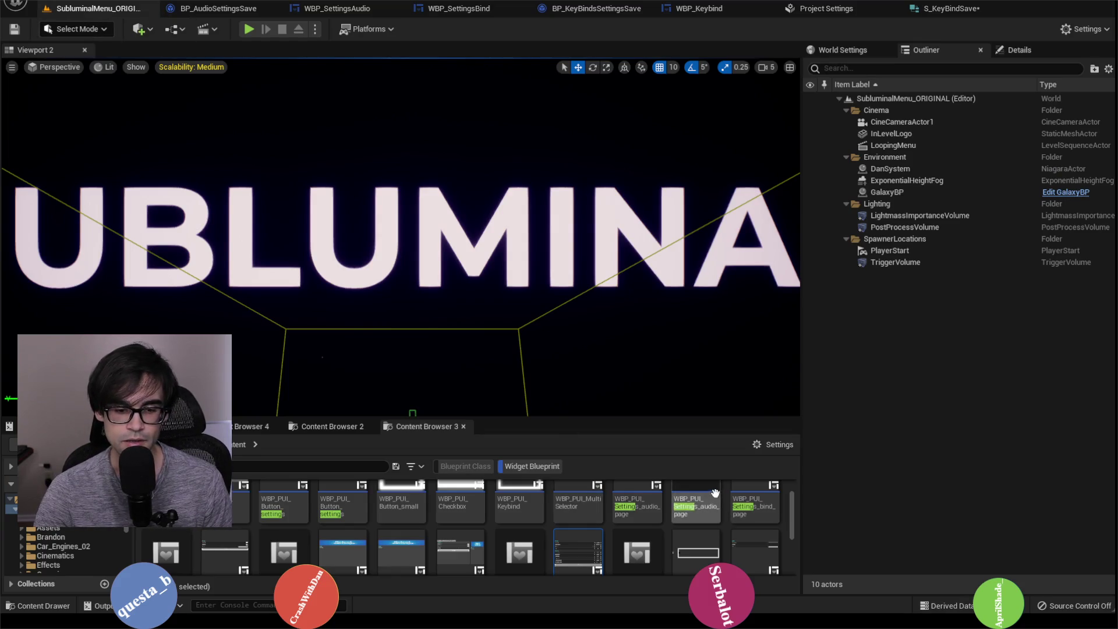
pyautogui.hotkey('alt', 'Tab')
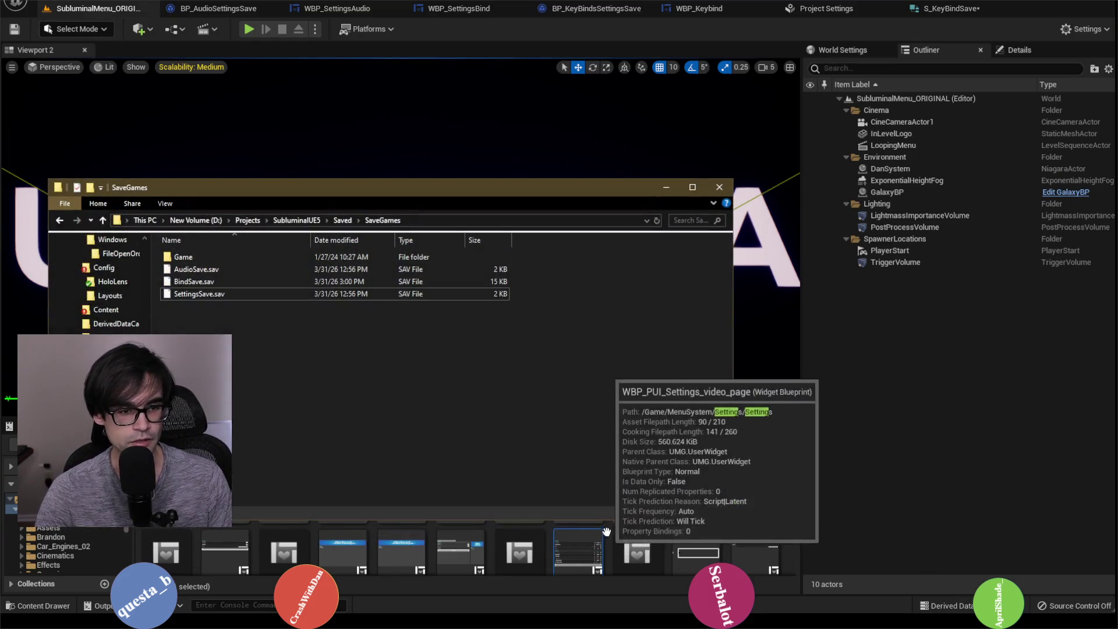
pyautogui.click(230, 271)
pyautogui.rightClick(242, 279)
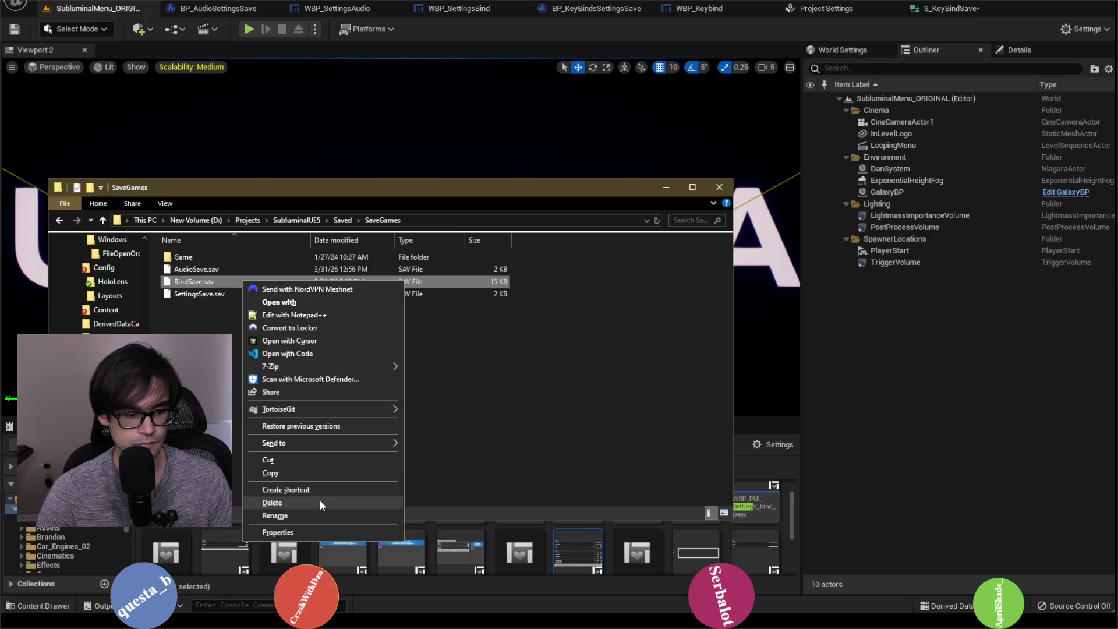
pyautogui.click(320, 502)
pyautogui.click(603, 356)
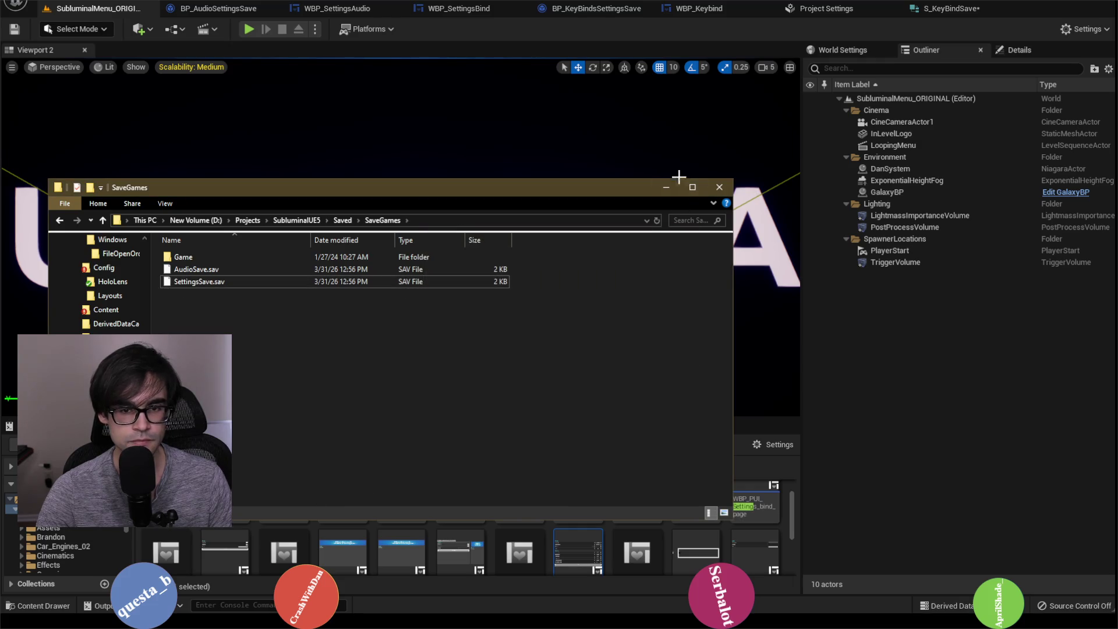
pyautogui.click(666, 187)
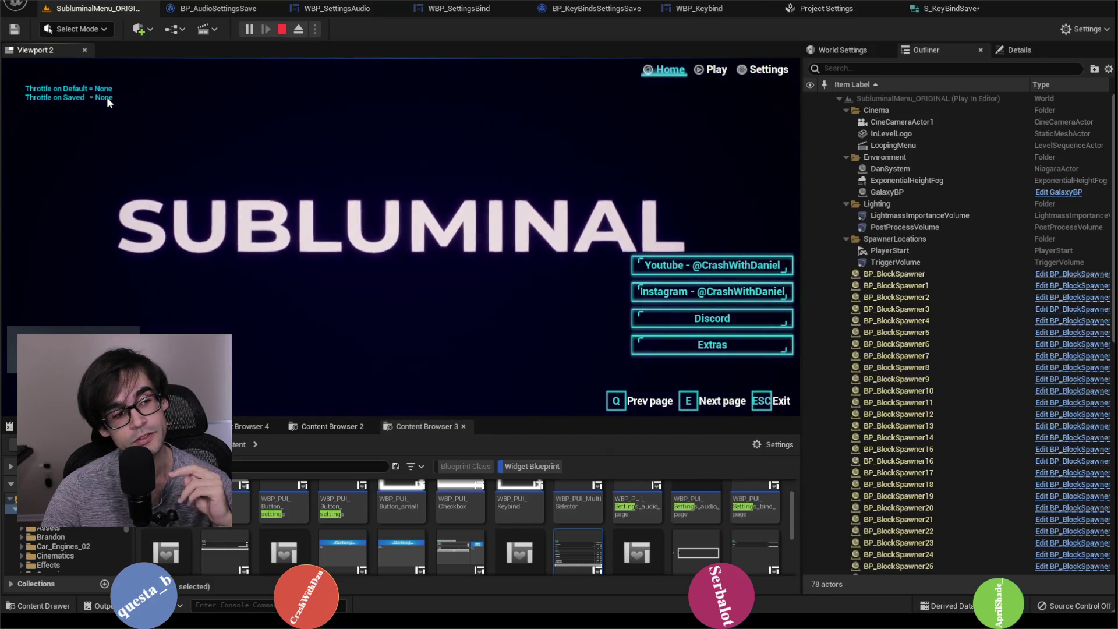
# In the play session, rebind Throttle's keyboard key from T to Left Mouse Button, then stop.
pyautogui.click(750, 71)
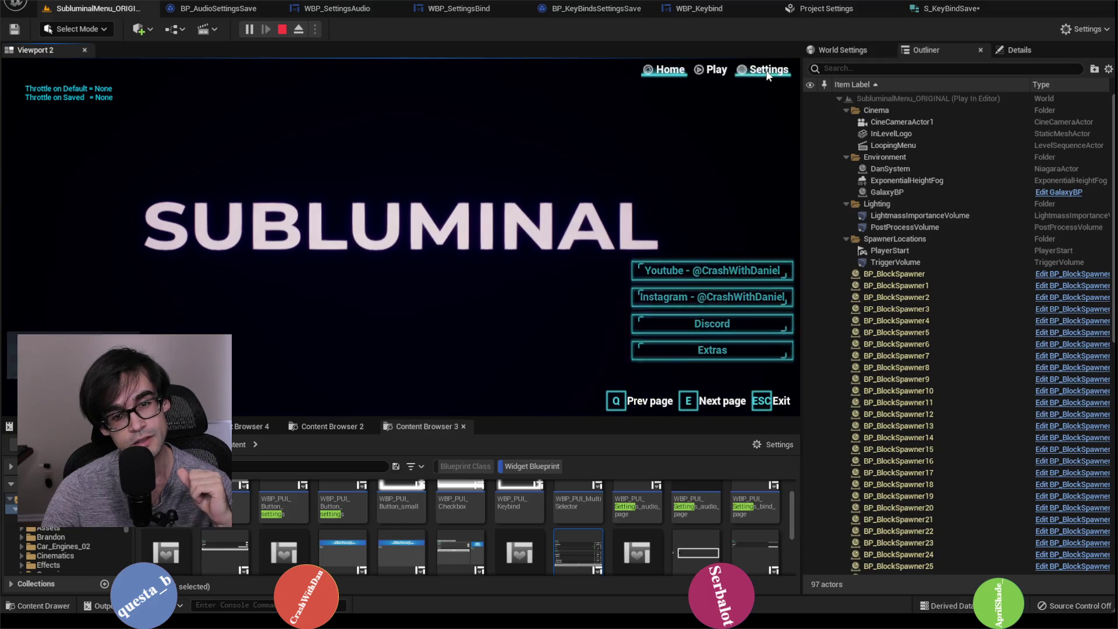
pyautogui.click(290, 91)
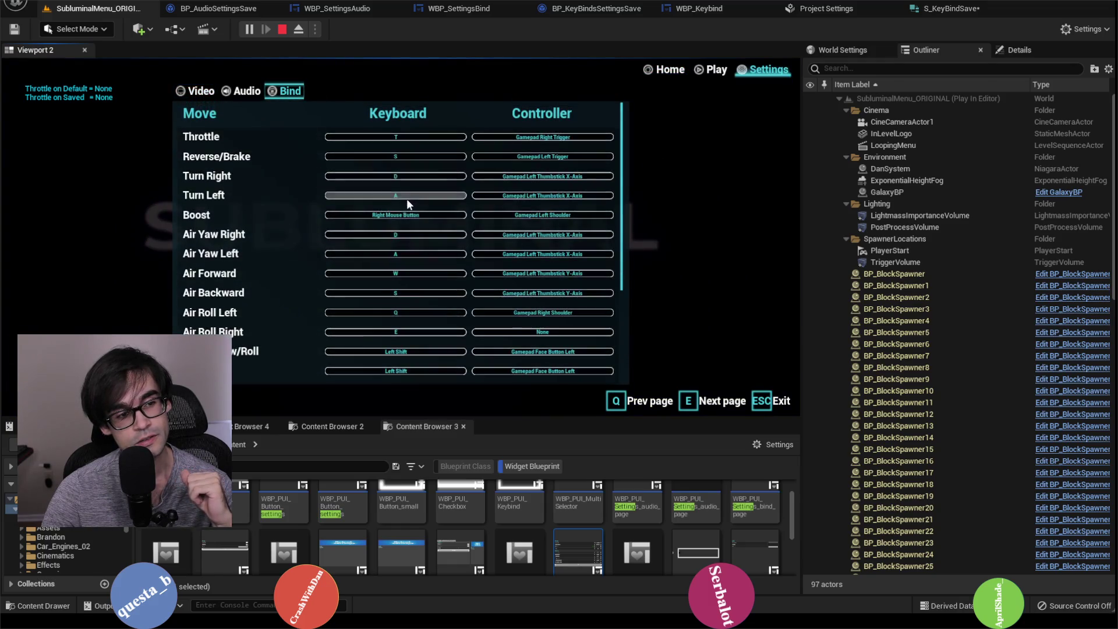
pyautogui.click(405, 140)
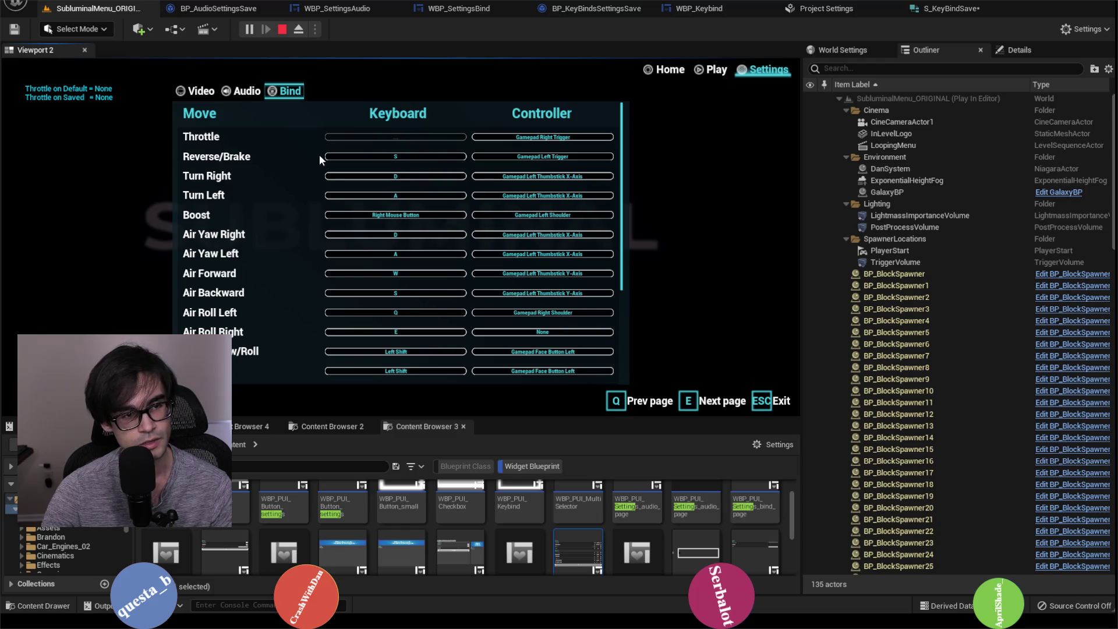
pyautogui.press('t')
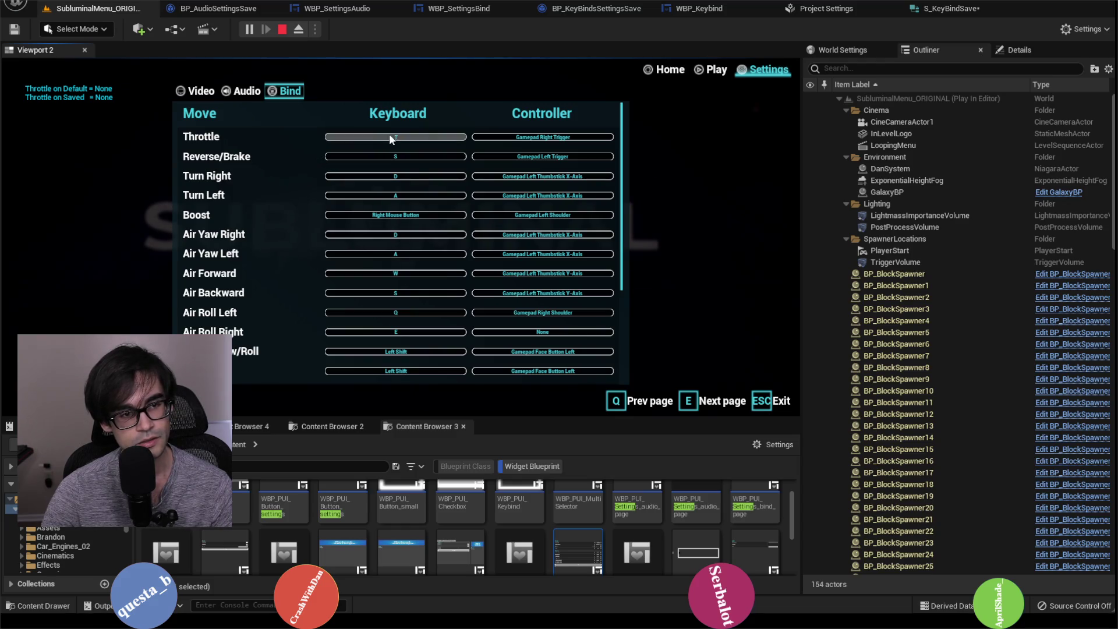
pyautogui.click(389, 134)
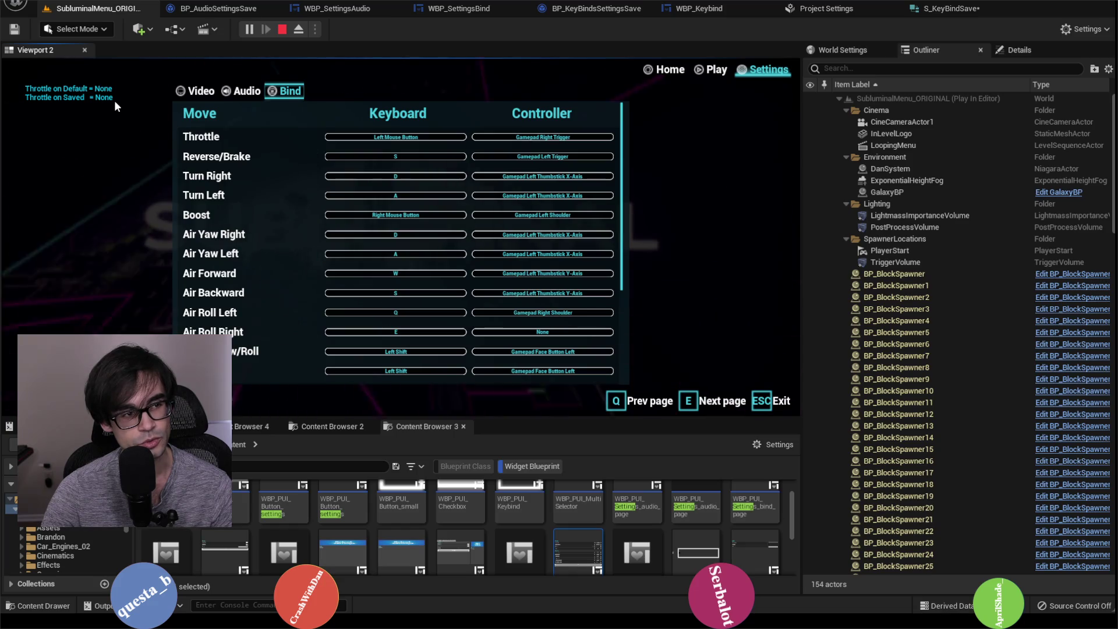
pyautogui.click(282, 30)
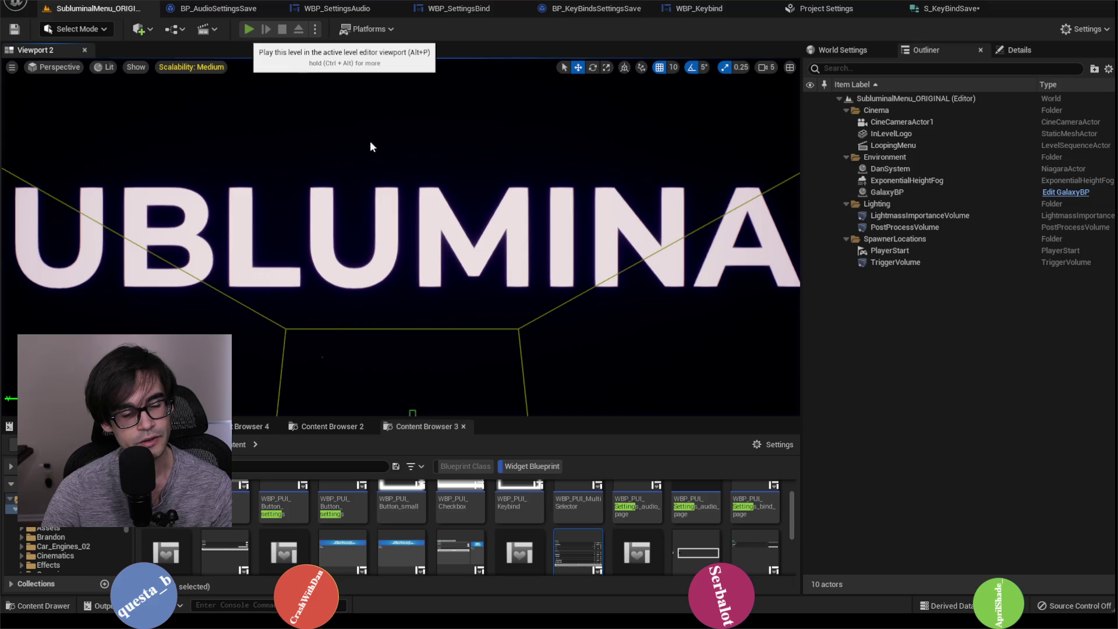
# Play the level again and check that Throttle is still bound to Left Mouse Button.
pyautogui.click(248, 29)
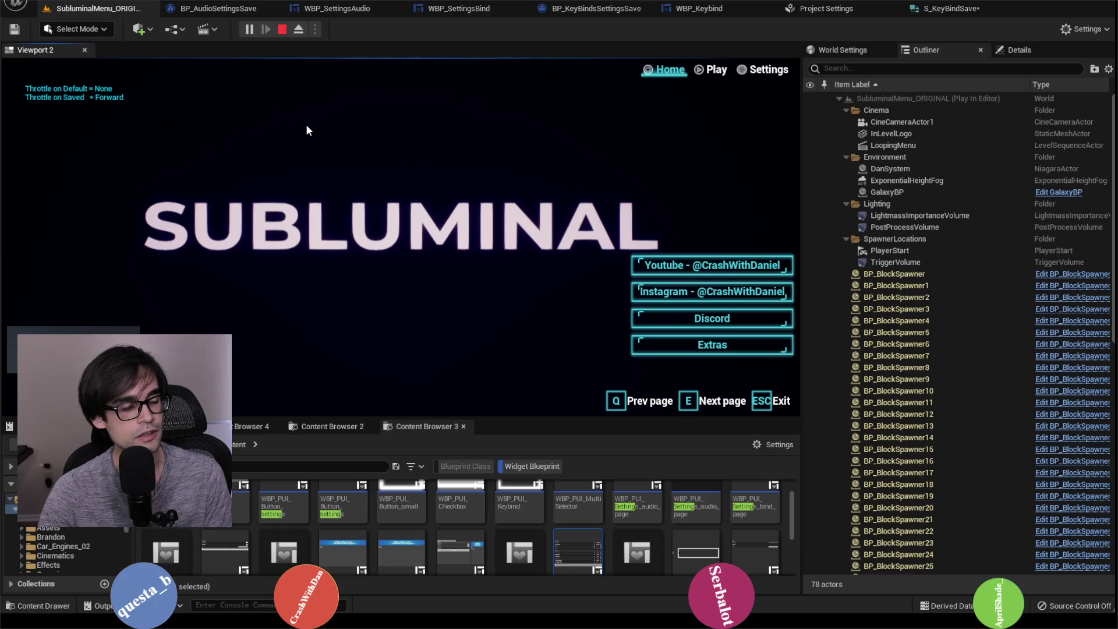
pyautogui.click(759, 77)
pyautogui.click(287, 94)
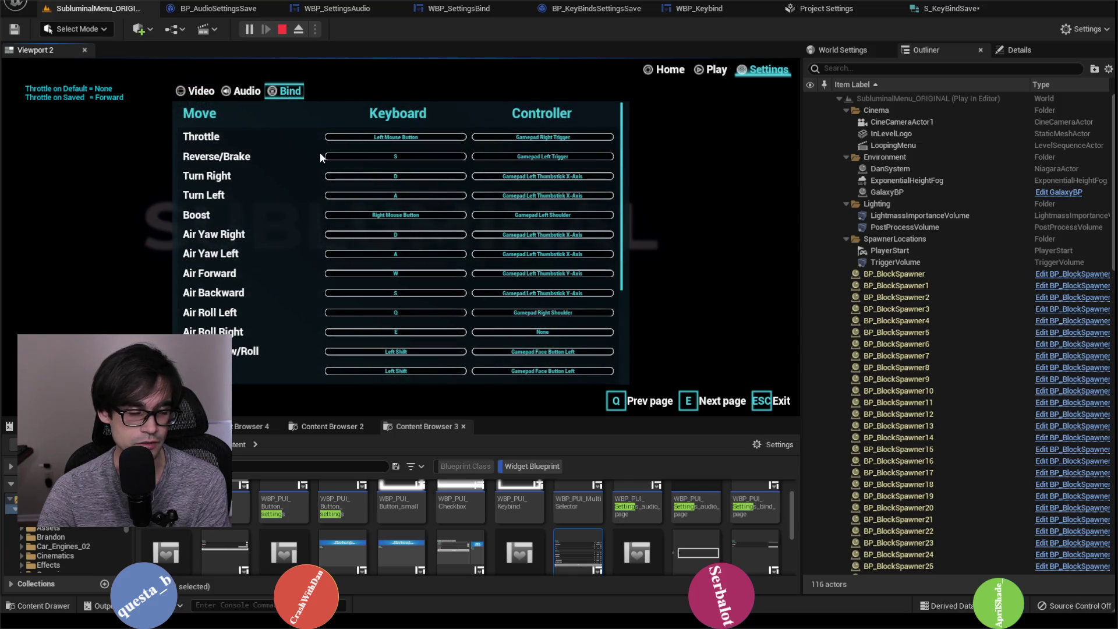
pyautogui.click(285, 27)
# Look over S_KeyBindSave and the Debug Test graph, then go to WBP_SettingsBind's Event Graph.
pyautogui.click(826, 8)
pyautogui.click(951, 8)
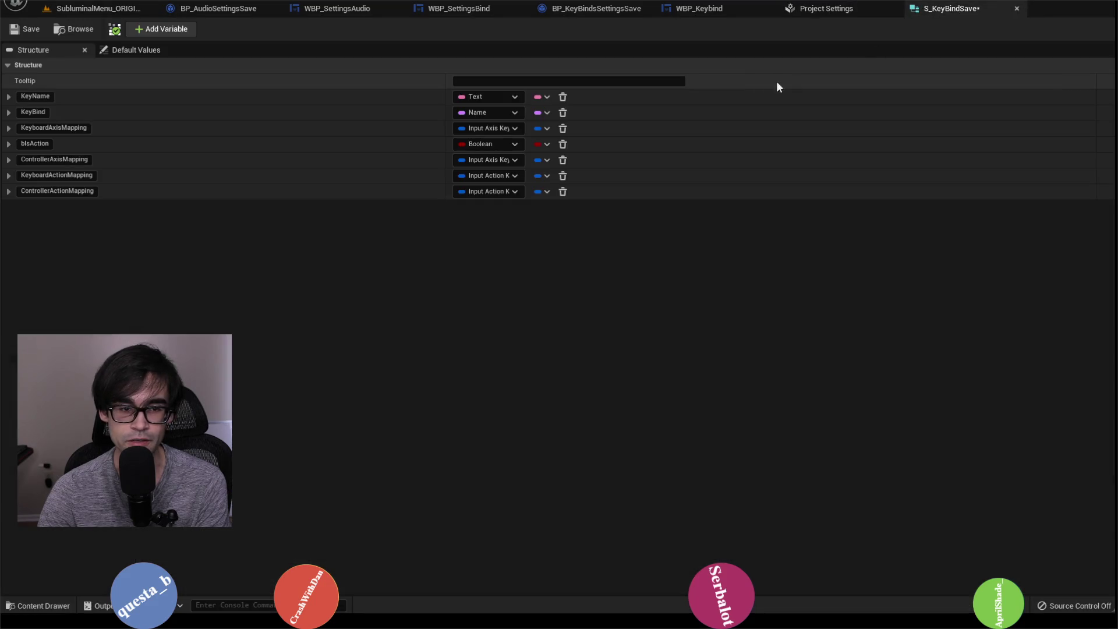
pyautogui.click(815, 9)
pyautogui.click(696, 8)
pyautogui.click(594, 8)
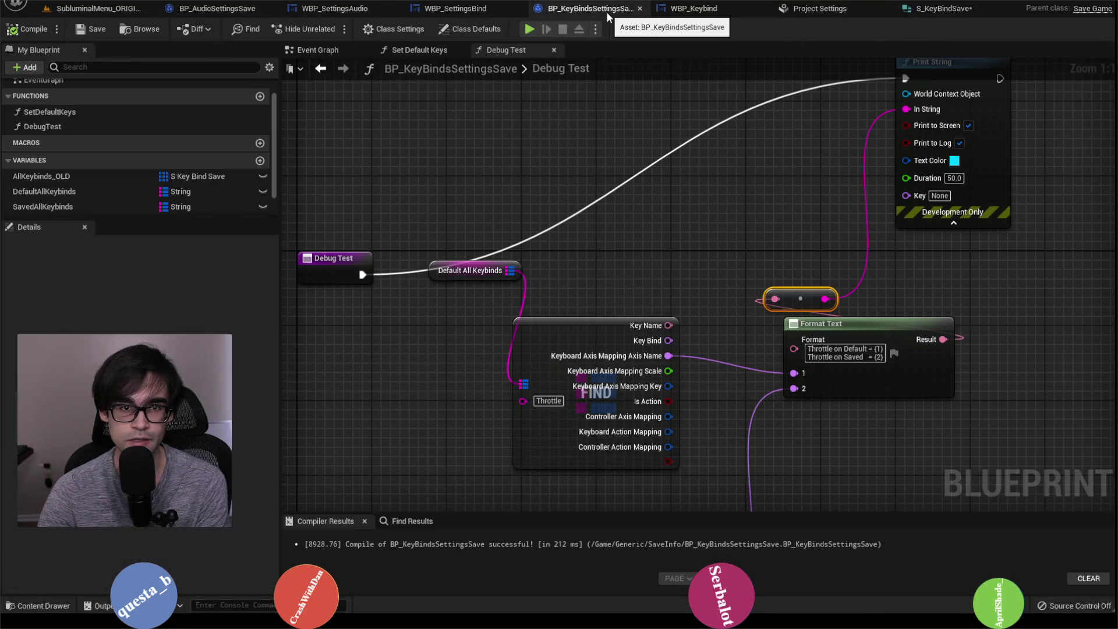
pyautogui.scroll(-5, 738, 160)
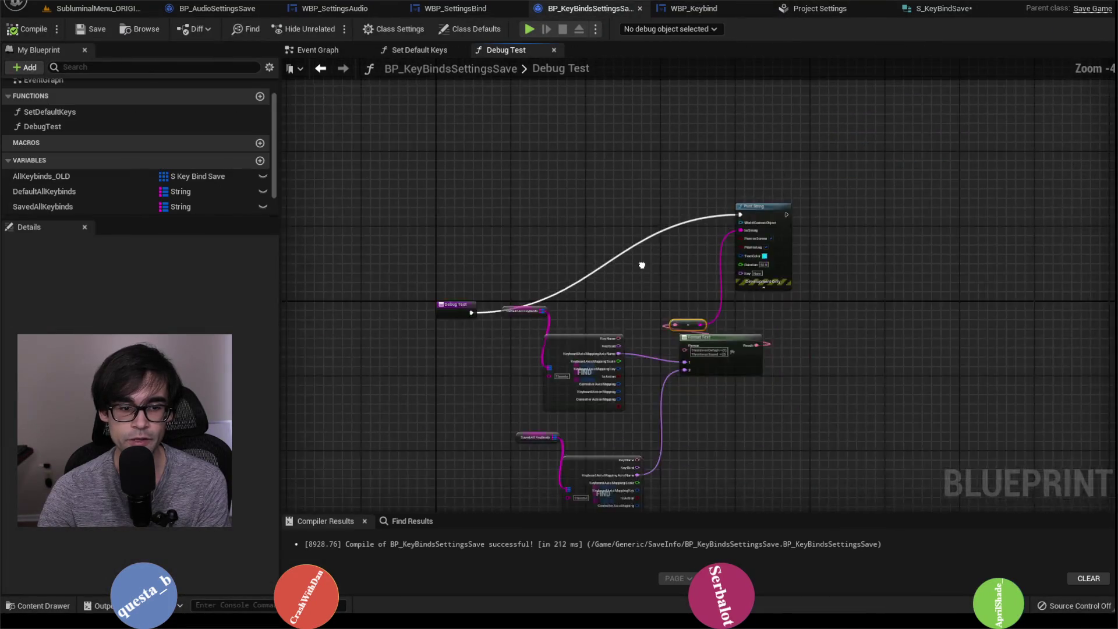
pyautogui.click(456, 10)
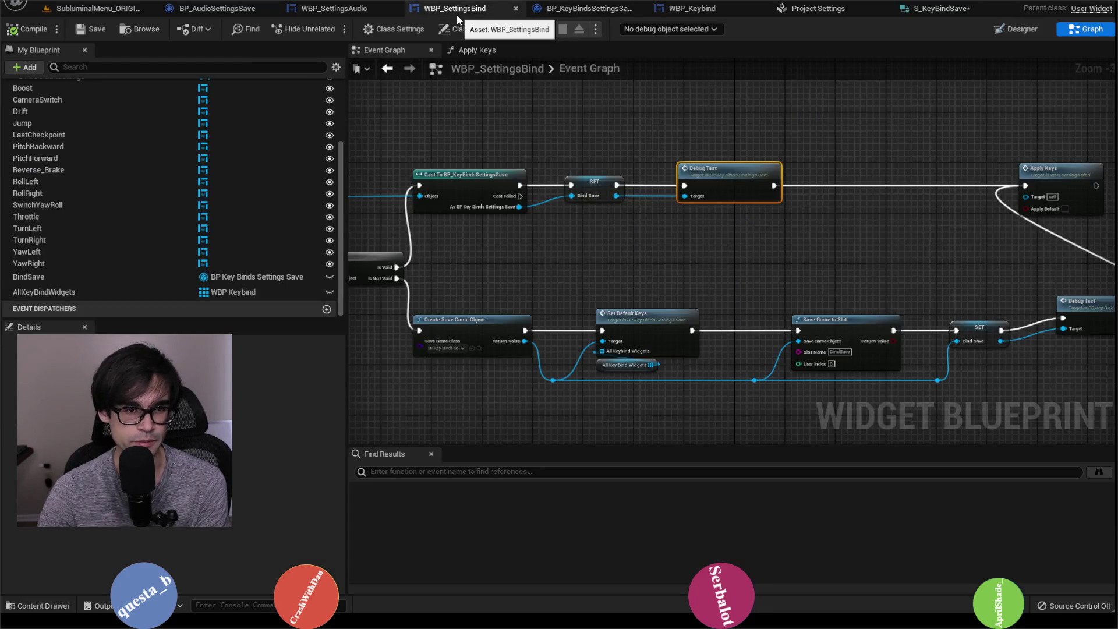
# Put a breakpoint on the For Each Loop inside Set Default Keys.
pyautogui.moveTo(873, 110)
pyautogui.mouseDown()
pyautogui.moveTo(825, 157)
pyautogui.moveTo(738, 155)
pyautogui.moveTo(868, 237)
pyautogui.moveTo(564, 217)
pyautogui.mouseUp()
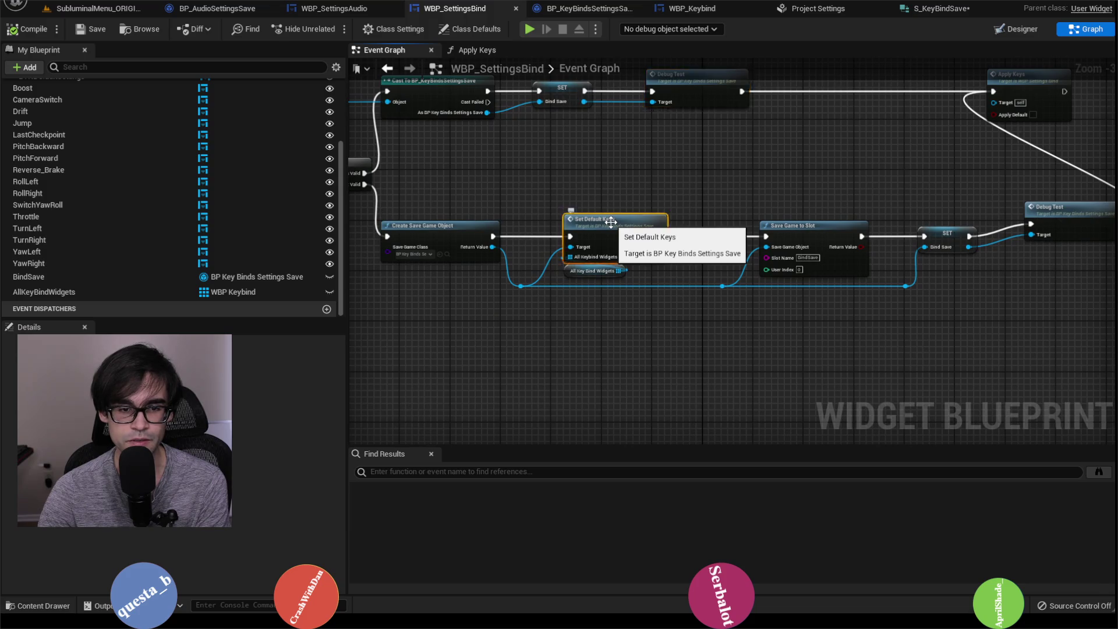
pyautogui.doubleClick(610, 222)
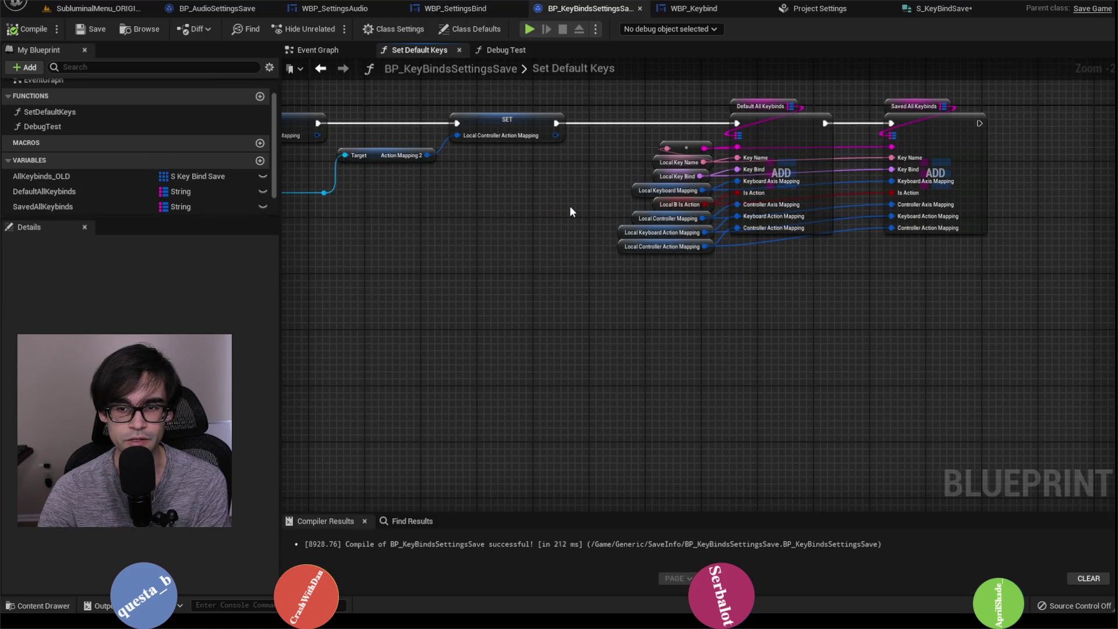
pyautogui.moveTo(570, 206); pyautogui.dragTo(832, 222)
pyautogui.scroll(-2, 681, 208)
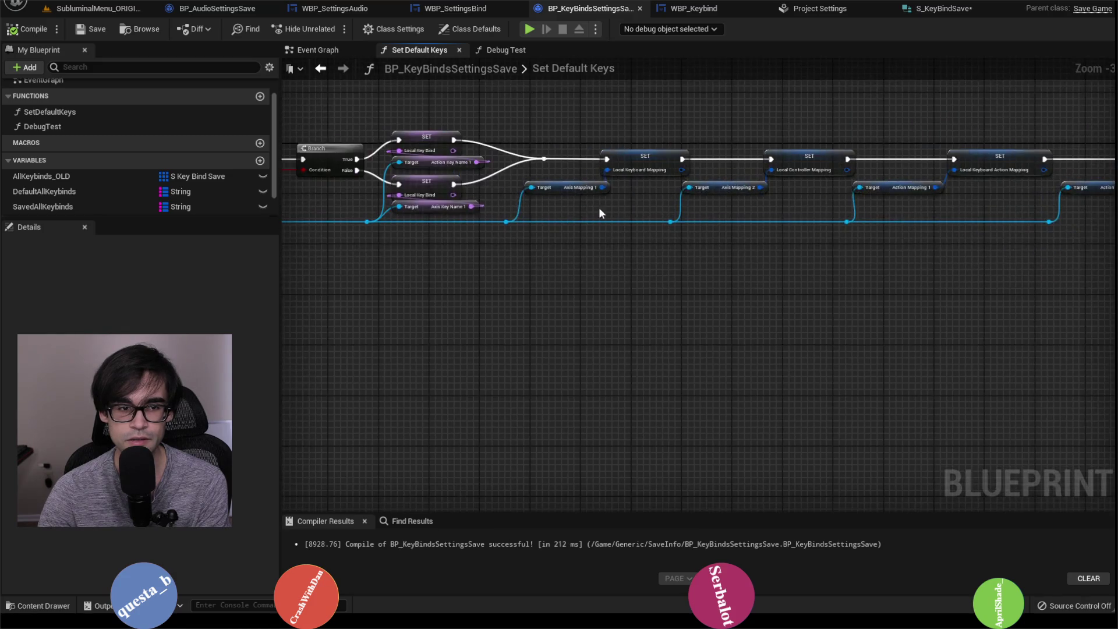
pyautogui.scroll(2, 599, 207)
pyautogui.moveTo(600, 202); pyautogui.dragTo(948, 221)
pyautogui.scroll(1, 725, 209)
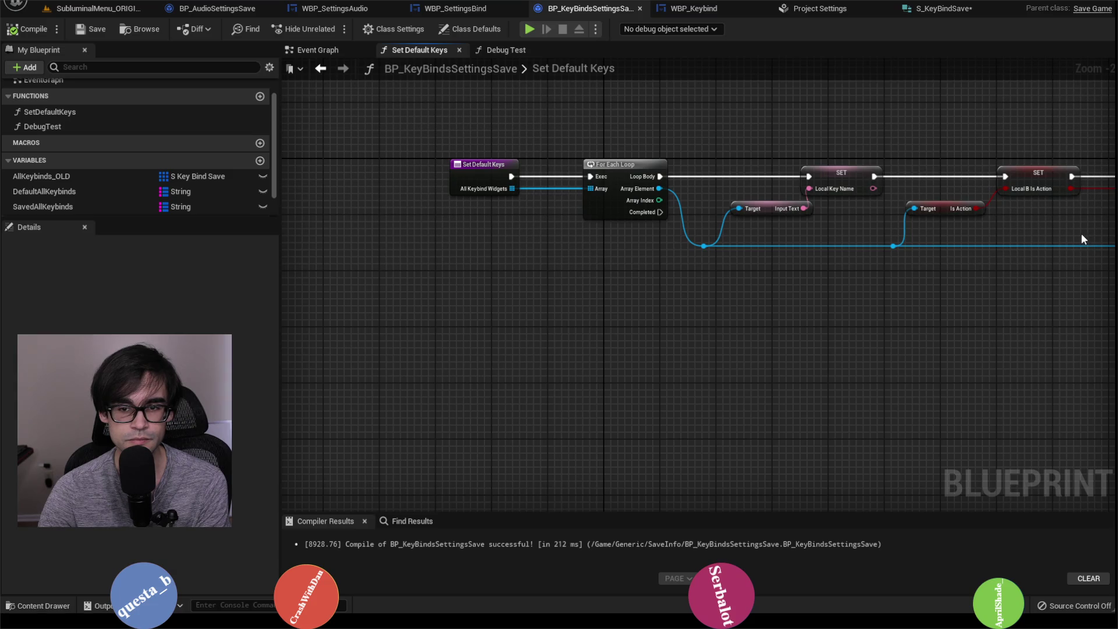
pyautogui.moveTo(1077, 233)
pyautogui.mouseDown()
pyautogui.moveTo(725, 228)
pyautogui.moveTo(953, 239)
pyautogui.mouseUp()
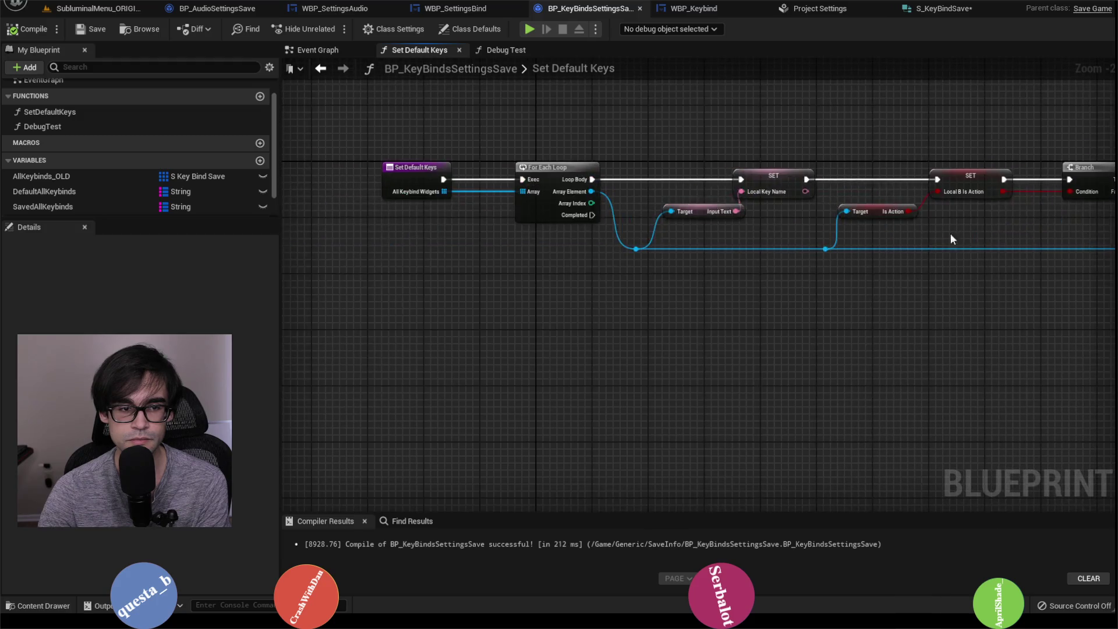
pyautogui.click(515, 169)
pyautogui.press('F9')
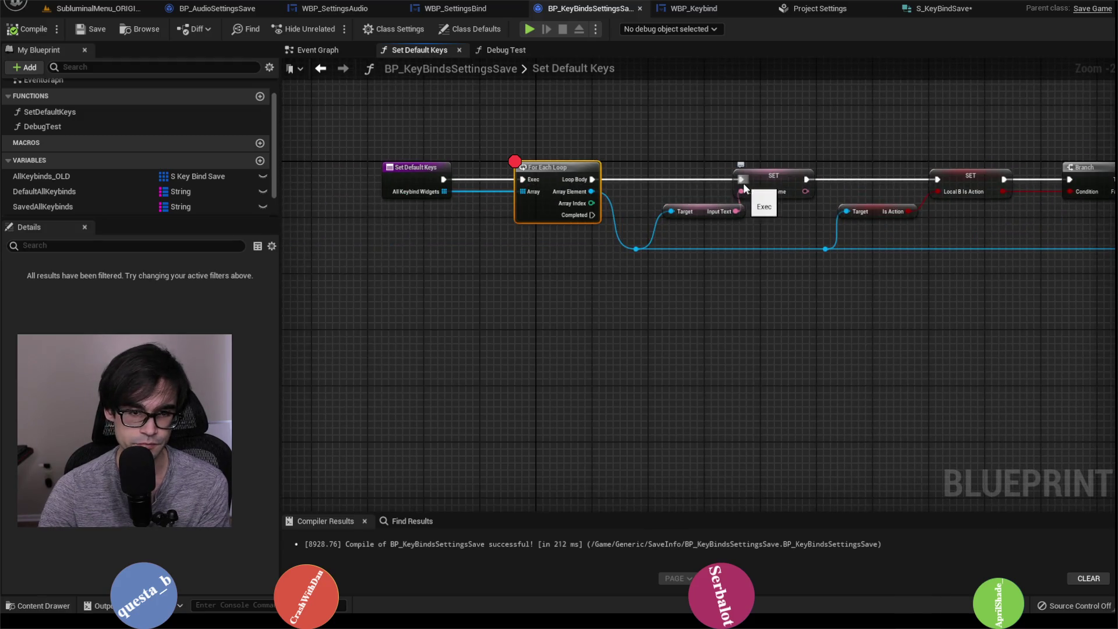
# Play the level from the level editor, then stop the session.
pyautogui.click(93, 8)
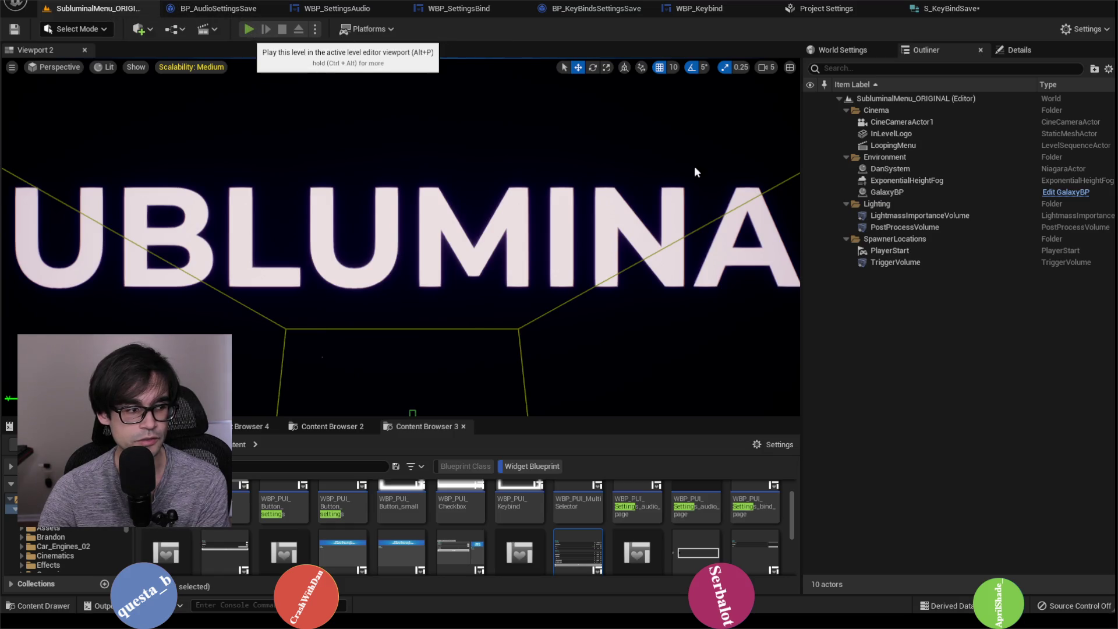
pyautogui.hotkey('alt', 'p')
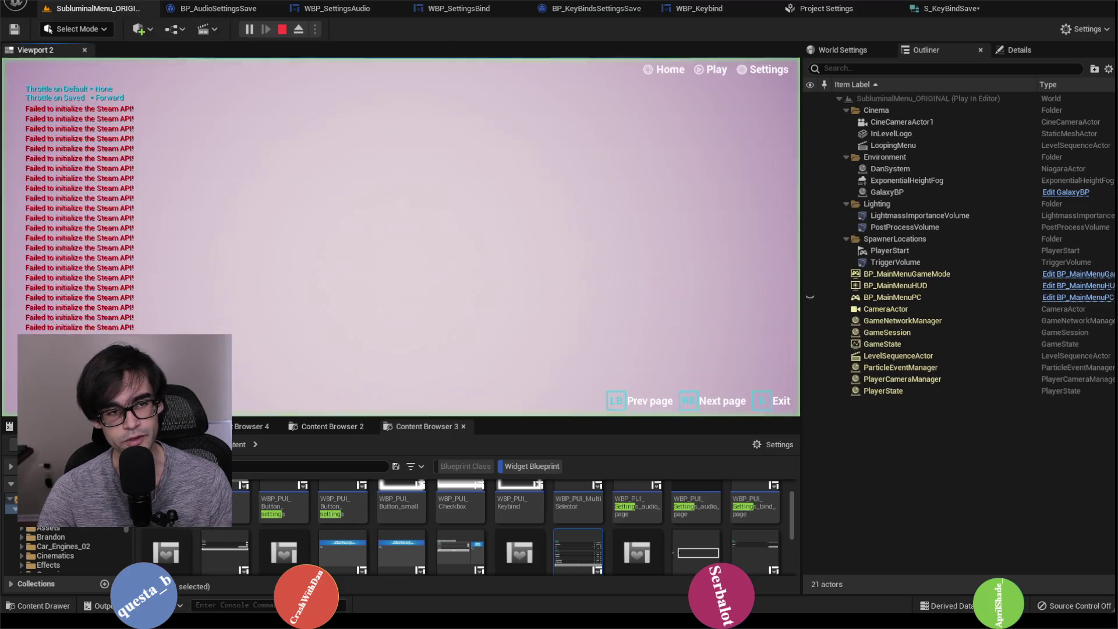
pyautogui.press('Escape')
# Permanently delete BindSave.sav from SaveGames, leaving AudioSave.sav and SettingsSave.sav, and close Explorer.
pyautogui.hotkey('alt', 'Tab')
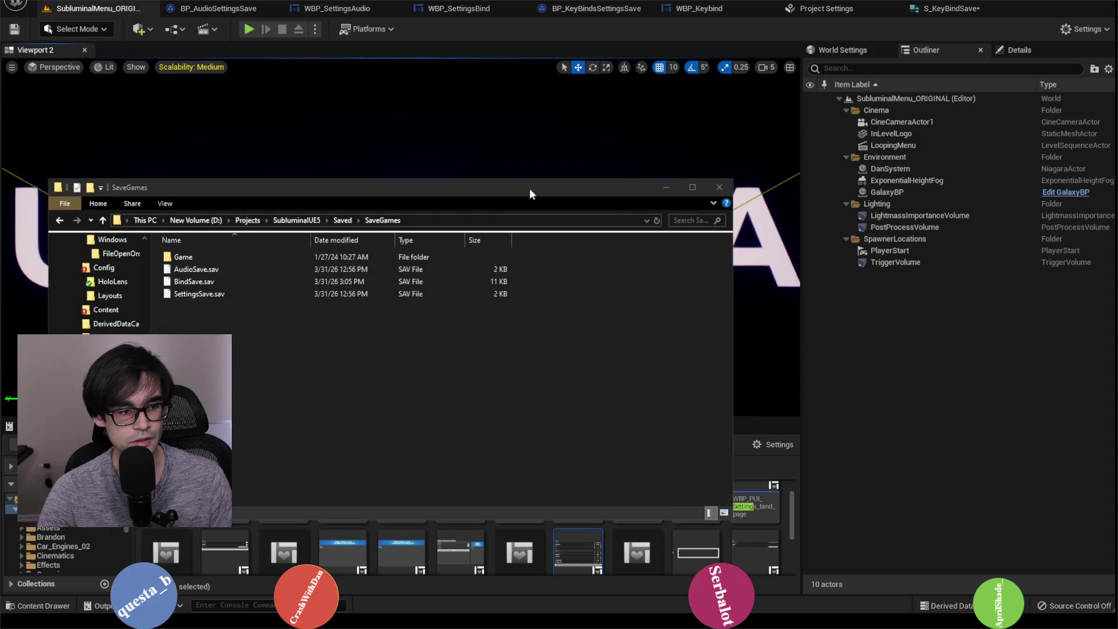
pyautogui.rightClick(260, 276)
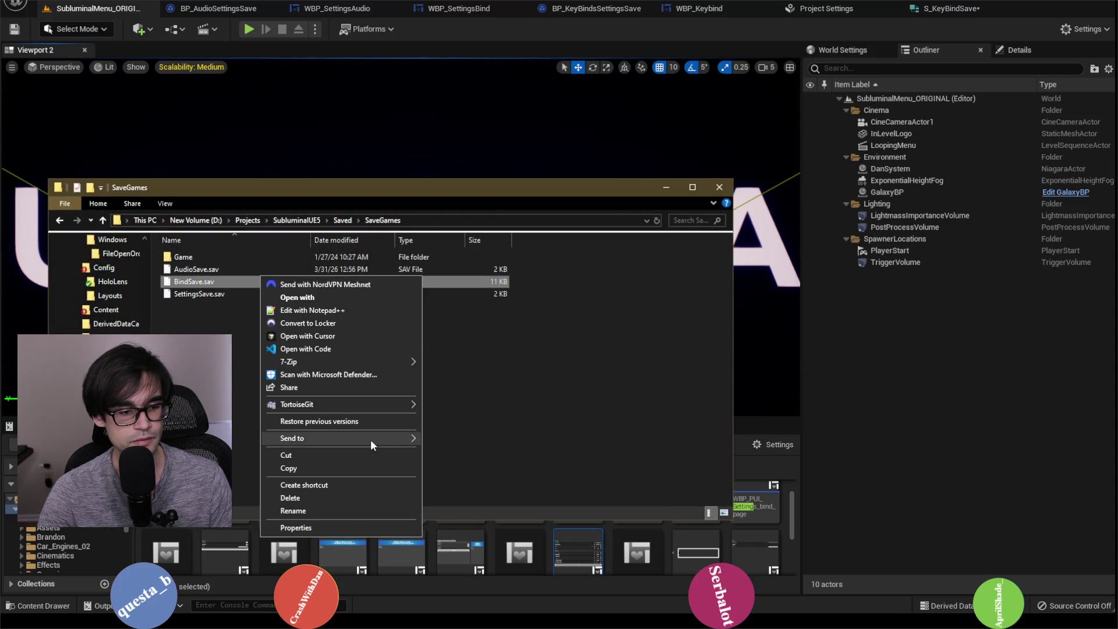
pyautogui.click(331, 498)
pyautogui.click(604, 353)
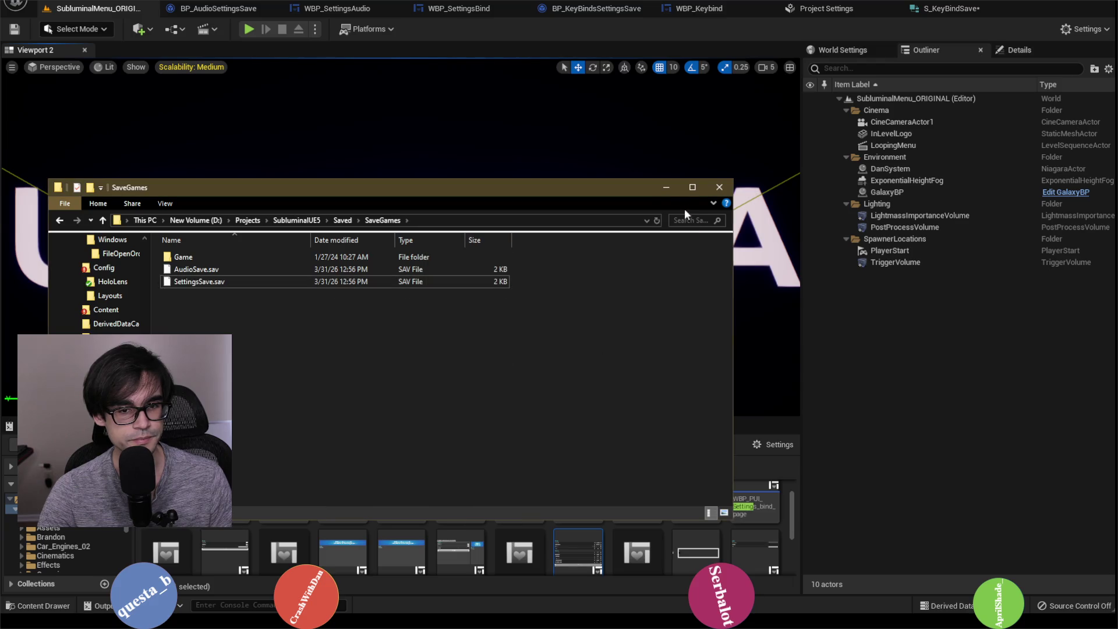
pyautogui.click(719, 187)
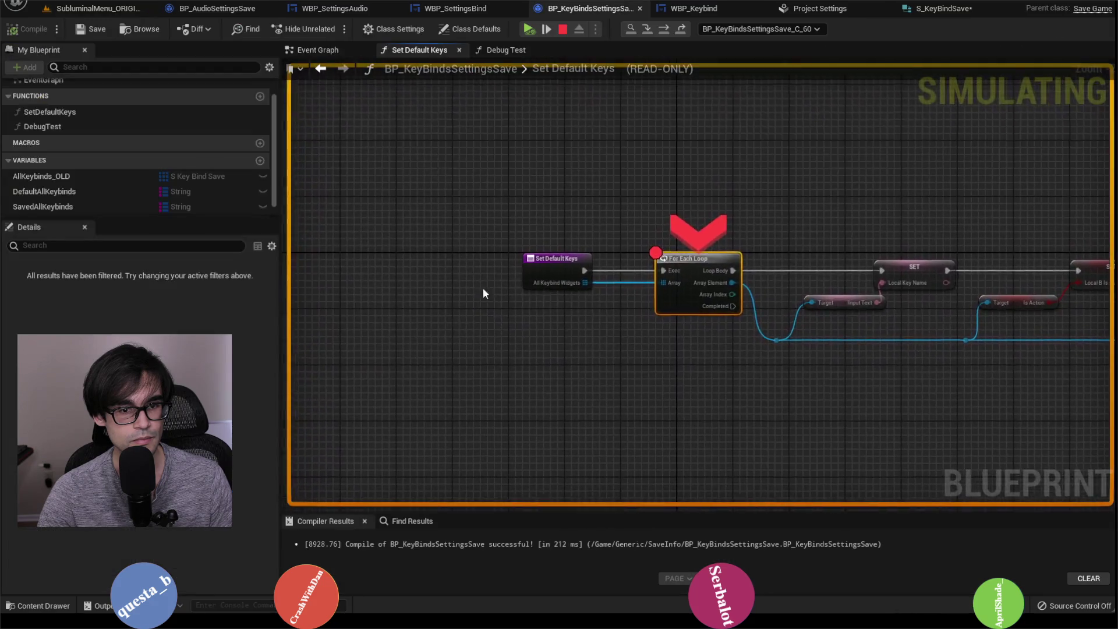
# Step the debugger through Local Key Name, B Is Action and the Branch in Set Default Keys.
pyautogui.click(712, 183)
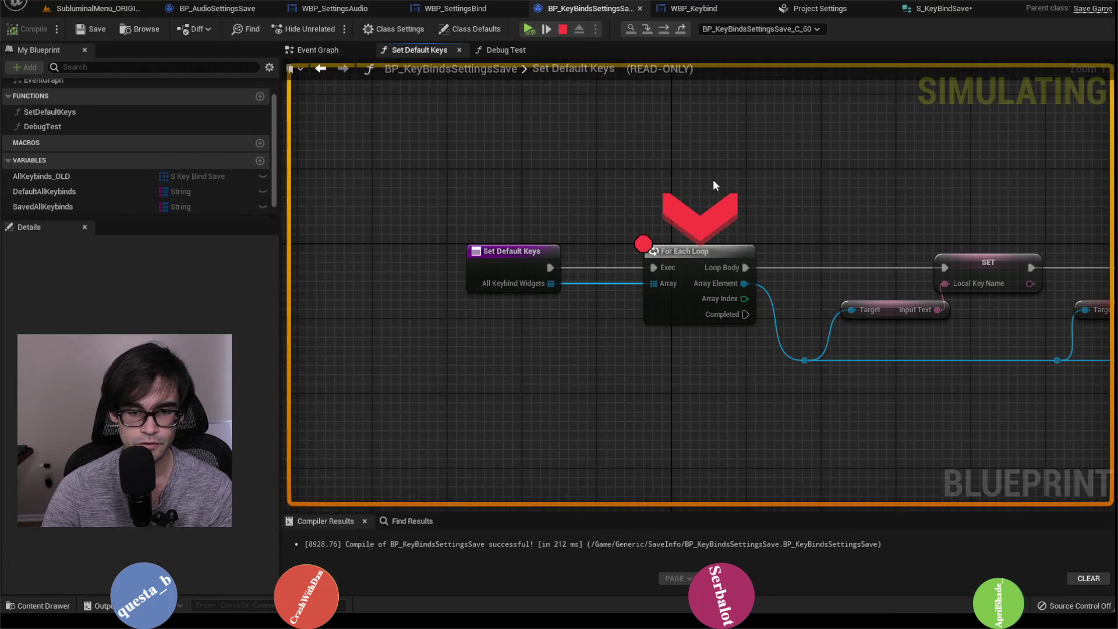
pyautogui.press('F10')
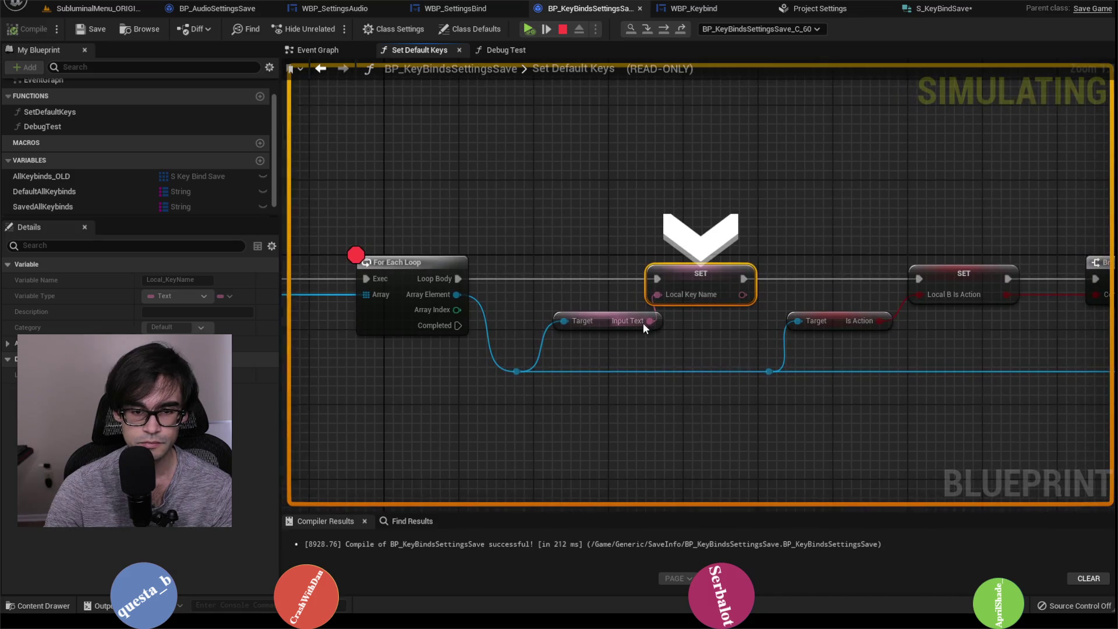
pyautogui.moveTo(668, 298)
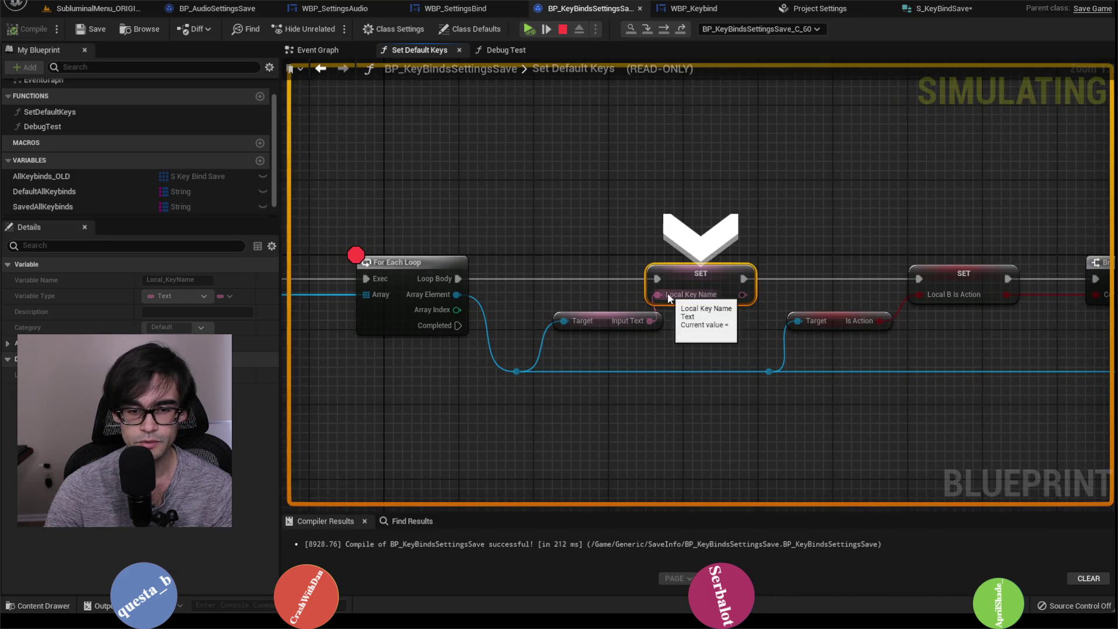
pyautogui.press('F10')
pyautogui.moveTo(437, 295)
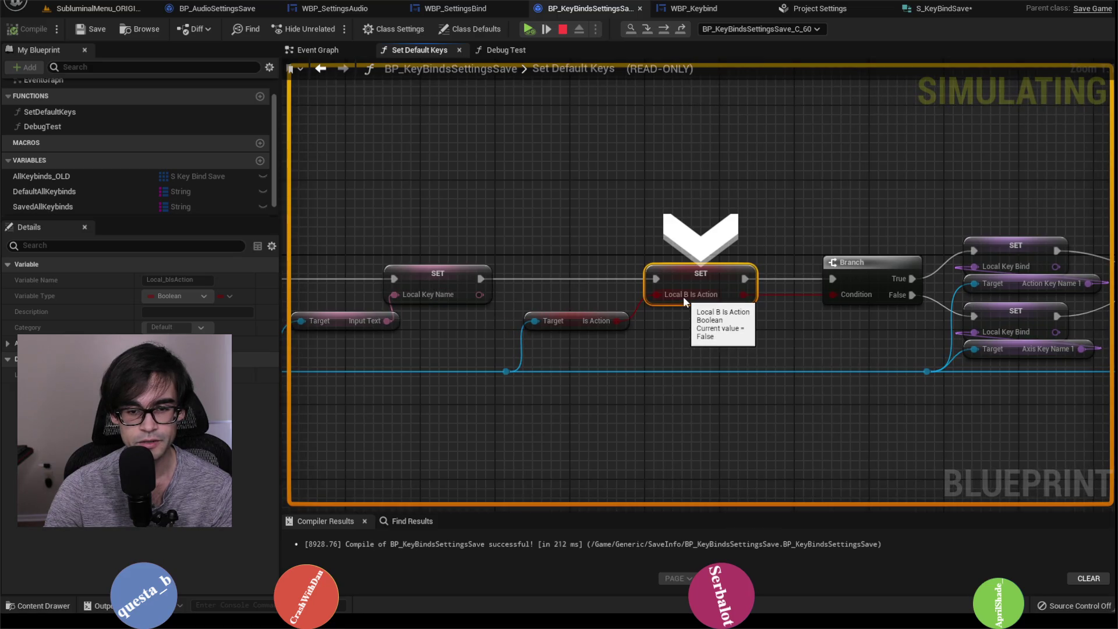
pyautogui.press('F10')
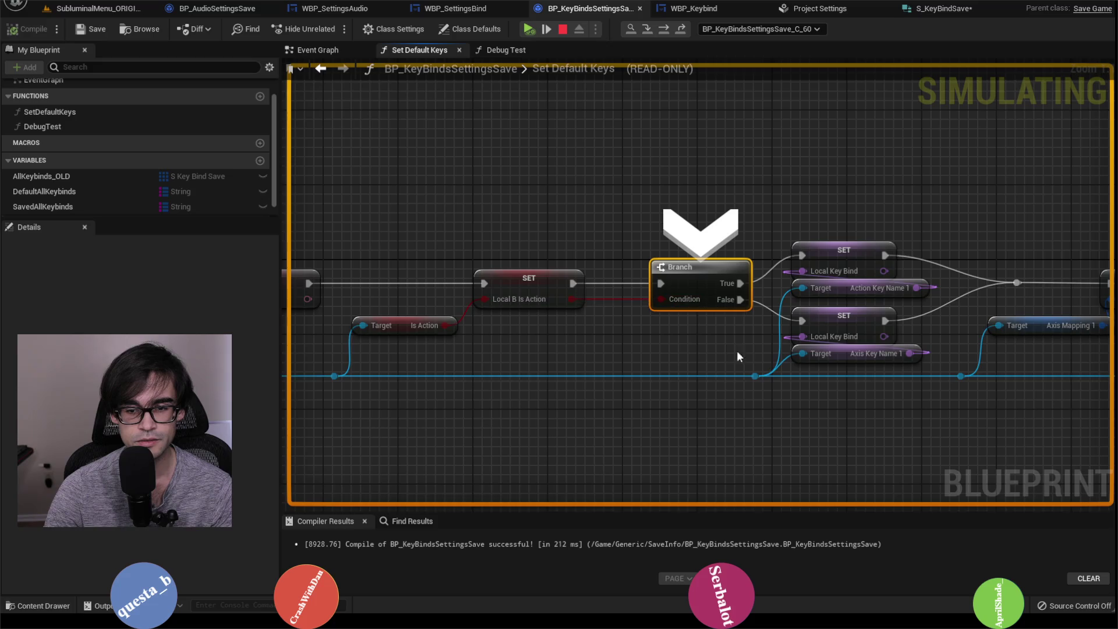
pyautogui.press('F10')
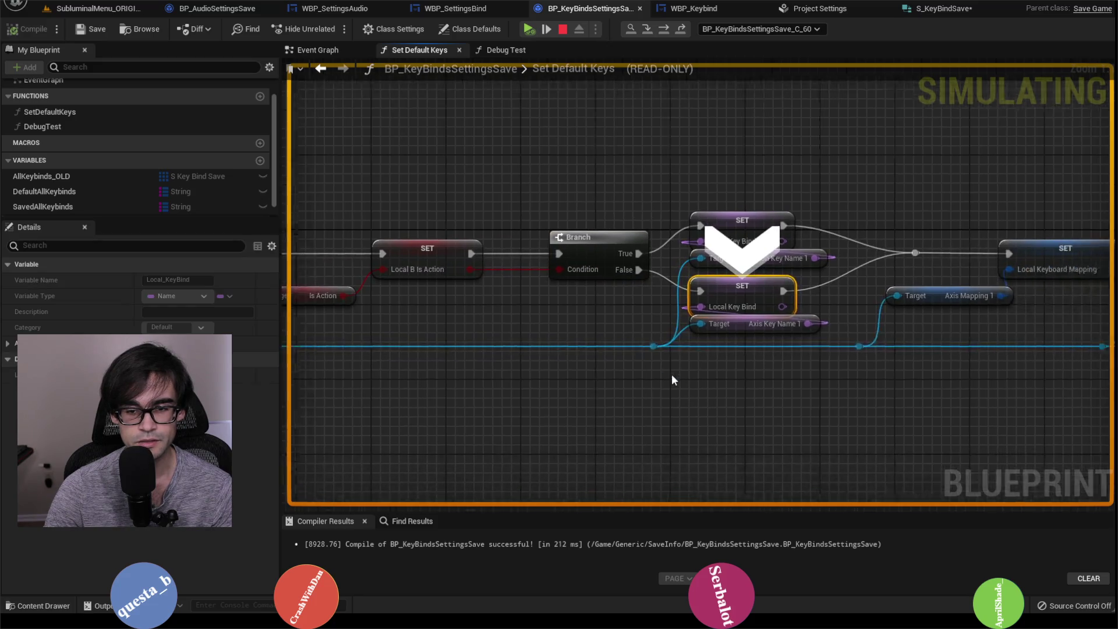
pyautogui.press('F10')
# Step to Local Controller Mapping, stop the simulation and return to SubluminalMenu_ORIGINAL.
pyautogui.moveTo(365, 332)
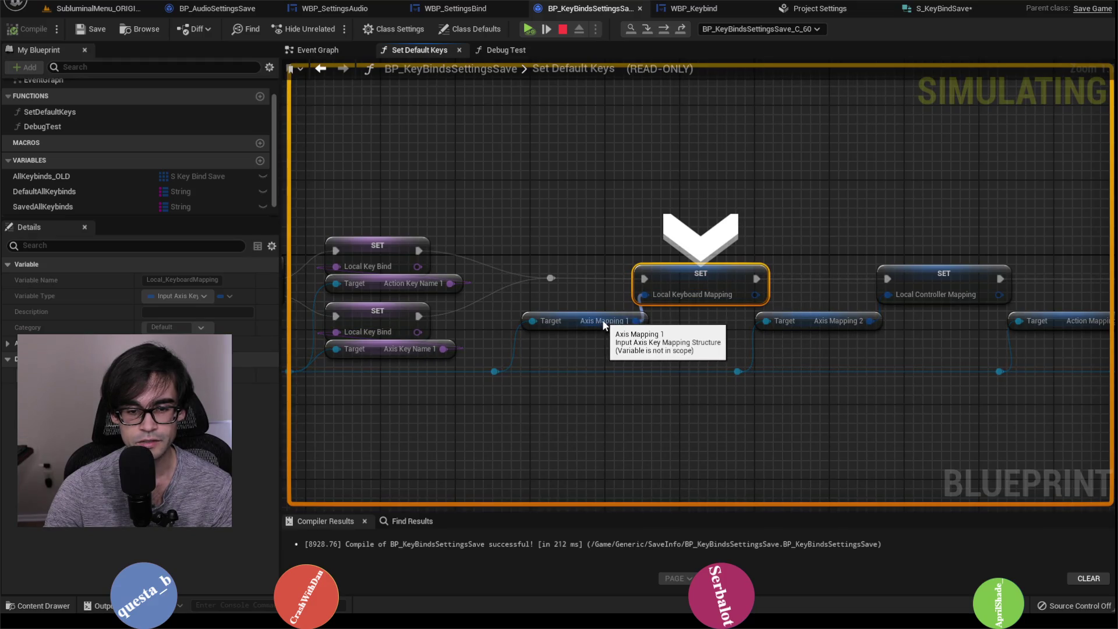
pyautogui.press('F10')
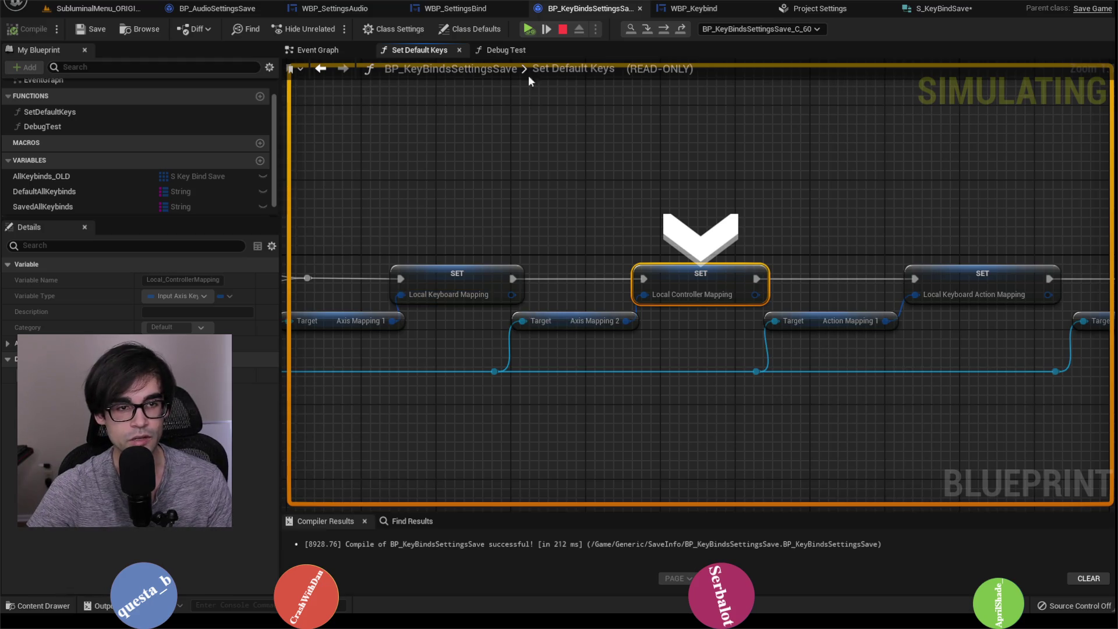
pyautogui.click(562, 28)
pyautogui.click(139, 9)
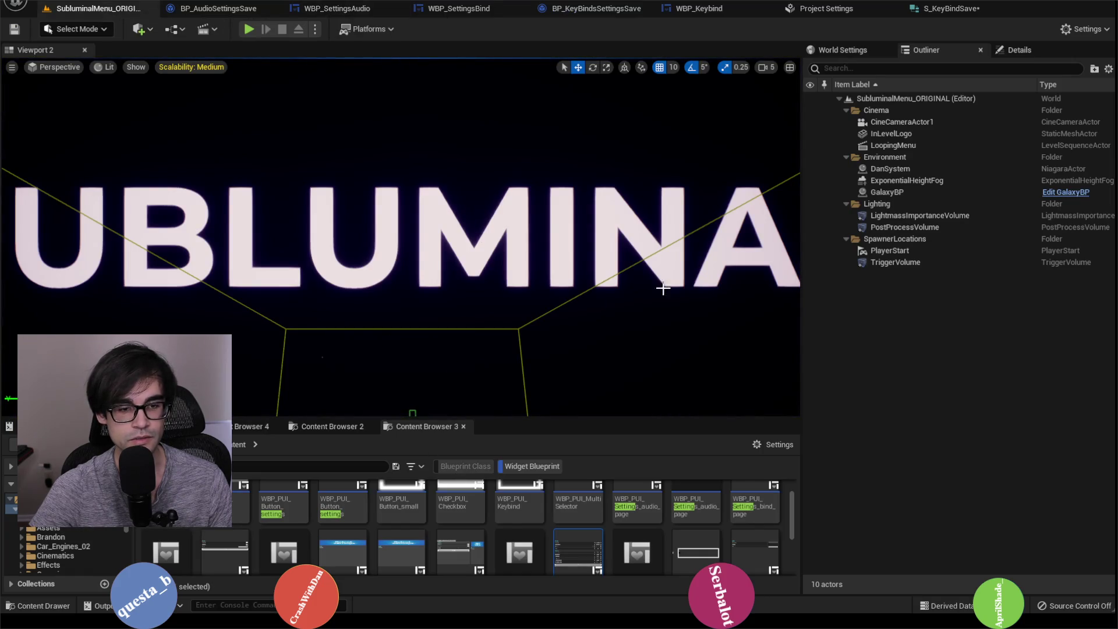
# Check AxisMapping1 in WBP_Keybind, then go via BP_KeyBindsSettingsSave to WBP_SettingsBind's Event Graph.
pyautogui.click(695, 8)
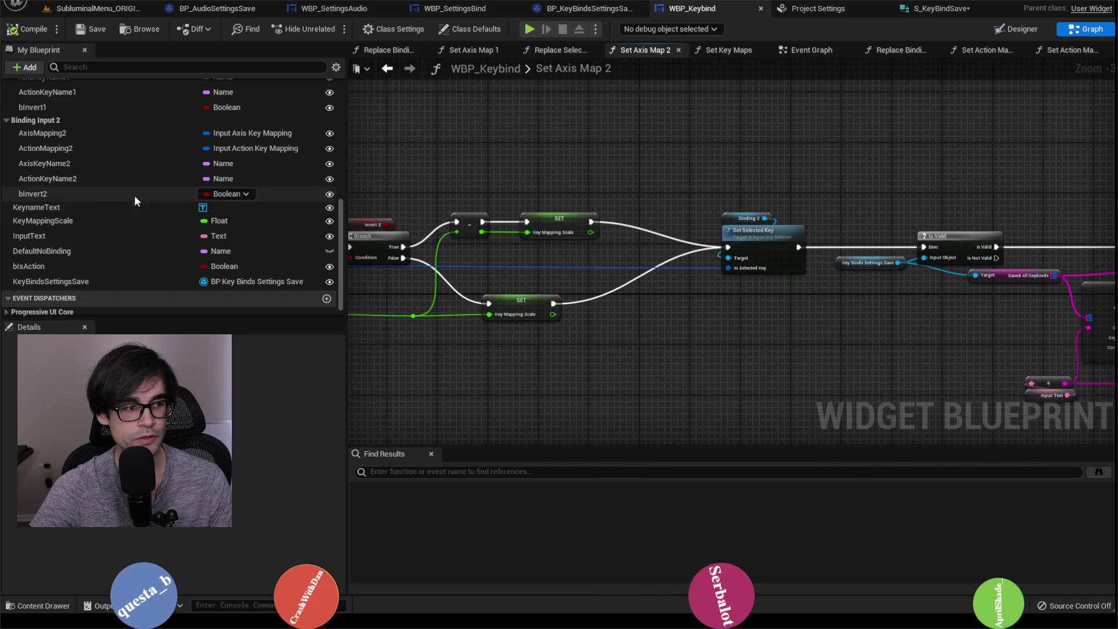
pyautogui.scroll(5, 132, 199)
pyautogui.click(81, 158)
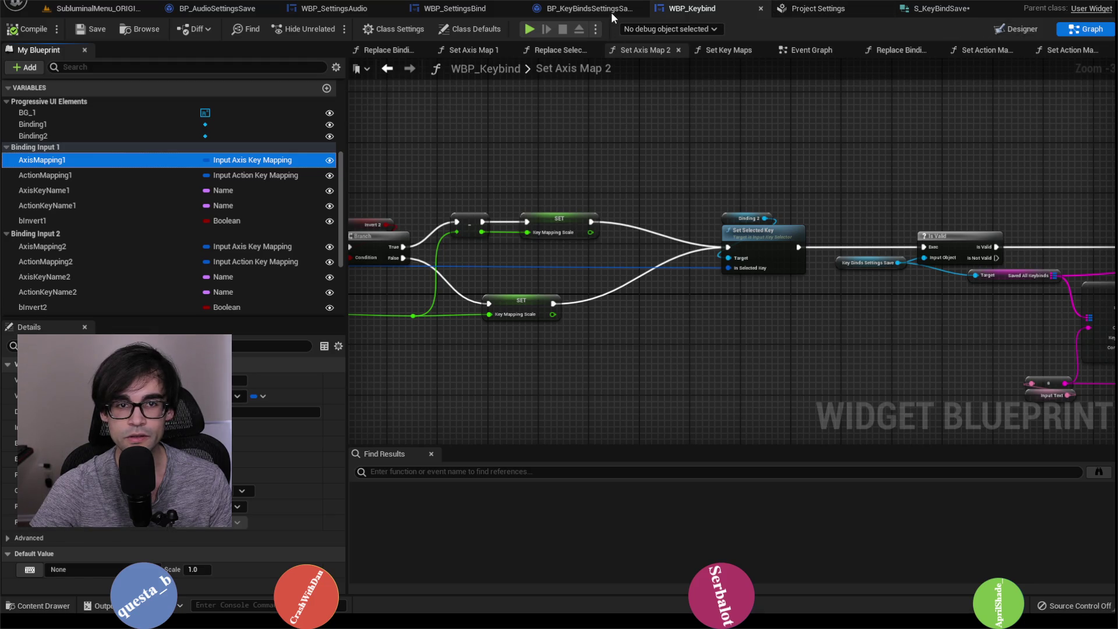
pyautogui.click(588, 9)
pyautogui.click(466, 15)
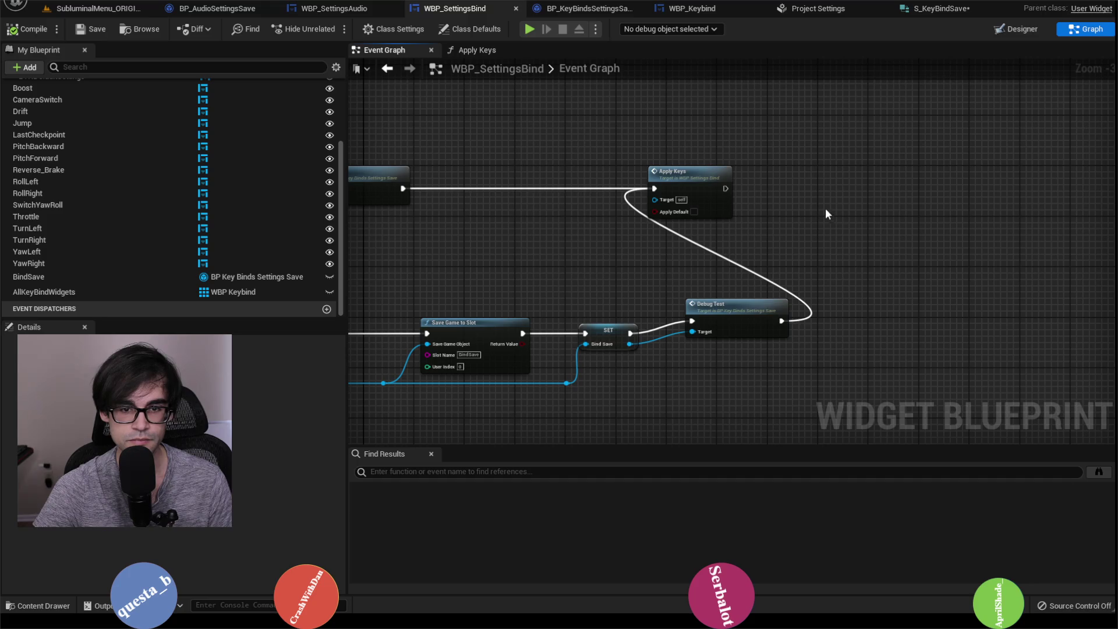
# Detach Apply Keys from the lower Debug Test and move it beside the loaded-save chain.
pyautogui.moveTo(719, 176); pyautogui.dragTo(950, 176)
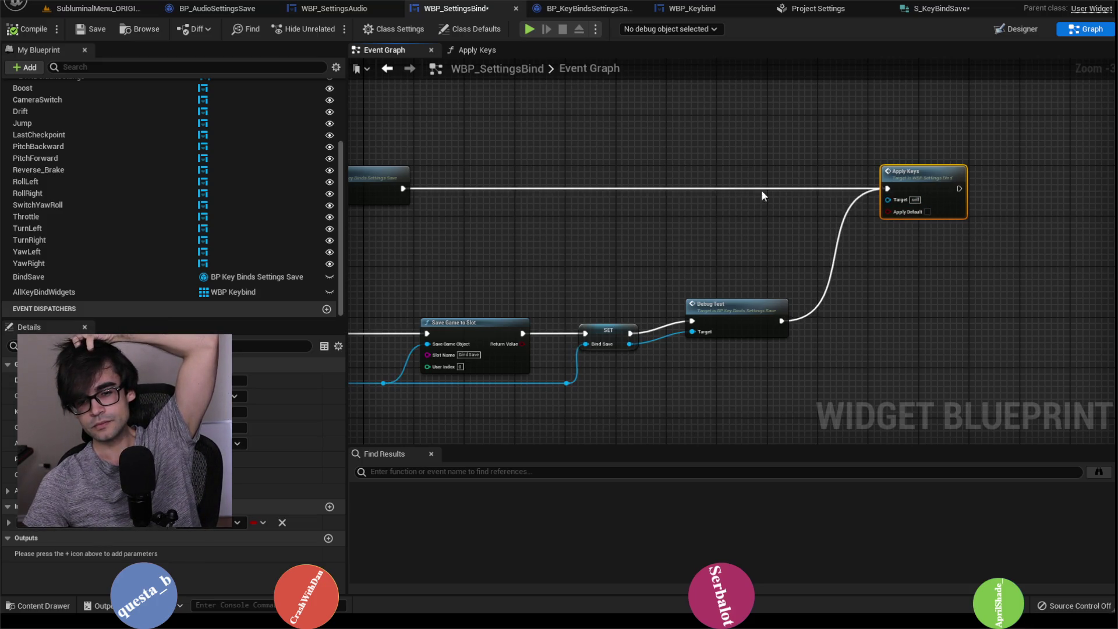
pyautogui.moveTo(756, 205)
pyautogui.mouseDown()
pyautogui.moveTo(1115, 208)
pyautogui.moveTo(751, 195)
pyautogui.mouseUp()
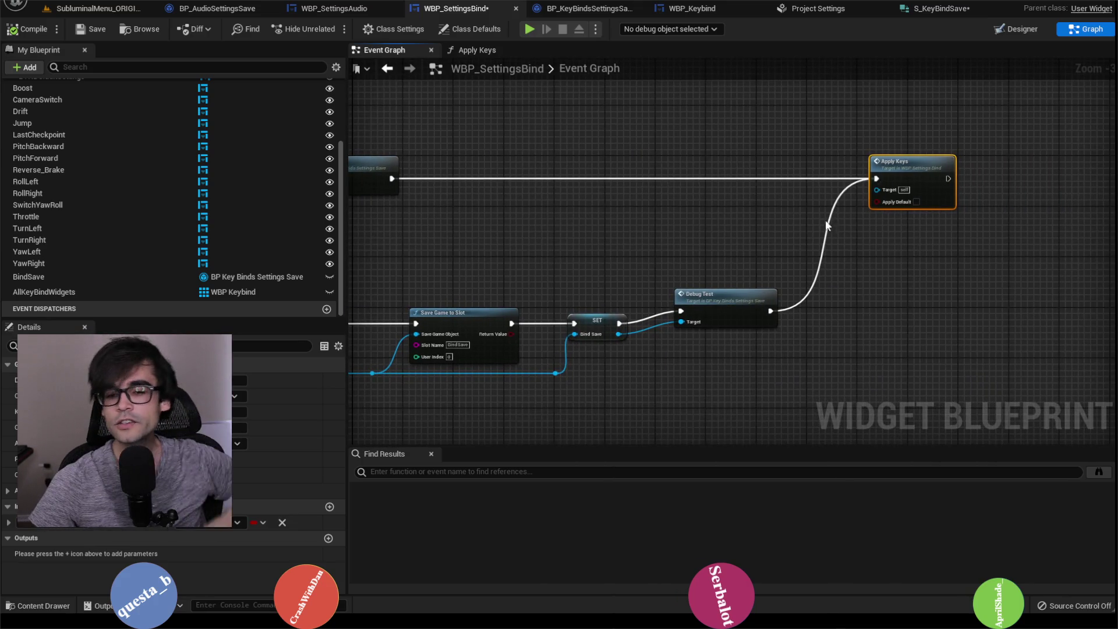
pyautogui.keyDown('alt'); pyautogui.click(770, 311); pyautogui.keyUp('alt')
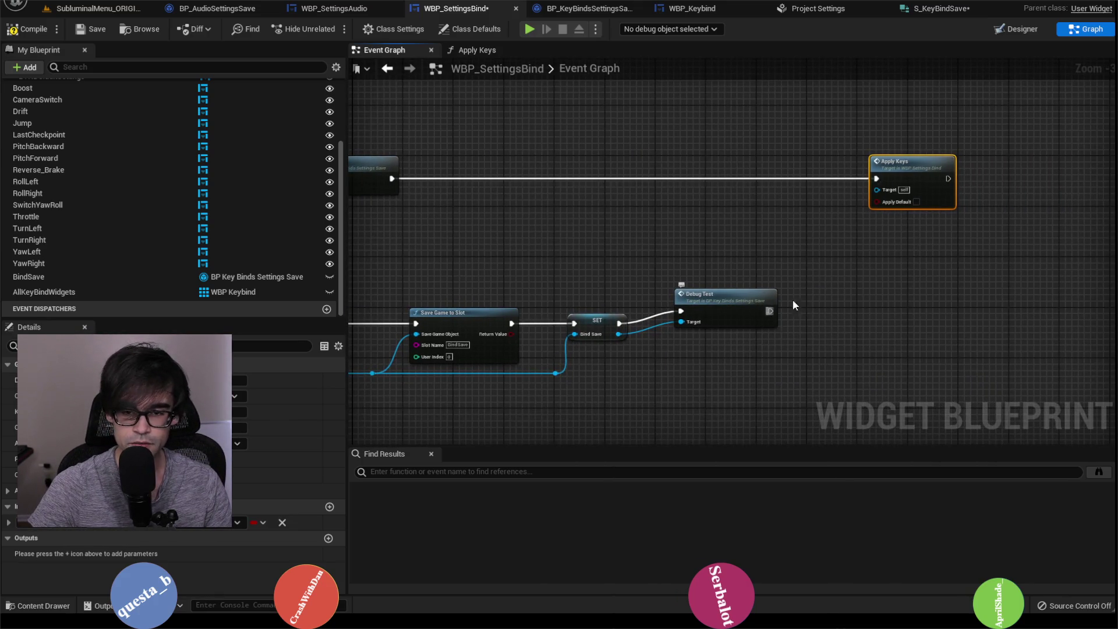
pyautogui.moveTo(917, 174); pyautogui.dragTo(576, 173)
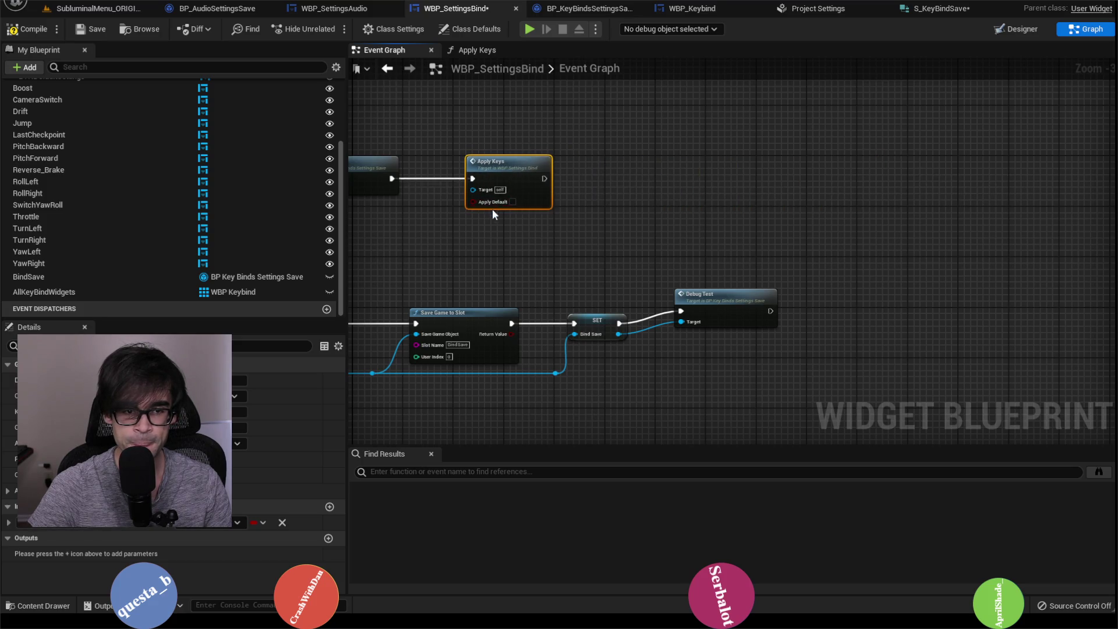
pyautogui.moveTo(491, 209); pyautogui.dragTo(806, 129)
pyautogui.moveTo(707, 193); pyautogui.dragTo(748, 172)
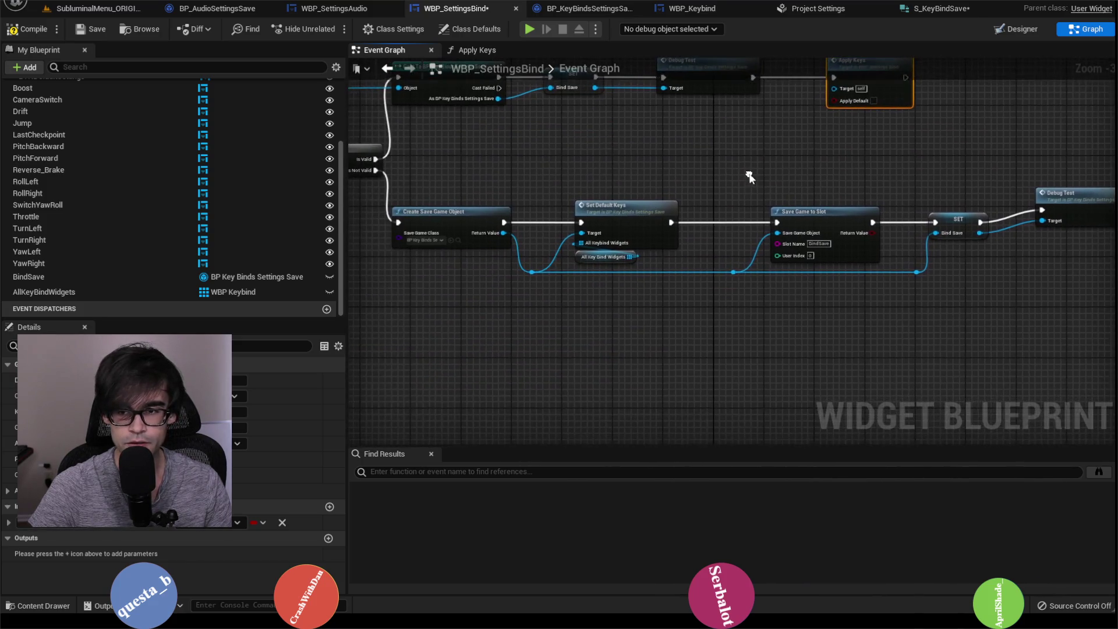
pyautogui.scroll(-1, 739, 190)
# Paste an Apply Keys copy between Is Not Valid and Create Save Game Object.
pyautogui.moveTo(541, 173)
pyautogui.mouseDown()
pyautogui.moveTo(891, 268)
pyautogui.moveTo(1042, 265)
pyautogui.mouseUp()
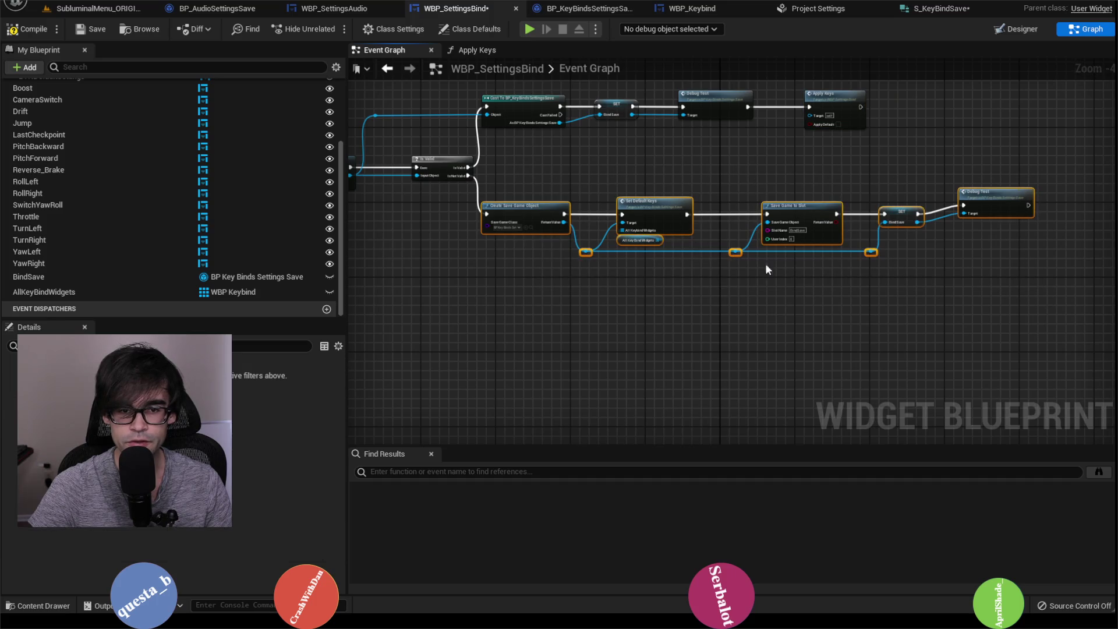
pyautogui.moveTo(544, 207); pyautogui.dragTo(603, 206)
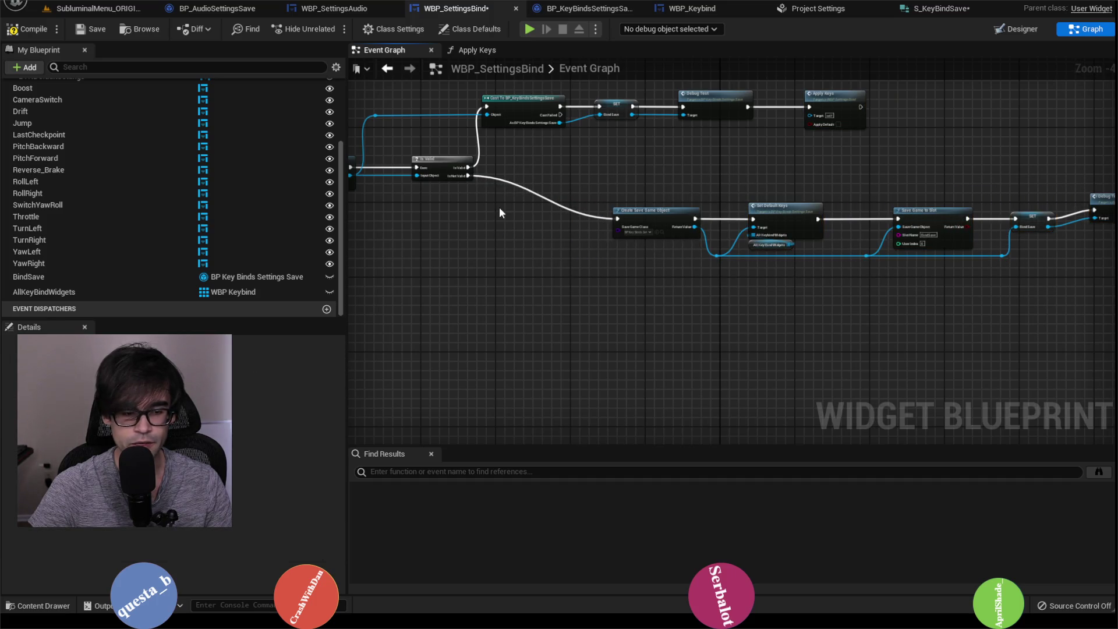
pyautogui.hotkey('ctrl', 'v')
pyautogui.scroll(4, 522, 199)
pyautogui.moveTo(419, 151); pyautogui.dragTo(490, 246)
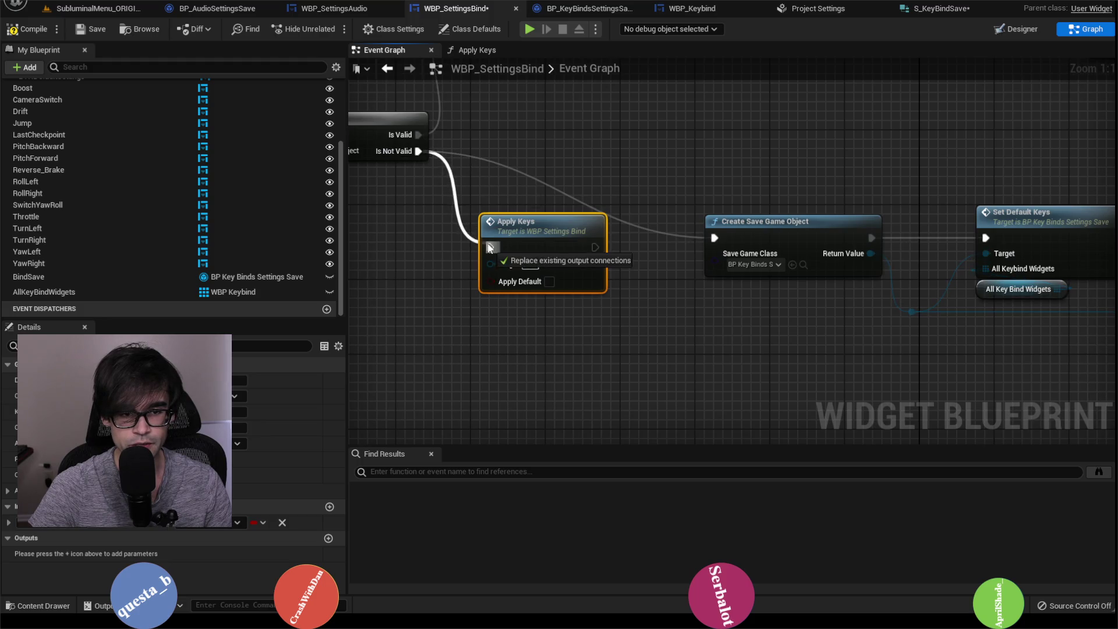
pyautogui.moveTo(595, 247); pyautogui.dragTo(716, 239)
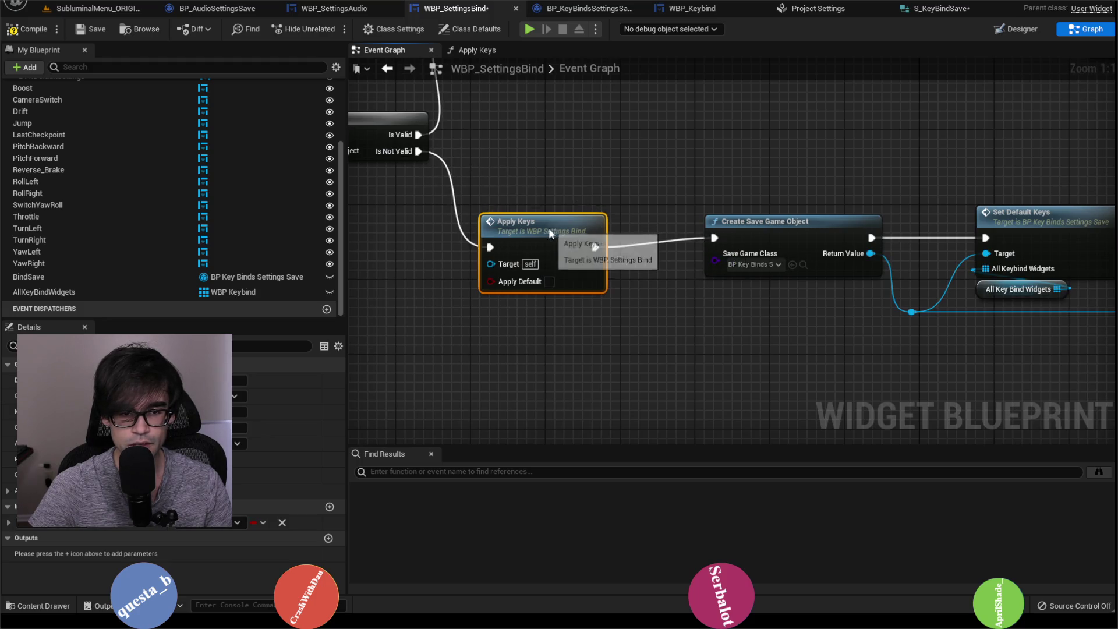
pyautogui.moveTo(549, 228); pyautogui.dragTo(576, 219)
# Compile and save the WBP_SettingsBind blueprint.
pyautogui.hscroll(10, 701, 219)
pyautogui.scroll(-1, 757, 215)
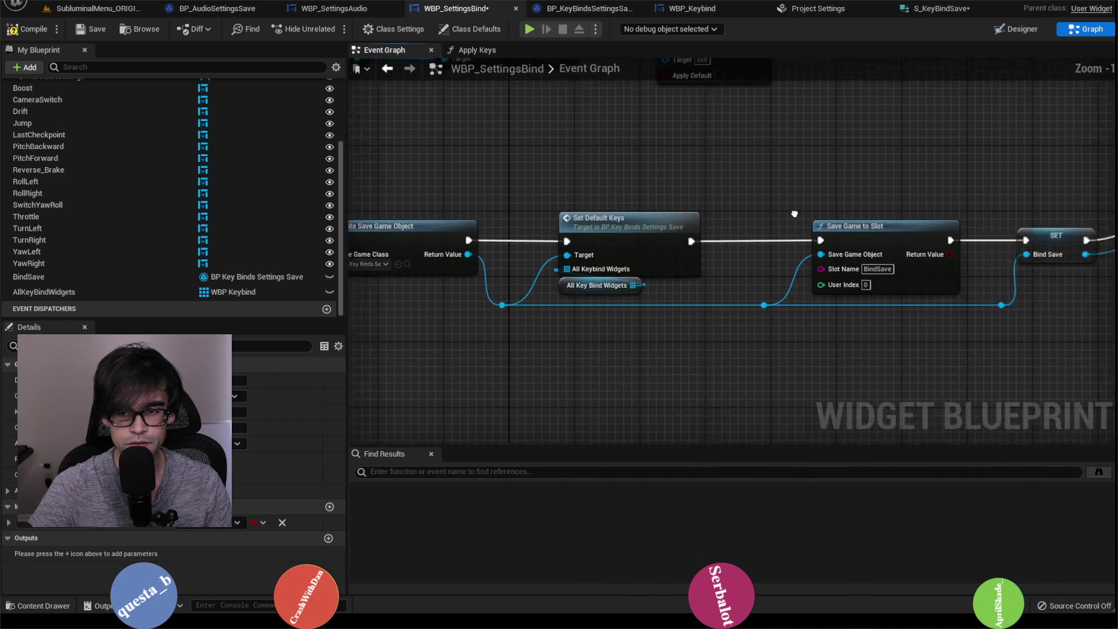
pyautogui.click(843, 203)
pyautogui.scroll(-1, 843, 204)
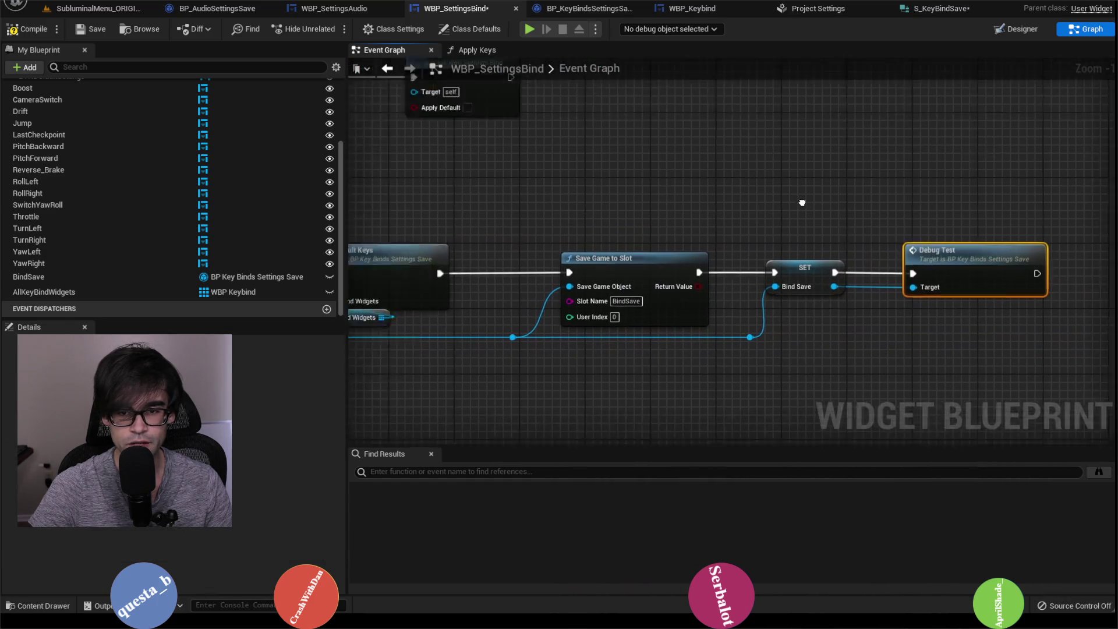
pyautogui.click(26, 29)
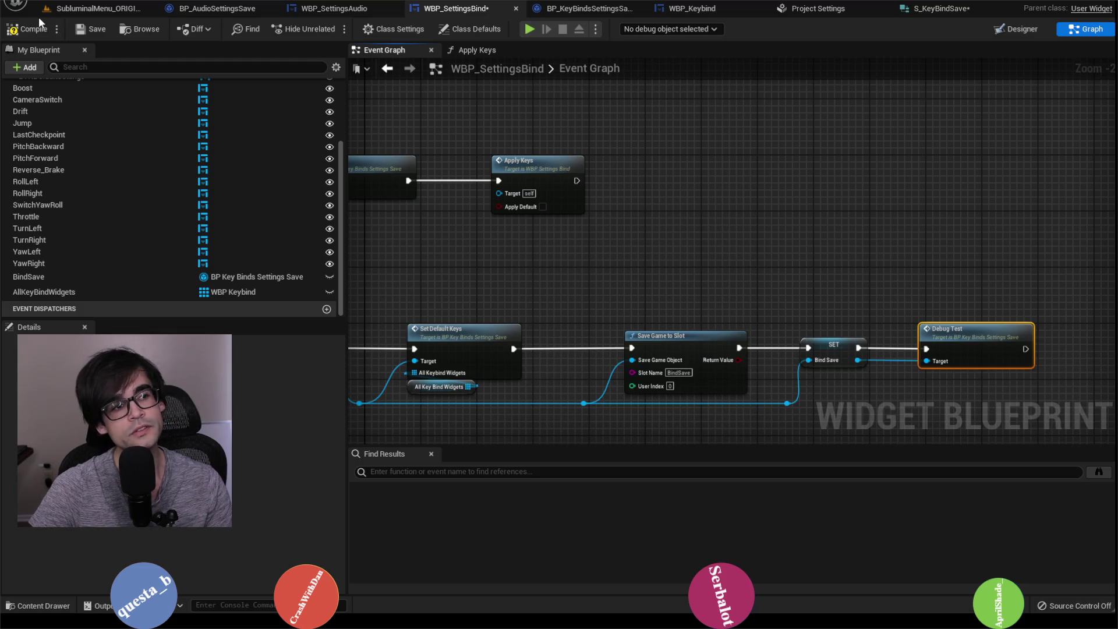
pyautogui.click(90, 30)
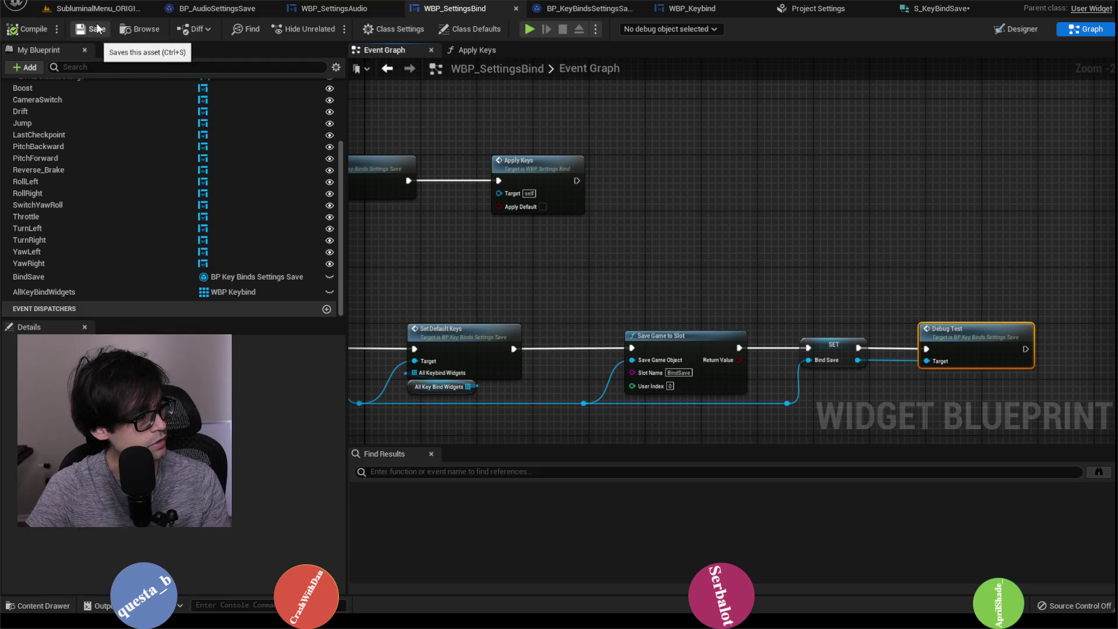
# Permanently delete the old BindSave.sav from the SaveGames folder.
pyautogui.hotkey('alt', 'Tab')
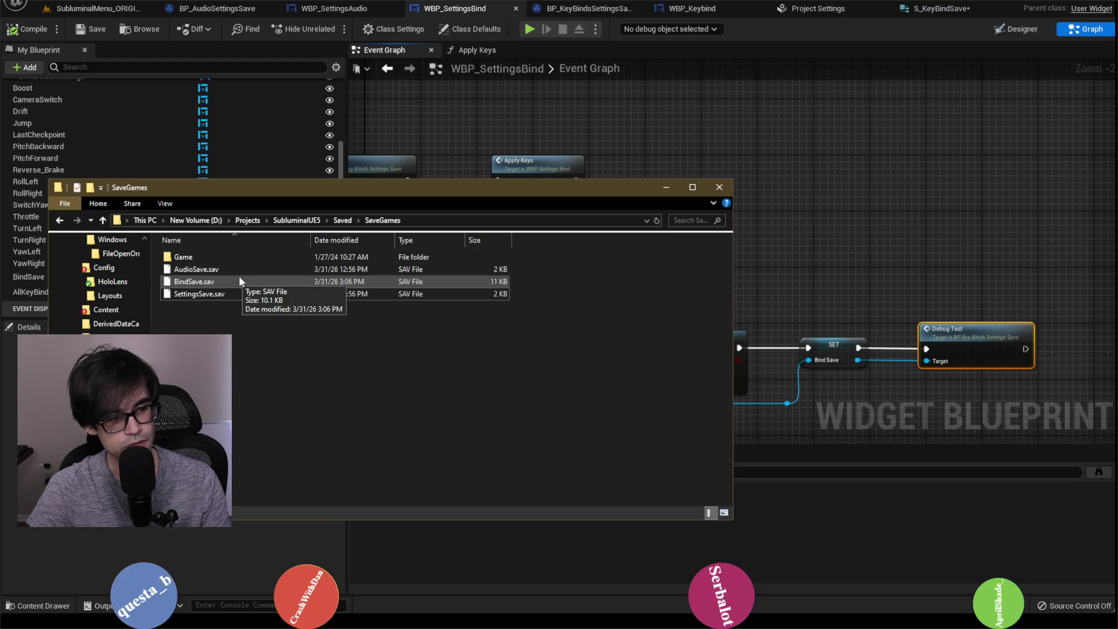
pyautogui.rightClick(238, 277)
pyautogui.click(311, 499)
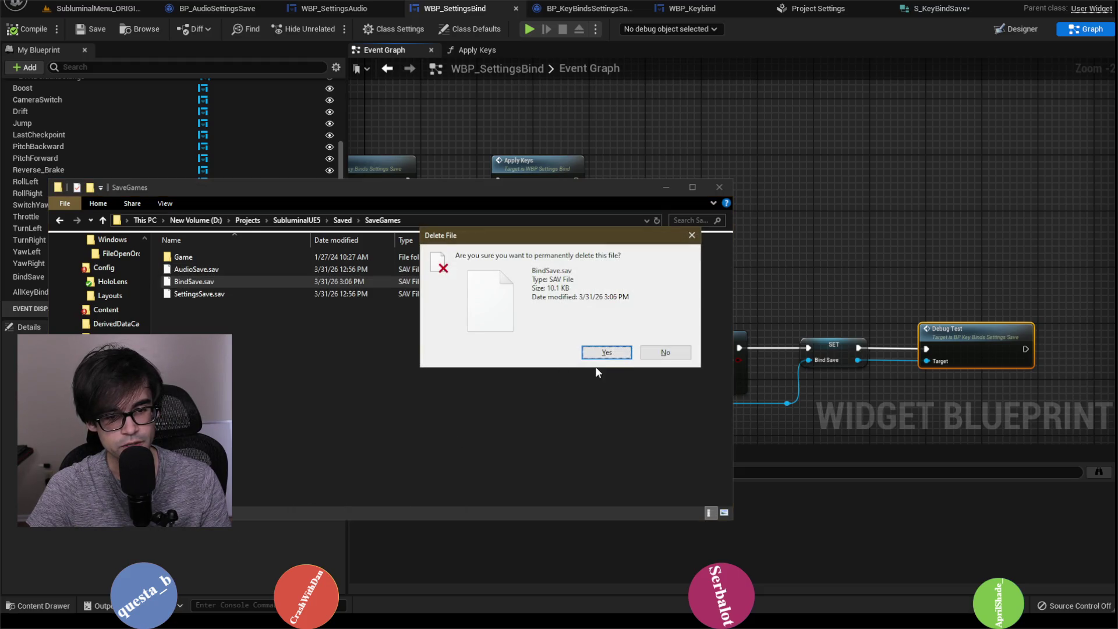
pyautogui.click(605, 351)
pyautogui.click(666, 188)
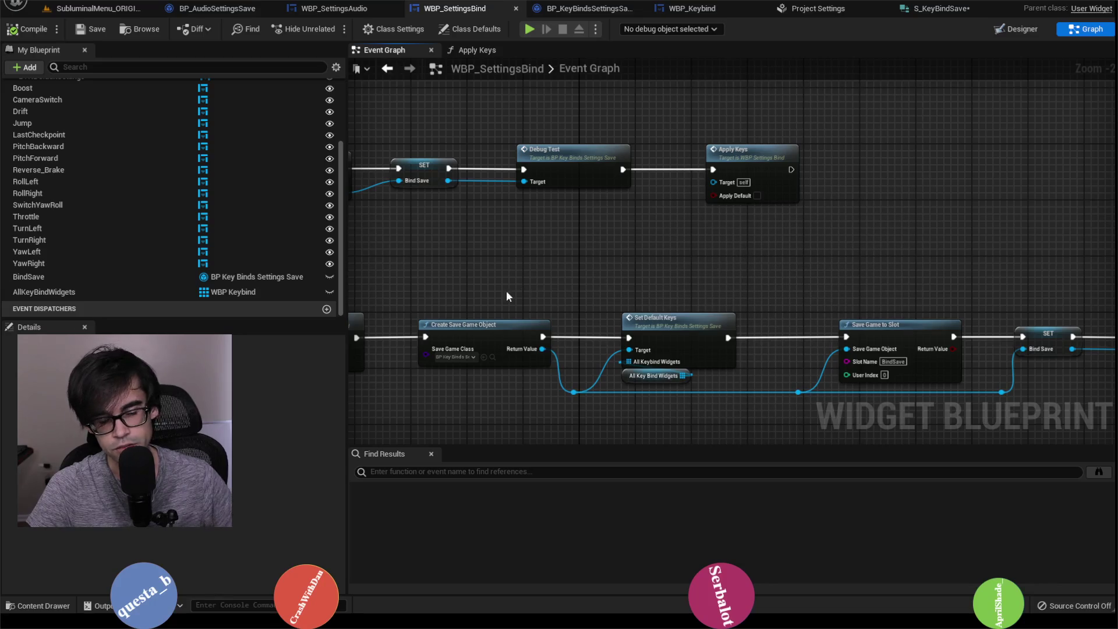
pyautogui.moveTo(506, 290); pyautogui.dragTo(704, 266)
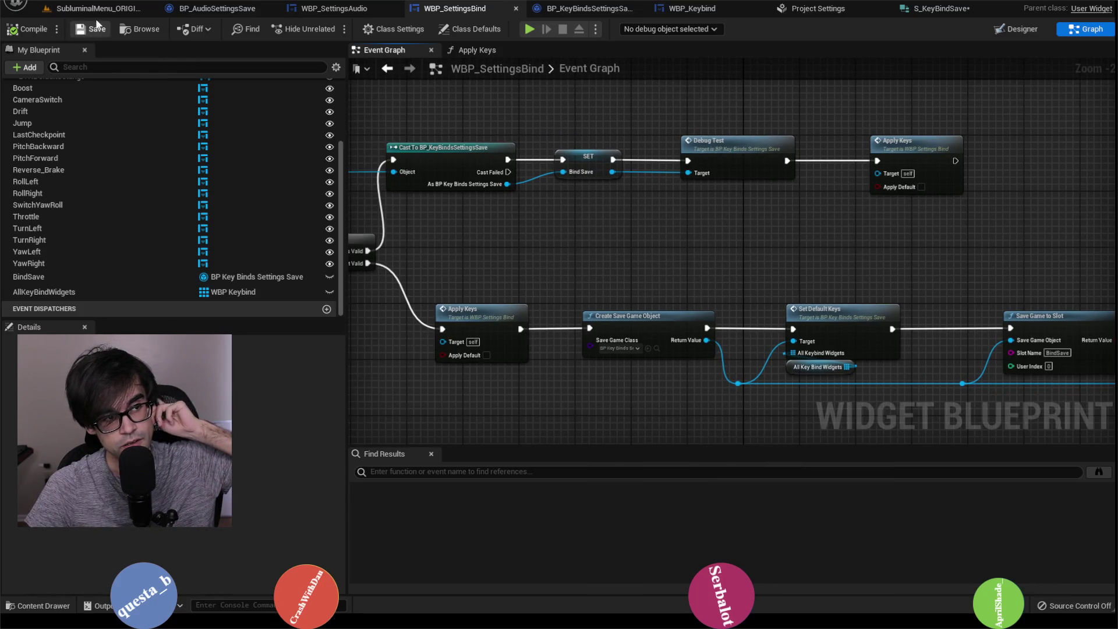
# Run the menu level with the For Each Loop breakpoint removed.
pyautogui.click(87, 8)
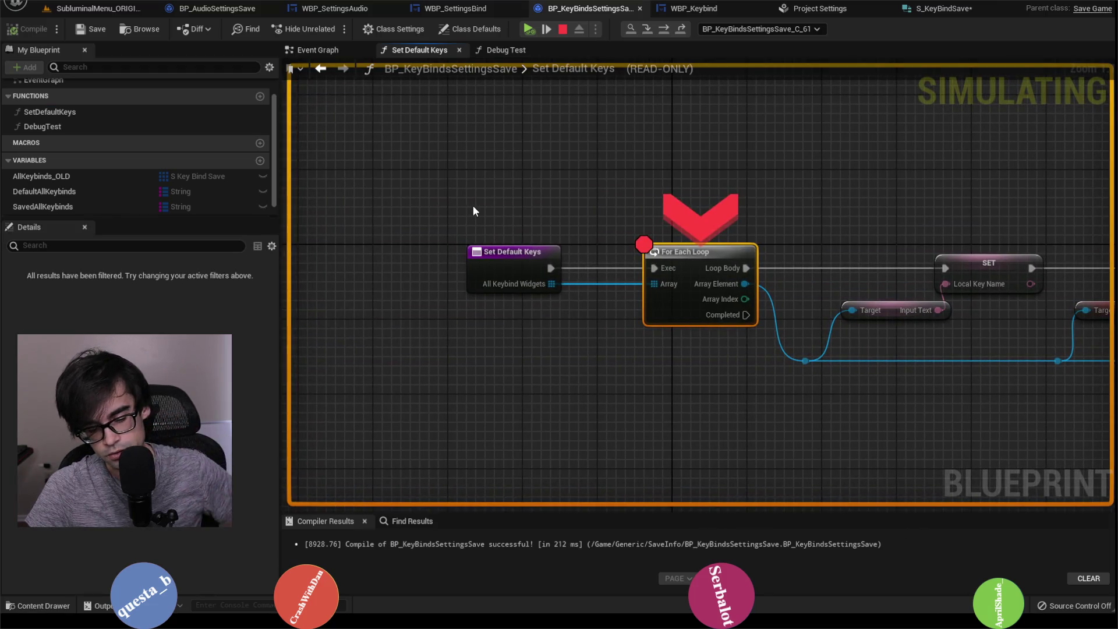
pyautogui.press('F9')
pyautogui.click(529, 29)
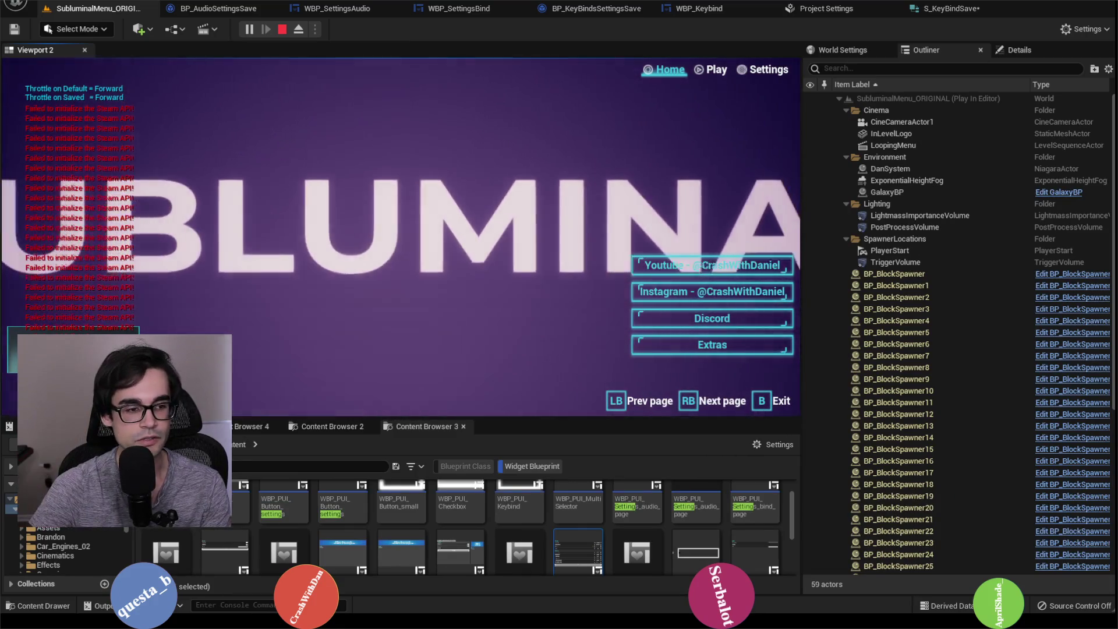
# View the Bind key list under the game's Settings, then stop the play session.
pyautogui.click(780, 71)
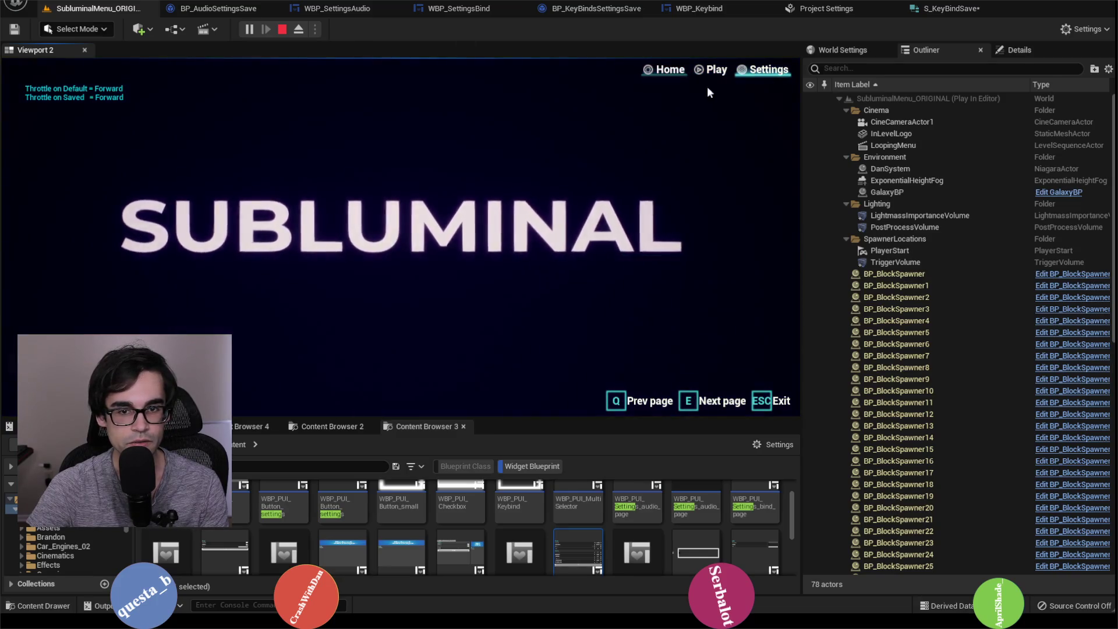
pyautogui.click(285, 92)
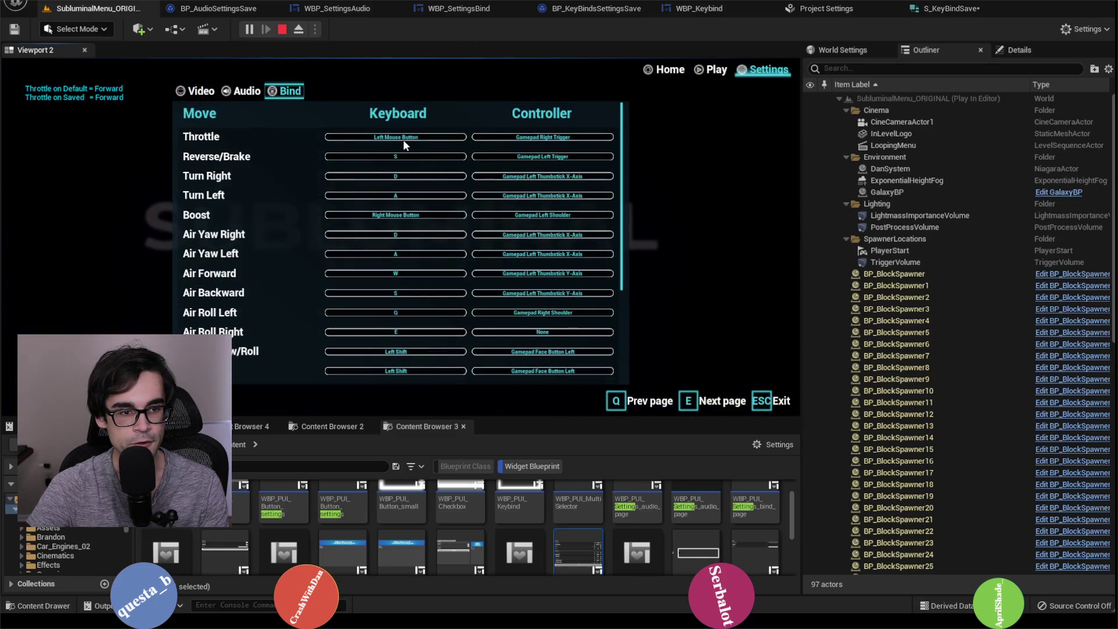
pyautogui.scroll(-3, 428, 194)
pyautogui.scroll(4, 425, 221)
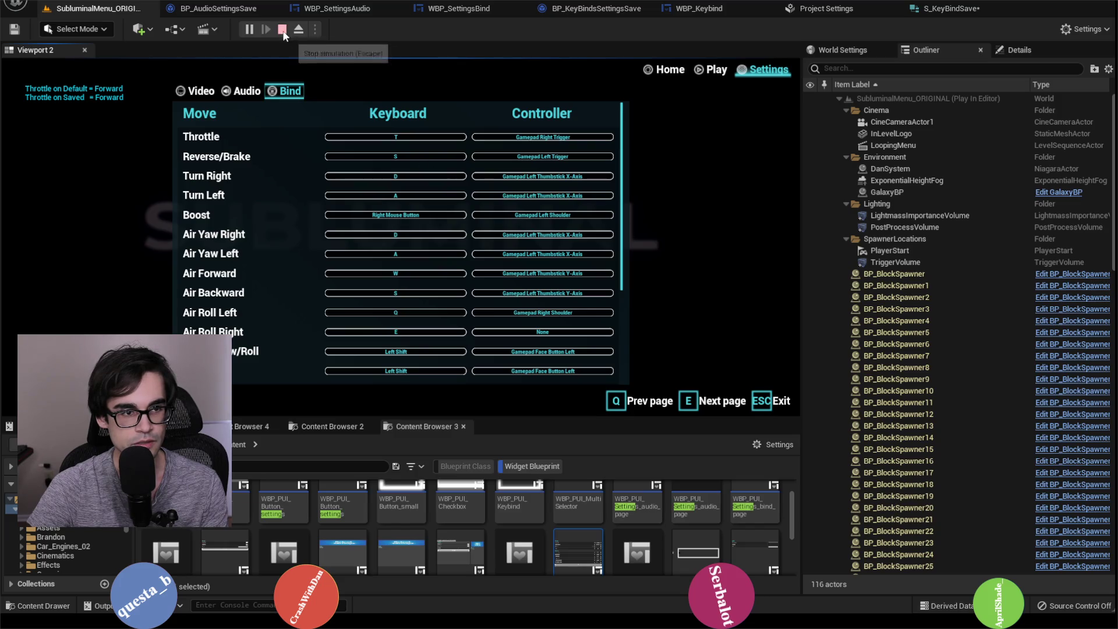
pyautogui.click(283, 31)
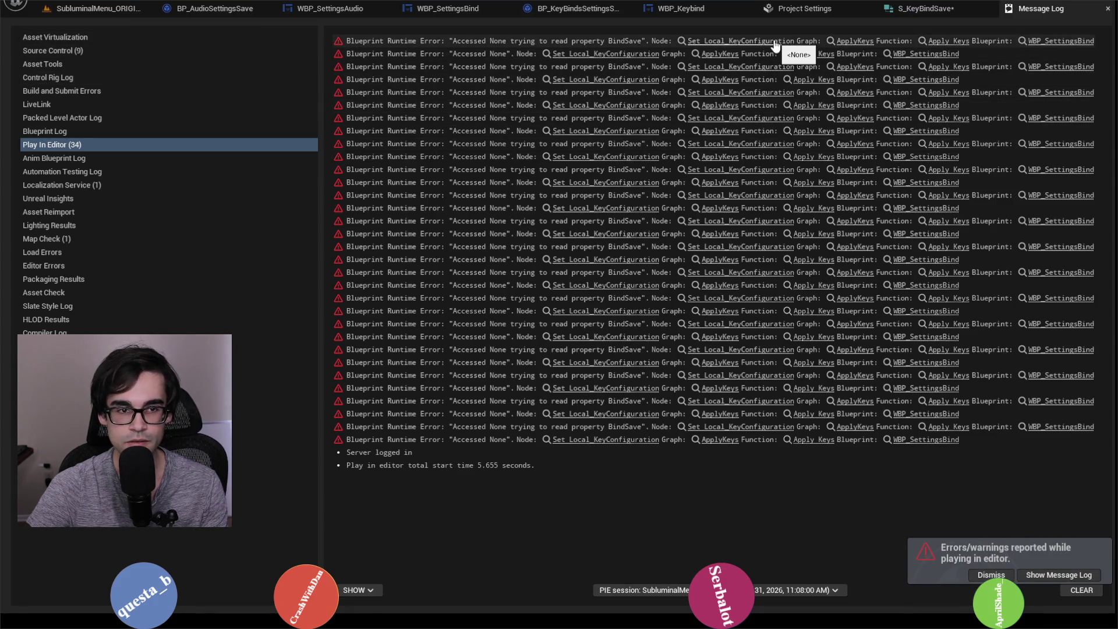
# Jump from the BindSave Accessed None error to the SET Local Key Configuration node.
pyautogui.click(774, 46)
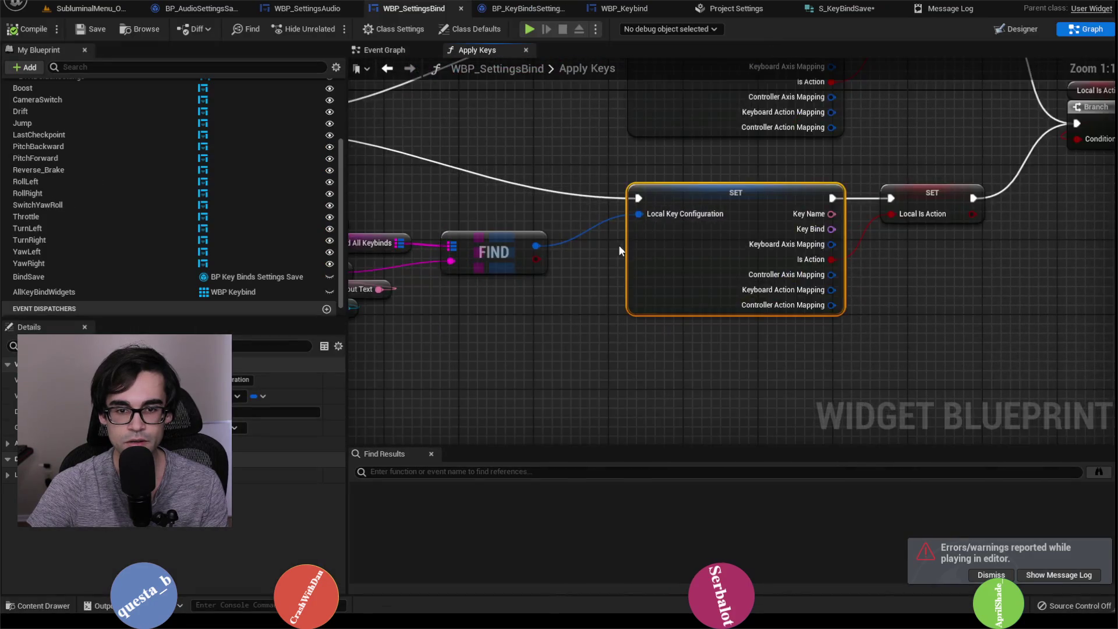
pyautogui.scroll(-4, 607, 243)
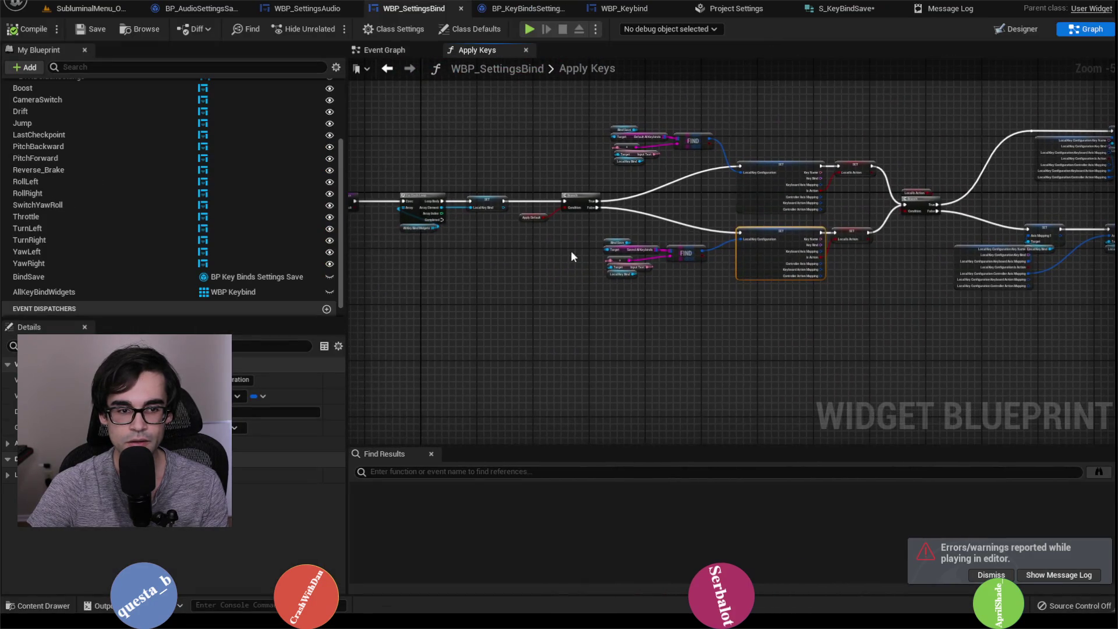
pyautogui.scroll(3, 806, 269)
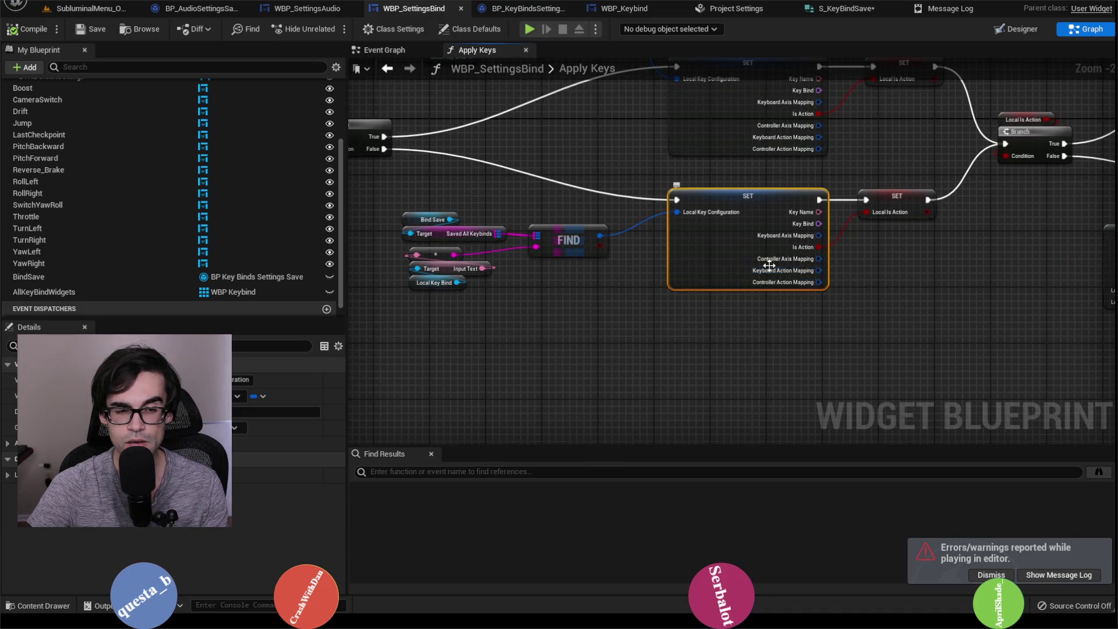
pyautogui.click(937, 9)
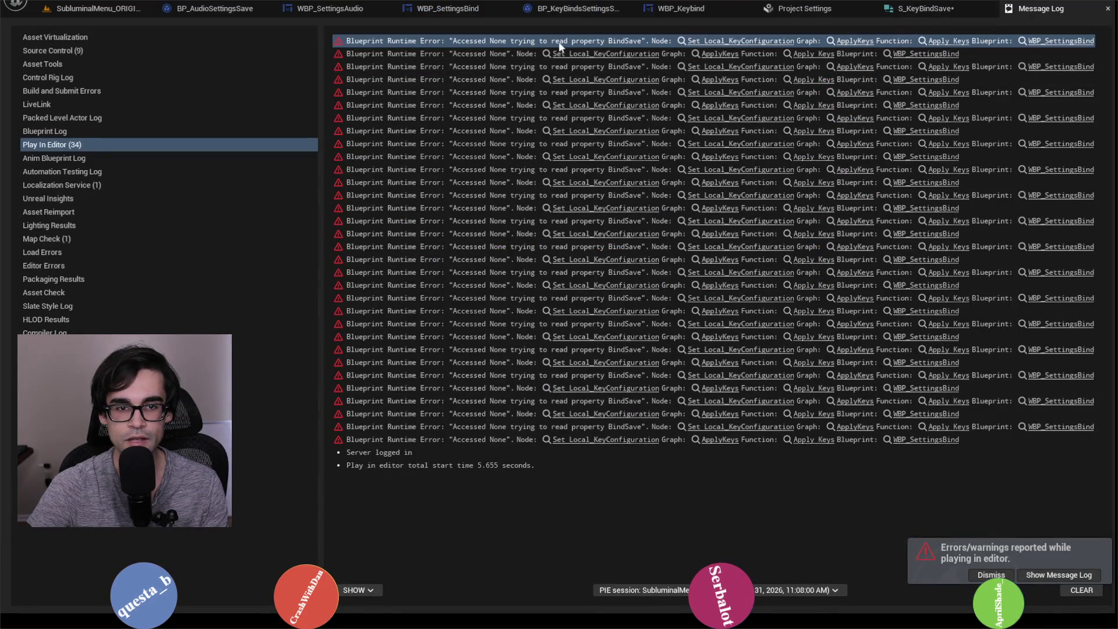
pyautogui.click(710, 42)
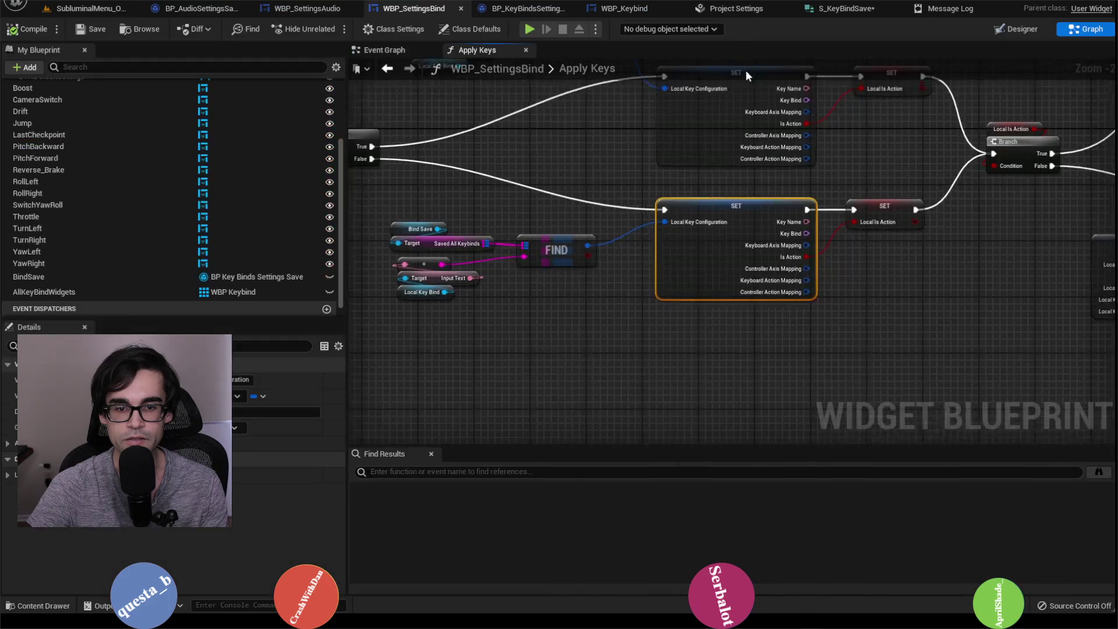
pyautogui.scroll(-3, 855, 254)
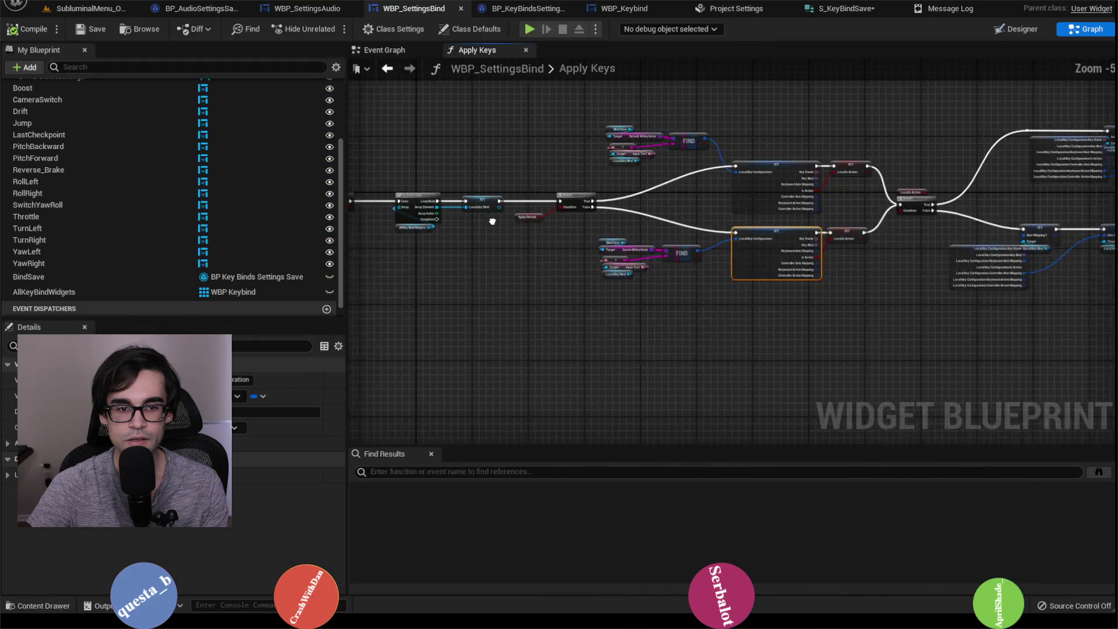
pyautogui.scroll(3, 499, 205)
# Survey the Apply Keys graph's entry, loop, Branch, FIND and SET nodes.
pyautogui.moveTo(1072, 243); pyautogui.dragTo(714, 239)
pyautogui.scroll(1, 782, 243)
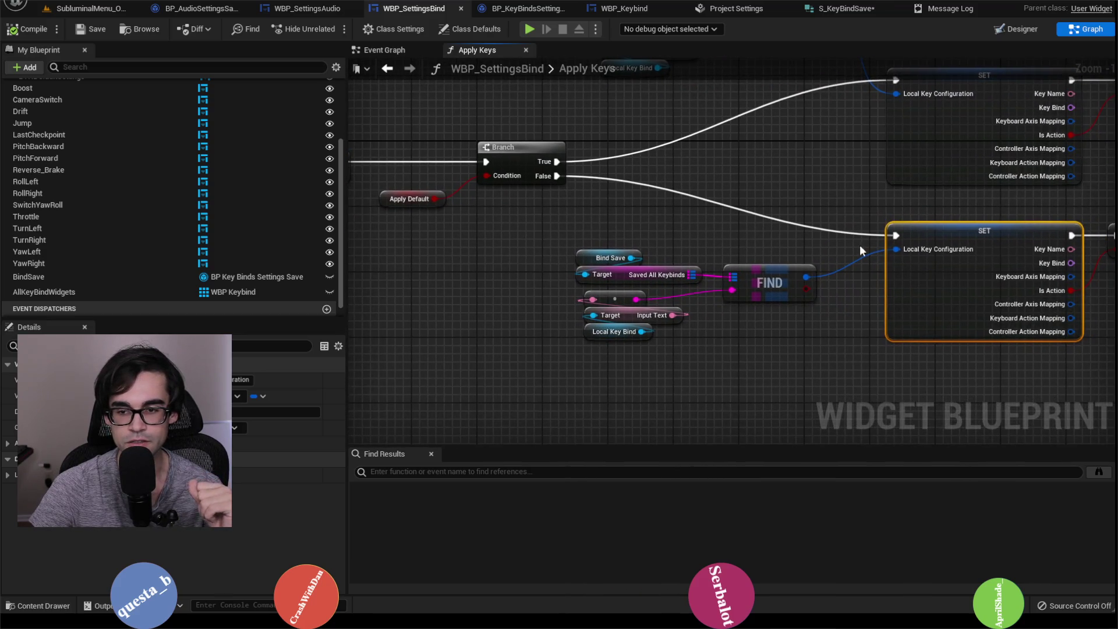
pyautogui.scroll(-2, 859, 244)
pyautogui.moveTo(860, 244); pyautogui.dragTo(609, 239)
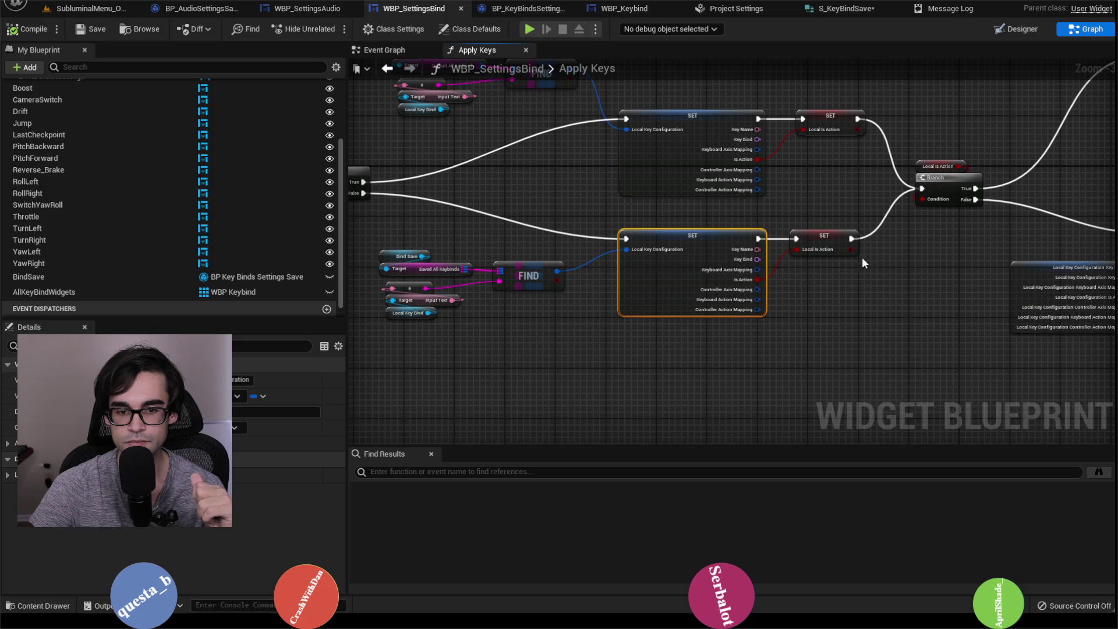
pyautogui.moveTo(861, 263); pyautogui.dragTo(1075, 276)
pyautogui.moveTo(412, 225); pyautogui.dragTo(645, 253)
pyautogui.scroll(-1, 592, 240)
pyautogui.moveTo(779, 260)
pyautogui.mouseDown()
pyautogui.moveTo(686, 240)
pyautogui.moveTo(837, 251)
pyautogui.mouseUp()
pyautogui.scroll(1, 752, 246)
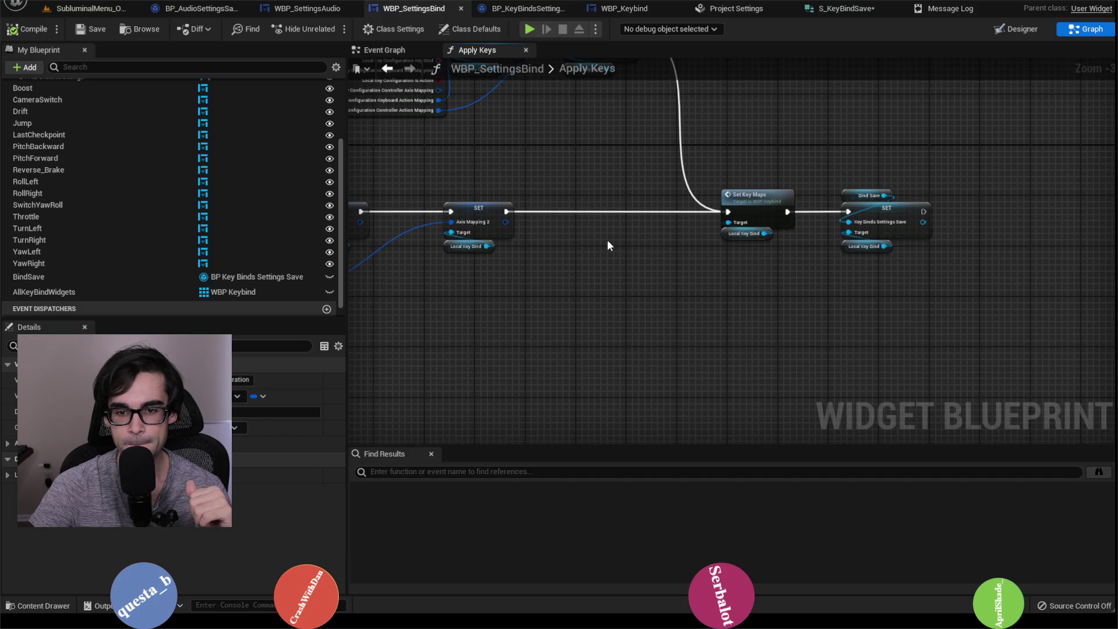
pyautogui.moveTo(607, 242); pyautogui.dragTo(1113, 261)
pyautogui.moveTo(372, 254); pyautogui.dragTo(547, 253)
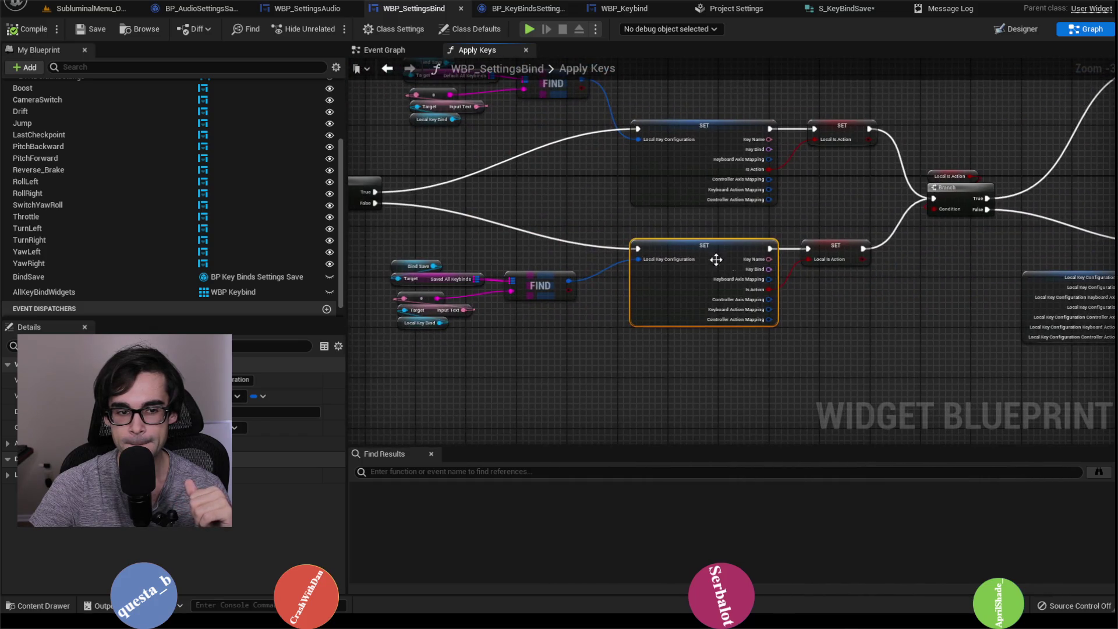
pyautogui.scroll(-1, 547, 254)
pyautogui.scroll(4, 755, 268)
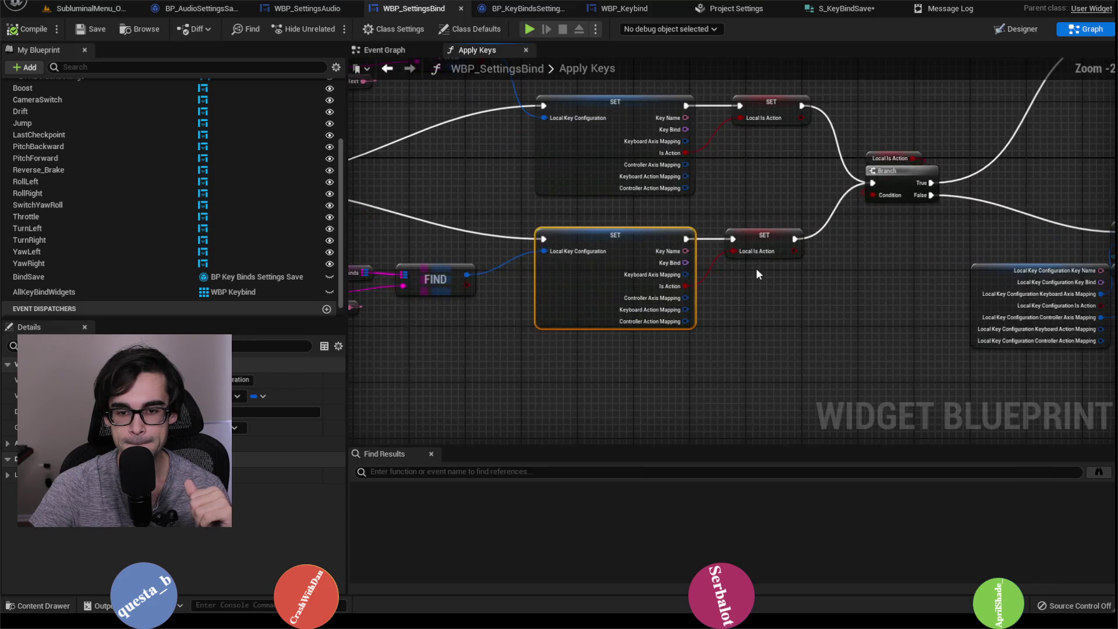
pyautogui.scroll(-4, 756, 268)
pyautogui.moveTo(799, 274); pyautogui.dragTo(984, 278)
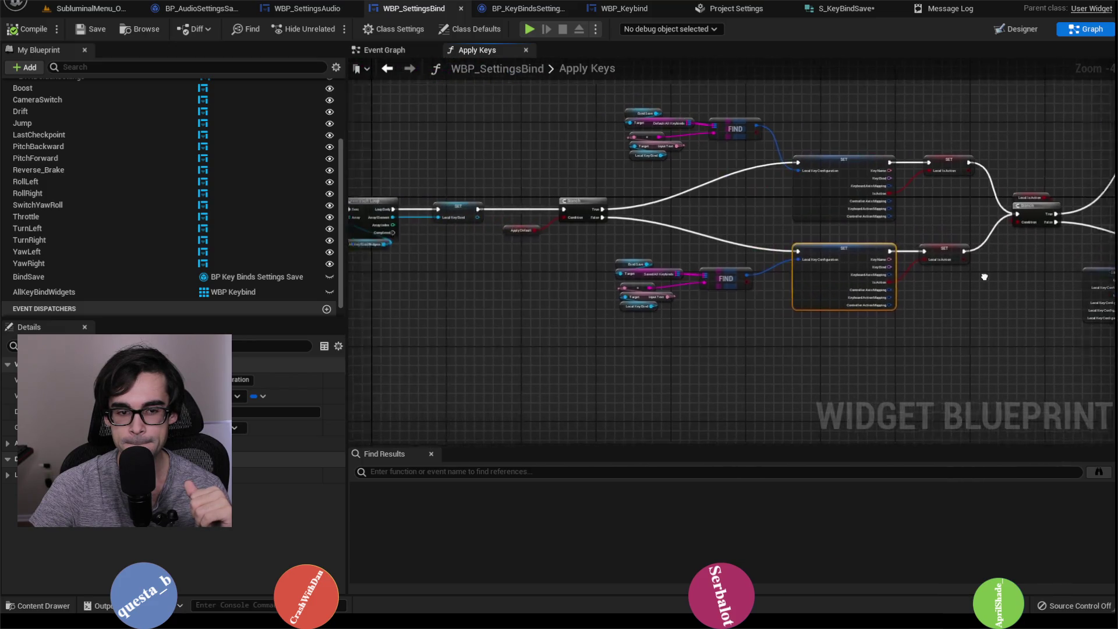
pyautogui.moveTo(738, 259); pyautogui.dragTo(822, 257)
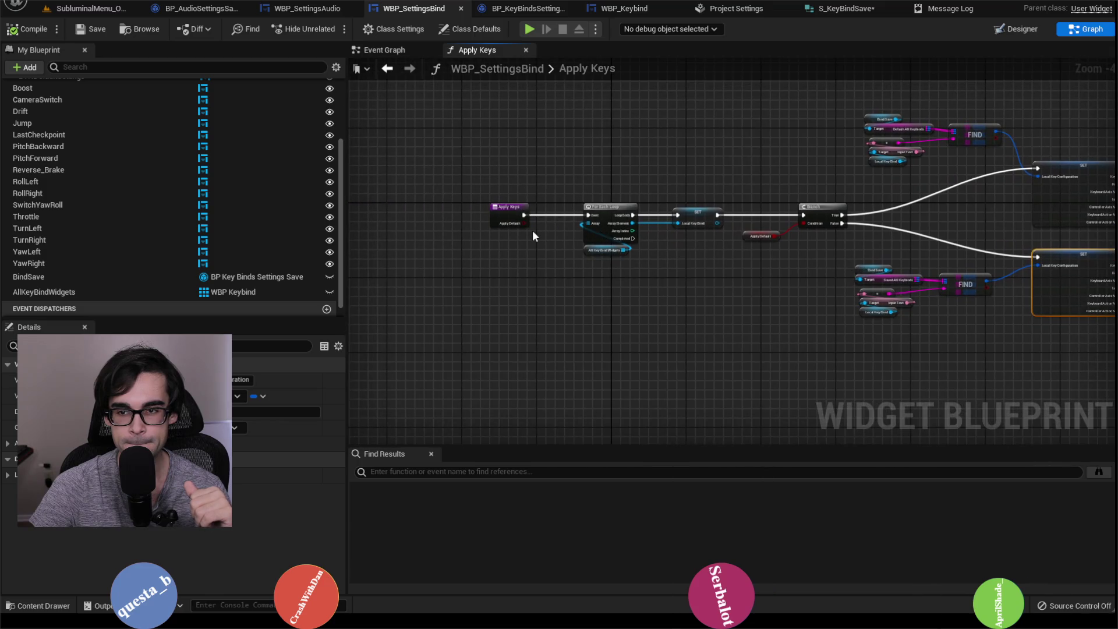
pyautogui.scroll(2, 532, 229)
pyautogui.scroll(-2, 865, 257)
# Move along to the remaining SET nodes and select the Set Key Maps node.
pyautogui.moveTo(941, 270); pyautogui.dragTo(731, 262)
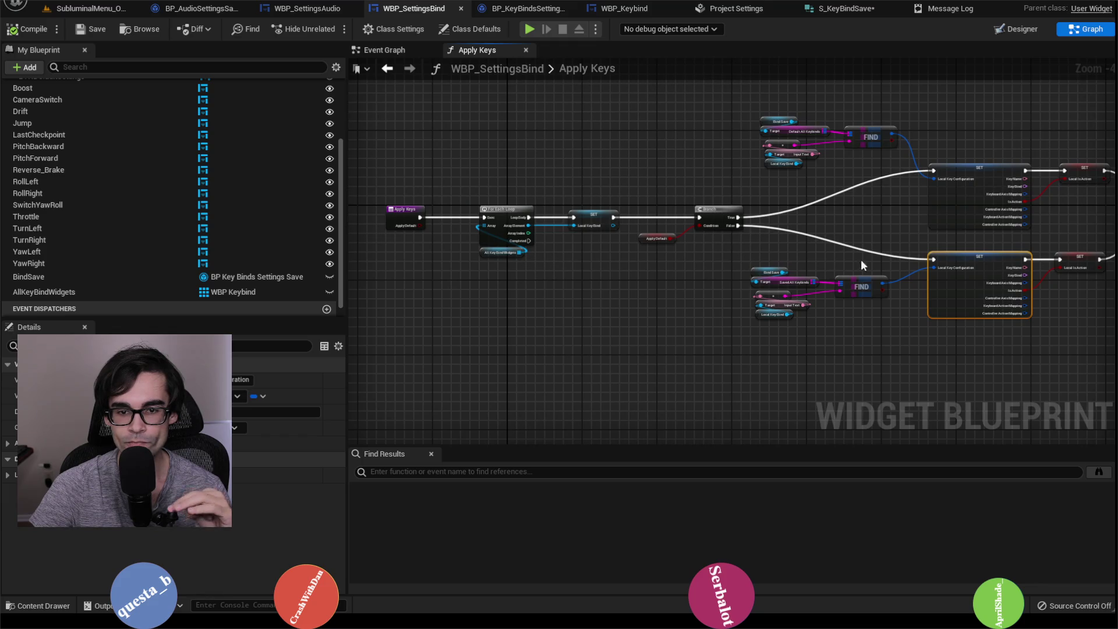
pyautogui.moveTo(860, 260)
pyautogui.mouseDown()
pyautogui.moveTo(595, 273)
pyautogui.moveTo(482, 265)
pyautogui.mouseUp()
pyautogui.moveTo(883, 233)
pyautogui.mouseDown()
pyautogui.moveTo(683, 237)
pyautogui.moveTo(744, 242)
pyautogui.mouseUp()
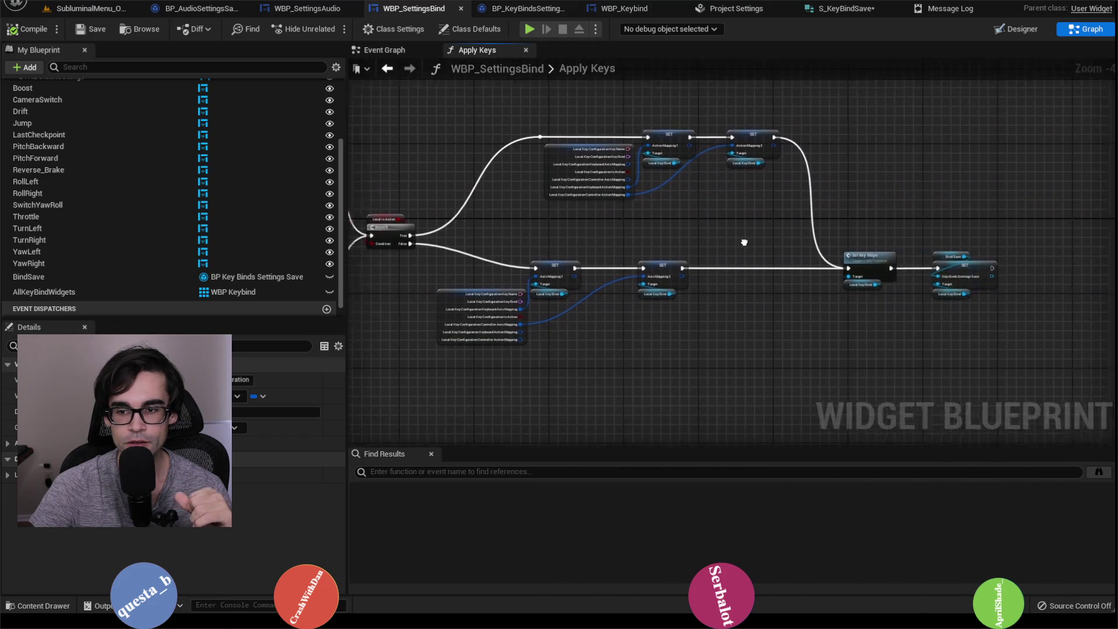
pyautogui.scroll(2, 755, 250)
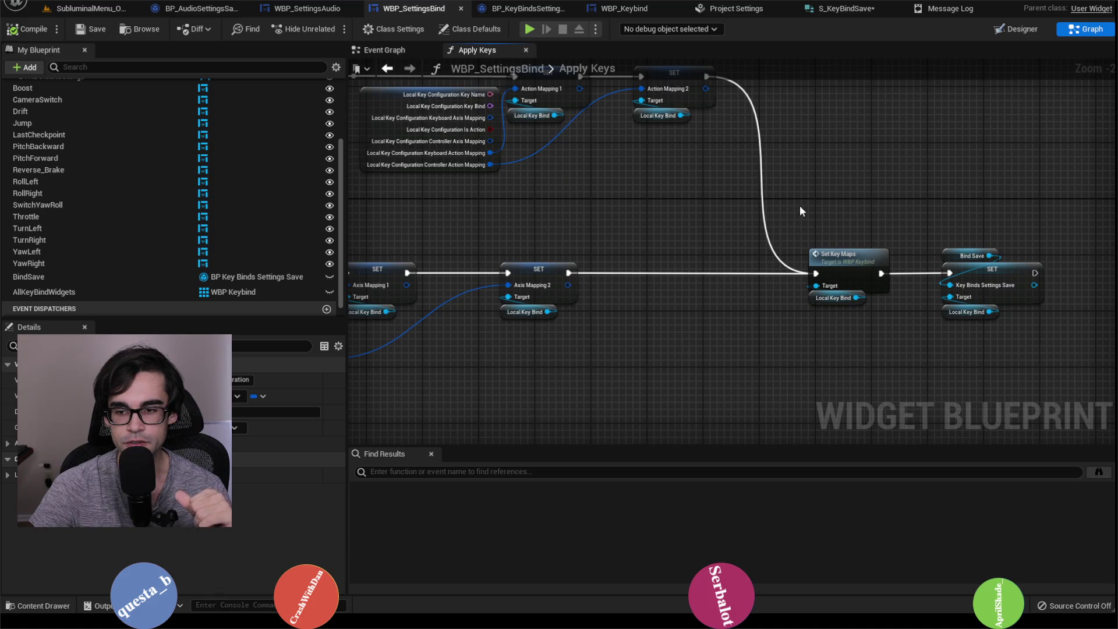
pyautogui.moveTo(806, 211); pyautogui.dragTo(892, 236)
pyautogui.scroll(-2, 892, 236)
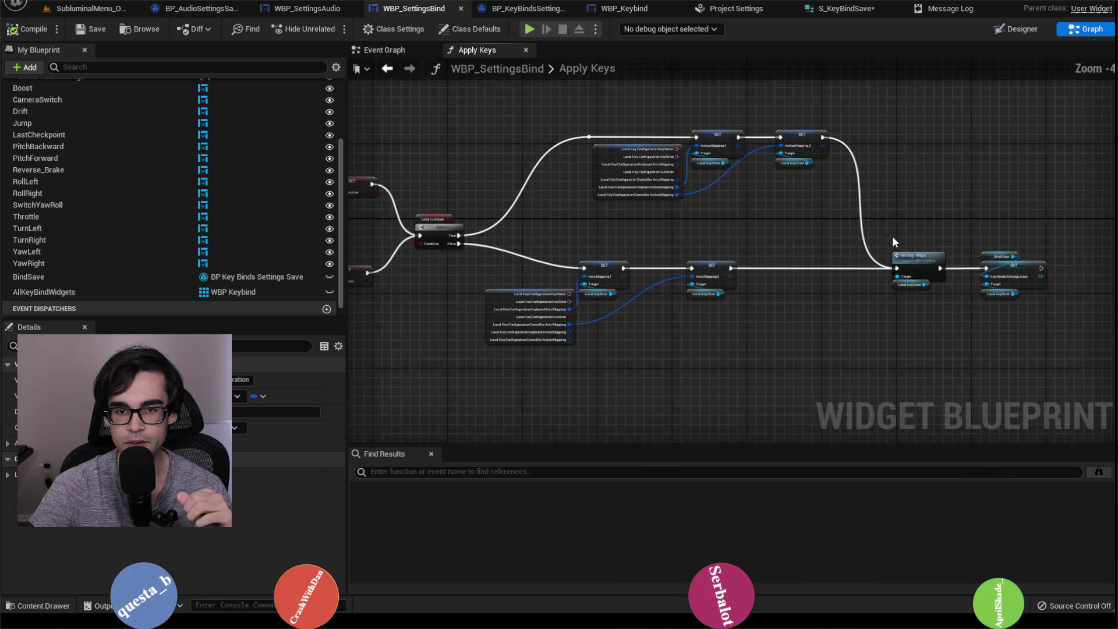
pyautogui.scroll(2, 891, 237)
pyautogui.click(917, 267)
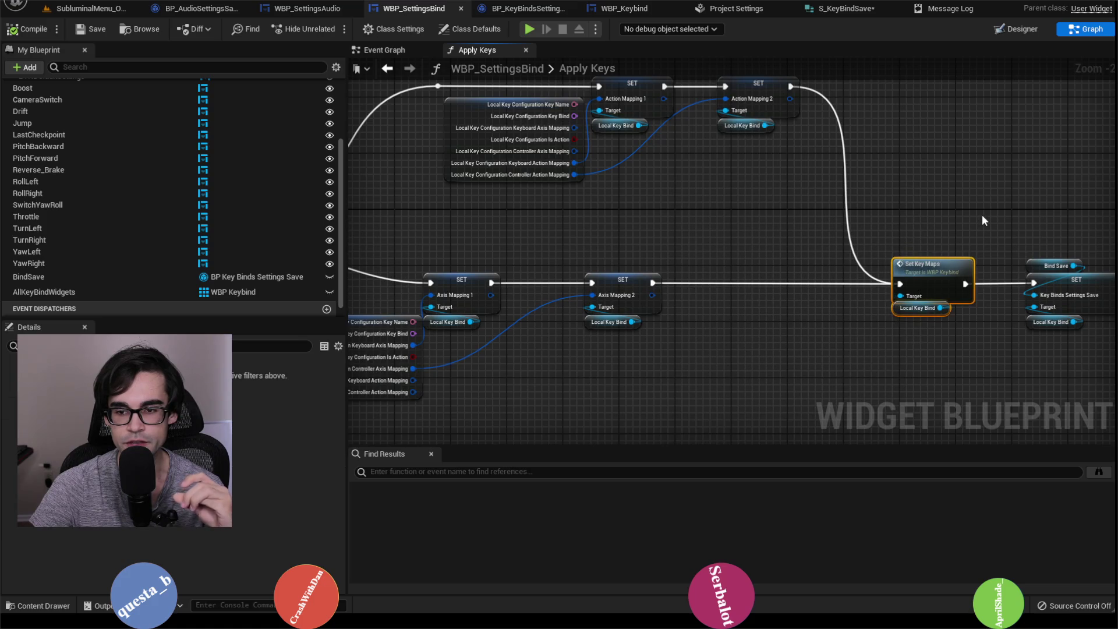
pyautogui.moveTo(750, 214)
pyautogui.mouseDown()
pyautogui.moveTo(1012, 243)
pyautogui.moveTo(693, 207)
pyautogui.moveTo(844, 210)
pyautogui.mouseUp()
pyautogui.scroll(-1, 693, 207)
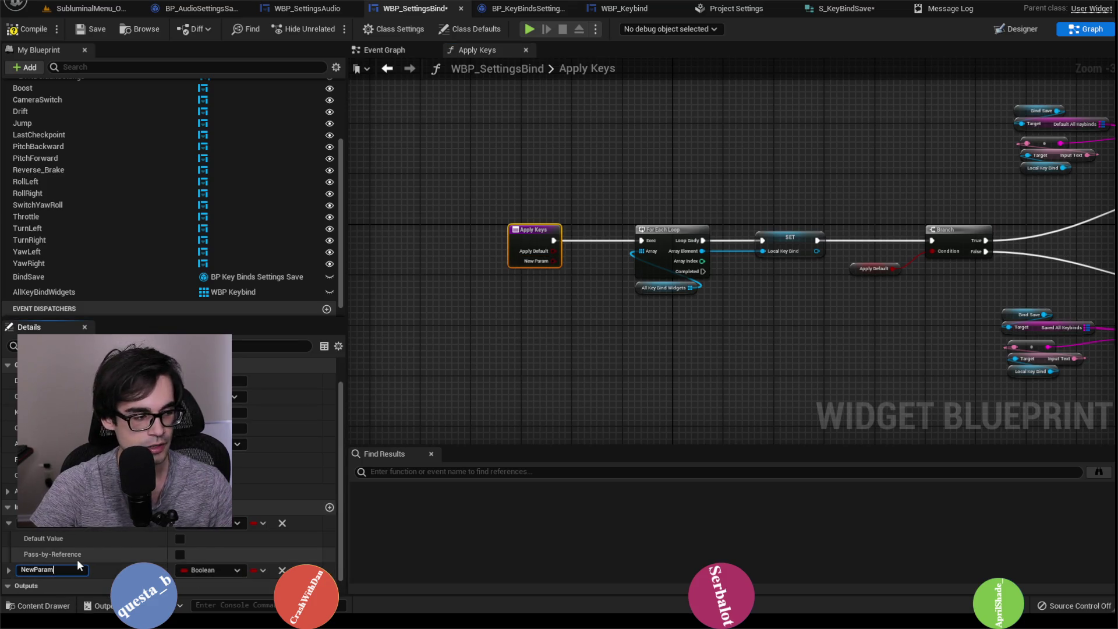
# Rename Apply Keys' NewParam Boolean input to bInitialApplication.
pyautogui.hotkey('ctrl', 'a')
pyautogui.write('b')
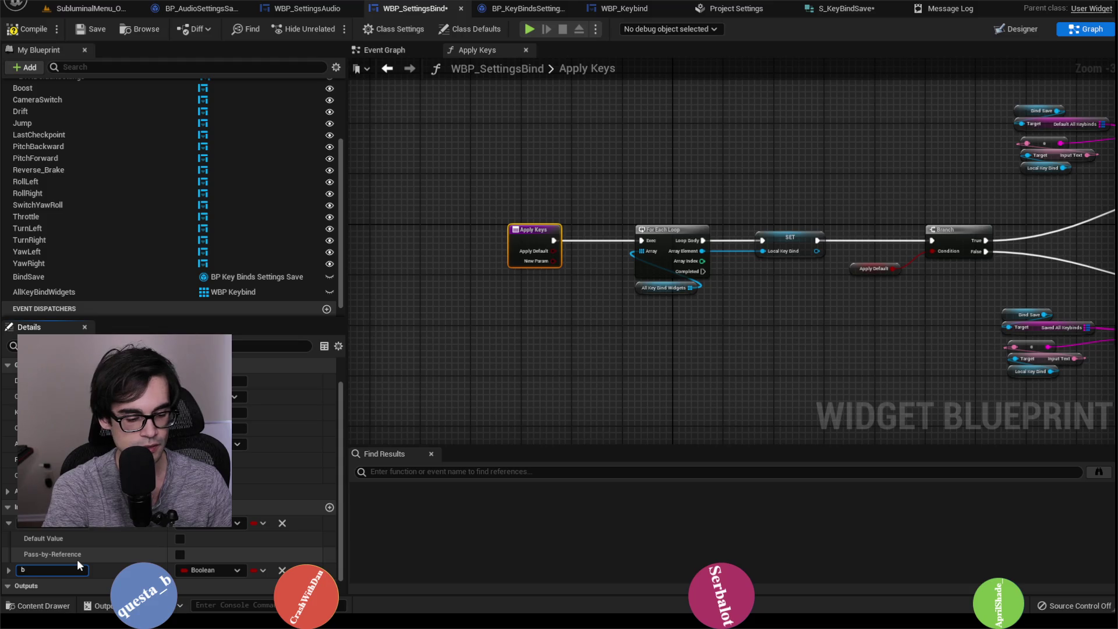
pyautogui.write('Initial')
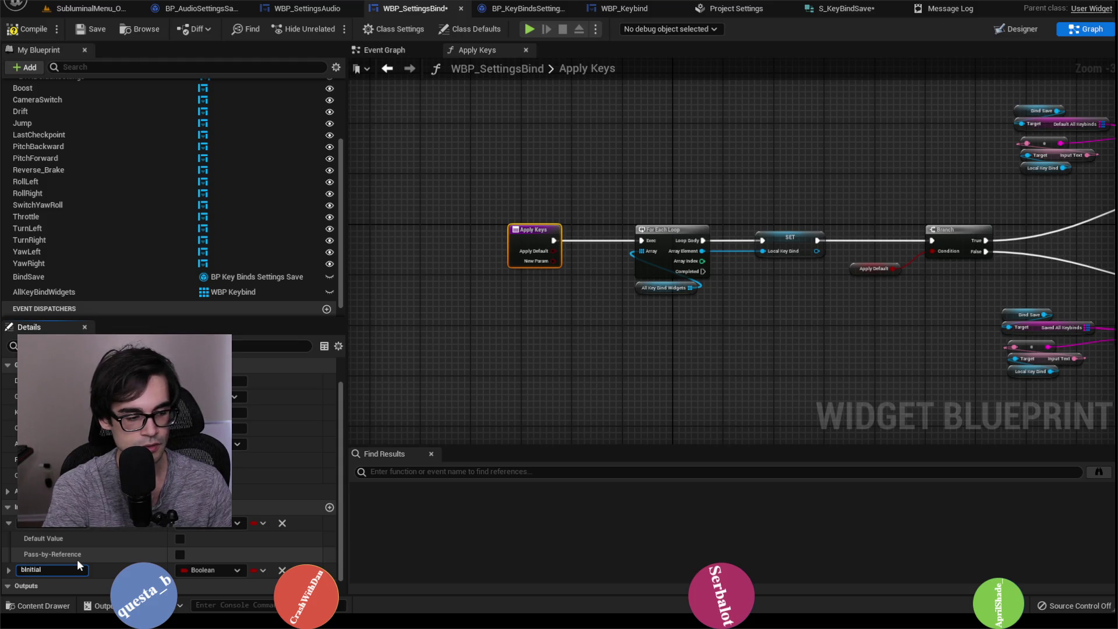
pyautogui.write('Application')
pyautogui.press('Return')
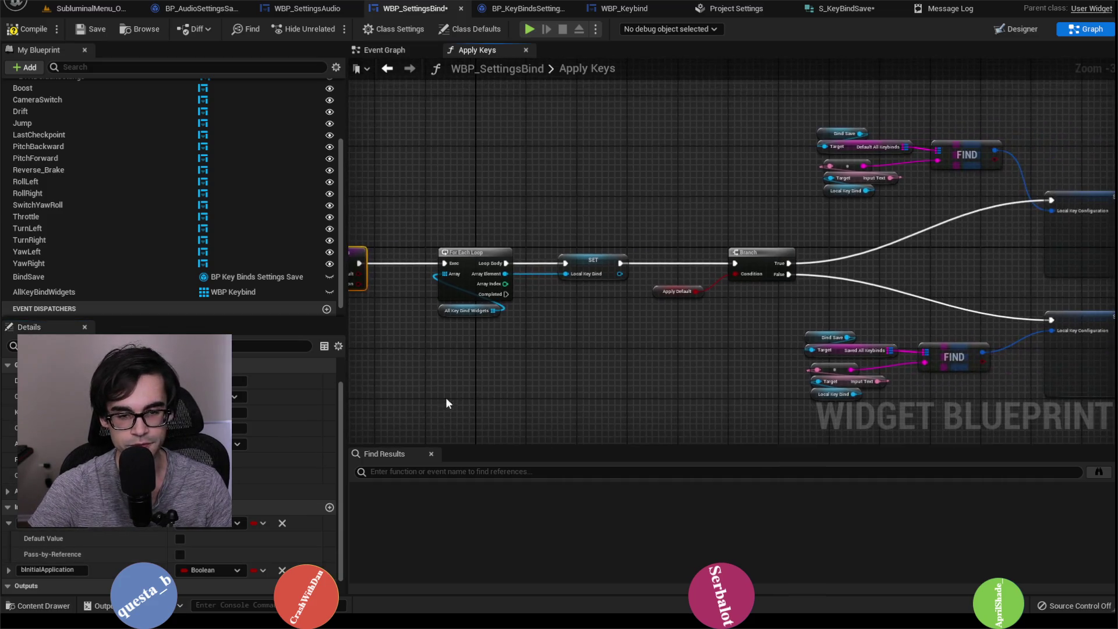
pyautogui.scroll(-2, 522, 330)
pyautogui.moveTo(674, 285); pyautogui.dragTo(545, 288)
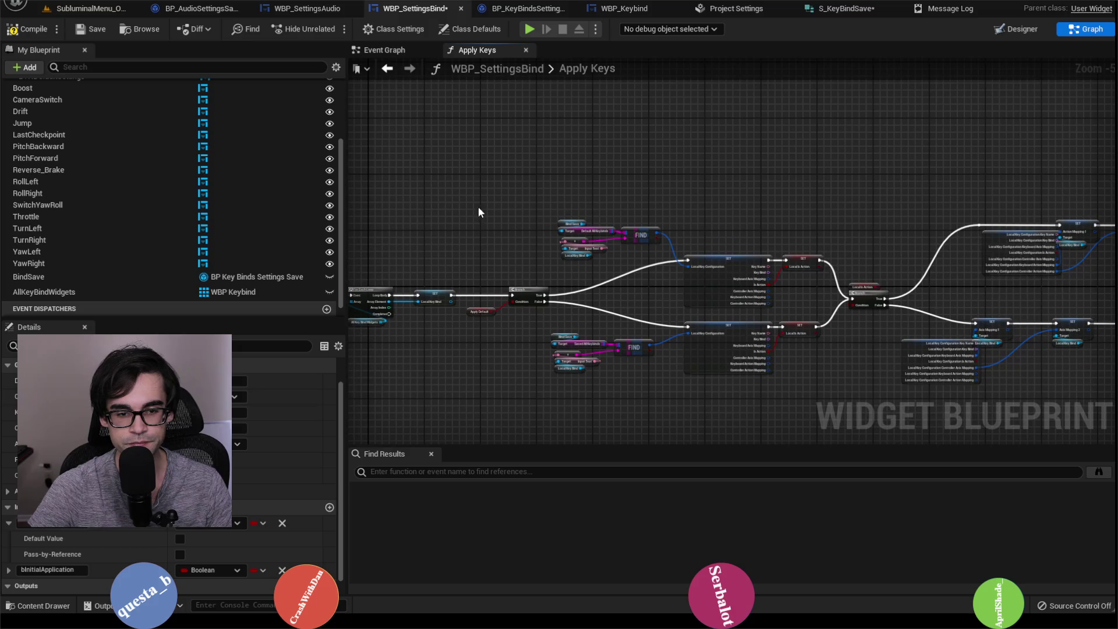
pyautogui.moveTo(471, 169); pyautogui.dragTo(613, 234)
pyautogui.scroll(-3, 605, 233)
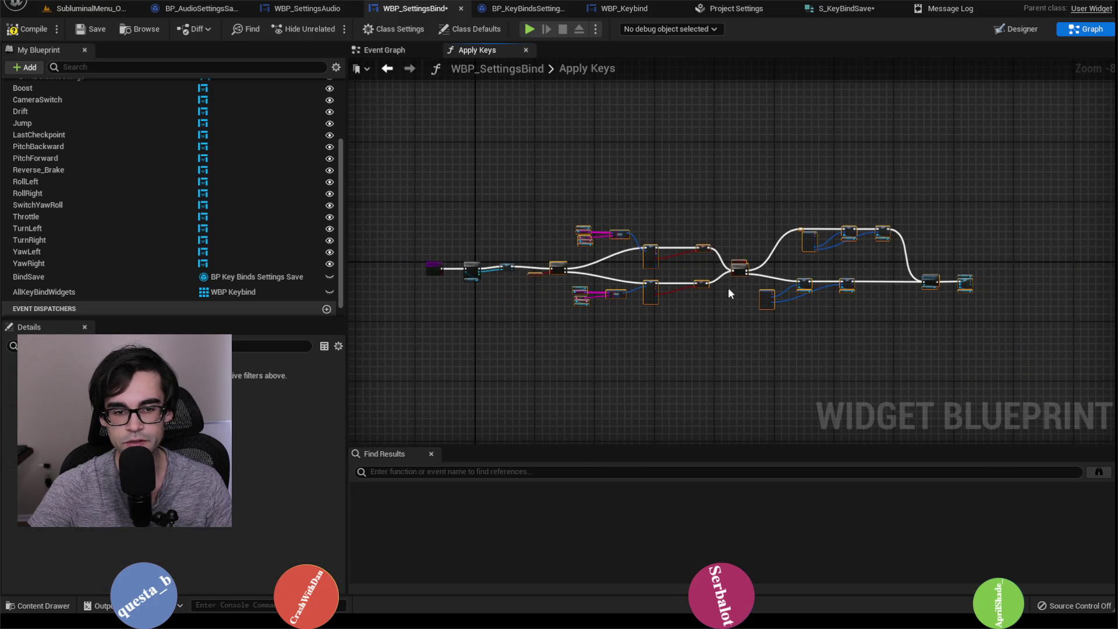
pyautogui.scroll(5, 727, 293)
pyautogui.moveTo(728, 293)
pyautogui.mouseDown()
pyautogui.moveTo(590, 285)
pyautogui.moveTo(832, 275)
pyautogui.moveTo(776, 249)
pyautogui.mouseUp()
pyautogui.scroll(-1, 127, 285)
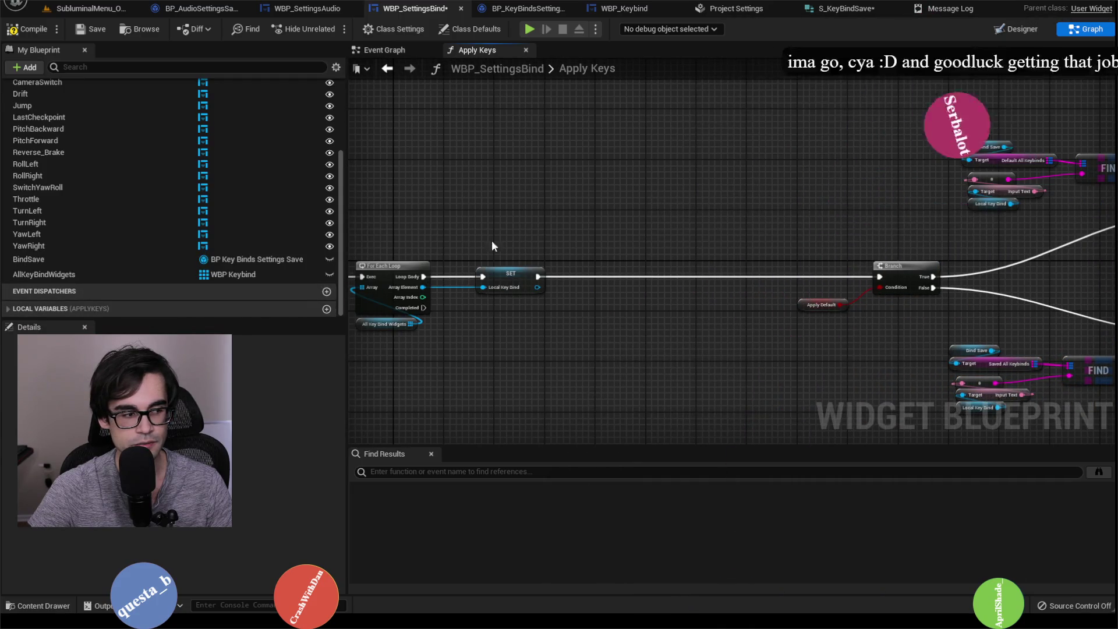
# Add a Get Initial Application node beside the SET node.
pyautogui.rightClick(593, 327)
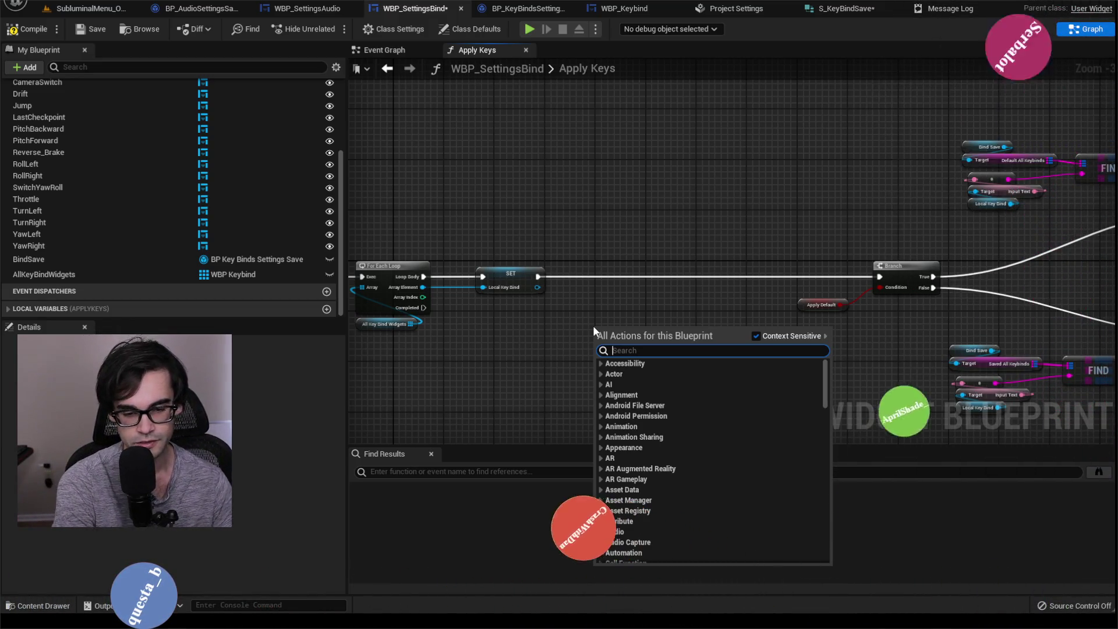
pyautogui.moveTo(596, 319)
pyautogui.mouseDown()
pyautogui.moveTo(586, 312)
pyautogui.moveTo(742, 295)
pyautogui.moveTo(727, 285)
pyautogui.mouseUp()
pyautogui.rightClick(738, 267)
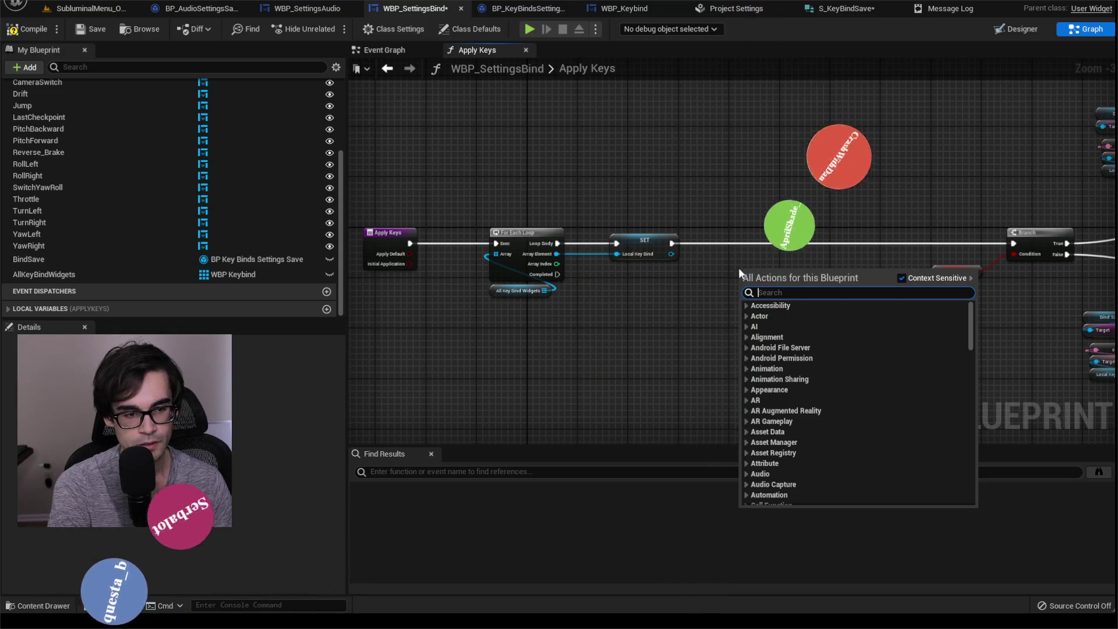
pyautogui.write('get initial')
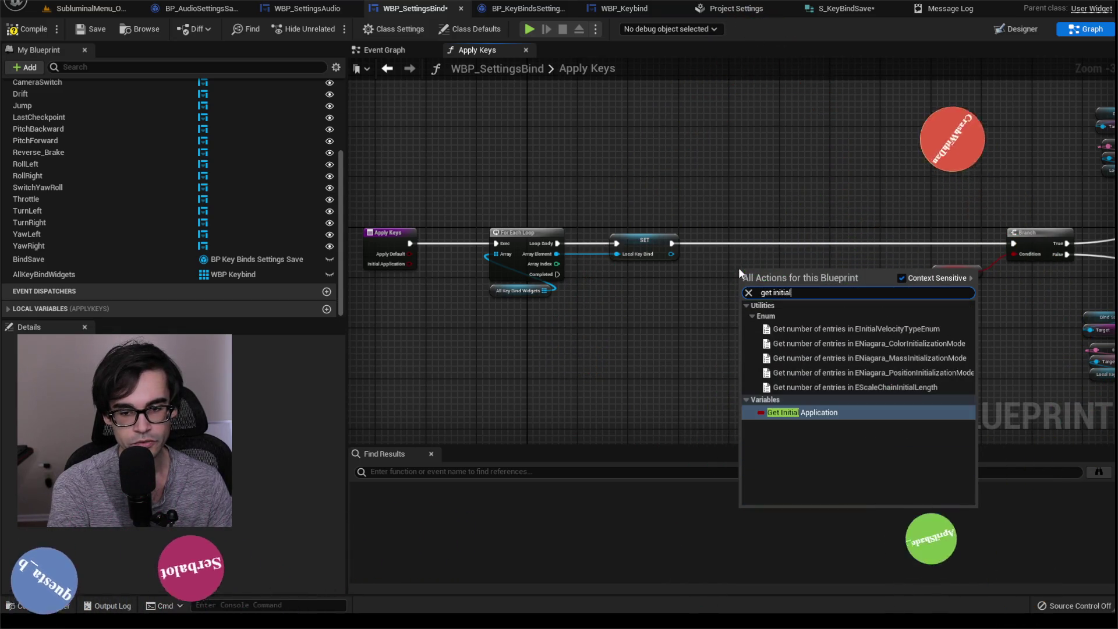
pyautogui.press('Return')
pyautogui.scroll(2, 790, 248)
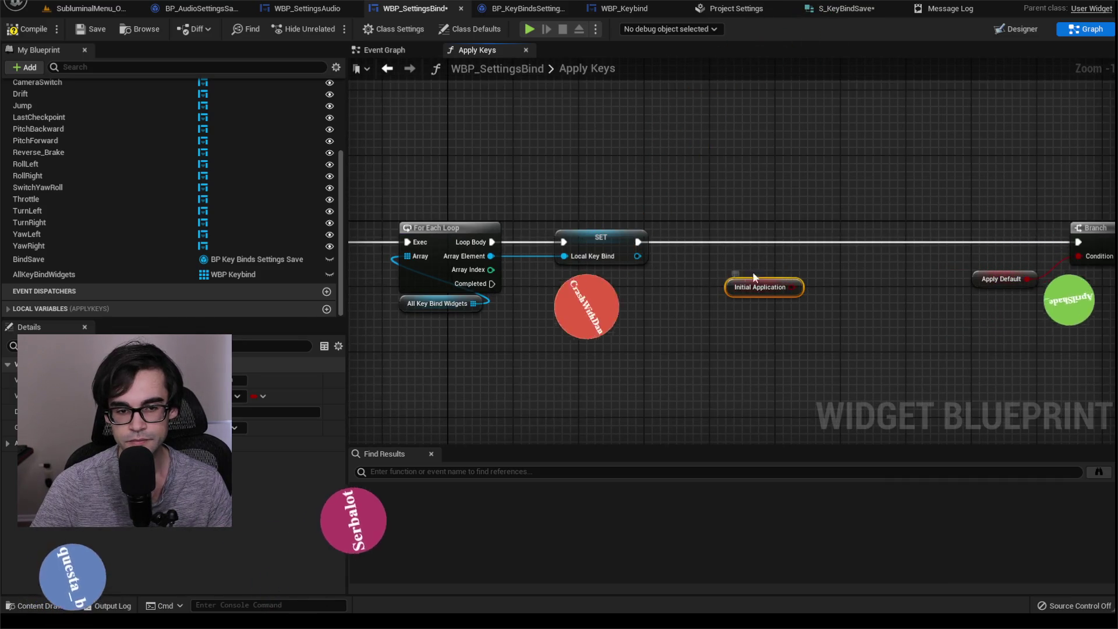
pyautogui.moveTo(798, 287)
pyautogui.mouseDown()
pyautogui.moveTo(713, 286)
pyautogui.moveTo(755, 262)
pyautogui.mouseUp()
# Add a Branch on Initial Application after SET, its False output going to the Apply Default branch.
pyautogui.write('branch')
pyautogui.press('Return')
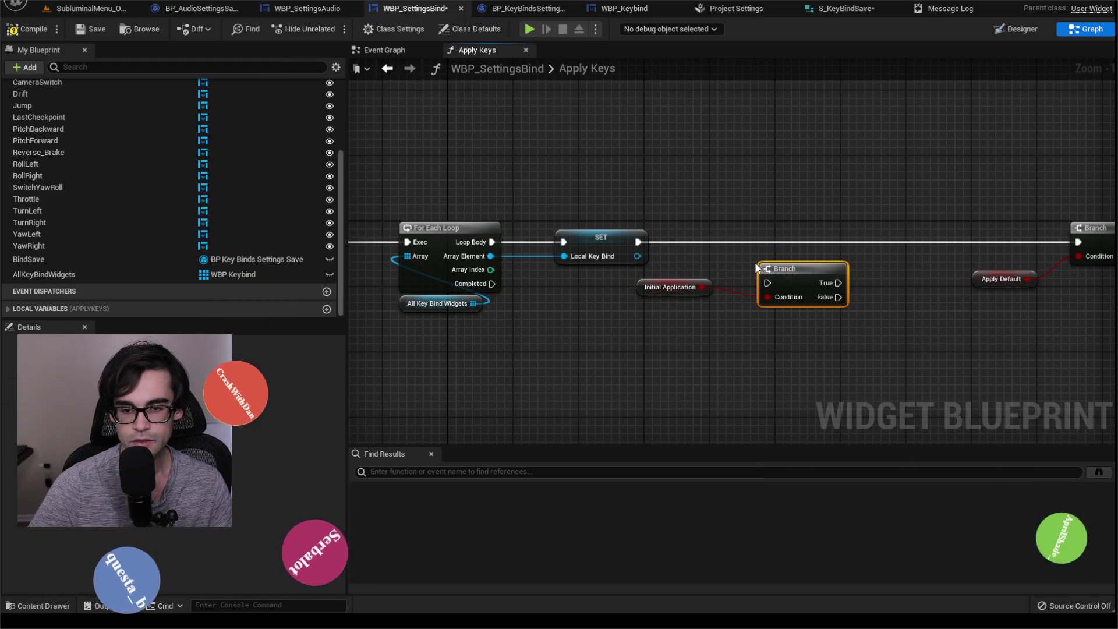
pyautogui.moveTo(759, 271); pyautogui.dragTo(773, 284)
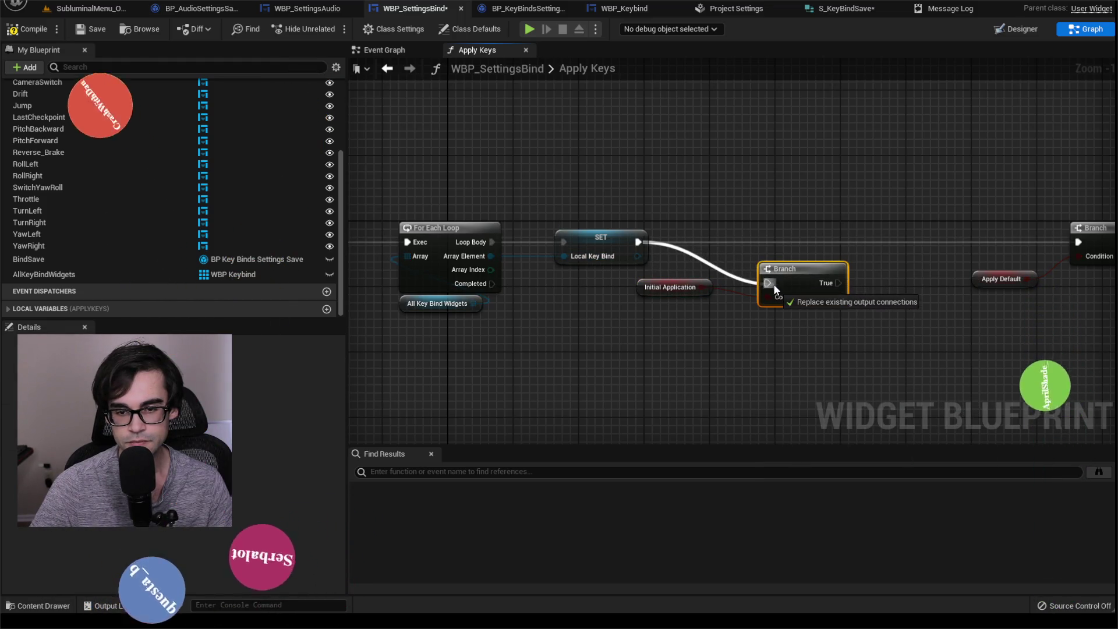
pyautogui.moveTo(913, 243); pyautogui.dragTo(787, 218)
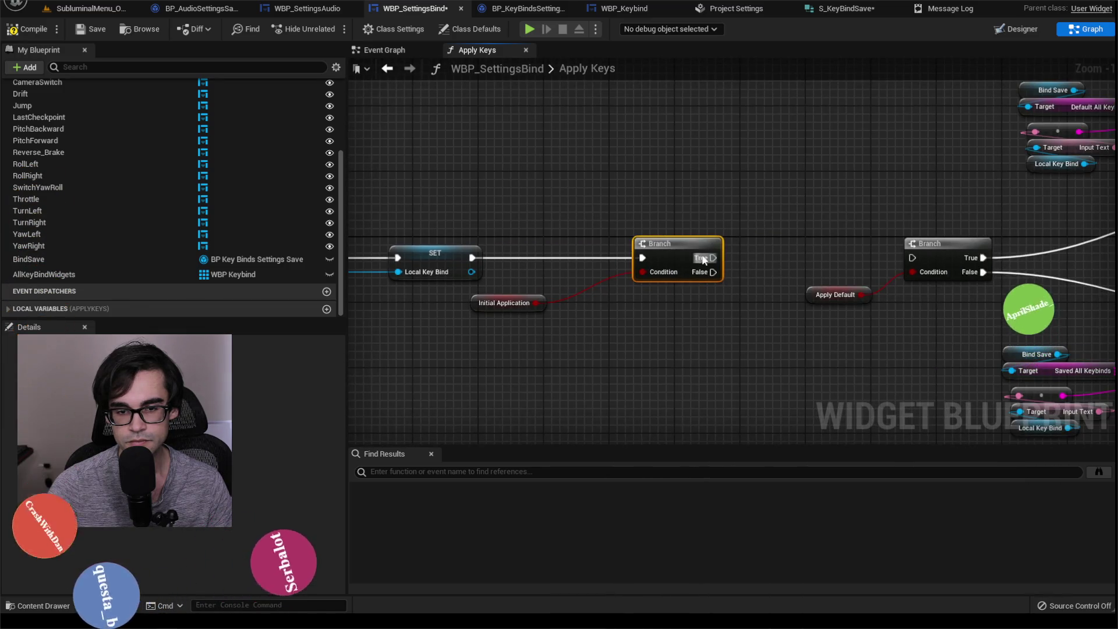
pyautogui.moveTo(700, 278); pyautogui.dragTo(915, 255)
pyautogui.moveTo(477, 309); pyautogui.dragTo(637, 232)
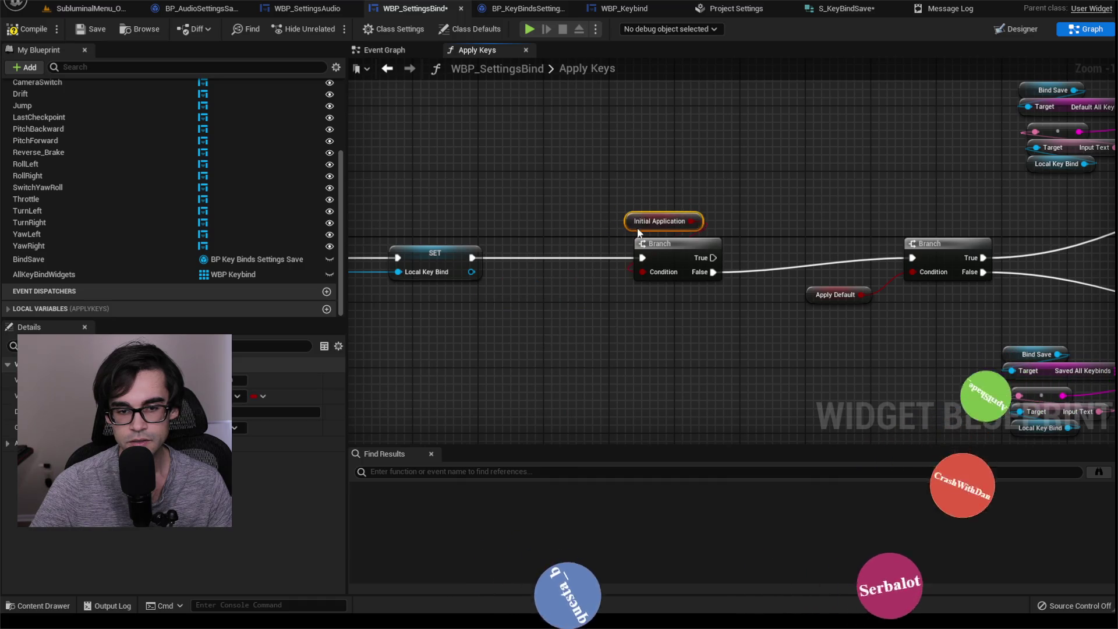
pyautogui.scroll(-5, 640, 243)
pyautogui.scroll(3, 791, 302)
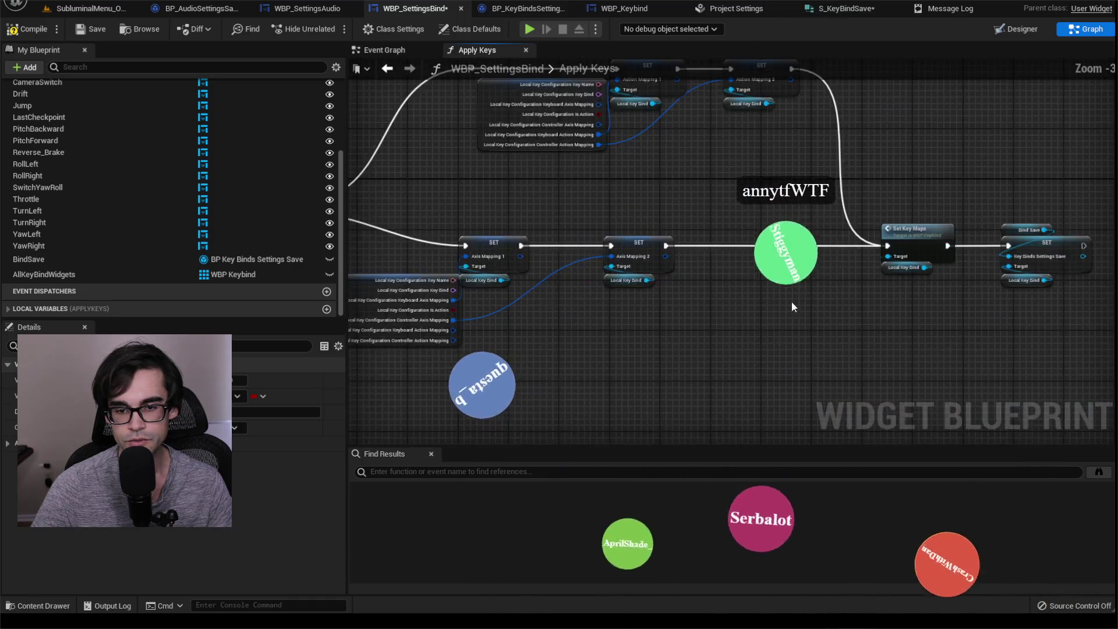
# Connect the Branch's True output to Set Key Maps, placed above the Branch.
pyautogui.moveTo(788, 155); pyautogui.dragTo(855, 294)
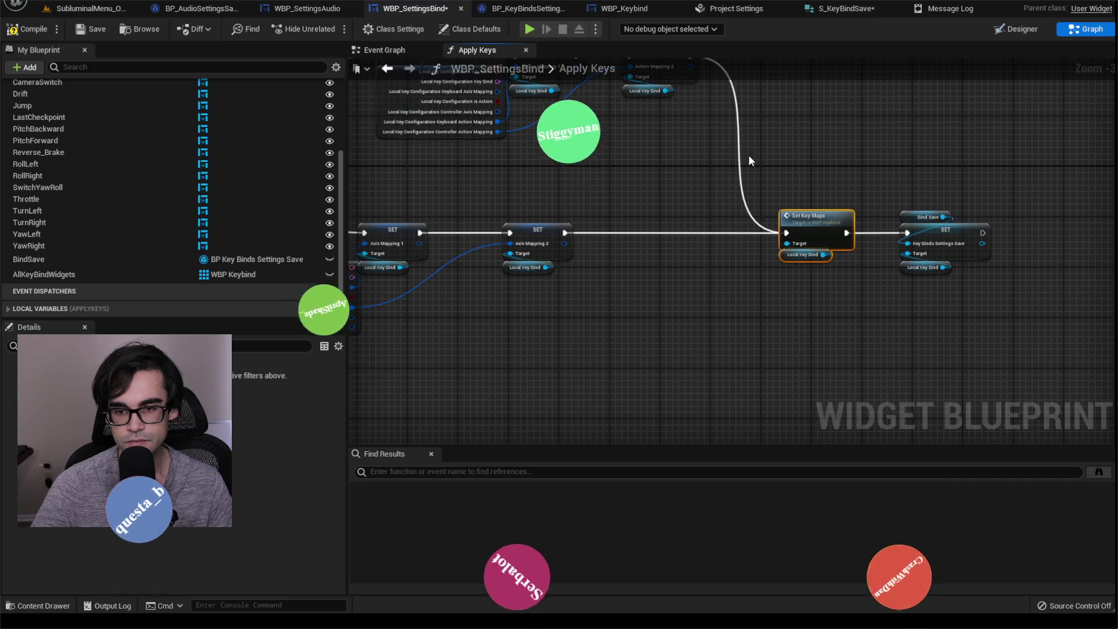
pyautogui.moveTo(831, 168); pyautogui.dragTo(934, 225)
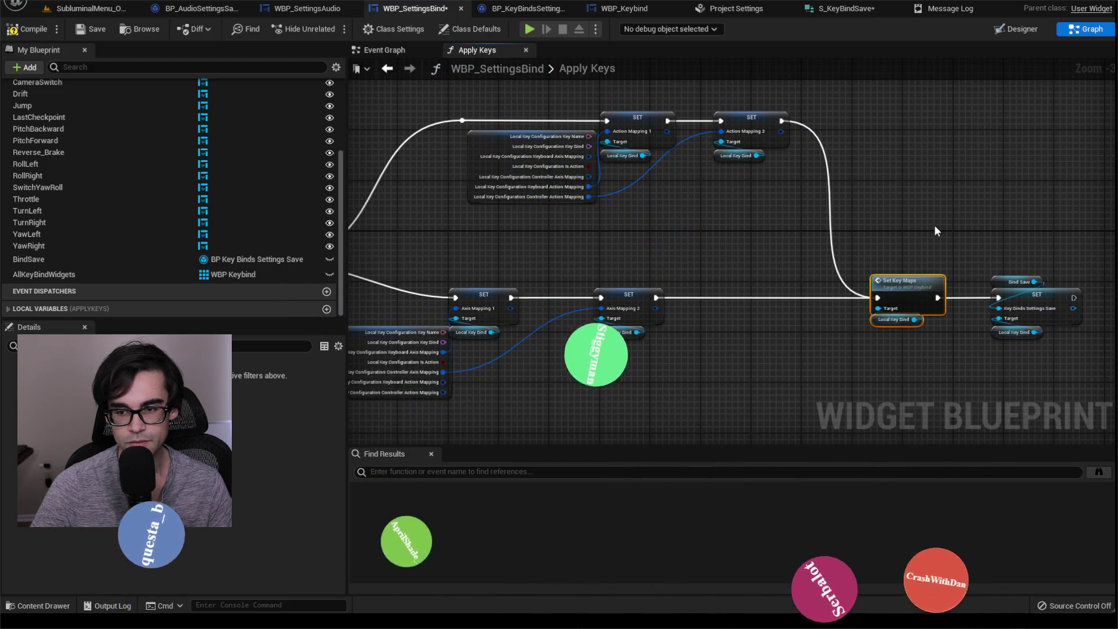
pyautogui.moveTo(847, 257)
pyautogui.mouseDown()
pyautogui.moveTo(752, 230)
pyautogui.moveTo(781, 216)
pyautogui.moveTo(913, 201)
pyautogui.moveTo(808, 187)
pyautogui.mouseUp()
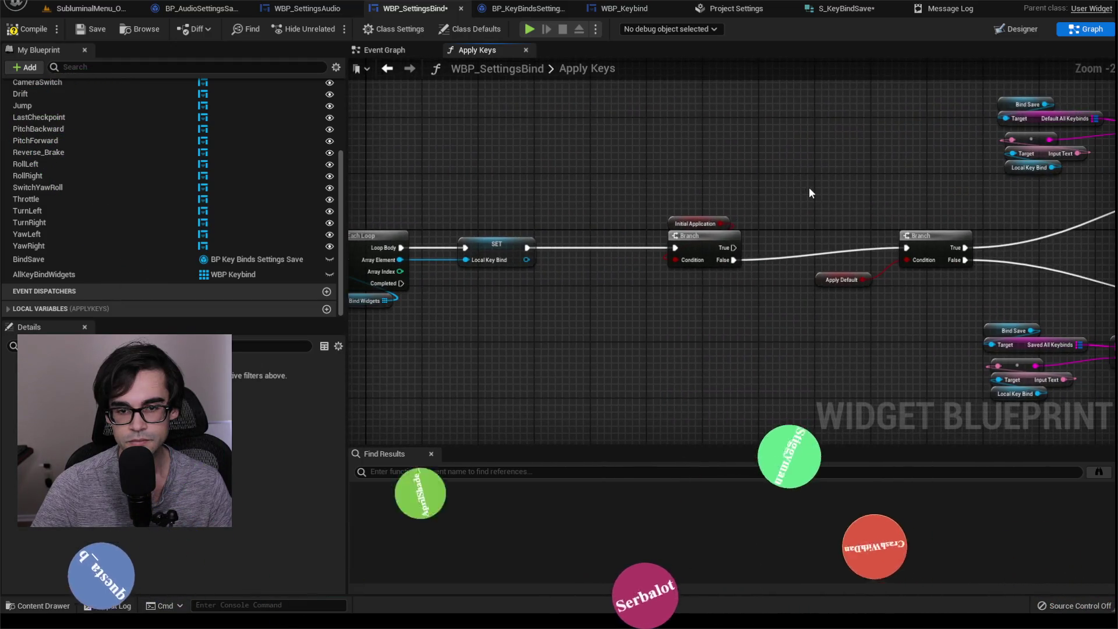
pyautogui.scroll(1, 811, 189)
pyautogui.moveTo(733, 248)
pyautogui.mouseDown()
pyautogui.moveTo(832, 186)
pyautogui.moveTo(819, 189)
pyautogui.mouseUp()
pyautogui.moveTo(861, 179); pyautogui.dragTo(805, 172)
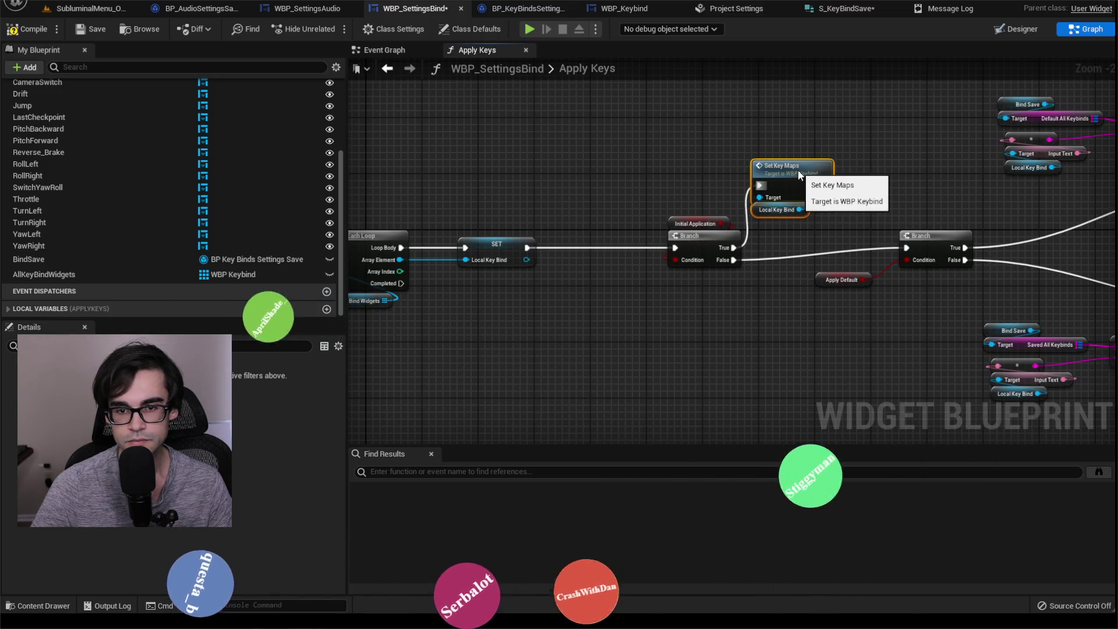
pyautogui.scroll(-2, 961, 182)
pyautogui.moveTo(675, 183)
pyautogui.mouseDown()
pyautogui.moveTo(461, 225)
pyautogui.moveTo(603, 254)
pyautogui.moveTo(372, 257)
pyautogui.mouseUp()
pyautogui.scroll(2, 655, 257)
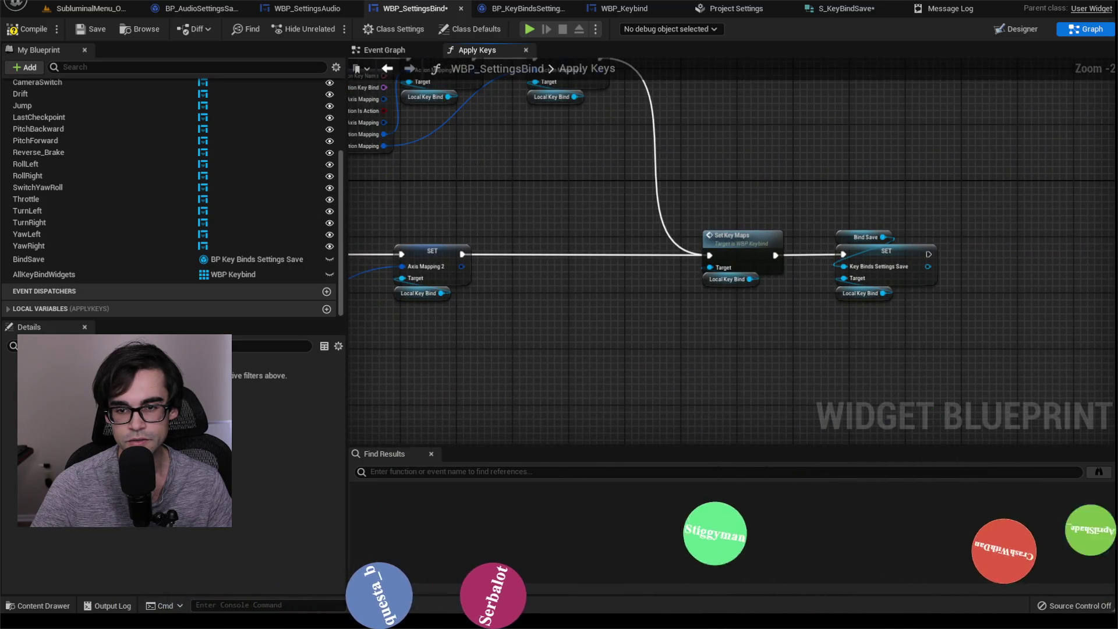
pyautogui.moveTo(860, 214)
pyautogui.mouseDown()
pyautogui.moveTo(822, 219)
pyautogui.moveTo(902, 334)
pyautogui.mouseUp()
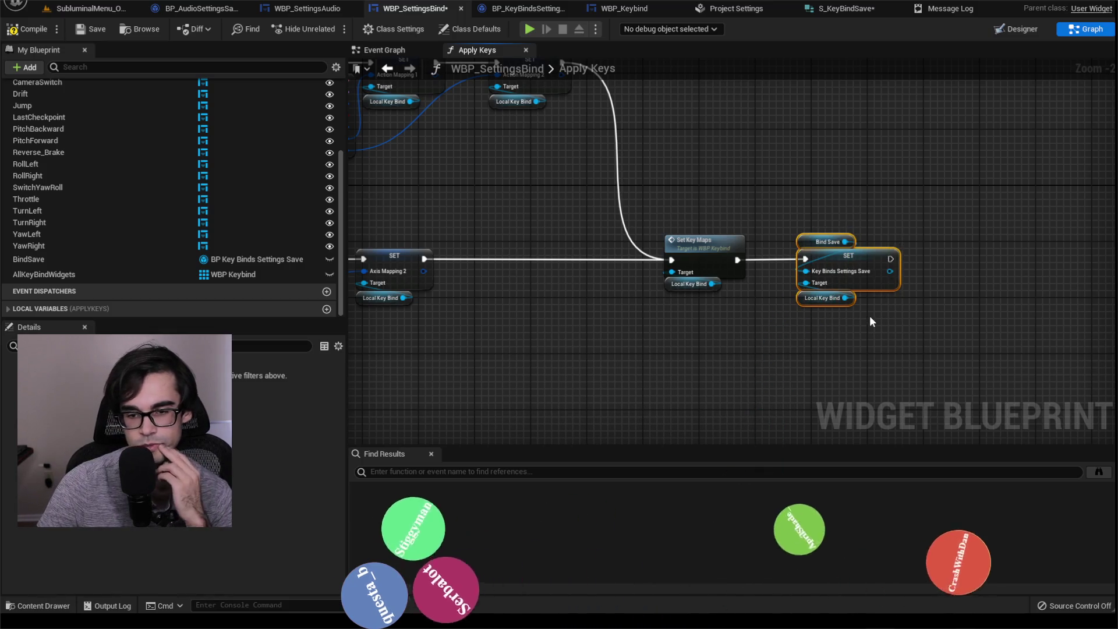
pyautogui.moveTo(697, 284); pyautogui.dragTo(803, 260)
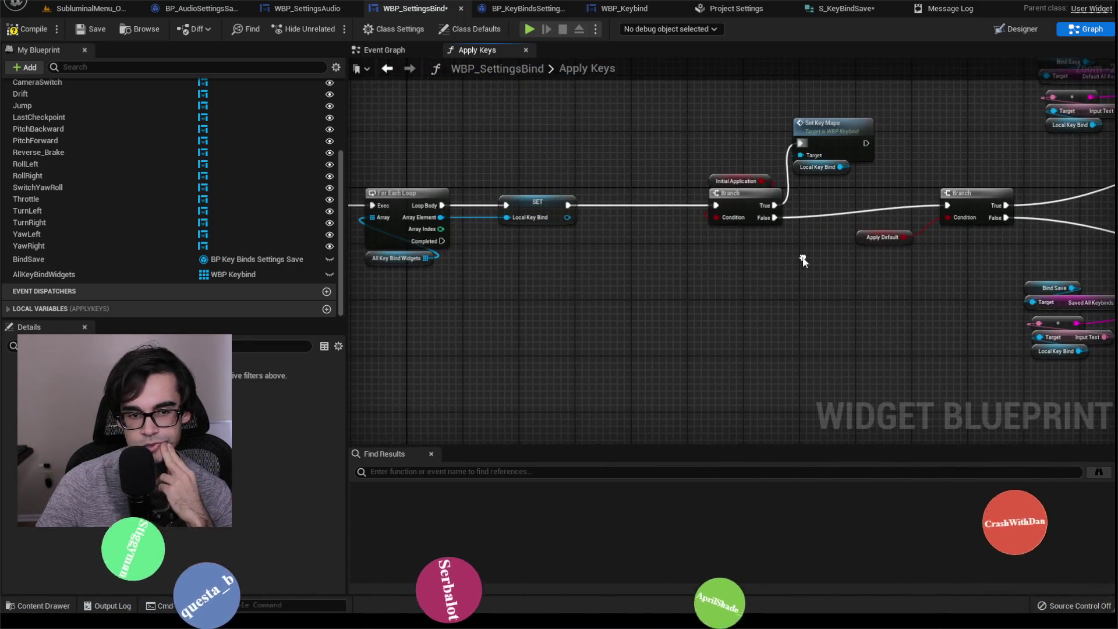
# Pan across the Apply Keys function graph to review the SET, FIND, Branch and key mapping nodes.
pyautogui.moveTo(951, 257)
pyautogui.mouseDown()
pyautogui.moveTo(346, 248)
pyautogui.moveTo(340, 273)
pyautogui.mouseUp()
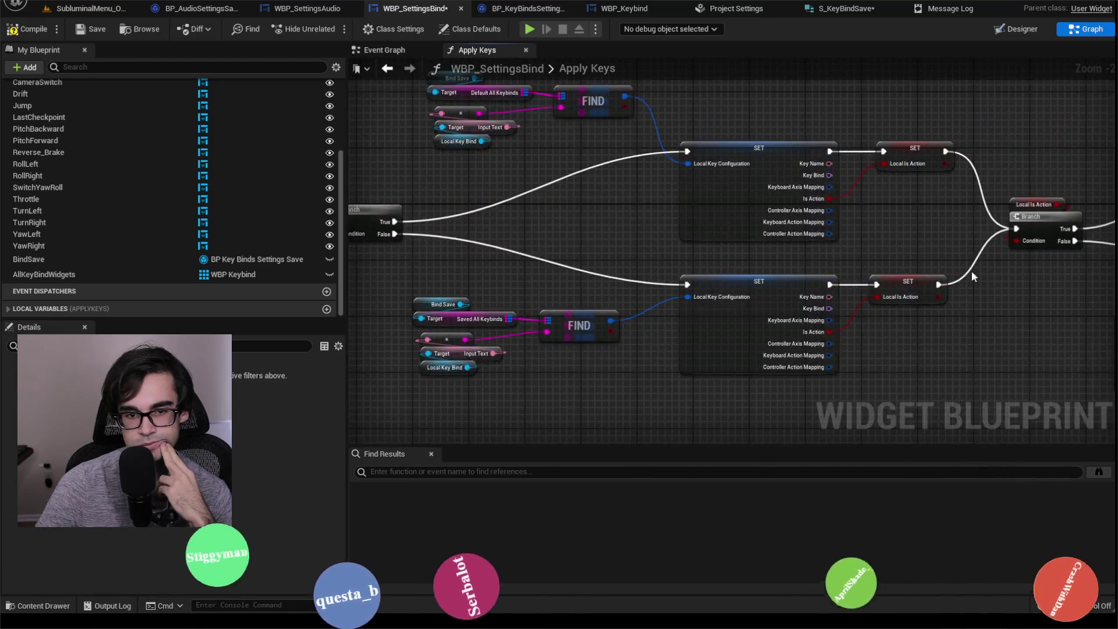
pyautogui.moveTo(971, 275); pyautogui.dragTo(622, 283)
pyautogui.scroll(1, 822, 284)
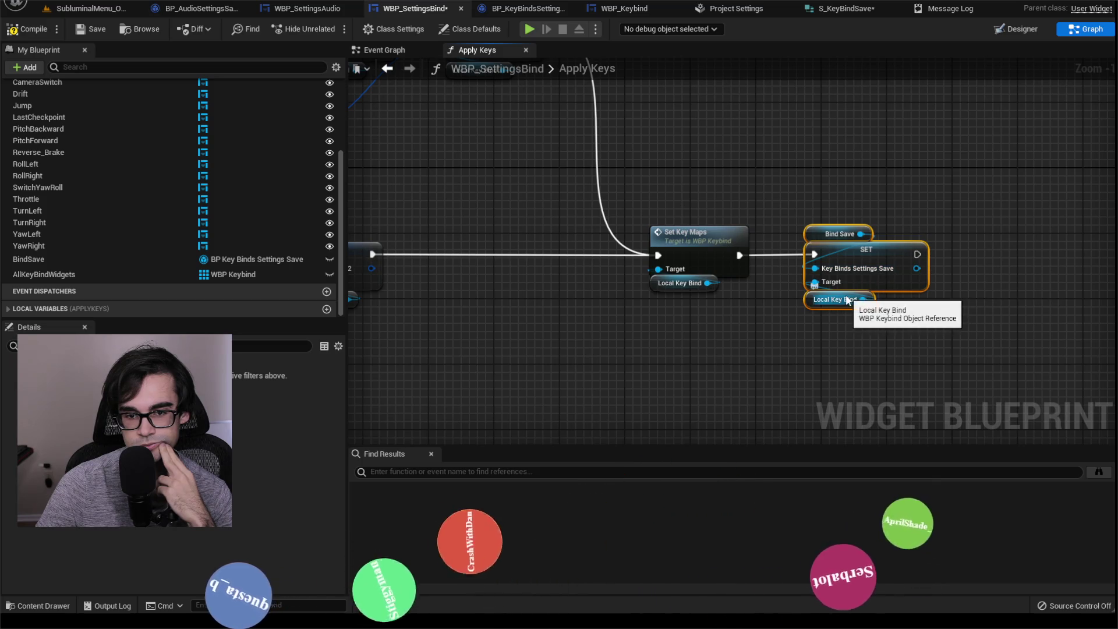
pyautogui.scroll(-3, 596, 246)
pyautogui.moveTo(596, 246); pyautogui.dragTo(670, 232)
pyautogui.scroll(2, 670, 233)
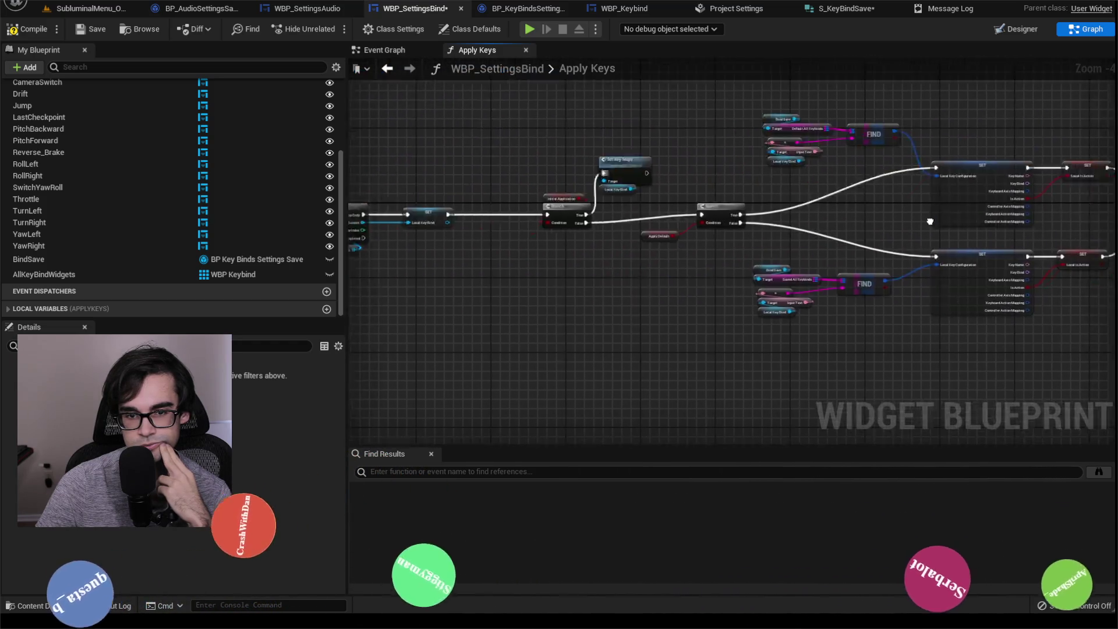
pyautogui.moveTo(830, 198); pyautogui.dragTo(591, 216)
pyautogui.scroll(-1, 591, 216)
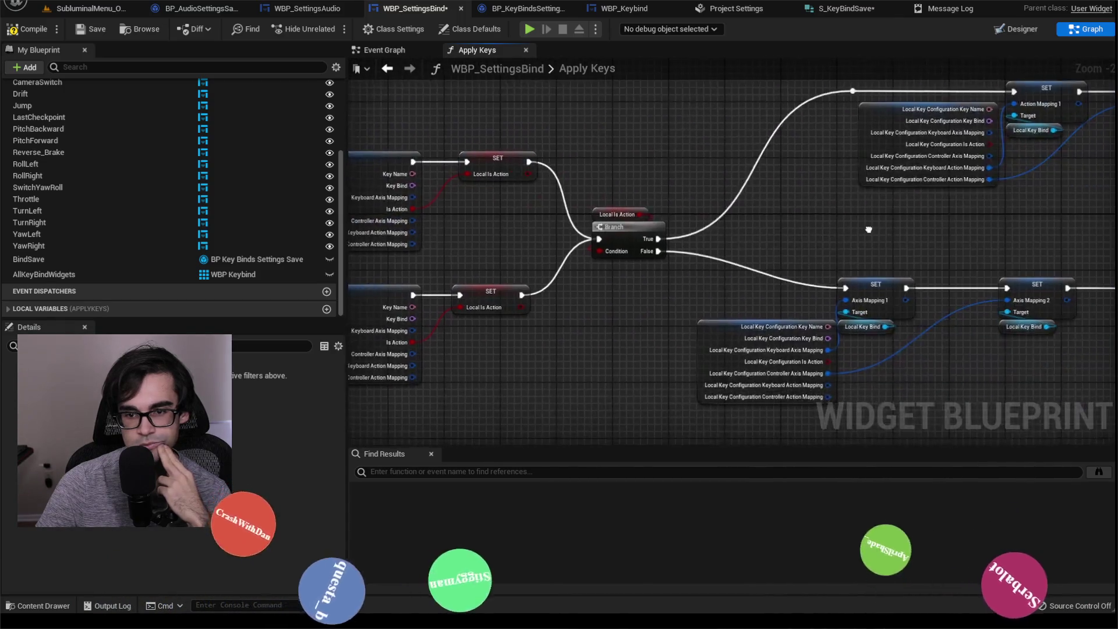
pyautogui.scroll(2, 591, 215)
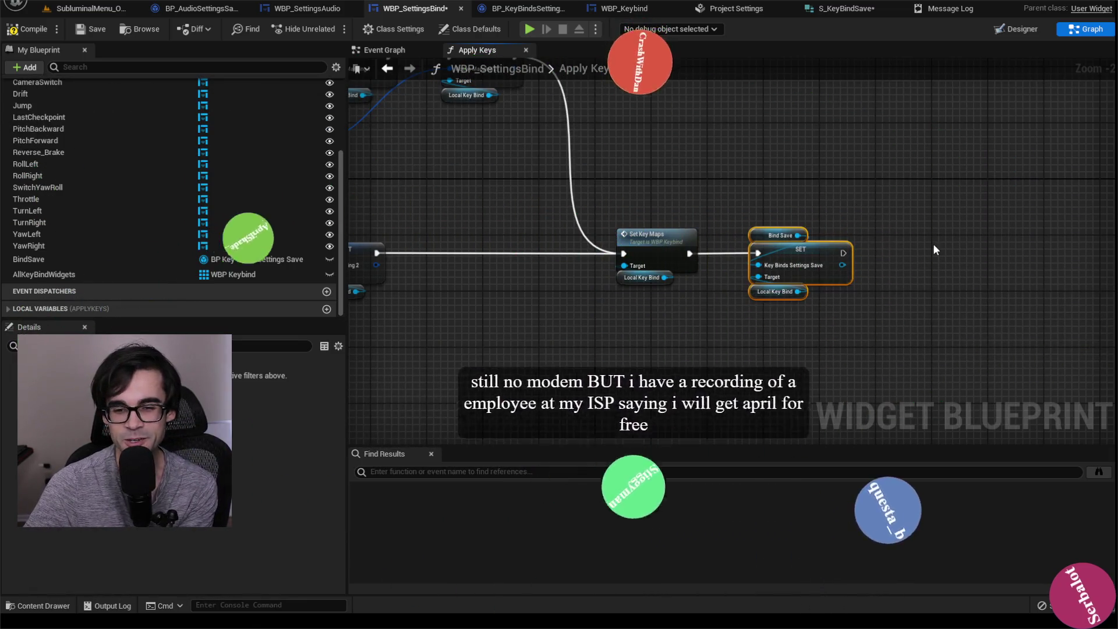
# Select the Apply Default Branch and downstream nodes and shift them slightly right and down.
pyautogui.moveTo(908, 196)
pyautogui.mouseDown()
pyautogui.moveTo(827, 238)
pyautogui.moveTo(572, 314)
pyautogui.mouseUp()
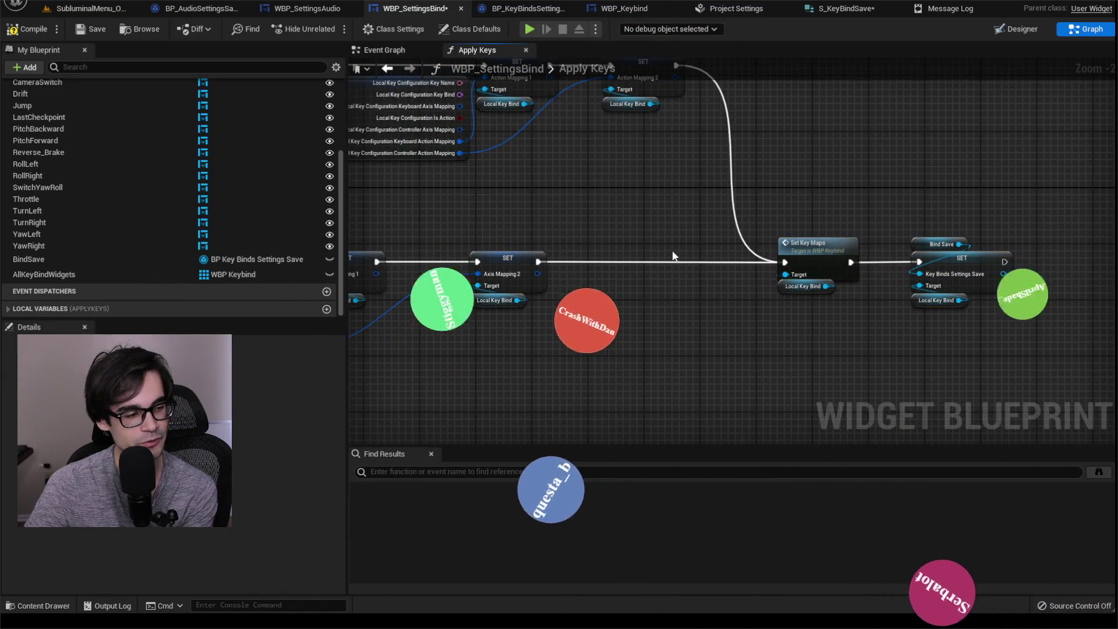
pyautogui.scroll(-3, 932, 216)
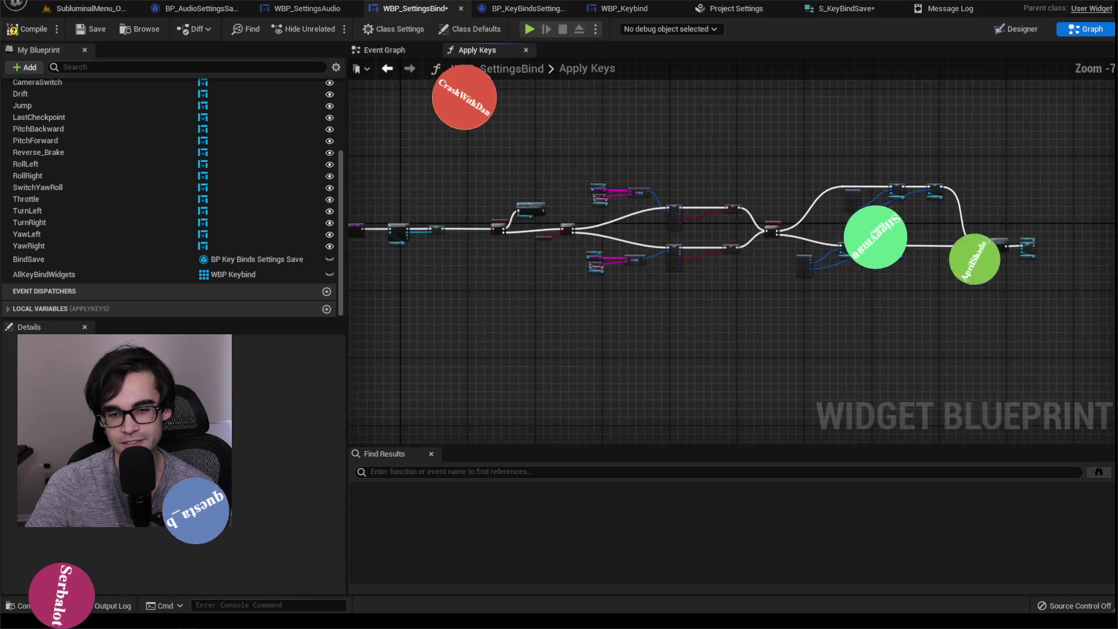
pyautogui.scroll(2, 820, 227)
pyautogui.scroll(-3, 785, 225)
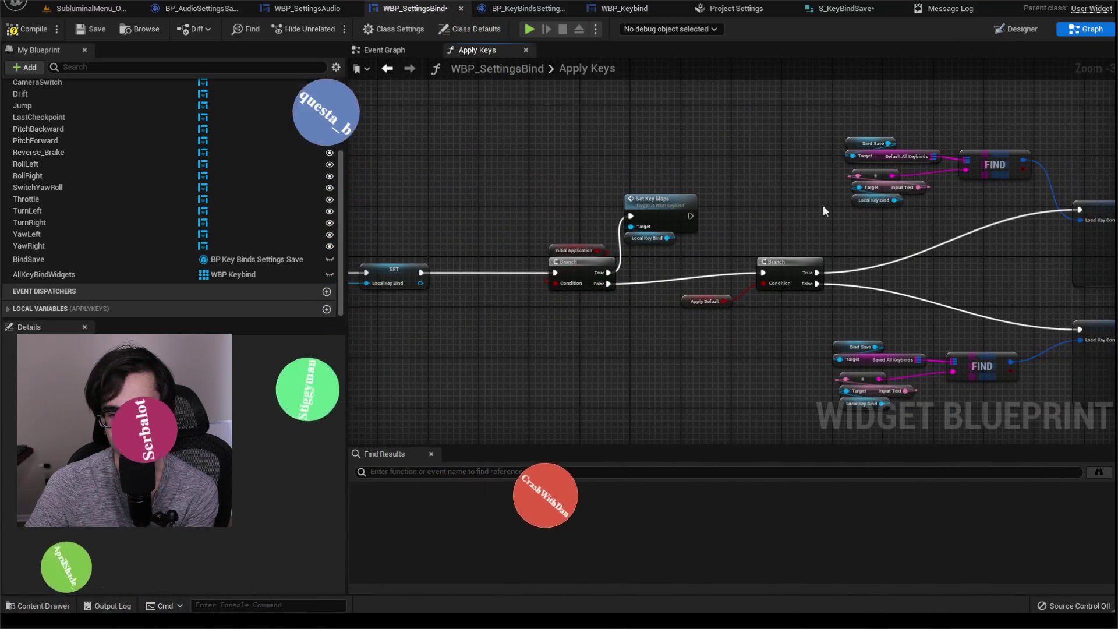
pyautogui.moveTo(654, 155)
pyautogui.mouseDown()
pyautogui.moveTo(744, 249)
pyautogui.moveTo(1011, 295)
pyautogui.mouseUp()
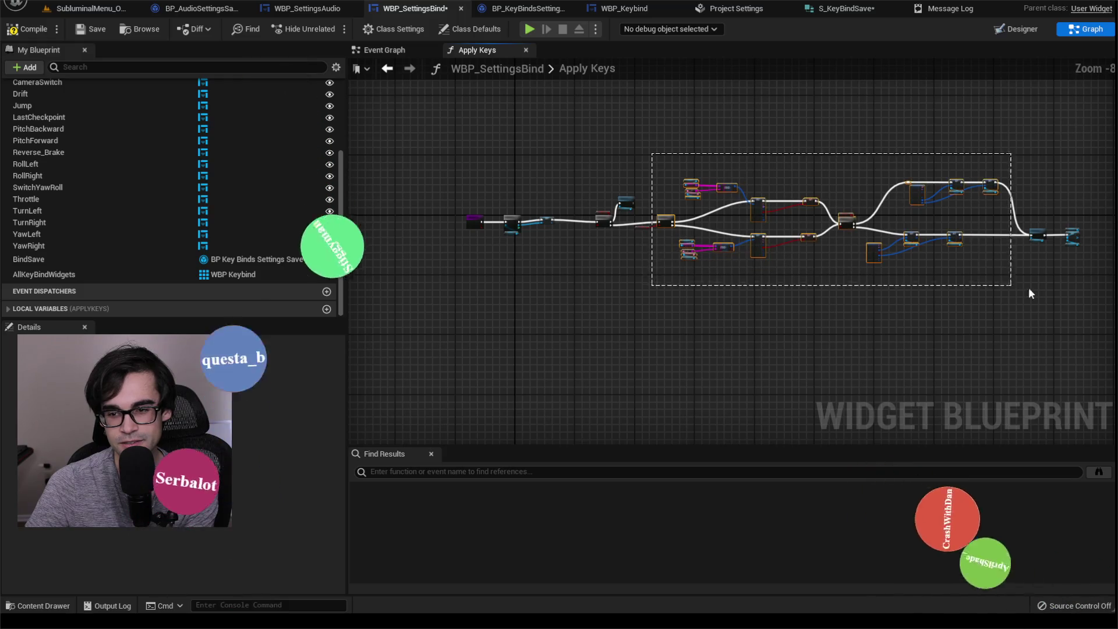
pyautogui.scroll(1, 626, 236)
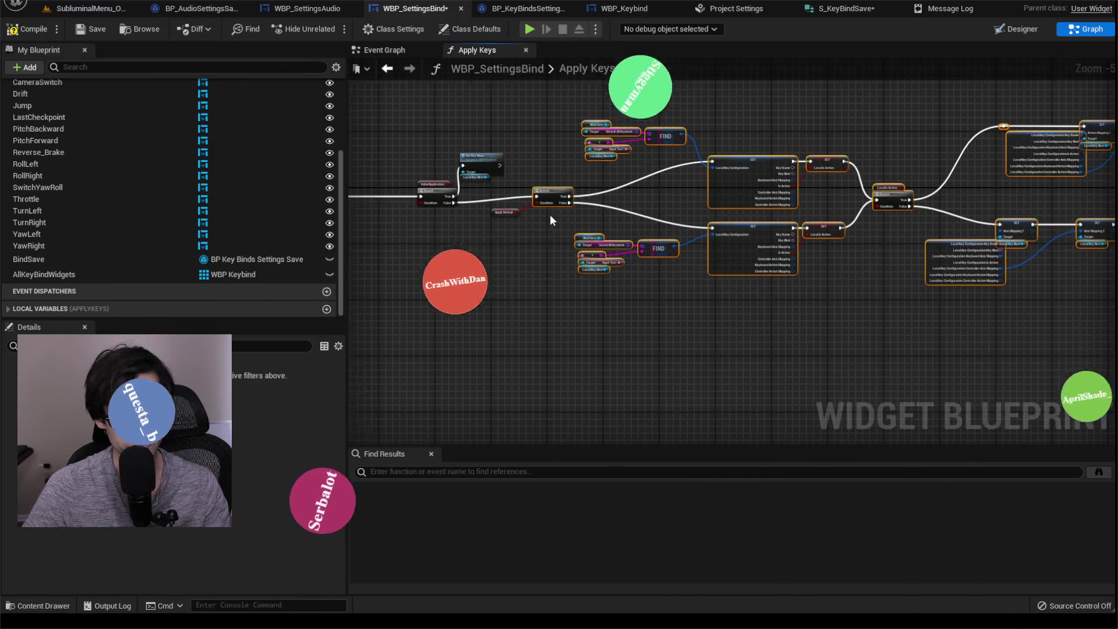
pyautogui.scroll(2, 549, 214)
pyautogui.moveTo(556, 169)
pyautogui.mouseDown()
pyautogui.moveTo(582, 181)
pyautogui.moveTo(613, 268)
pyautogui.mouseUp()
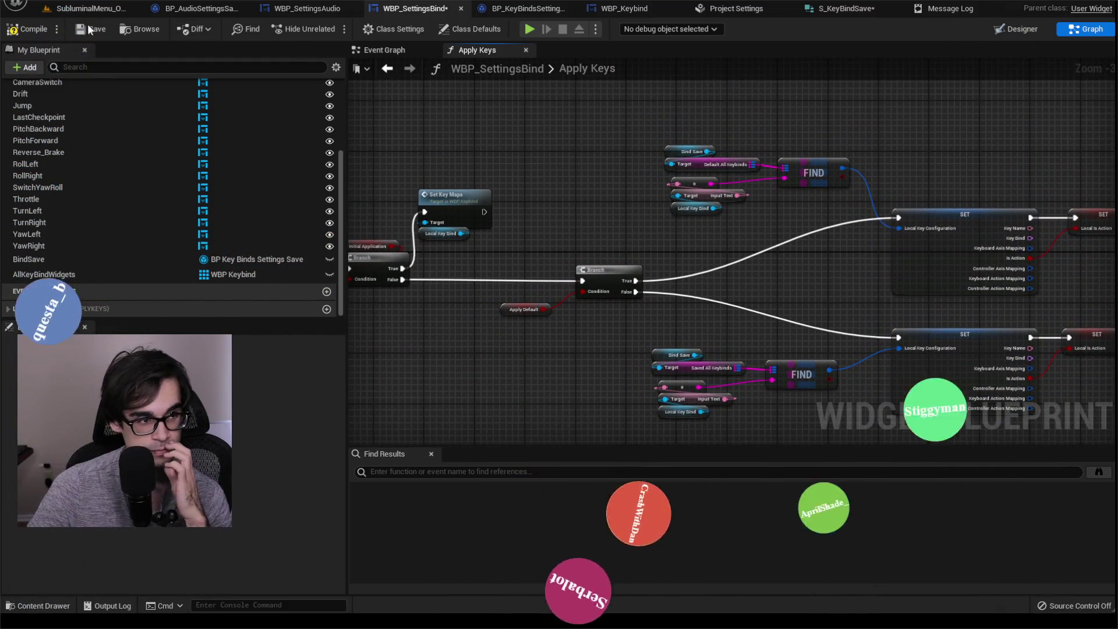
pyautogui.scroll(-3, 462, 157)
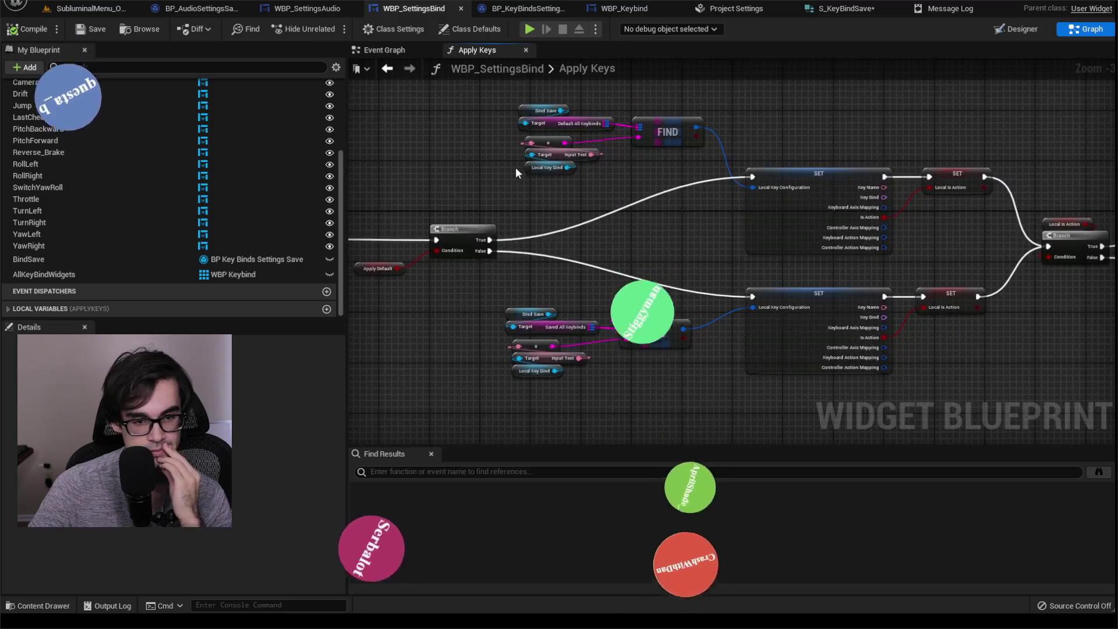
pyautogui.scroll(3, 834, 252)
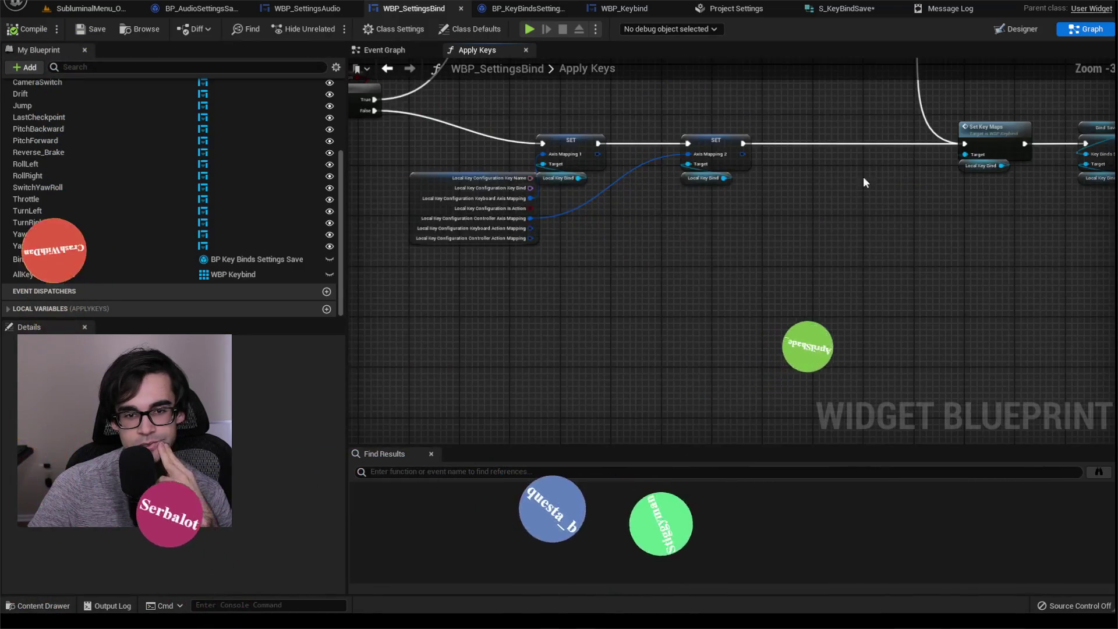
# Select the Bind Save SET node group, then go back to the Event Graph.
pyautogui.moveTo(867, 164); pyautogui.dragTo(948, 279)
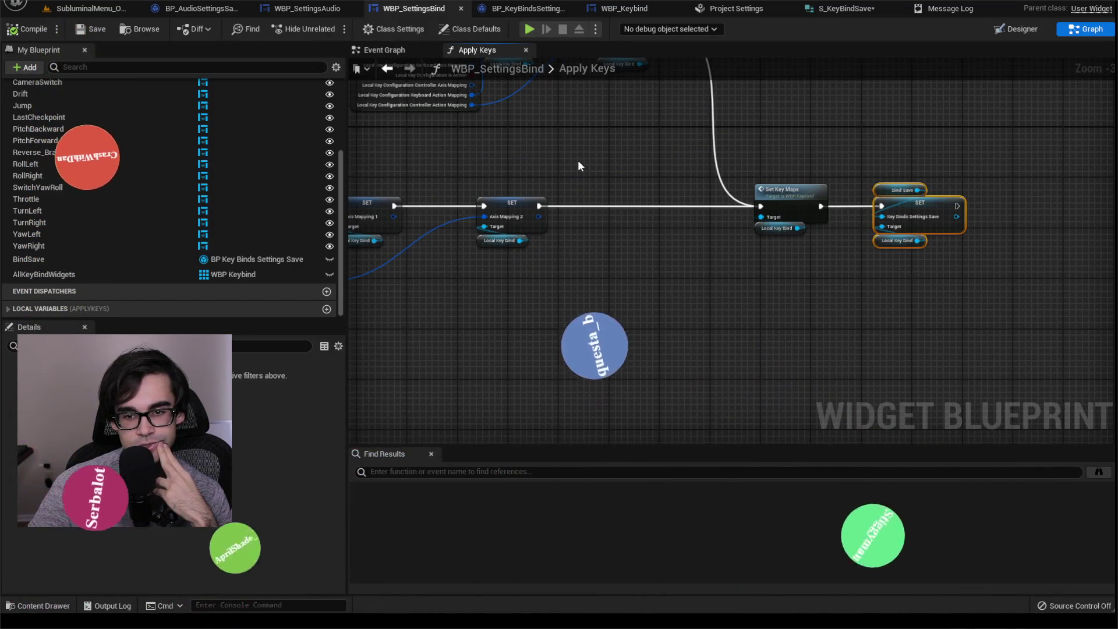
pyautogui.moveTo(577, 160)
pyautogui.mouseDown()
pyautogui.moveTo(645, 188)
pyautogui.moveTo(916, 198)
pyautogui.moveTo(849, 224)
pyautogui.moveTo(903, 244)
pyautogui.moveTo(1043, 261)
pyautogui.mouseUp()
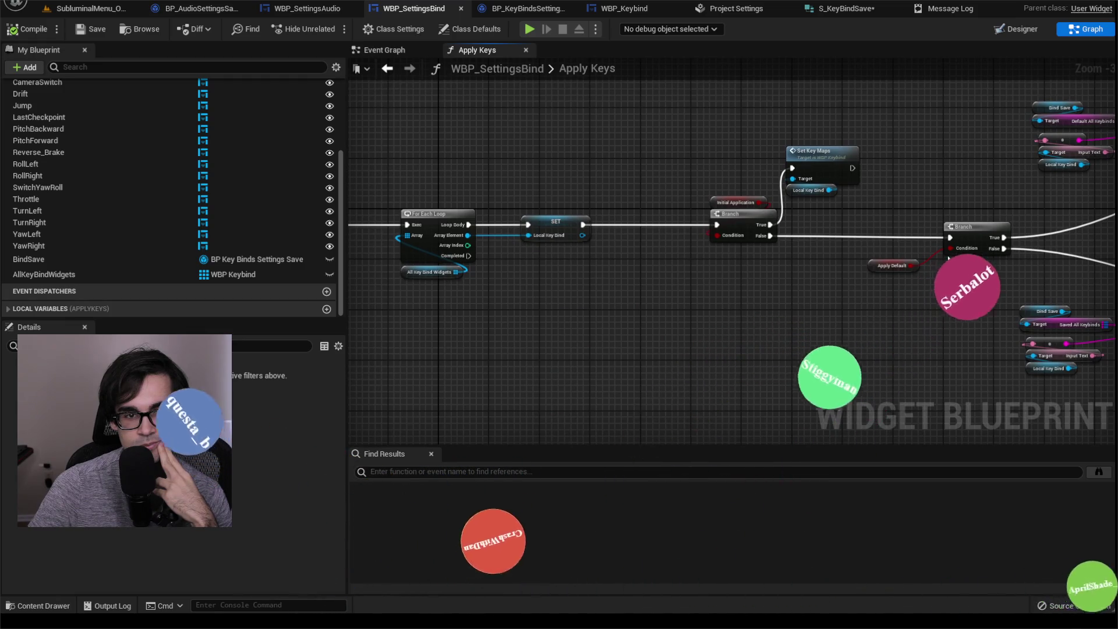
pyautogui.click(407, 50)
# Tick Initial Application on the Apply Keys call that runs on first load.
pyautogui.moveTo(865, 249); pyautogui.dragTo(669, 230)
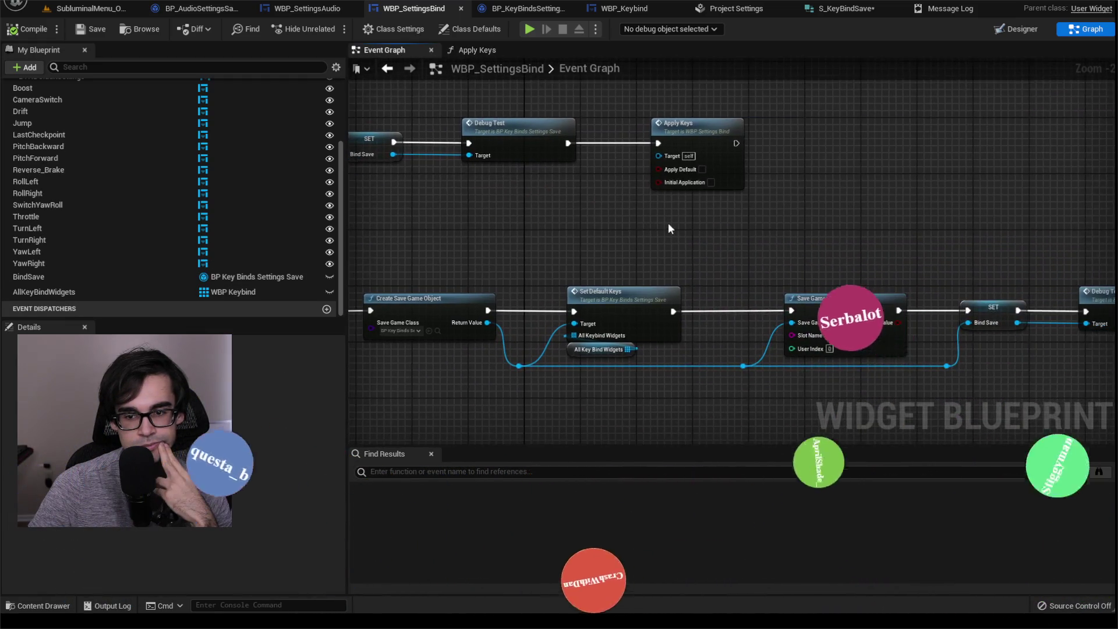
pyautogui.scroll(-2, 811, 245)
pyautogui.moveTo(847, 242); pyautogui.dragTo(805, 241)
pyautogui.scroll(1, 805, 241)
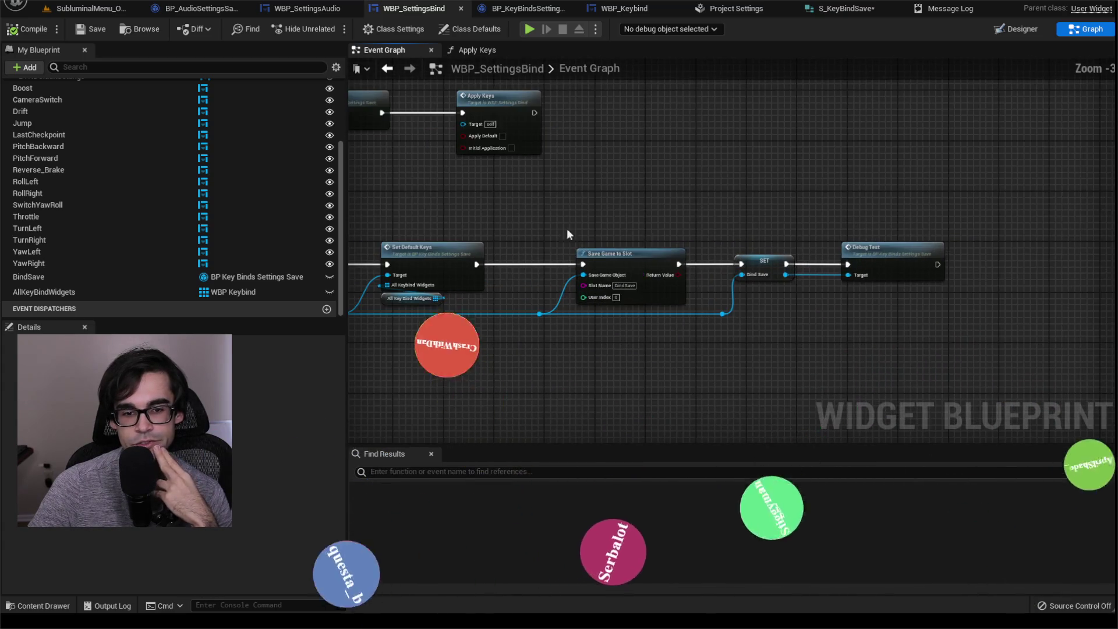
pyautogui.moveTo(567, 228); pyautogui.dragTo(734, 256)
pyautogui.moveTo(797, 277)
pyautogui.mouseDown()
pyautogui.moveTo(797, 222)
pyautogui.moveTo(774, 217)
pyautogui.moveTo(943, 215)
pyautogui.moveTo(660, 205)
pyautogui.moveTo(906, 207)
pyautogui.mouseUp()
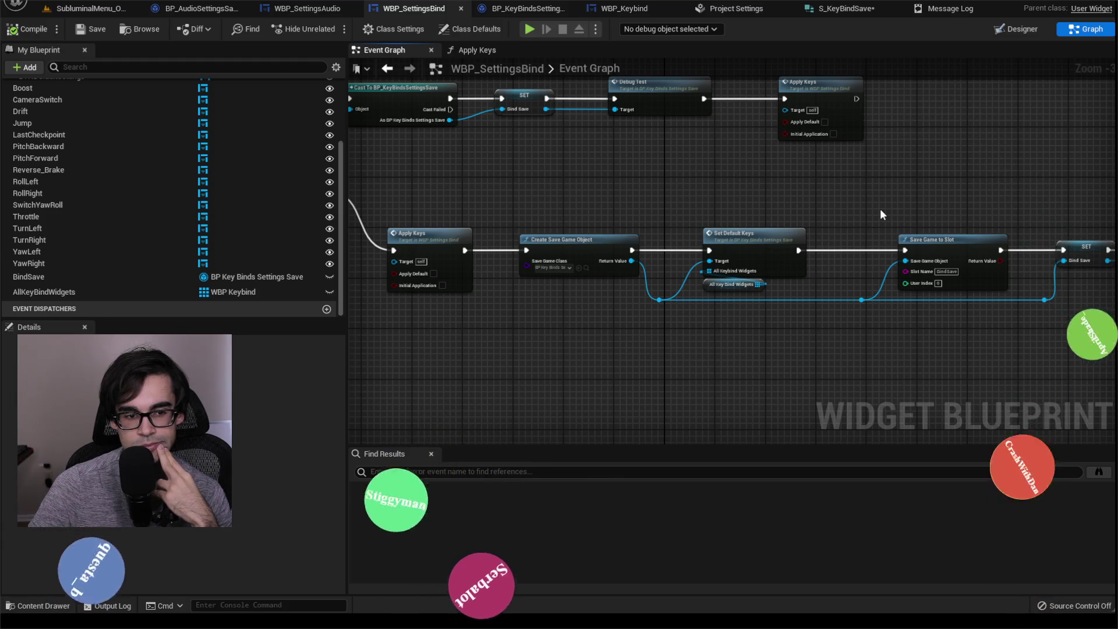
pyautogui.scroll(2, 574, 305)
pyautogui.click(580, 286)
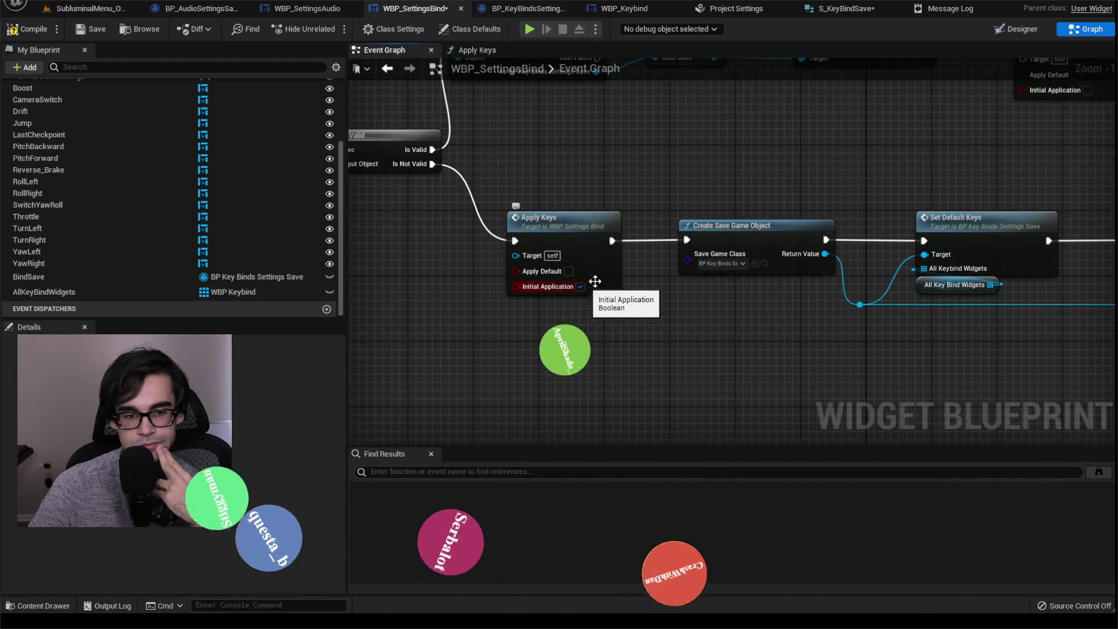
# Open the Apply Keys function from the failed-load branch call and show Set Key Maps and SET.
pyautogui.scroll(-2, 552, 246)
pyautogui.scroll(1, 672, 231)
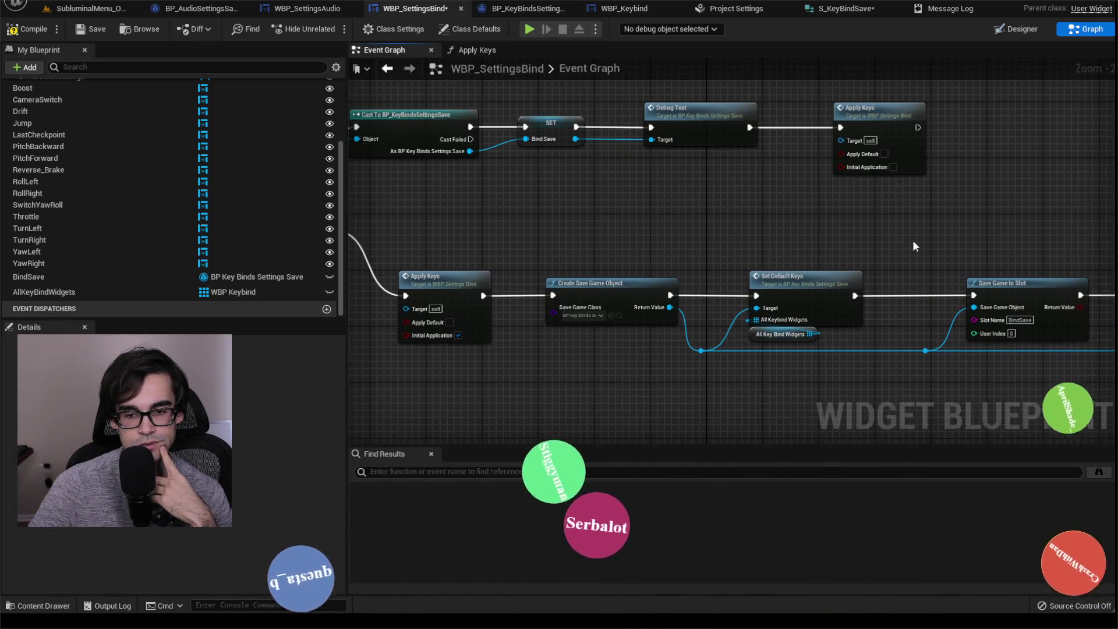
pyautogui.moveTo(913, 240)
pyautogui.mouseDown()
pyautogui.moveTo(696, 220)
pyautogui.moveTo(931, 215)
pyautogui.mouseUp()
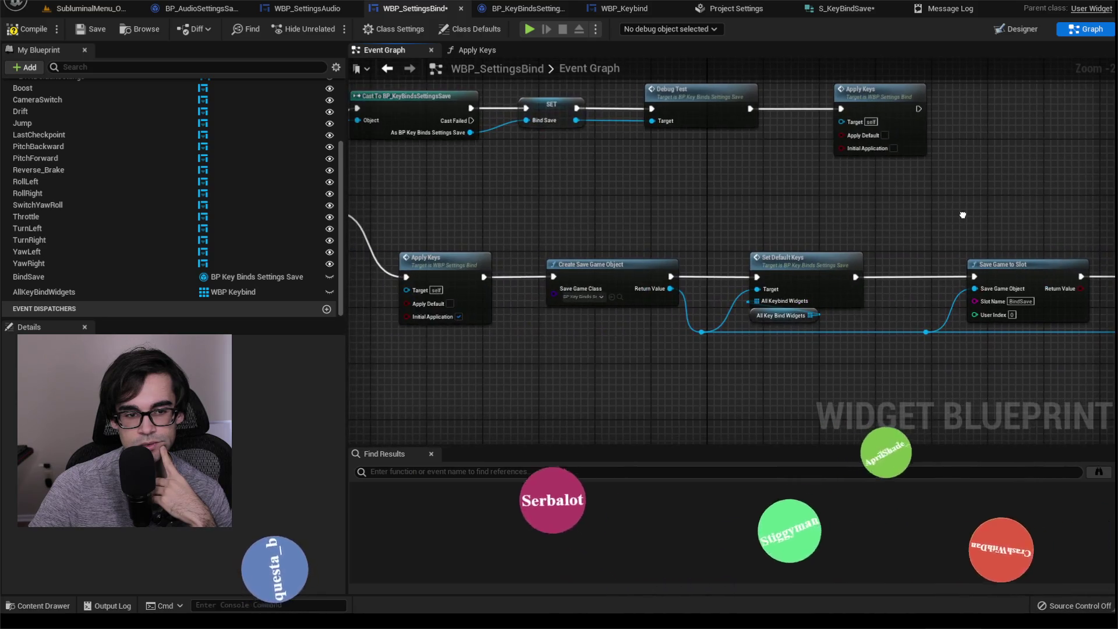
pyautogui.click(439, 268)
pyautogui.doubleClick(440, 266)
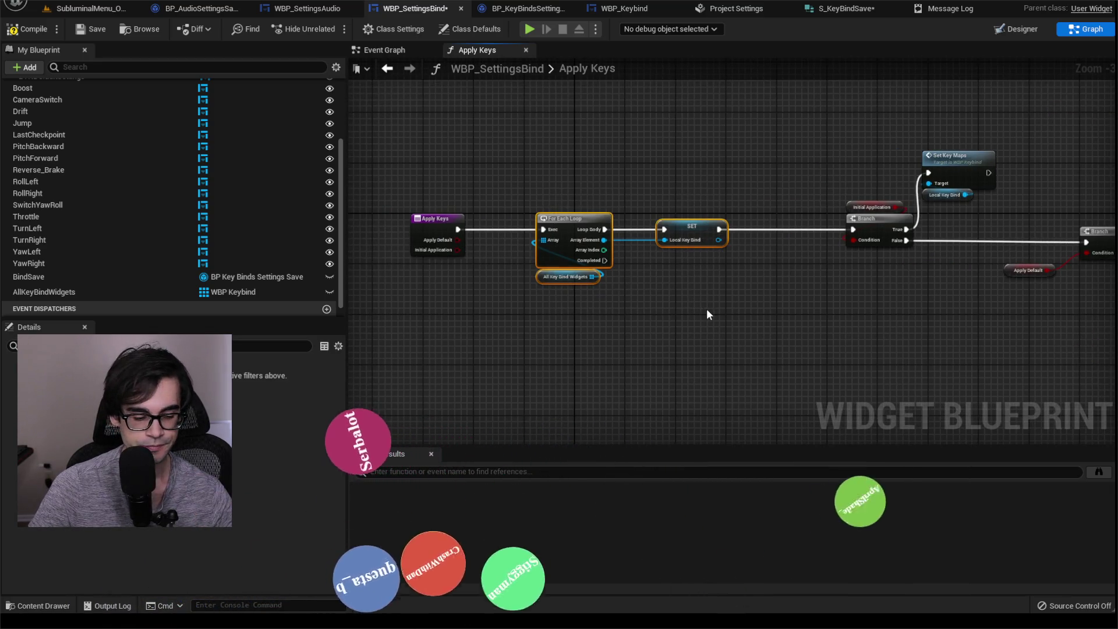
pyautogui.moveTo(832, 295)
pyautogui.mouseDown()
pyautogui.moveTo(810, 261)
pyautogui.moveTo(669, 223)
pyautogui.mouseUp()
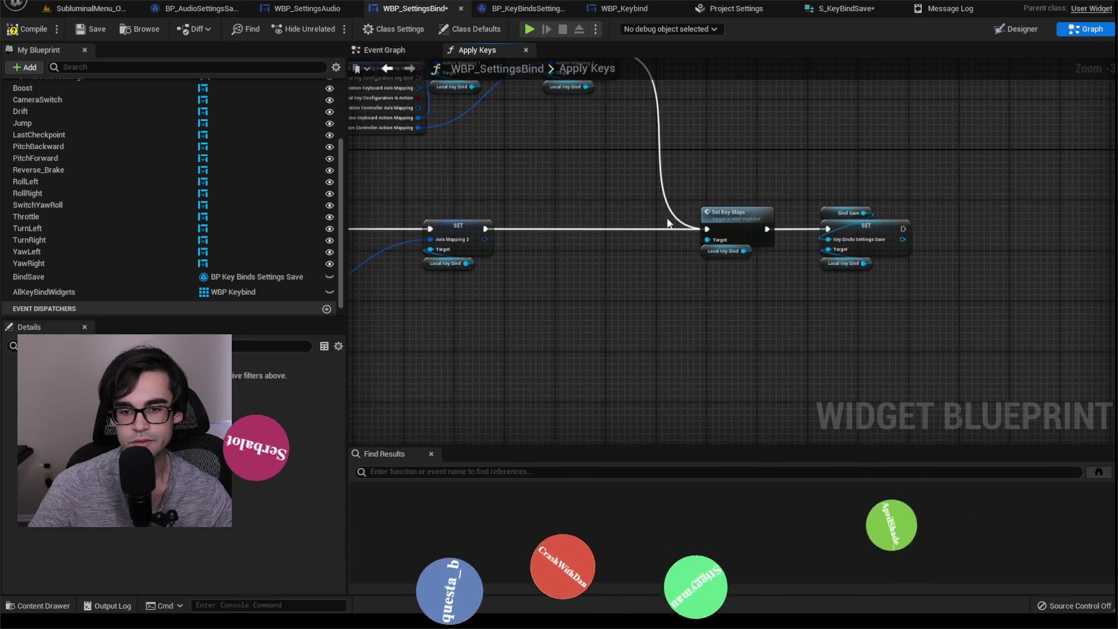
# Paste a For Each Loop over All Key Bind Widgets after Debug Test, dropping the extra SET Local Key Bind.
pyautogui.click(417, 49)
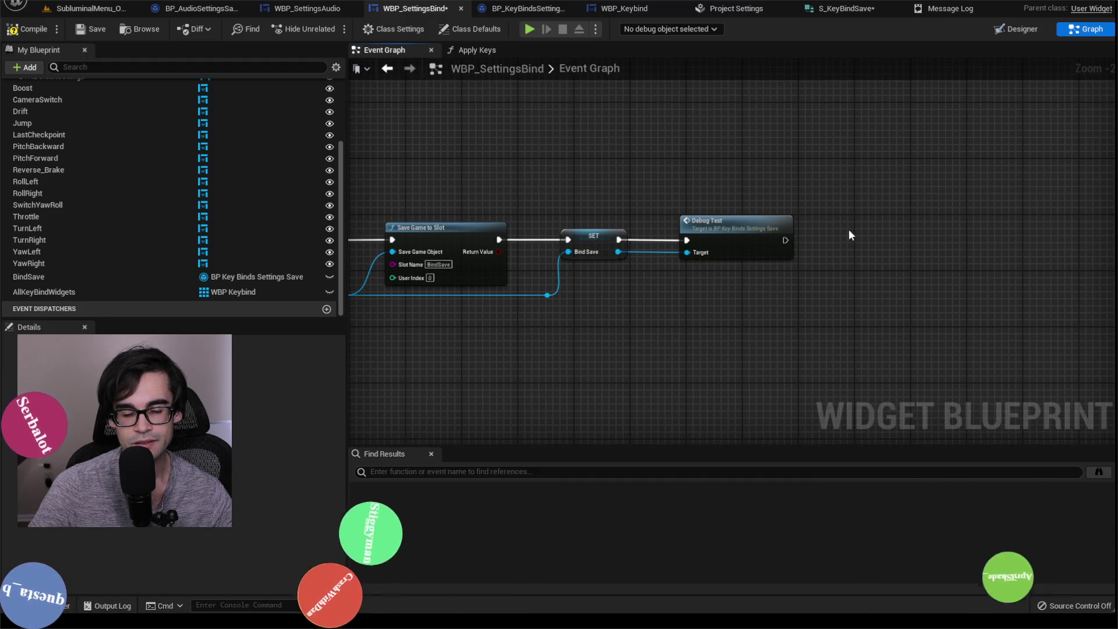
pyautogui.hotkey('ctrl', 'v')
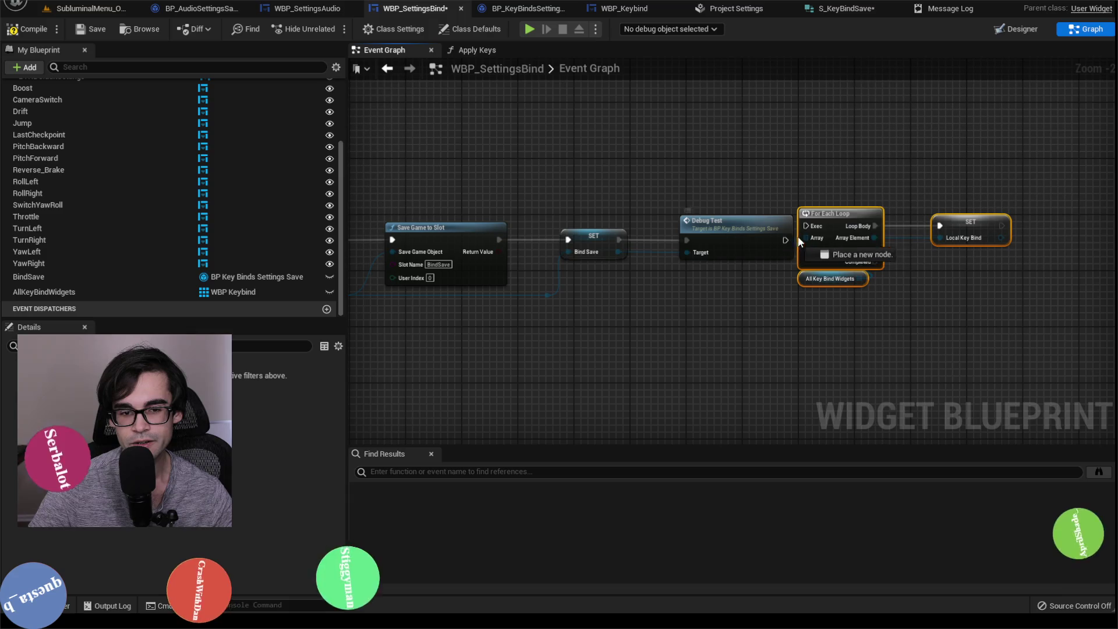
pyautogui.moveTo(799, 241)
pyautogui.mouseDown()
pyautogui.moveTo(809, 224)
pyautogui.moveTo(855, 230)
pyautogui.mouseUp()
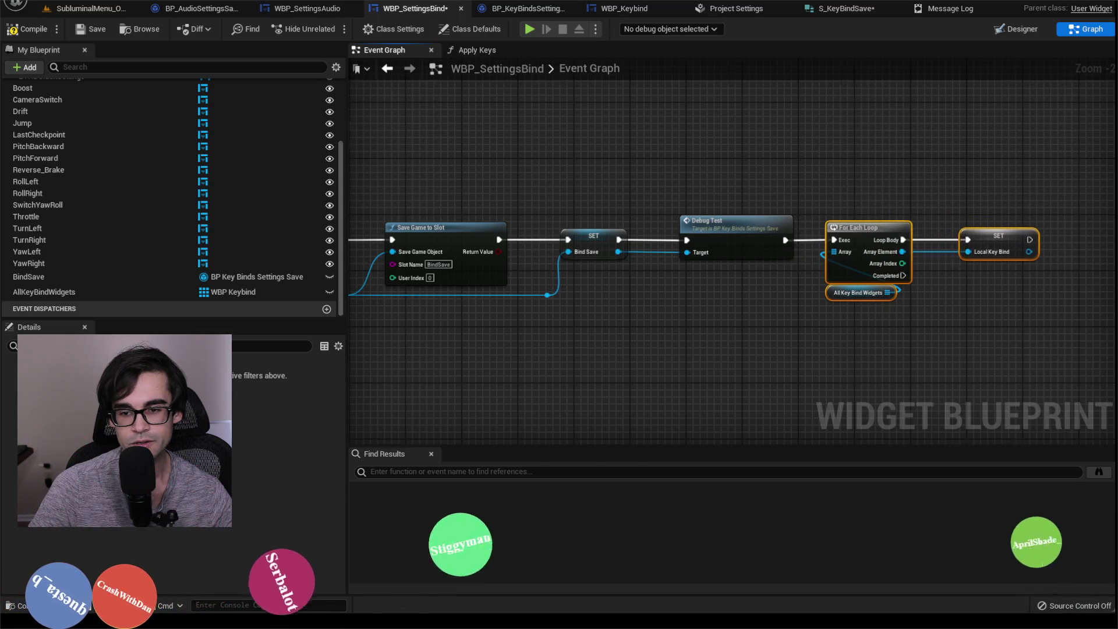
pyautogui.click(749, 197)
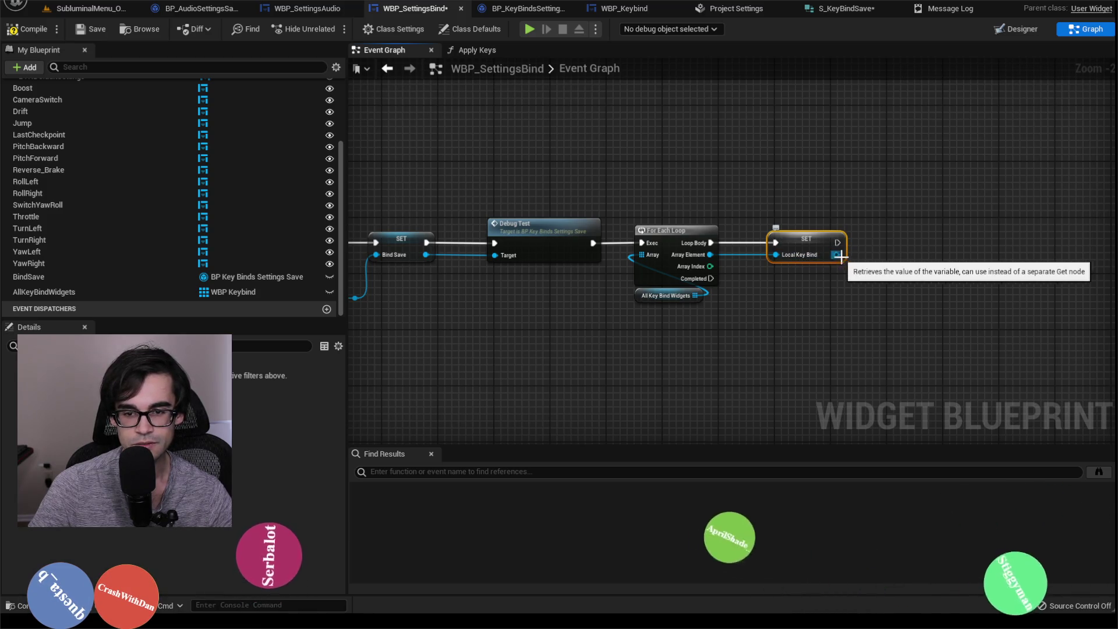
pyautogui.press('Delete')
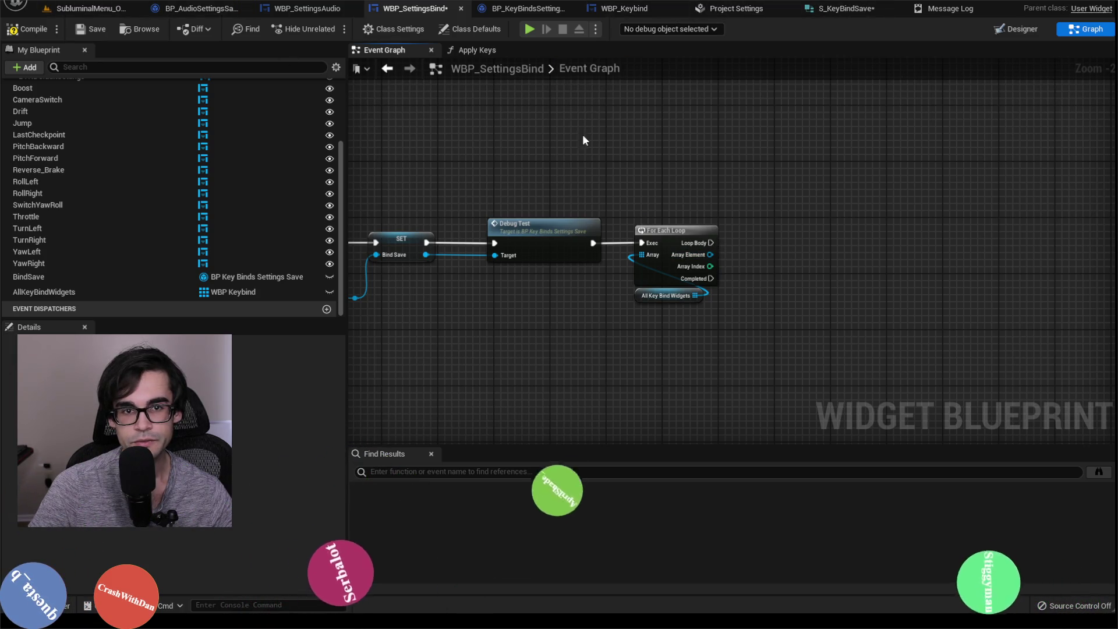
# Copy the Bind Save, SET and Local Key Bind nodes from Apply Keys into the Event Graph.
pyautogui.scroll(-2, 574, 209)
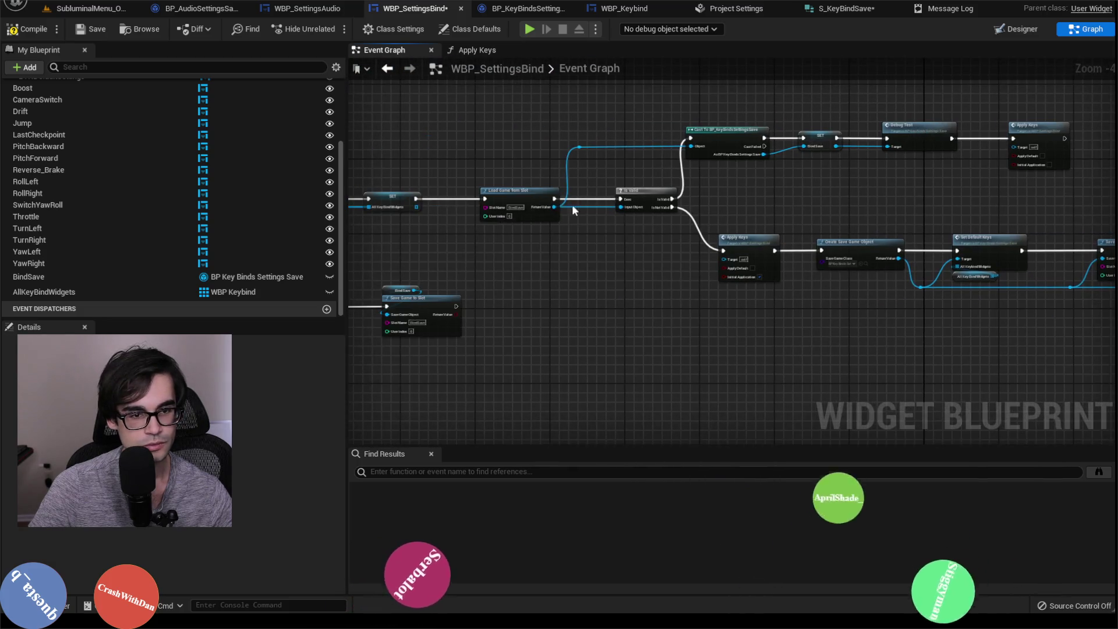
pyautogui.scroll(2, 627, 213)
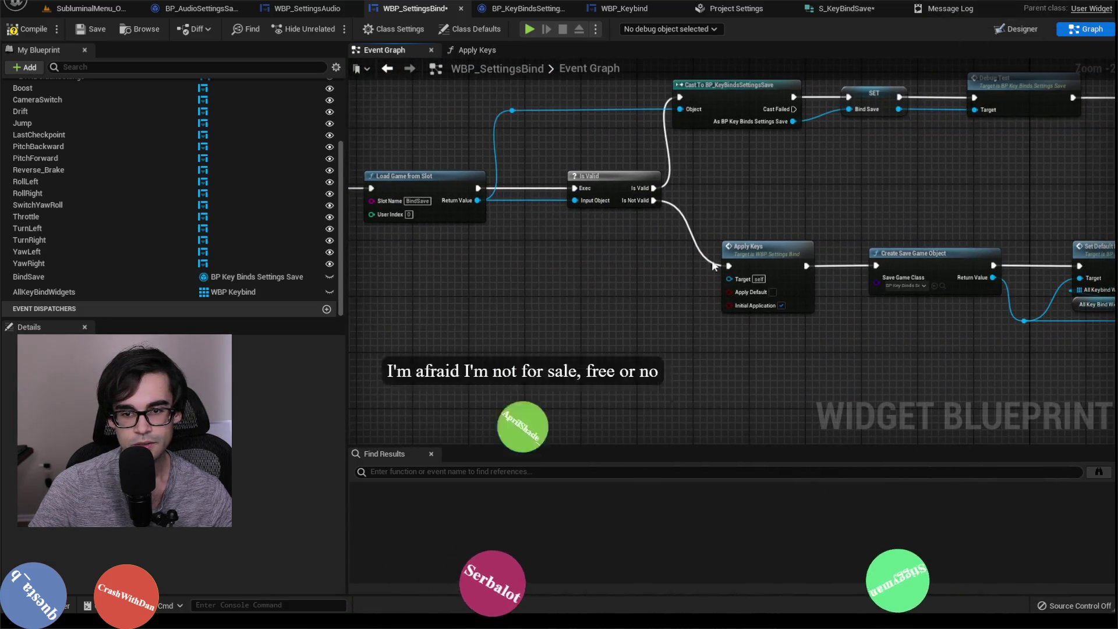
pyautogui.doubleClick(680, 233)
pyautogui.scroll(3, 850, 244)
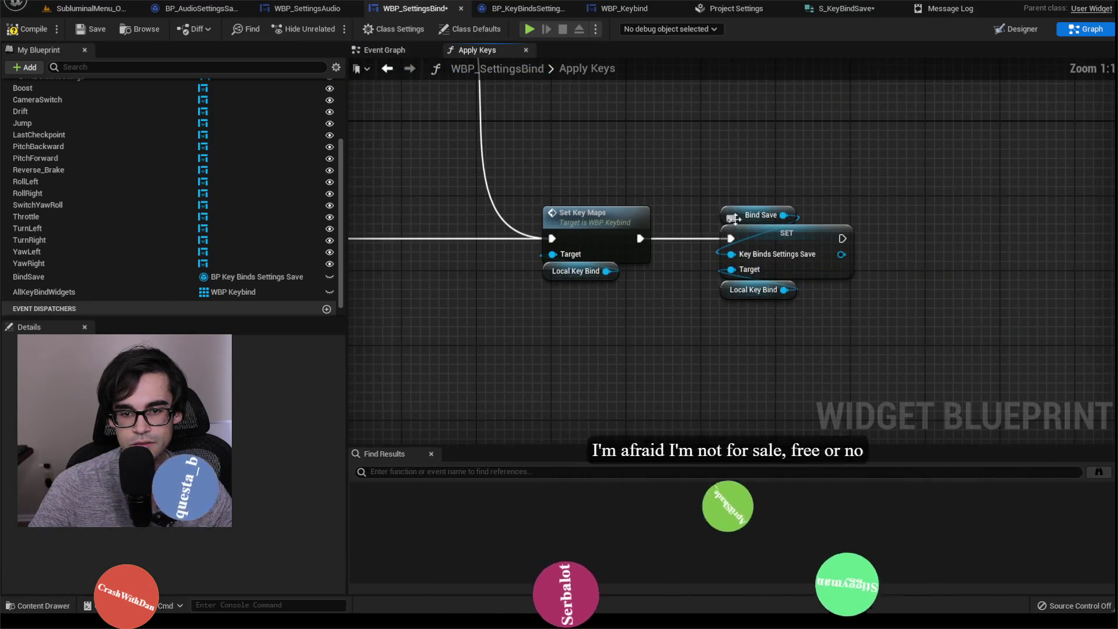
pyautogui.moveTo(757, 214); pyautogui.dragTo(843, 334)
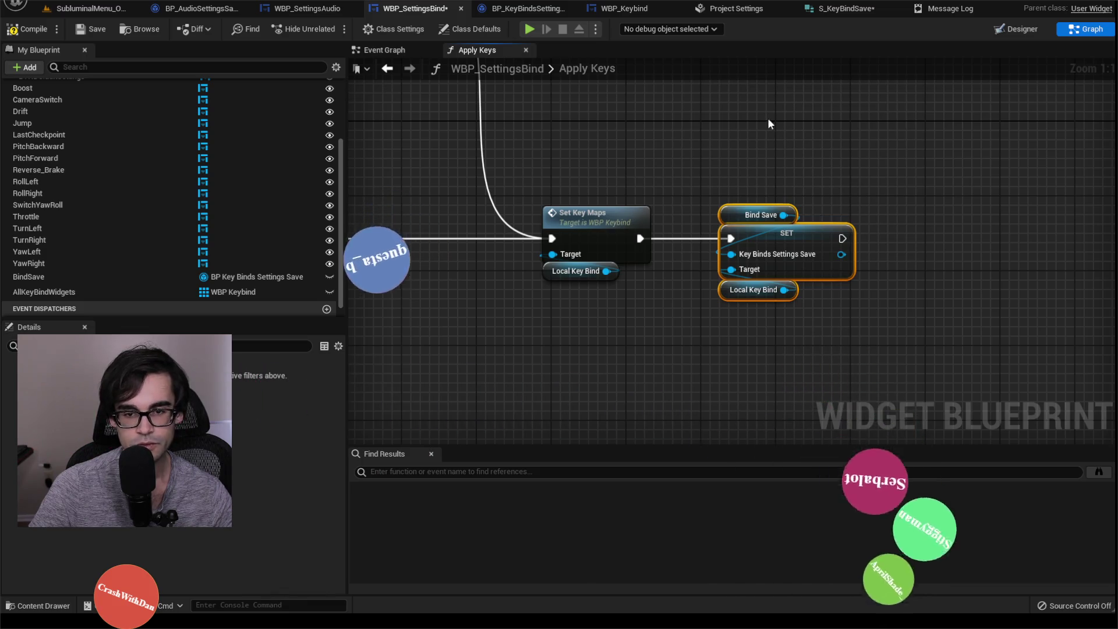
pyautogui.click(389, 50)
pyautogui.click(386, 68)
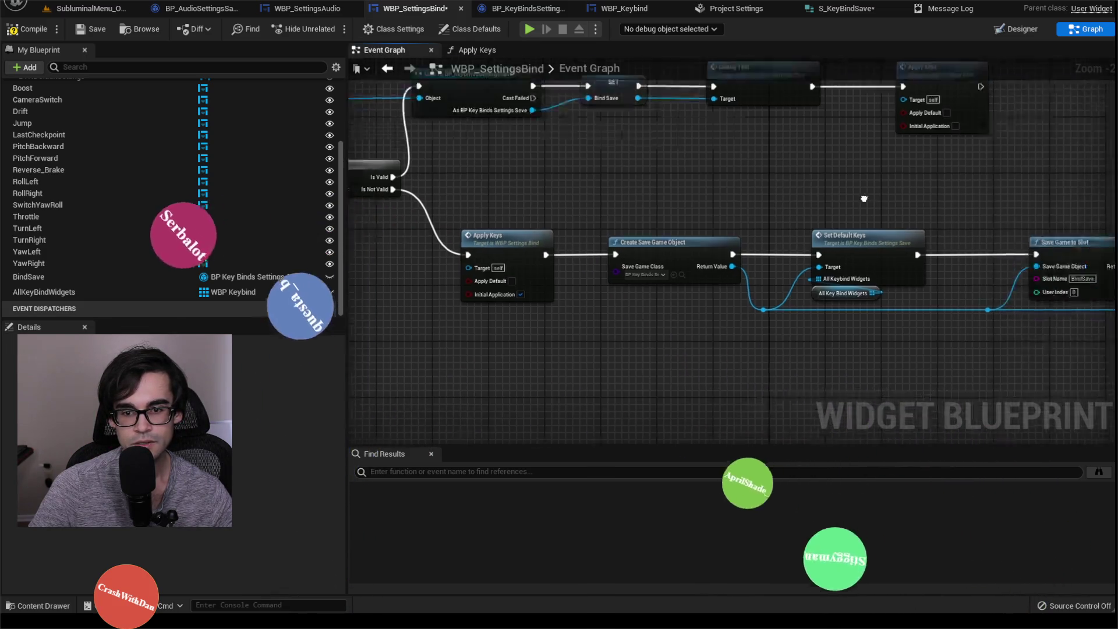
pyautogui.hotkey('ctrl', 'v')
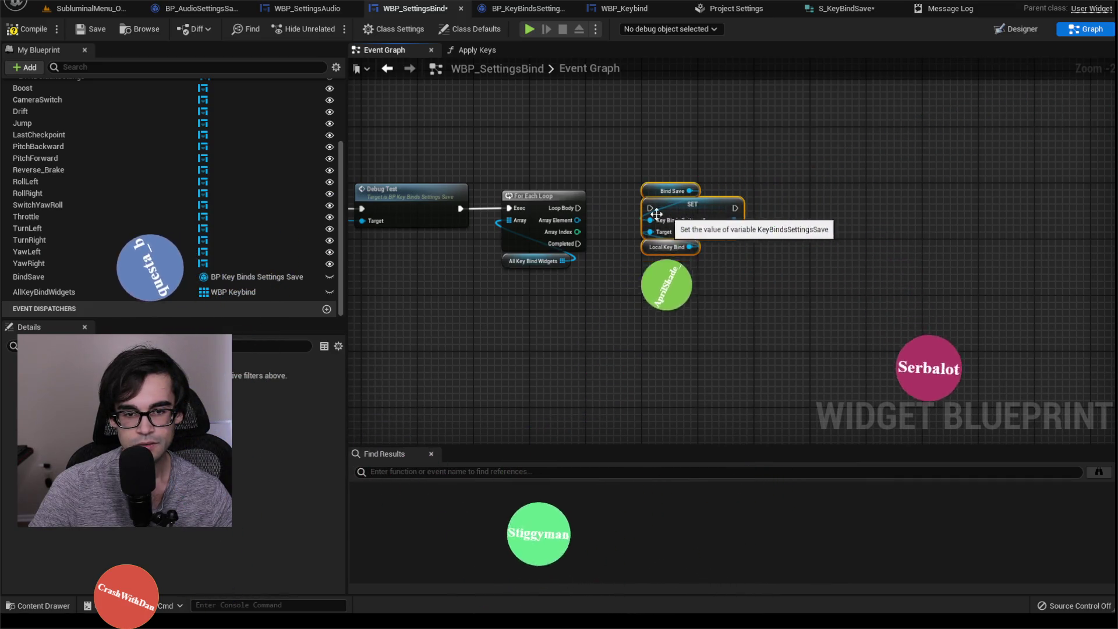
# Wire Loop Body and Array Element into the pasted SET node and delete the leftover Local Key Bind.
pyautogui.scroll(2, 696, 214)
pyautogui.moveTo(568, 209); pyautogui.dragTo(663, 210)
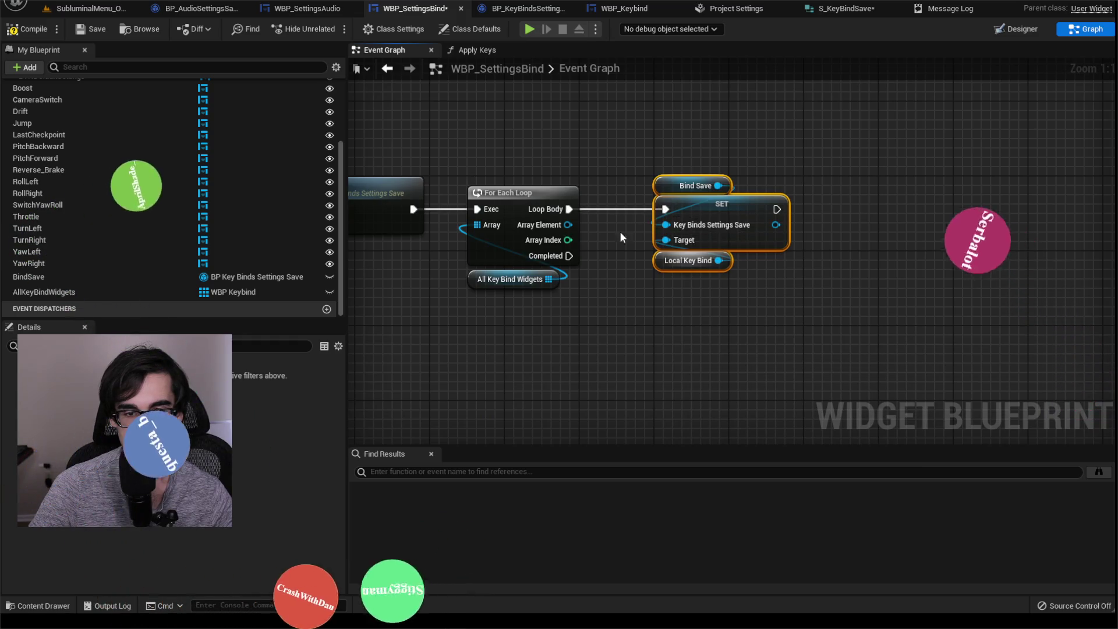
pyautogui.moveTo(568, 225)
pyautogui.mouseDown()
pyautogui.moveTo(673, 225)
pyautogui.moveTo(669, 241)
pyautogui.mouseUp()
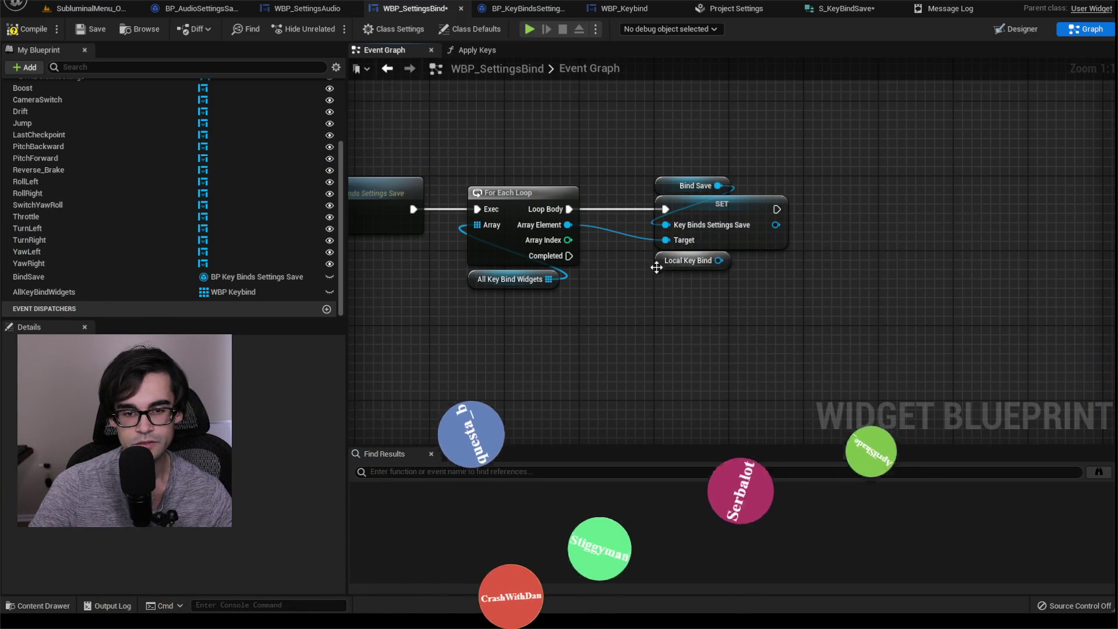
pyautogui.click(659, 261)
pyautogui.press('Delete')
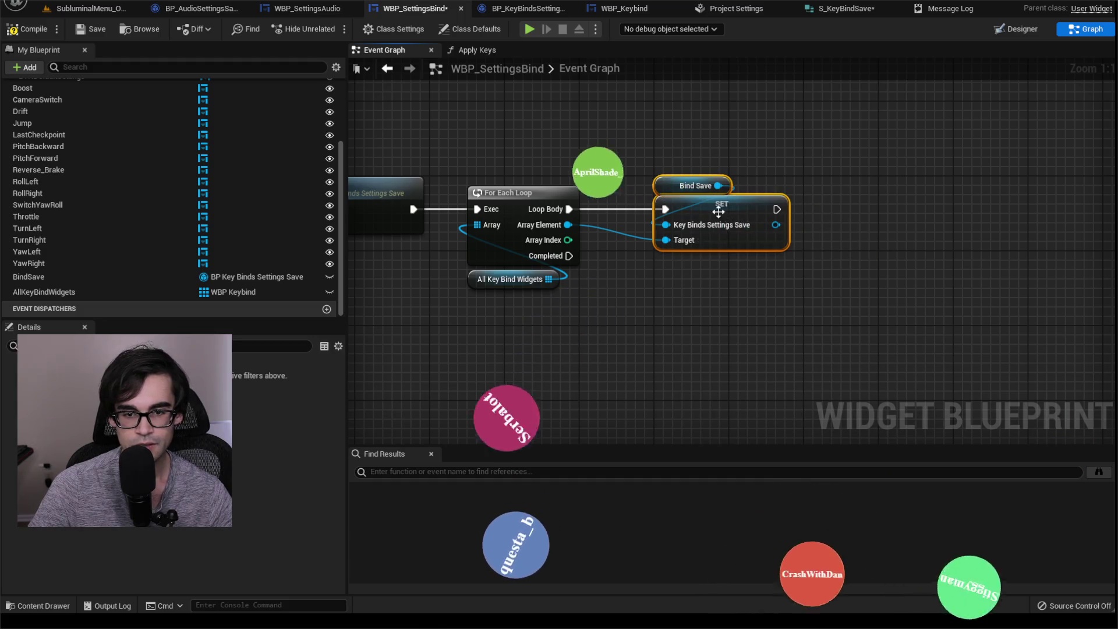
# Save WBP_SettingsBind and switch to the SubluminalMenu_ORIGINAL level.
pyautogui.moveTo(670, 216)
pyautogui.mouseDown()
pyautogui.moveTo(753, 137)
pyautogui.moveTo(823, 162)
pyautogui.mouseUp()
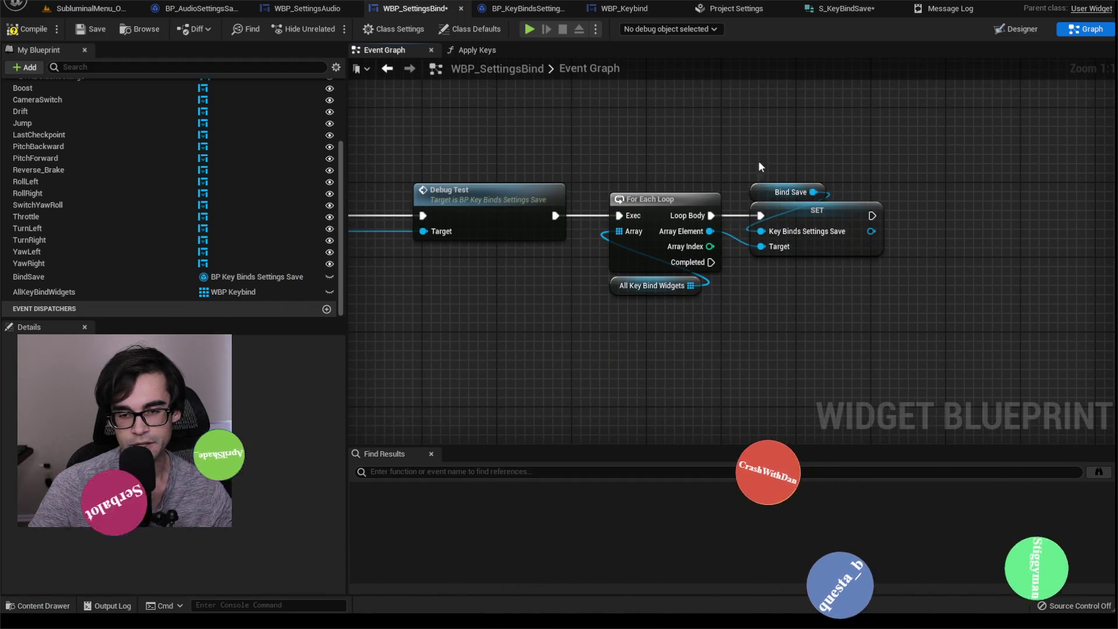
pyautogui.scroll(-6, 758, 161)
pyautogui.scroll(2, 829, 199)
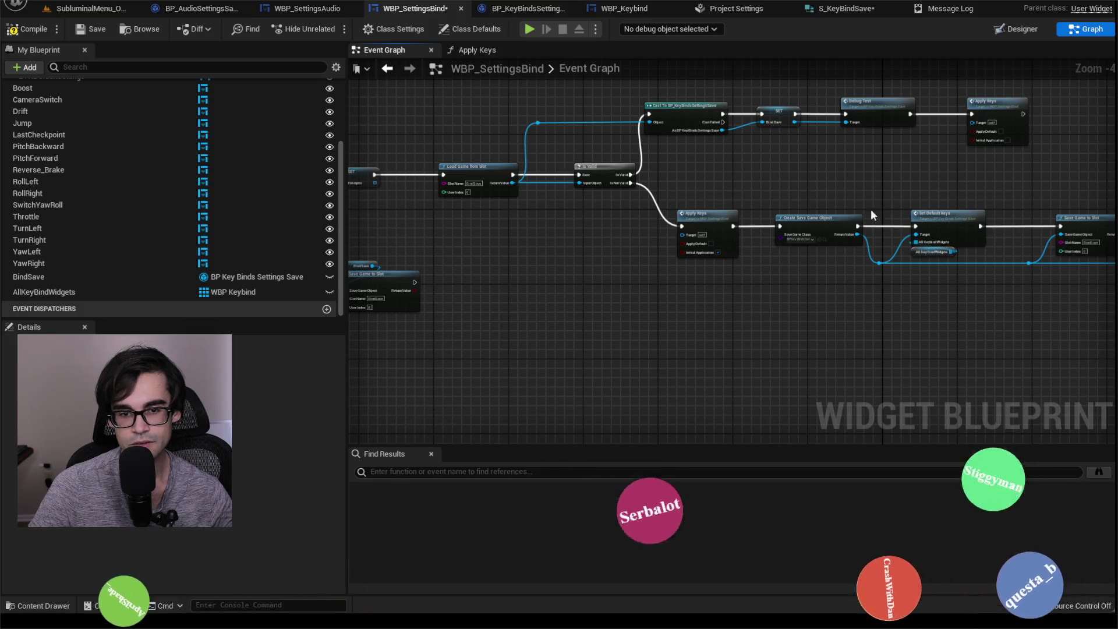
pyautogui.moveTo(921, 193); pyautogui.dragTo(595, 212)
pyautogui.moveTo(941, 201); pyautogui.dragTo(736, 214)
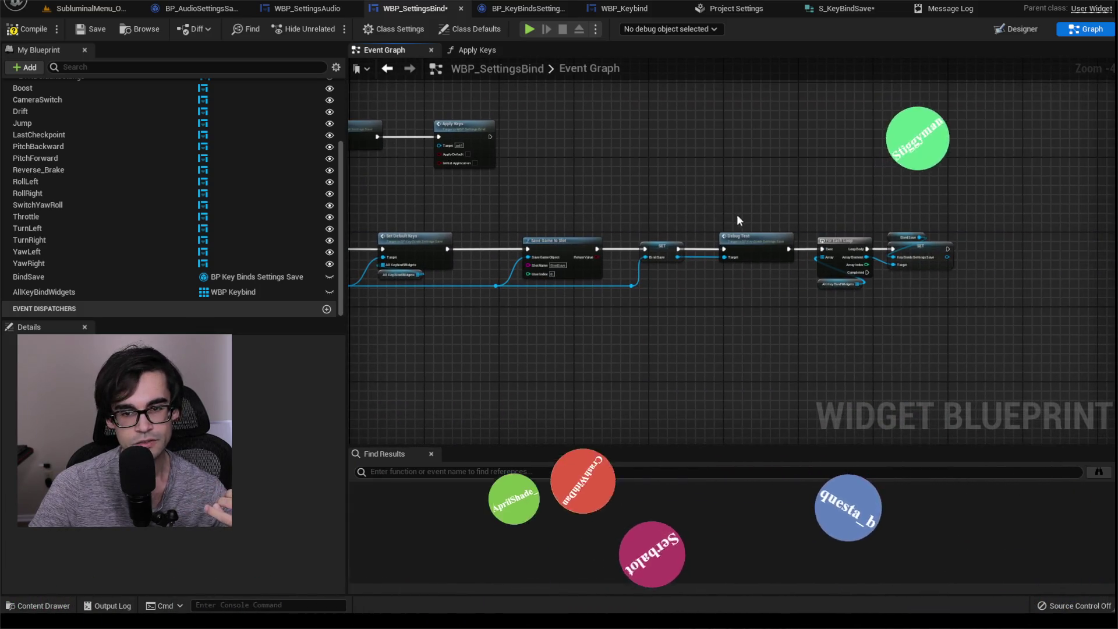
pyautogui.scroll(2, 850, 232)
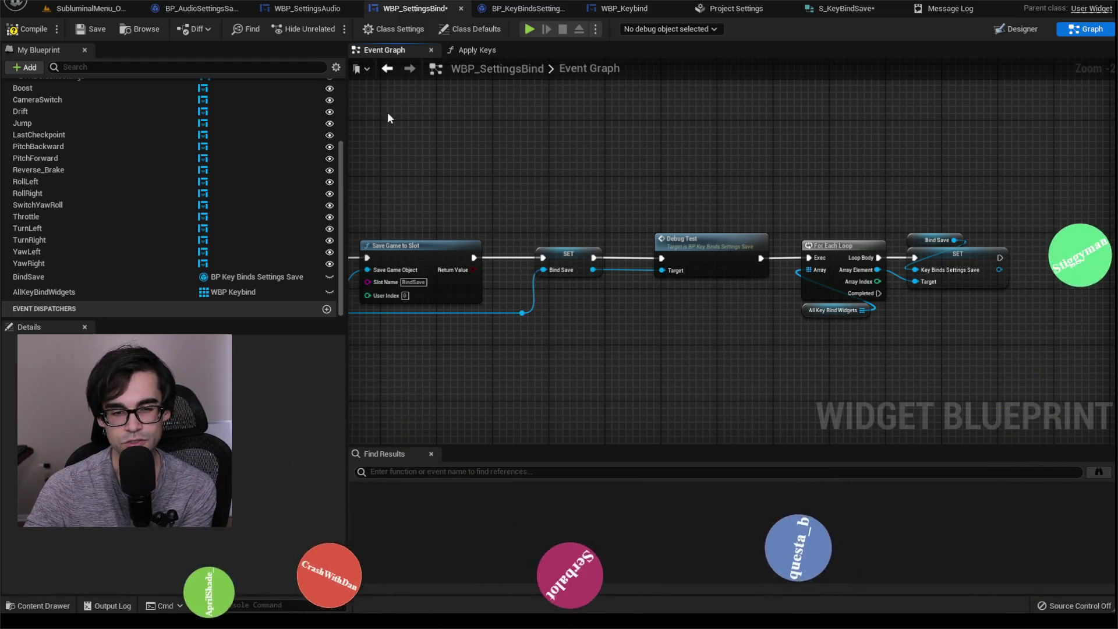
pyautogui.click(95, 28)
pyautogui.click(93, 8)
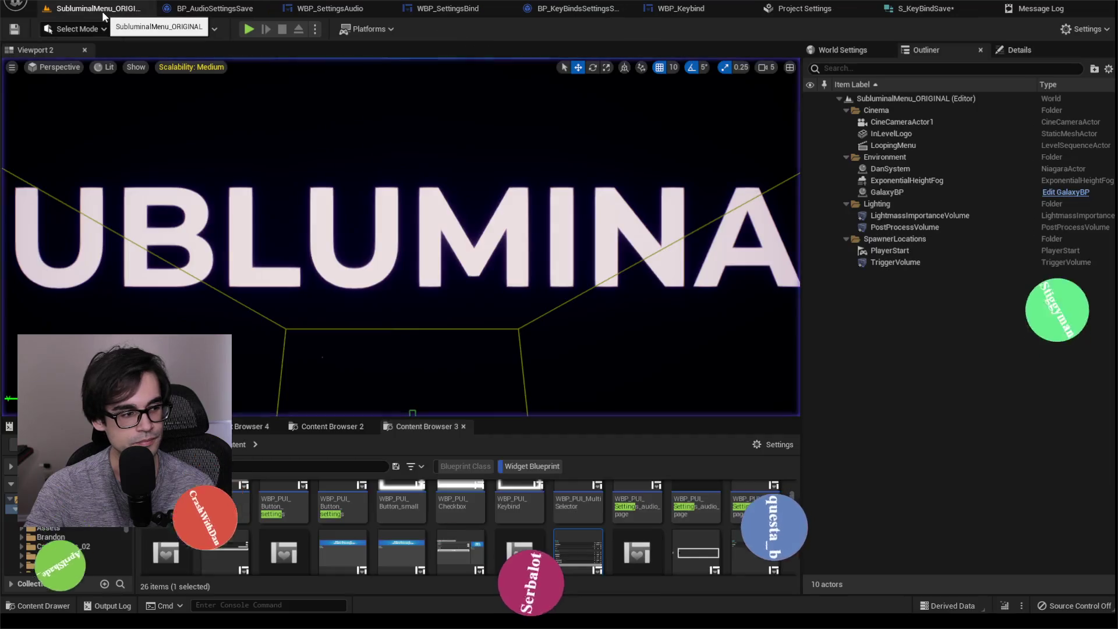
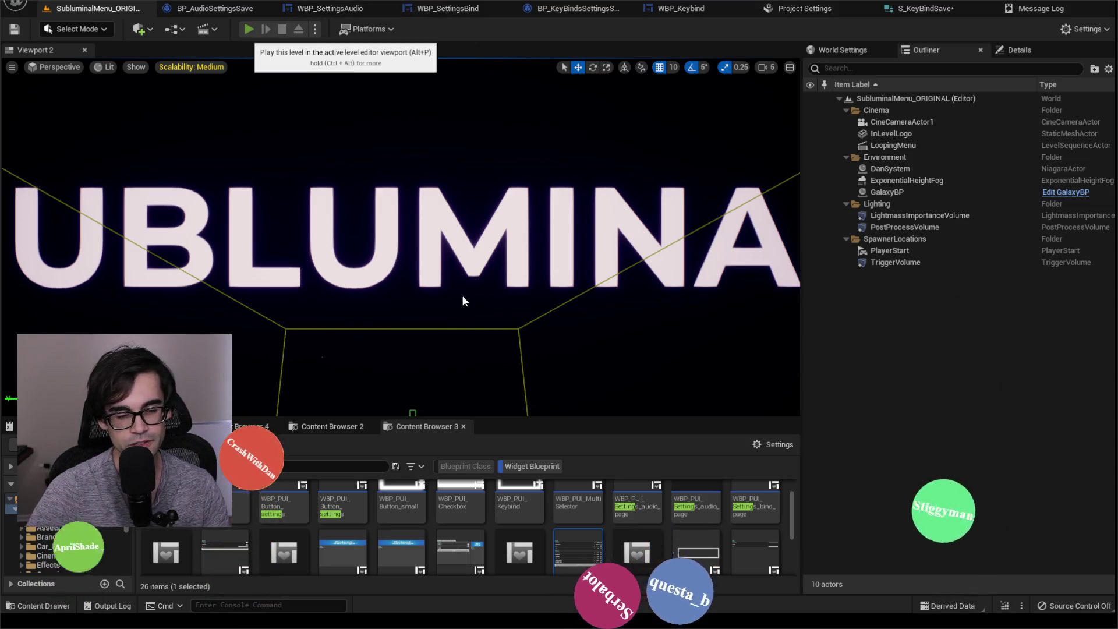
# Play-test the level and try rebinding Throttle's keyboard key on the keybinding page.
pyautogui.hotkey('alt', 'p')
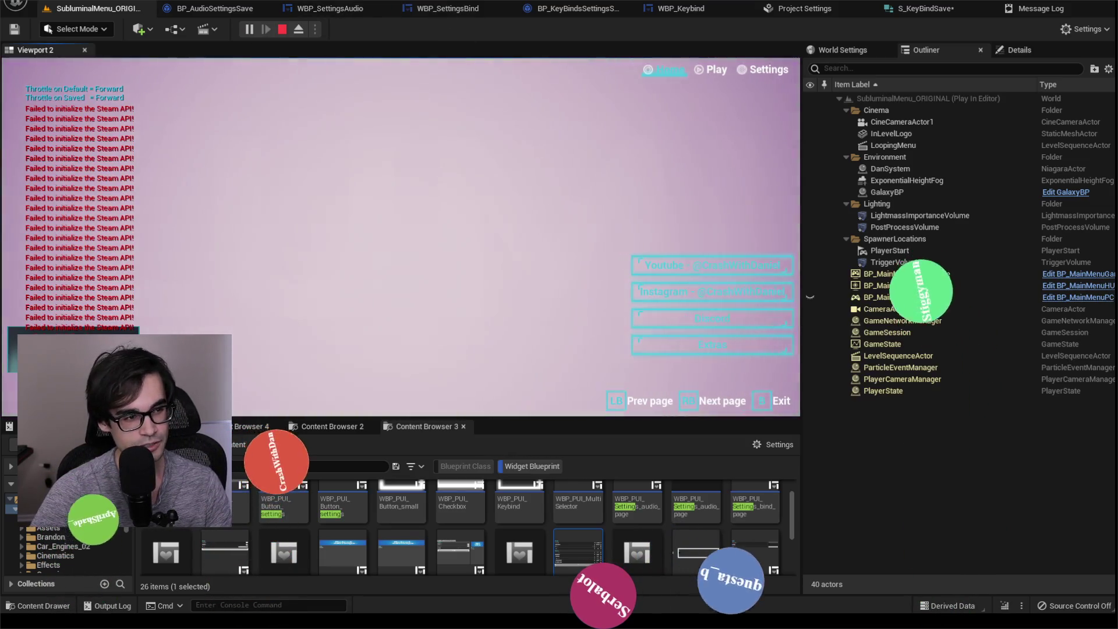
pyautogui.click(739, 74)
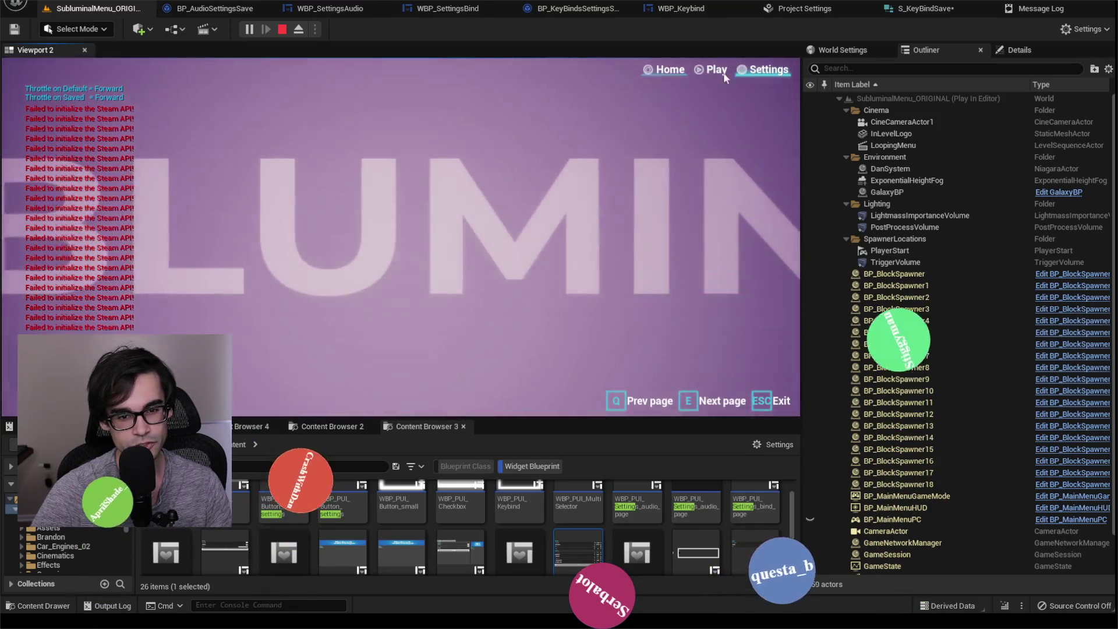
pyautogui.press('e')
pyautogui.click(289, 91)
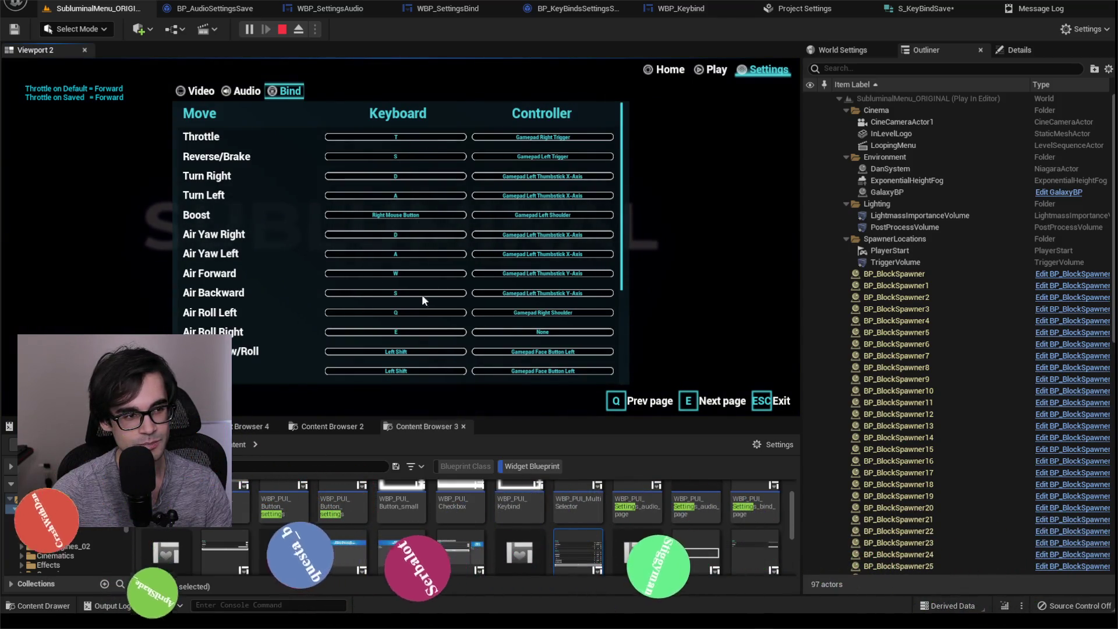
pyautogui.scroll(-5, 379, 279)
pyautogui.scroll(5, 330, 264)
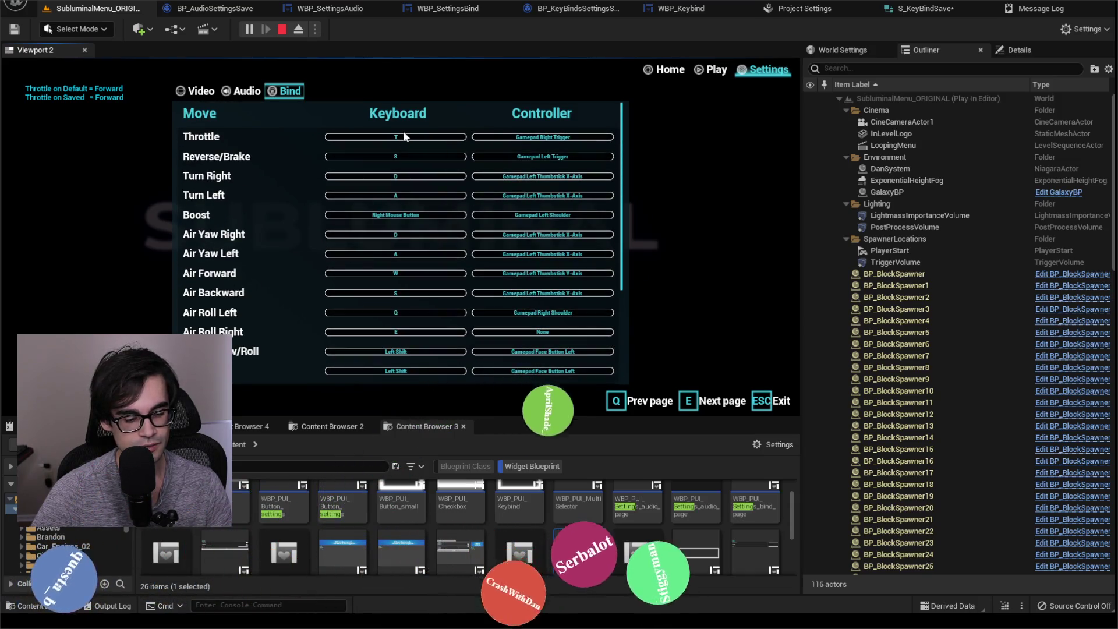
pyautogui.click(405, 137)
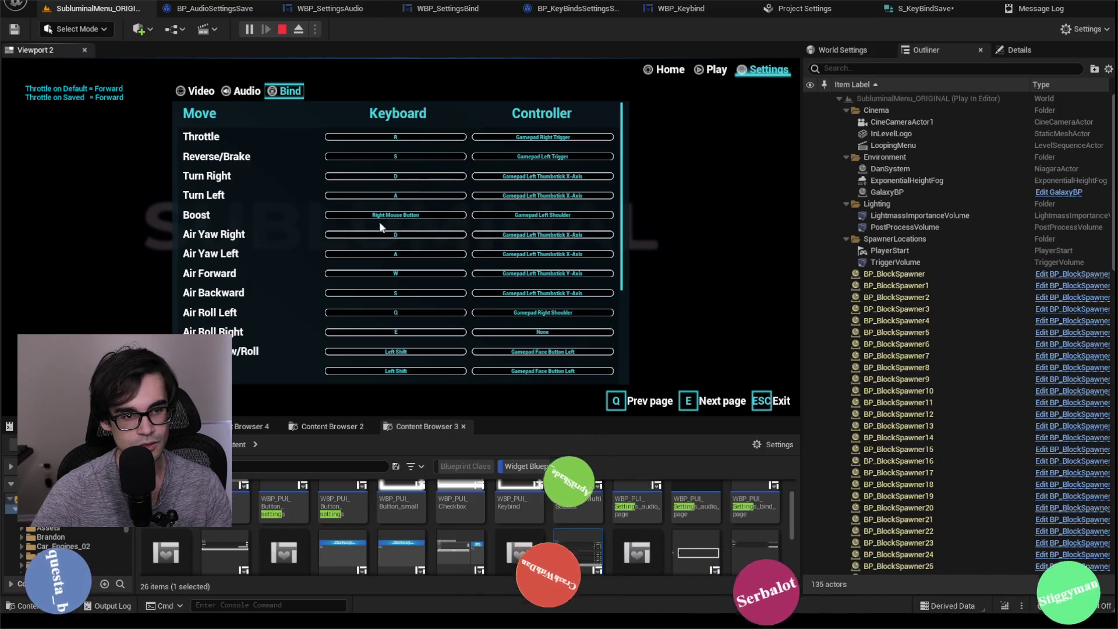
pyautogui.scroll(-5, 402, 268)
pyautogui.scroll(5, 321, 260)
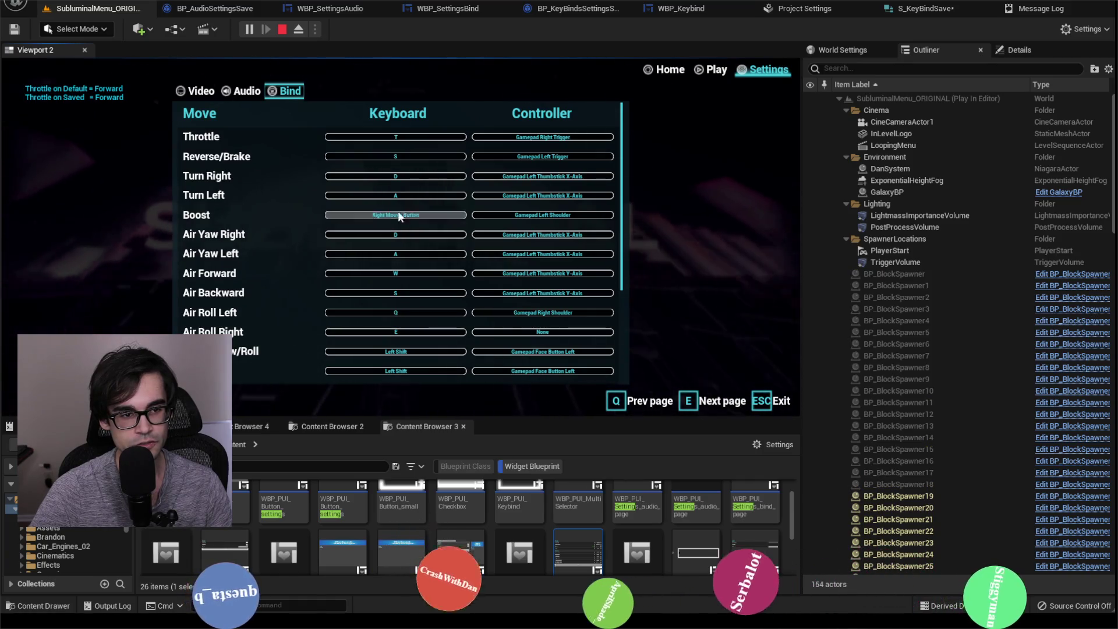
pyautogui.scroll(-5, 349, 274)
pyautogui.scroll(5, 372, 332)
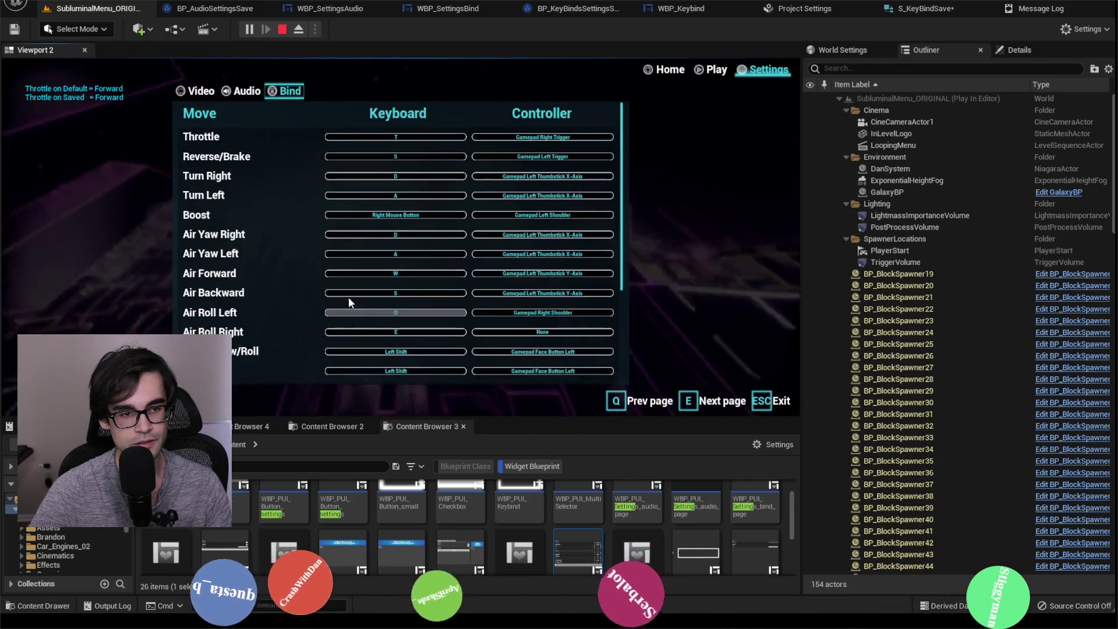
# Stop the play session, save the S_KeyBindSave struct, and close the Message Log.
pyautogui.click(282, 31)
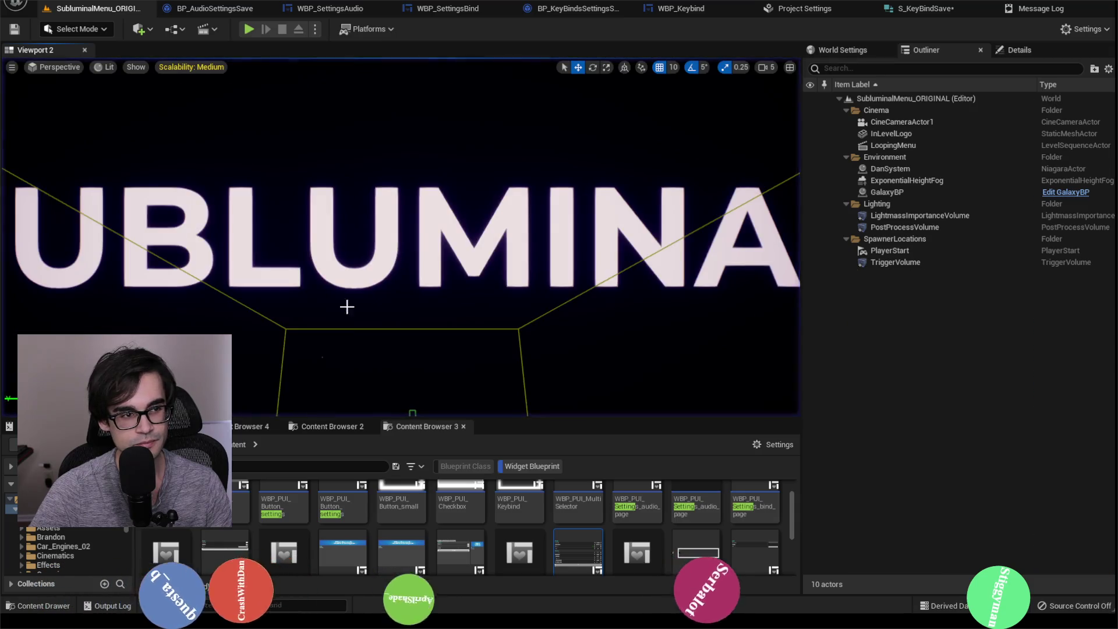
pyautogui.click(824, 9)
pyautogui.click(910, 10)
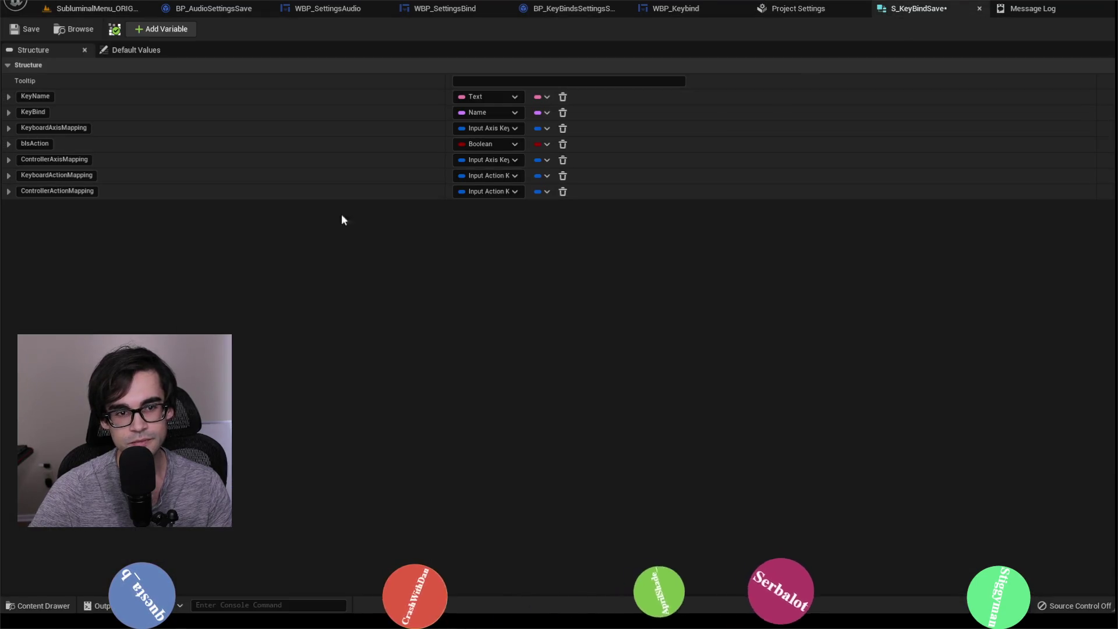
pyautogui.click(23, 30)
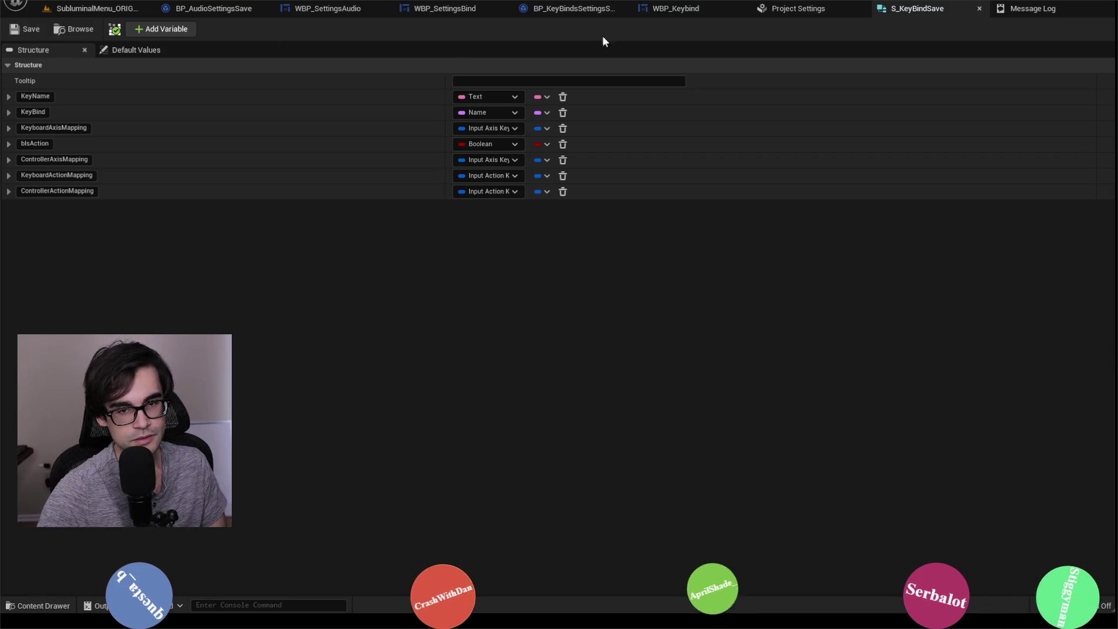
pyautogui.click(1028, 8)
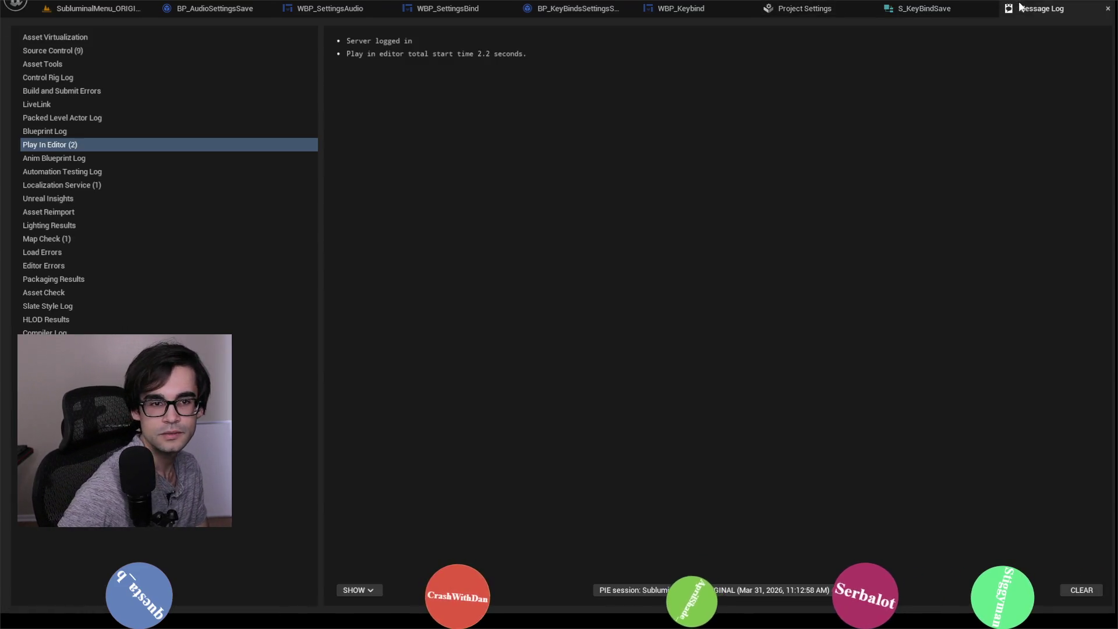
pyautogui.click(1107, 9)
# Review the Set Default Keys graph, then return to WBP_SettingsBind's event graph.
pyautogui.click(821, 8)
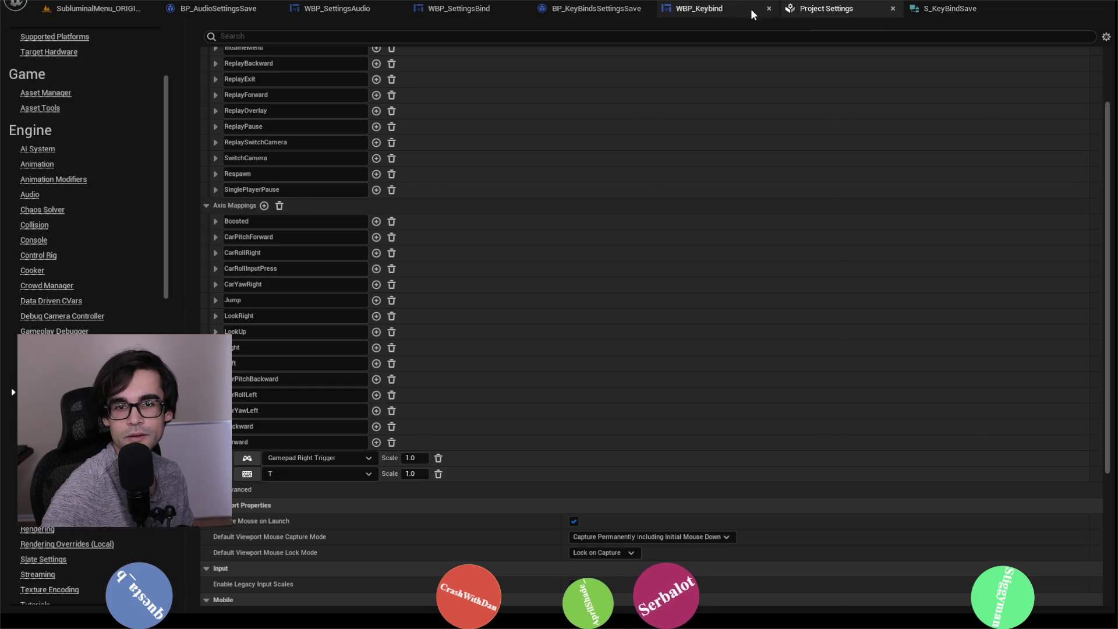
pyautogui.click(749, 9)
pyautogui.scroll(-2, 649, 231)
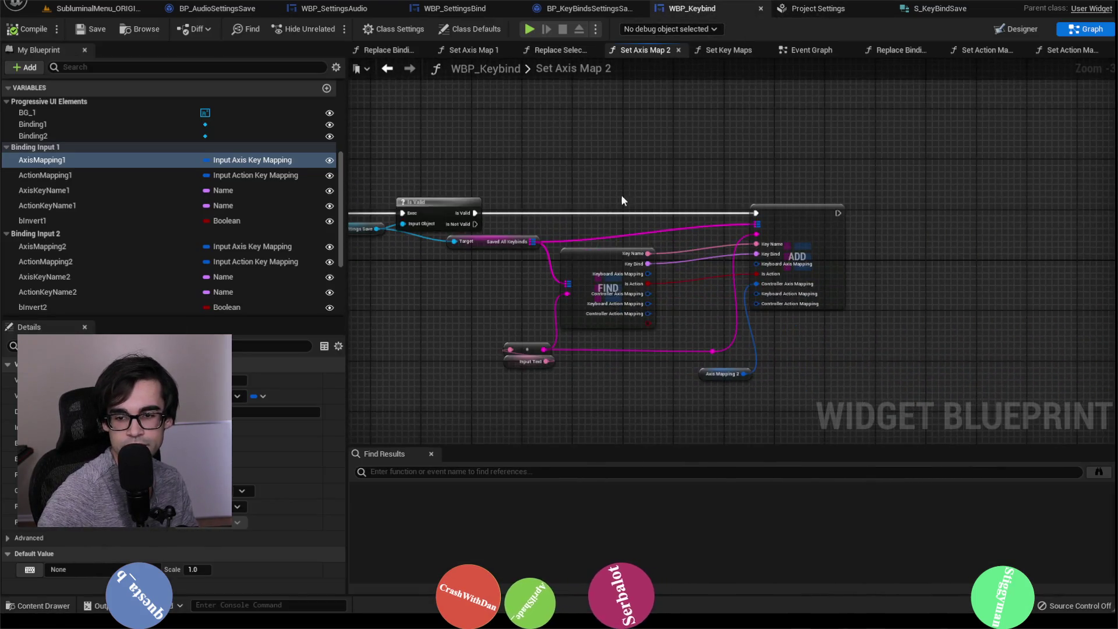
pyautogui.click(589, 8)
pyautogui.scroll(-1, 436, 162)
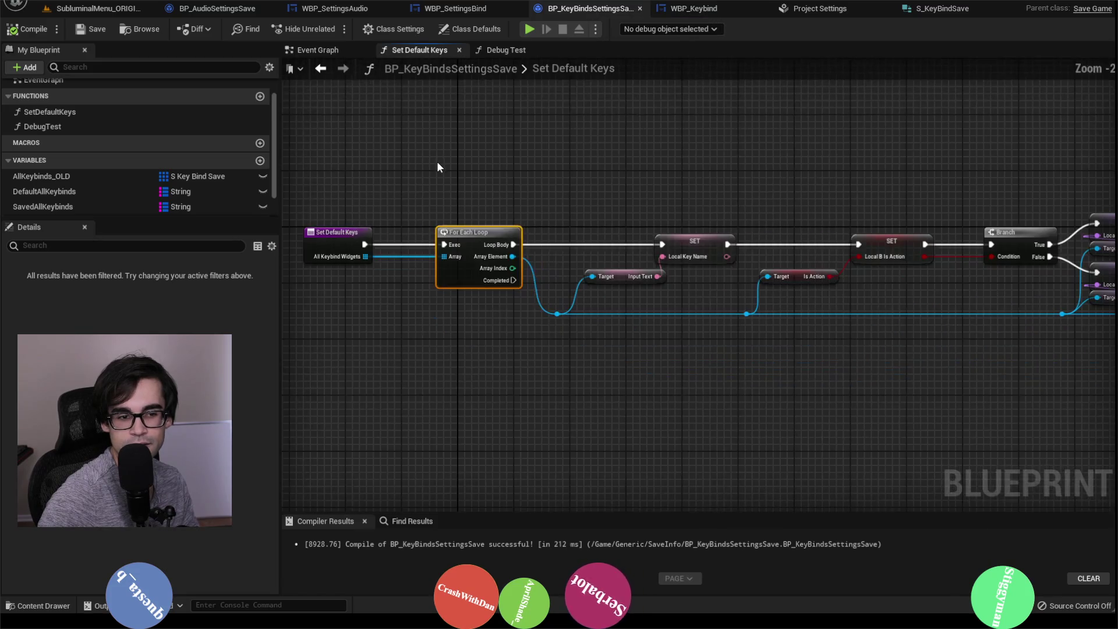
pyautogui.click(464, 7)
pyautogui.click(316, 11)
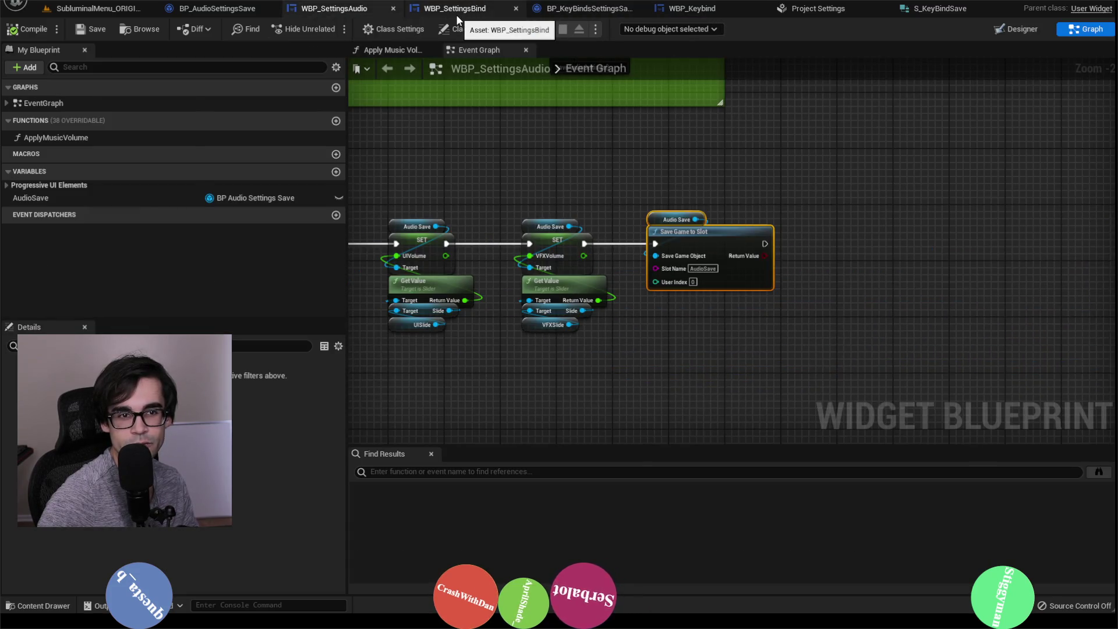
pyautogui.click(457, 10)
pyautogui.scroll(-2, 639, 207)
pyautogui.scroll(1, 896, 210)
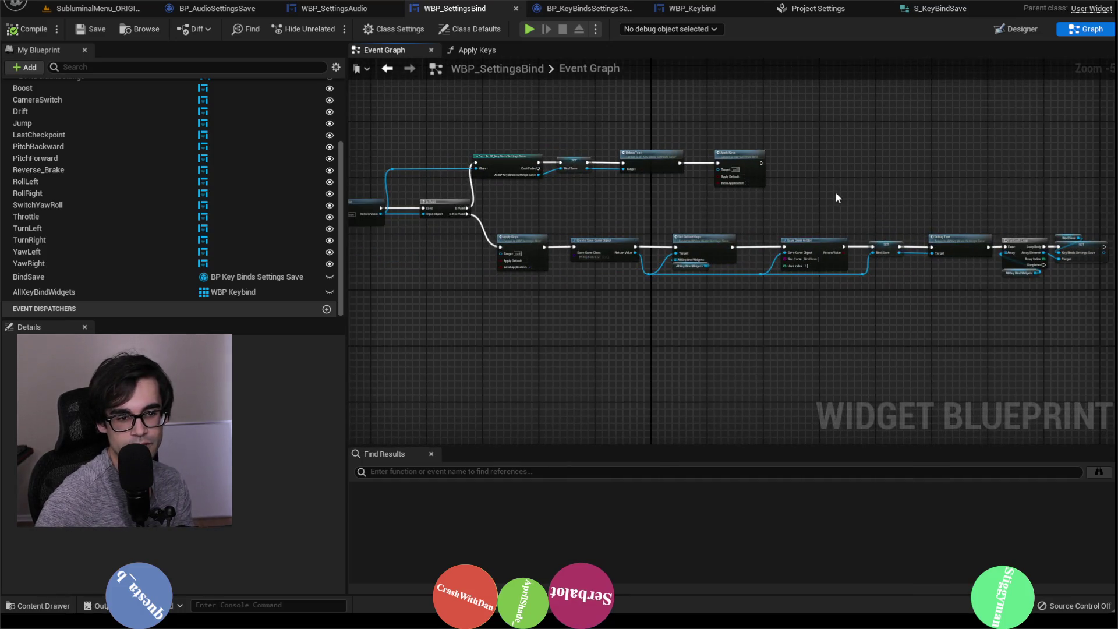
pyautogui.hotkey('alt', 'Tab')
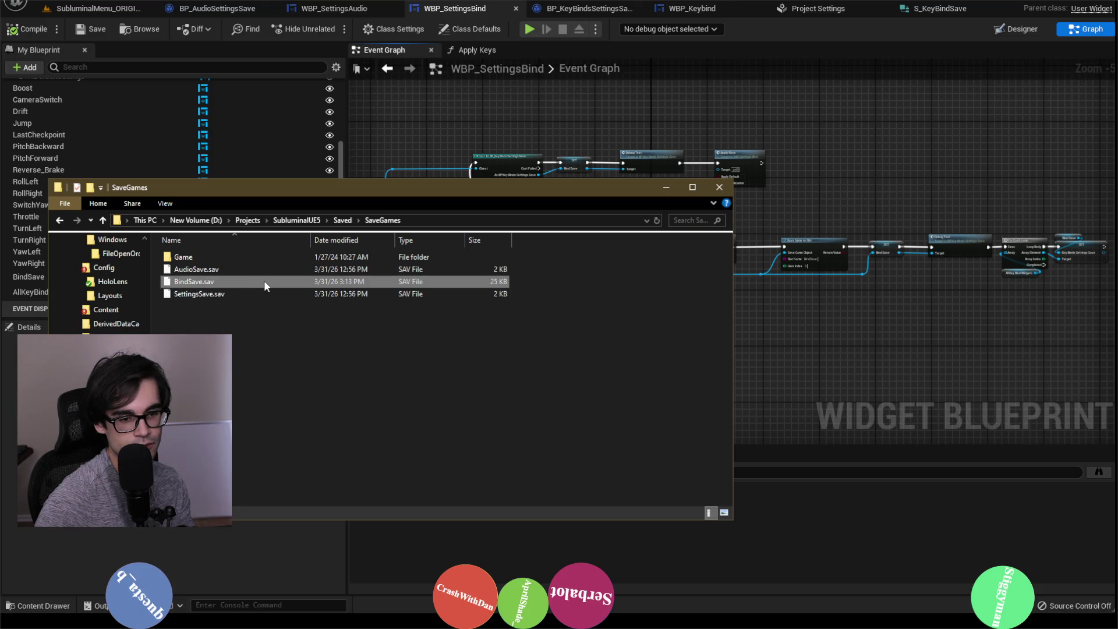
# Permanently delete BindSave.sav, leaving AudioSave.sav and SettingsSave.sav, then minimize the folder window.
pyautogui.rightClick(263, 280)
pyautogui.click(282, 500)
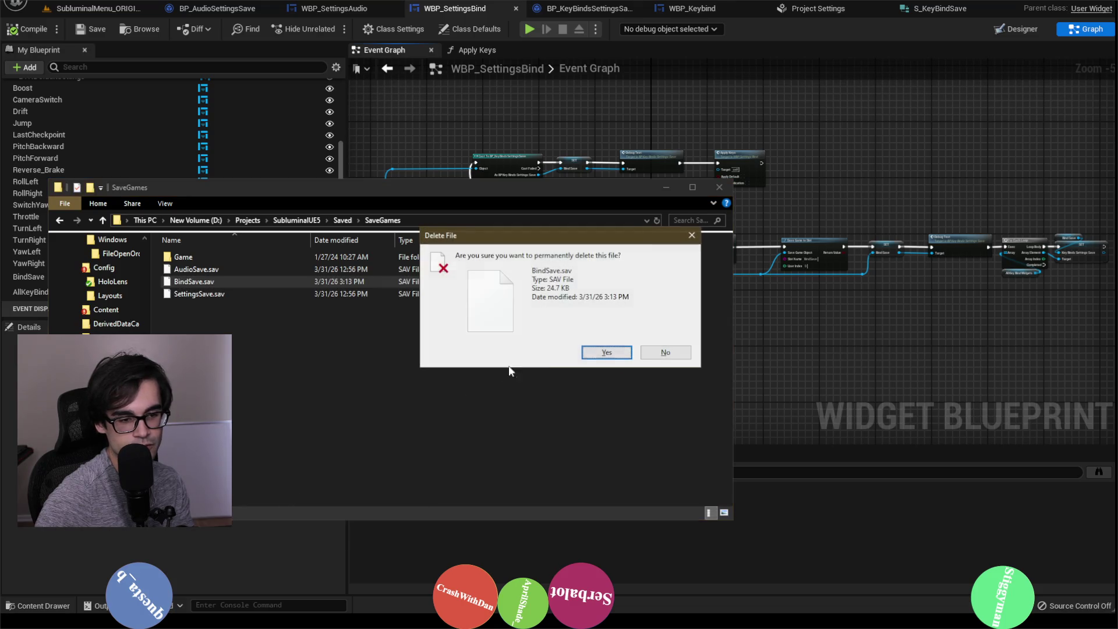
pyautogui.click(583, 353)
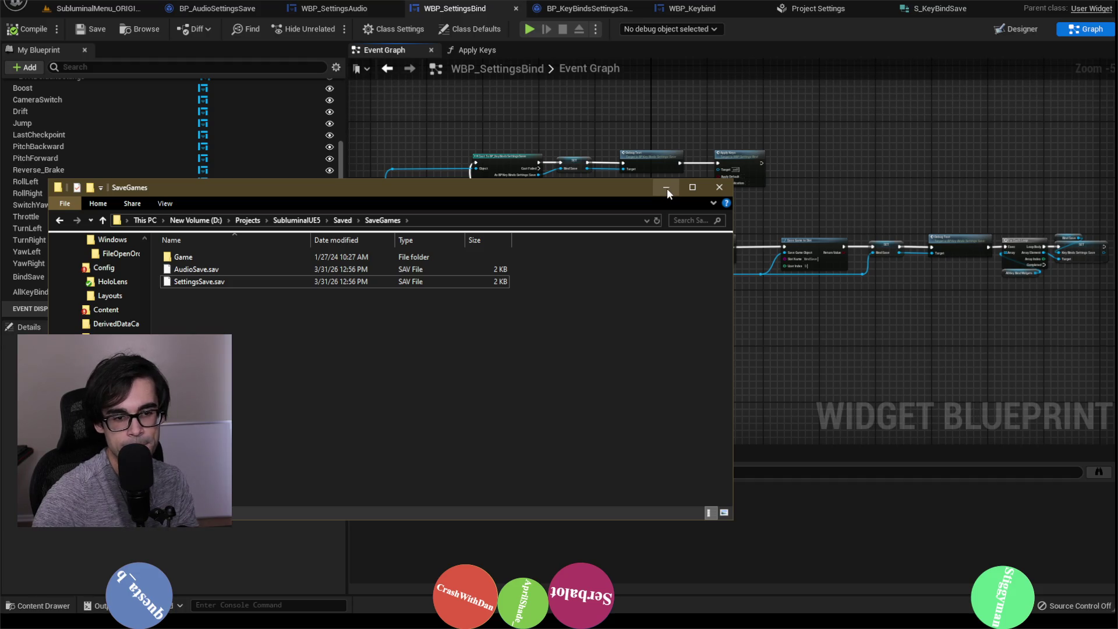
pyautogui.click(666, 187)
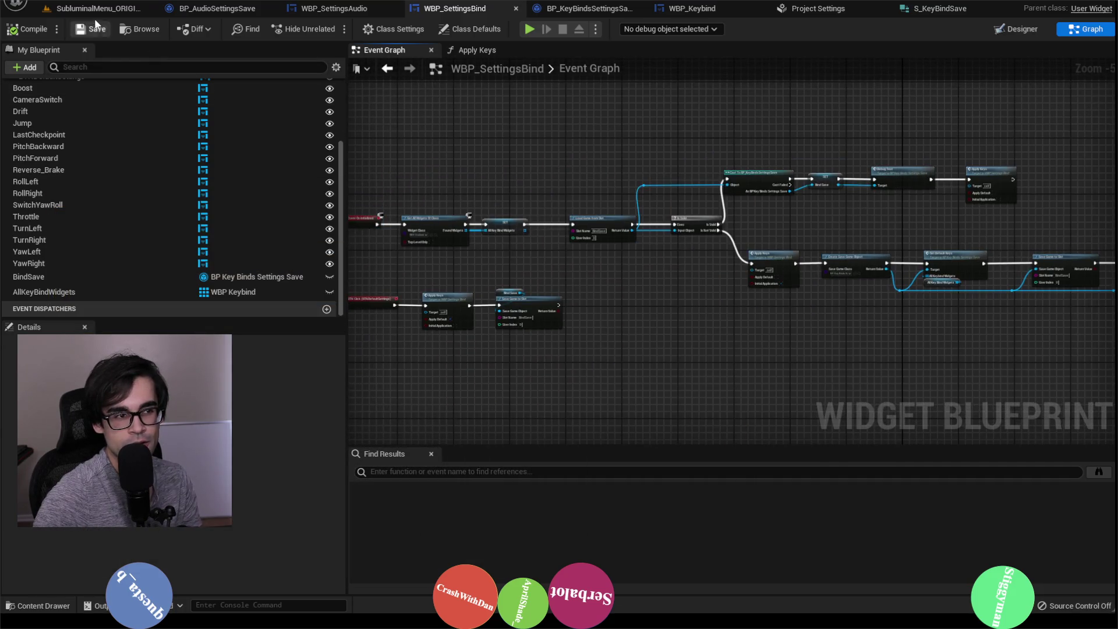
pyautogui.click(135, 13)
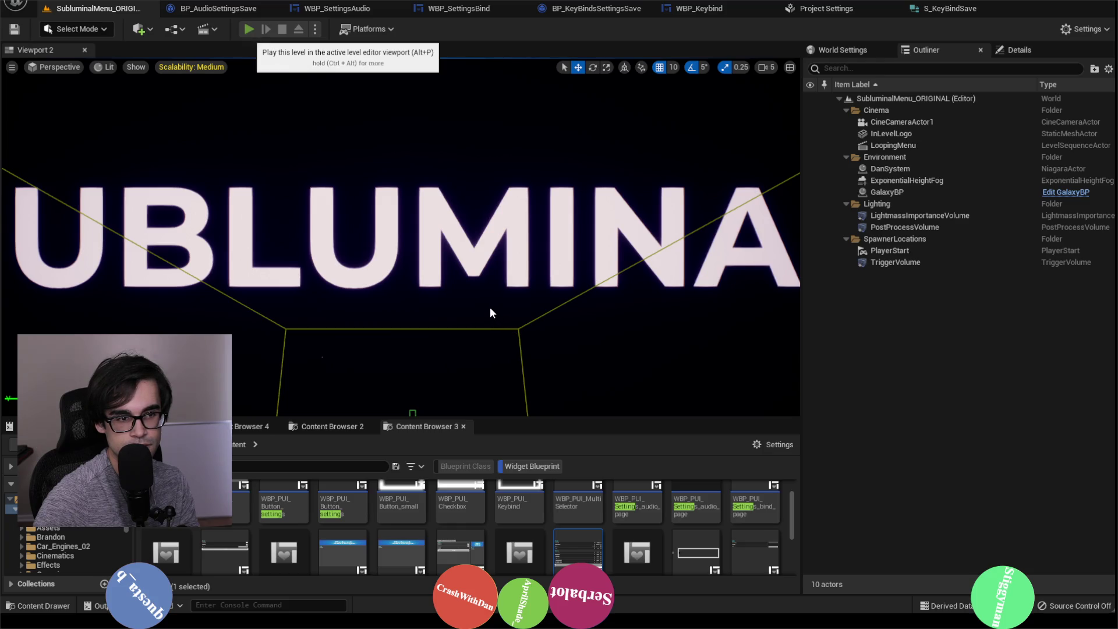
# In a fresh Play-In-Editor session, rebind Throttle's keyboard key from T to Y on the Bind page.
pyautogui.hotkey('alt', 'p')
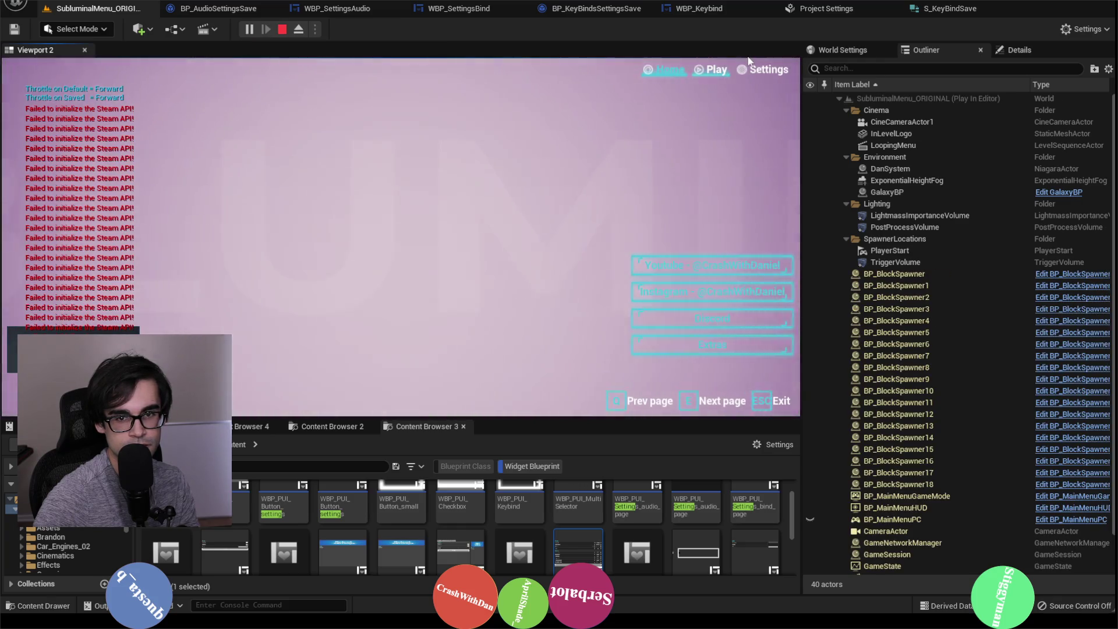
pyautogui.click(764, 69)
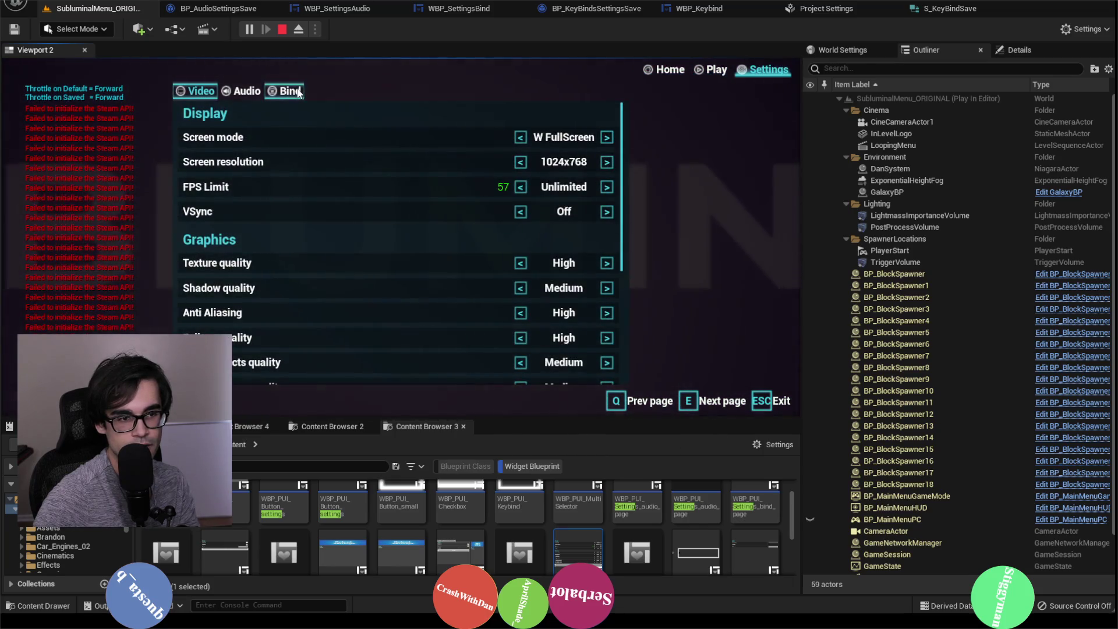
pyautogui.click(299, 92)
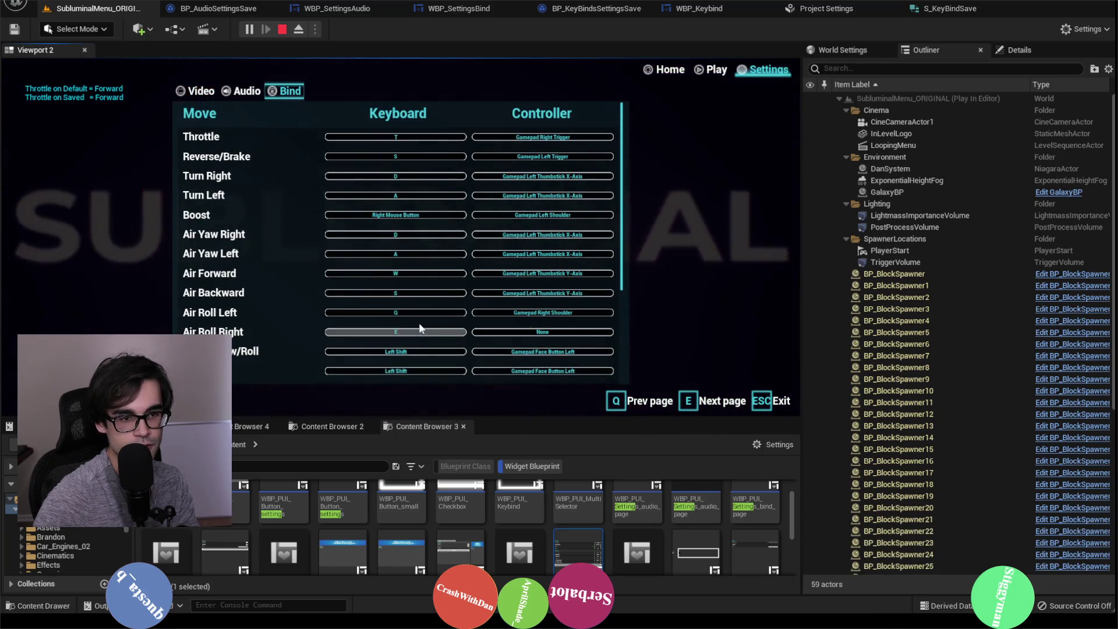
pyautogui.click(429, 137)
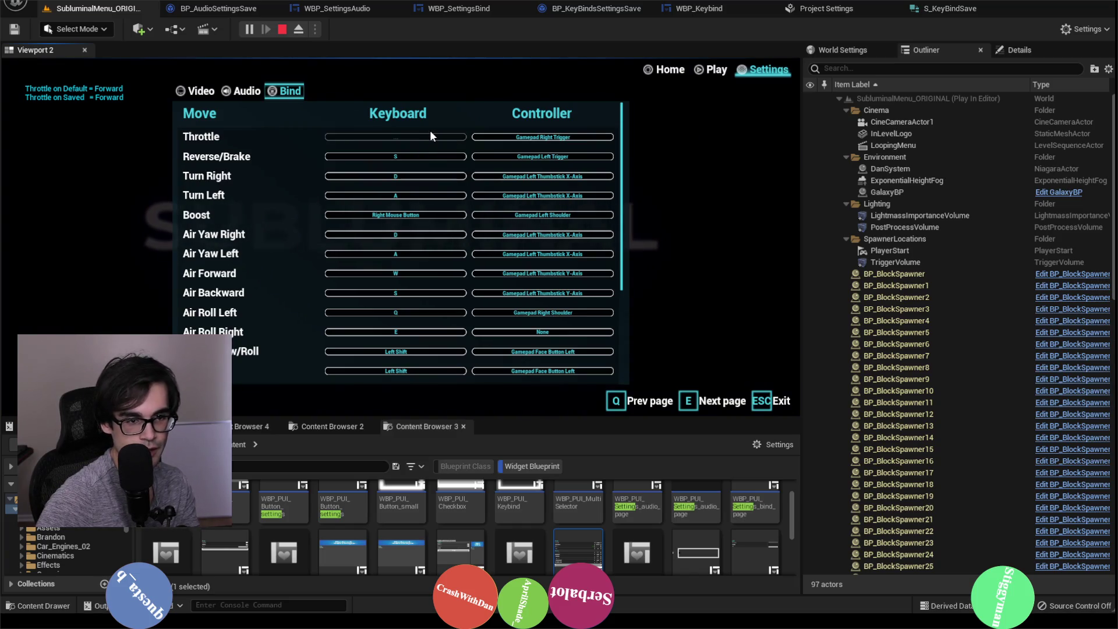
pyautogui.press('y')
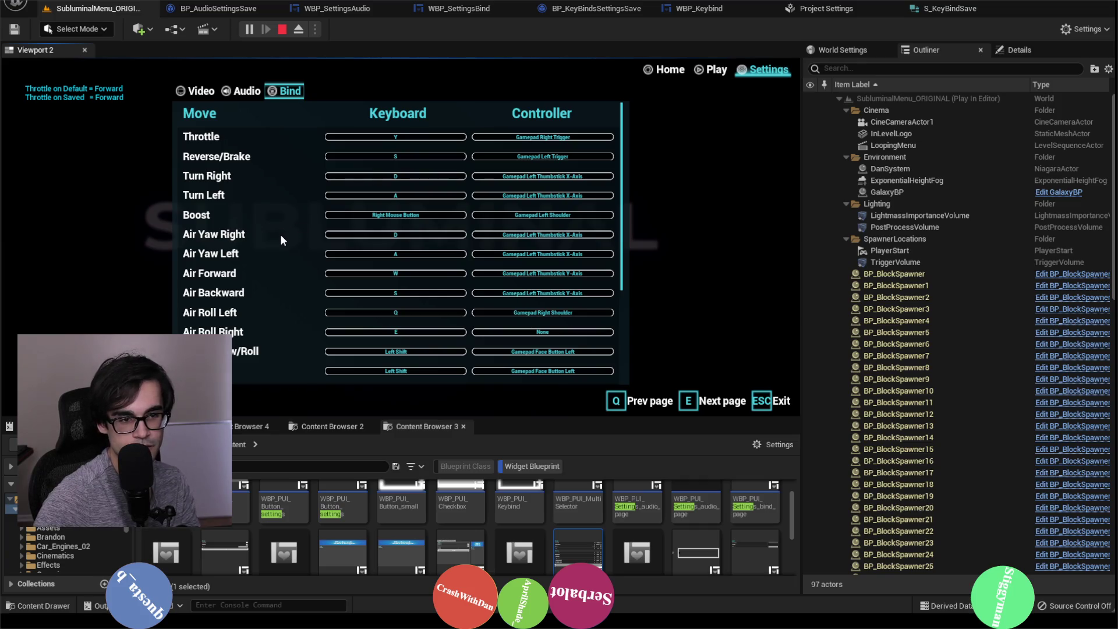
pyautogui.scroll(-4, 294, 242)
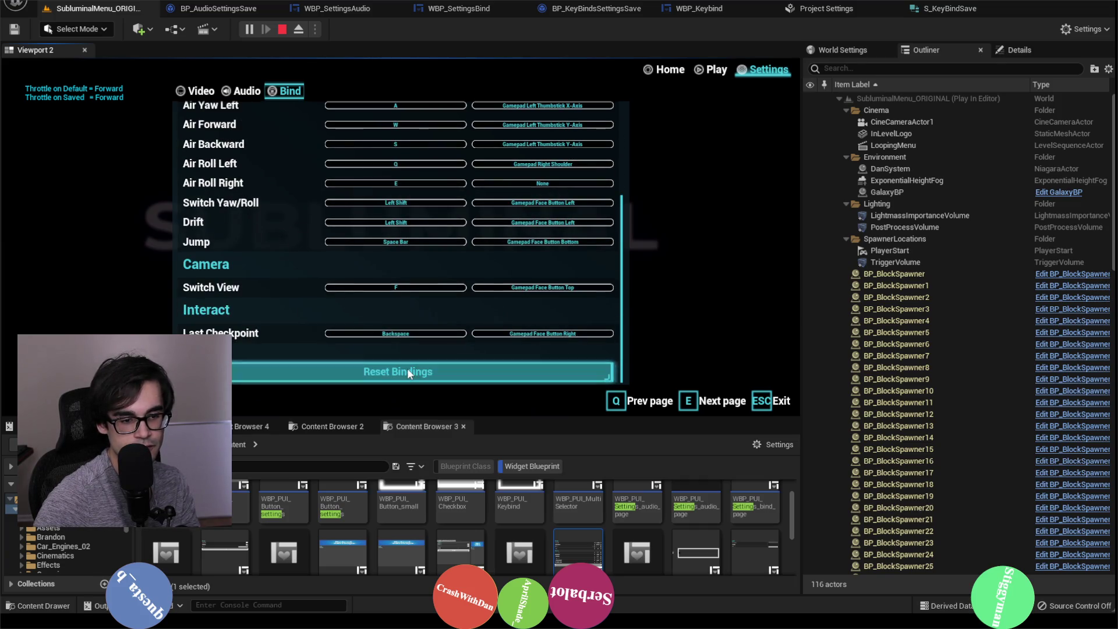
pyautogui.scroll(4, 324, 305)
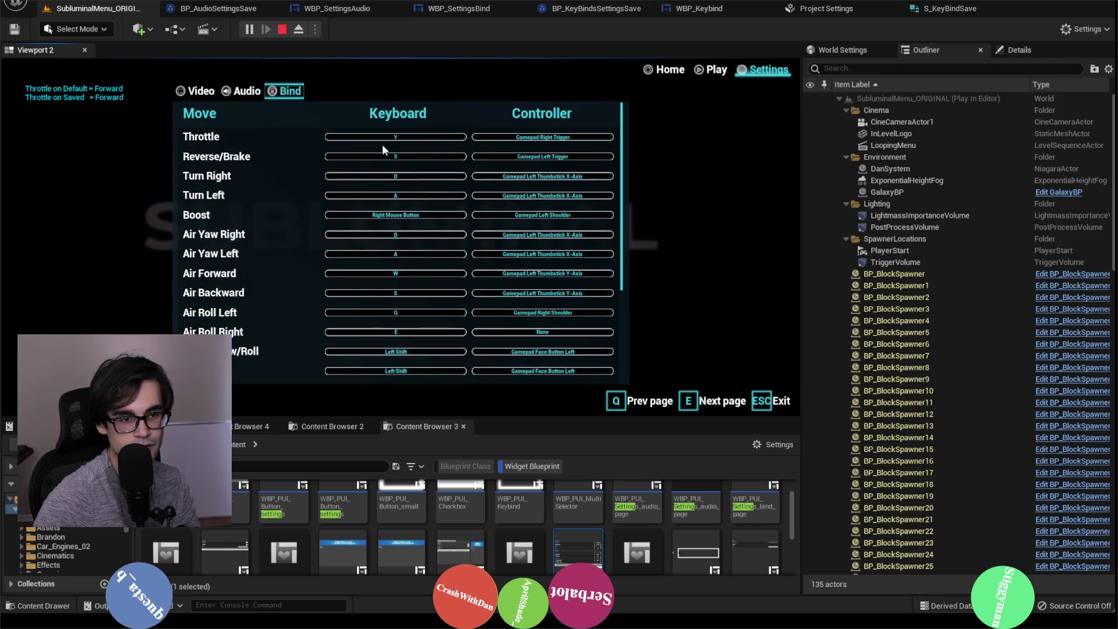
pyautogui.click(282, 29)
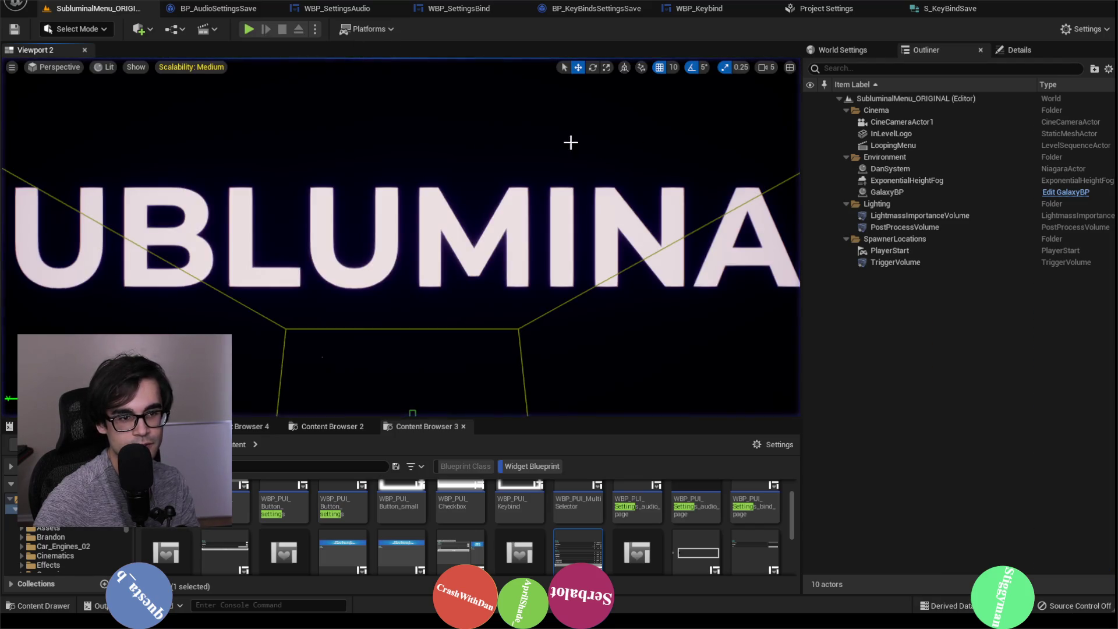
# Review WBP_SettingsBind's initialization chain and the Set Default Keys ADD nodes.
pyautogui.click(930, 15)
pyautogui.click(871, 11)
pyautogui.click(672, 11)
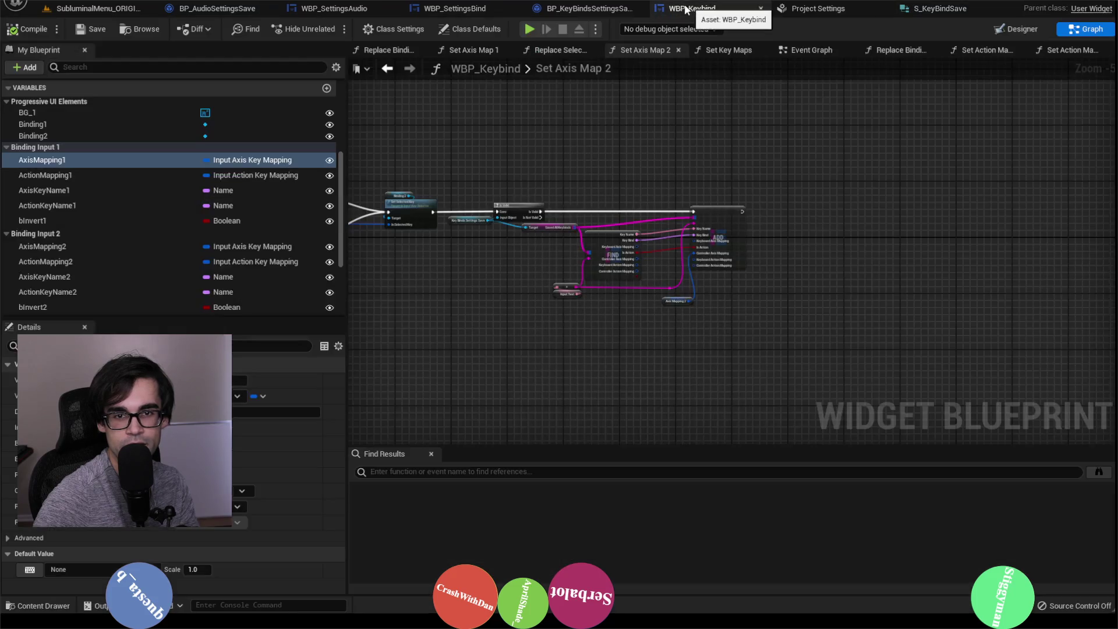
pyautogui.click(581, 13)
pyautogui.click(494, 12)
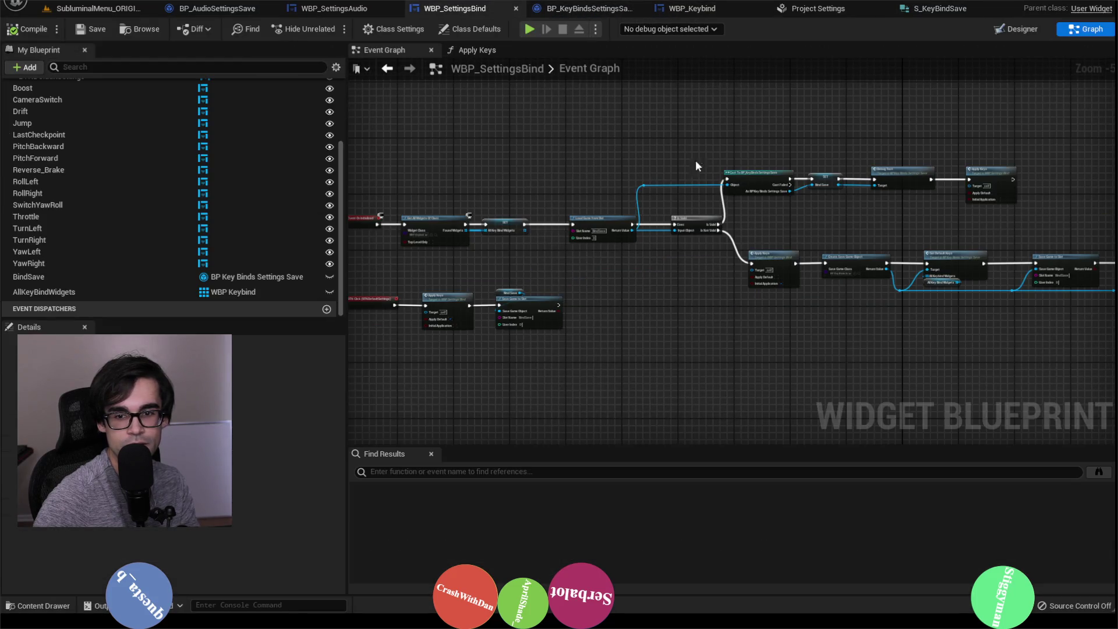
pyautogui.moveTo(717, 222)
pyautogui.mouseDown()
pyautogui.moveTo(598, 229)
pyautogui.moveTo(588, 160)
pyautogui.mouseUp()
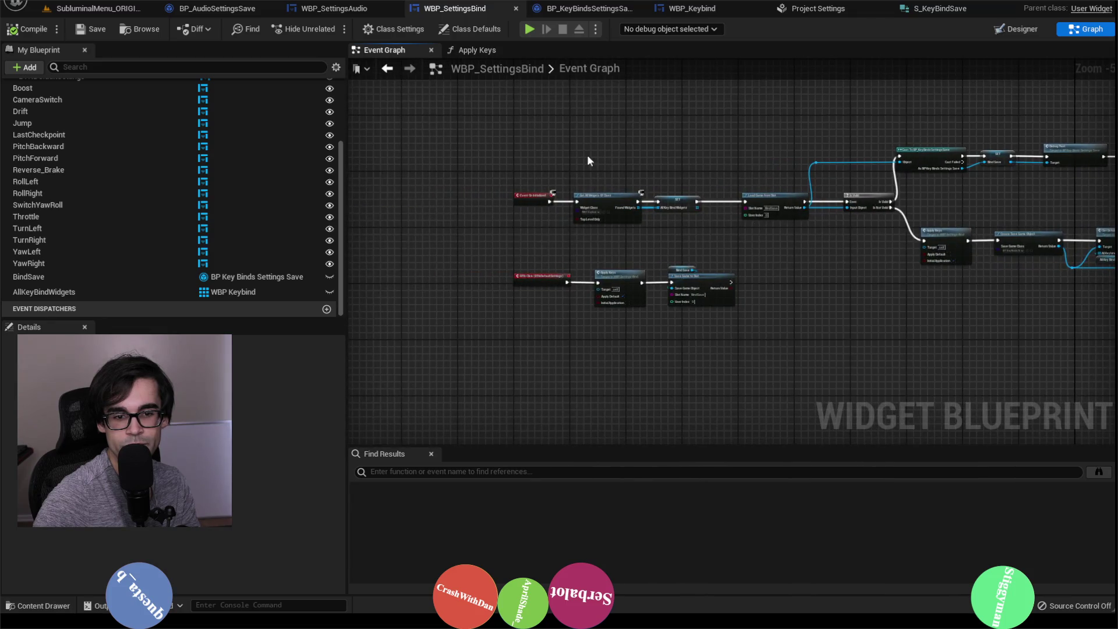
pyautogui.click(365, 13)
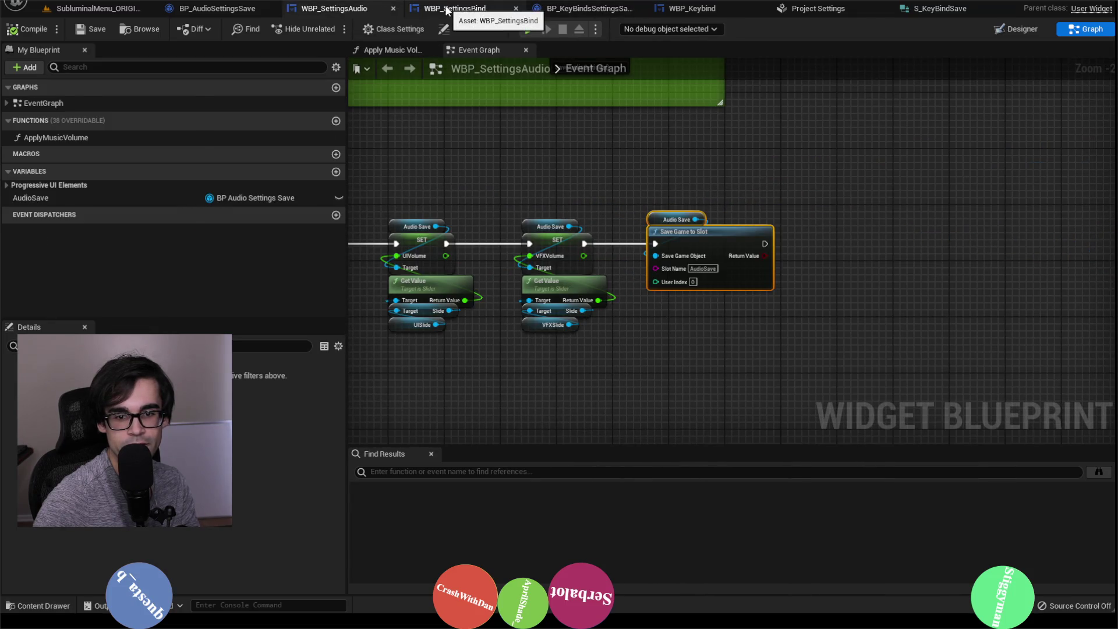
pyautogui.click(447, 11)
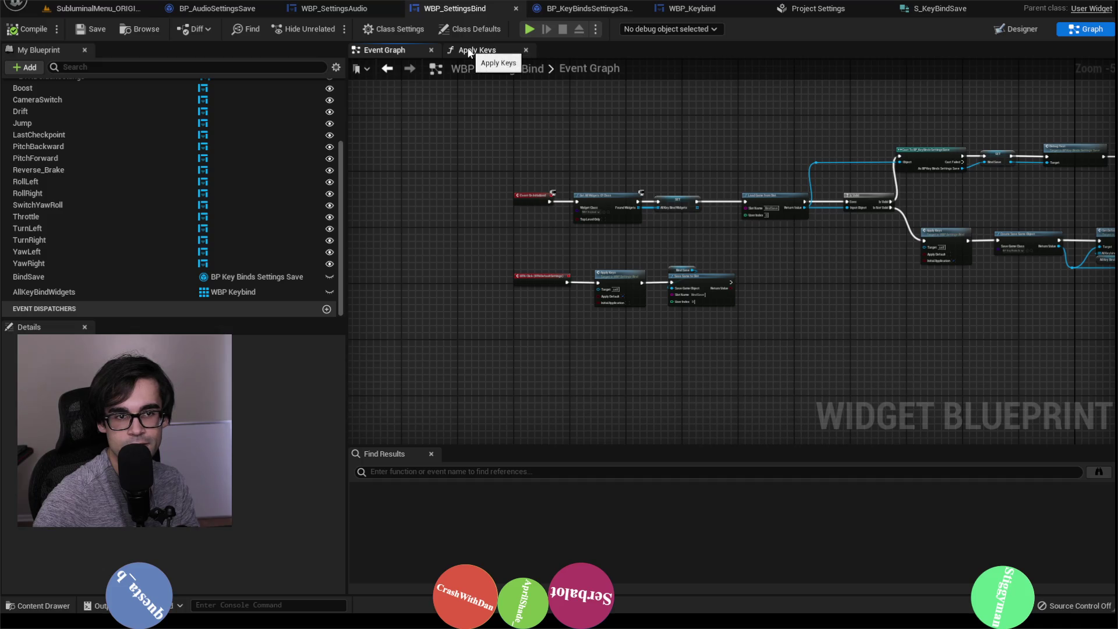
pyautogui.click(553, 10)
pyautogui.scroll(-1, 582, 139)
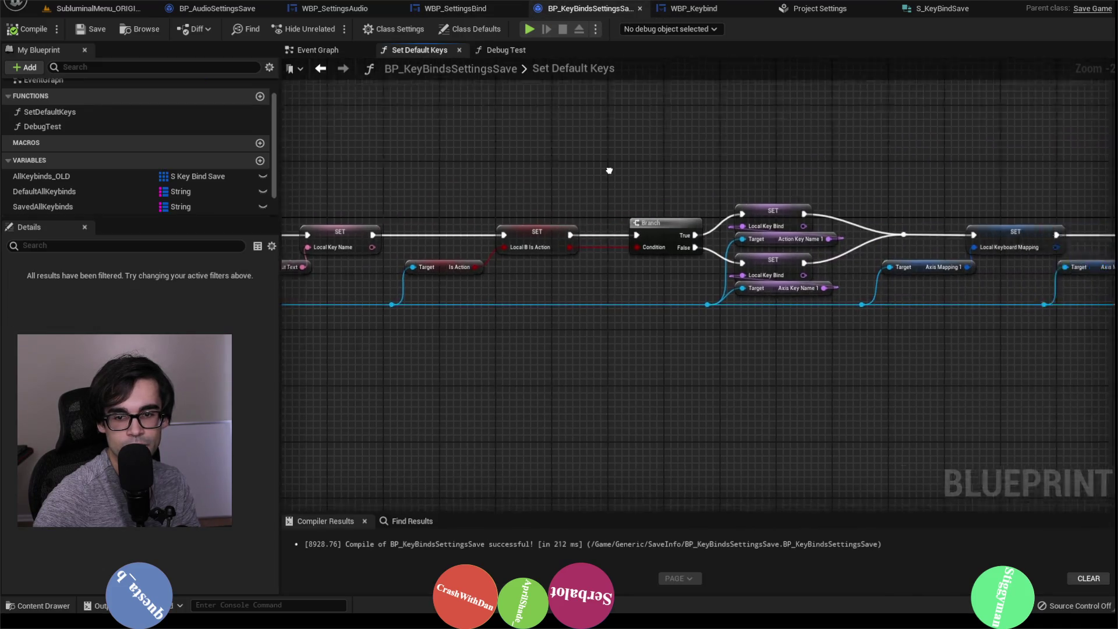
pyautogui.scroll(-2, 539, 153)
pyautogui.scroll(3, 851, 142)
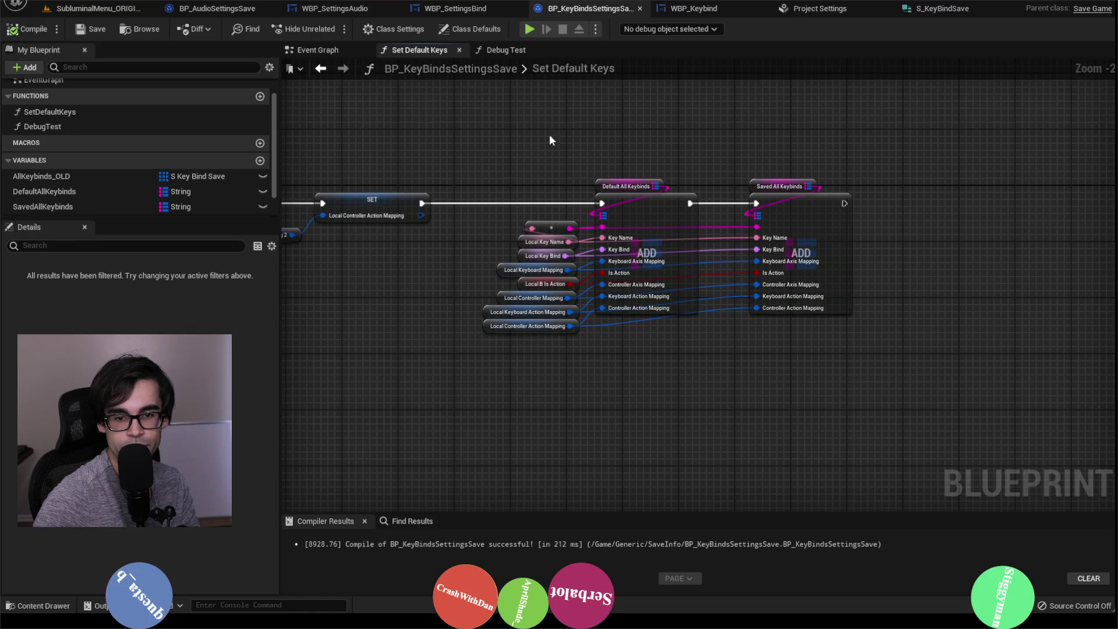
pyautogui.moveTo(549, 138); pyautogui.dragTo(879, 358)
pyautogui.click(548, 179)
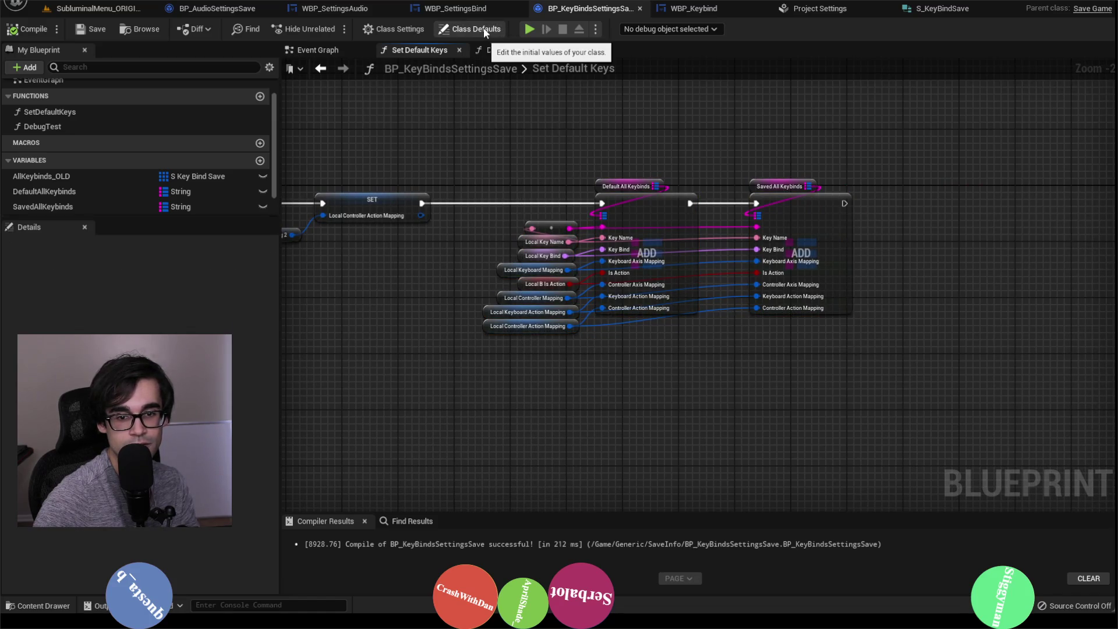
# Check the remaining blueprint tabs, then open BP_KeyBindsSettingsSave's DebugTest function graph.
pyautogui.click(477, 12)
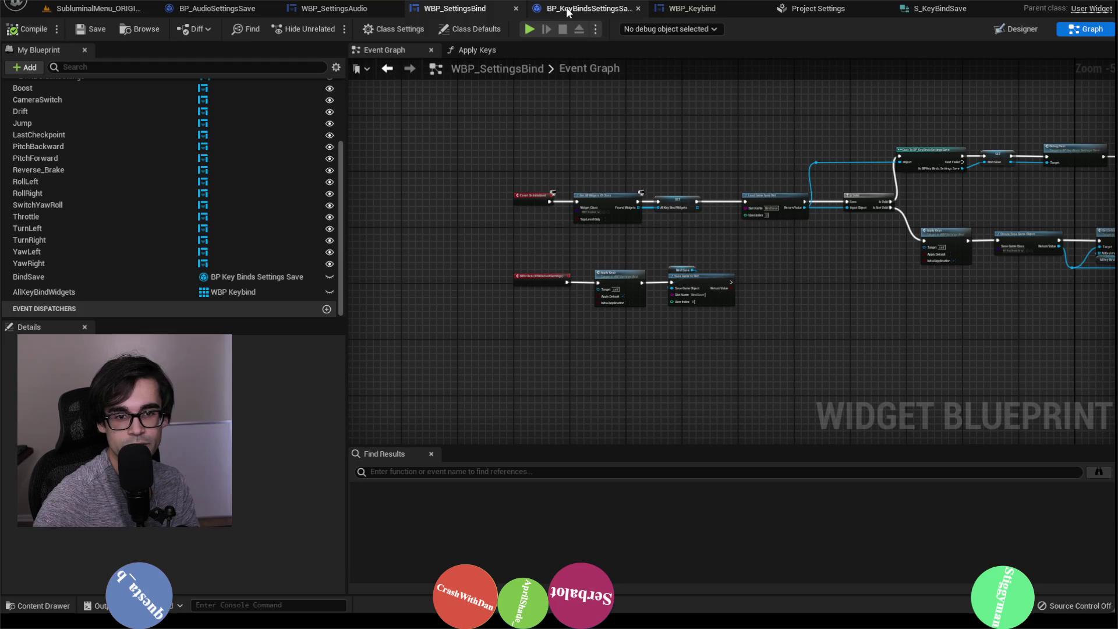
pyautogui.click(567, 11)
pyautogui.click(694, 10)
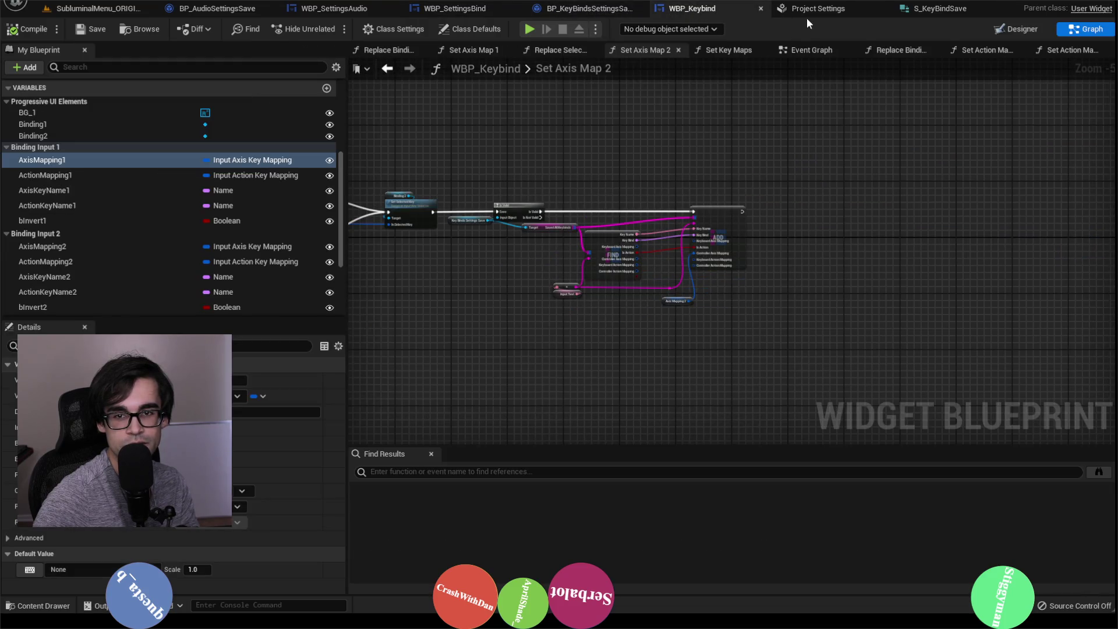
pyautogui.click(815, 10)
pyautogui.click(907, 10)
pyautogui.click(816, 10)
pyautogui.click(585, 9)
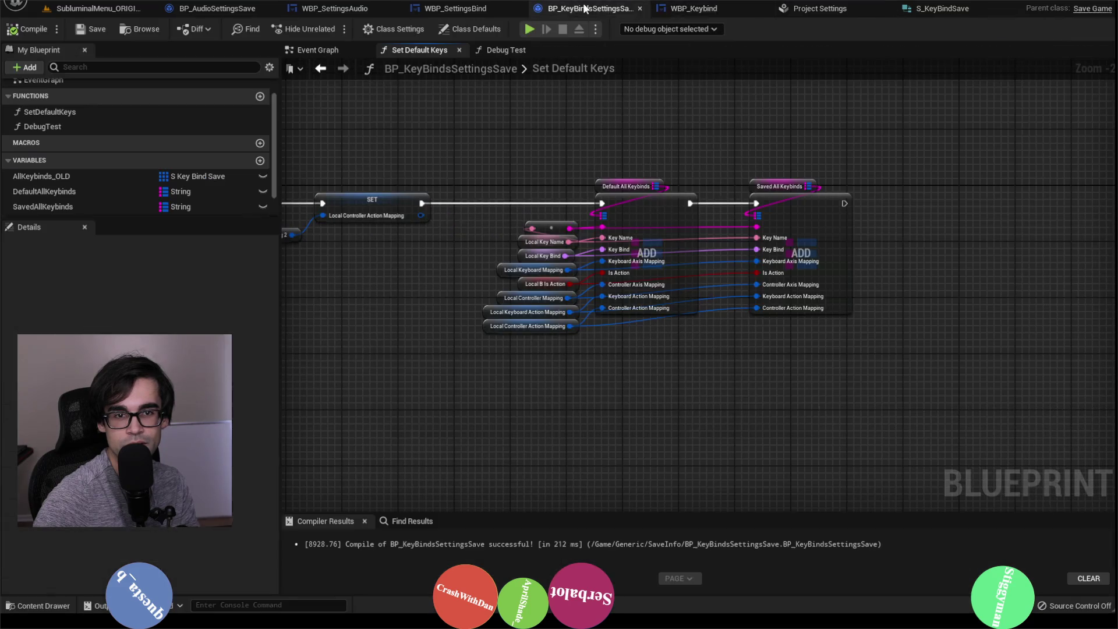
pyautogui.click(483, 9)
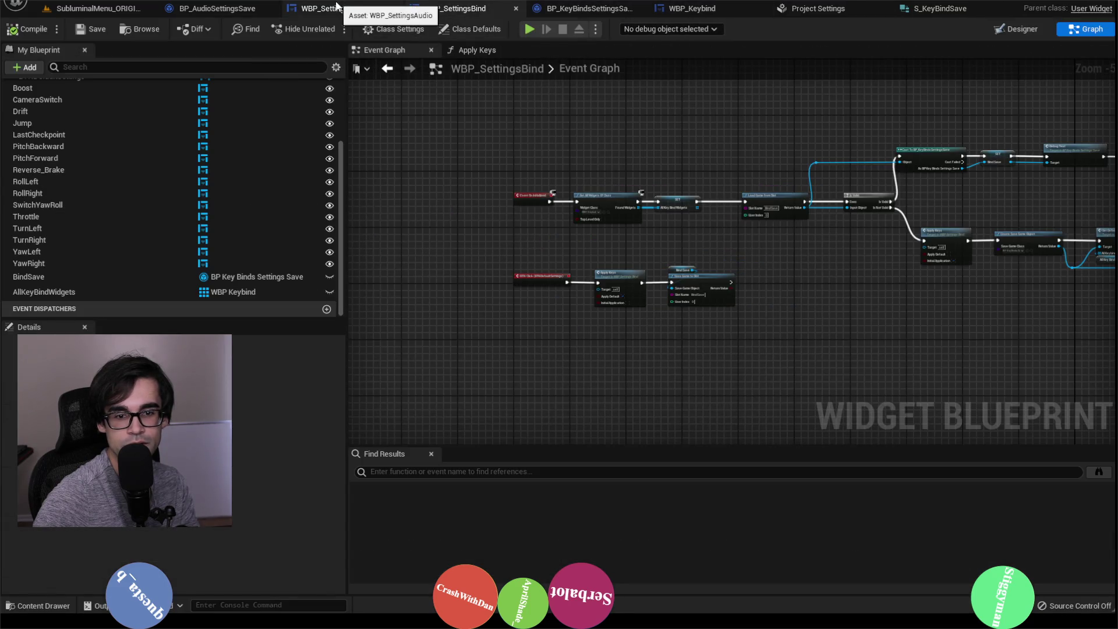
pyautogui.click(342, 10)
pyautogui.click(460, 10)
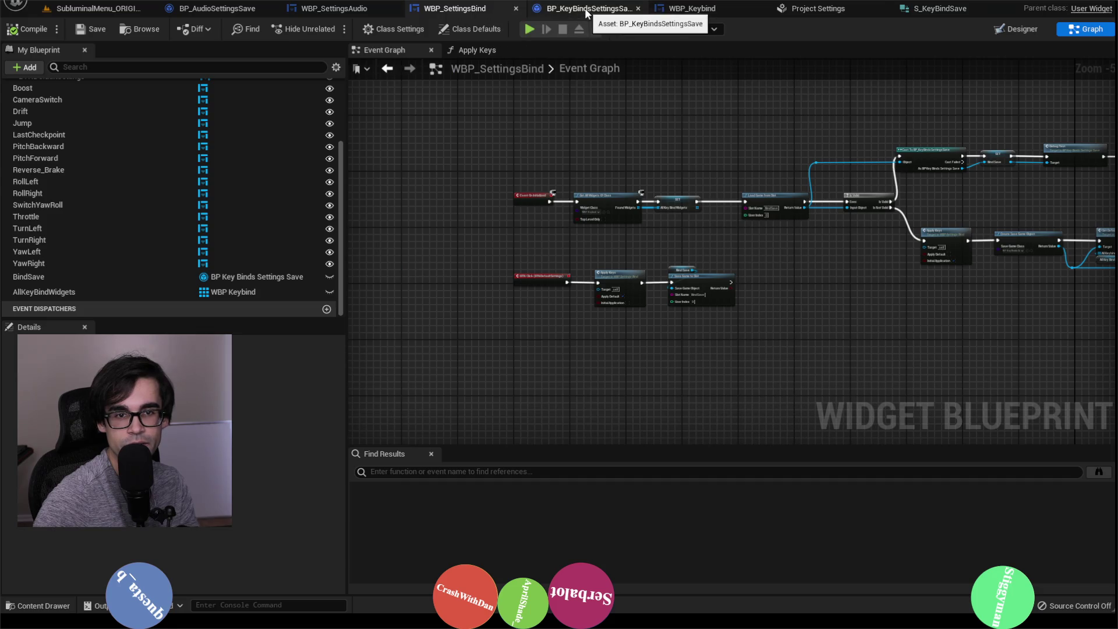
pyautogui.click(586, 9)
pyautogui.doubleClick(137, 128)
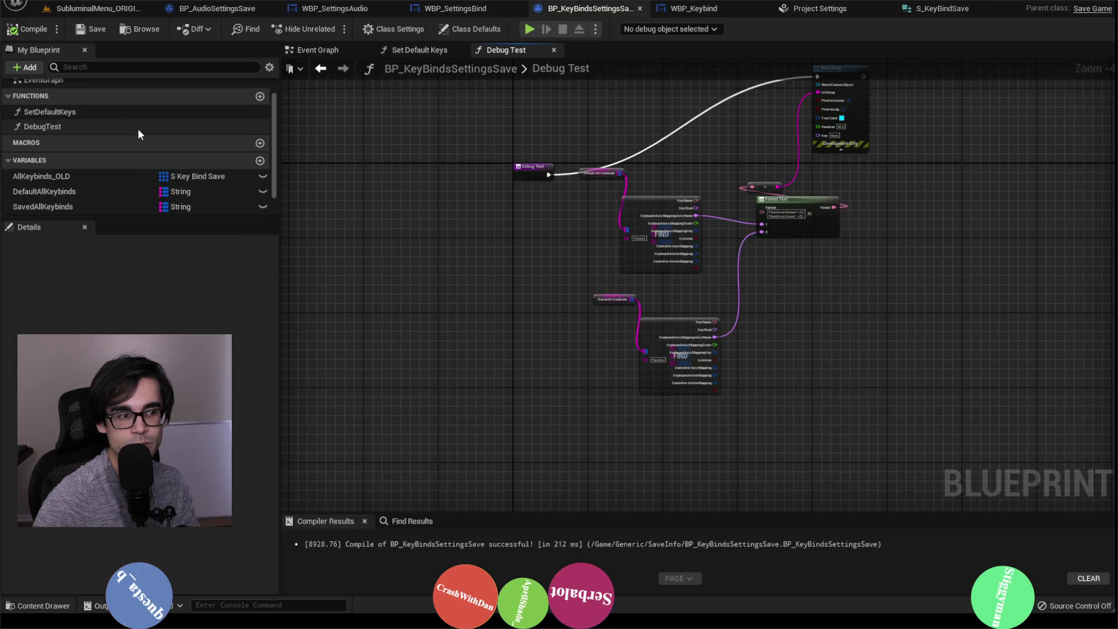
# Experiment with linking the Keyboard Axis Mapping Key and Axis Name into Format Text, then remove the link.
pyautogui.scroll(2, 591, 197)
pyautogui.scroll(1, 643, 236)
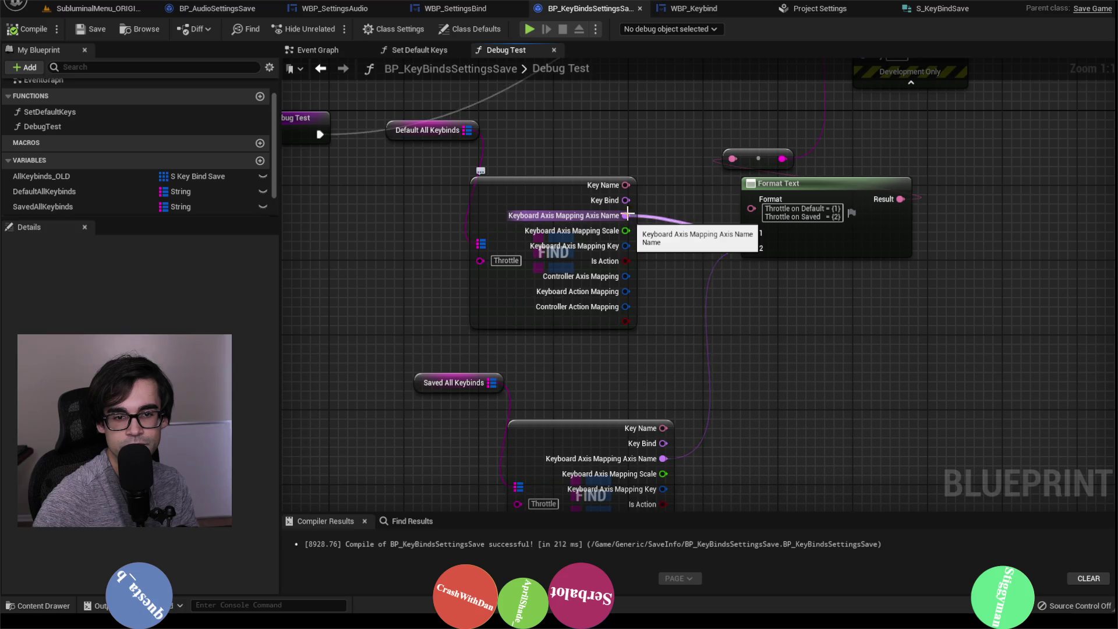
pyautogui.rightClick(625, 246)
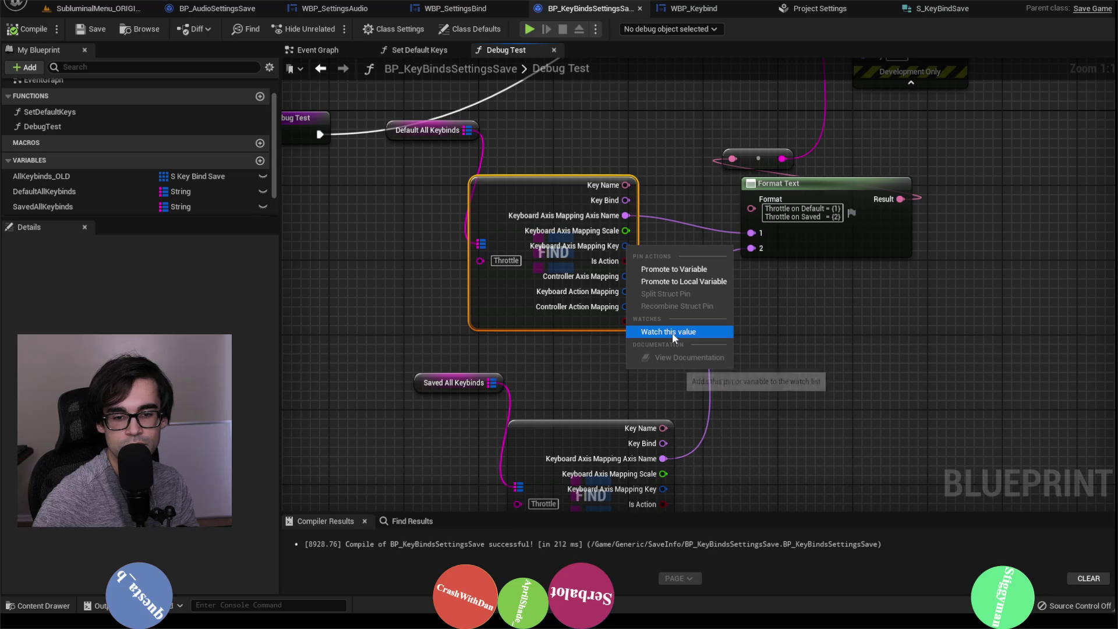
pyautogui.click(661, 224)
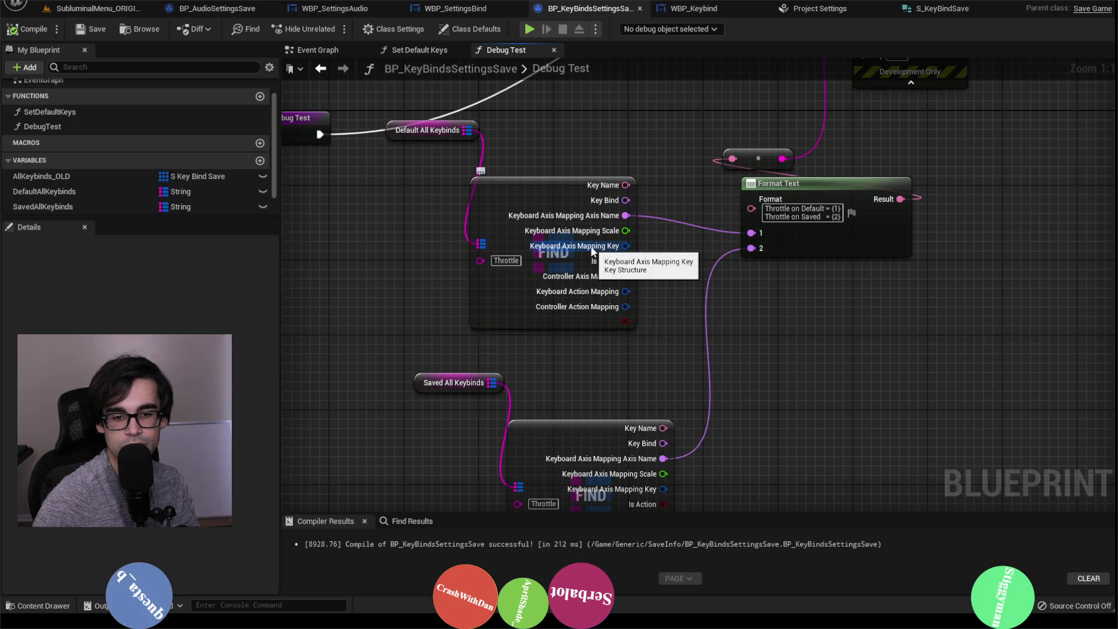
pyautogui.moveTo(740, 225); pyautogui.dragTo(753, 232)
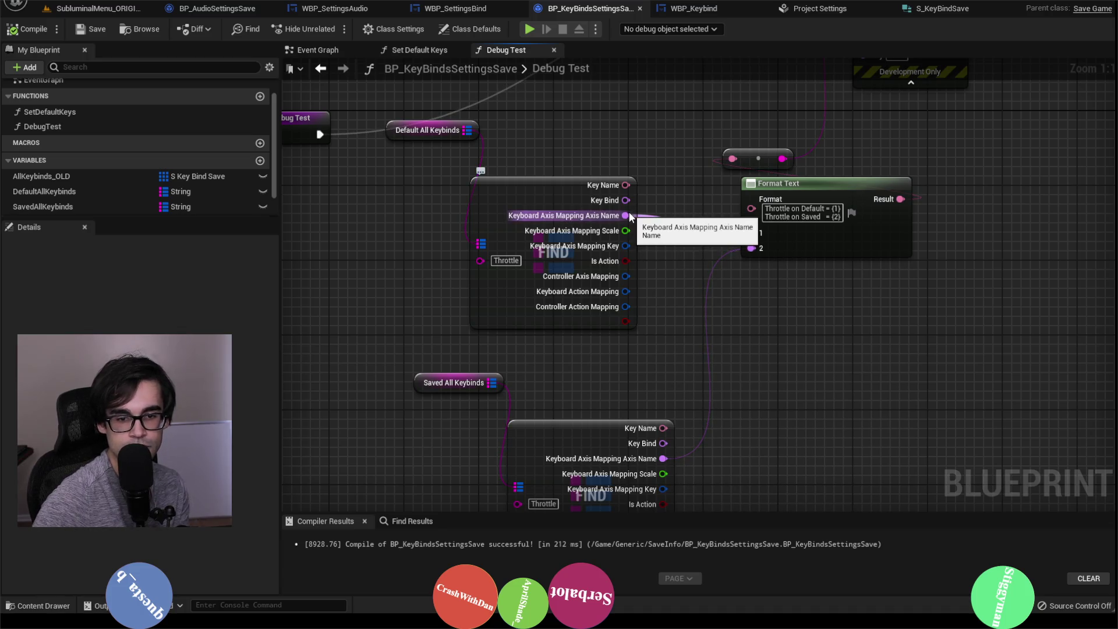
pyautogui.moveTo(627, 215); pyautogui.dragTo(625, 220)
pyautogui.keyDown('alt'); pyautogui.click(624, 215); pyautogui.keyUp('alt')
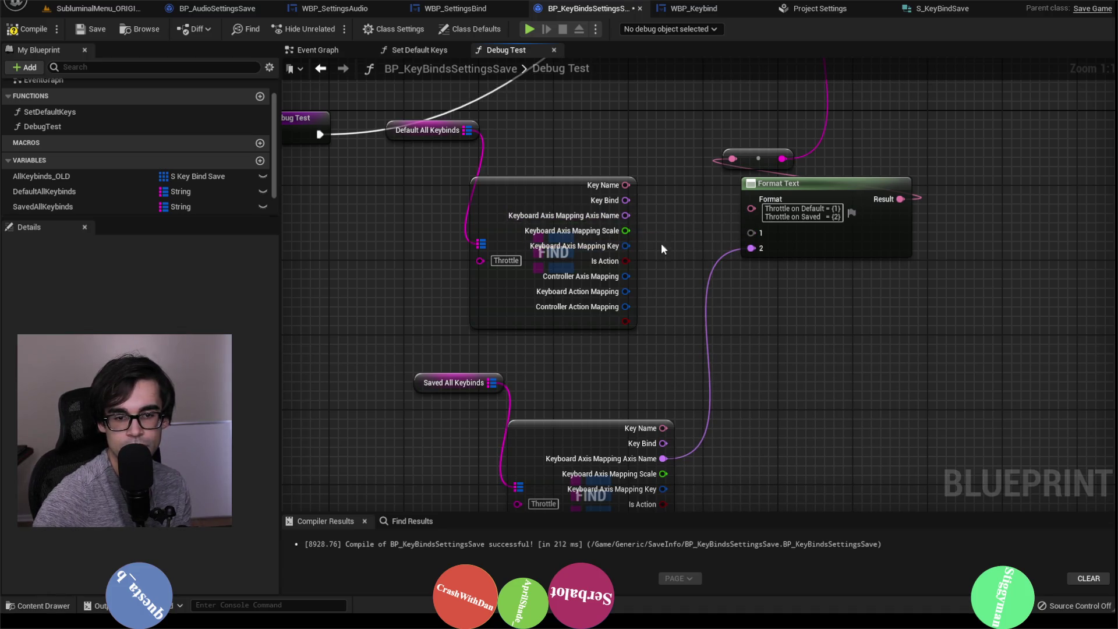
# Add a Break Key node for the default key and wire its Identifier into Format Text input 1.
pyautogui.moveTo(655, 241); pyautogui.dragTo(657, 240)
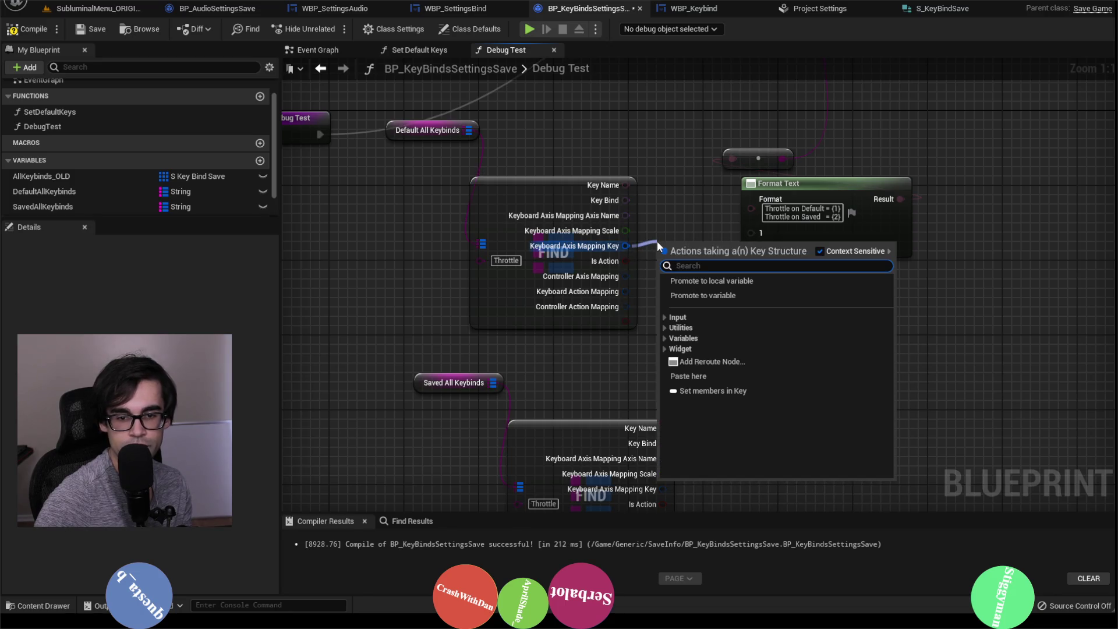
pyautogui.write('brea')
pyautogui.press('Return')
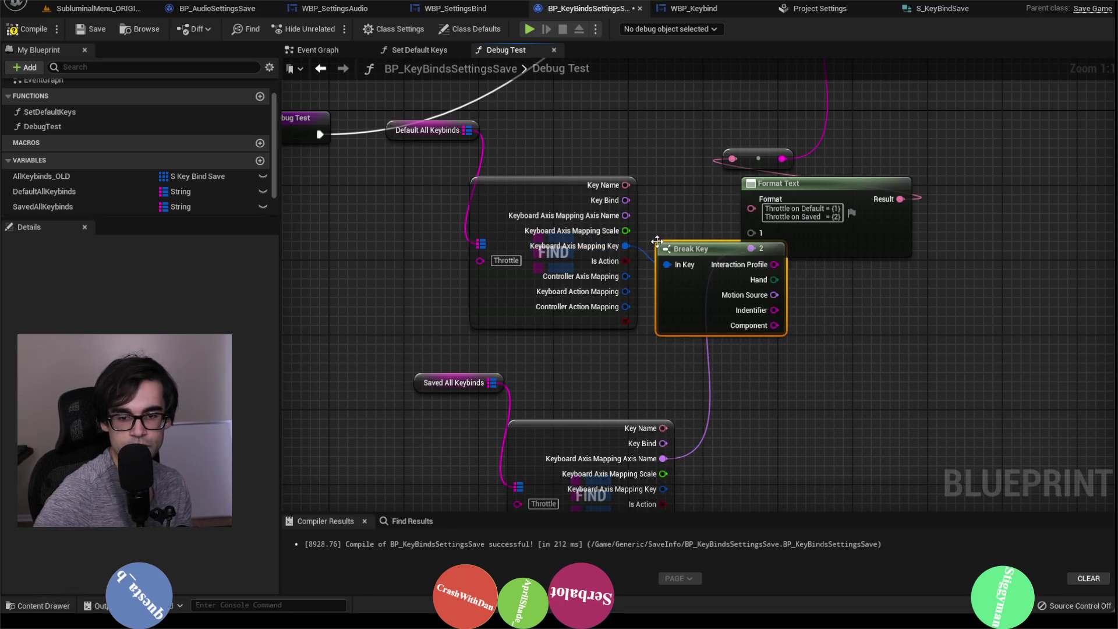
pyautogui.moveTo(764, 318); pyautogui.dragTo(644, 312)
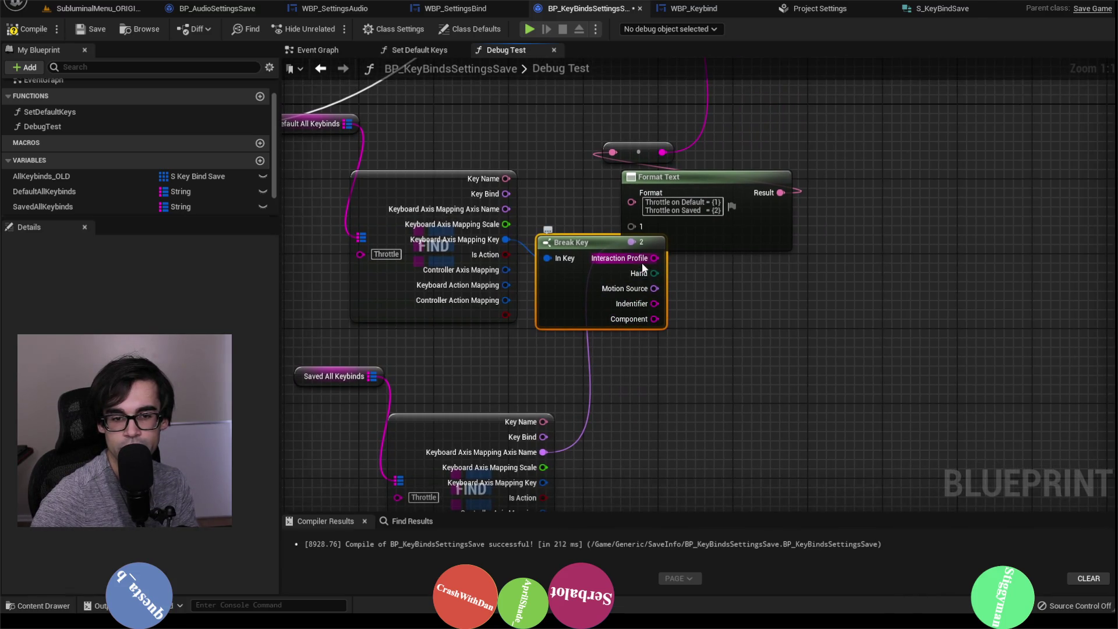
pyautogui.moveTo(637, 128)
pyautogui.mouseDown()
pyautogui.moveTo(698, 186)
pyautogui.moveTo(818, 177)
pyautogui.mouseUp()
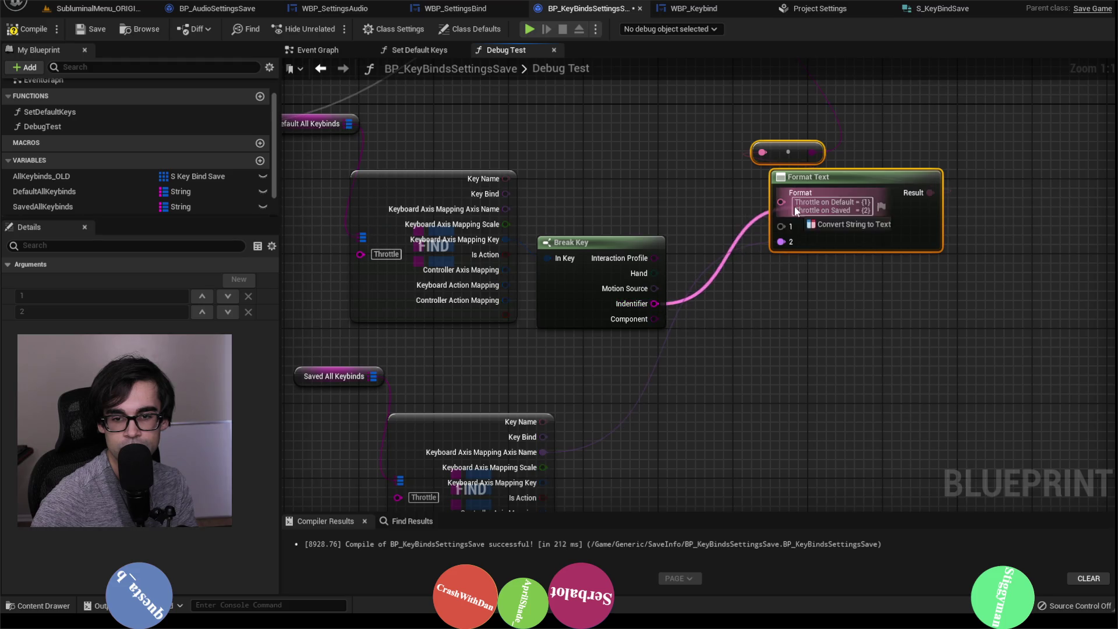
pyautogui.moveTo(782, 226); pyautogui.dragTo(781, 227)
pyautogui.moveTo(618, 239); pyautogui.dragTo(626, 220)
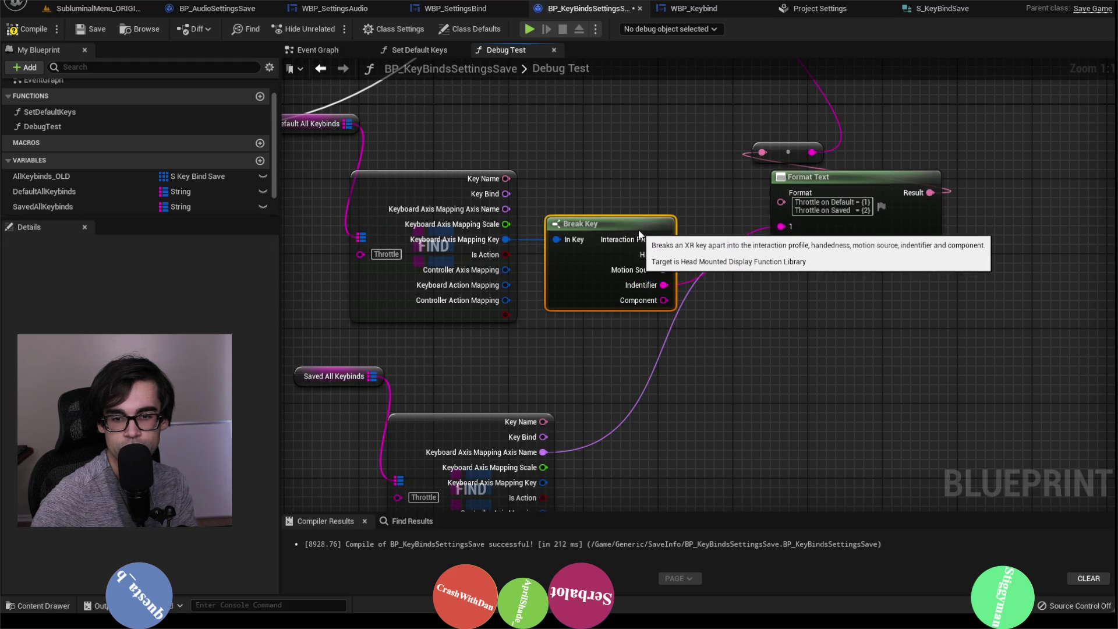
# Add a Break Key node for the saved Throttle key feeding Format Text input 2, and compile.
pyautogui.moveTo(638, 389); pyautogui.dragTo(632, 332)
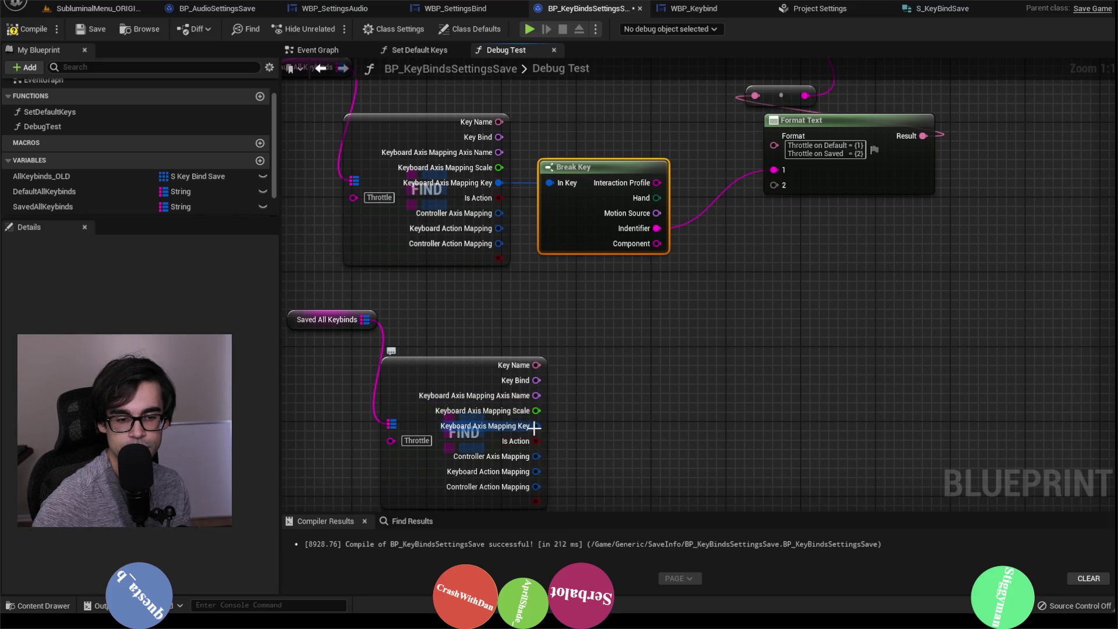
pyautogui.moveTo(597, 406); pyautogui.dragTo(597, 405)
pyautogui.write('break')
pyautogui.press('Return')
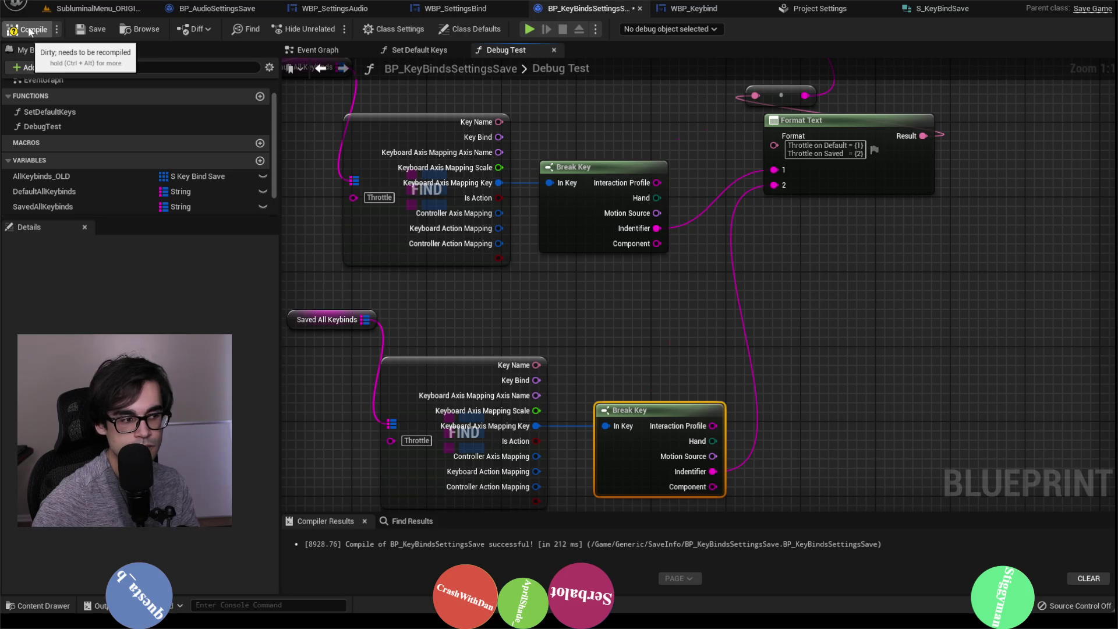
pyautogui.click(118, 8)
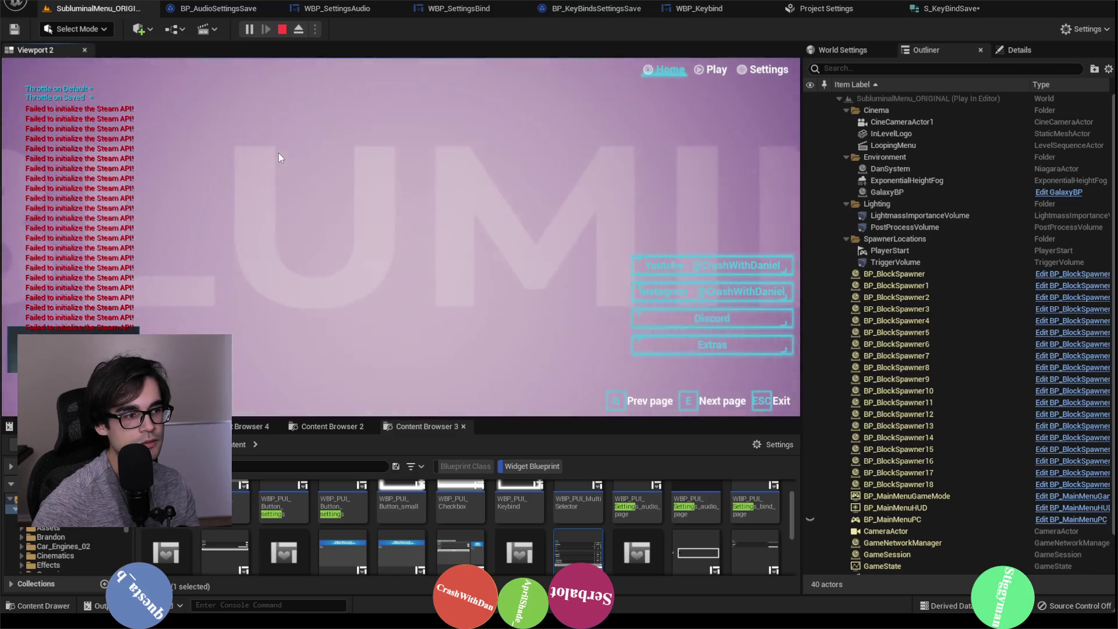
# End the play session, review S_KeyBindSave and the Set Axis Map 2 graph, then open WBP_SettingsBind's event graph.
pyautogui.press('Escape')
pyautogui.click(929, 11)
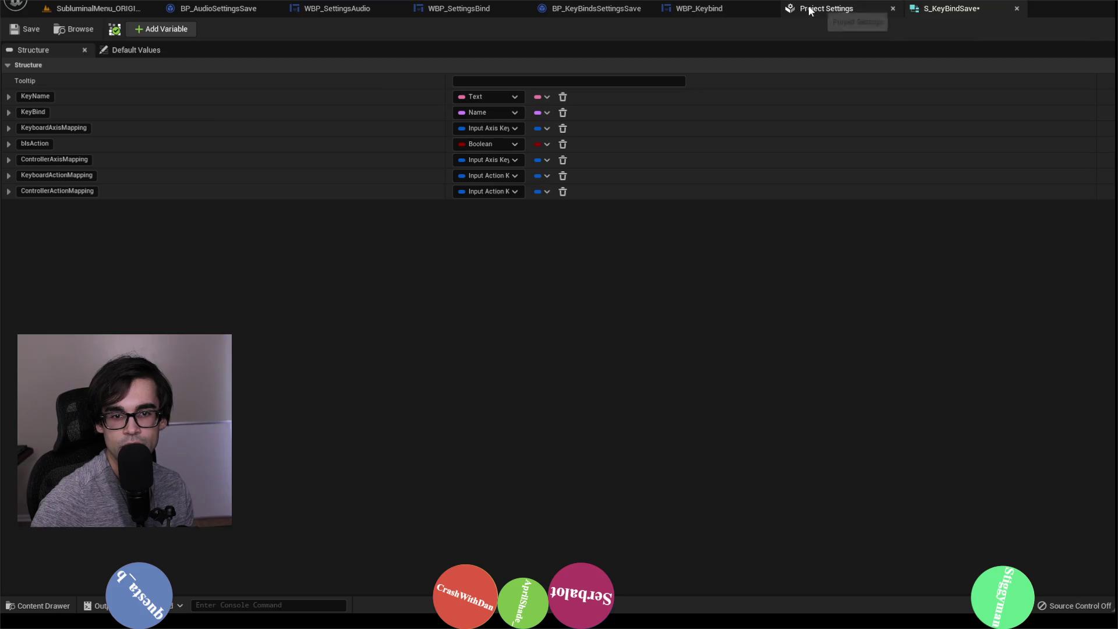
pyautogui.click(812, 9)
pyautogui.click(699, 9)
pyautogui.scroll(5, 617, 205)
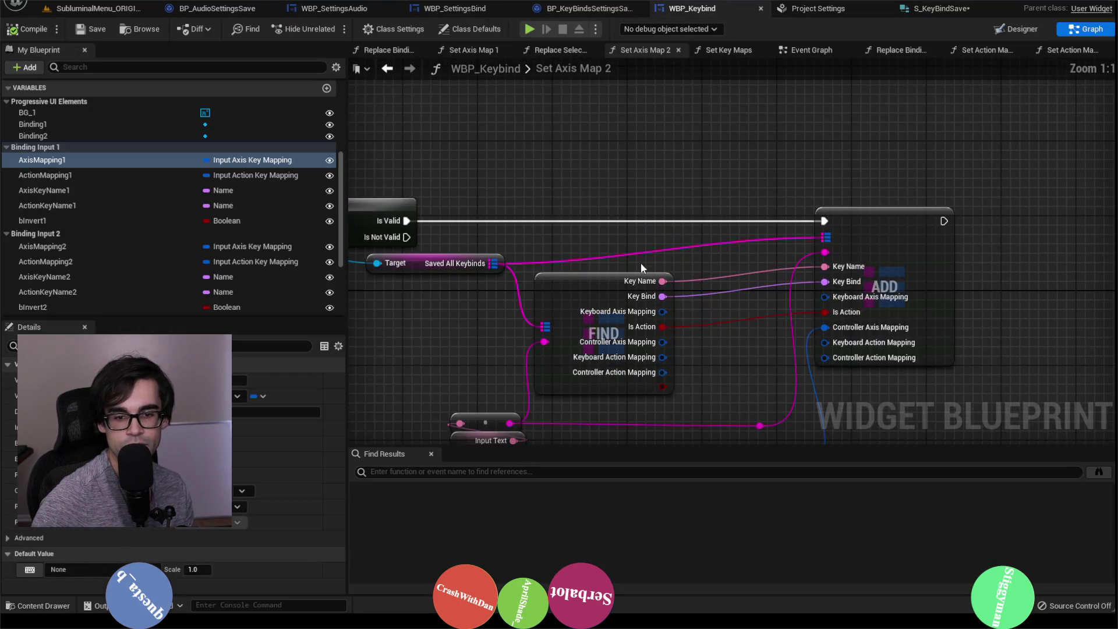
pyautogui.moveTo(657, 254); pyautogui.dragTo(623, 142)
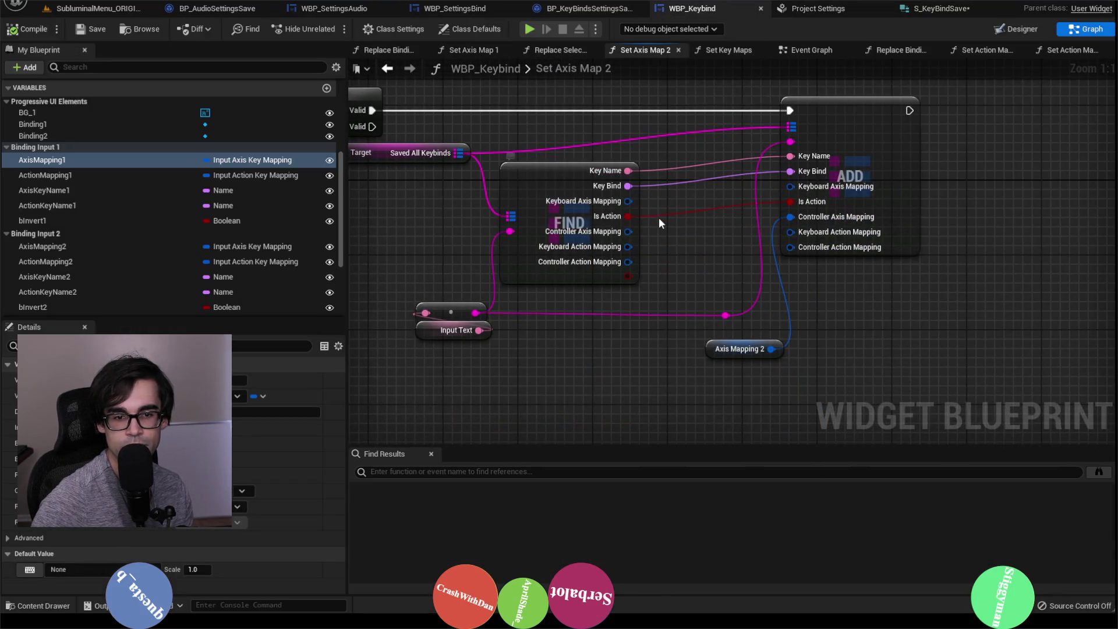
pyautogui.scroll(-5, 661, 218)
pyautogui.click(578, 15)
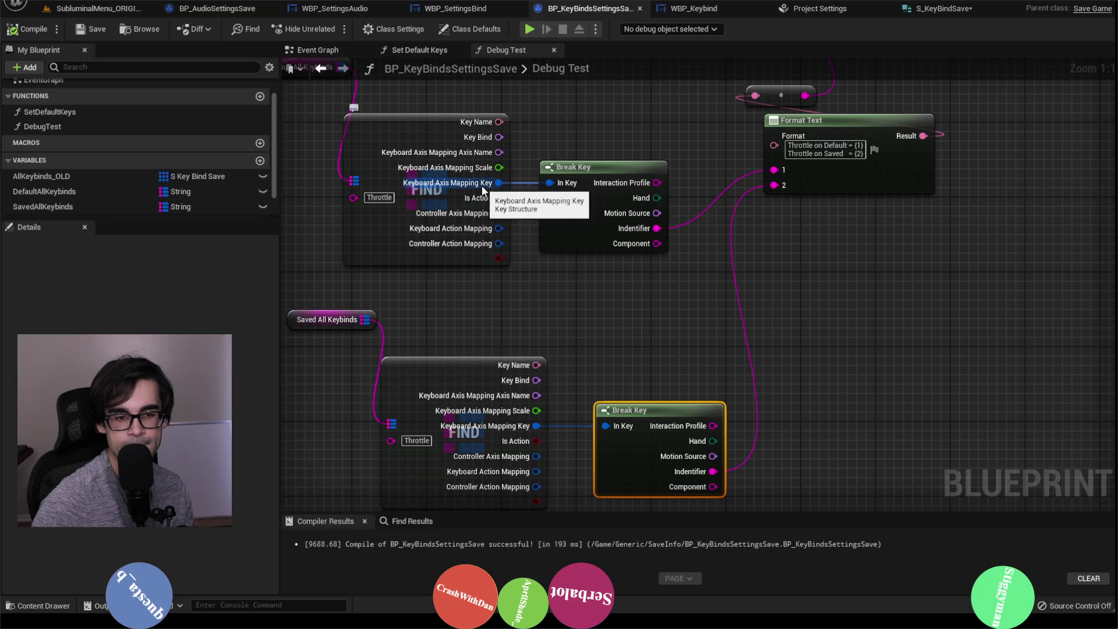
pyautogui.click(451, 10)
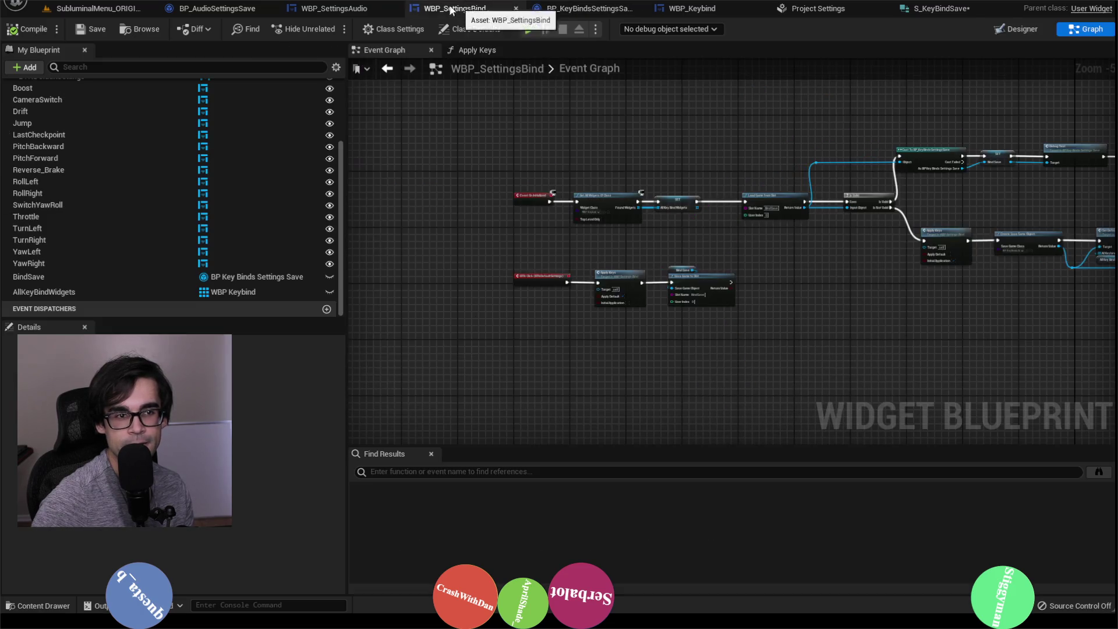
# Open WBP_Keybind's Set Axis Map 2, Replace Bindings 1 and Set Action Map 1 function graphs.
pyautogui.click(329, 8)
pyautogui.click(455, 8)
pyautogui.click(692, 8)
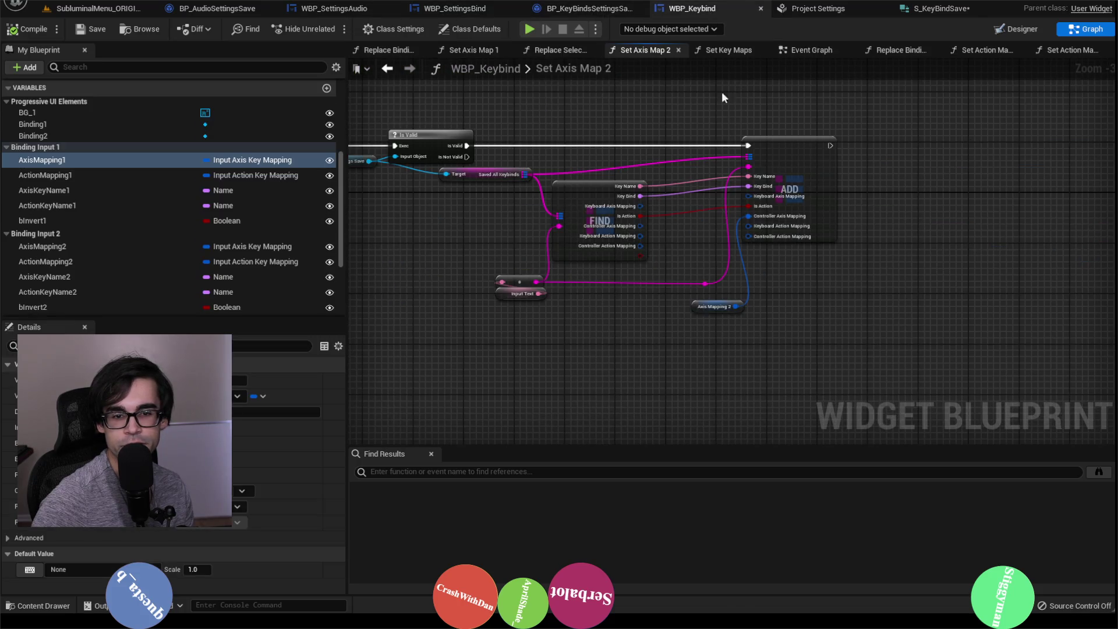
pyautogui.scroll(-5, 708, 186)
pyautogui.click(901, 49)
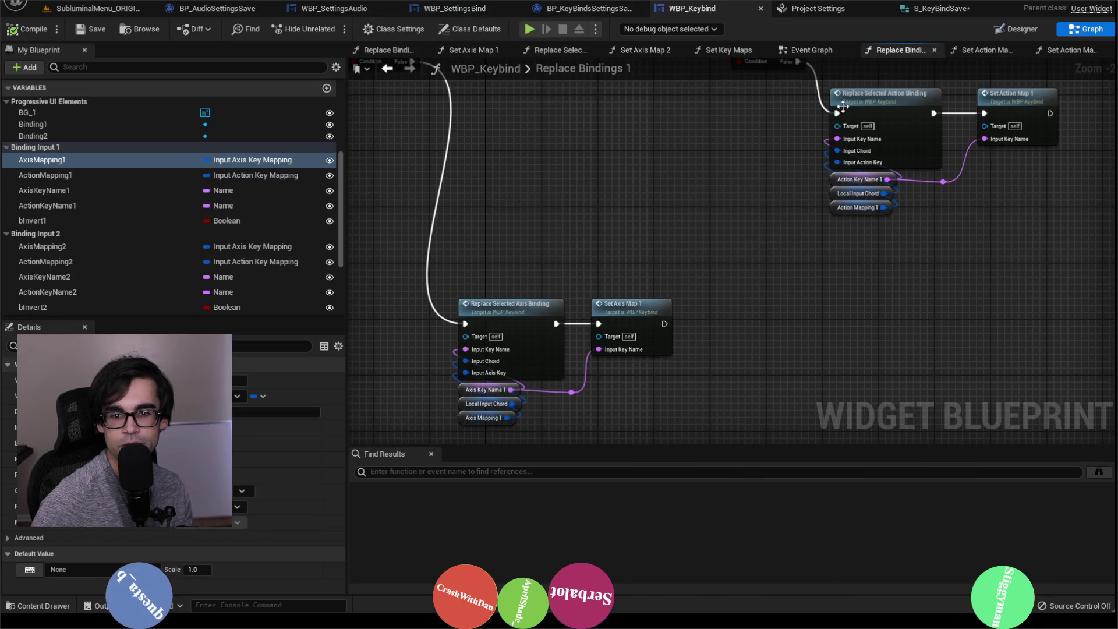
pyautogui.click(970, 49)
pyautogui.scroll(-5, 690, 173)
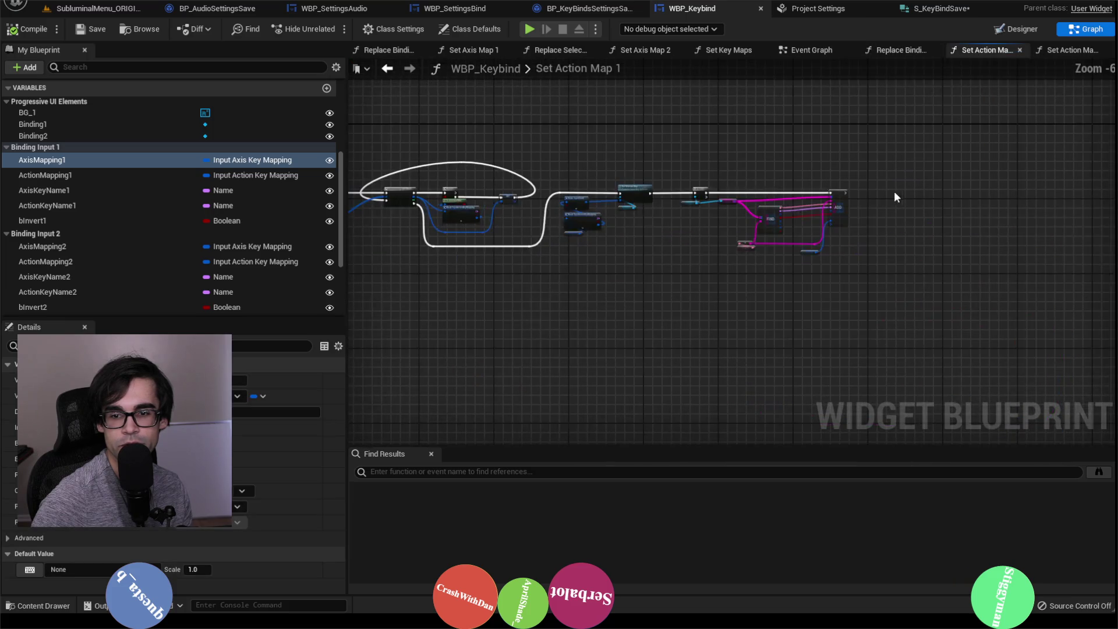
pyautogui.scroll(7, 869, 190)
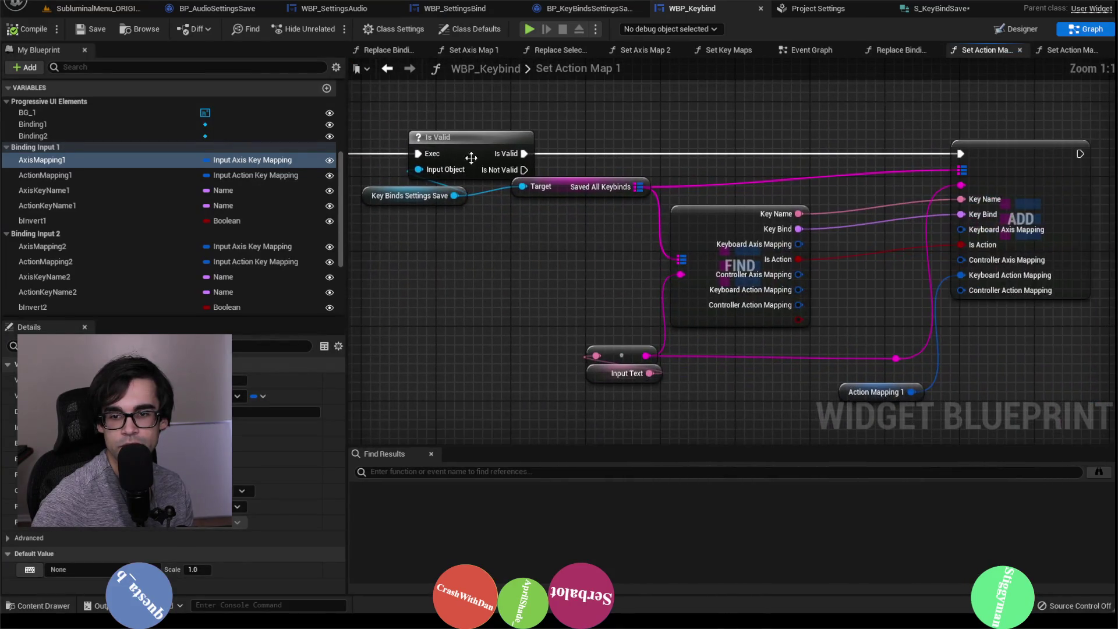
# Inspect Set Selected Key and Make InputChord's Ctrl and Cmd pins, then return to Debug Test.
pyautogui.moveTo(408, 256); pyautogui.dragTo(785, 271)
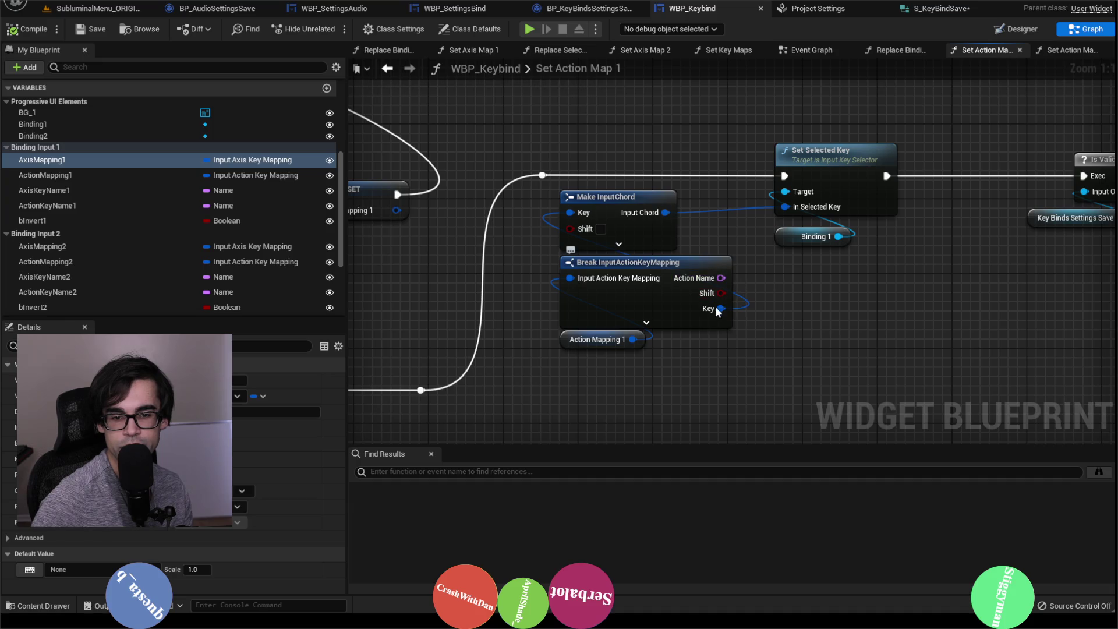
pyautogui.click(618, 243)
pyautogui.click(617, 297)
pyautogui.scroll(-5, 663, 219)
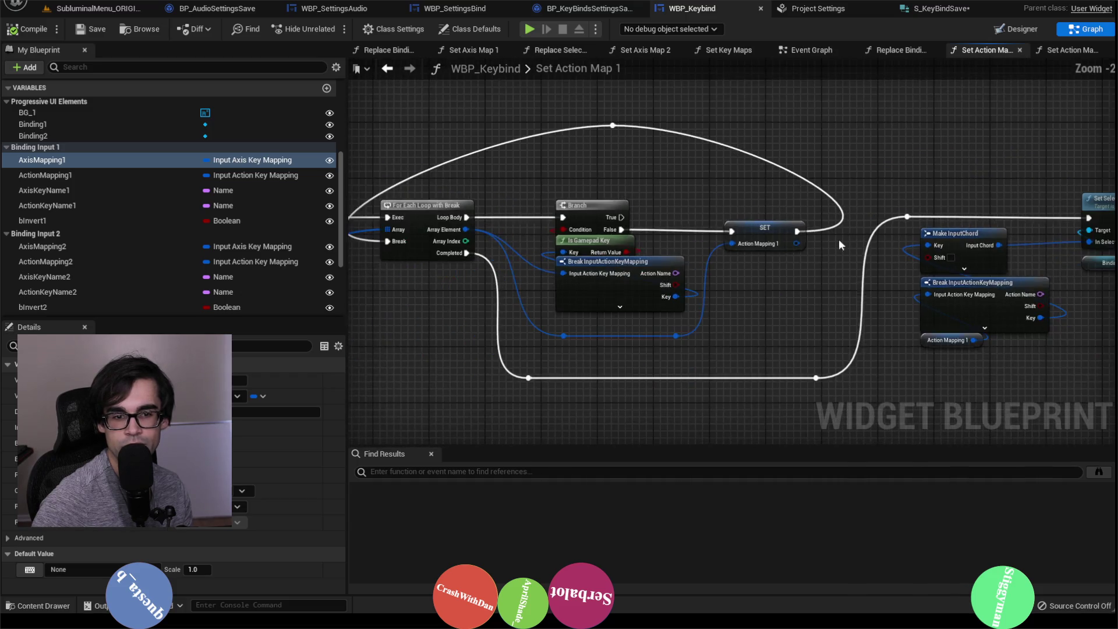
pyautogui.scroll(3, 649, 272)
pyautogui.scroll(2, 873, 257)
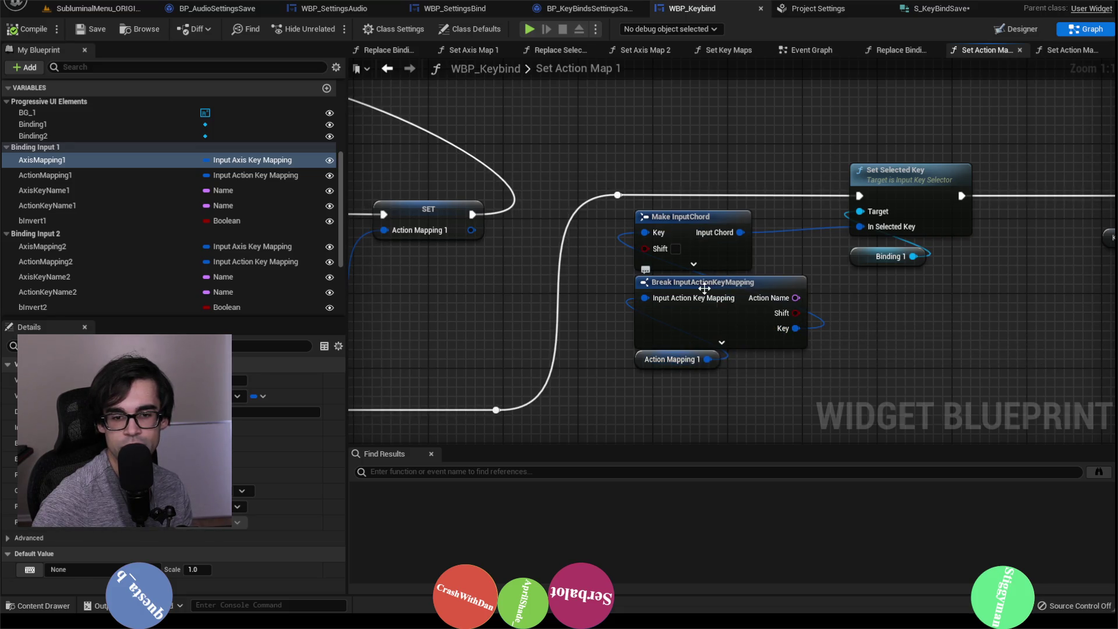
pyautogui.click(589, 8)
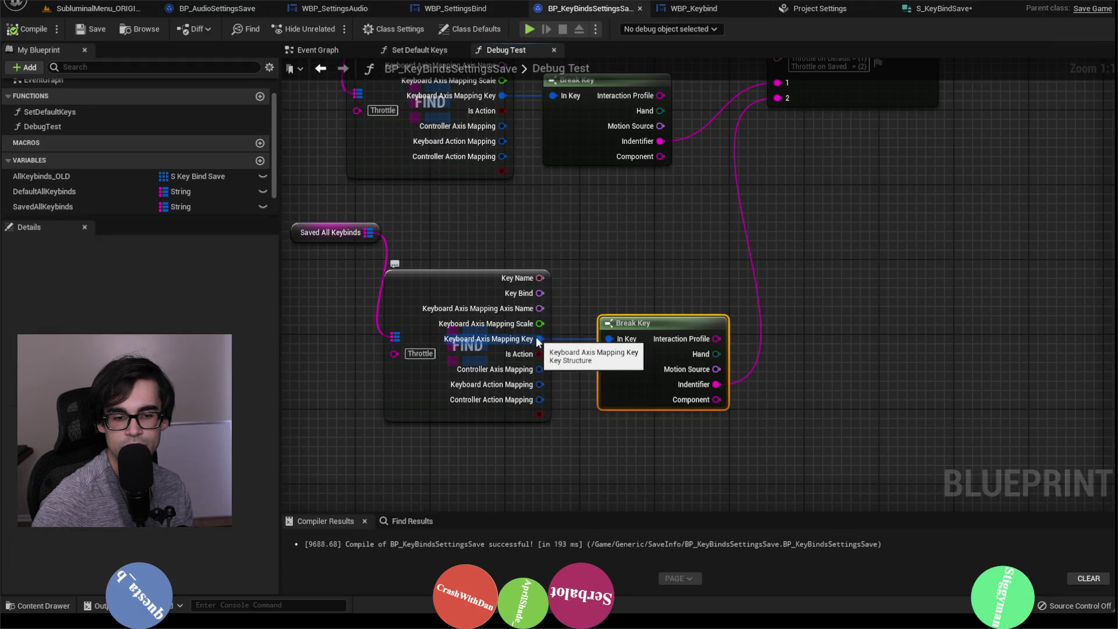
# Replace the lower Break Key with a Get Key Display Name node wired to Format Text pin 2.
pyautogui.moveTo(537, 340); pyautogui.dragTo(652, 281)
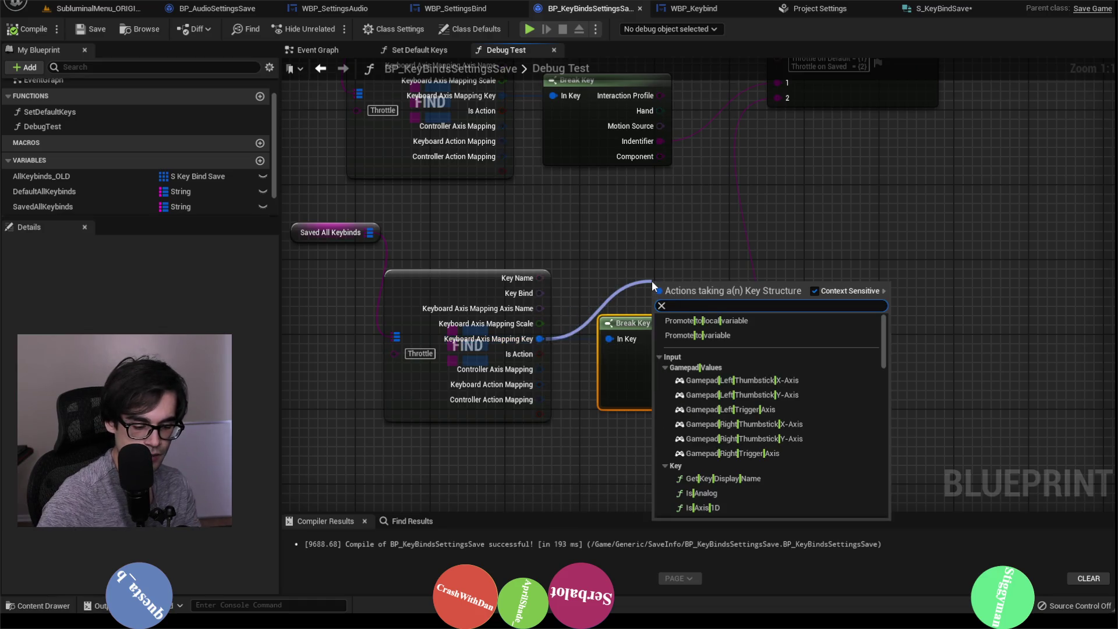
pyautogui.write('break')
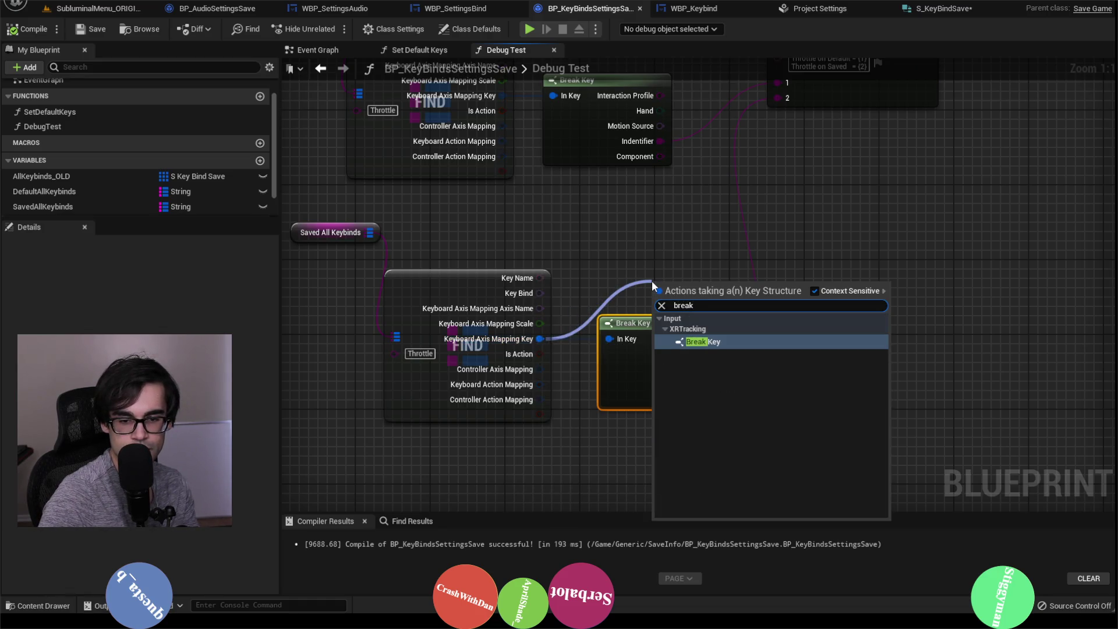
pyautogui.press('BackSpace')
pyautogui.press('BackSpace')
pyautogui.press('BackSpace')
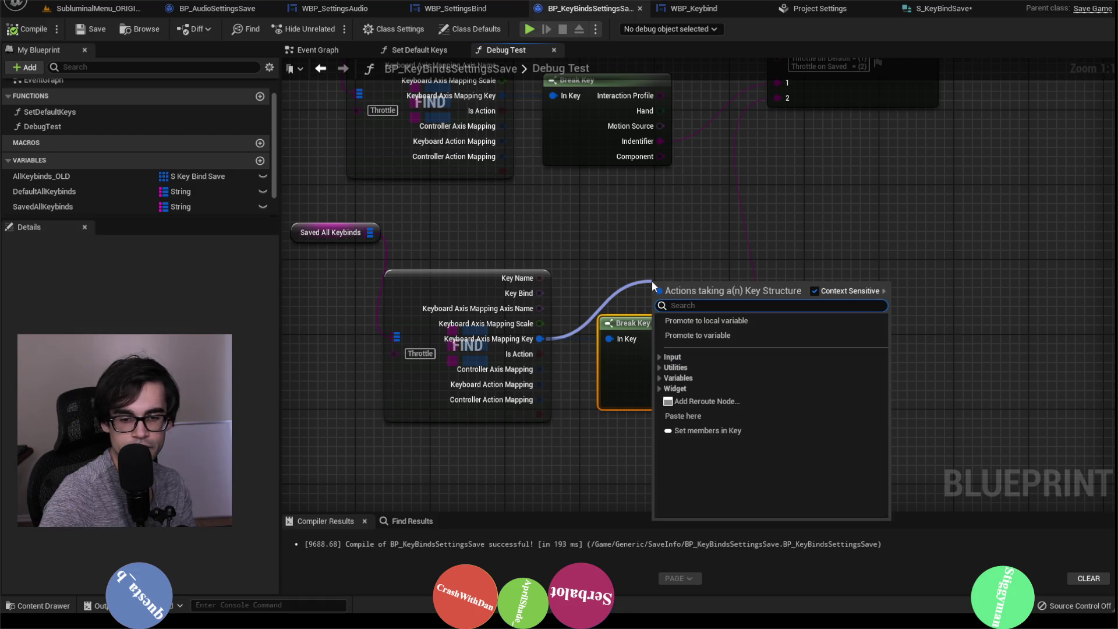
pyautogui.write('get key display')
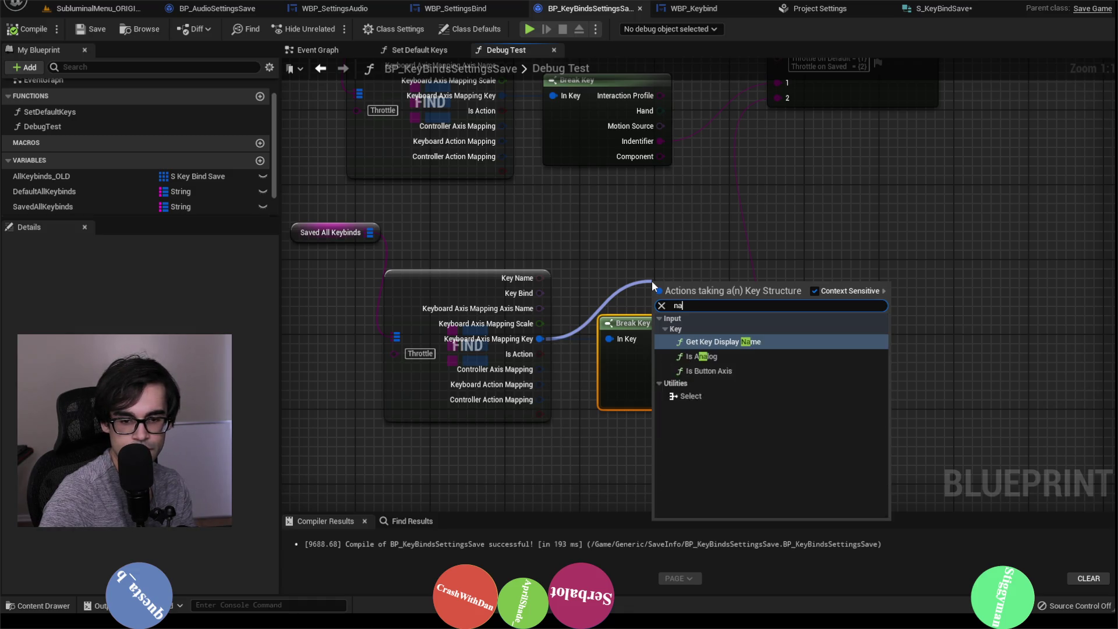
pyautogui.press('Return')
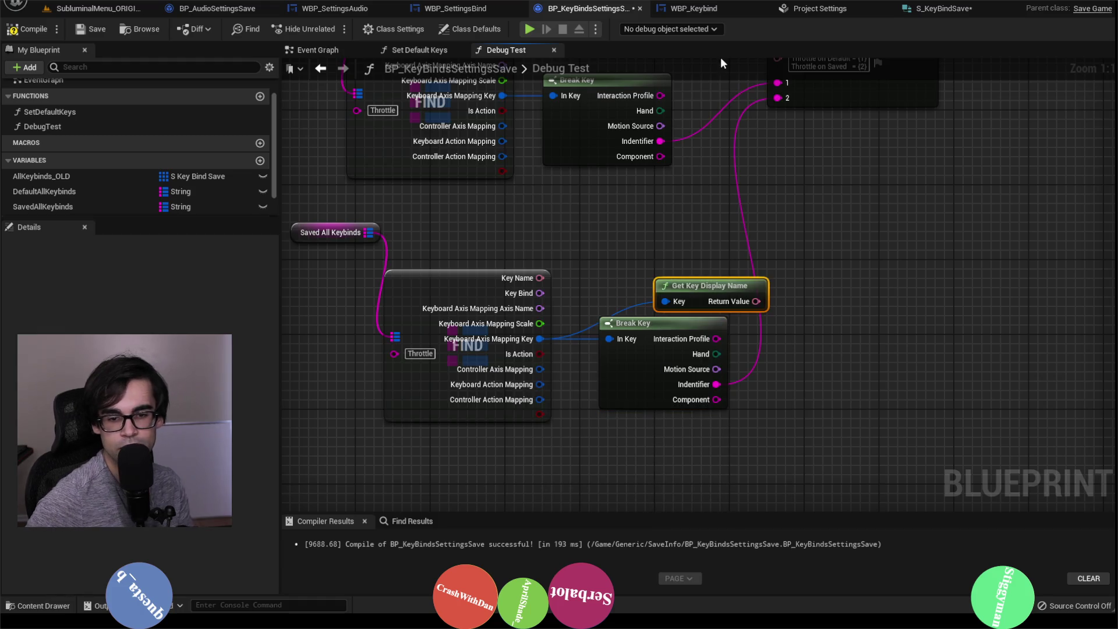
pyautogui.moveTo(637, 332); pyautogui.dragTo(560, 349)
pyautogui.click(560, 348)
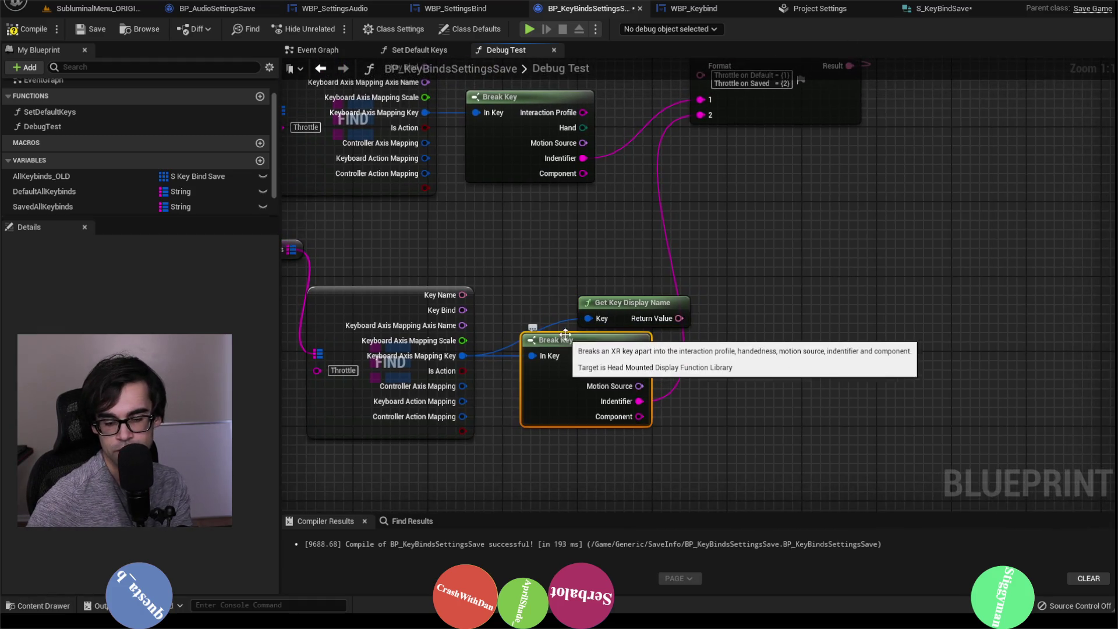
pyautogui.press('Delete')
pyautogui.moveTo(610, 303); pyautogui.dragTo(533, 410)
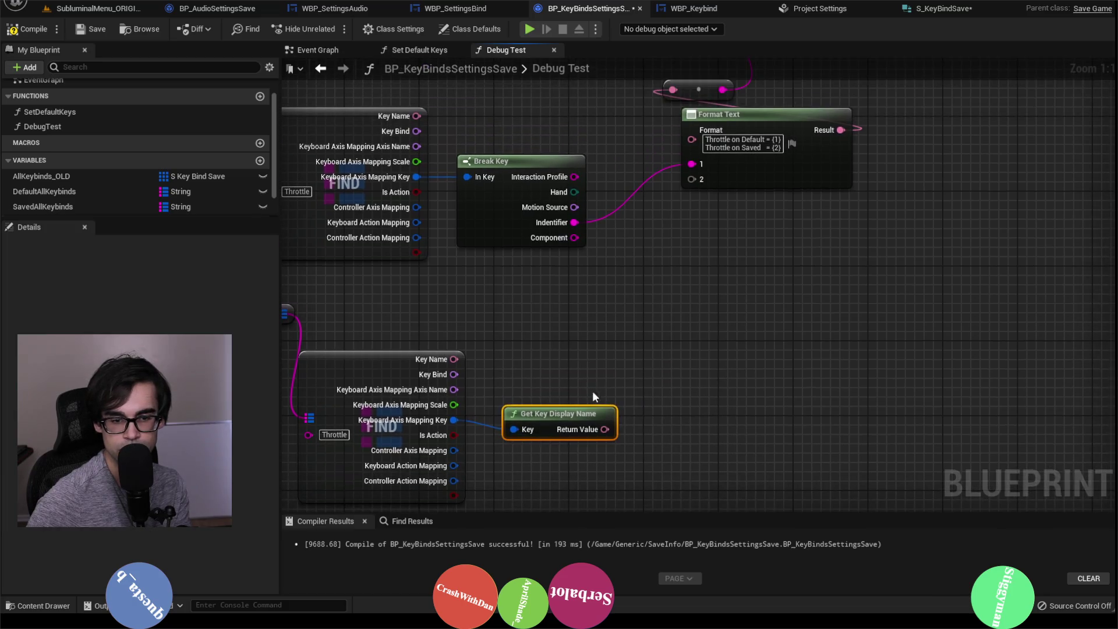
pyautogui.moveTo(605, 429)
pyautogui.mouseDown()
pyautogui.moveTo(641, 361)
pyautogui.moveTo(693, 180)
pyautogui.mouseUp()
# Replace the upper Break Key with a copied Get Key Display Name node wired to Format pin 1.
pyautogui.click(531, 219)
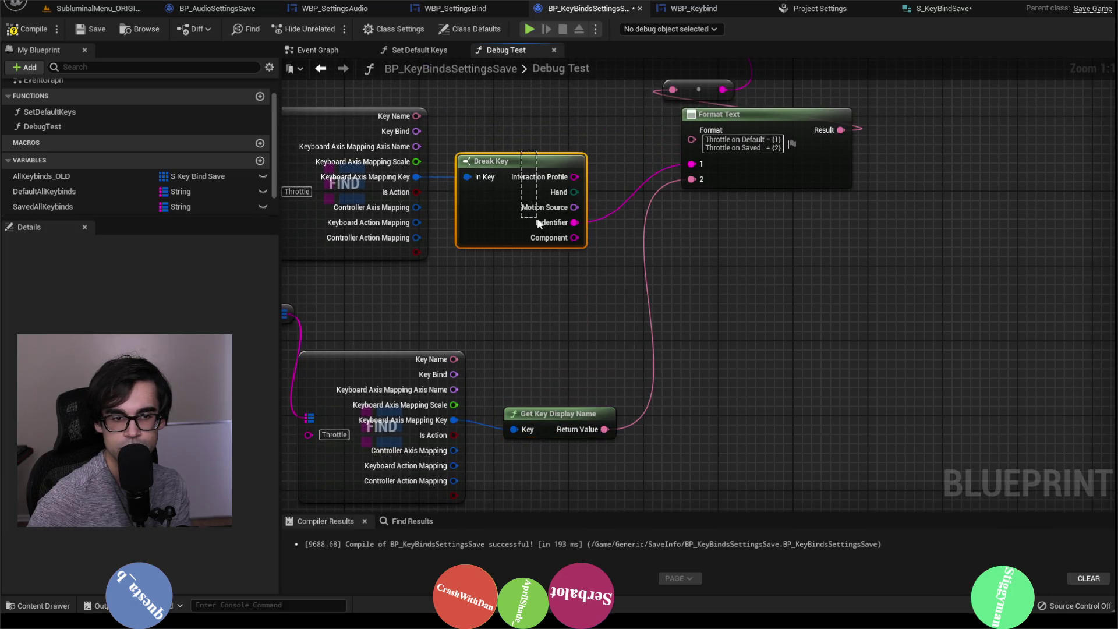
pyautogui.press('Delete')
pyautogui.click(547, 415)
pyautogui.hotkey('ctrl', 'c')
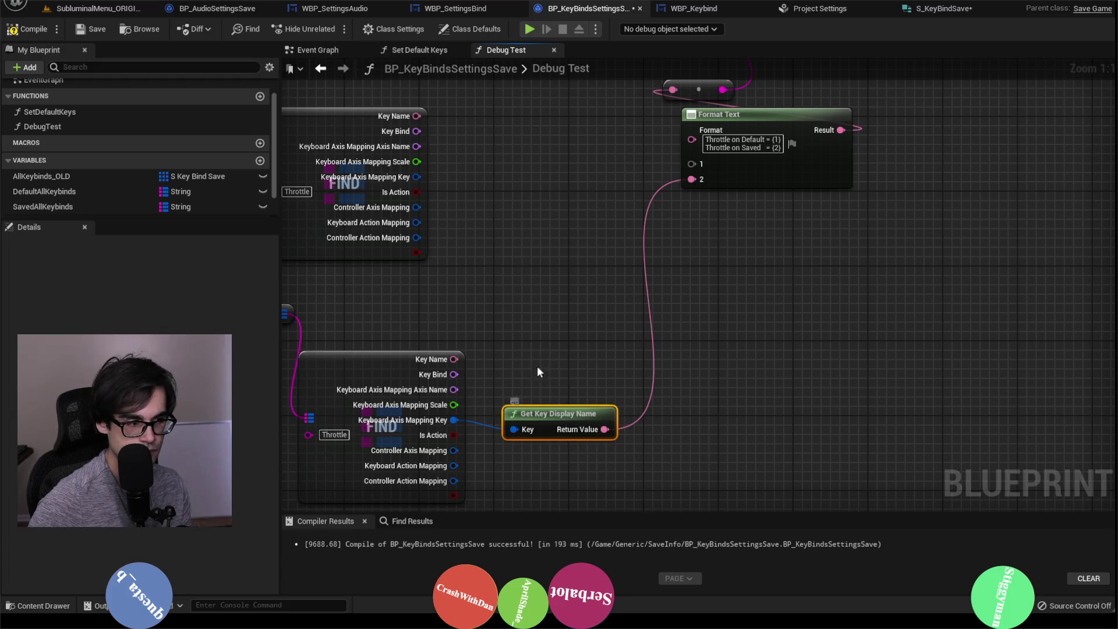
pyautogui.hotkey('ctrl', 'v')
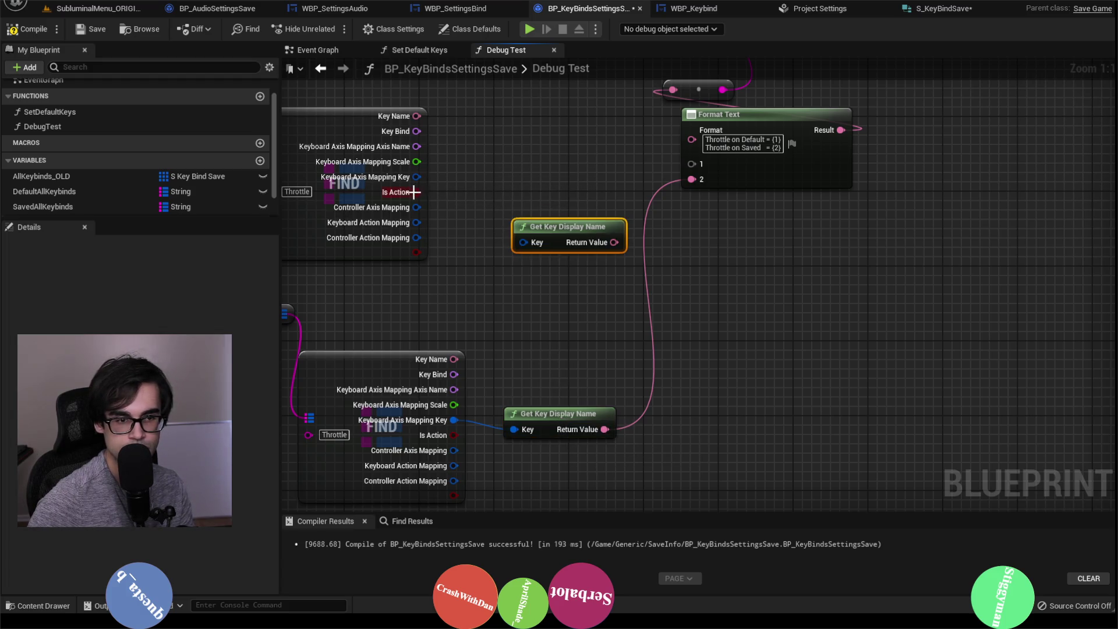
pyautogui.moveTo(417, 177)
pyautogui.mouseDown()
pyautogui.moveTo(495, 209)
pyautogui.moveTo(521, 242)
pyautogui.mouseUp()
pyautogui.moveTo(614, 243)
pyautogui.mouseDown()
pyautogui.moveTo(657, 220)
pyautogui.moveTo(691, 164)
pyautogui.mouseUp()
pyautogui.moveTo(587, 222); pyautogui.dragTo(559, 156)
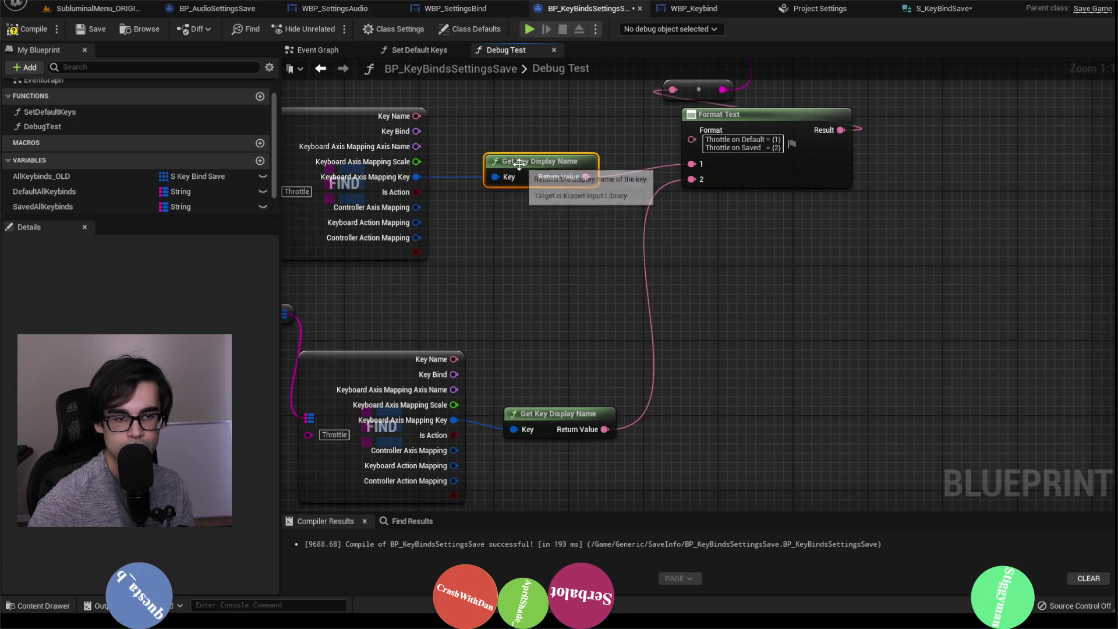
pyautogui.click(94, 9)
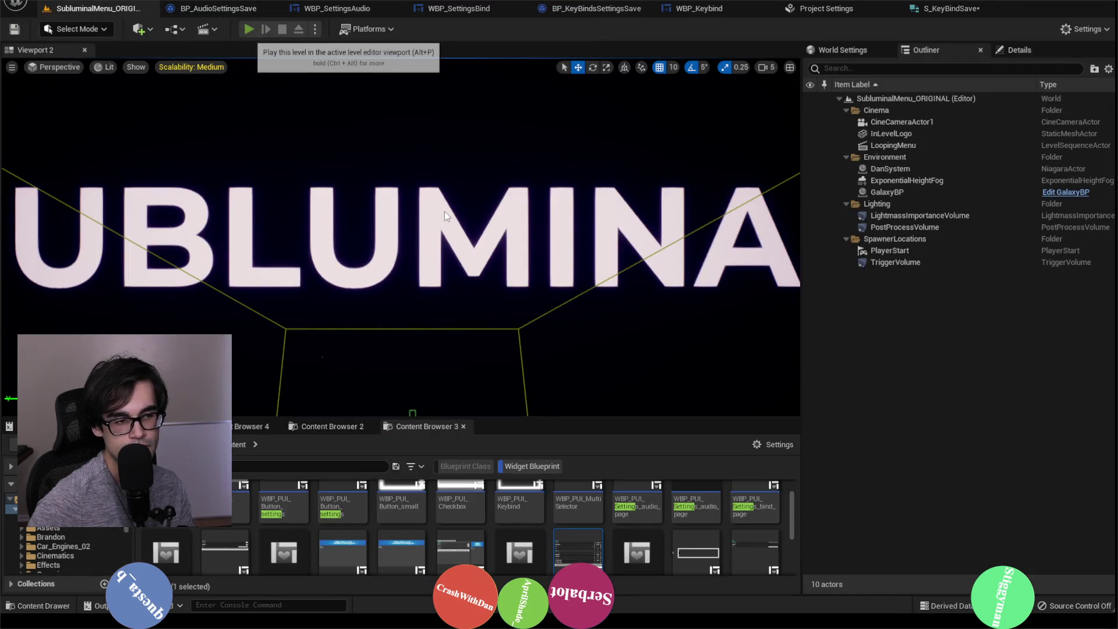
# Play-test the level, noting Throttle's default key prints T while its saved key prints None.
pyautogui.hotkey('alt', 'p')
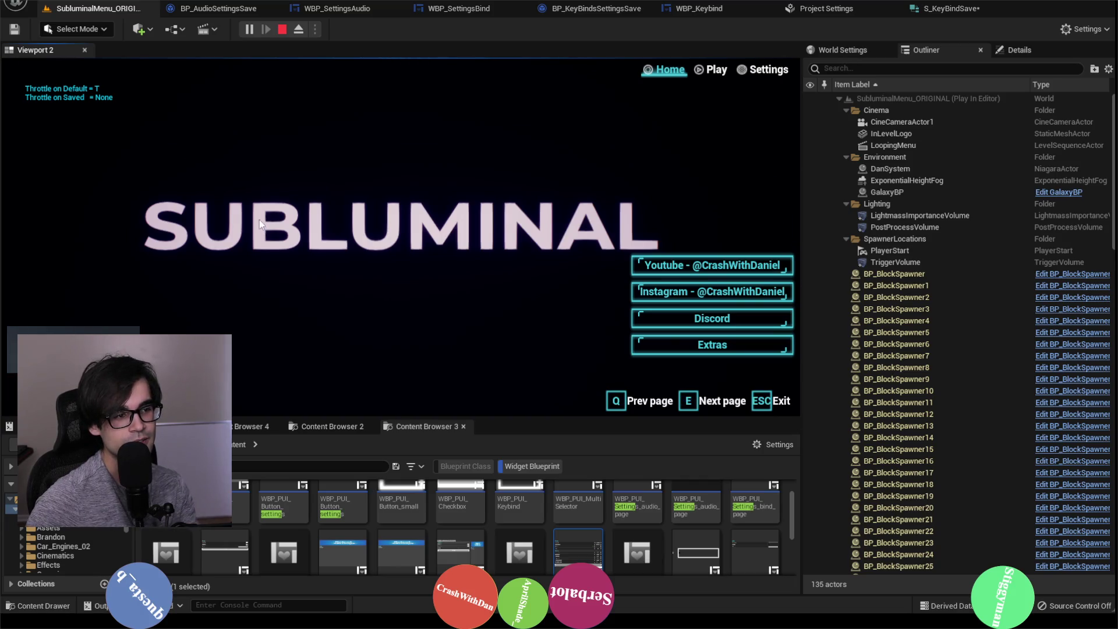
pyautogui.press('Escape')
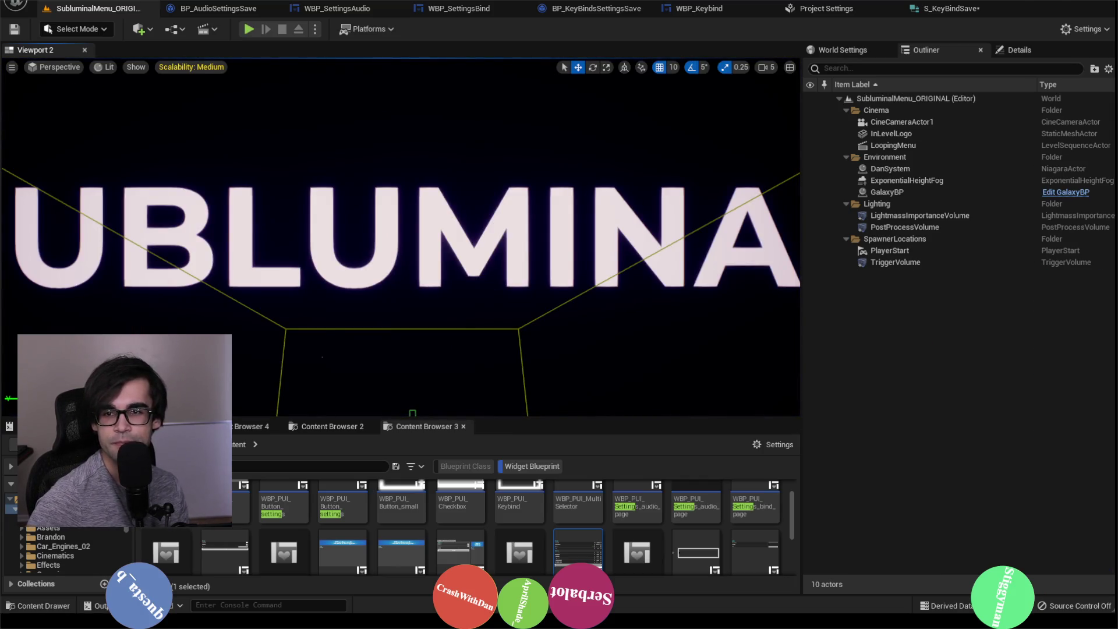
pyautogui.click(949, 8)
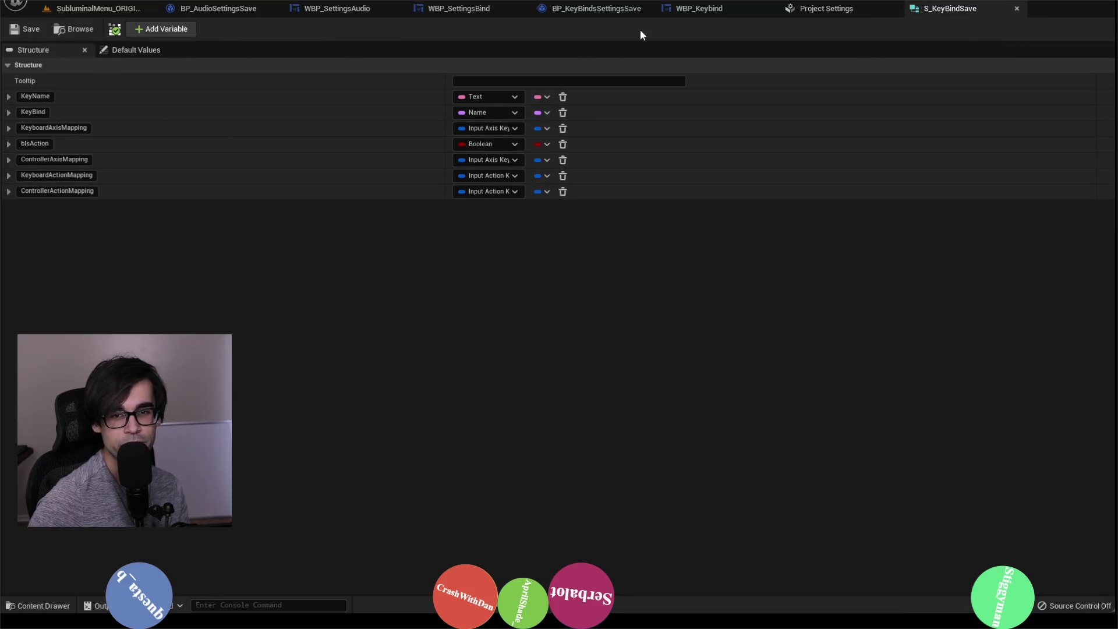
pyautogui.click(698, 8)
# Inspect Debug Test's Default and Saved All Keybinds nodes, then open WBP_SettingsBind's event graph.
pyautogui.click(588, 8)
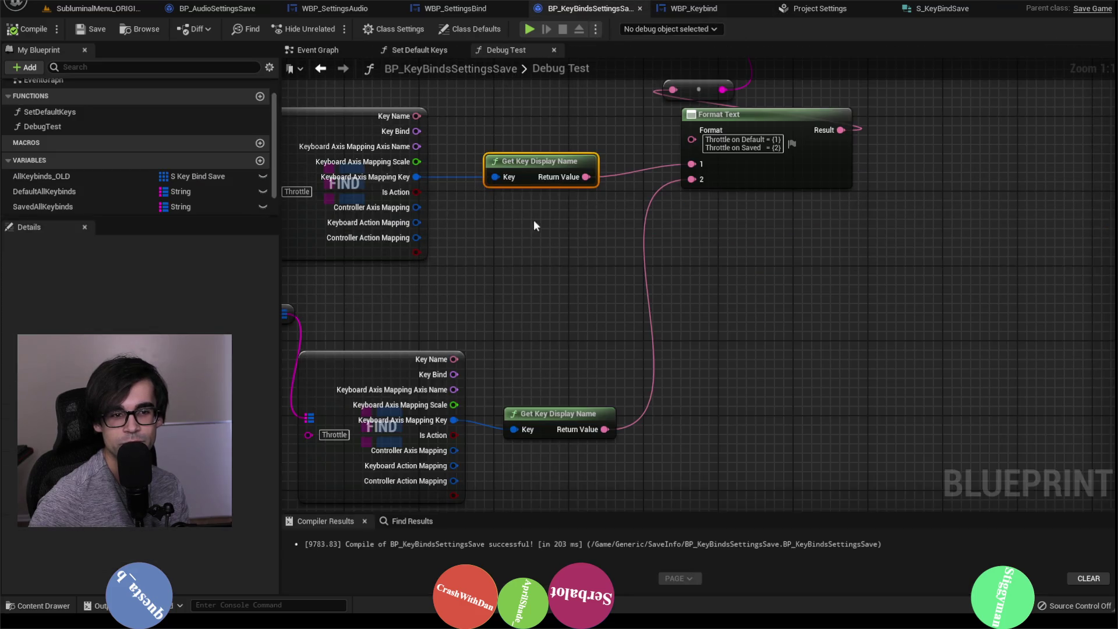
pyautogui.moveTo(536, 224); pyautogui.dragTo(756, 238)
pyautogui.moveTo(430, 245); pyautogui.dragTo(498, 361)
pyautogui.moveTo(508, 190); pyautogui.dragTo(545, 209)
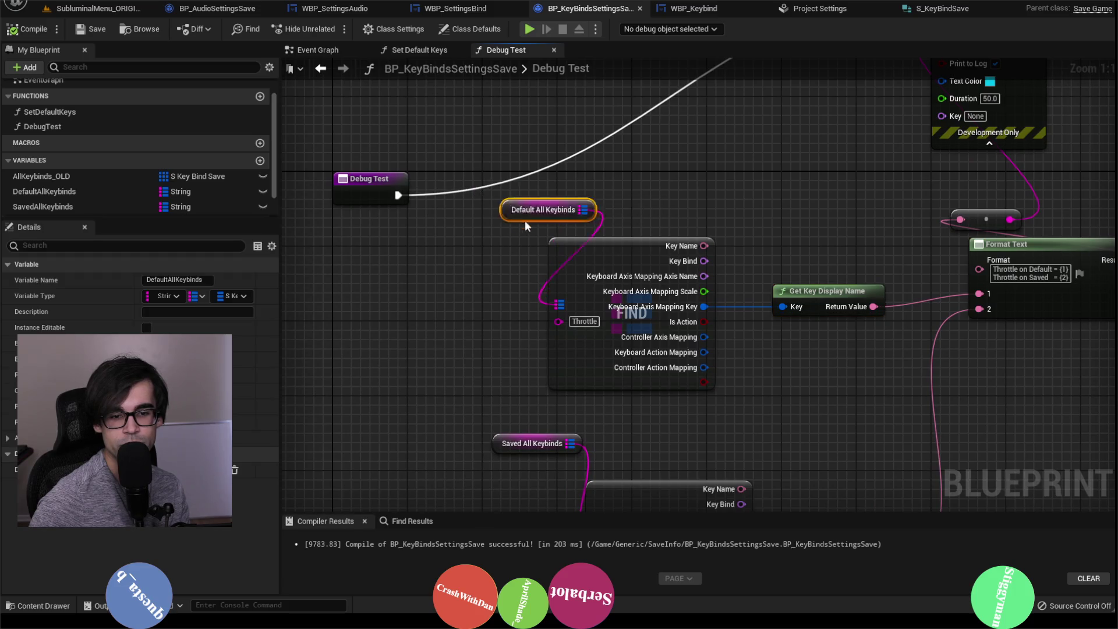
pyautogui.moveTo(545, 343); pyautogui.dragTo(616, 264)
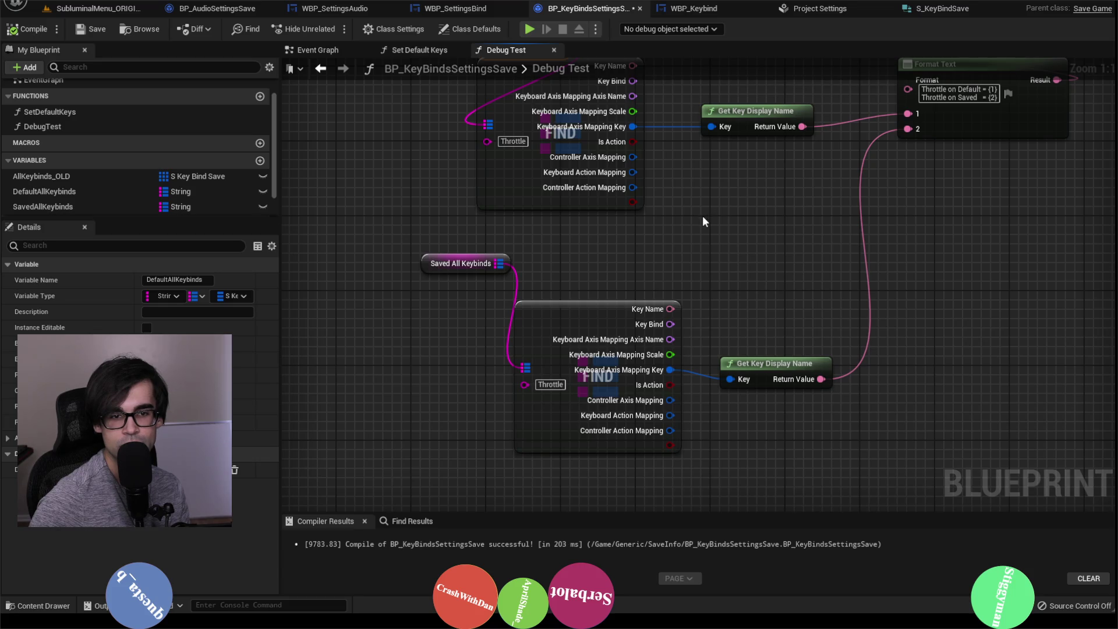
pyautogui.moveTo(631, 243)
pyautogui.mouseDown()
pyautogui.moveTo(677, 318)
pyautogui.moveTo(761, 281)
pyautogui.moveTo(661, 406)
pyautogui.moveTo(687, 331)
pyautogui.moveTo(770, 288)
pyautogui.moveTo(383, 64)
pyautogui.mouseUp()
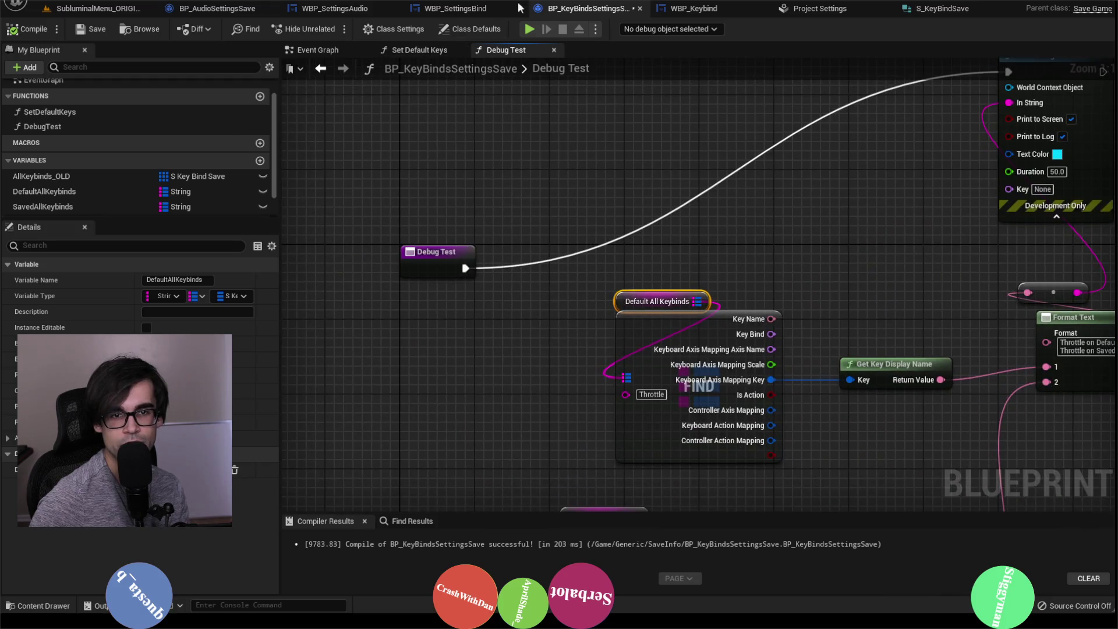
pyautogui.click(484, 10)
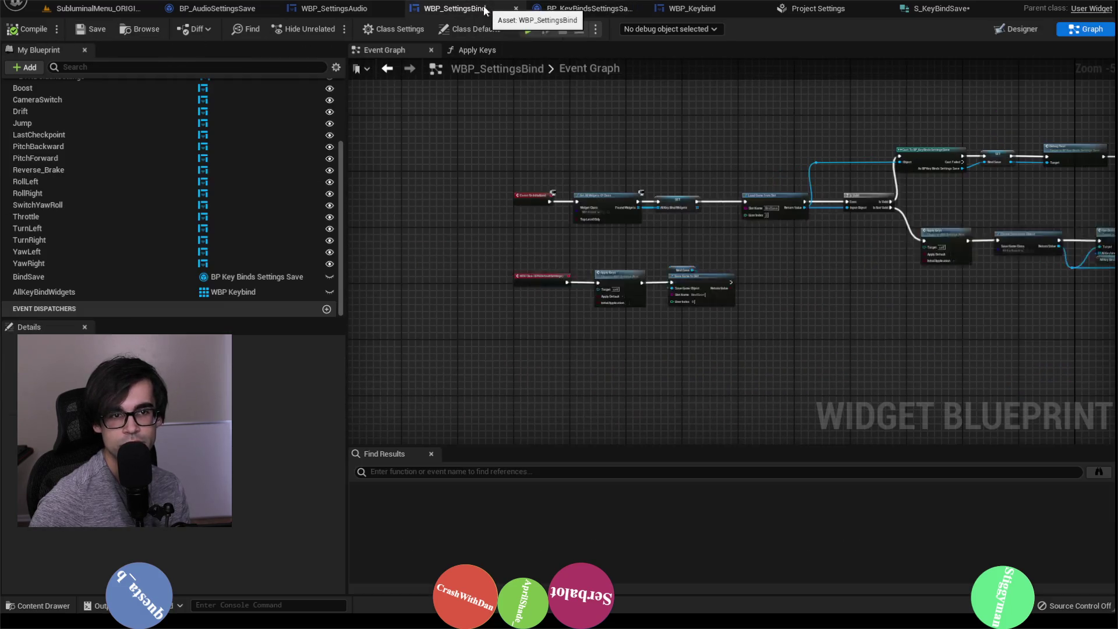
# Follow the Apply Keys to Save Game to Slot chain and open the Set Default Keys function in BP_KeyBindsSettingsSave.
pyautogui.scroll(3, 656, 188)
pyautogui.moveTo(656, 188)
pyautogui.mouseDown()
pyautogui.moveTo(595, 245)
pyautogui.moveTo(888, 200)
pyautogui.mouseUp()
pyautogui.scroll(1, 632, 164)
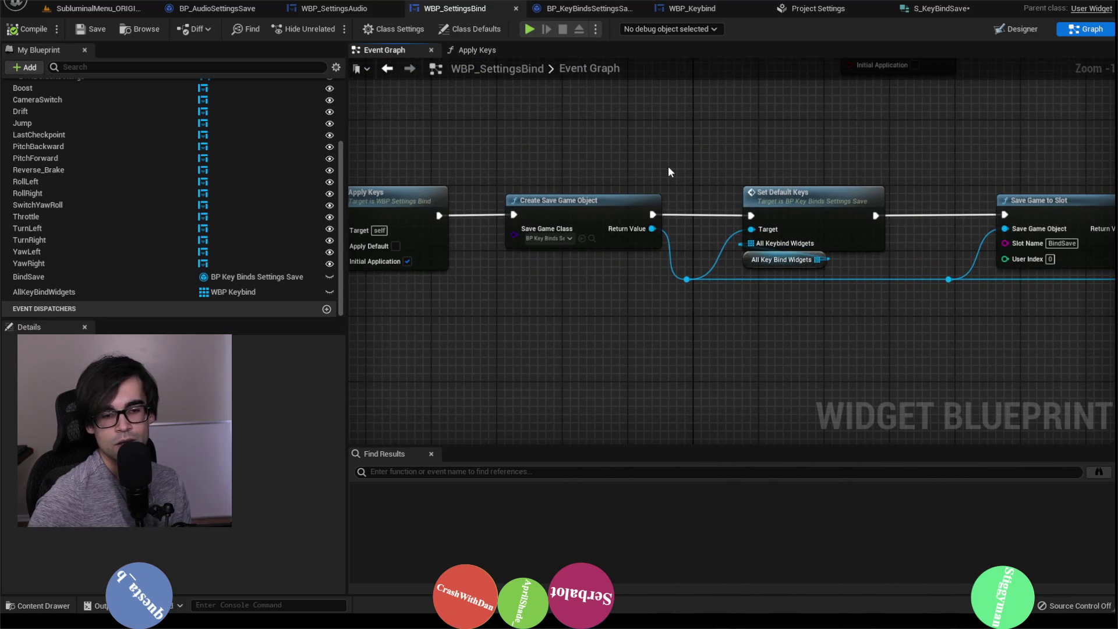
pyautogui.moveTo(669, 166); pyautogui.dragTo(946, 252)
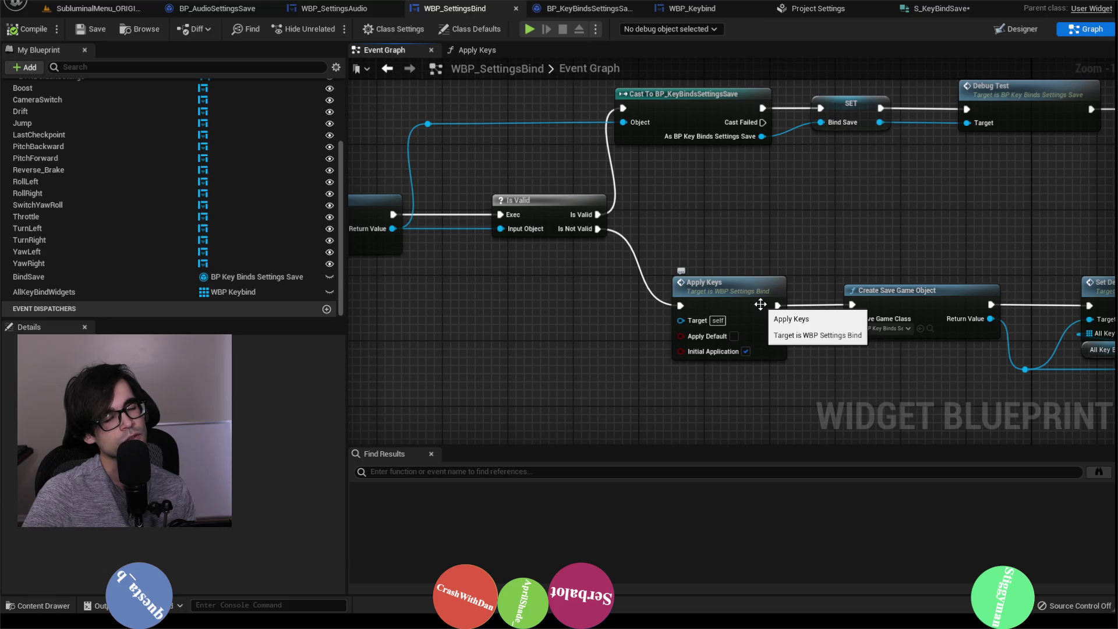
pyautogui.moveTo(957, 258)
pyautogui.mouseDown()
pyautogui.moveTo(558, 254)
pyautogui.moveTo(793, 250)
pyautogui.mouseUp()
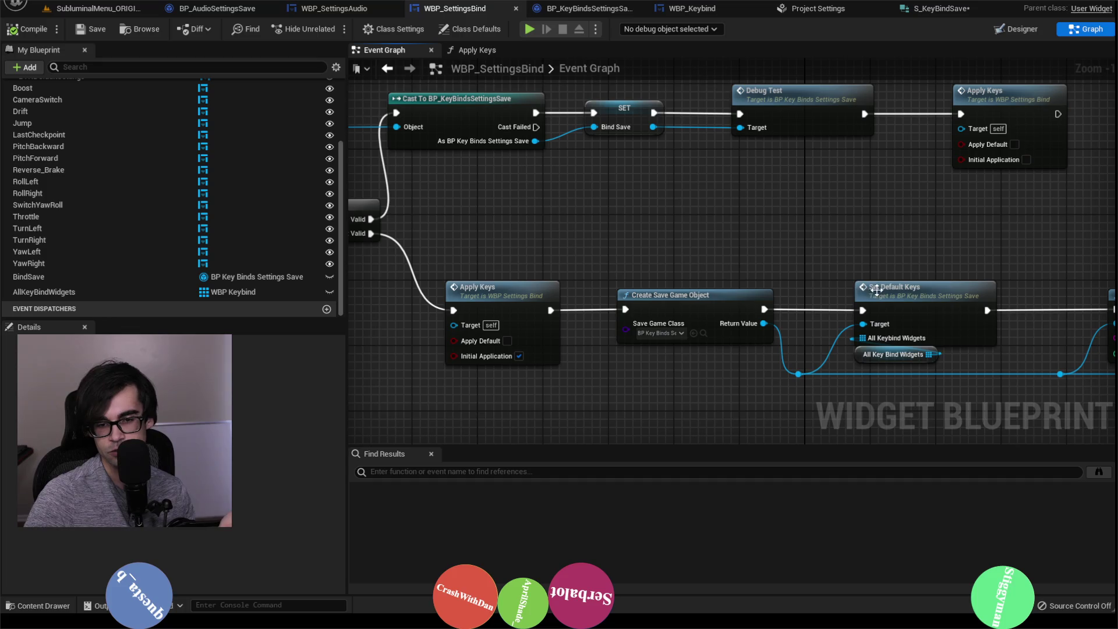
pyautogui.click(904, 295)
pyautogui.doubleClick(903, 294)
pyautogui.scroll(-3, 761, 286)
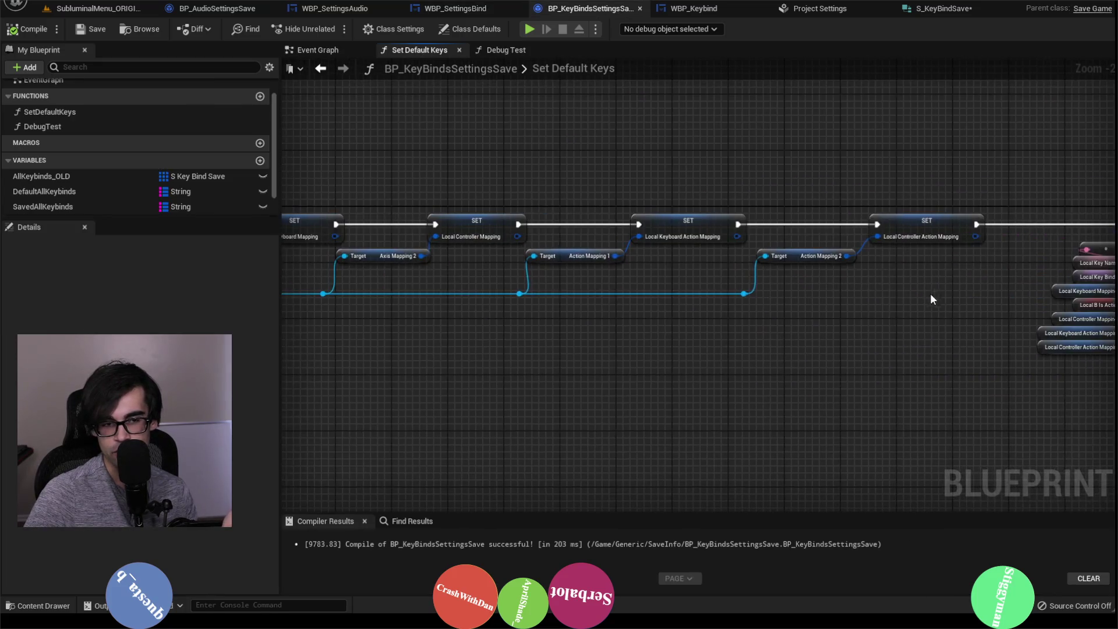
# Review the Set Default Keys graph: its loop, SET and Branch nodes, and the Default/Saved All Keybinds add nodes.
pyautogui.moveTo(602, 351); pyautogui.dragTo(691, 357)
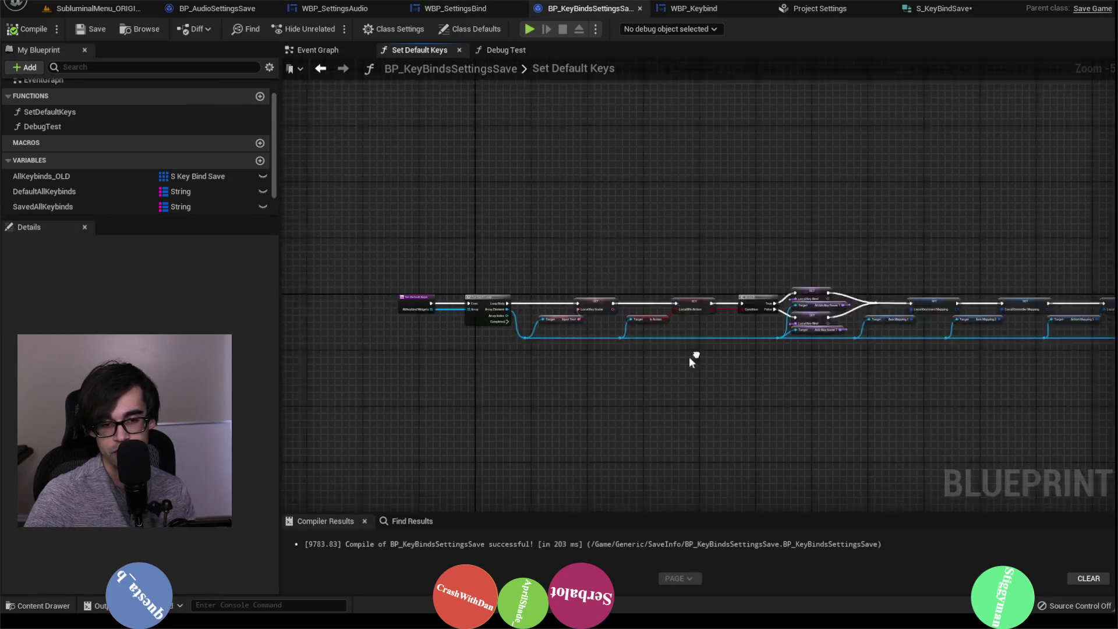
pyautogui.scroll(2, 601, 366)
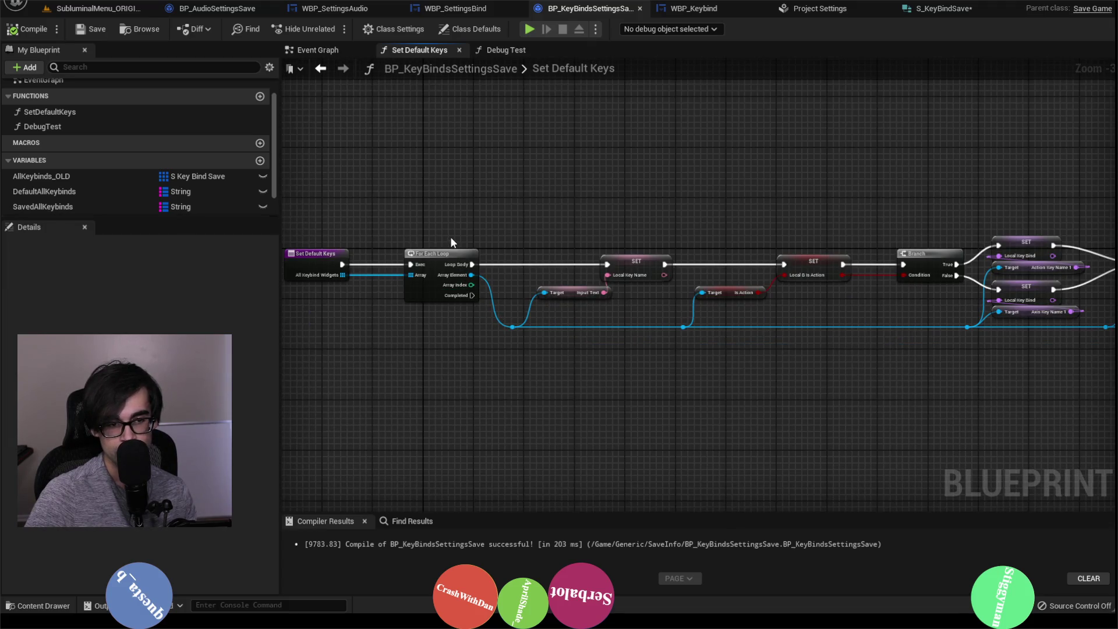
pyautogui.scroll(1, 414, 309)
pyautogui.moveTo(920, 321); pyautogui.dragTo(466, 326)
pyautogui.moveTo(874, 337); pyautogui.dragTo(523, 343)
pyautogui.moveTo(943, 373); pyautogui.dragTo(826, 372)
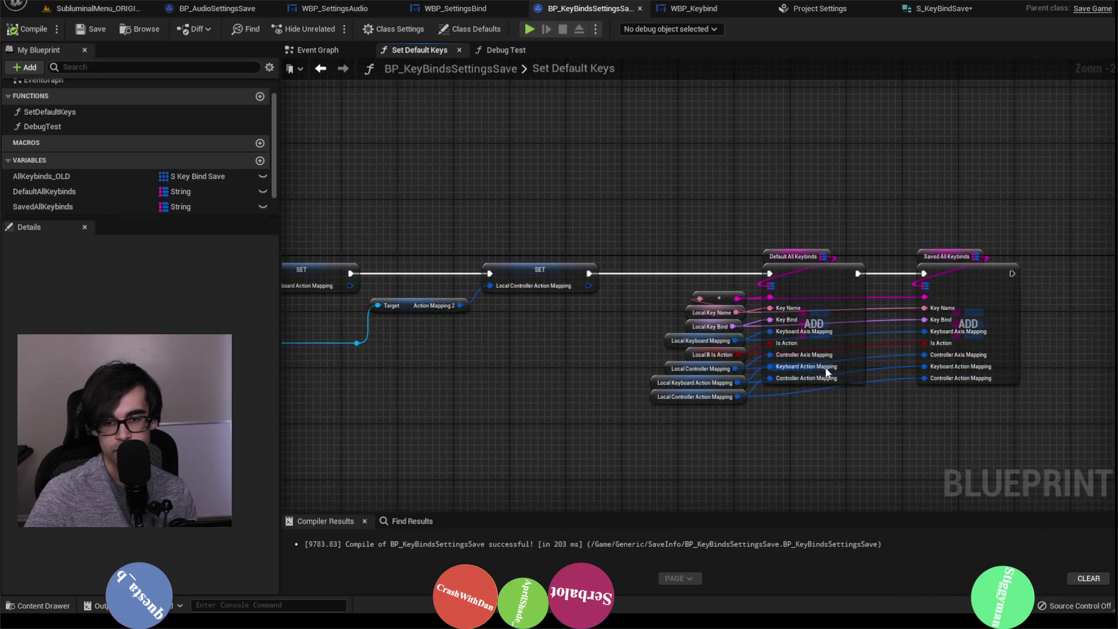
pyautogui.scroll(2, 826, 373)
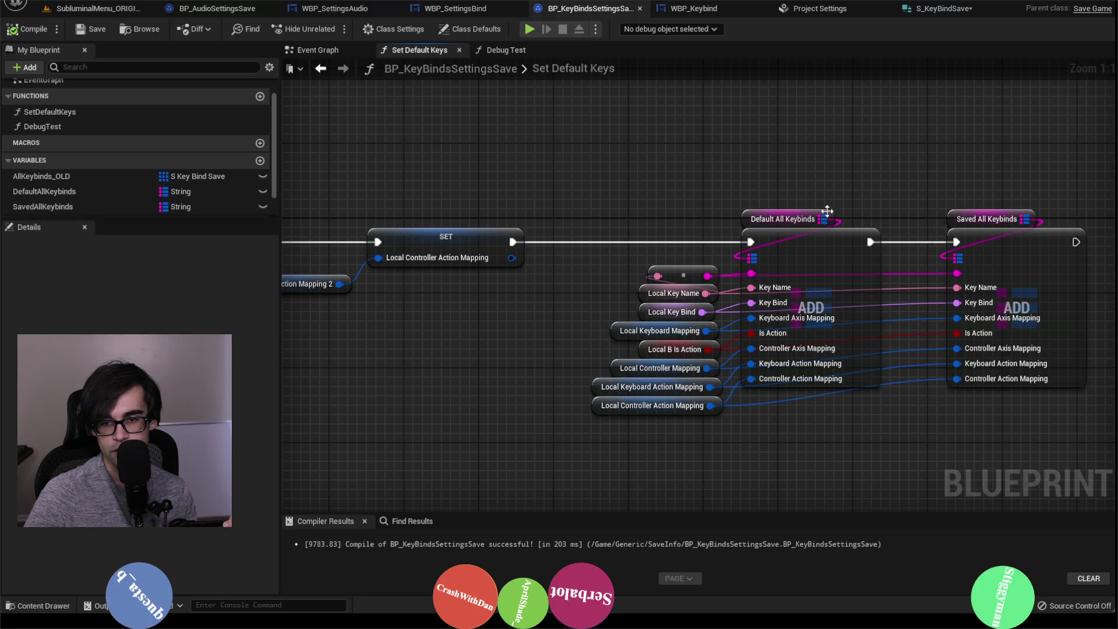
# Compile BP_KeyBindsSettingsSave, then switch back to the WBP_SettingsBind blueprint.
pyautogui.click(26, 28)
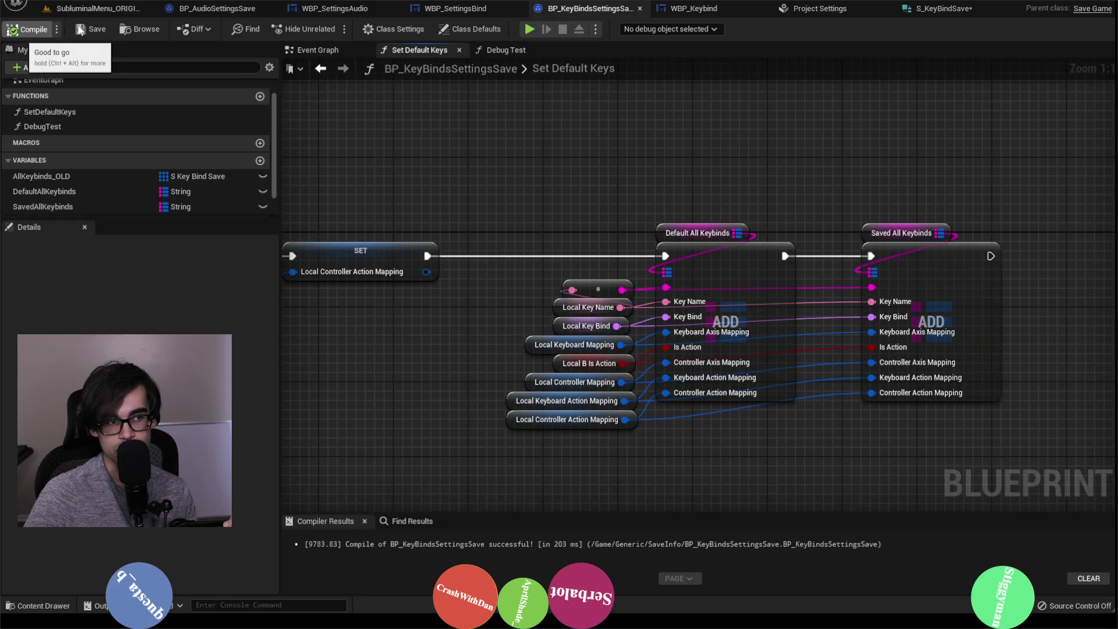
pyautogui.click(326, 48)
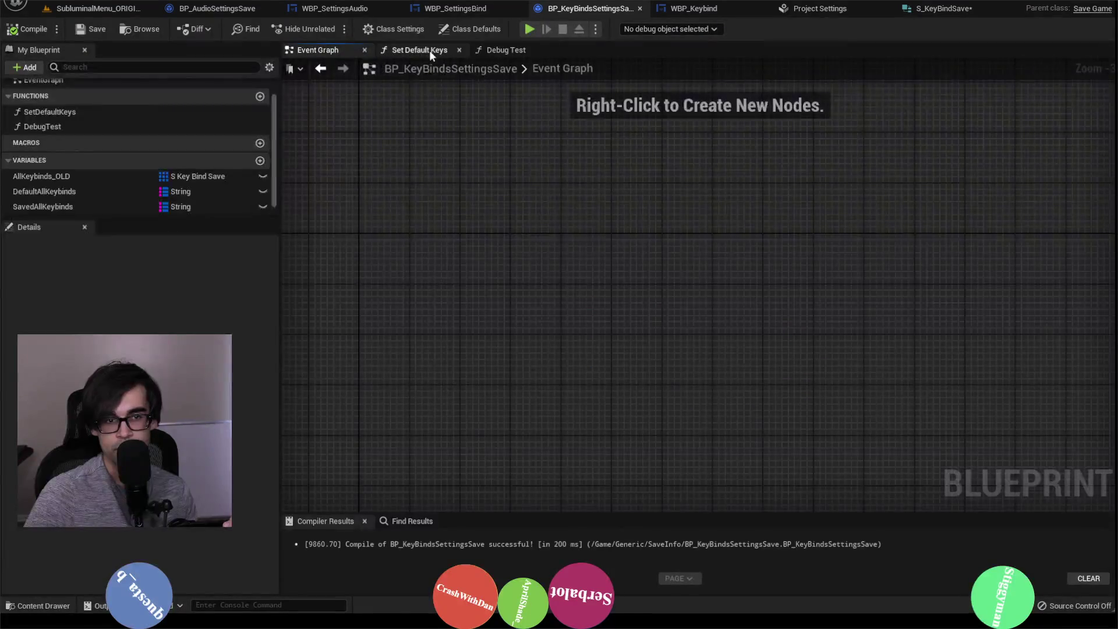
pyautogui.click(429, 50)
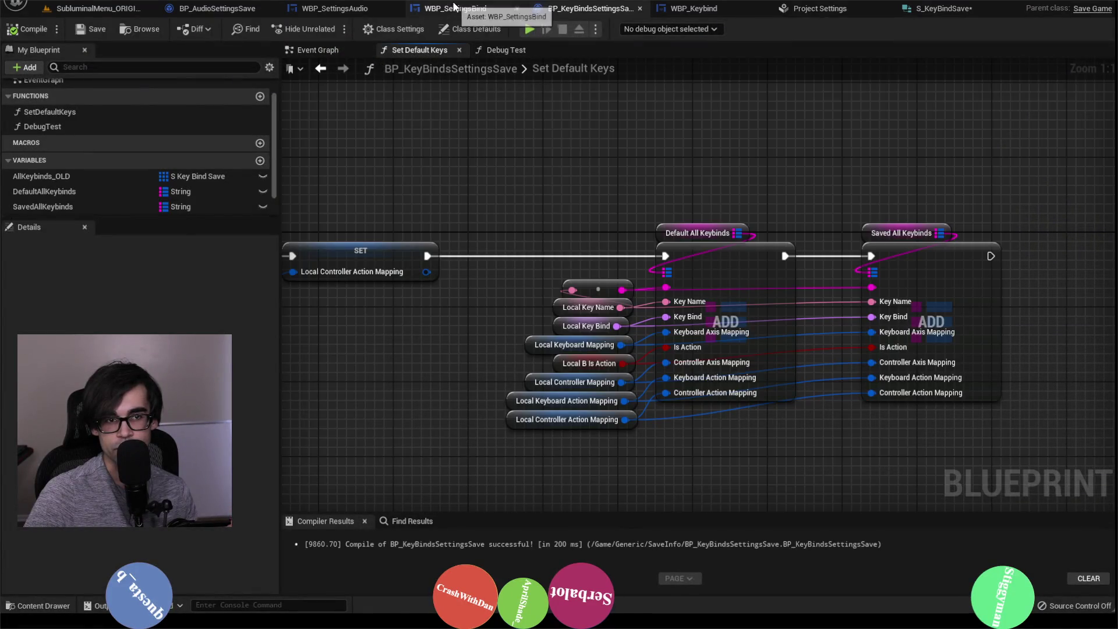
pyautogui.click(448, 8)
pyautogui.scroll(-1, 728, 262)
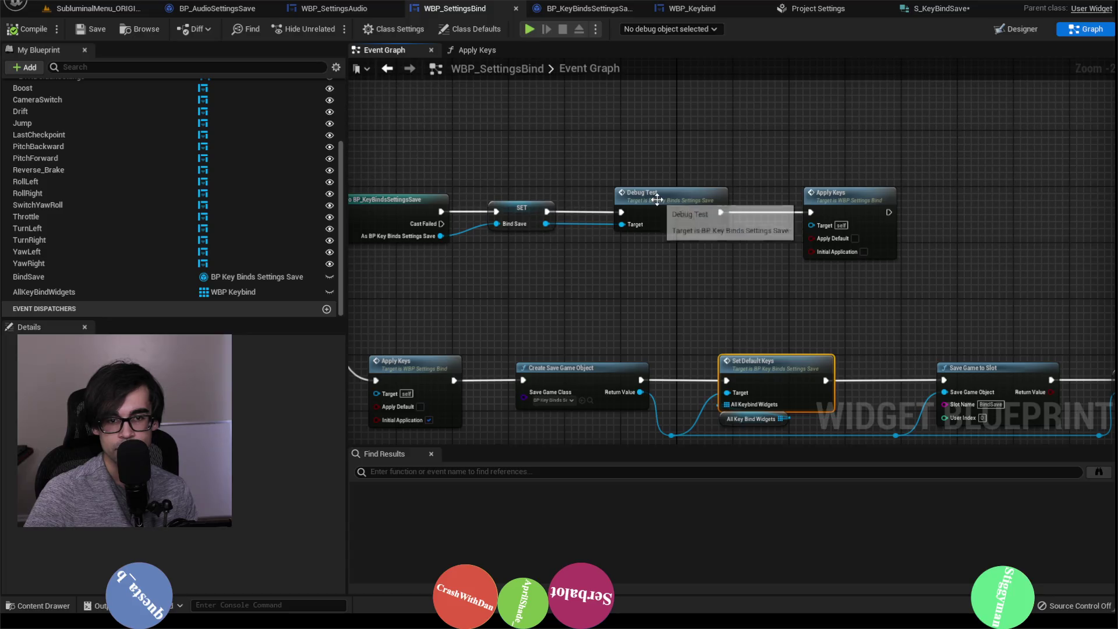
# Move Debug Test out of the chain, wire SET straight to Apply Keys, then compile and save WBP_SettingsBind.
pyautogui.moveTo(653, 194); pyautogui.dragTo(654, 116)
pyautogui.moveTo(550, 211); pyautogui.dragTo(810, 212)
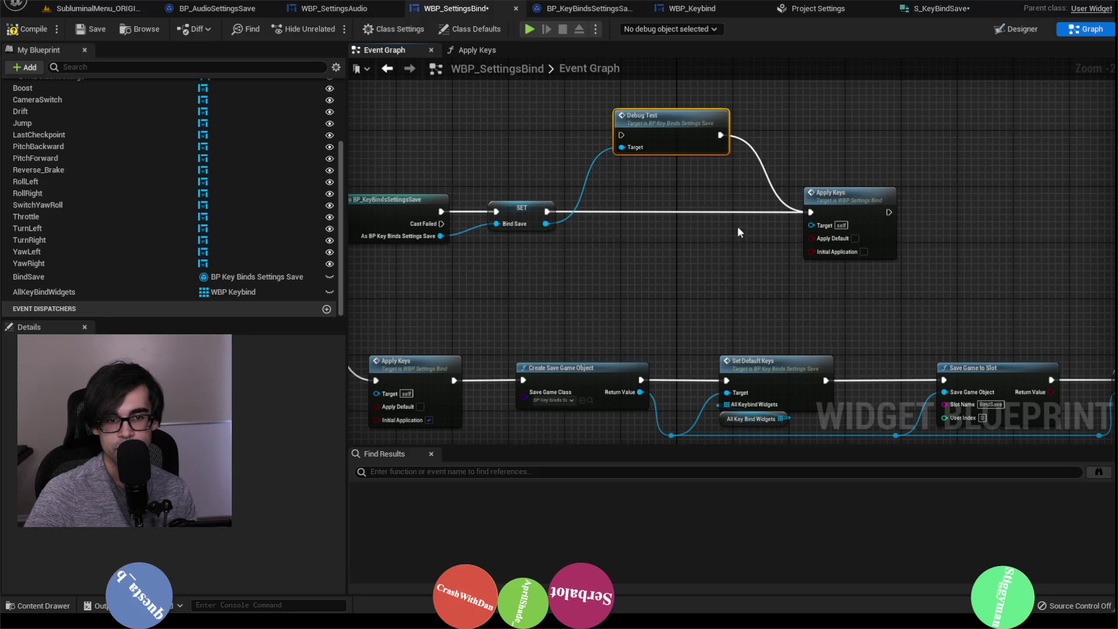
pyautogui.click(26, 31)
pyautogui.click(103, 30)
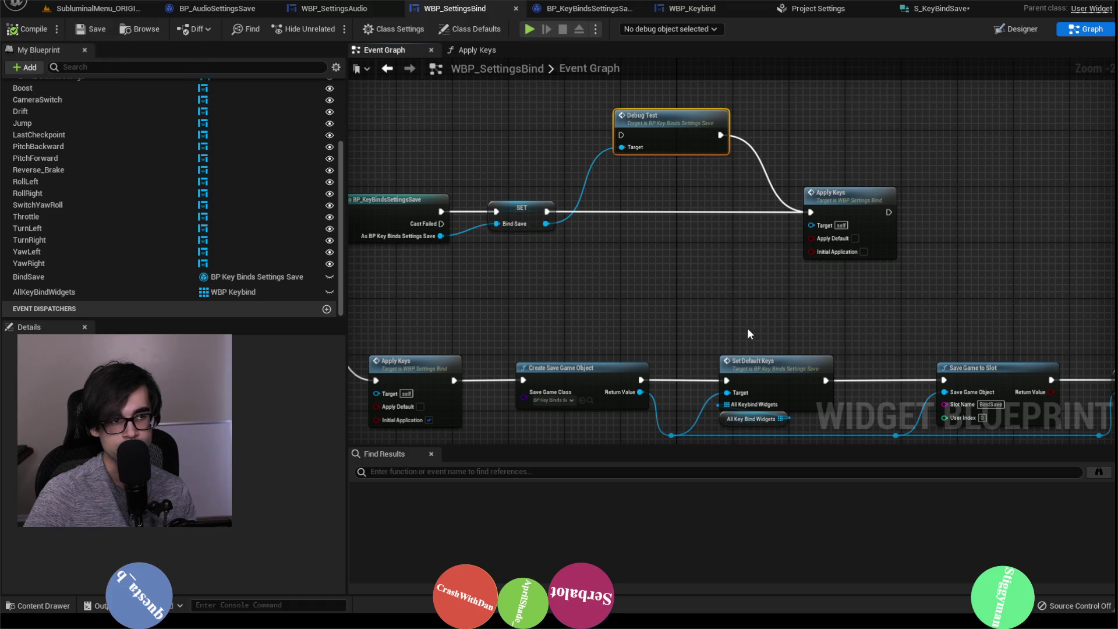
# Permanently delete BindSave.sav from the SaveGames folder and return to Unreal.
pyautogui.hotkey('alt', 'Tab')
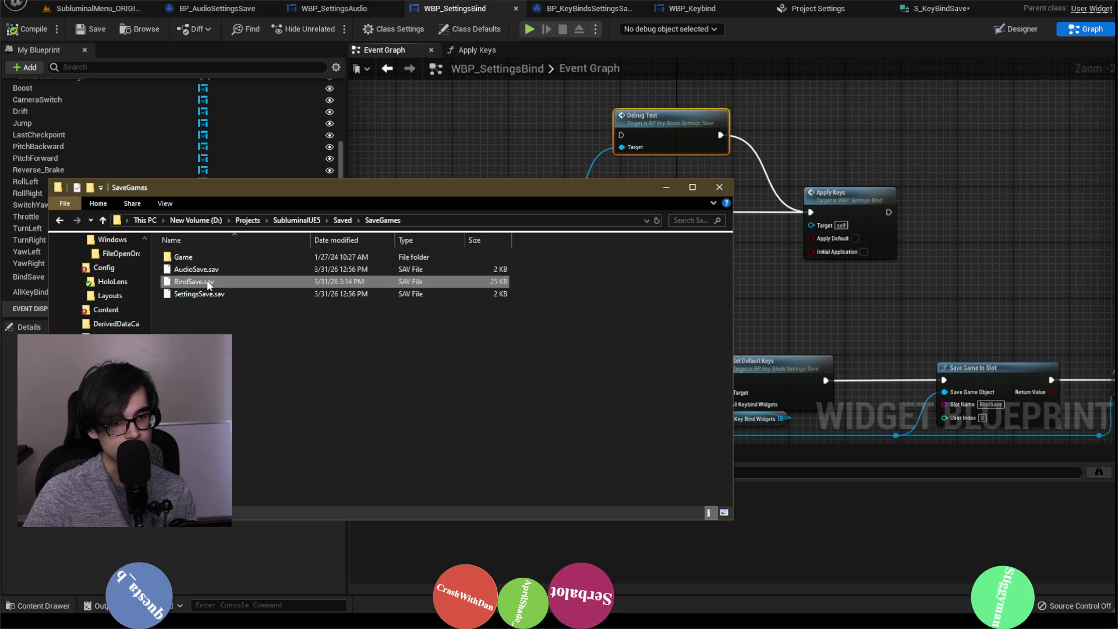
pyautogui.rightClick(205, 281)
pyautogui.click(252, 503)
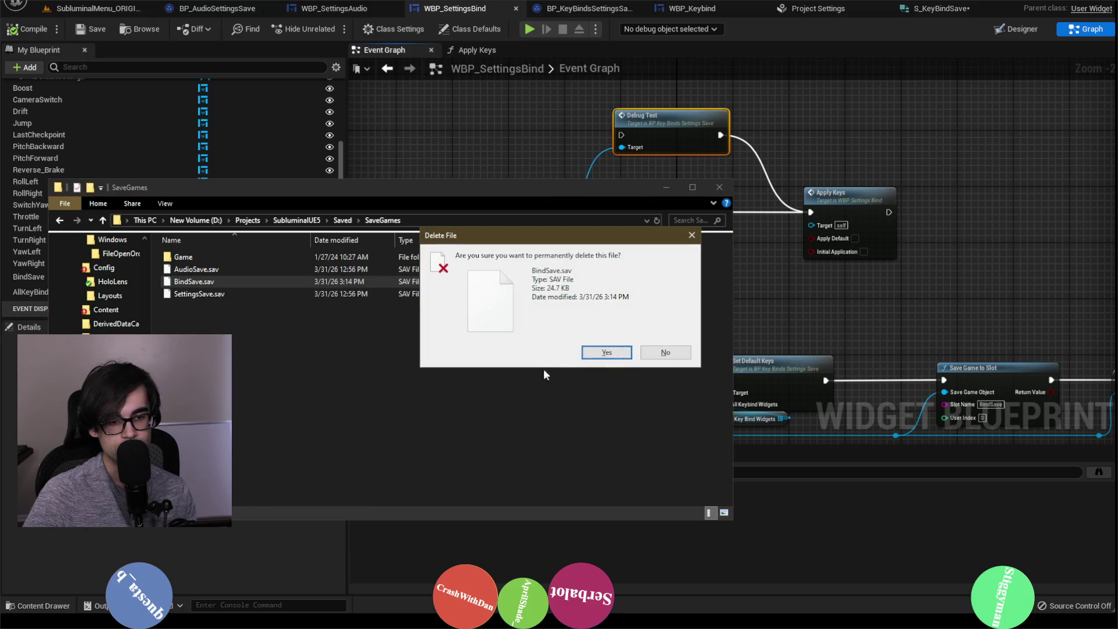
pyautogui.click(606, 357)
pyautogui.click(676, 188)
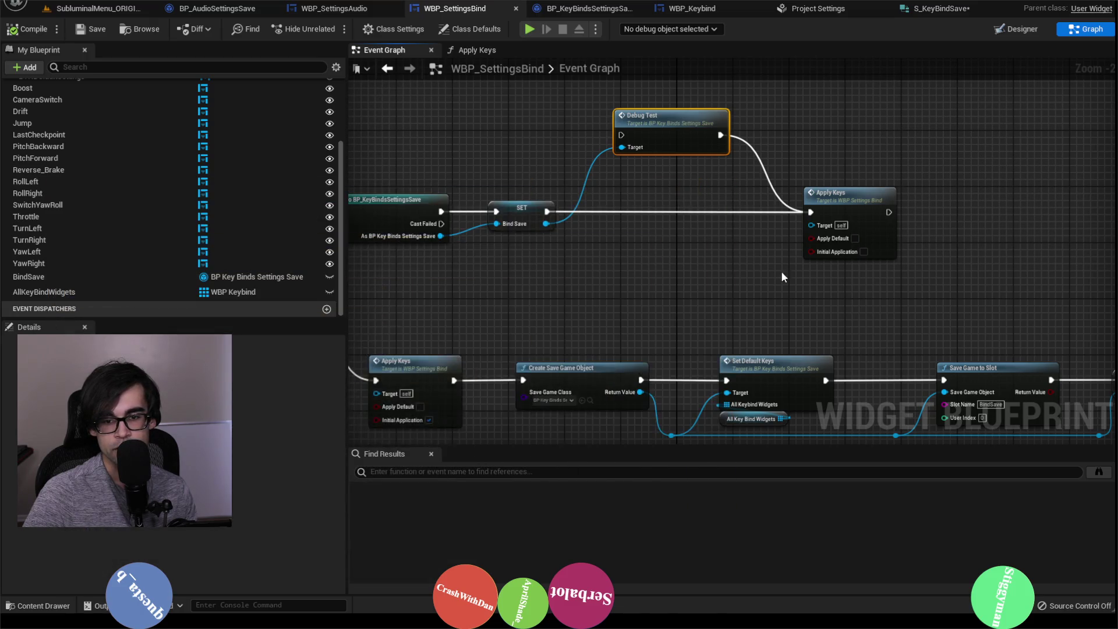
pyautogui.moveTo(781, 271); pyautogui.dragTo(656, 147)
# Put a breakpoint on Set Default Keys, start Play-In-Editor from SubluminalMenu, and resume past the breakpoint.
pyautogui.click(670, 235)
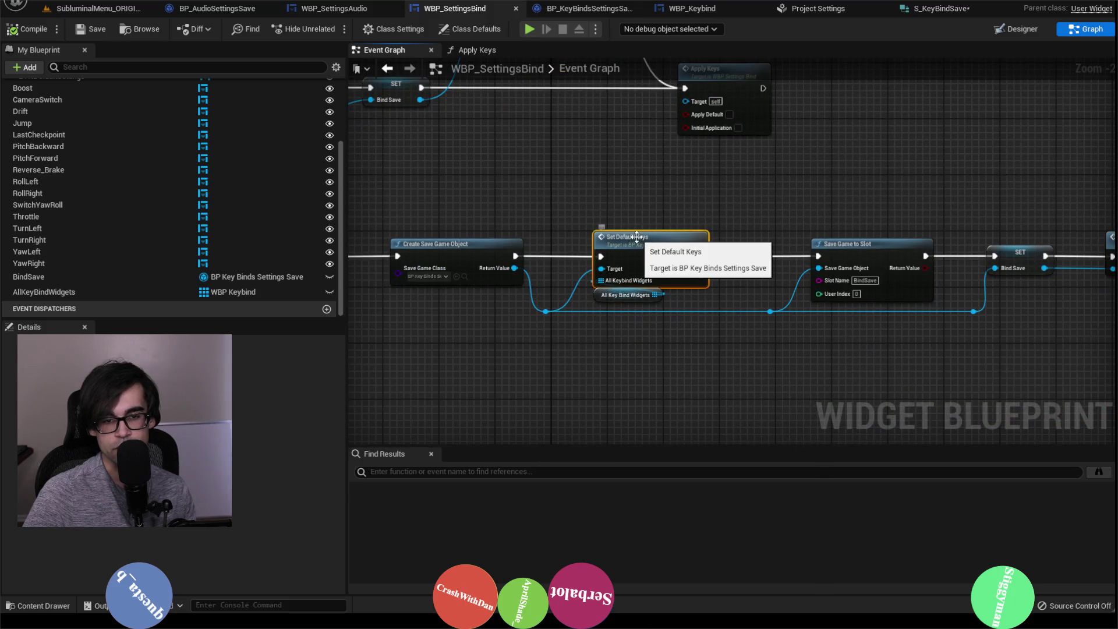
pyautogui.press('F9')
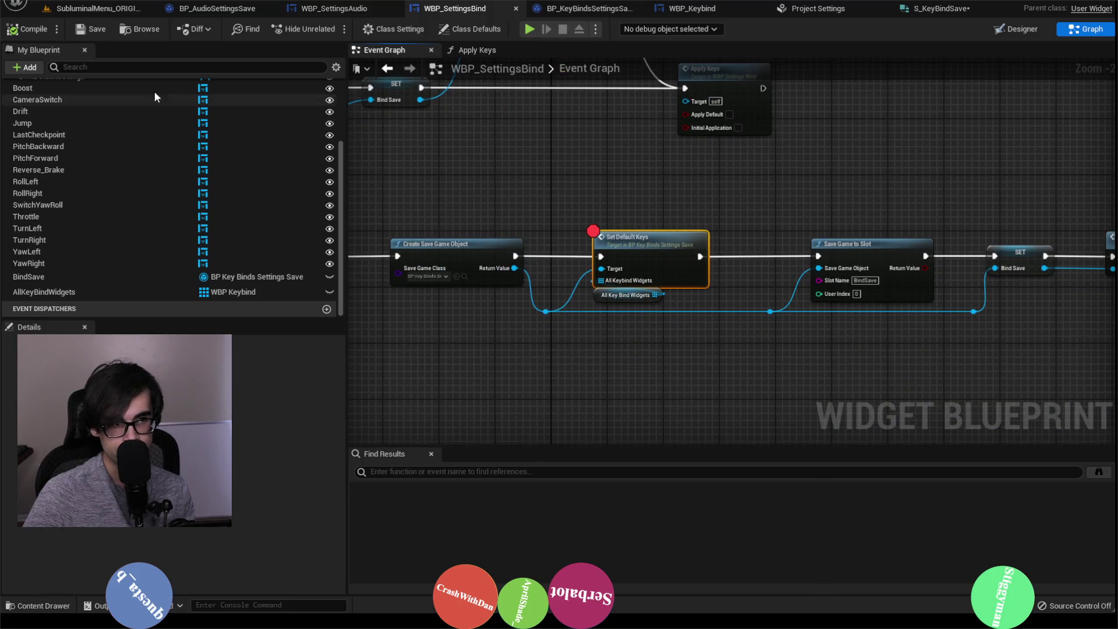
pyautogui.click(104, 11)
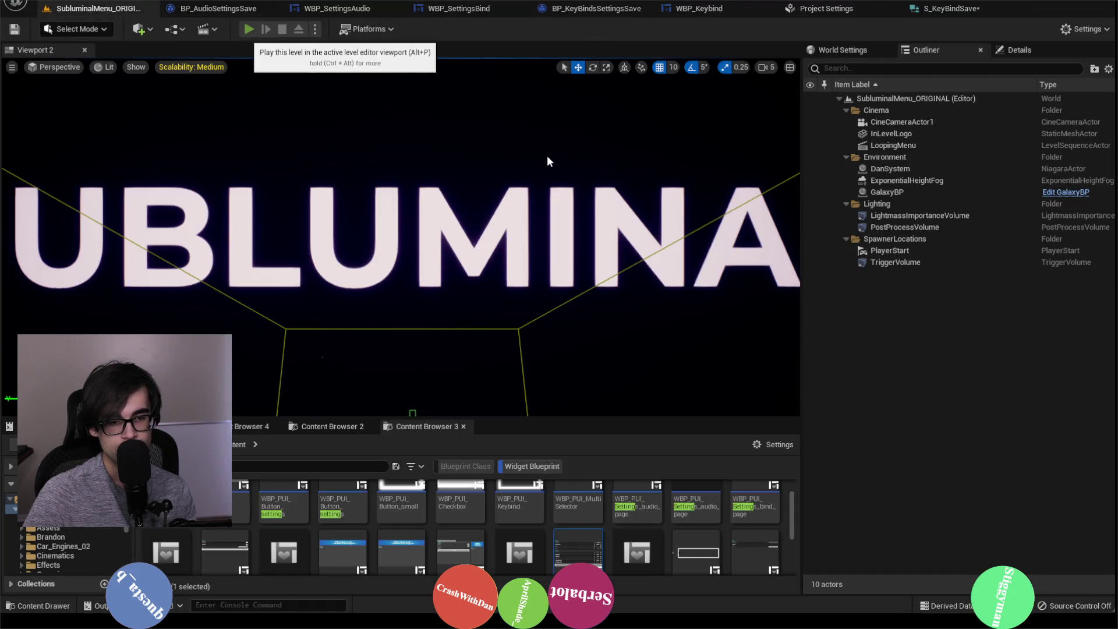
pyautogui.hotkey('alt', 'p')
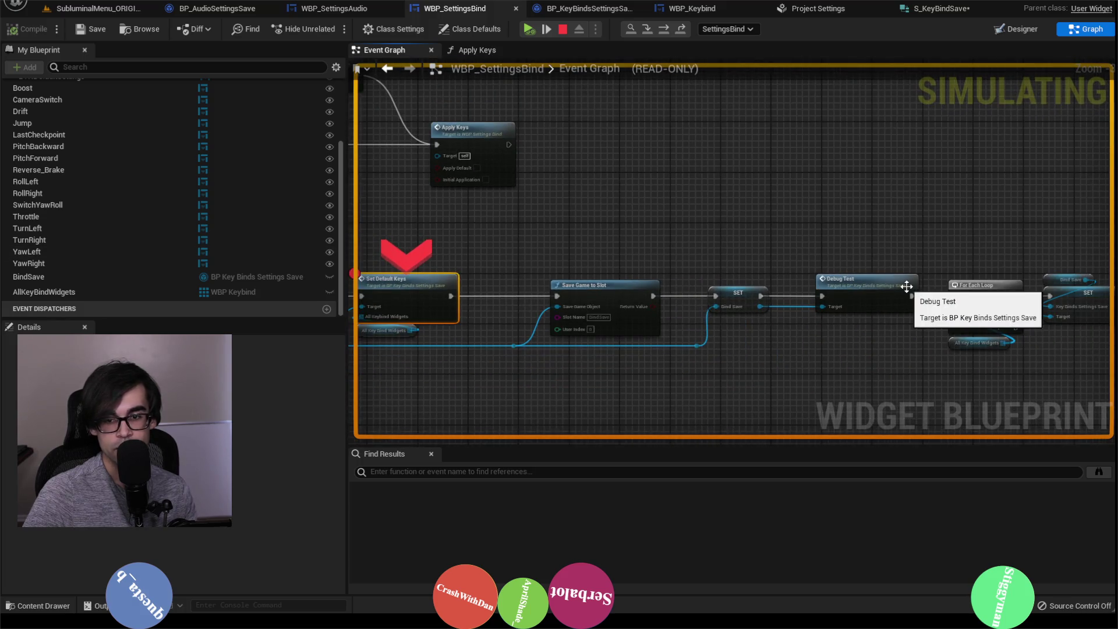
pyautogui.click(527, 29)
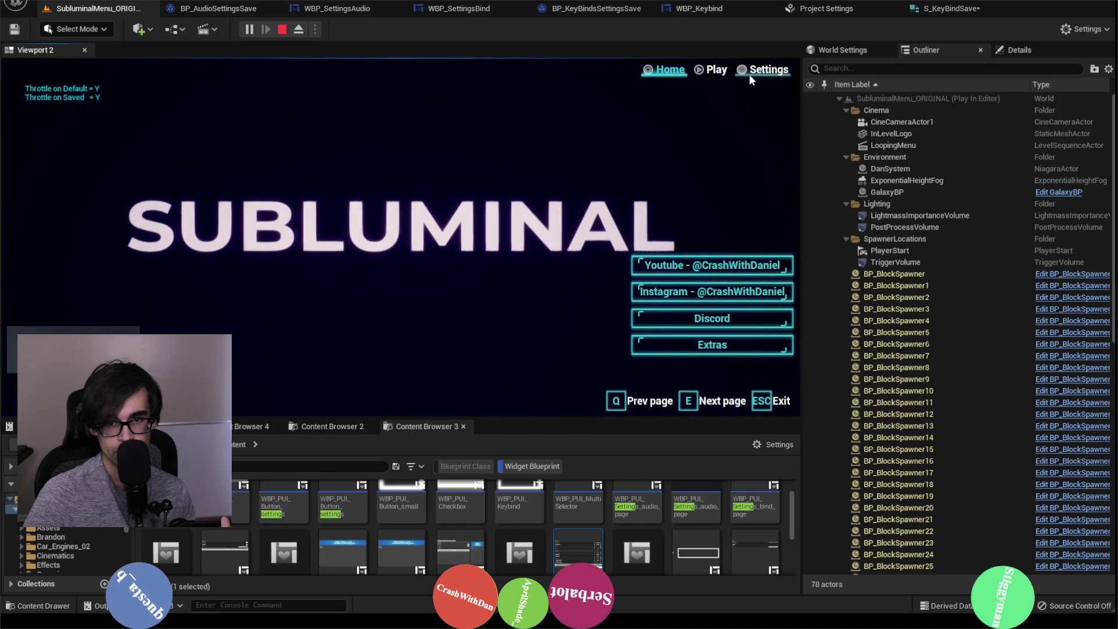
# Rebind Throttle to Left Mouse Button on the Bind page, restart play, and check the binding persists.
pyautogui.click(754, 71)
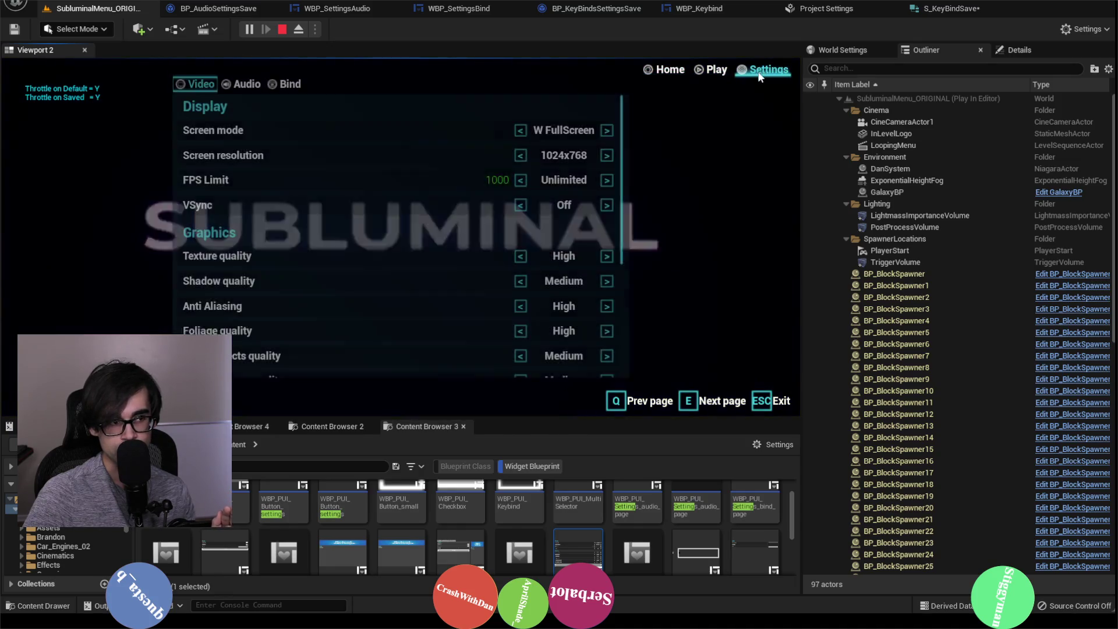
pyautogui.click(294, 95)
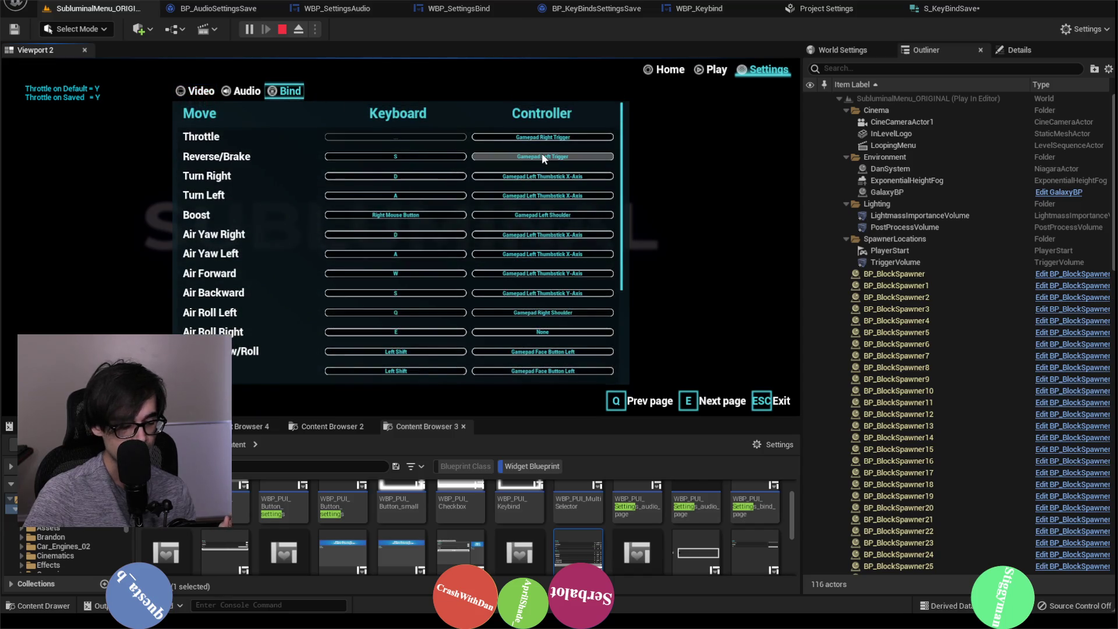
pyautogui.click(396, 136)
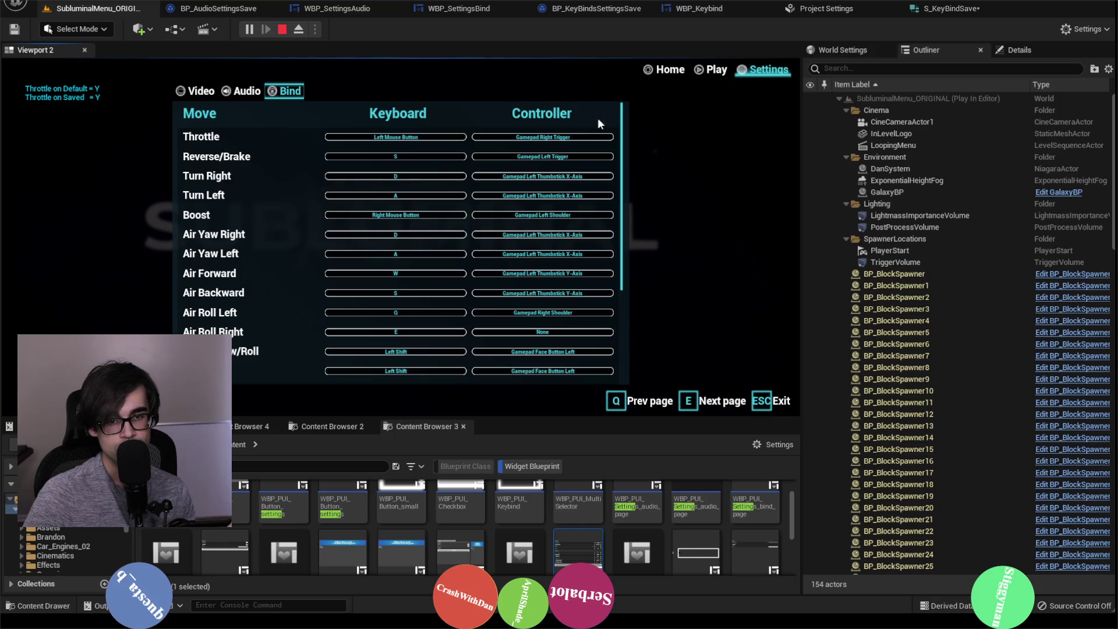
pyautogui.click(280, 31)
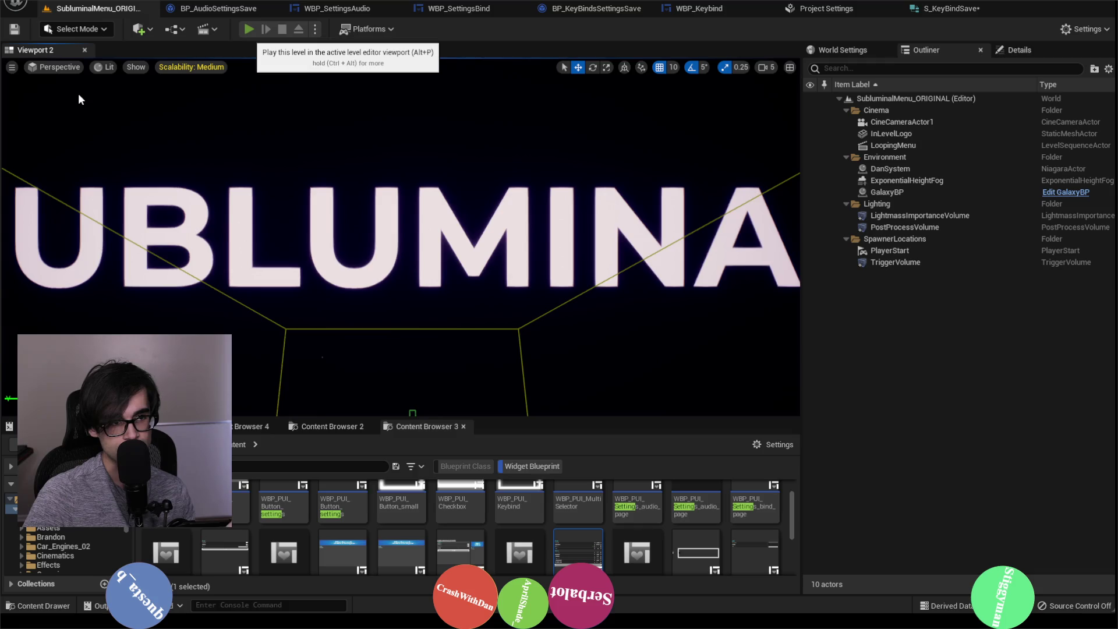
pyautogui.hotkey('alt', 'p')
pyautogui.click(754, 72)
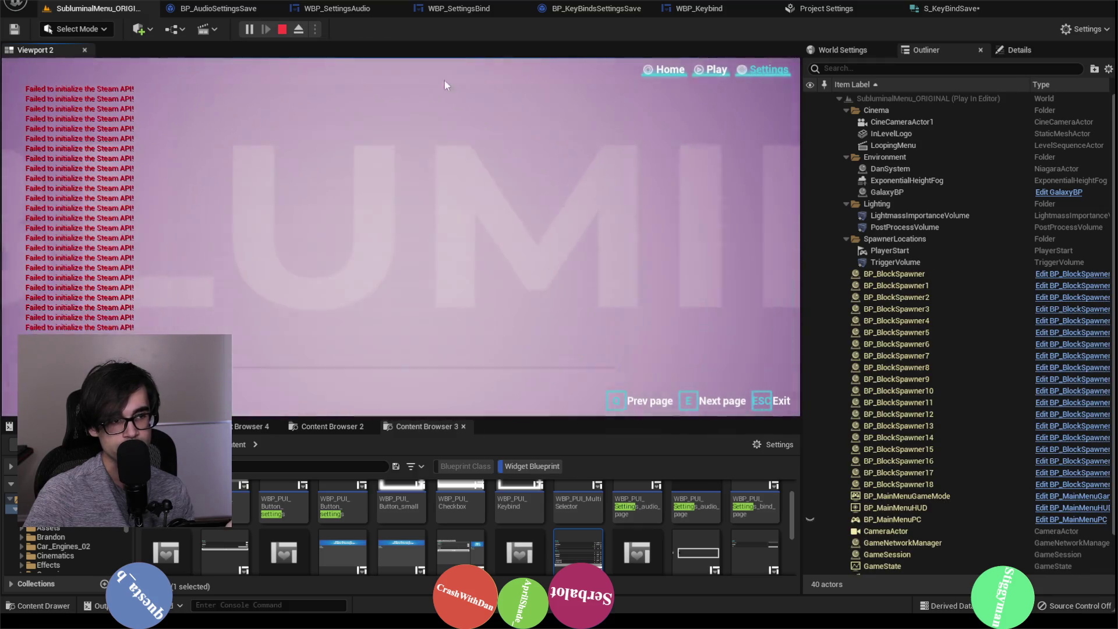
pyautogui.click(290, 93)
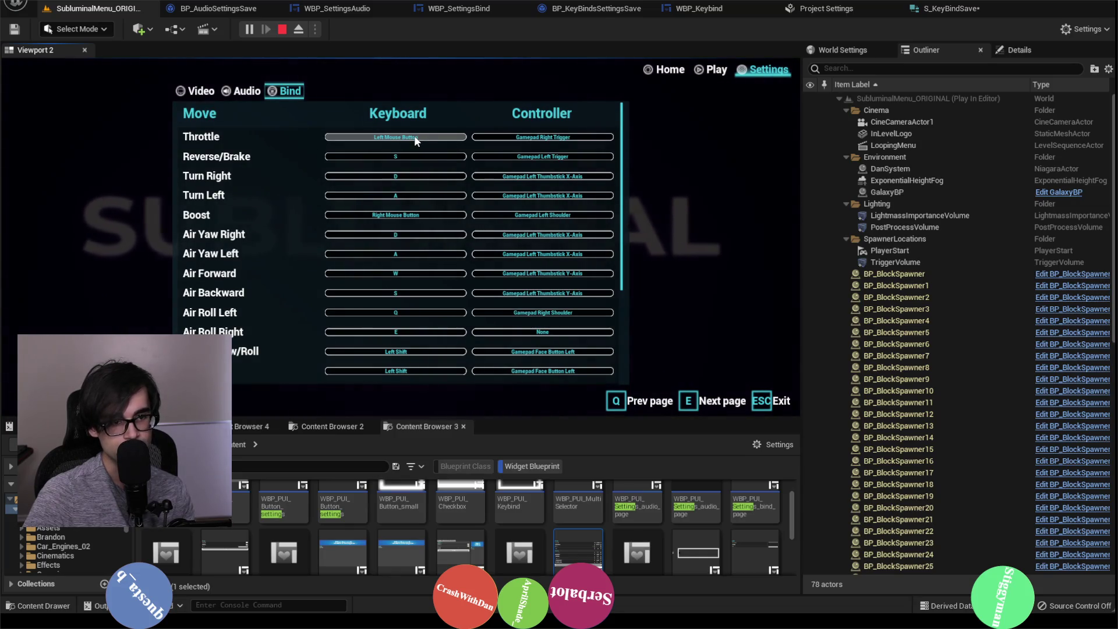
pyautogui.press('Escape')
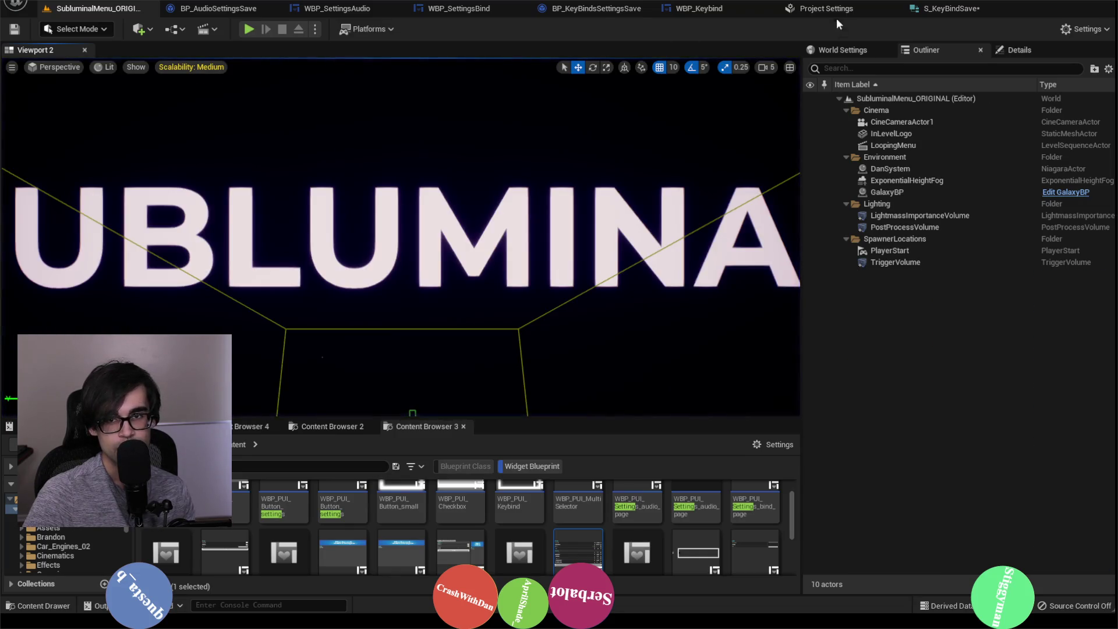
# In WBP_SettingsBind's Event Graph, wire SET's exec back into Debug Test, then return to the SubluminalMenu level.
pyautogui.click(837, 13)
pyautogui.click(819, 10)
pyautogui.click(693, 8)
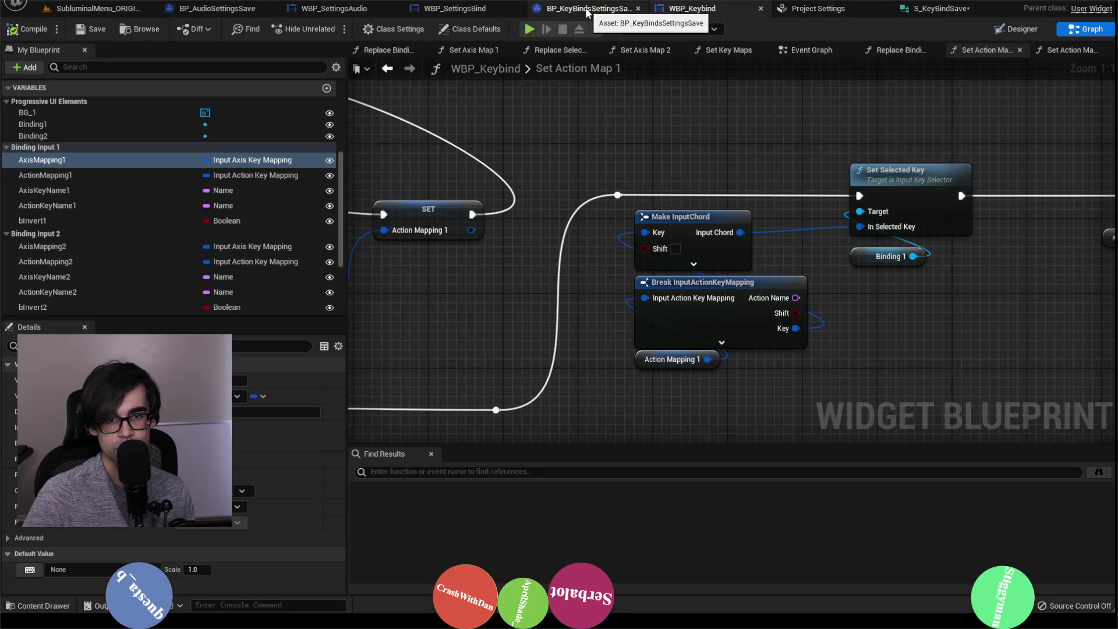
pyautogui.click(587, 11)
pyautogui.click(473, 11)
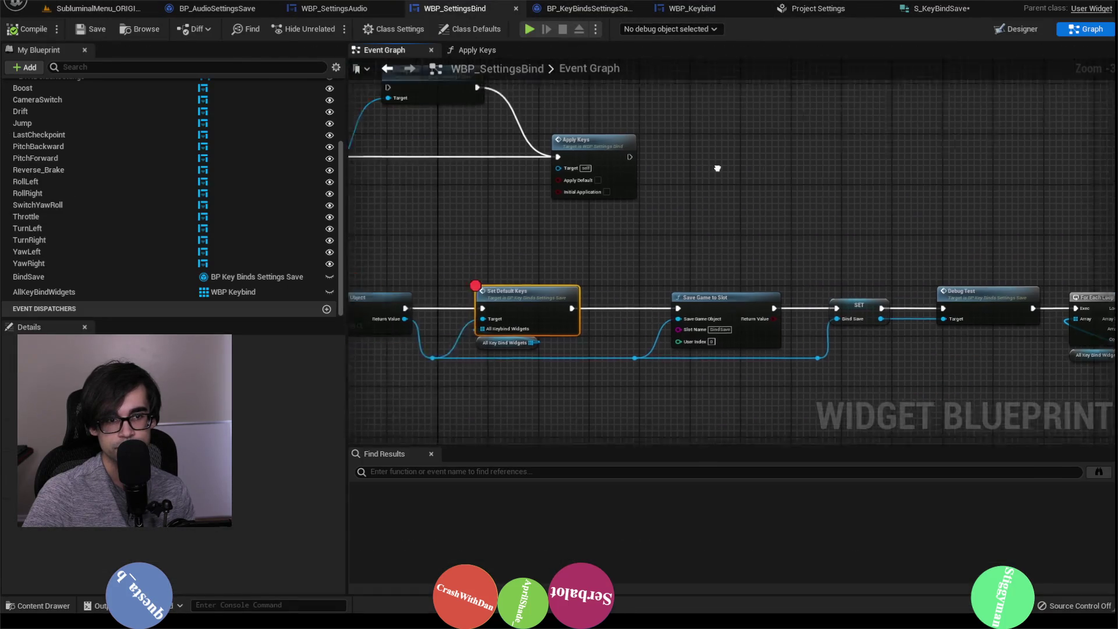
pyautogui.moveTo(717, 169); pyautogui.dragTo(912, 234)
pyautogui.moveTo(523, 223)
pyautogui.mouseDown()
pyautogui.moveTo(554, 221)
pyautogui.moveTo(588, 152)
pyautogui.mouseUp()
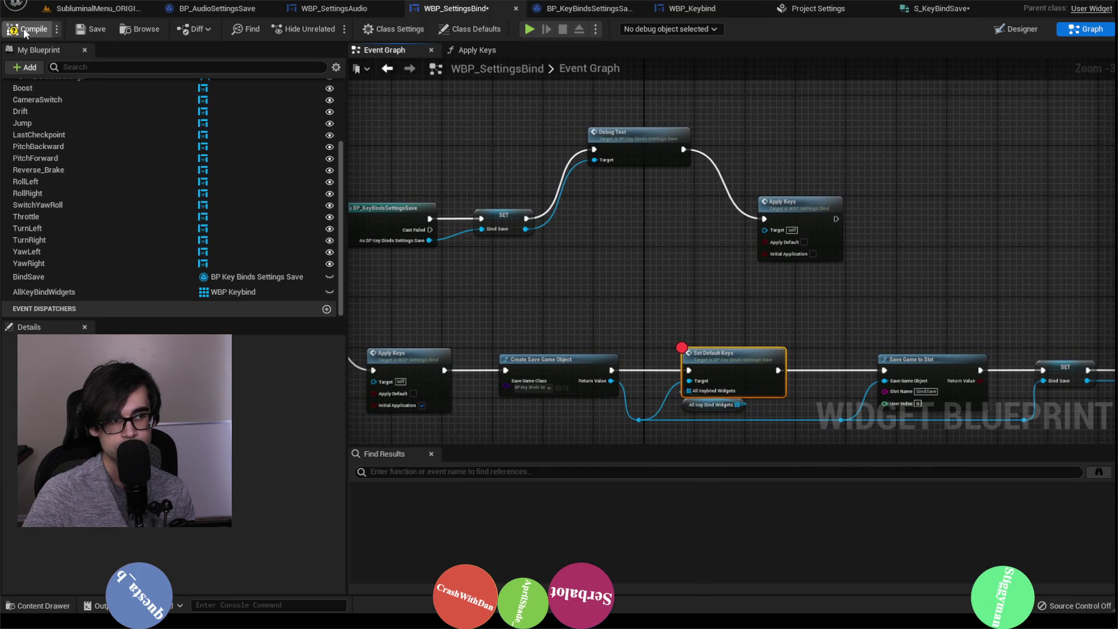
pyautogui.click(107, 15)
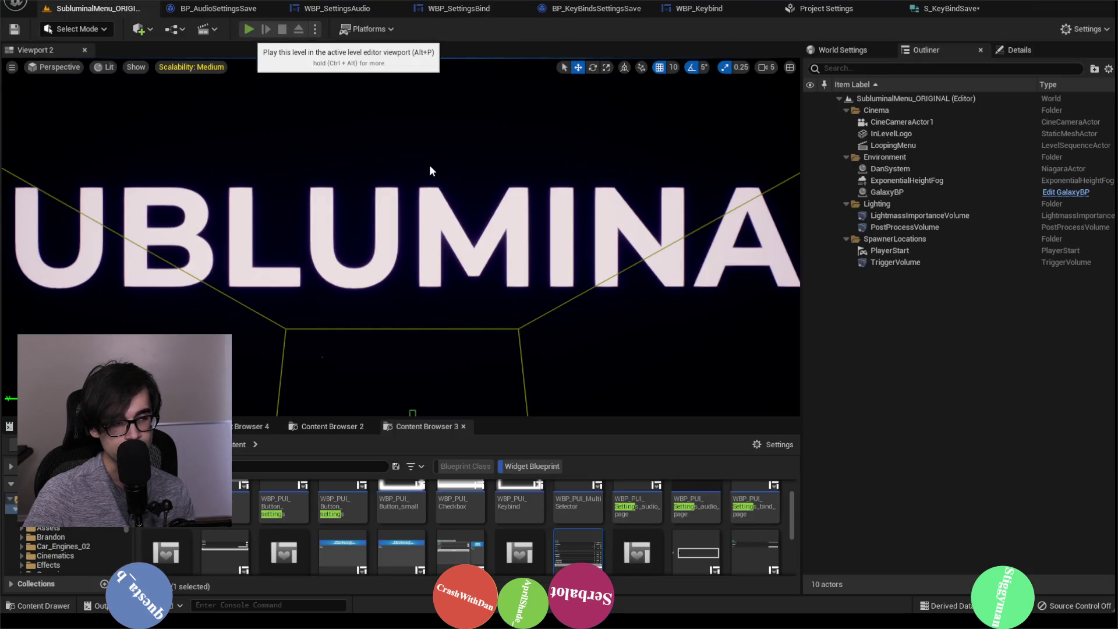
# In a Play-In-Editor session, open Settings > Bind and click Reset Bindings.
pyautogui.hotkey('alt', 'p')
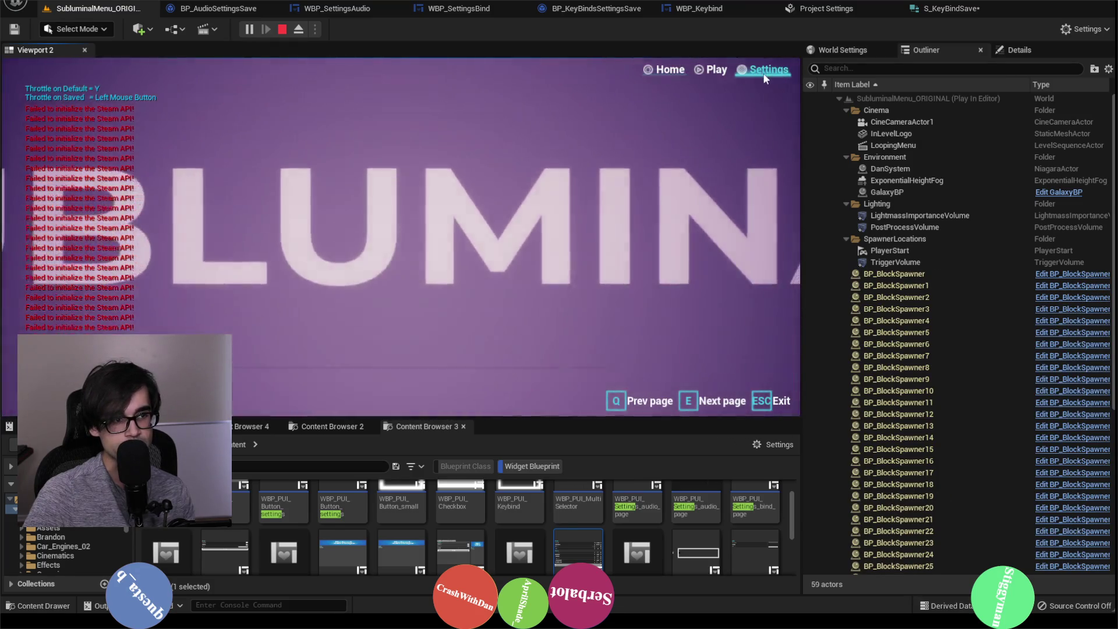
pyautogui.click(764, 77)
pyautogui.click(286, 91)
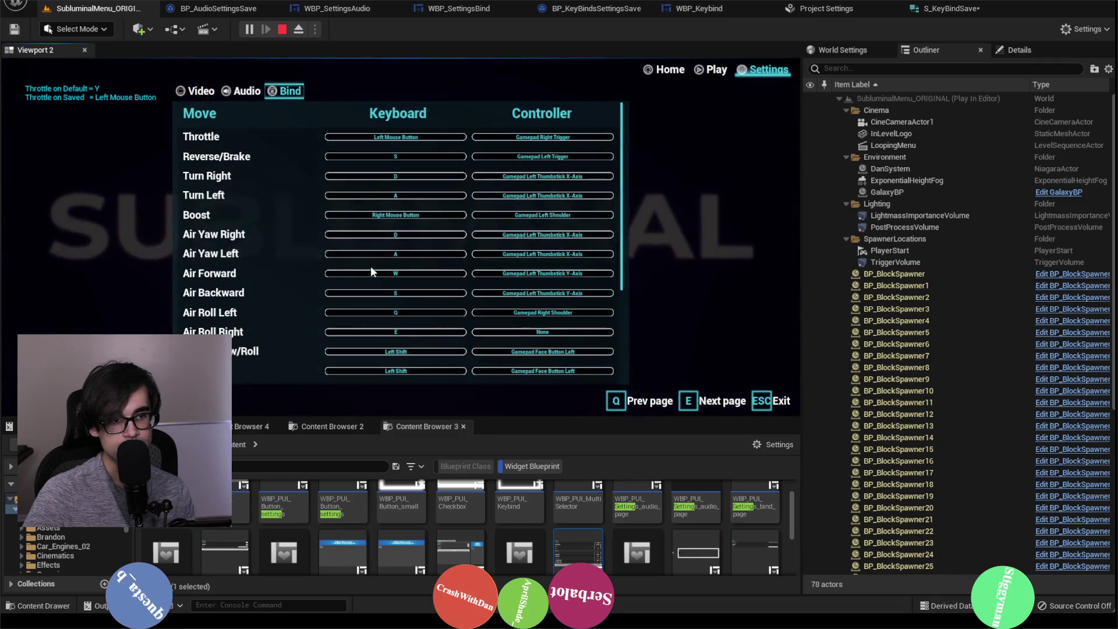
pyautogui.scroll(-5, 354, 279)
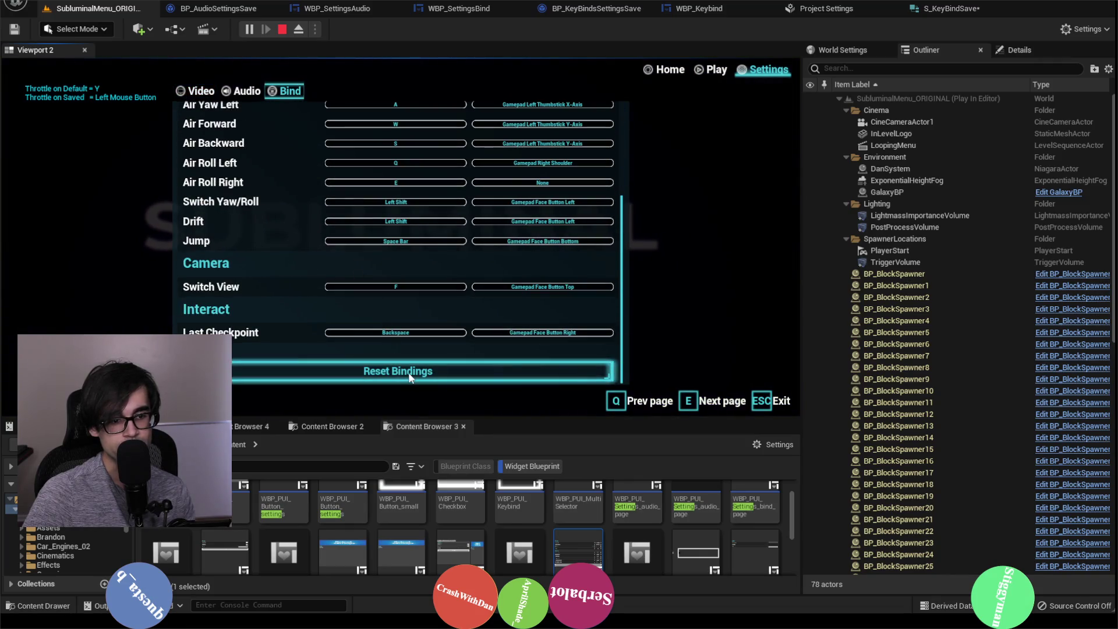
pyautogui.click(413, 373)
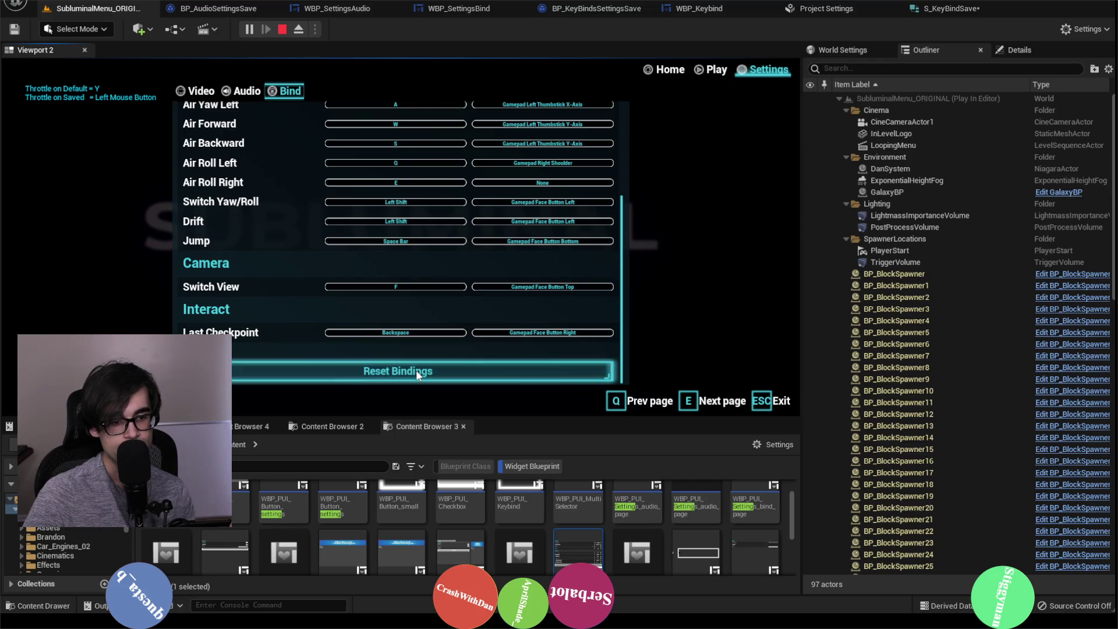
# Stop the session, relaunch Play-In-Editor to check Throttle's saved key, then end it.
pyautogui.scroll(5, 320, 286)
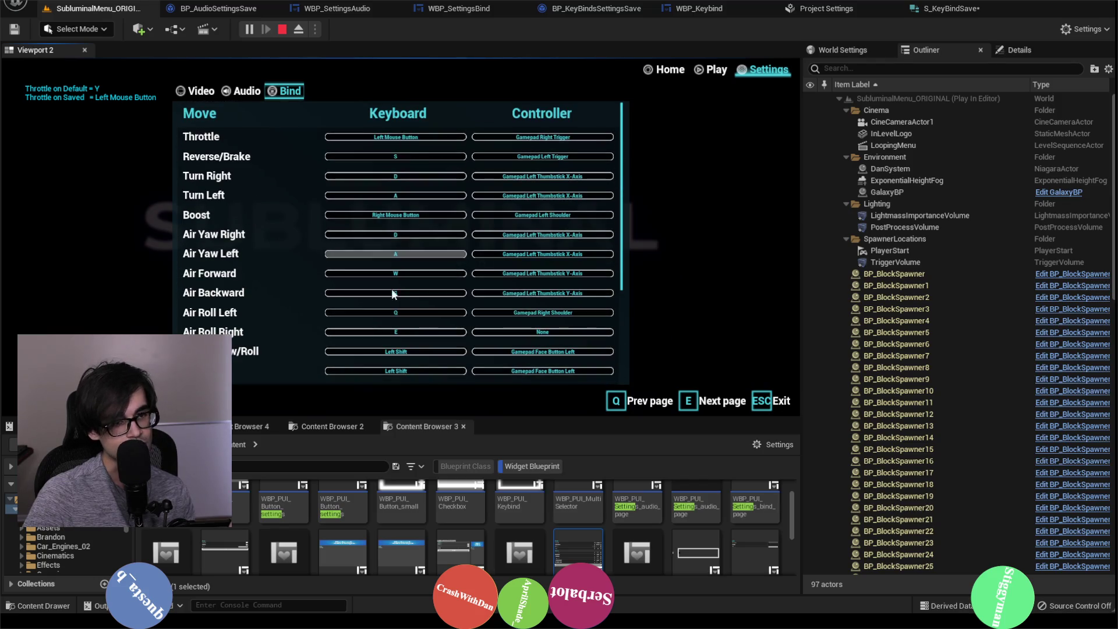
pyautogui.scroll(-5, 362, 294)
pyautogui.scroll(5, 332, 297)
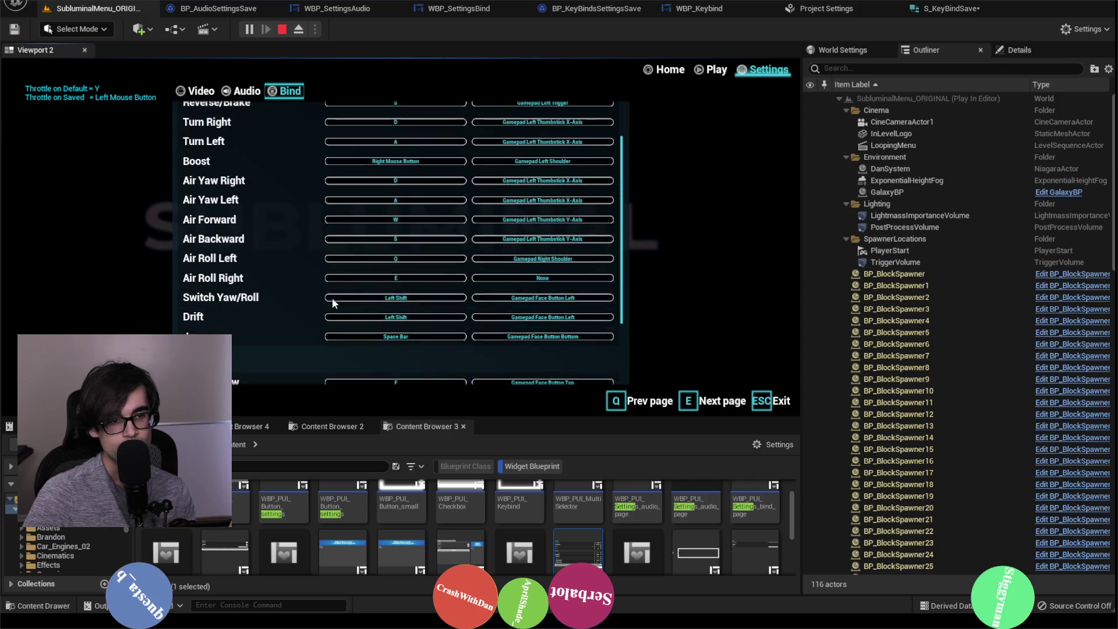
pyautogui.click(283, 30)
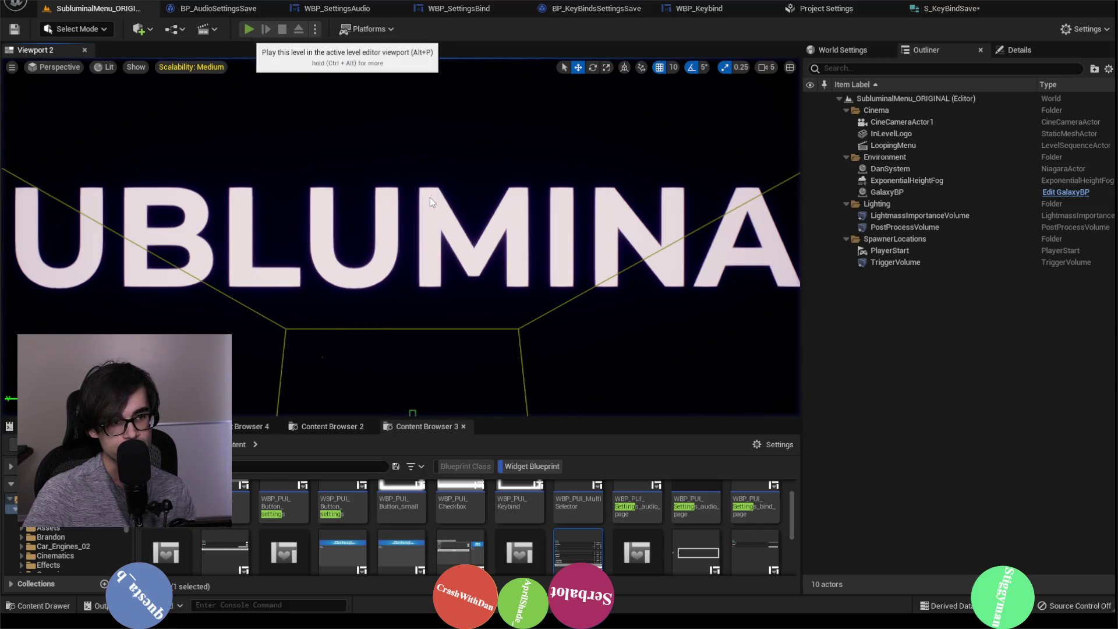
pyautogui.hotkey('alt', 'p')
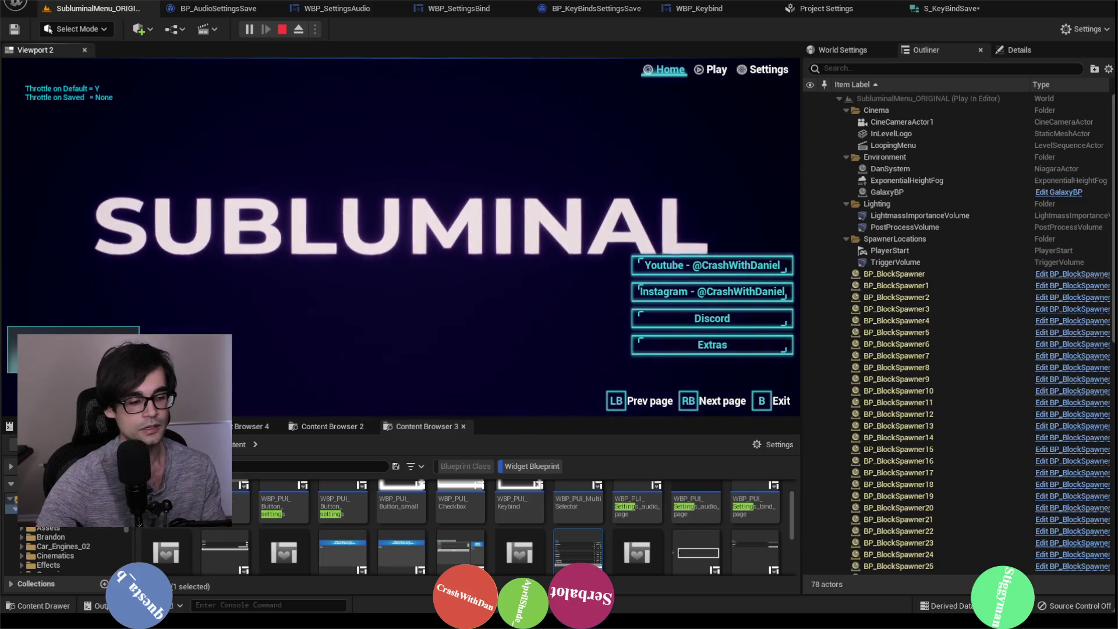
pyautogui.press('Escape')
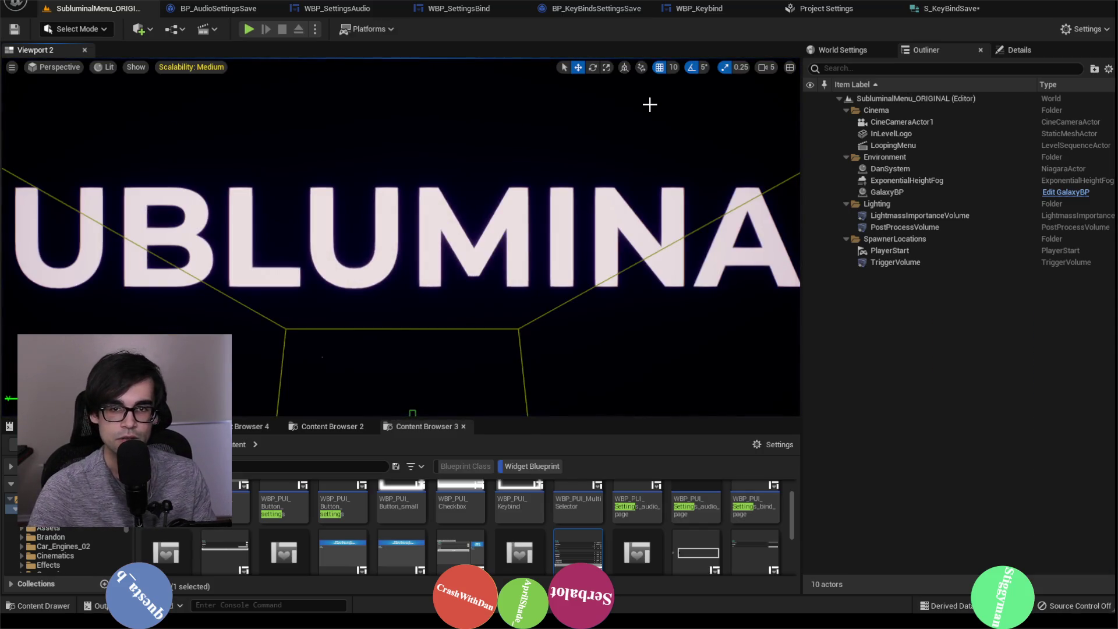
# Look through the open blueprint tabs, including WBP_SettingsAudio and BP_AudioSettingsSave, ending on WBP_SettingsBind's Event Graph.
pyautogui.click(699, 8)
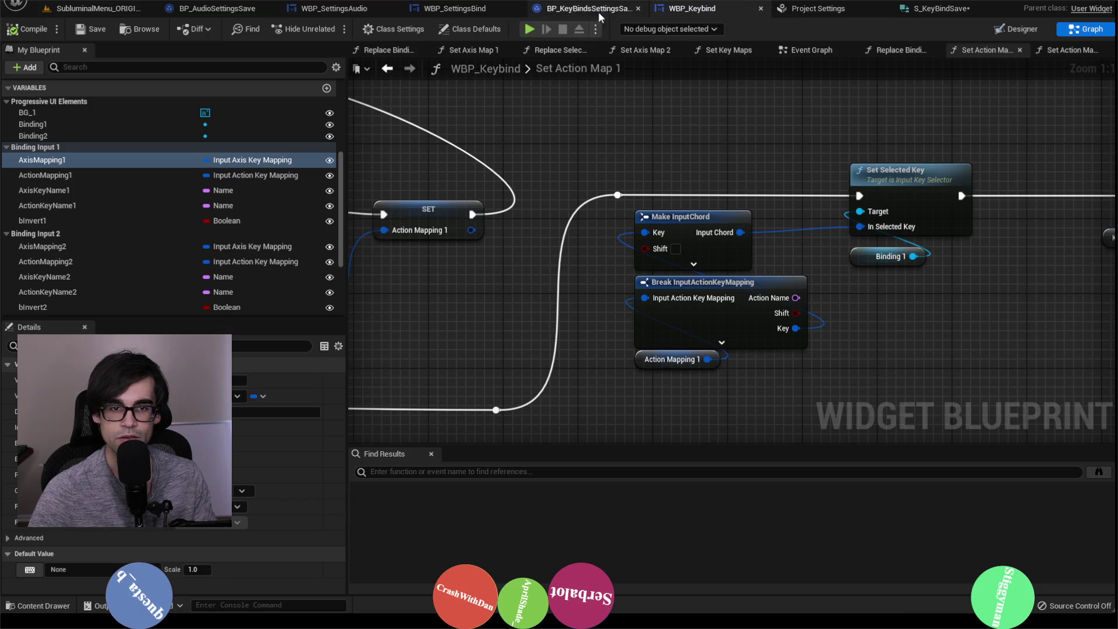
pyautogui.click(588, 8)
pyautogui.click(454, 8)
pyautogui.click(333, 9)
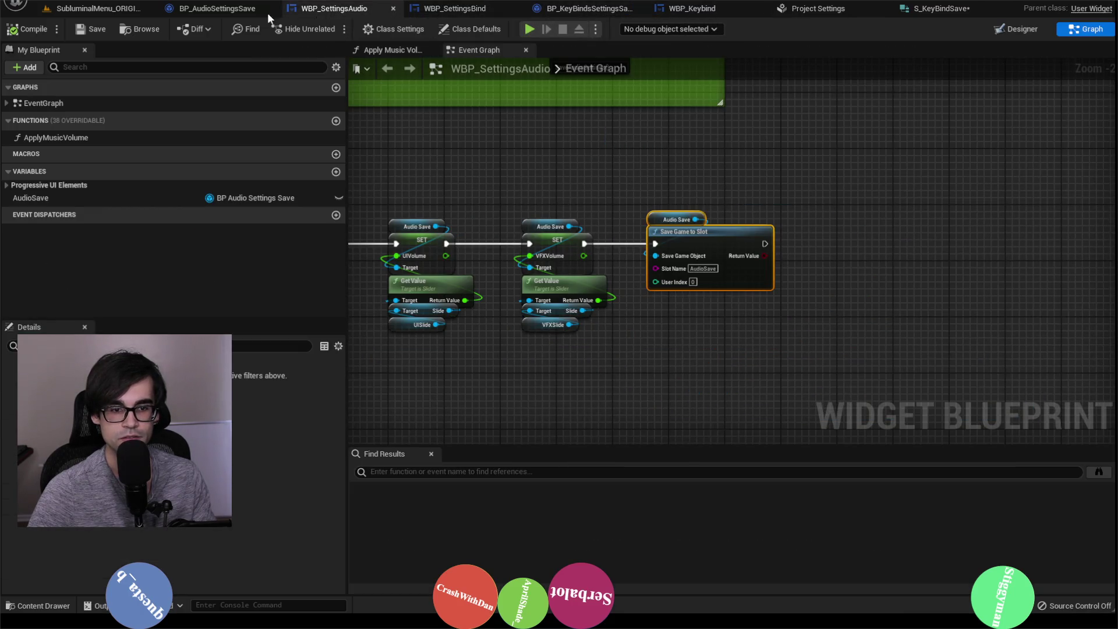
pyautogui.click(267, 12)
pyautogui.click(333, 11)
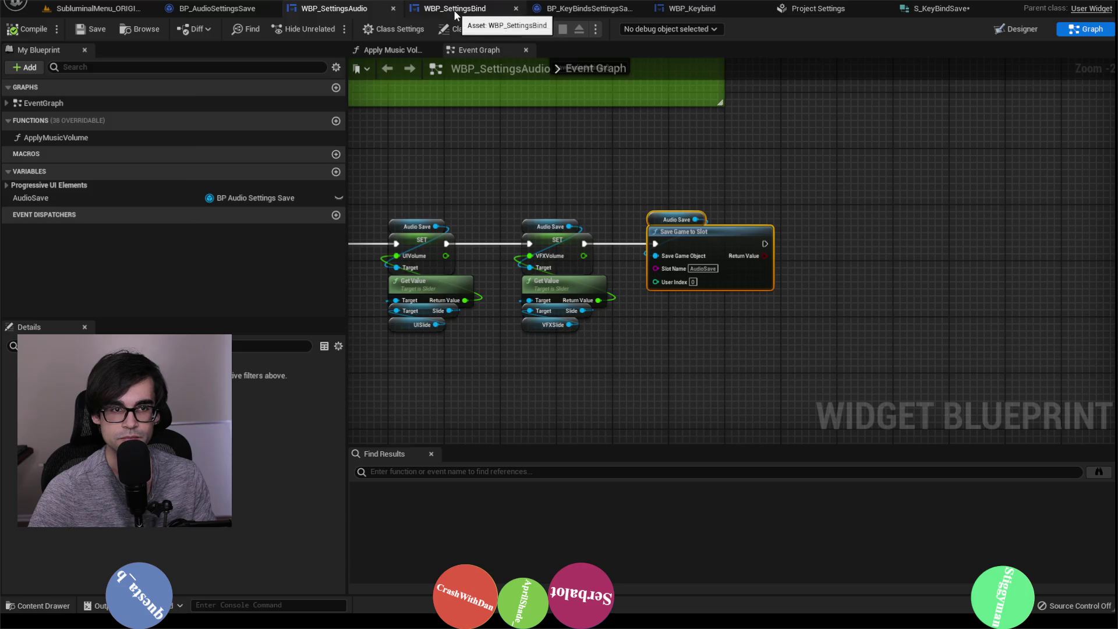
pyautogui.click(454, 12)
# Move the Debug Test node in line between SET and Apply Keys and save WBP_SettingsBind.
pyautogui.moveTo(595, 204)
pyautogui.mouseDown()
pyautogui.moveTo(738, 124)
pyautogui.moveTo(853, 166)
pyautogui.mouseUp()
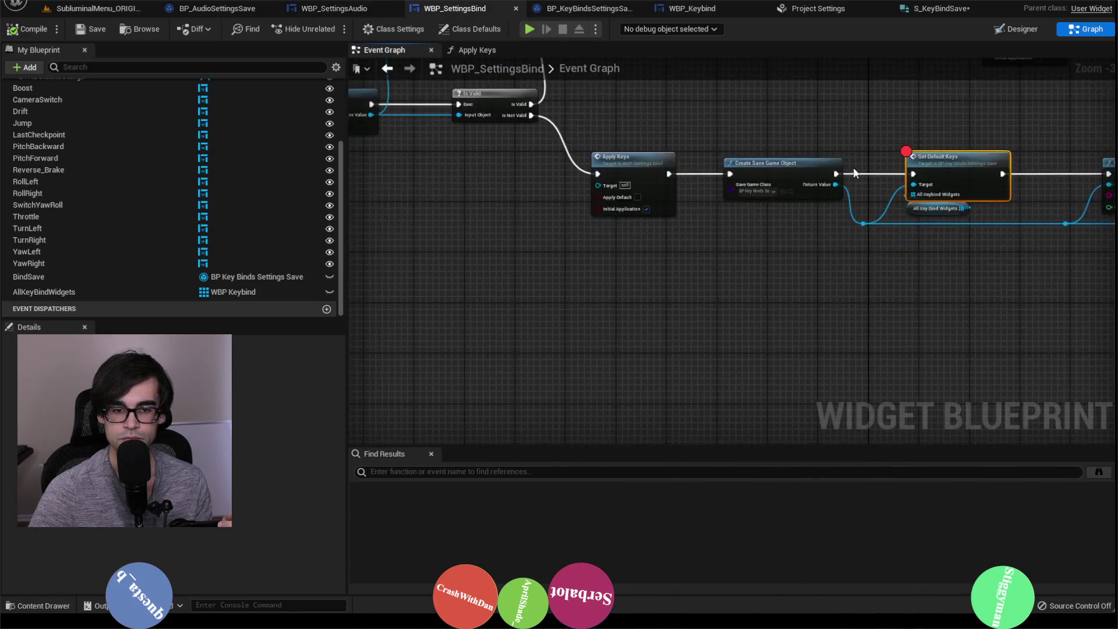
pyautogui.scroll(-3, 669, 151)
pyautogui.scroll(2, 648, 191)
pyautogui.moveTo(651, 194); pyautogui.dragTo(698, 256)
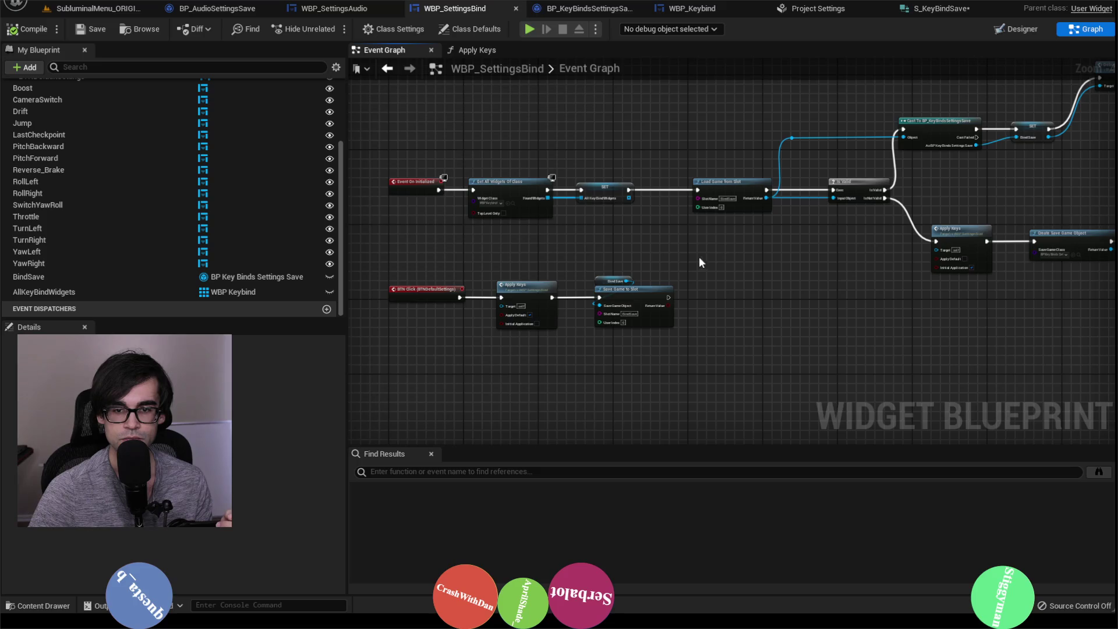
pyautogui.moveTo(921, 216)
pyautogui.mouseDown()
pyautogui.moveTo(703, 336)
pyautogui.moveTo(713, 212)
pyautogui.moveTo(723, 277)
pyautogui.mouseUp()
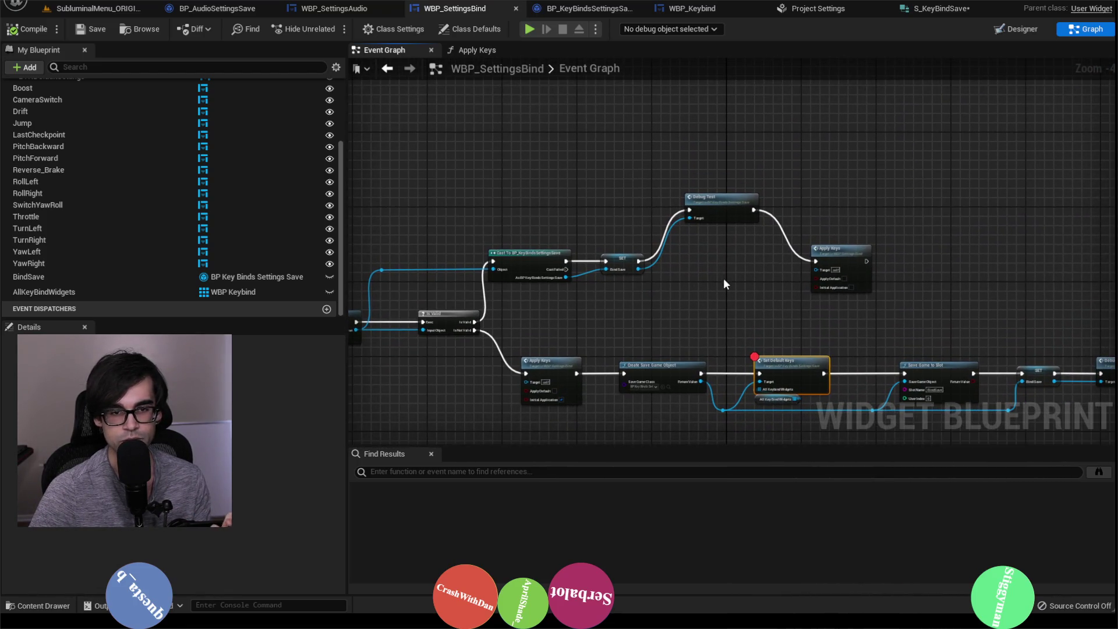
pyautogui.moveTo(710, 195)
pyautogui.mouseDown()
pyautogui.moveTo(709, 246)
pyautogui.moveTo(709, 234)
pyautogui.mouseUp()
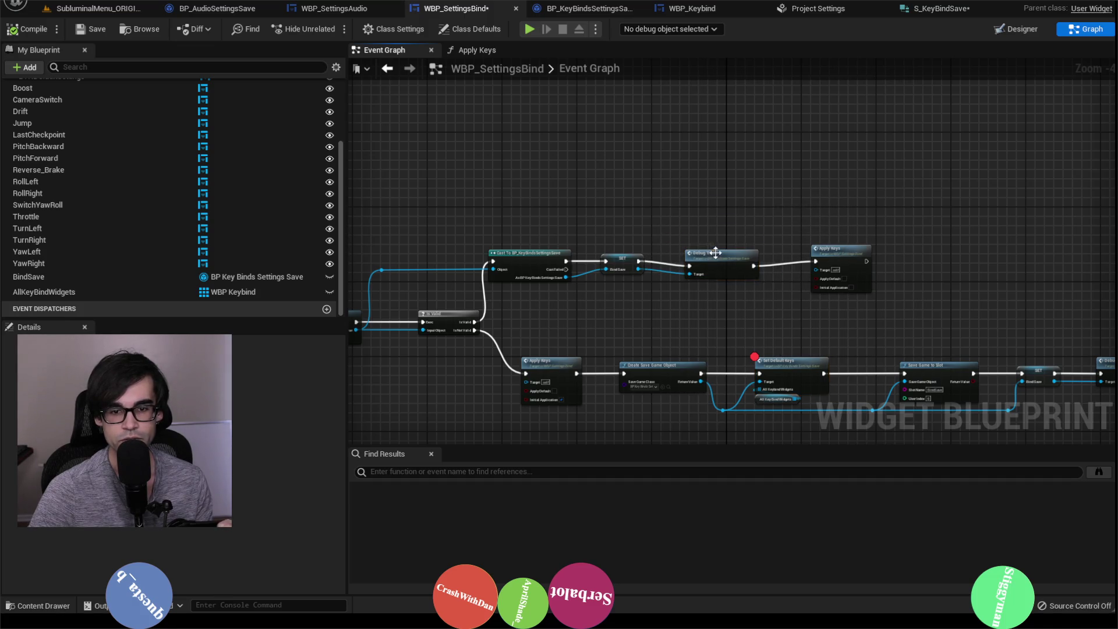
pyautogui.click(707, 199)
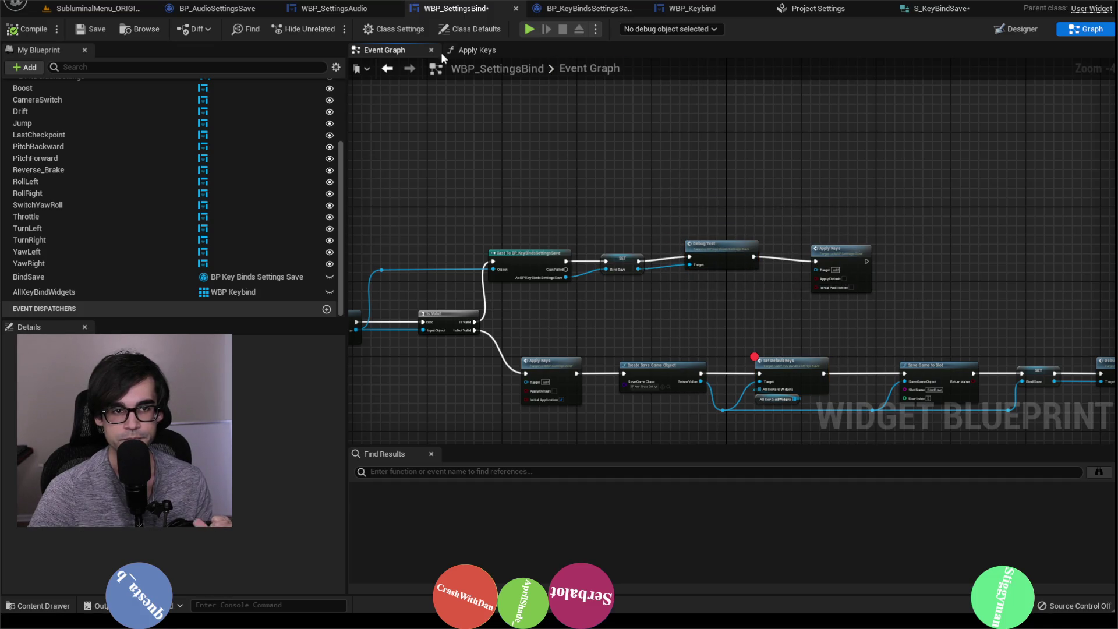
pyautogui.click(87, 29)
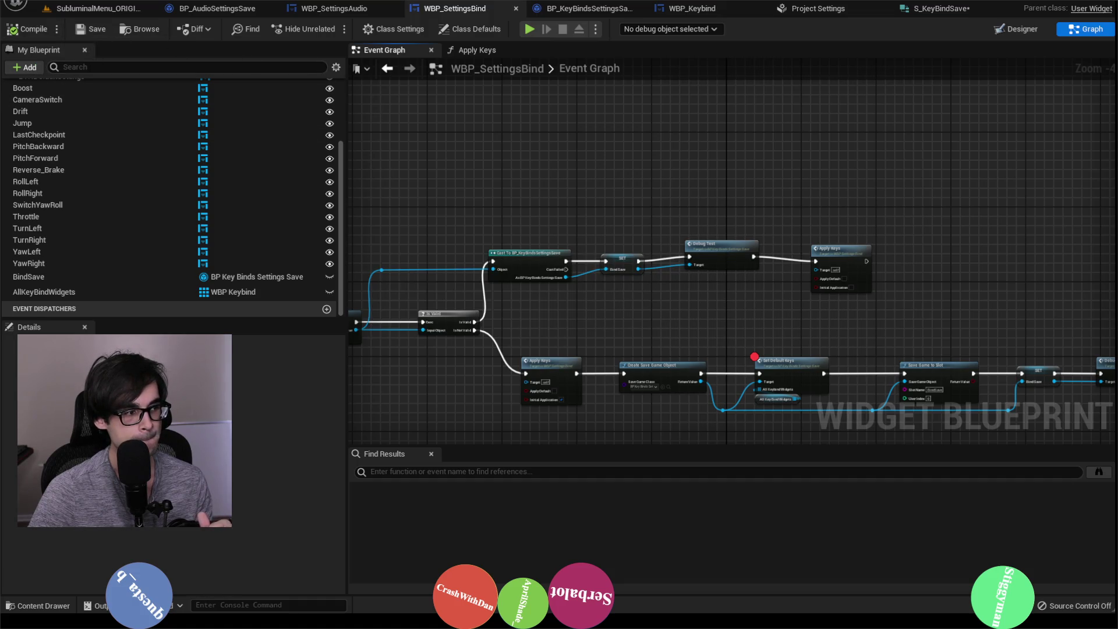
# Shift the Apply Keys and Save Game to Slot nodes right to make room after BTN Click.
pyautogui.moveTo(590, 197); pyautogui.dragTo(835, 158)
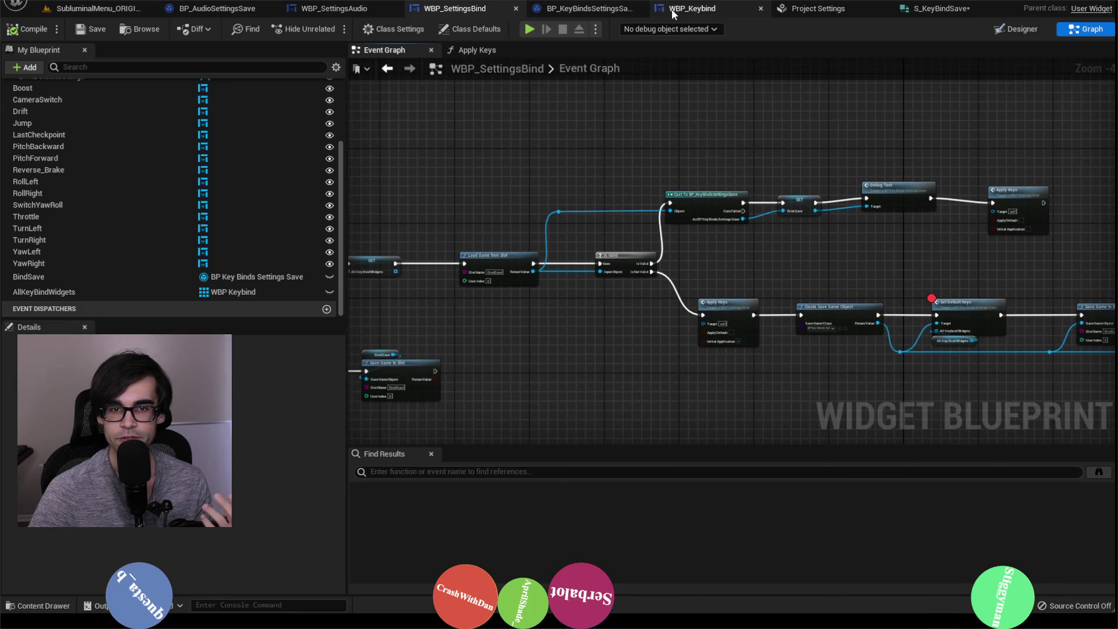
pyautogui.scroll(4, 219, 181)
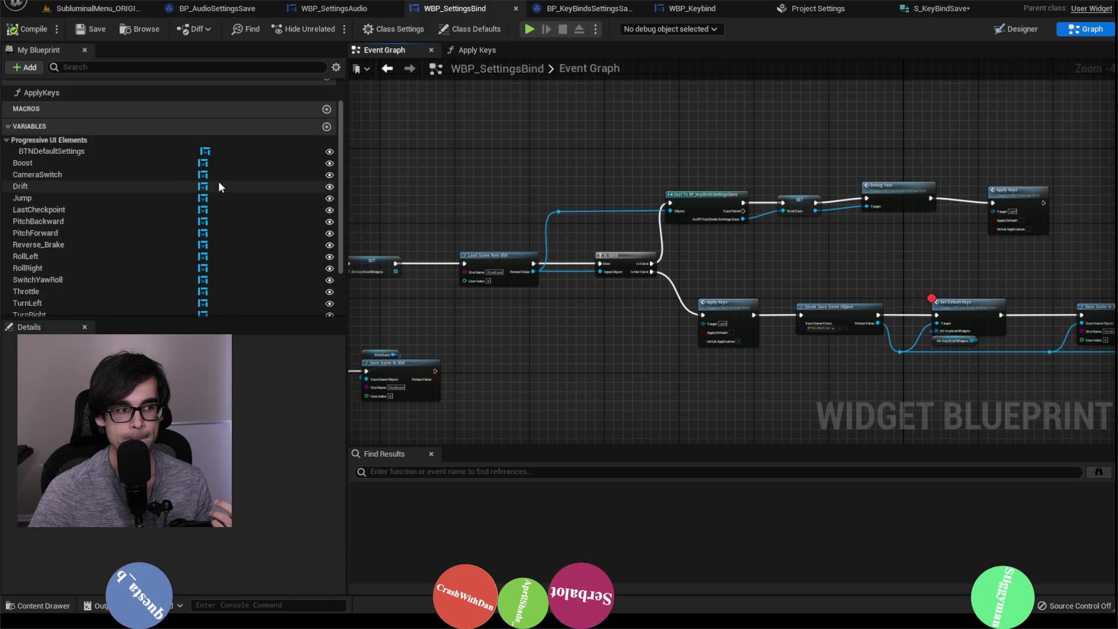
pyautogui.scroll(3, 732, 225)
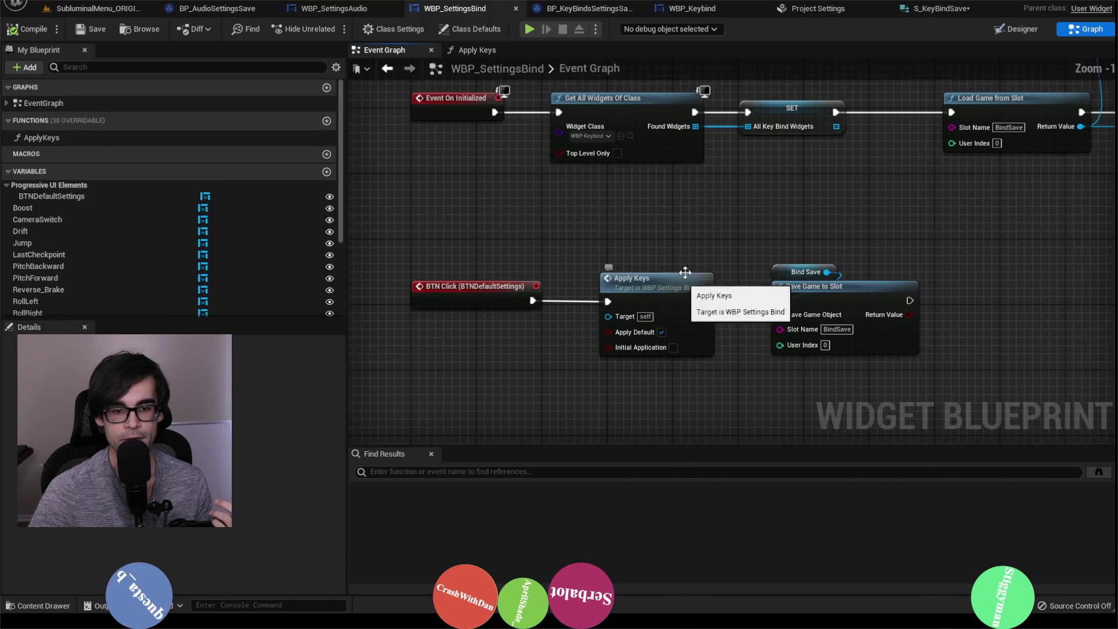
pyautogui.moveTo(732, 225); pyautogui.dragTo(711, 220)
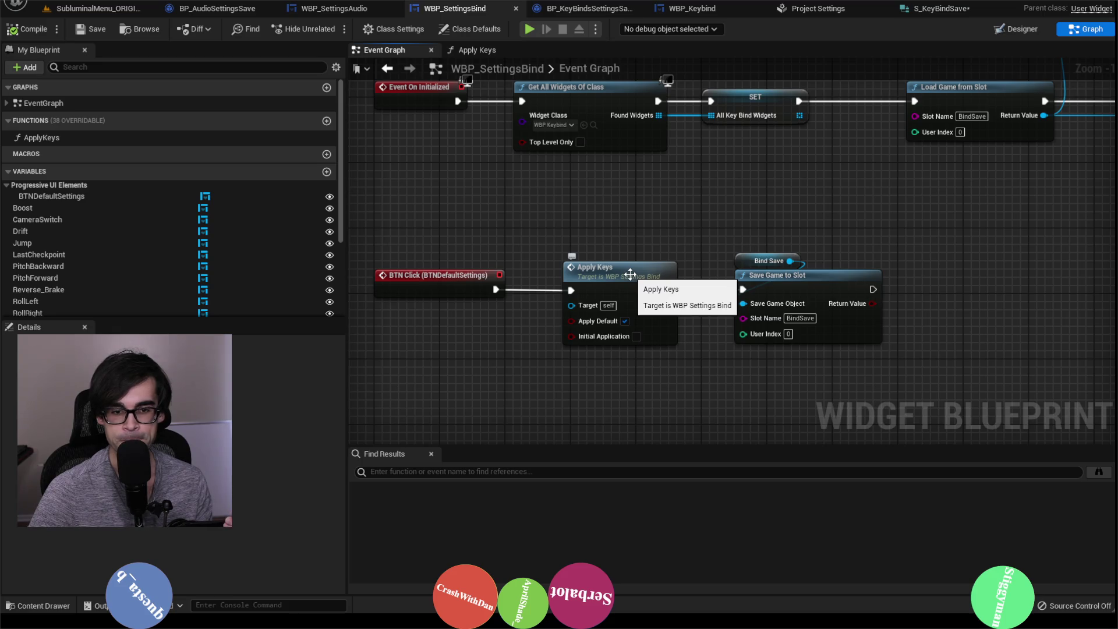
pyautogui.scroll(-3, 626, 259)
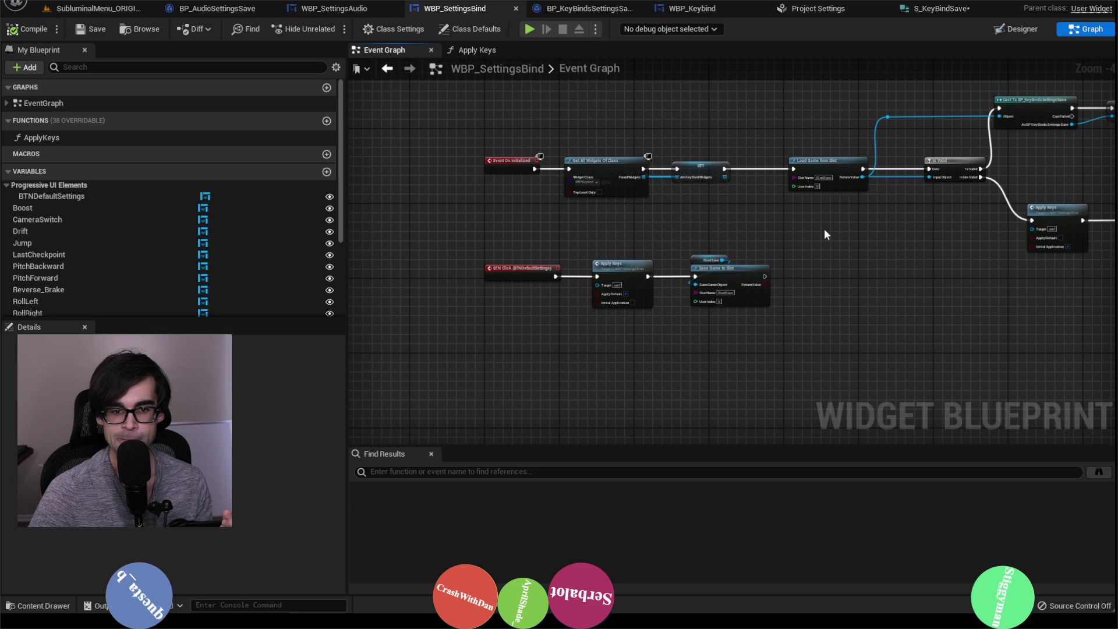
pyautogui.moveTo(823, 229)
pyautogui.mouseDown()
pyautogui.moveTo(818, 240)
pyautogui.moveTo(696, 264)
pyautogui.mouseUp()
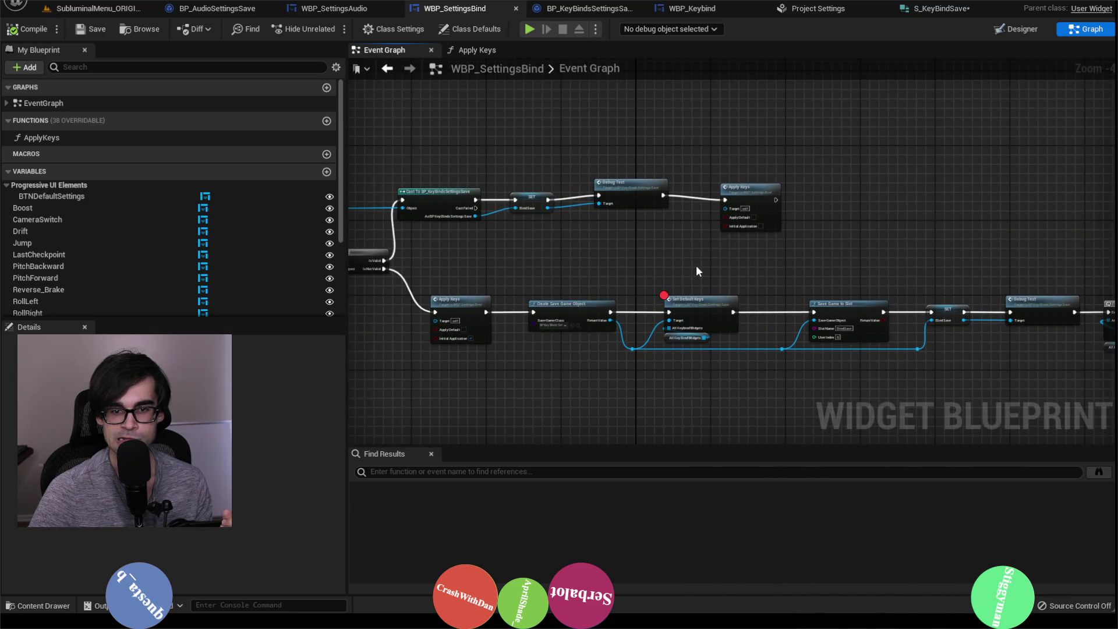
pyautogui.moveTo(809, 256); pyautogui.dragTo(623, 254)
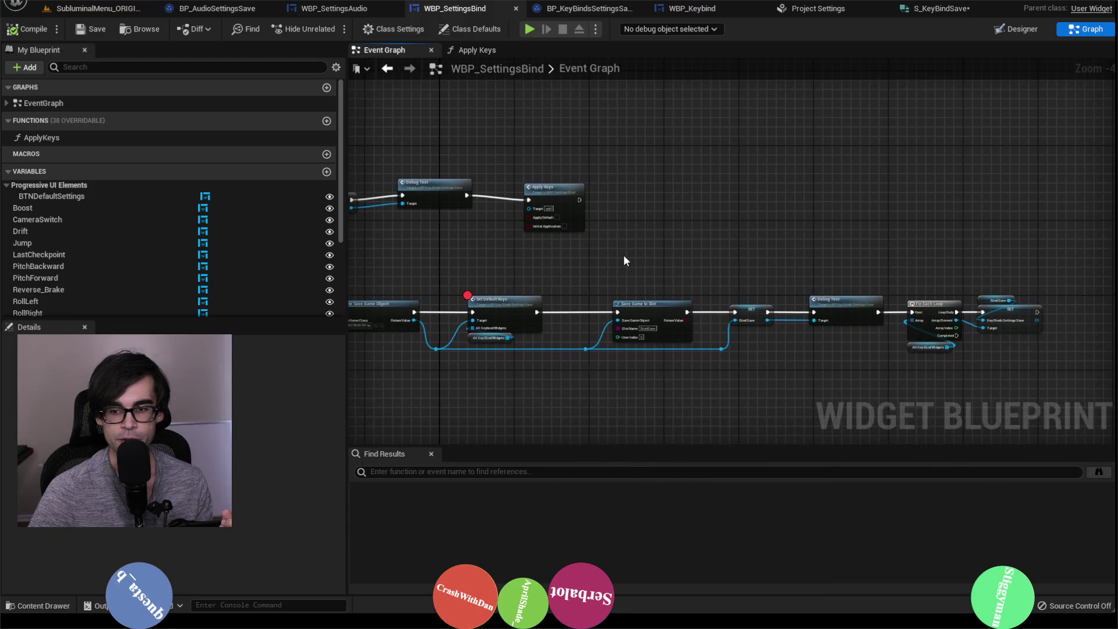
pyautogui.scroll(1, 623, 254)
pyautogui.moveTo(499, 244)
pyautogui.mouseDown()
pyautogui.moveTo(584, 158)
pyautogui.moveTo(776, 106)
pyautogui.moveTo(668, 289)
pyautogui.moveTo(721, 237)
pyautogui.mouseUp()
pyautogui.click(584, 158)
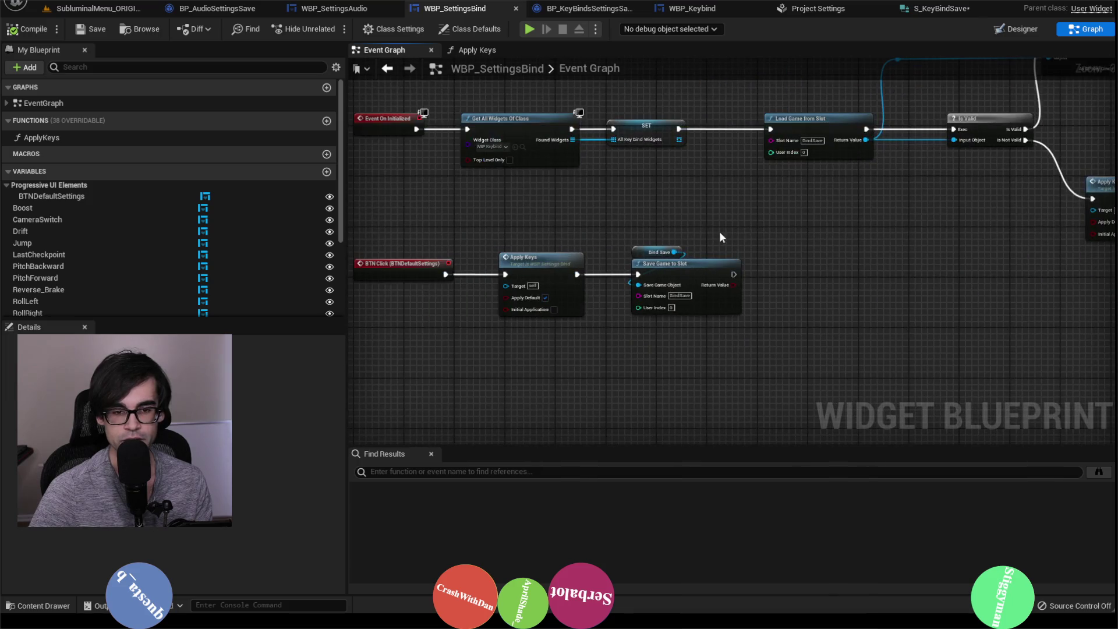
pyautogui.moveTo(531, 233); pyautogui.dragTo(745, 319)
pyautogui.moveTo(541, 260)
pyautogui.mouseDown()
pyautogui.moveTo(762, 267)
pyautogui.moveTo(683, 257)
pyautogui.mouseUp()
# Paste a Debug Test node and wire it between BTN Click and Apply Keys.
pyautogui.hotkey('ctrl', 'v')
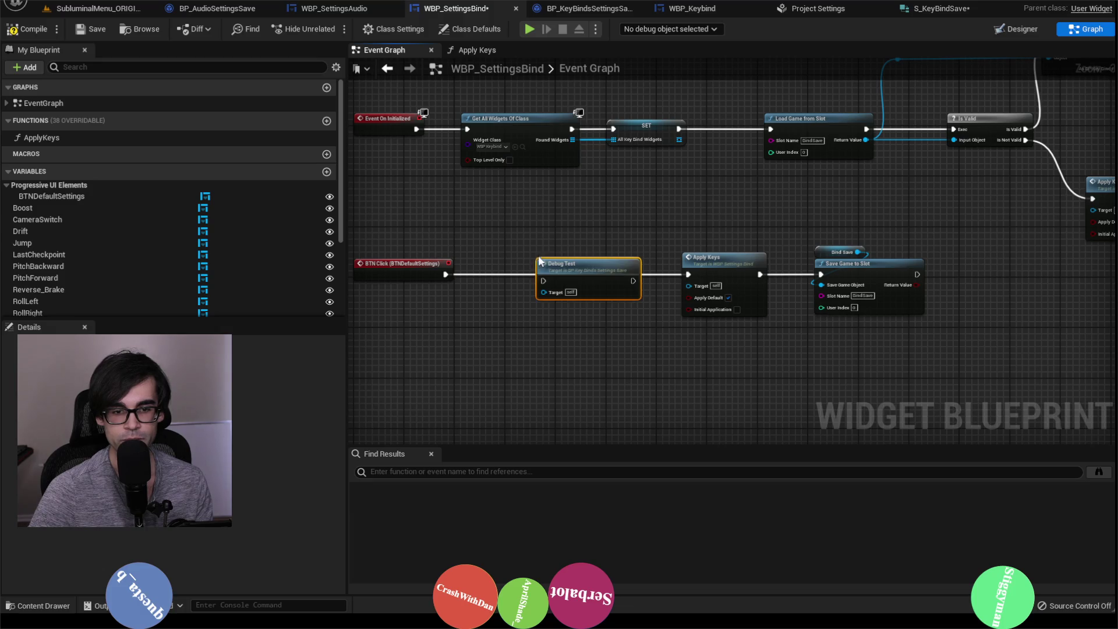
pyautogui.moveTo(445, 274); pyautogui.dragTo(543, 280)
pyautogui.moveTo(637, 276)
pyautogui.mouseDown()
pyautogui.moveTo(611, 270)
pyautogui.moveTo(690, 280)
pyautogui.mouseUp()
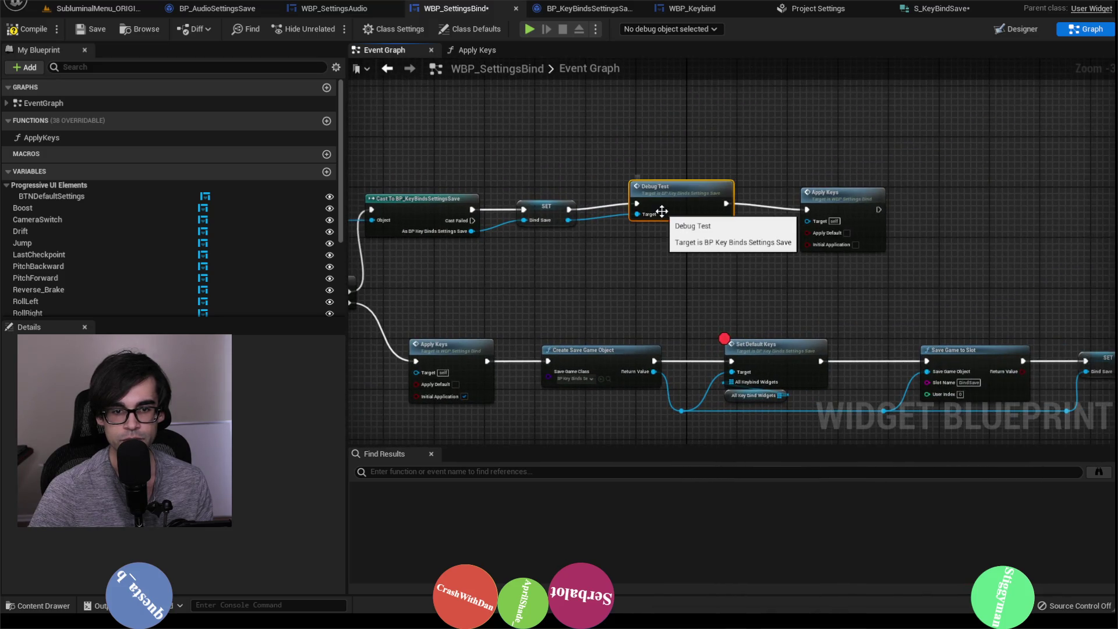
# Delete the Debug Test after SET, connect SET to Apply Keys, paste Debug Test after Apply Keys, and compile.
pyautogui.press('Delete')
pyautogui.moveTo(569, 210)
pyautogui.mouseDown()
pyautogui.moveTo(807, 209)
pyautogui.moveTo(653, 205)
pyautogui.moveTo(804, 220)
pyautogui.moveTo(805, 199)
pyautogui.moveTo(782, 203)
pyautogui.mouseUp()
pyautogui.click(731, 180)
pyautogui.hotkey('ctrl', 'v')
pyautogui.click(709, 168)
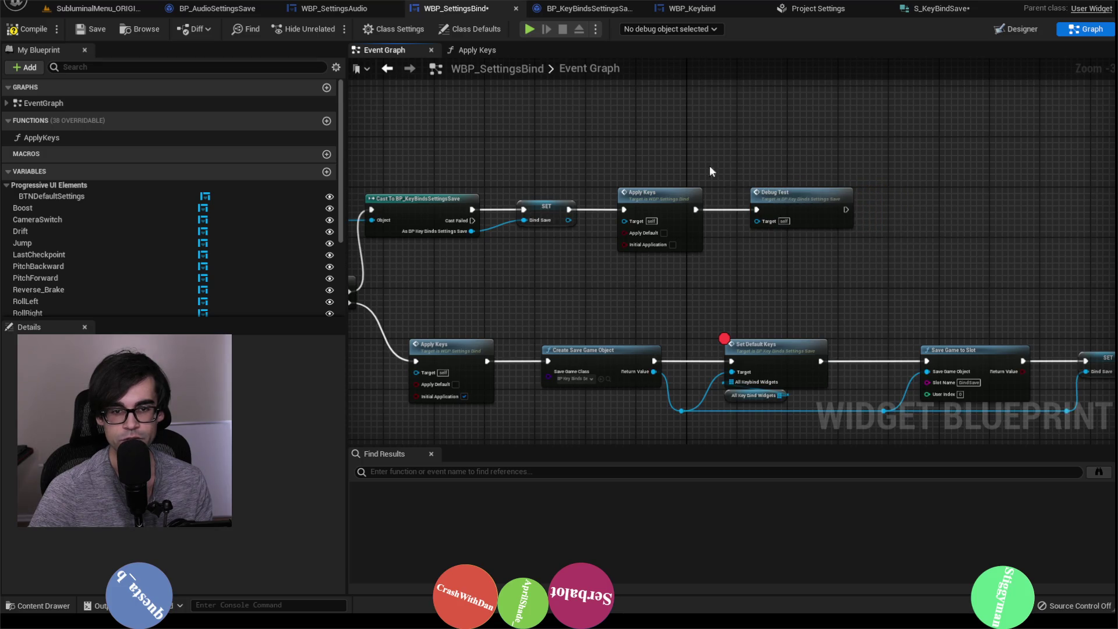
pyautogui.click(93, 29)
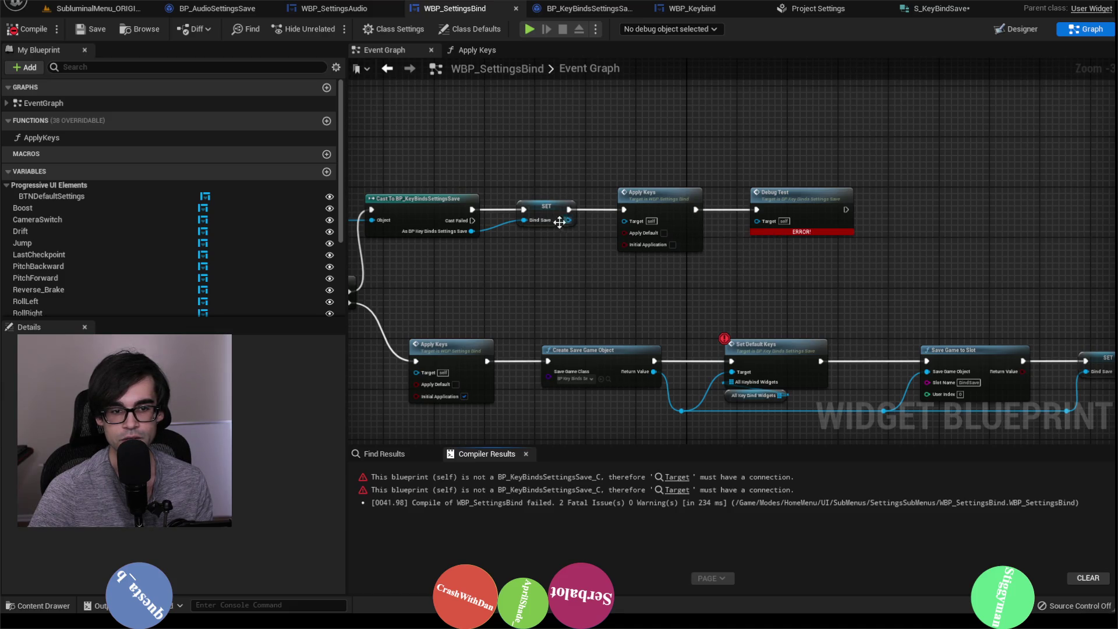
# Drag the BindSave variable into the graph and recompile to check the remaining errors.
pyautogui.scroll(-5, 174, 245)
pyautogui.moveTo(35, 284)
pyautogui.mouseDown()
pyautogui.moveTo(777, 219)
pyautogui.moveTo(768, 221)
pyautogui.moveTo(786, 177)
pyautogui.moveTo(766, 177)
pyautogui.mouseUp()
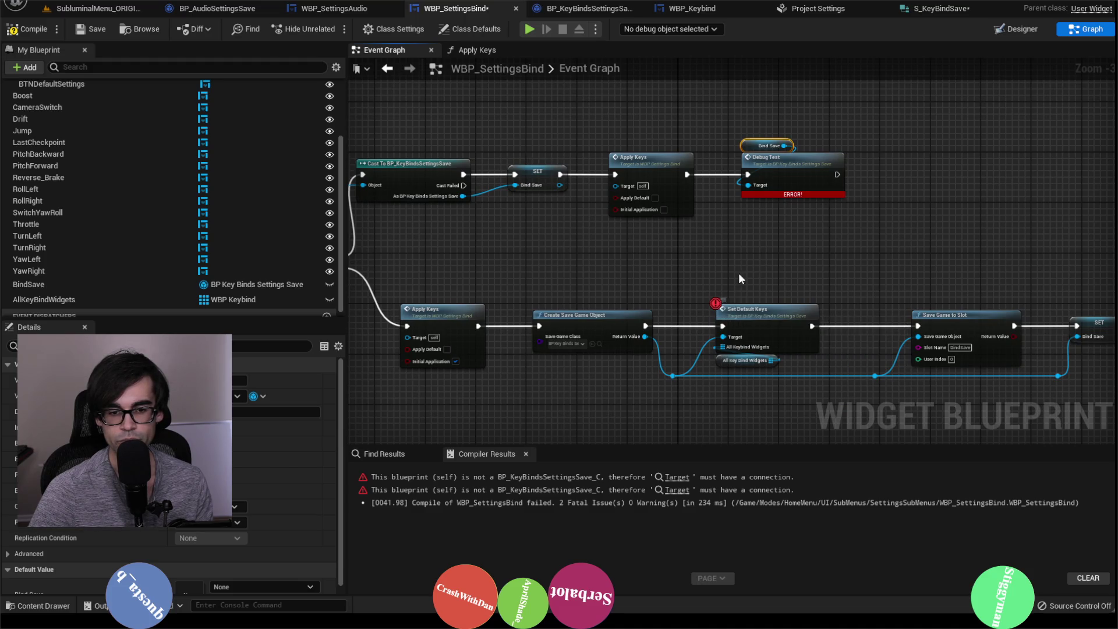
pyautogui.scroll(2, 738, 273)
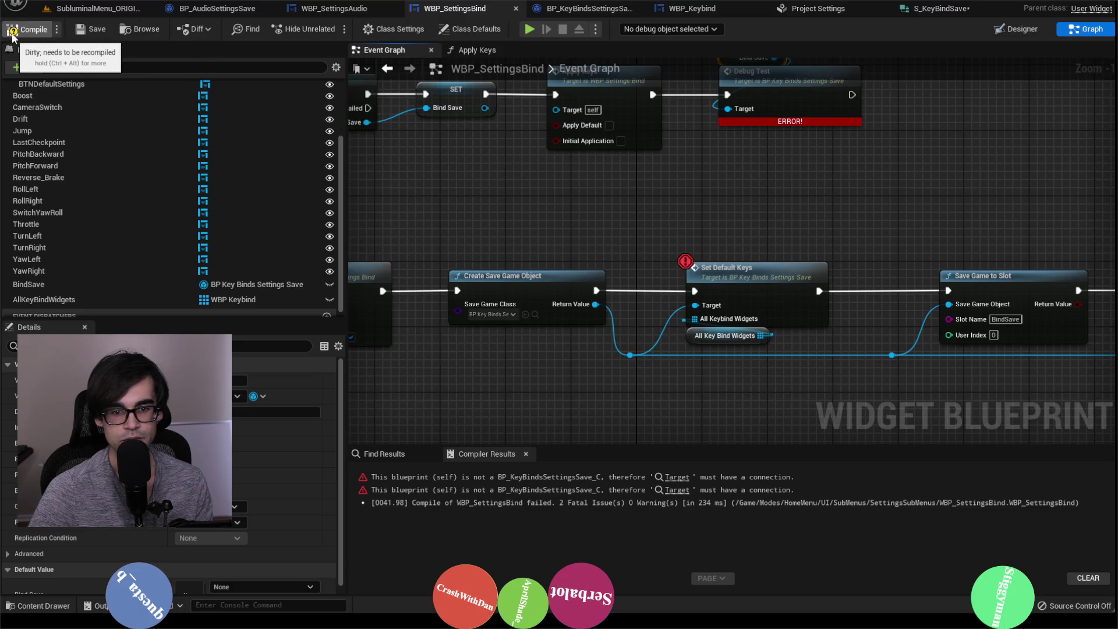
pyautogui.click(74, 32)
# Jump to the failing Debug Test, wire a Bind Save getter to its Target, and compile without errors.
pyautogui.scroll(-2, 744, 278)
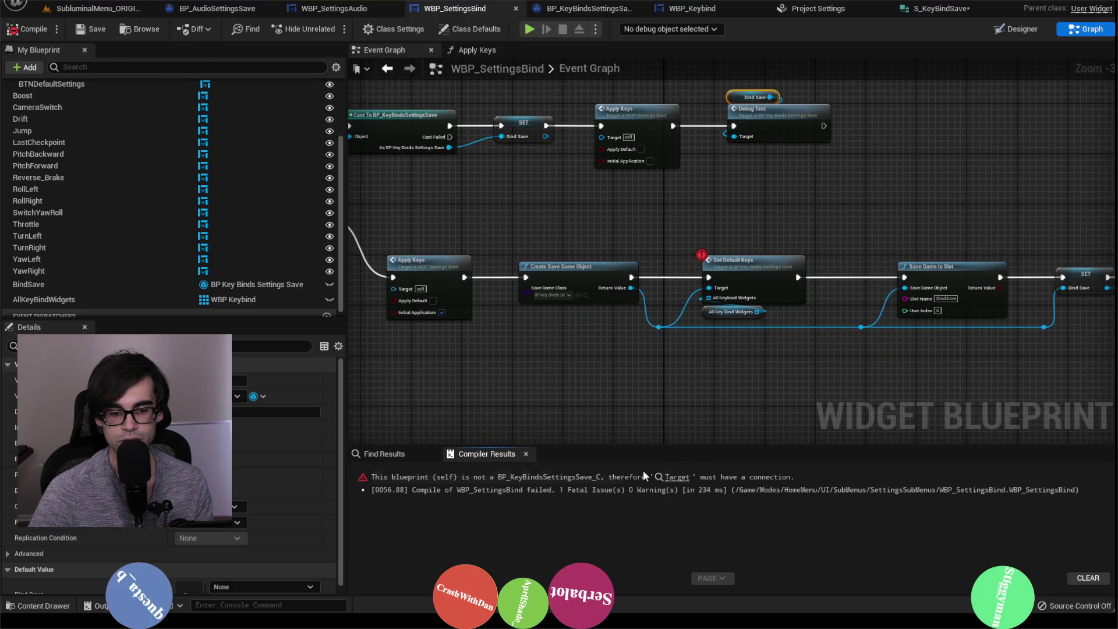
pyautogui.click(677, 477)
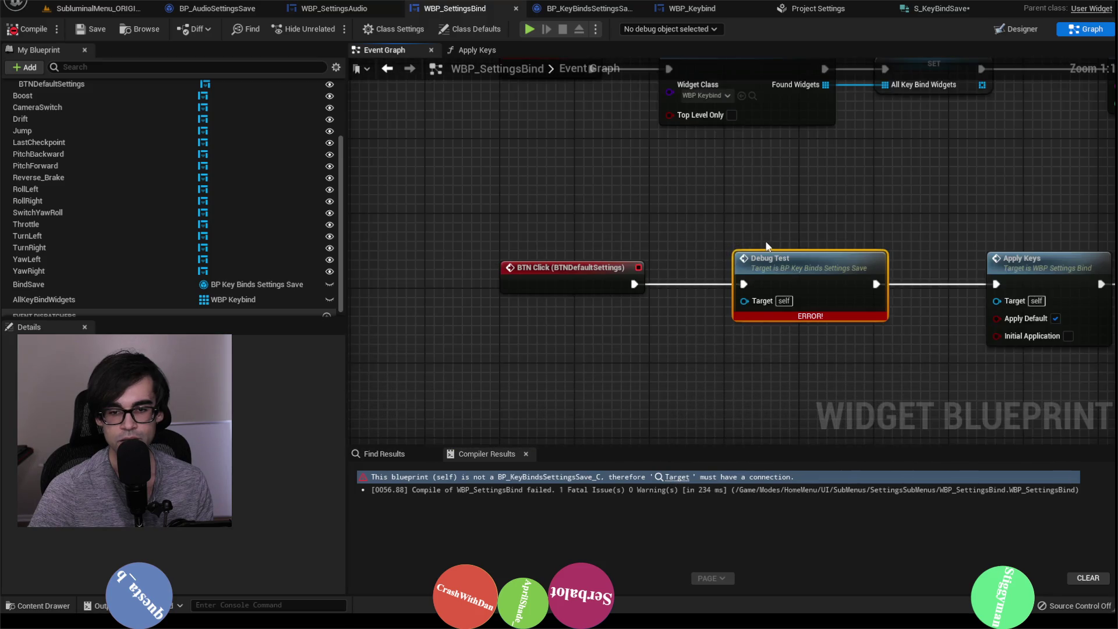
pyautogui.scroll(-1, 58, 280)
pyautogui.moveTo(33, 285); pyautogui.dragTo(597, 343)
pyautogui.moveTo(513, 342); pyautogui.dragTo(617, 290)
pyautogui.click(18, 29)
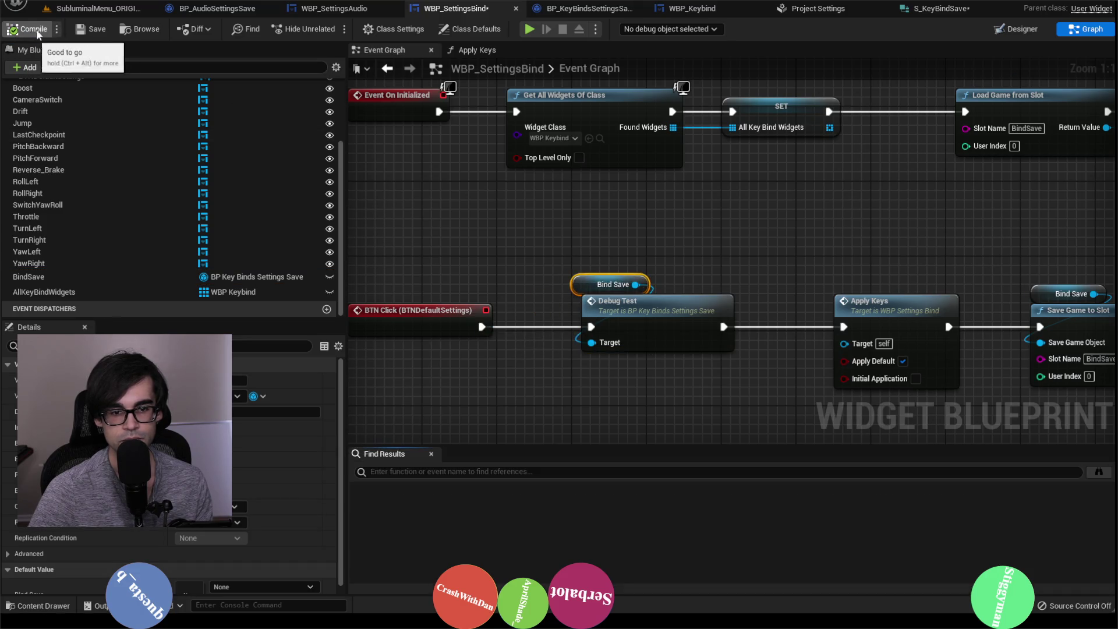
pyautogui.scroll(-5, 470, 248)
# Remove the breakpoint from Set Default Keys and save the settings blueprint.
pyautogui.scroll(4, 901, 264)
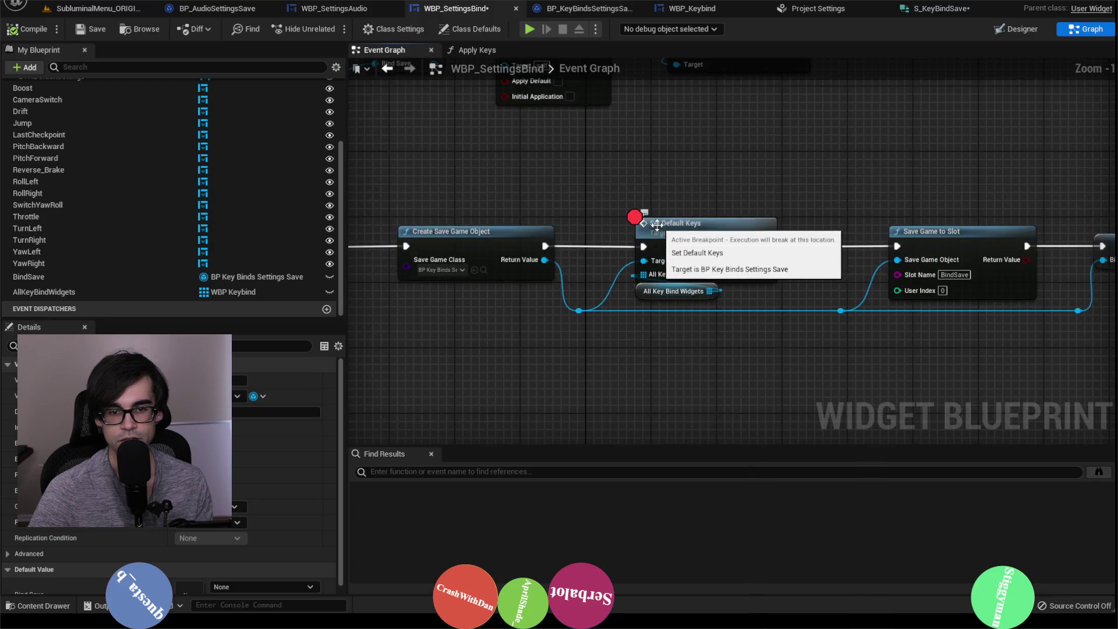
pyautogui.scroll(-2, 657, 225)
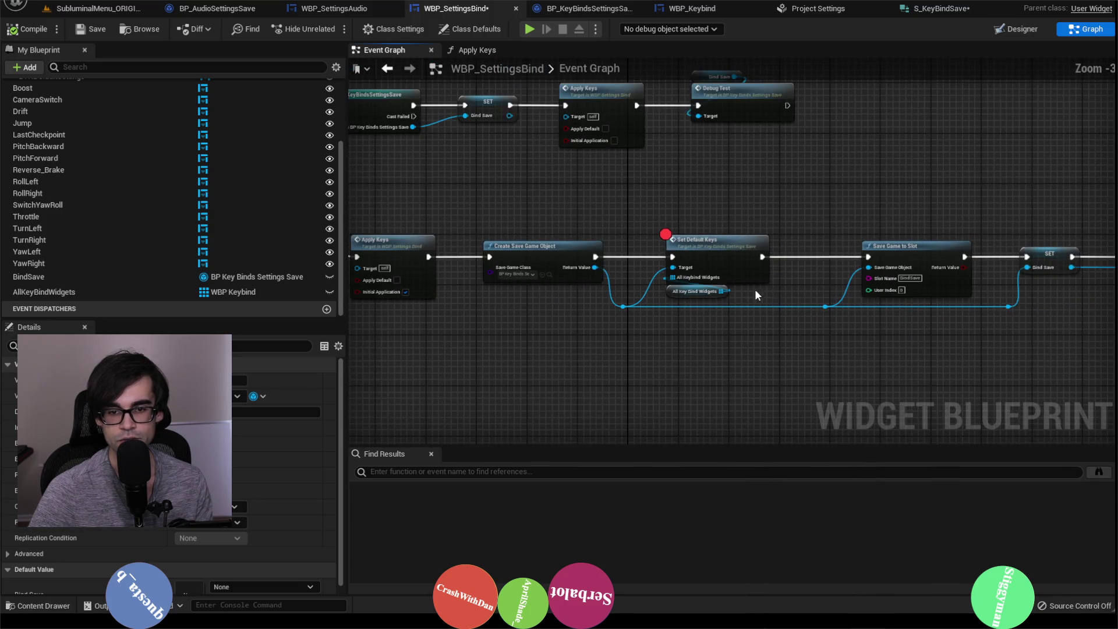
pyautogui.scroll(3, 670, 226)
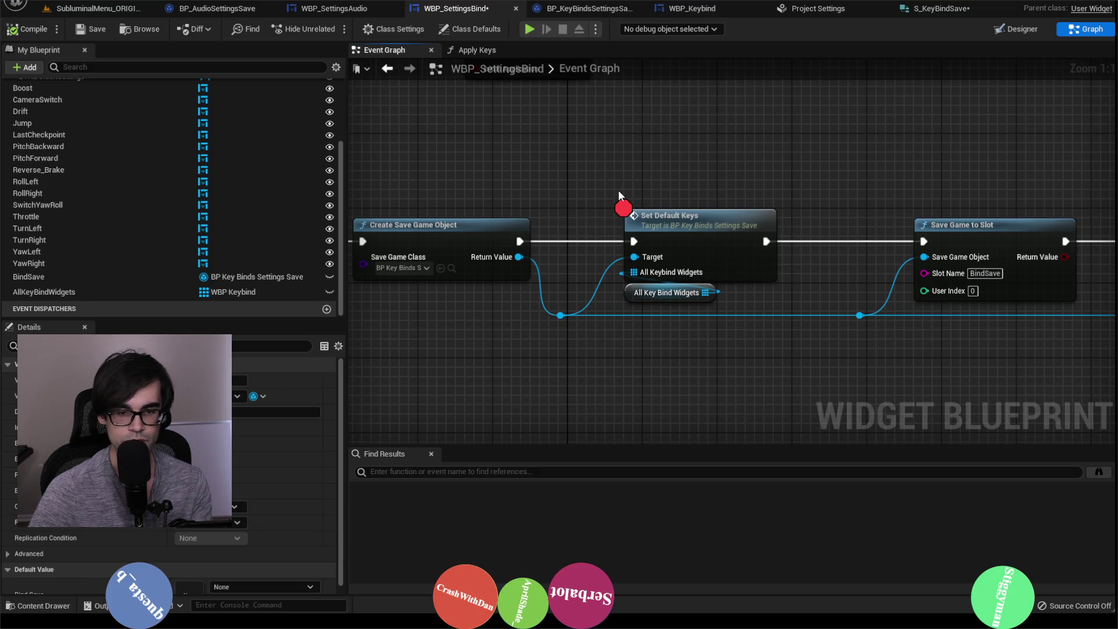
pyautogui.click(649, 224)
pyautogui.press('F9')
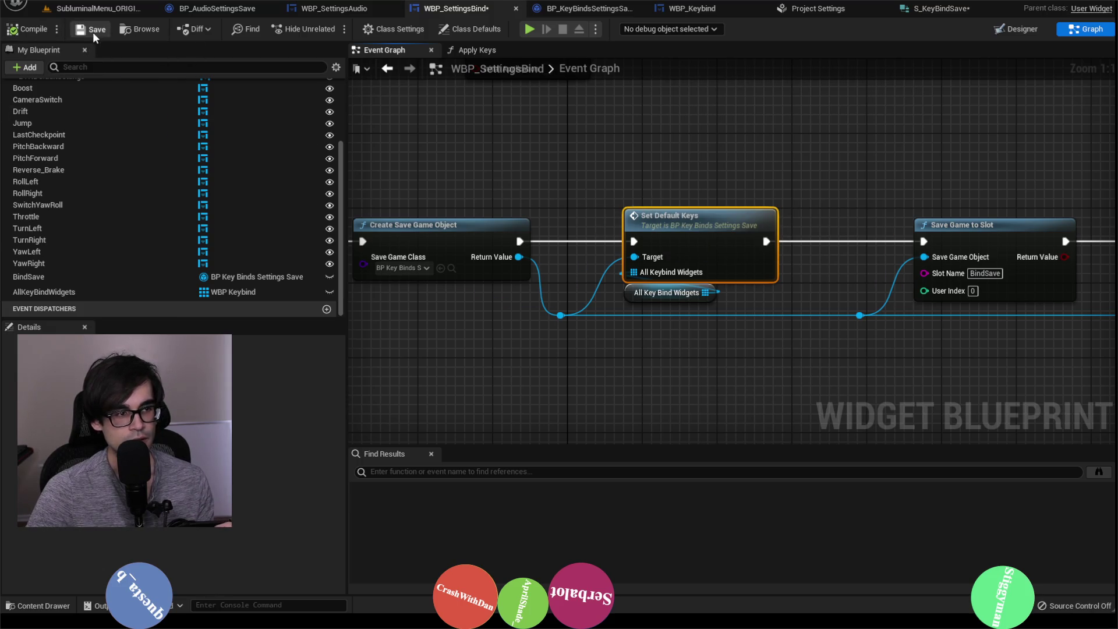
pyautogui.click(93, 34)
pyautogui.scroll(-2, 525, 204)
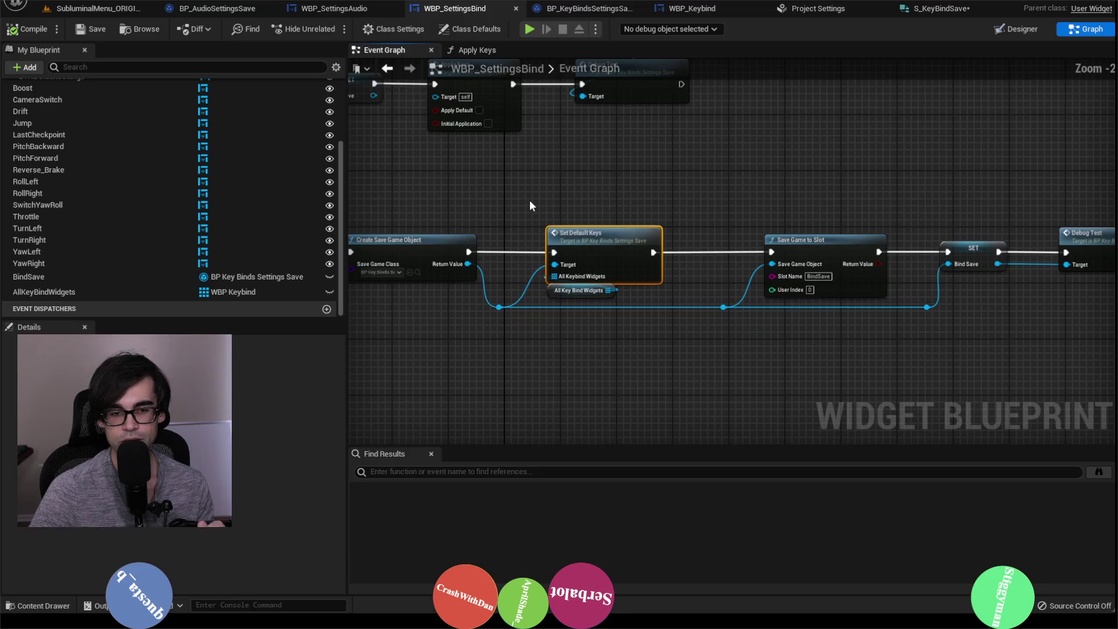
pyautogui.moveTo(735, 234)
pyautogui.mouseDown()
pyautogui.moveTo(684, 230)
pyautogui.moveTo(718, 206)
pyautogui.moveTo(773, 204)
pyautogui.mouseUp()
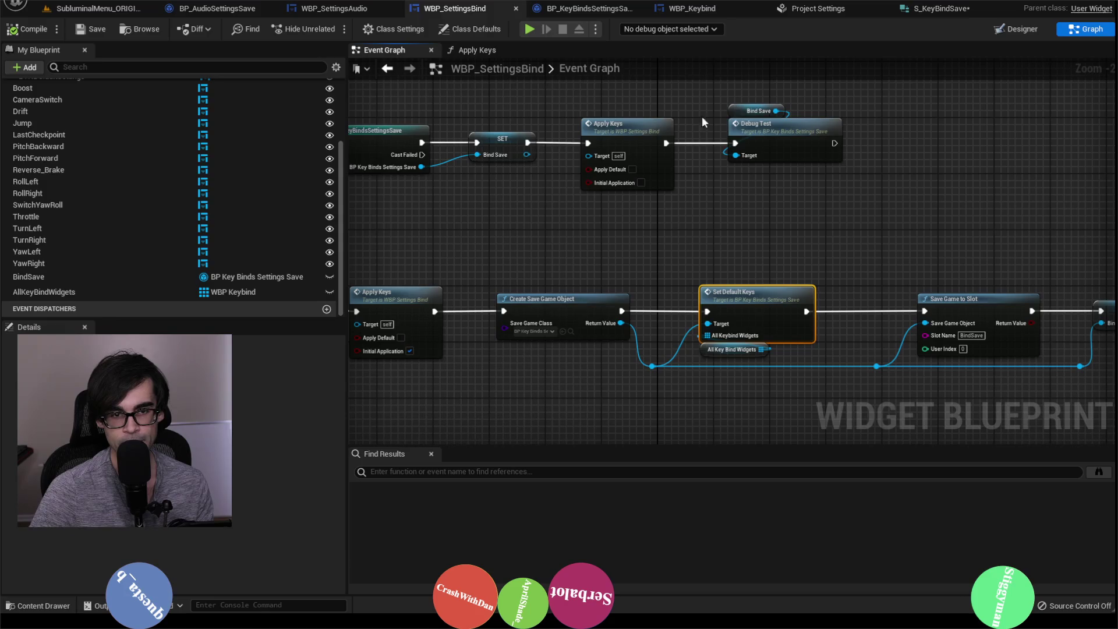
pyautogui.moveTo(716, 140)
pyautogui.mouseDown()
pyautogui.moveTo(534, 245)
pyautogui.moveTo(618, 240)
pyautogui.mouseUp()
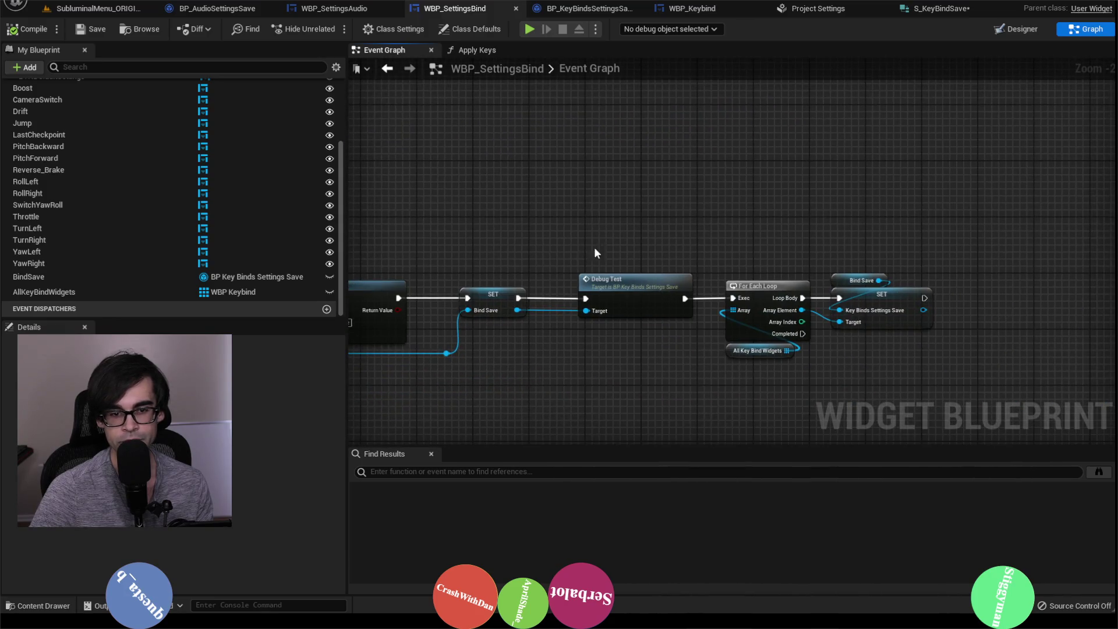
# Delete BindSave.sav from the SaveGames folder, minimise it, and return to the level editor.
pyautogui.hotkey('alt', 'Tab')
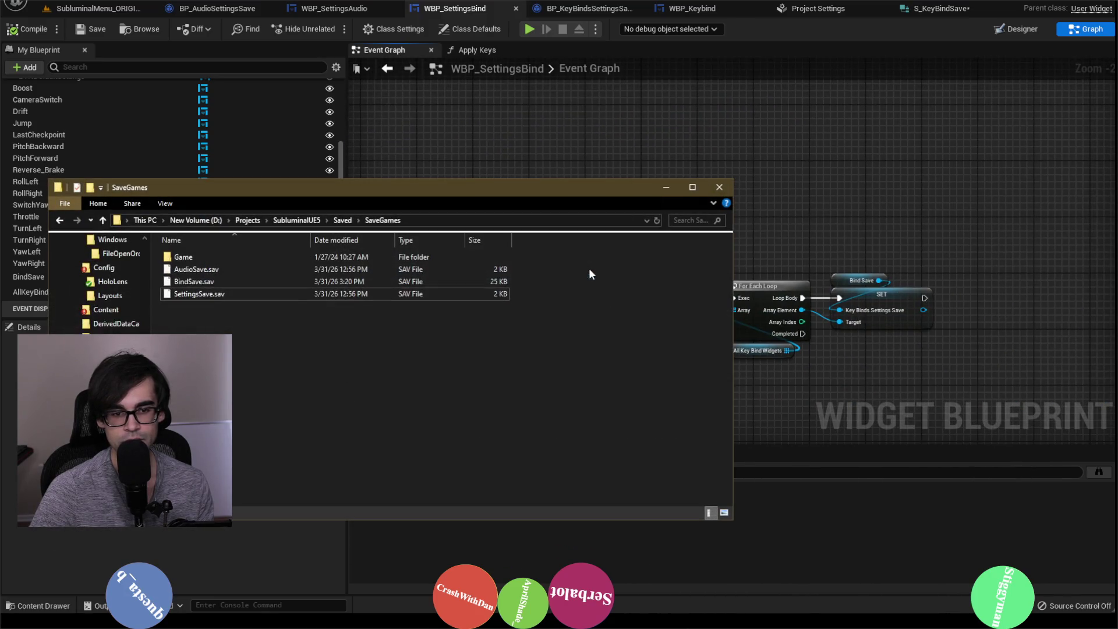
pyautogui.rightClick(243, 284)
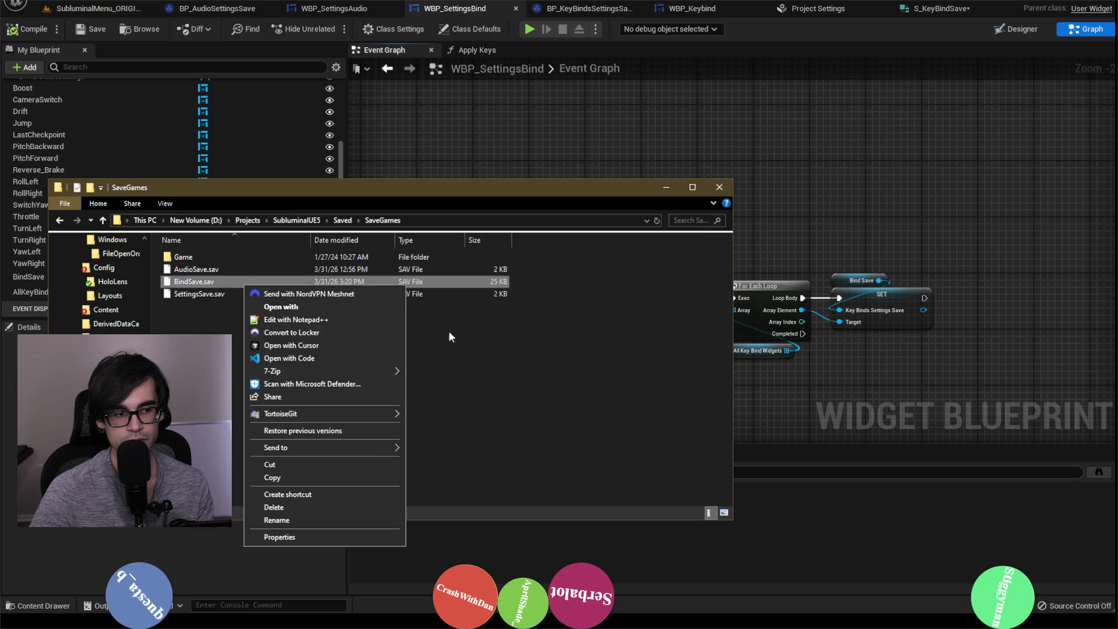
pyautogui.click(296, 507)
pyautogui.click(604, 353)
pyautogui.click(668, 187)
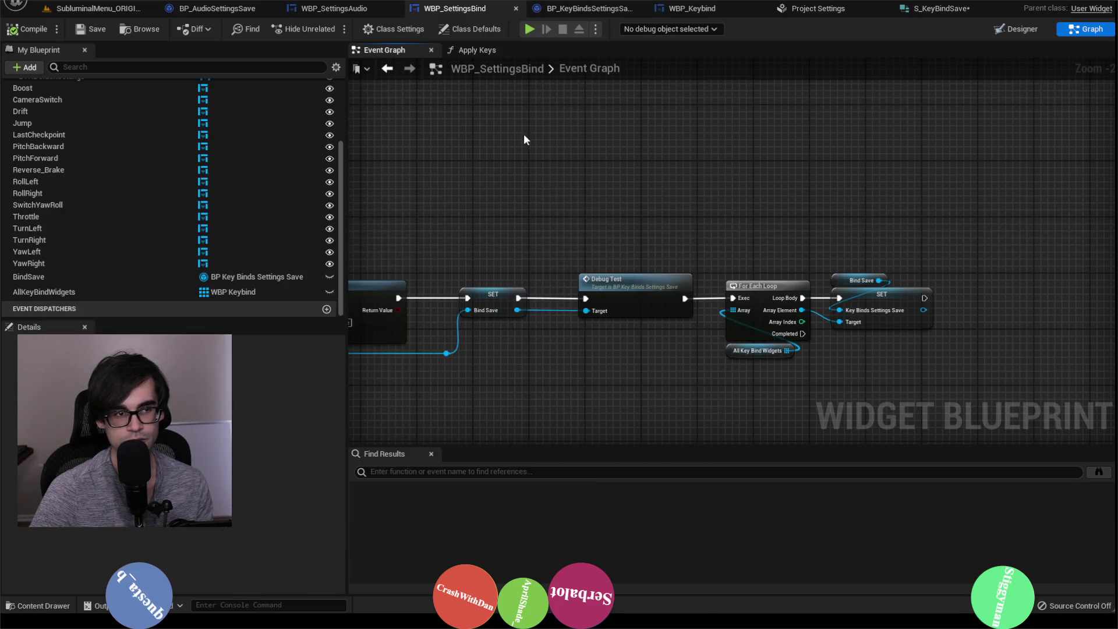
pyautogui.click(93, 8)
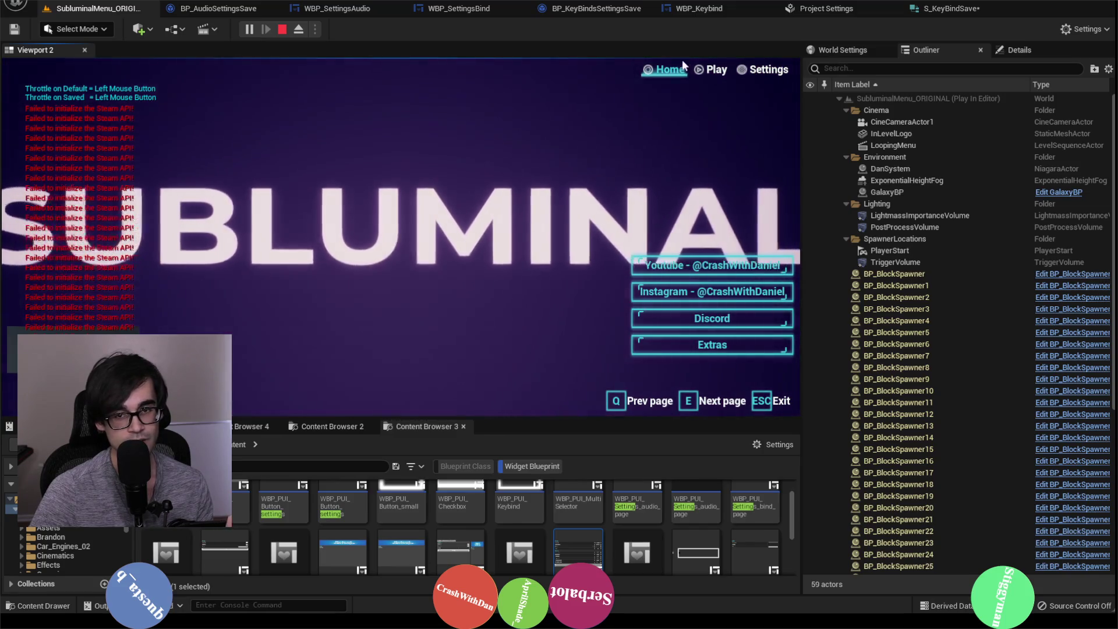
# In a play test, rebind Throttle's keyboard key from Left Mouse Button to T in Settings > Bind, then stop.
pyautogui.click(757, 70)
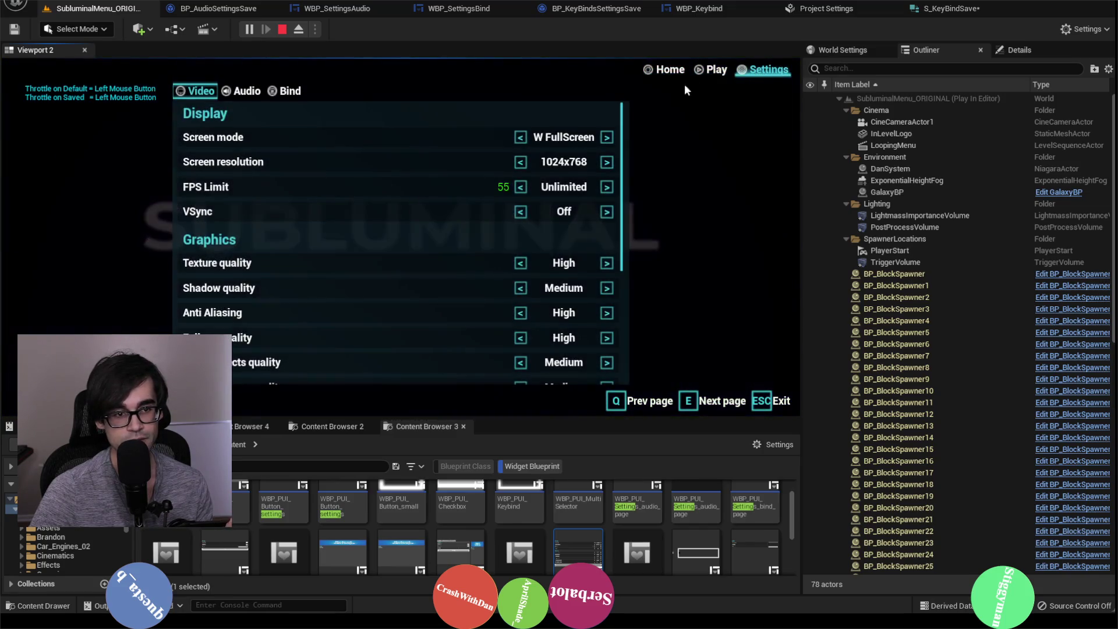
pyautogui.click(298, 92)
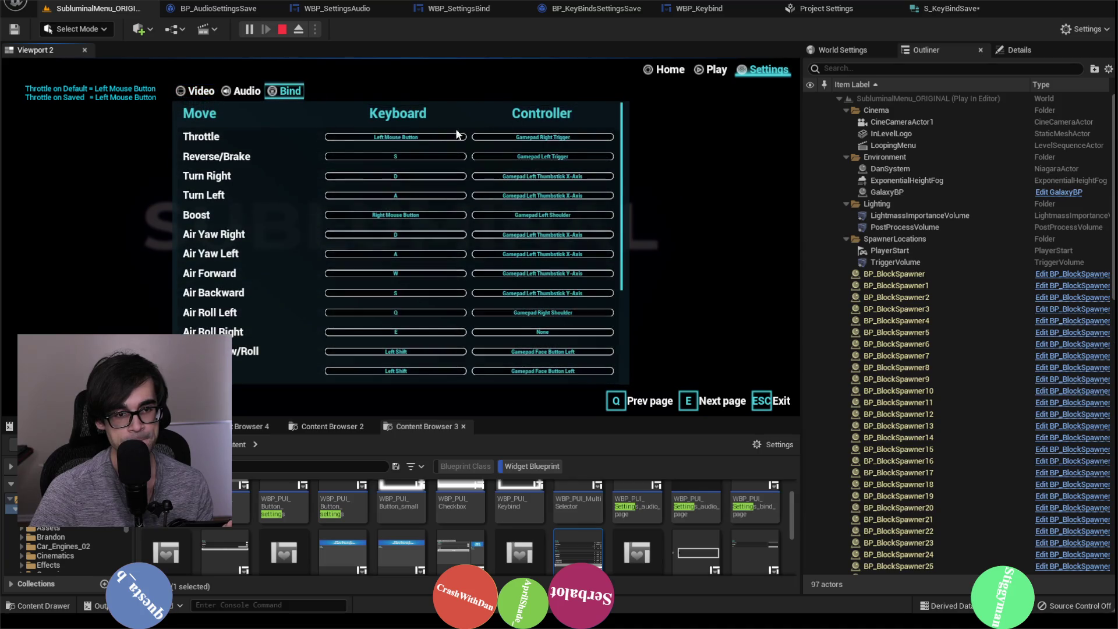
pyautogui.click(416, 138)
pyautogui.write('T')
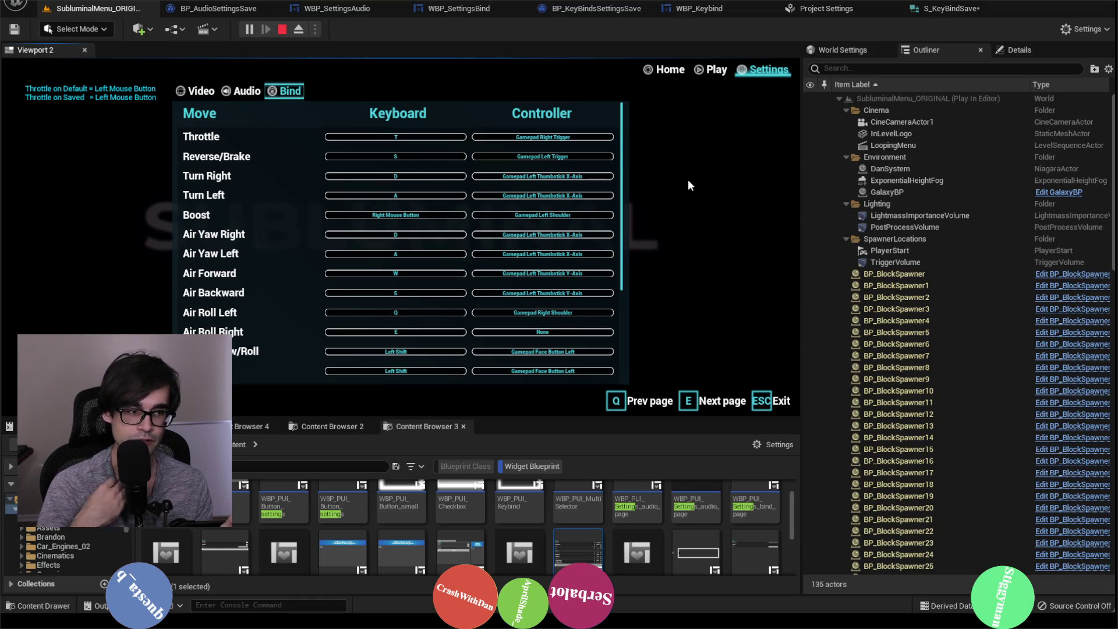
pyautogui.click(282, 29)
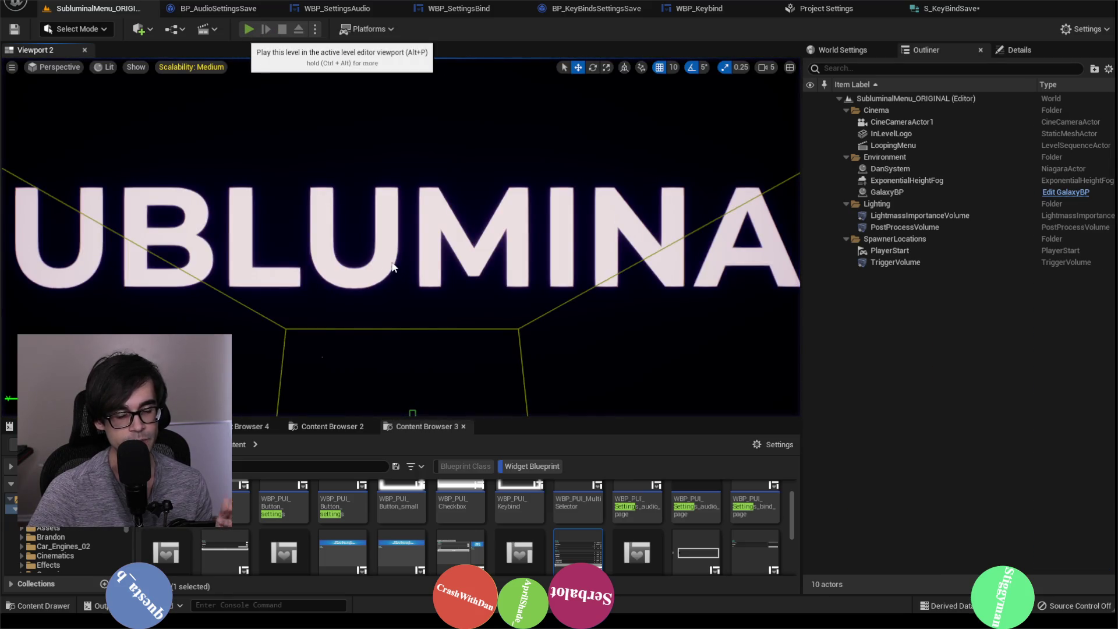
# Replay the level, open Settings > Bind, and reset bindings to print Throttle's default and saved keys.
pyautogui.hotkey('alt', 'p')
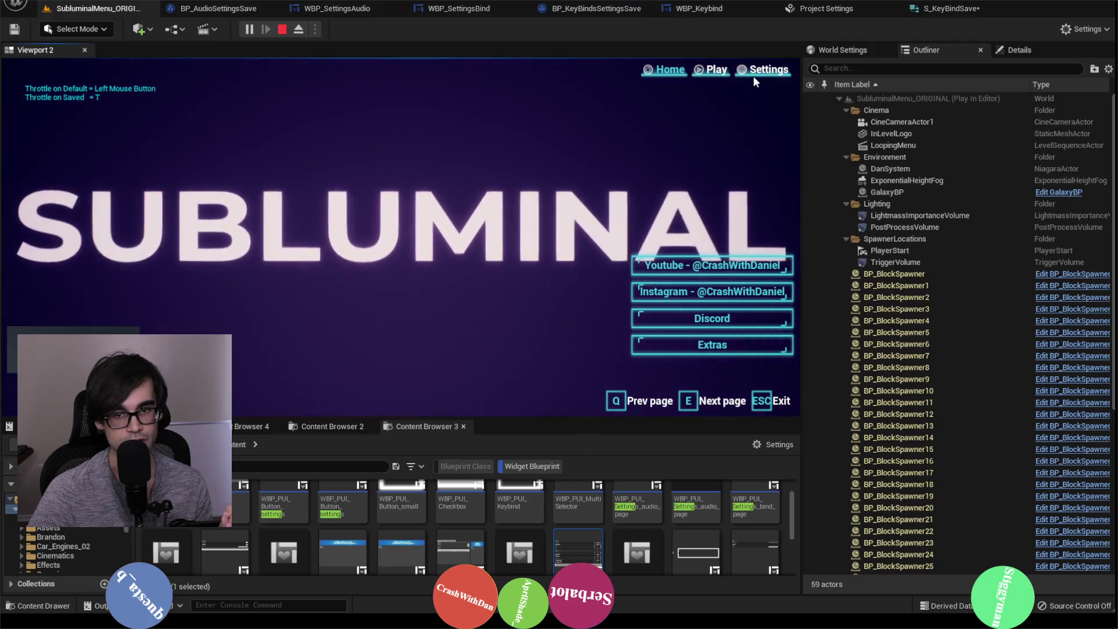
pyautogui.click(764, 70)
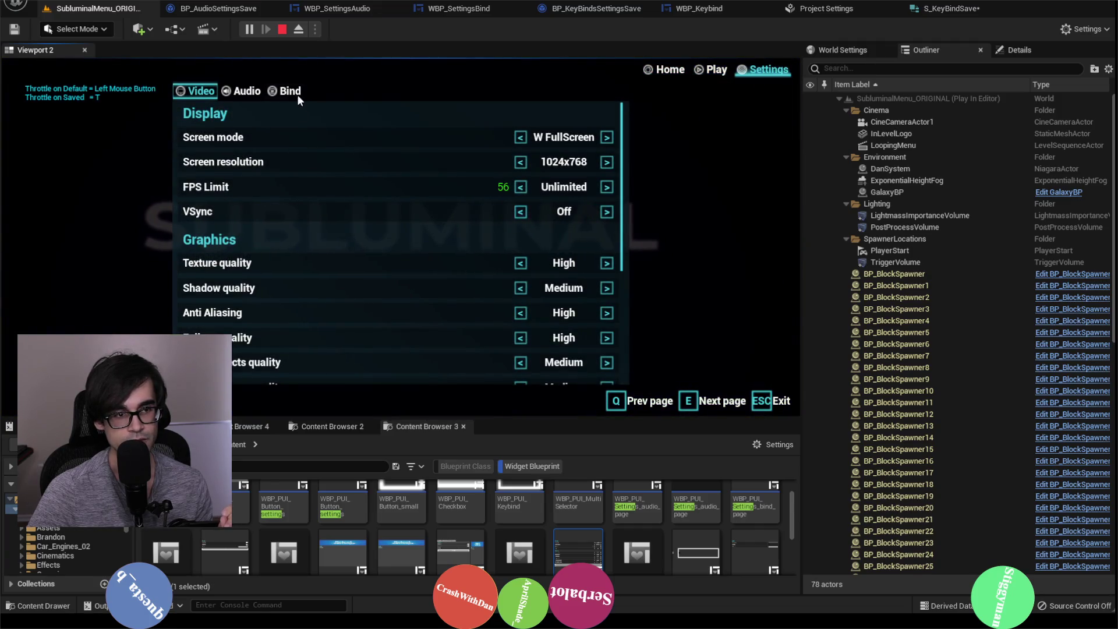
pyautogui.click(290, 92)
pyautogui.scroll(-3, 271, 190)
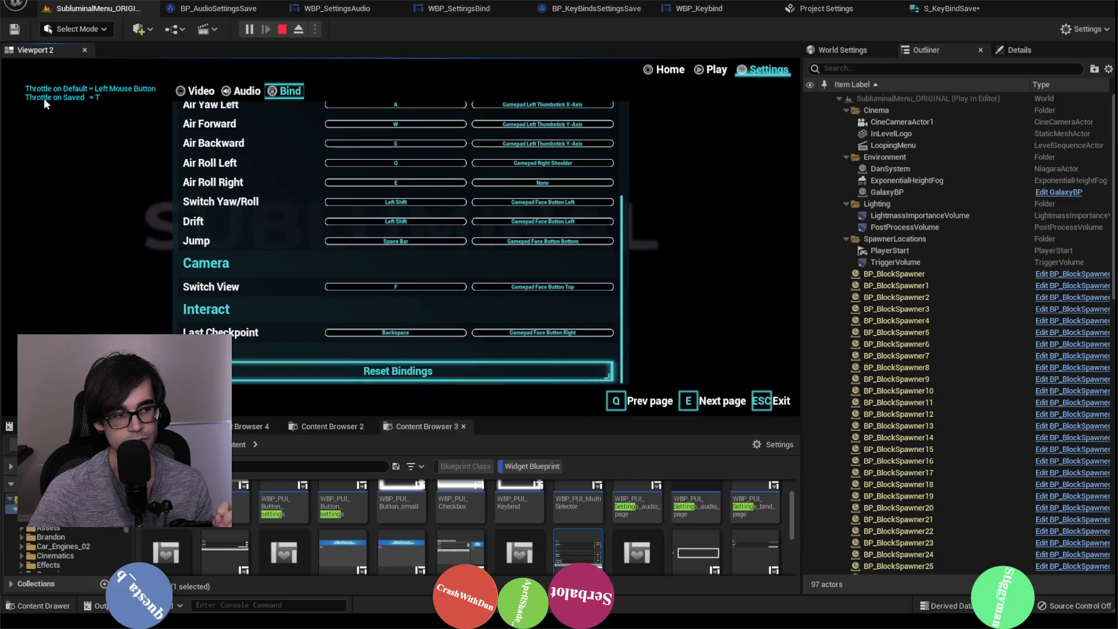
pyautogui.click(386, 370)
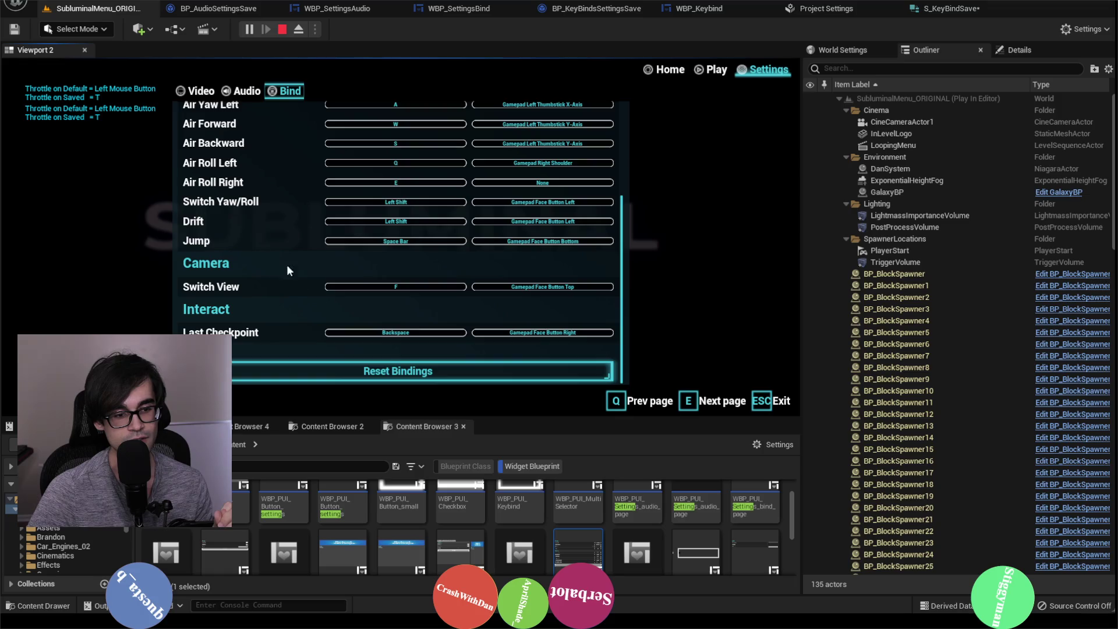
# Reset bindings again, confirm Throttle's keyboard binding is still T, then stop playing.
pyautogui.scroll(5, 291, 279)
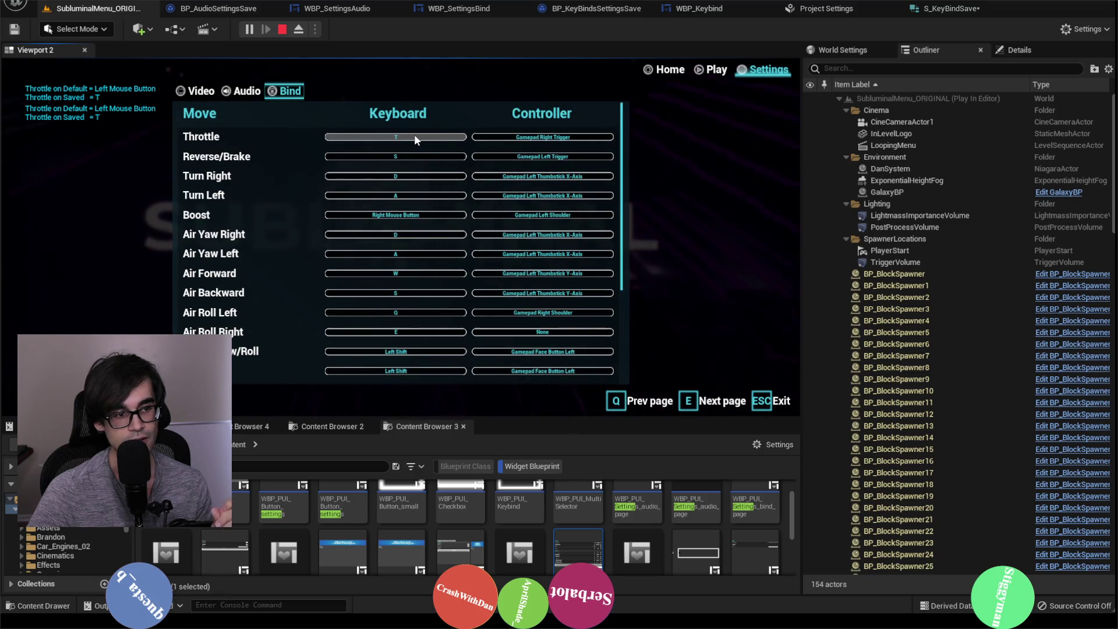
pyautogui.scroll(-5, 407, 174)
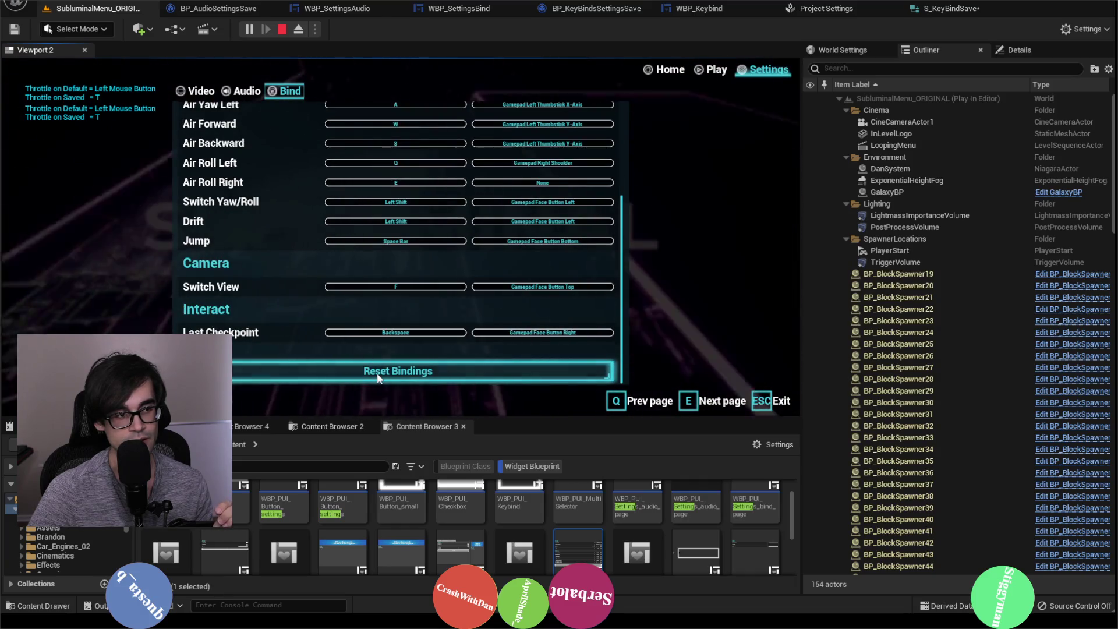
pyautogui.click(378, 379)
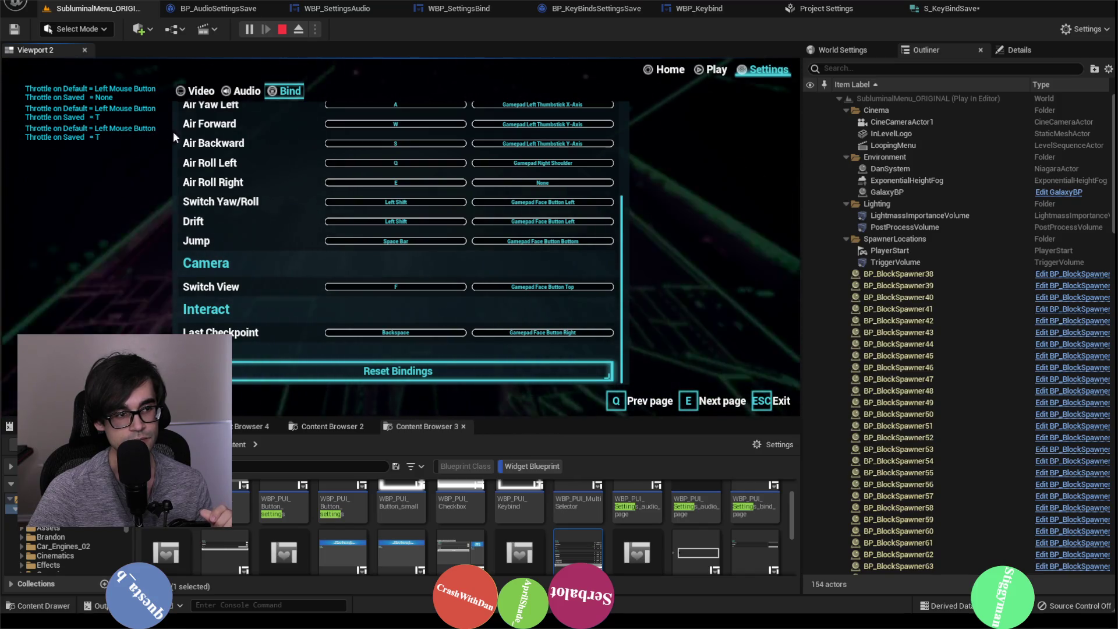
pyautogui.scroll(5, 251, 217)
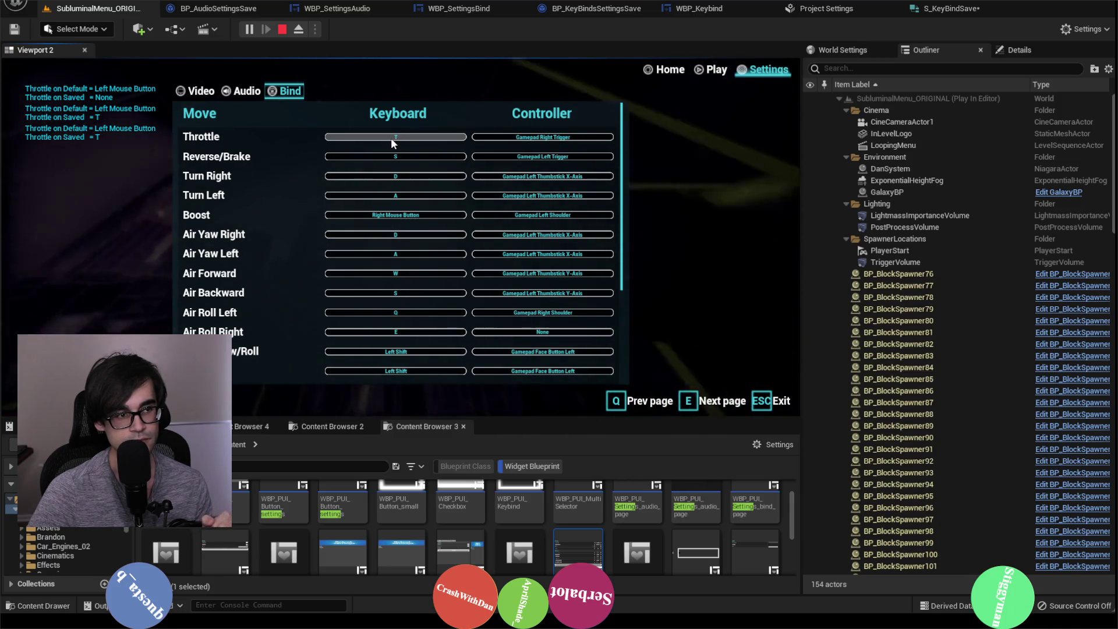
pyautogui.scroll(-3, 344, 226)
pyautogui.scroll(-2, 343, 226)
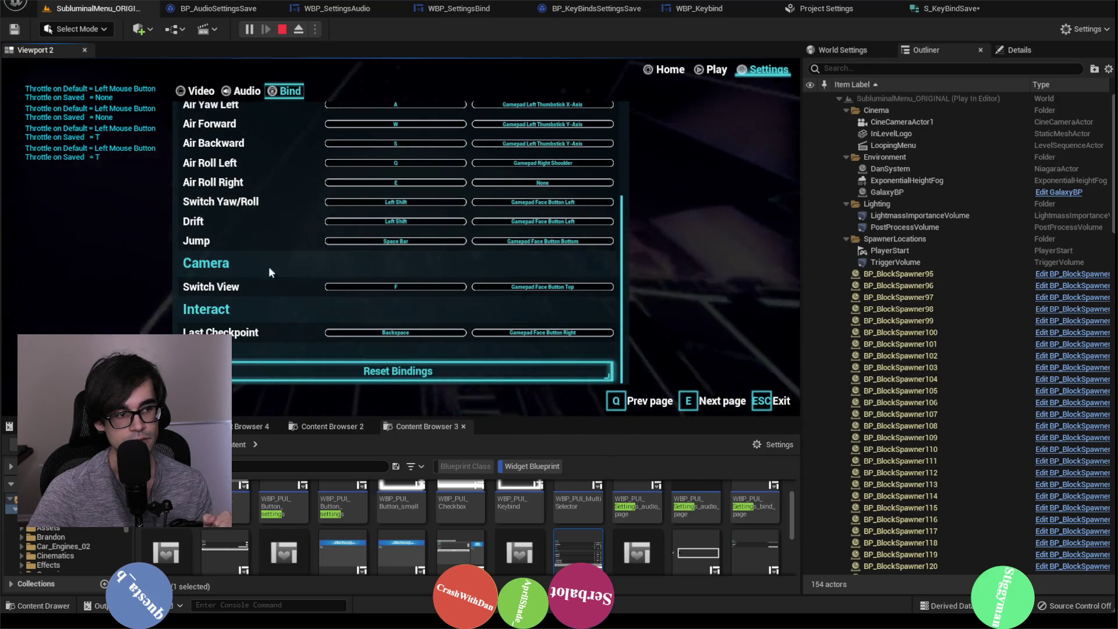
pyautogui.scroll(5, 285, 276)
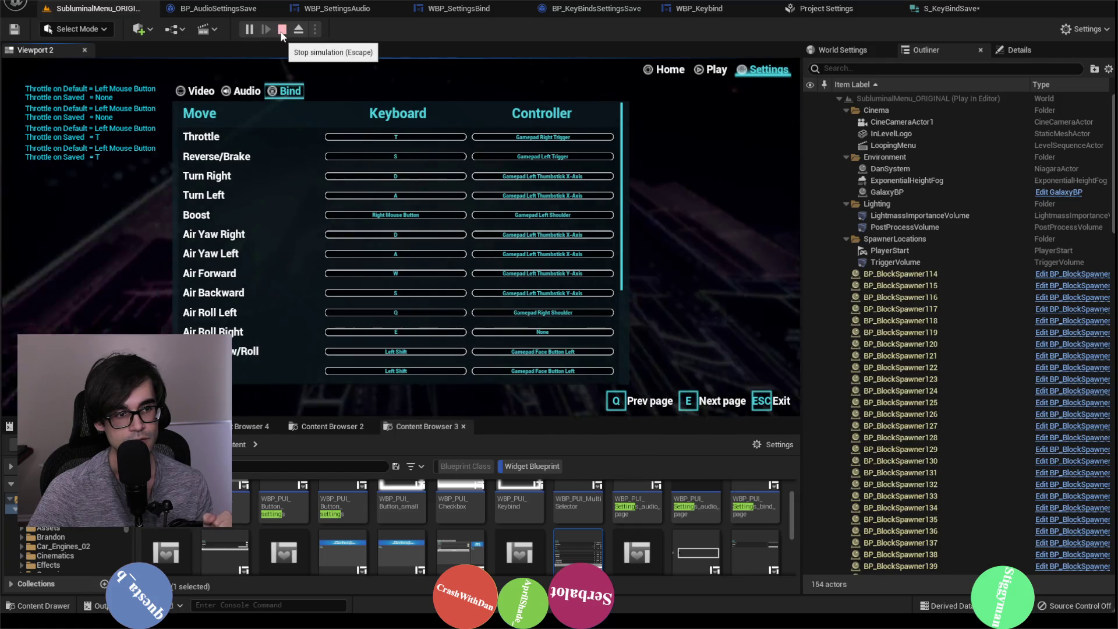
pyautogui.click(281, 30)
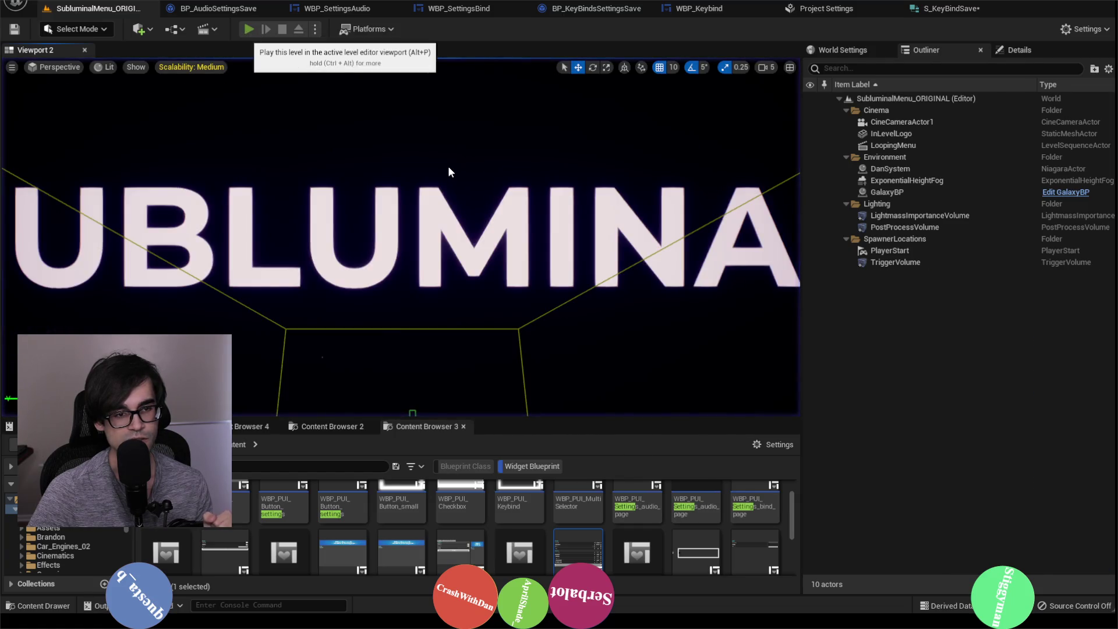
# Start a fresh play session and page the in-game Settings from Video through Audio toward Bind.
pyautogui.hotkey('alt', 'p')
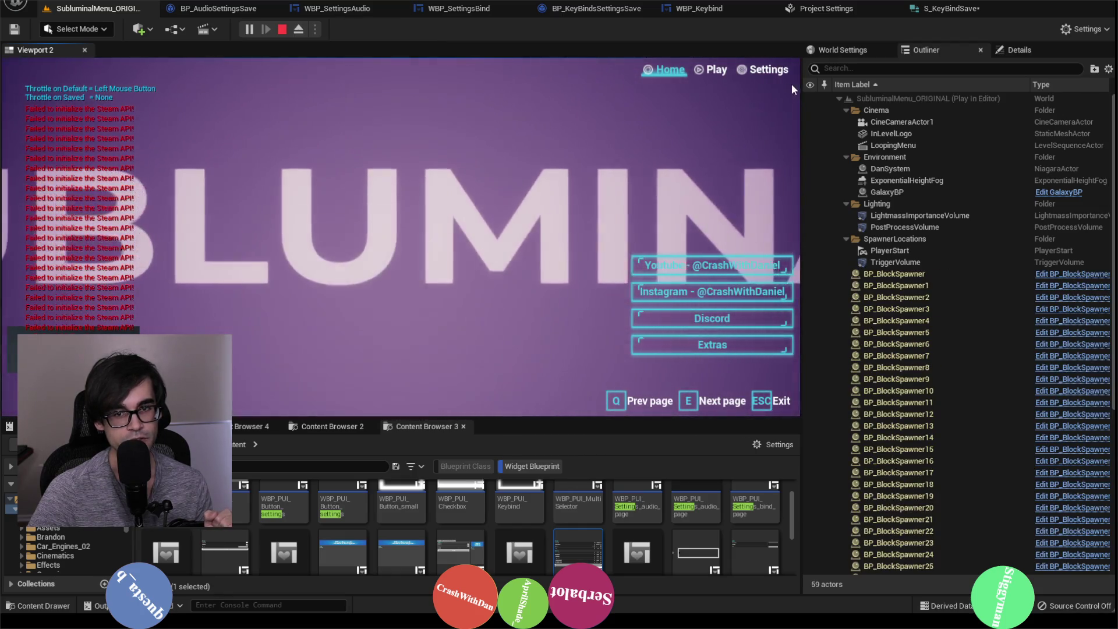
pyautogui.click(762, 70)
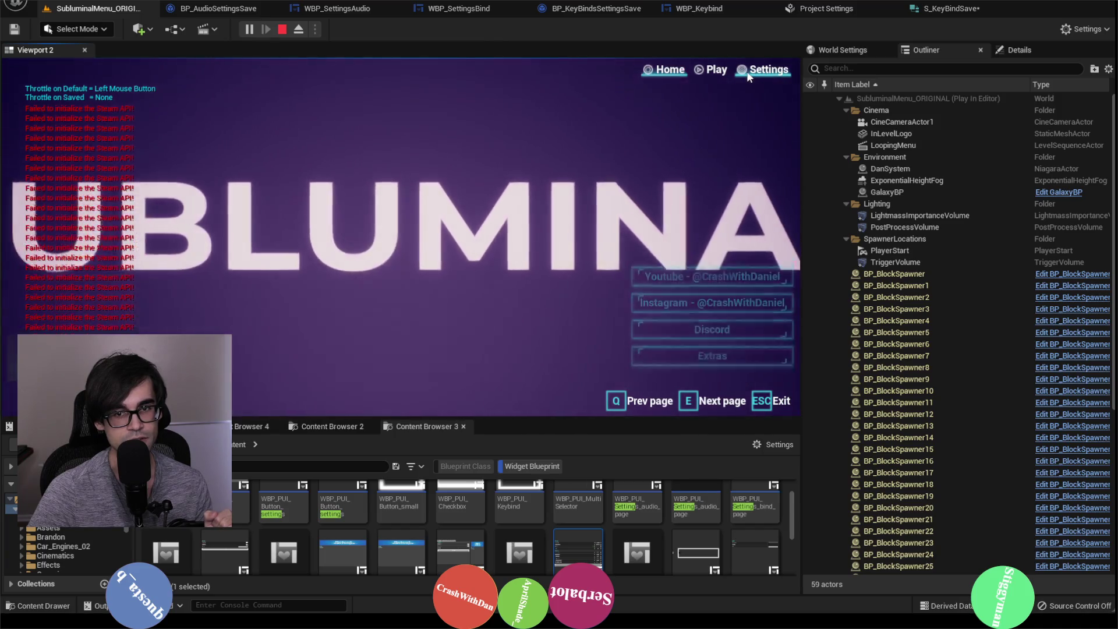
pyautogui.press('e')
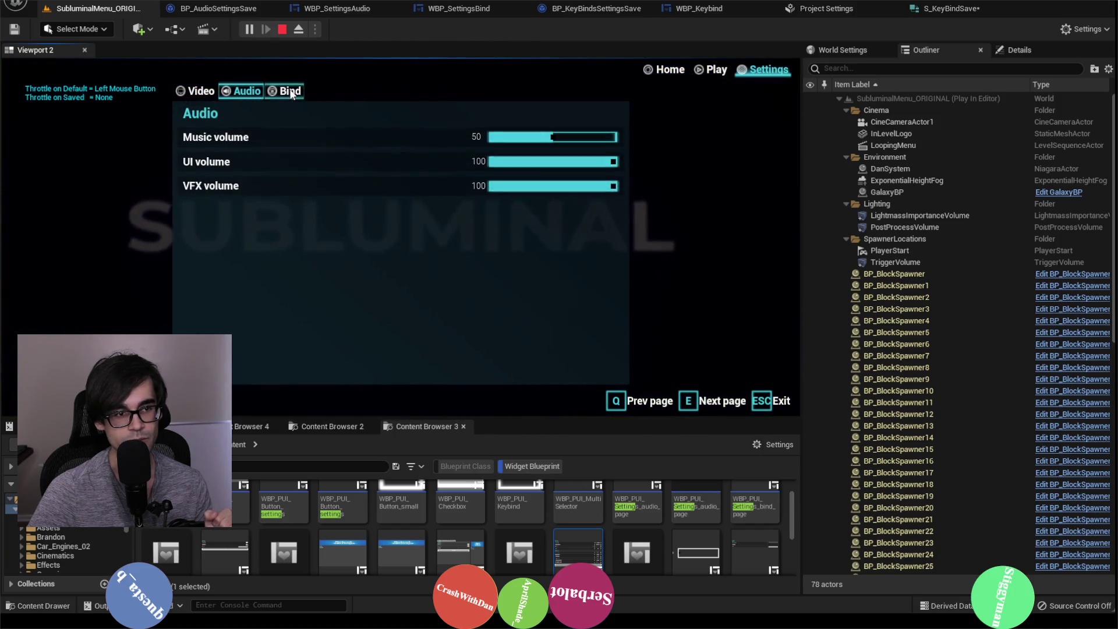
pyautogui.press('e')
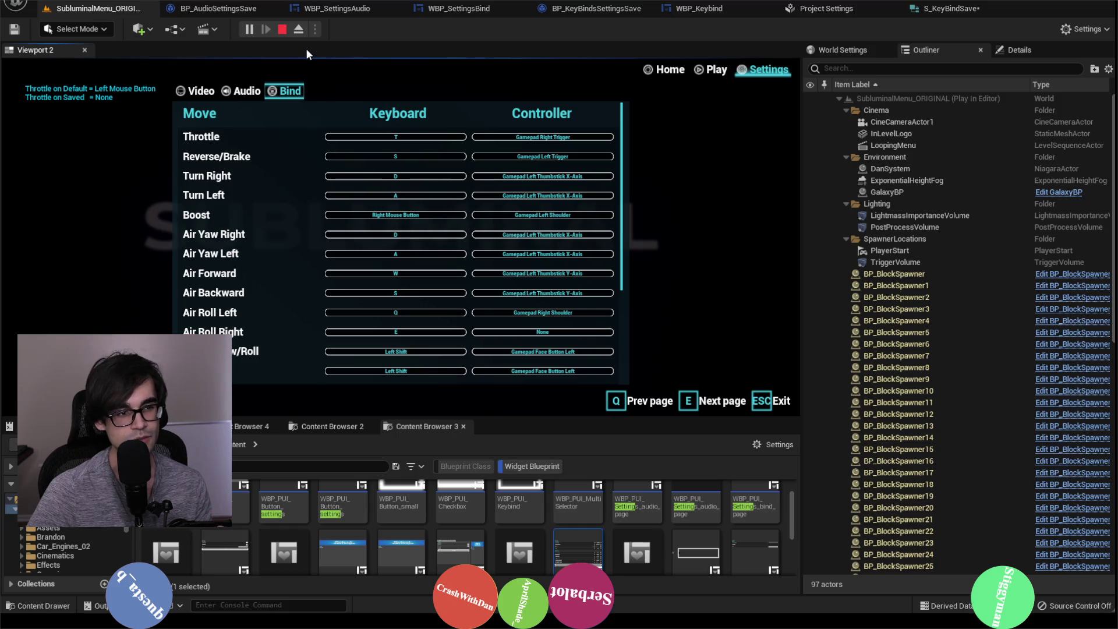
# Stop playing, close the save-games folder, and look over S_KeyBindSave, WBP_Keybind, BP_KeyBindsSettingsSave and WBP_SettingsBind.
pyautogui.click(283, 28)
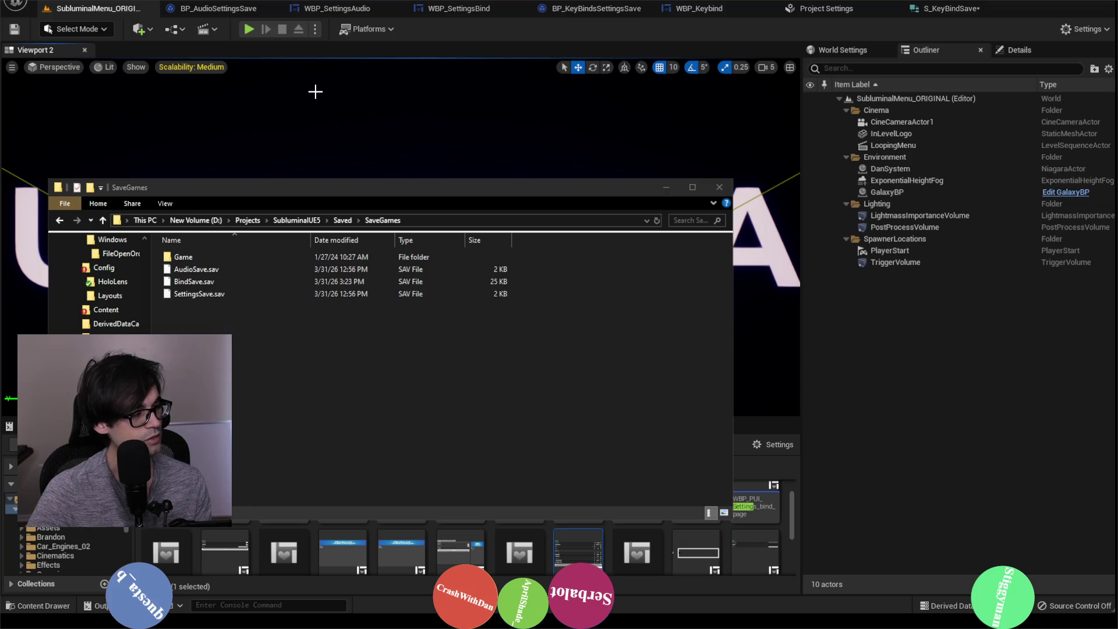
pyautogui.click(315, 91)
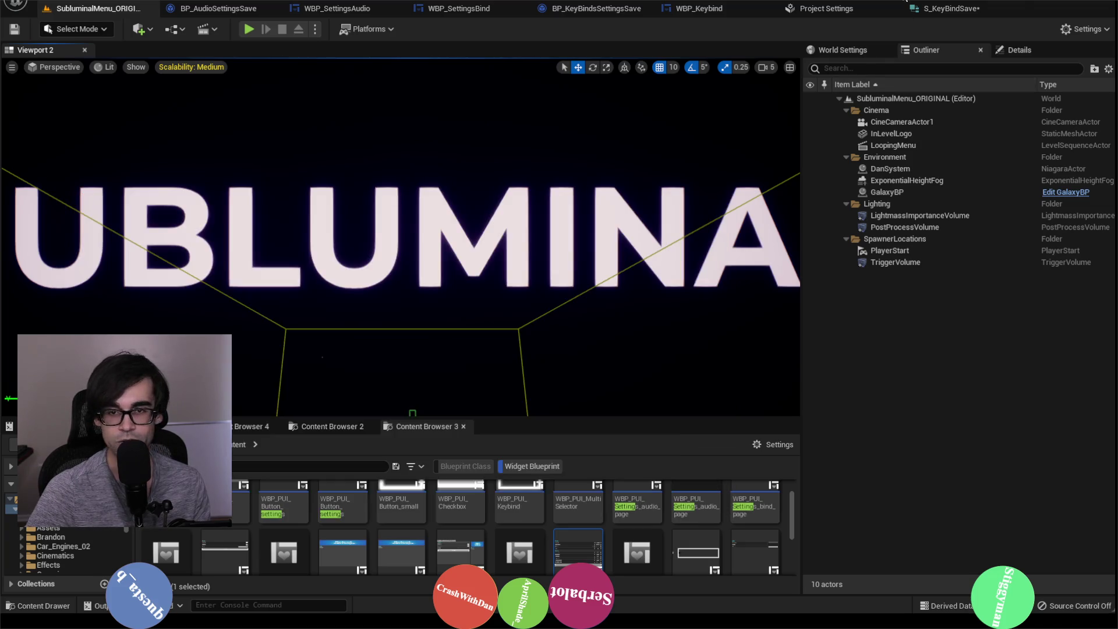
pyautogui.click(950, 8)
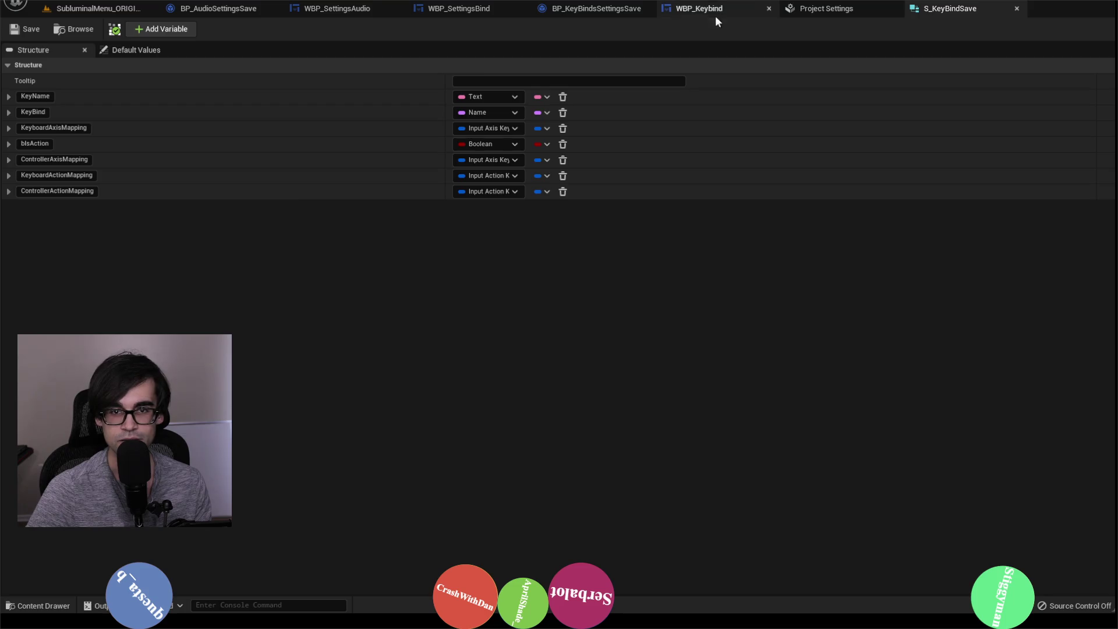
pyautogui.click(715, 17)
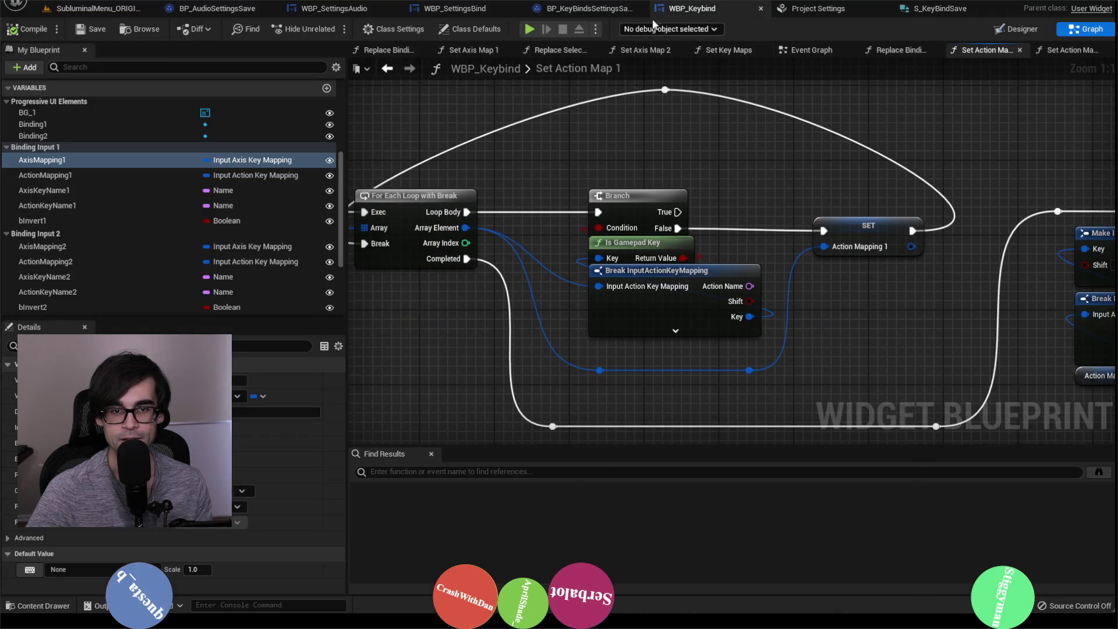
pyautogui.click(588, 8)
pyautogui.click(487, 9)
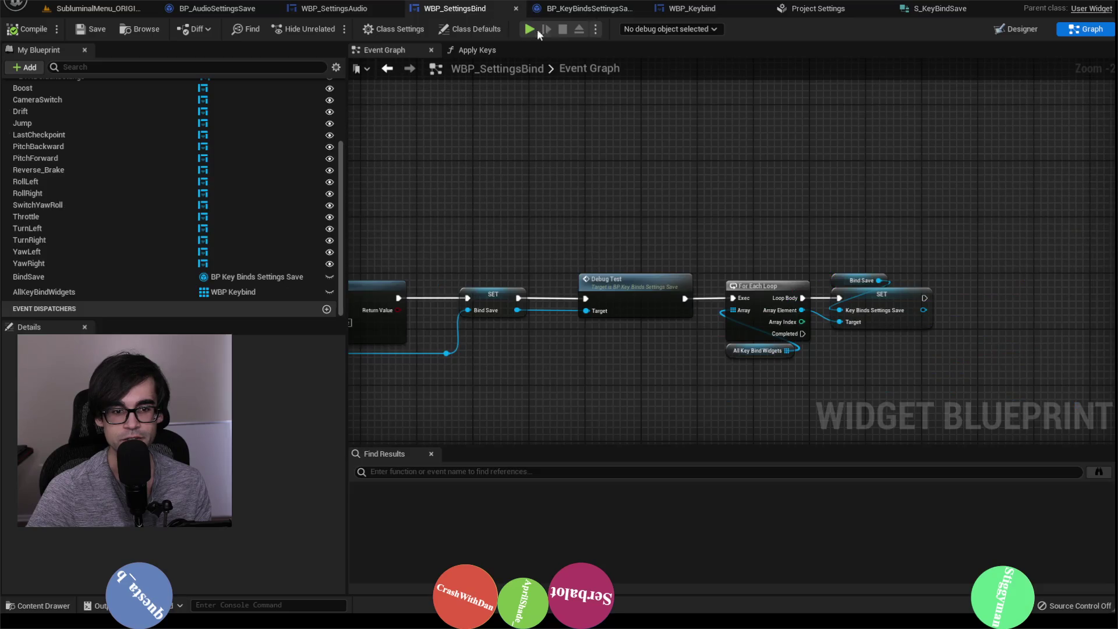
# Cycle through WBP_SettingsAudio, WBP_Keybind, S_KeyBindSave and BP_KeyBindsSettingsSave, ending on WBP_SettingsBind's event graph.
pyautogui.click(350, 8)
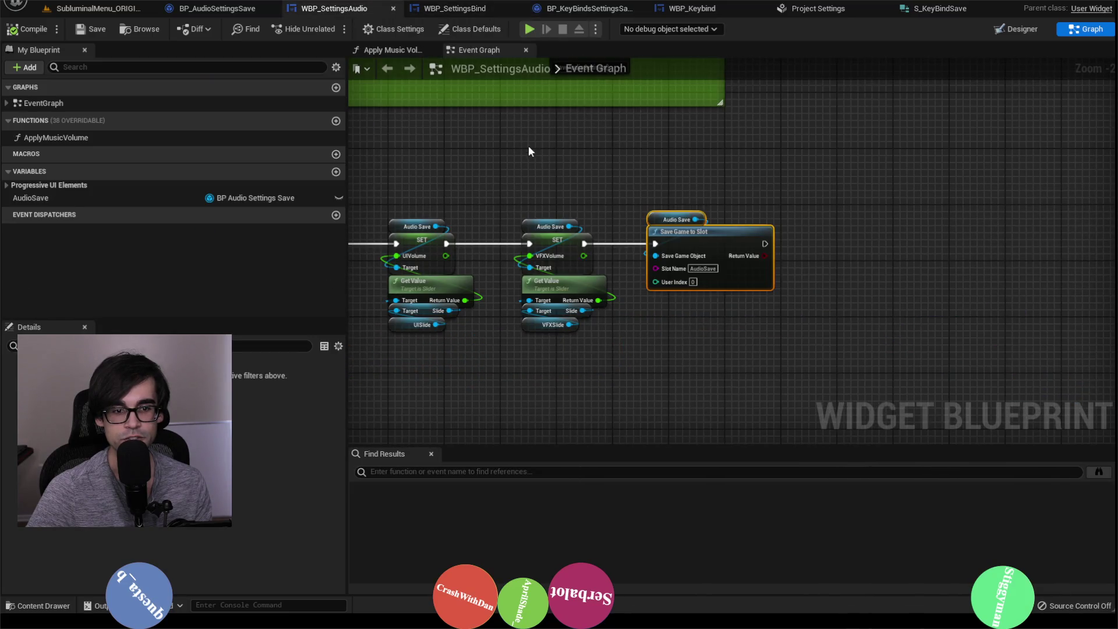
pyautogui.click(699, 9)
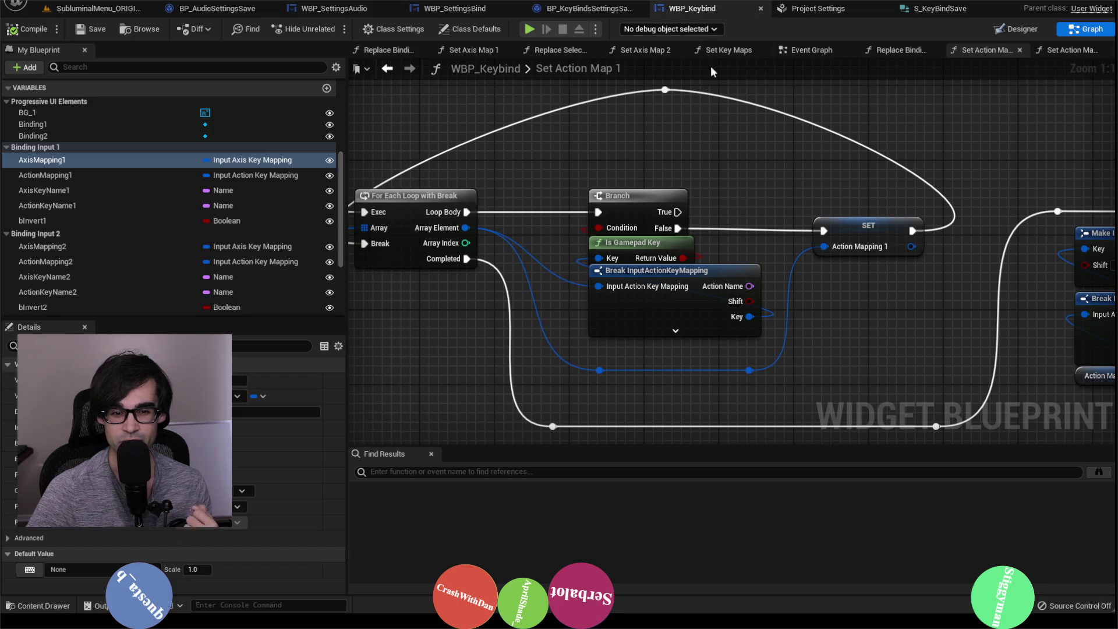
pyautogui.click(934, 10)
pyautogui.click(562, 8)
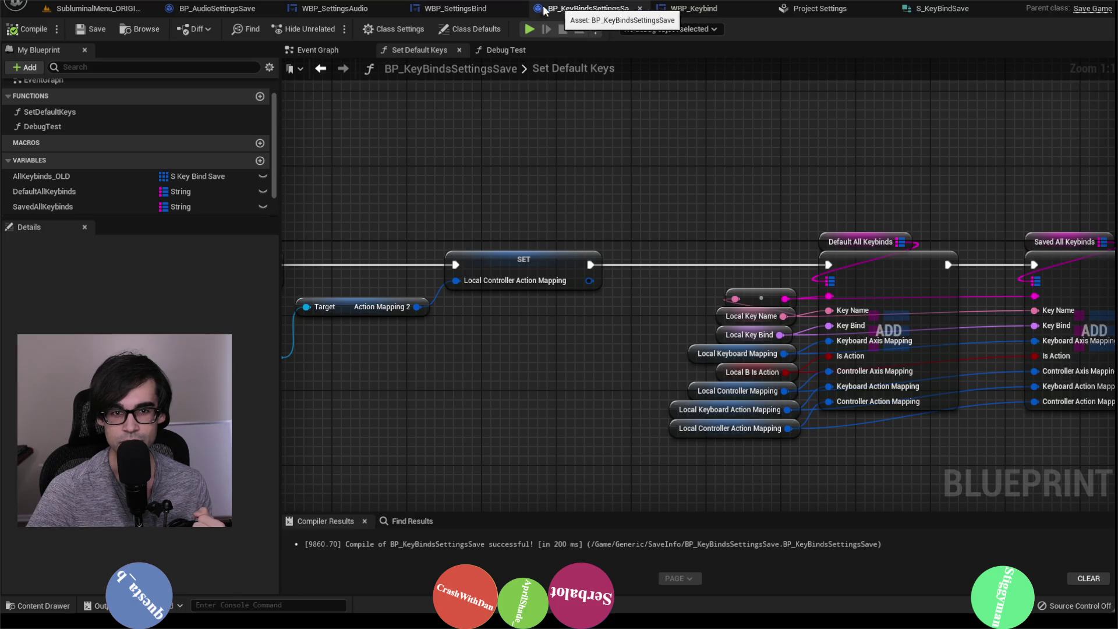
pyautogui.click(468, 9)
pyautogui.scroll(-4, 762, 174)
pyautogui.scroll(1, 569, 229)
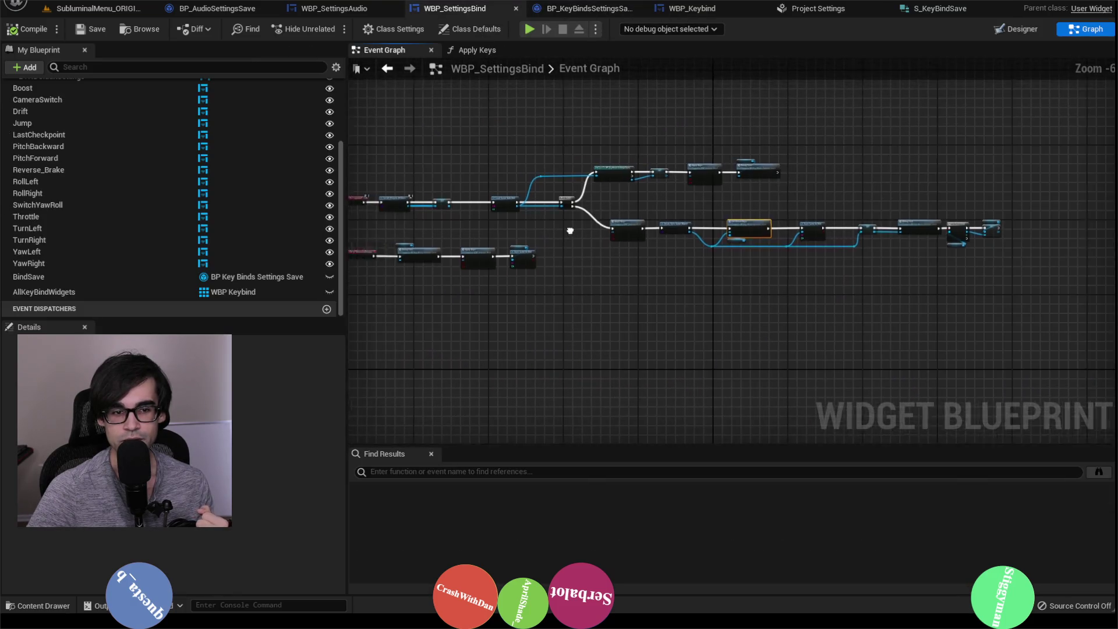
# Pan the WBP_SettingsBind graph across its save-to-slot, Cast To/Is Valid and button-click chains.
pyautogui.scroll(2, 709, 245)
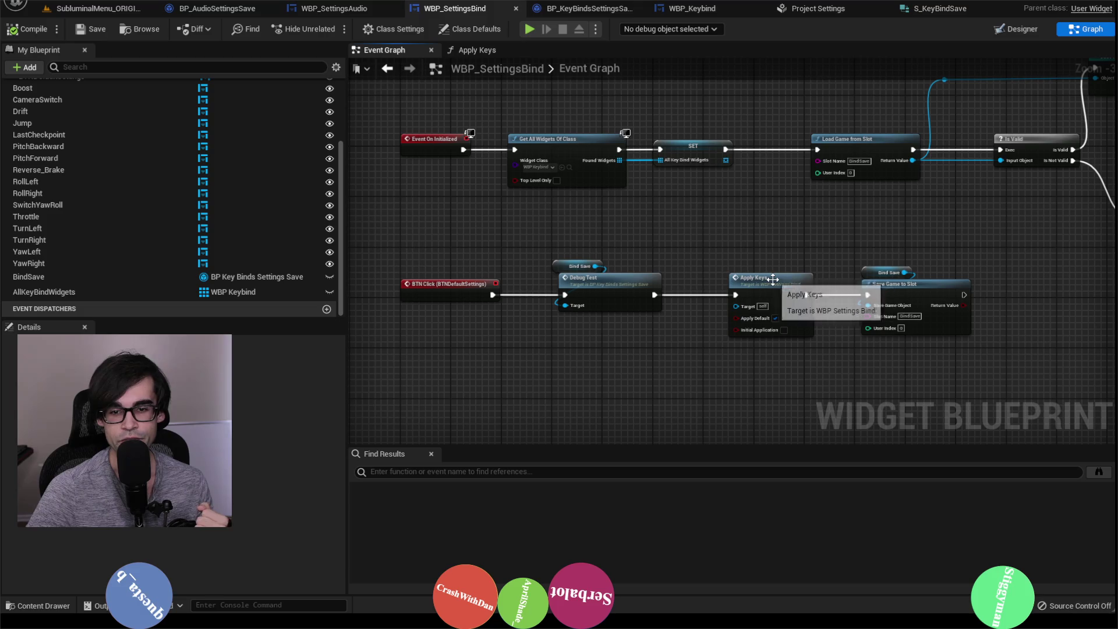
pyautogui.moveTo(809, 276)
pyautogui.mouseDown()
pyautogui.moveTo(733, 258)
pyautogui.moveTo(349, 248)
pyautogui.mouseUp()
pyautogui.moveTo(809, 246)
pyautogui.mouseDown()
pyautogui.moveTo(521, 252)
pyautogui.moveTo(673, 255)
pyautogui.moveTo(636, 242)
pyautogui.mouseUp()
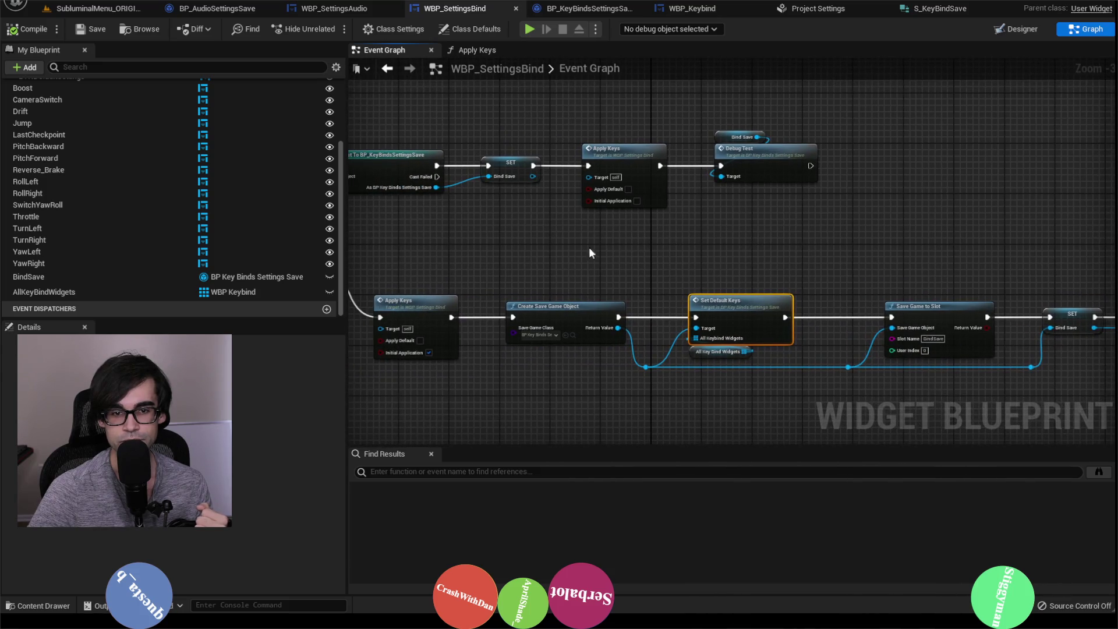
pyautogui.moveTo(566, 252); pyautogui.dragTo(971, 245)
pyautogui.moveTo(661, 309); pyautogui.dragTo(978, 229)
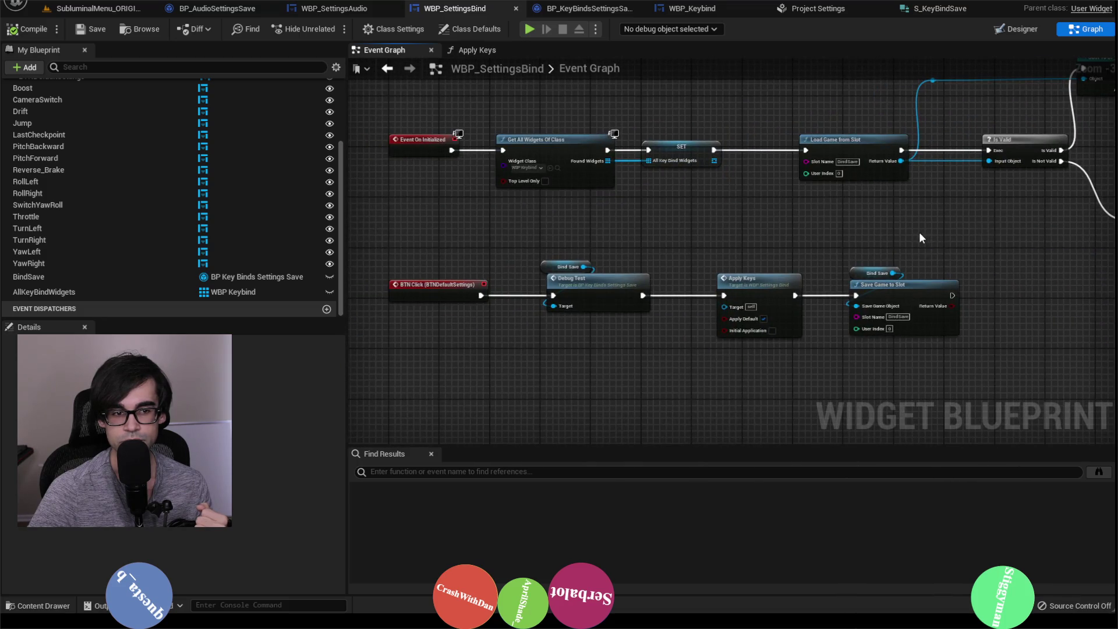
# In WBP_Keybind's Event Graph, select the key-name SetText node group and open Set Key Maps.
pyautogui.click(714, 16)
pyautogui.scroll(-3, 886, 187)
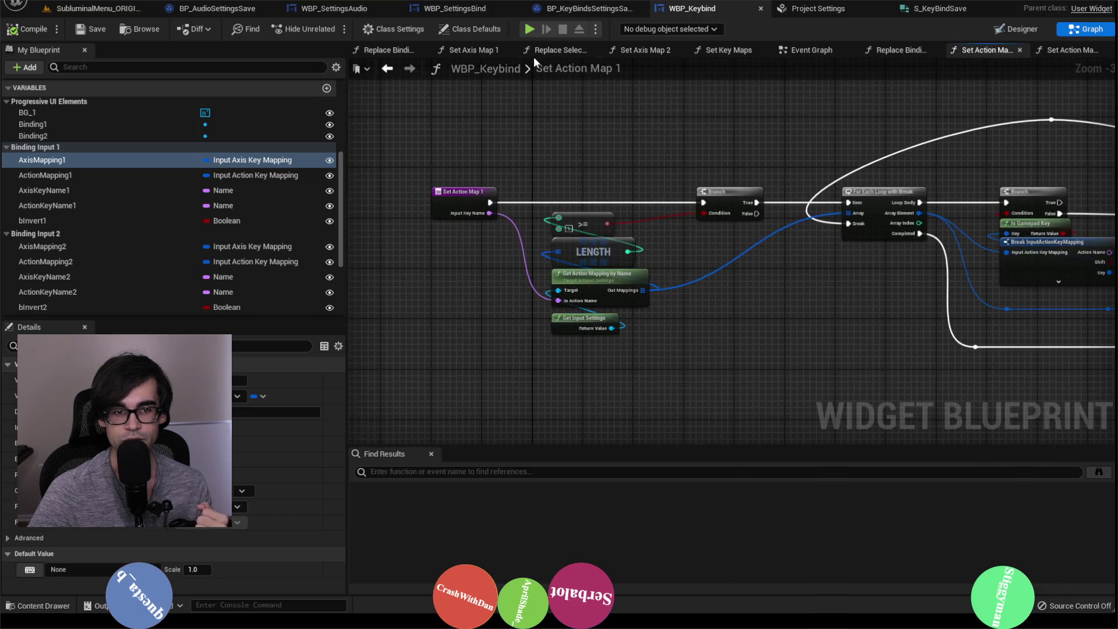
pyautogui.click(803, 51)
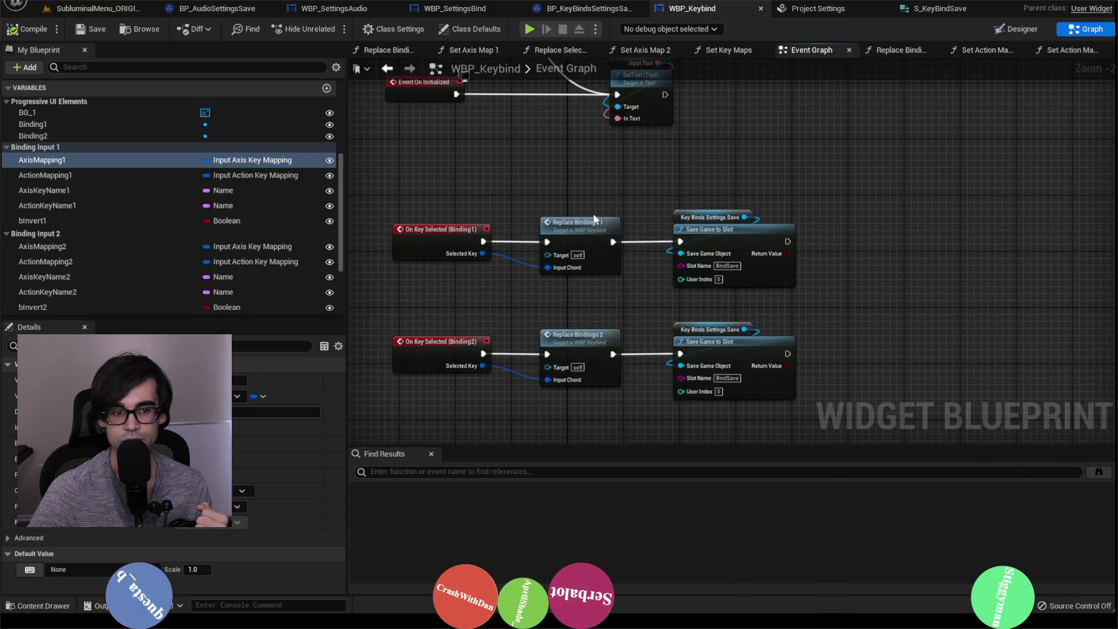
pyautogui.scroll(3, 536, 236)
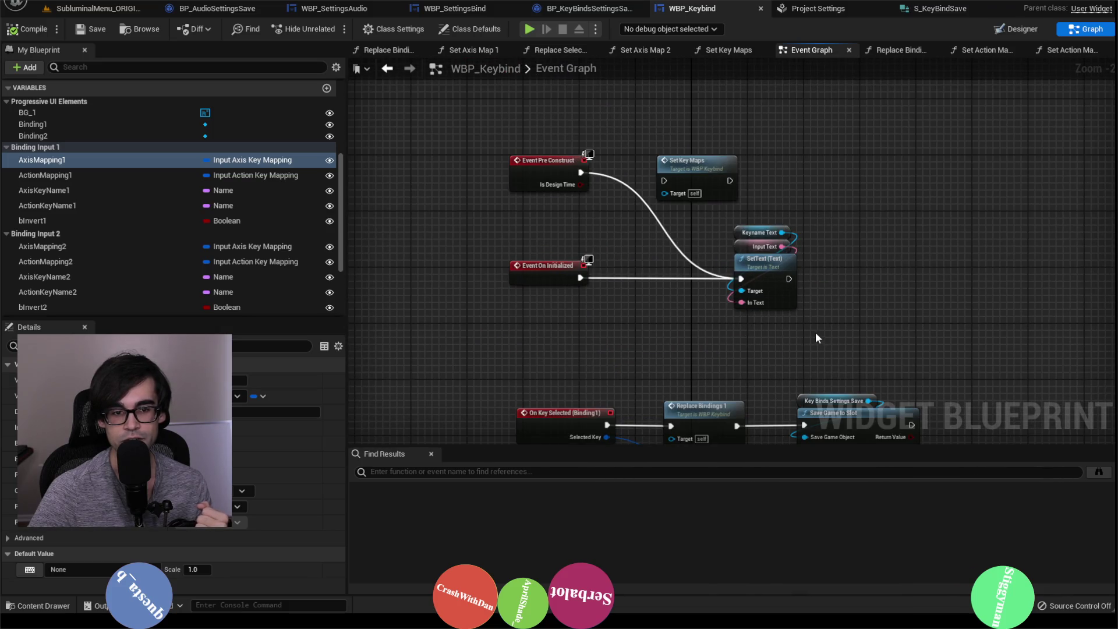
pyautogui.moveTo(818, 337); pyautogui.dragTo(750, 243)
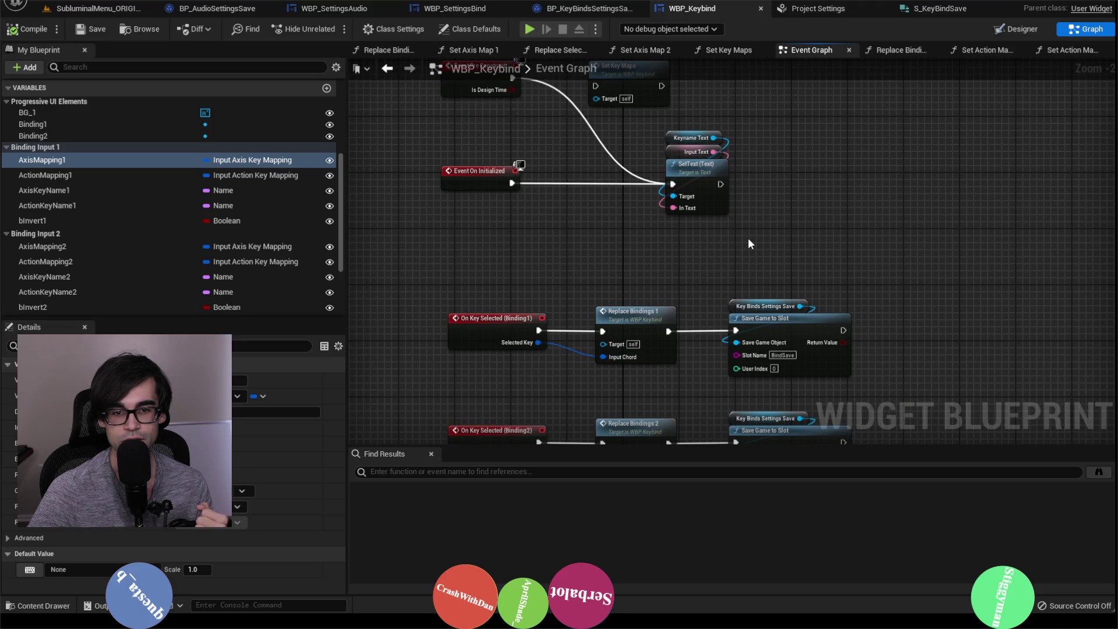
pyautogui.moveTo(745, 237)
pyautogui.mouseDown()
pyautogui.moveTo(747, 89)
pyautogui.moveTo(762, 136)
pyautogui.moveTo(764, 283)
pyautogui.mouseUp()
pyautogui.moveTo(701, 164); pyautogui.dragTo(702, 164)
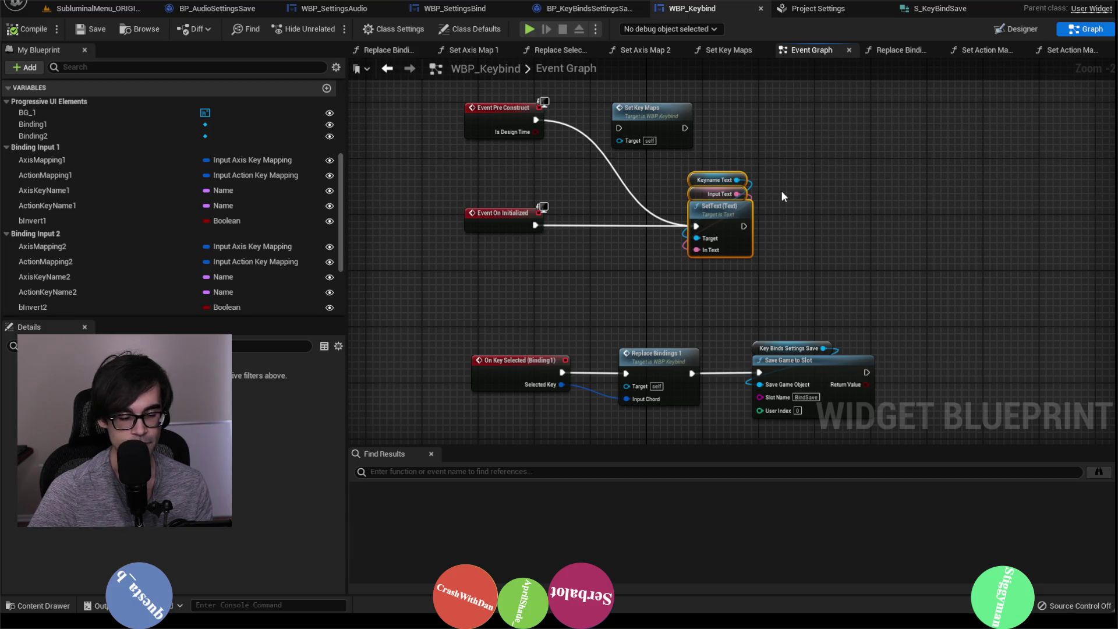
pyautogui.click(732, 51)
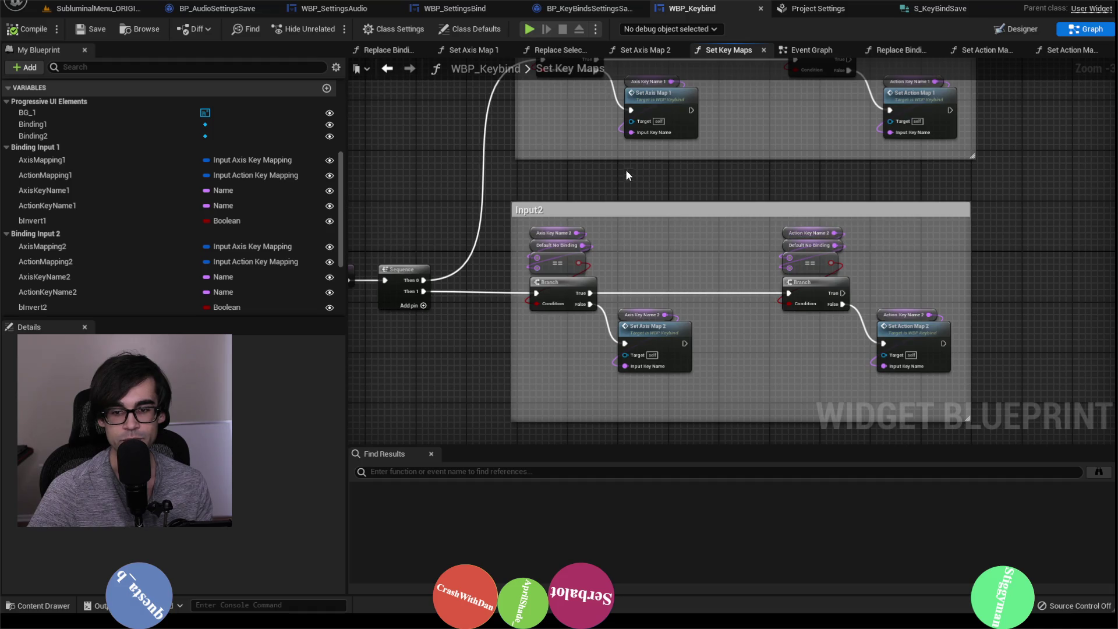
# Add a Then 2 output to the Sequence node and wire it to a pasted SetText group below Input2.
pyautogui.moveTo(626, 169)
pyautogui.mouseDown()
pyautogui.moveTo(847, 162)
pyautogui.moveTo(745, 162)
pyautogui.mouseUp()
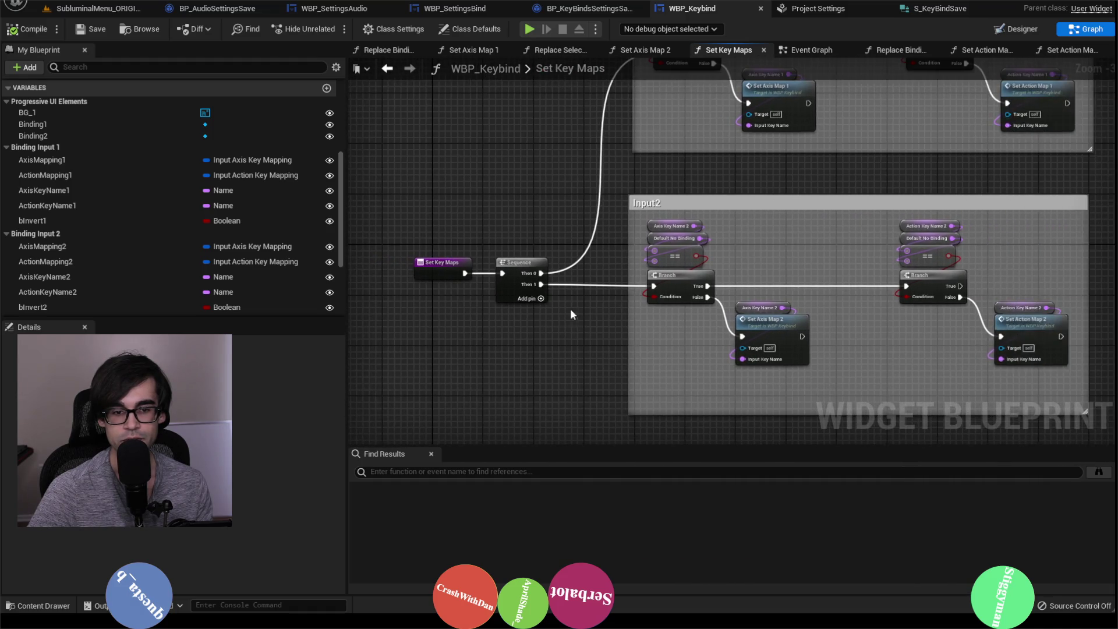
pyautogui.click(537, 298)
pyautogui.moveTo(537, 298); pyautogui.dragTo(573, 243)
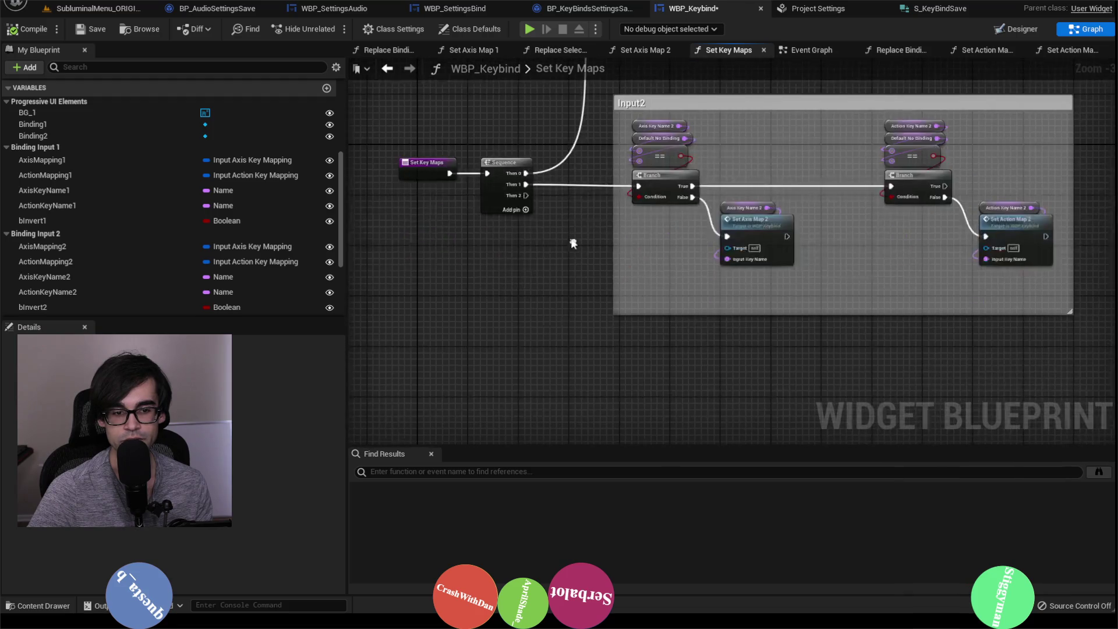
pyautogui.hotkey('ctrl', 'v')
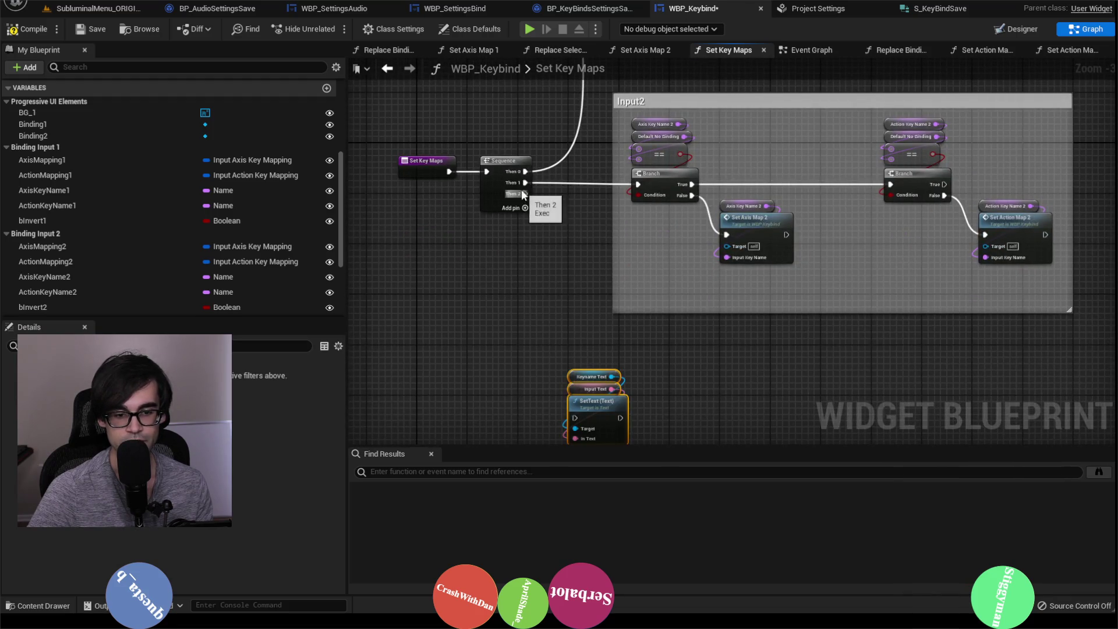
pyautogui.moveTo(526, 193)
pyautogui.mouseDown()
pyautogui.moveTo(568, 417)
pyautogui.moveTo(682, 395)
pyautogui.mouseUp()
pyautogui.moveTo(612, 323); pyautogui.dragTo(555, 202)
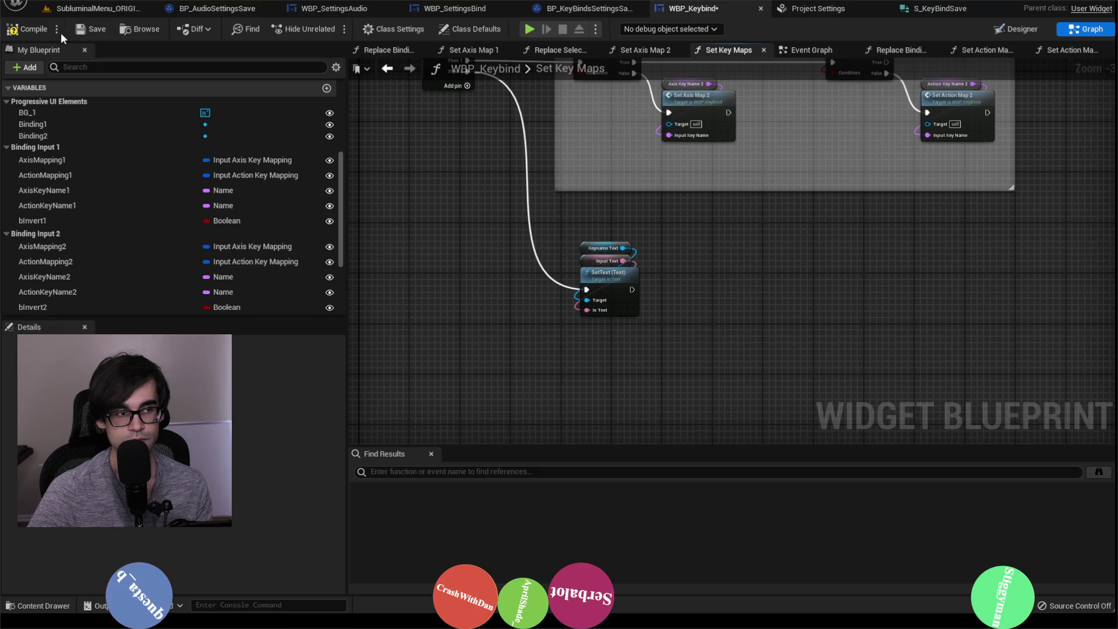
# Save the WBP_Keybind blueprint and go back to the level editor.
pyautogui.click(97, 30)
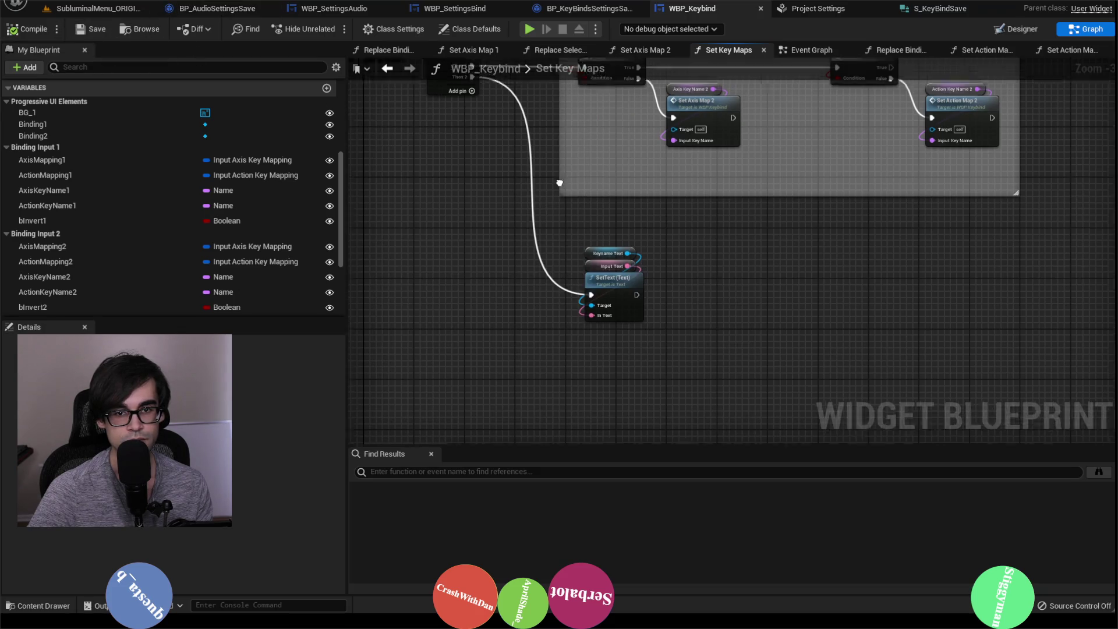
pyautogui.moveTo(554, 177); pyautogui.dragTo(657, 330)
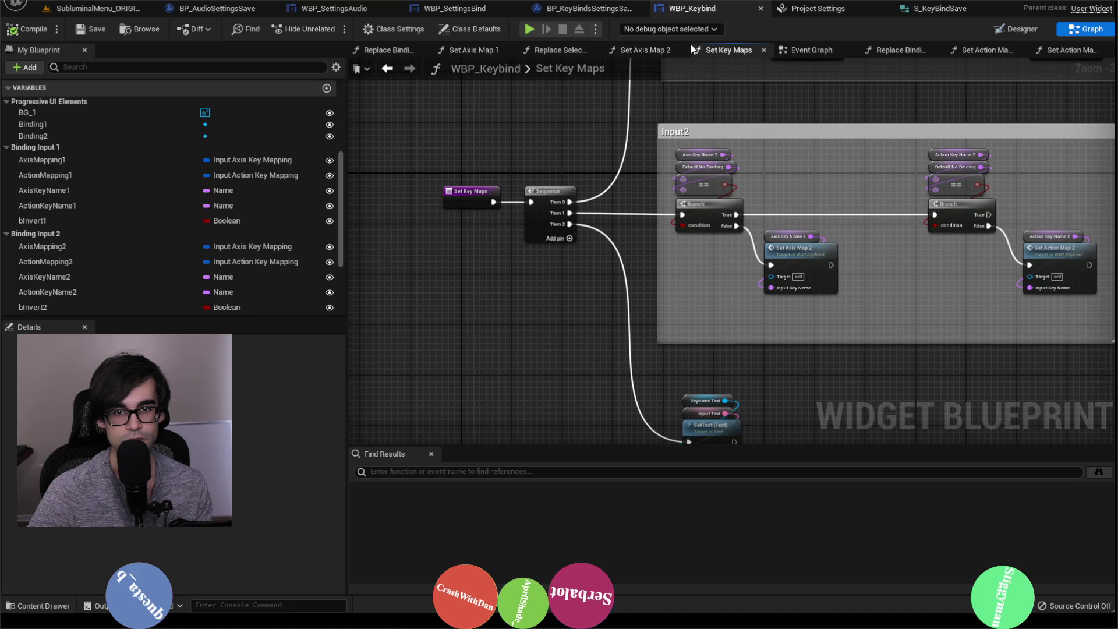
pyautogui.click(98, 8)
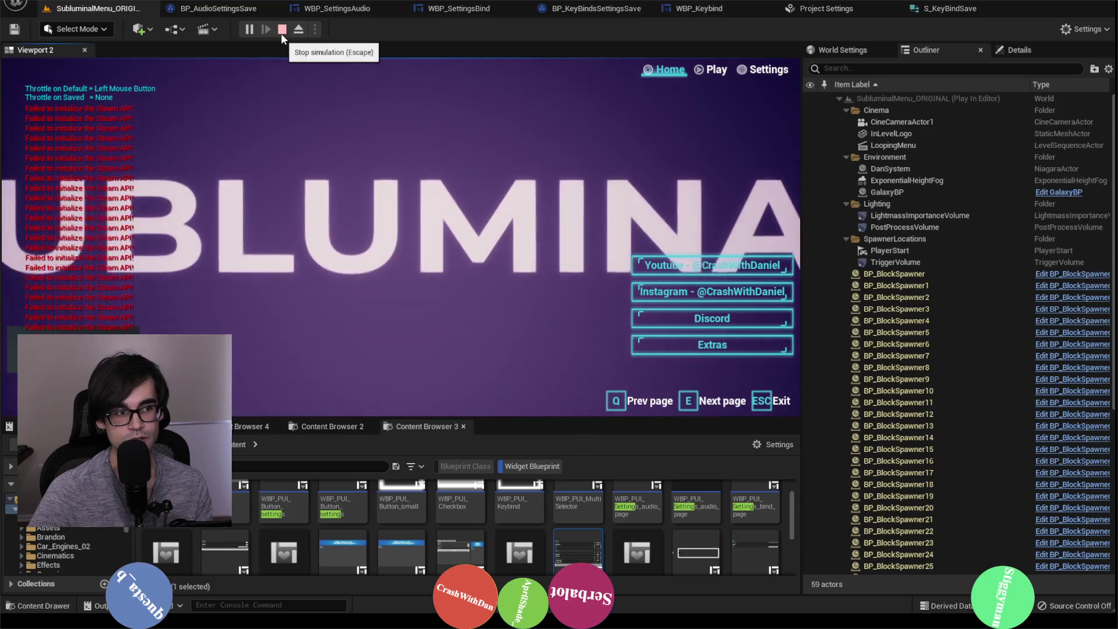
# Stop the play session and switch through the blueprint tabs to WBP_SettingsBind's event graph.
pyautogui.click(281, 31)
pyautogui.click(734, 15)
pyautogui.click(588, 8)
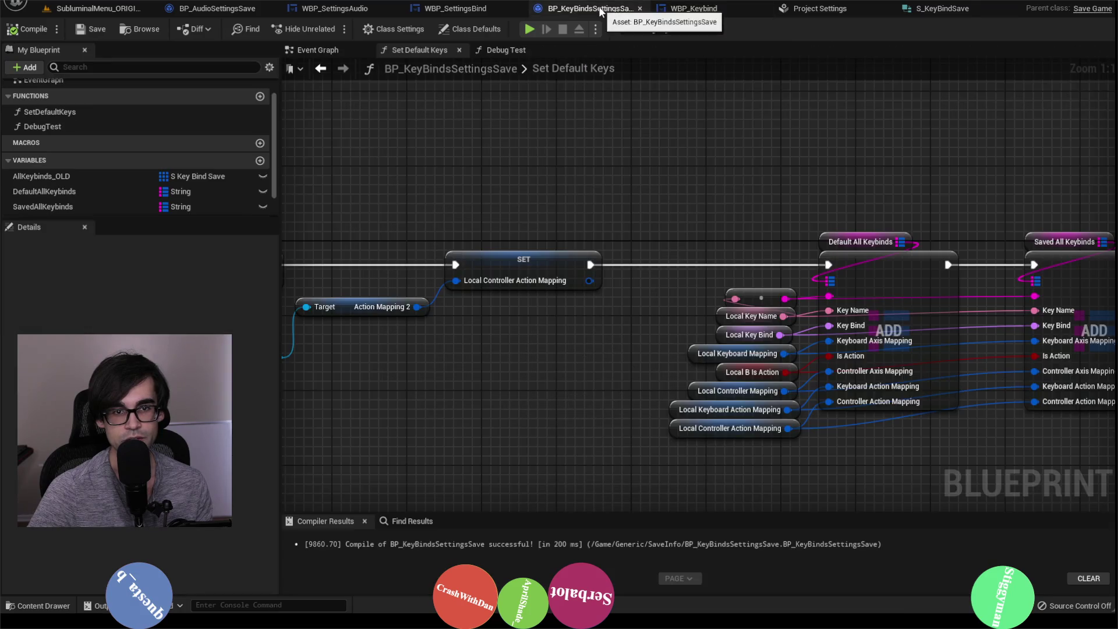
pyautogui.click(454, 9)
pyautogui.scroll(2, 782, 265)
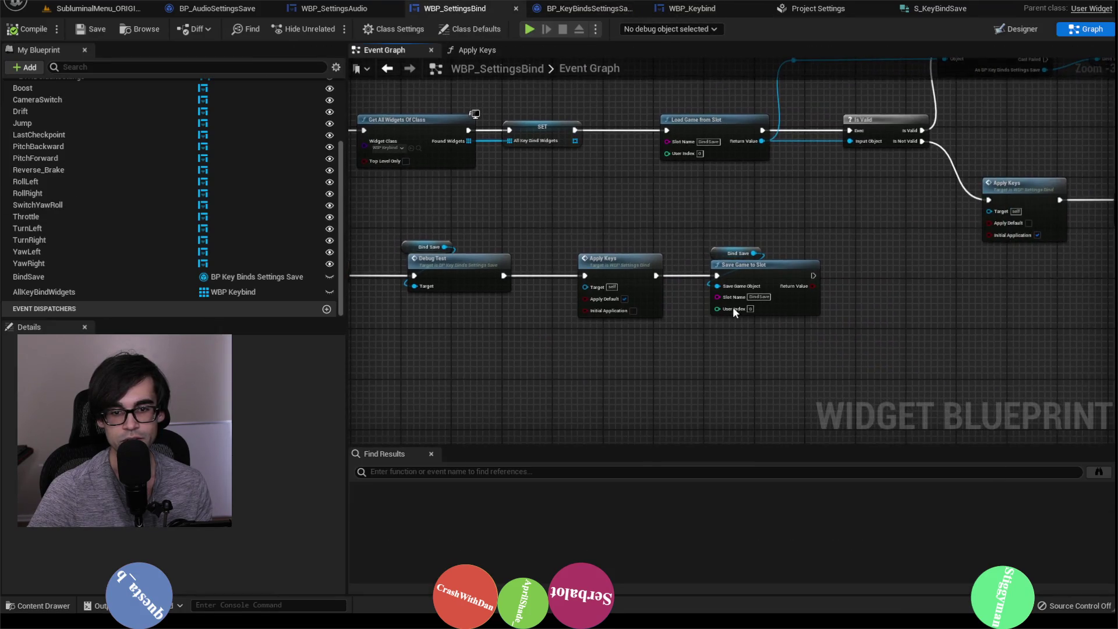
pyautogui.scroll(1, 693, 320)
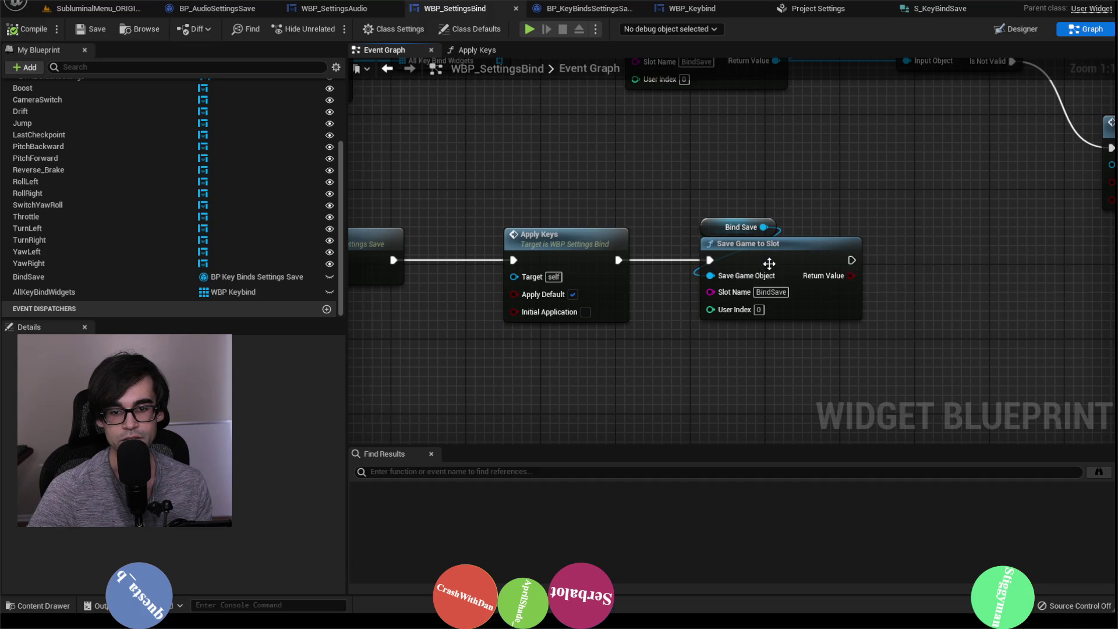
# Select the Save Game to Slot and Bind Save nodes, then open the Apply Keys function graph.
pyautogui.moveTo(686, 197); pyautogui.dragTo(722, 256)
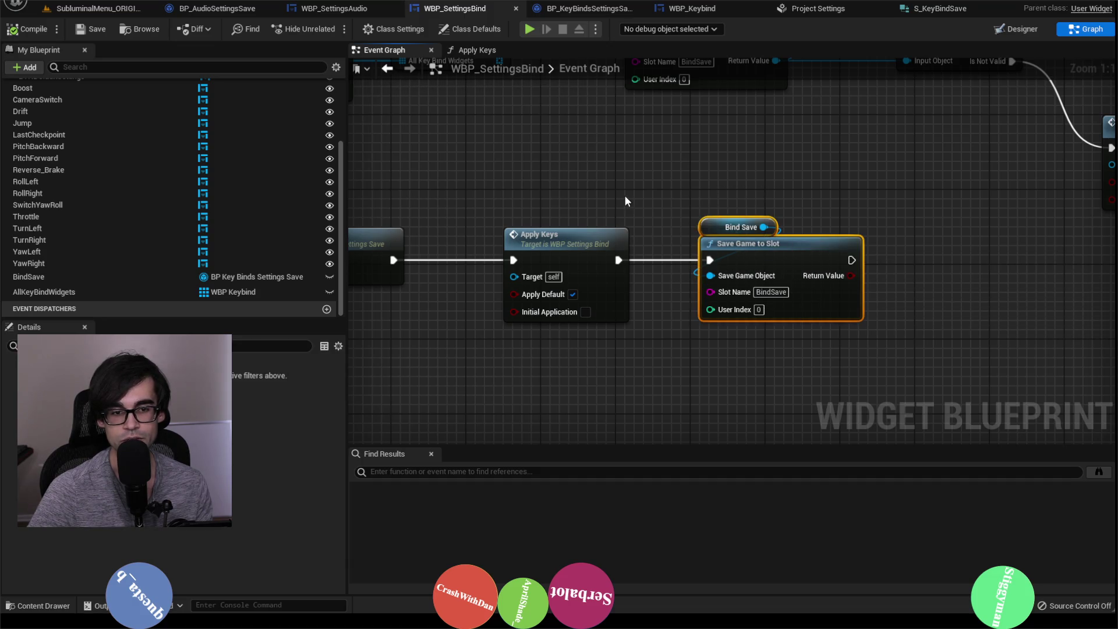
pyautogui.scroll(-2, 625, 201)
pyautogui.doubleClick(529, 284)
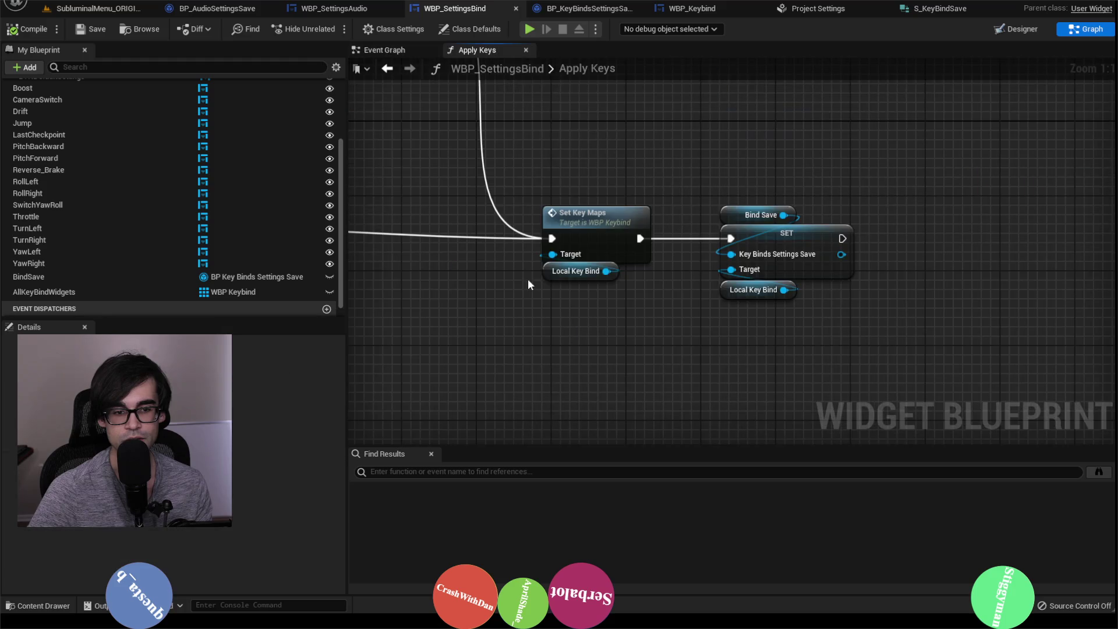
# Trace Apply Keys through its FIND, SET and Branch nodes, then open Set Key Maps in WBP_Keybind.
pyautogui.scroll(-4, 697, 263)
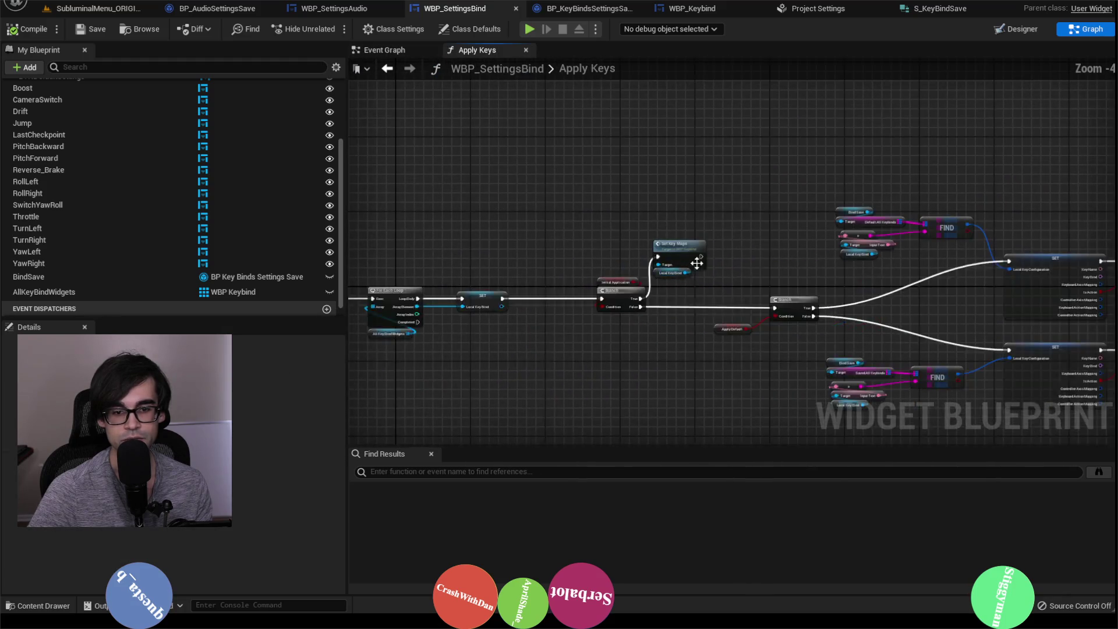
pyautogui.scroll(2, 622, 317)
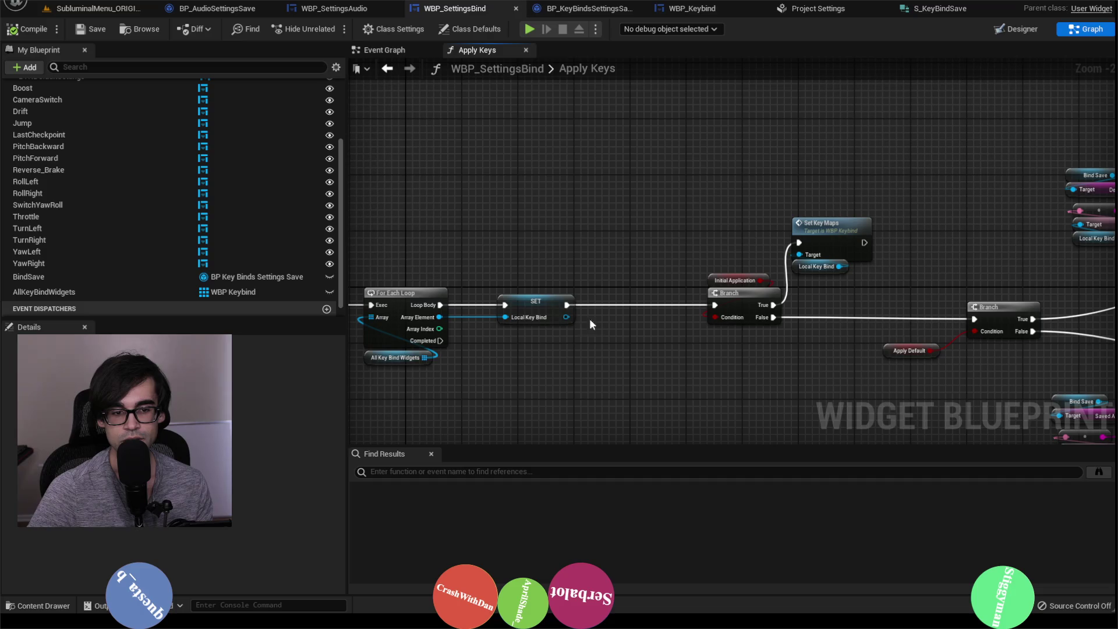
pyautogui.moveTo(683, 253)
pyautogui.mouseDown()
pyautogui.moveTo(741, 254)
pyautogui.moveTo(445, 164)
pyautogui.mouseUp()
pyautogui.moveTo(879, 245)
pyautogui.mouseDown()
pyautogui.moveTo(687, 321)
pyautogui.moveTo(571, 338)
pyautogui.mouseUp()
pyautogui.moveTo(831, 312); pyautogui.dragTo(750, 295)
pyautogui.moveTo(984, 297)
pyautogui.mouseDown()
pyautogui.moveTo(844, 312)
pyautogui.moveTo(670, 273)
pyautogui.moveTo(488, 257)
pyautogui.mouseUp()
pyautogui.moveTo(818, 271); pyautogui.dragTo(575, 238)
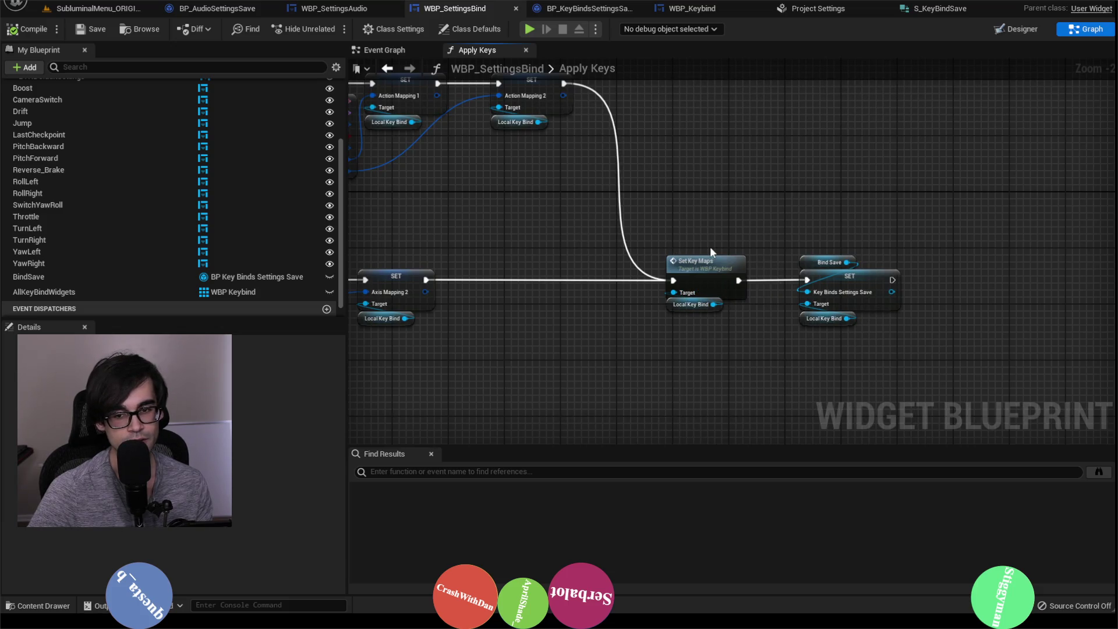
pyautogui.moveTo(506, 219); pyautogui.dragTo(854, 239)
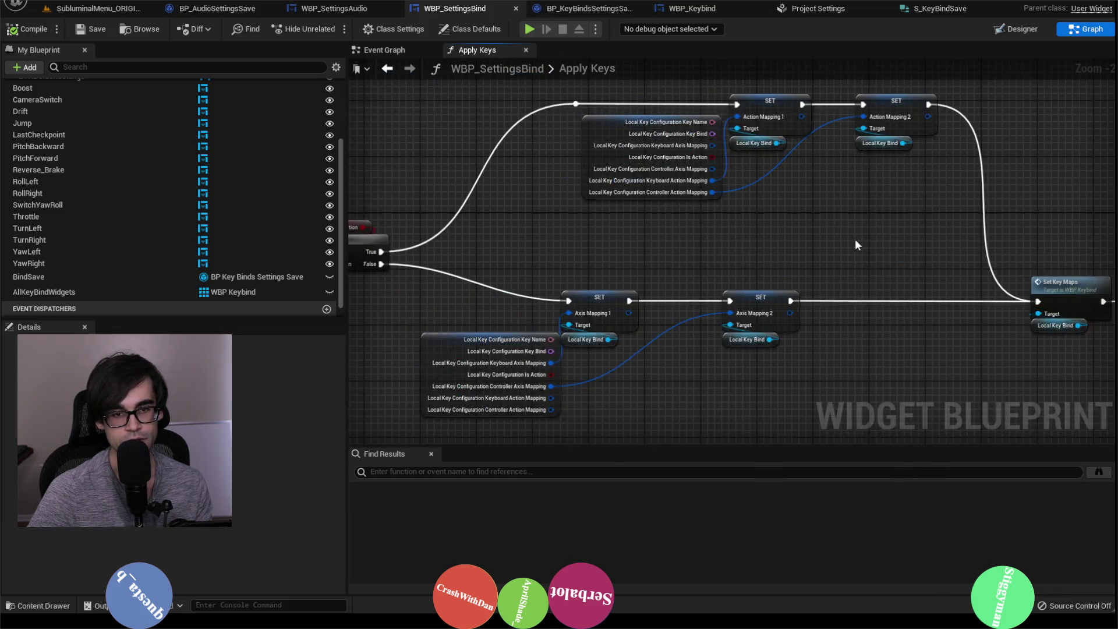
pyautogui.moveTo(755, 239); pyautogui.dragTo(597, 243)
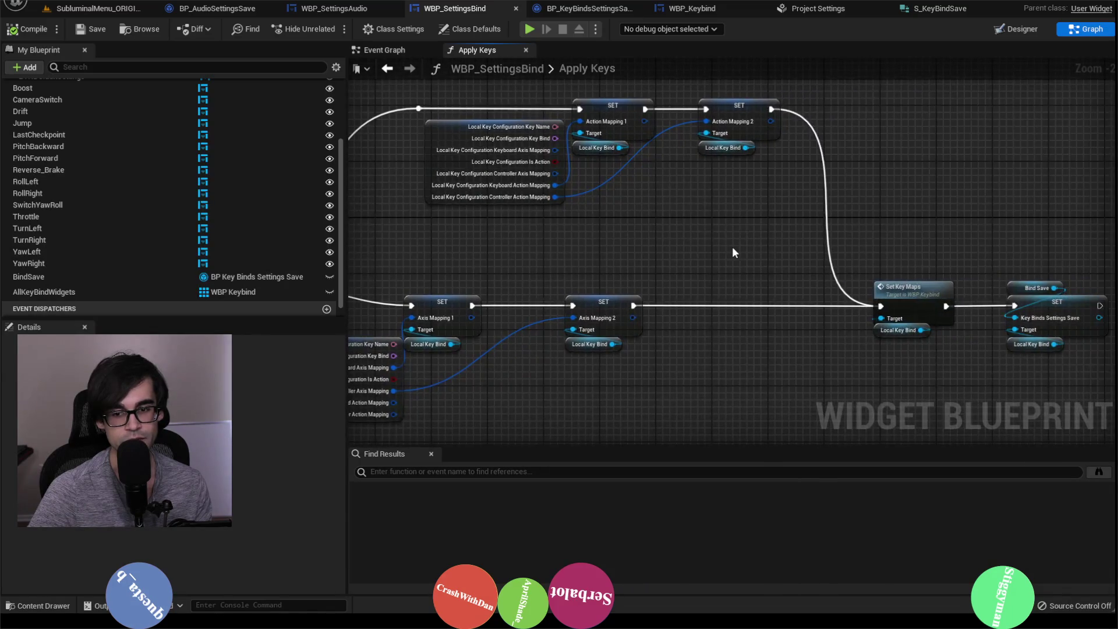
pyautogui.doubleClick(935, 285)
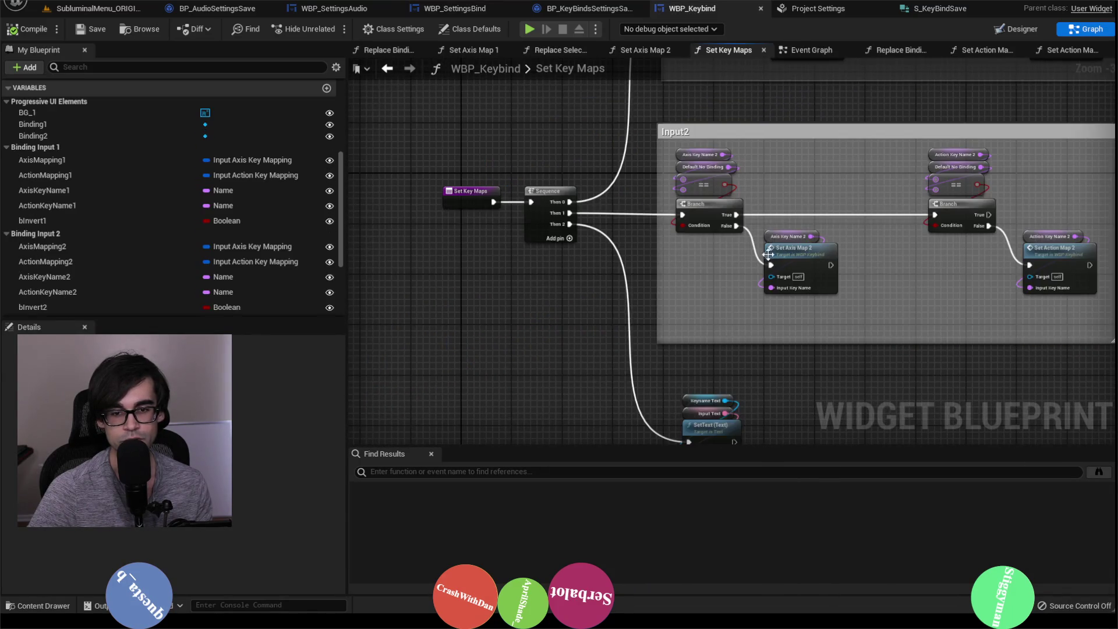
# In WBP_Keybind's Event Graph, select the Binding1 Save Game to Slot node and open Replace Bindings 1.
pyautogui.moveTo(857, 172)
pyautogui.mouseDown()
pyautogui.moveTo(711, 275)
pyautogui.moveTo(799, 194)
pyautogui.mouseUp()
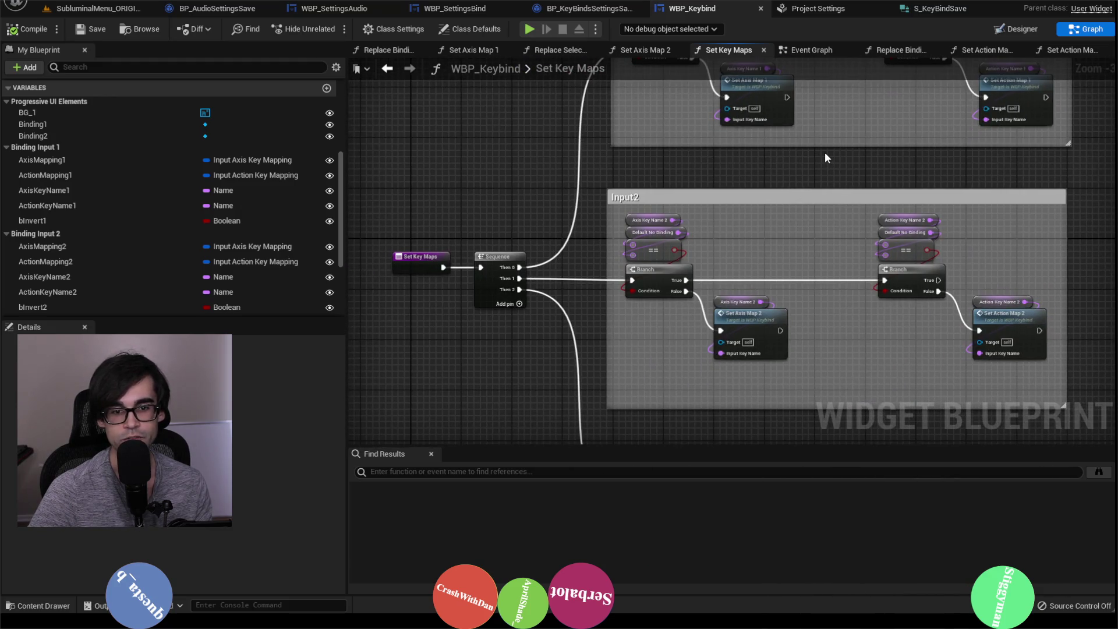
pyautogui.click(805, 51)
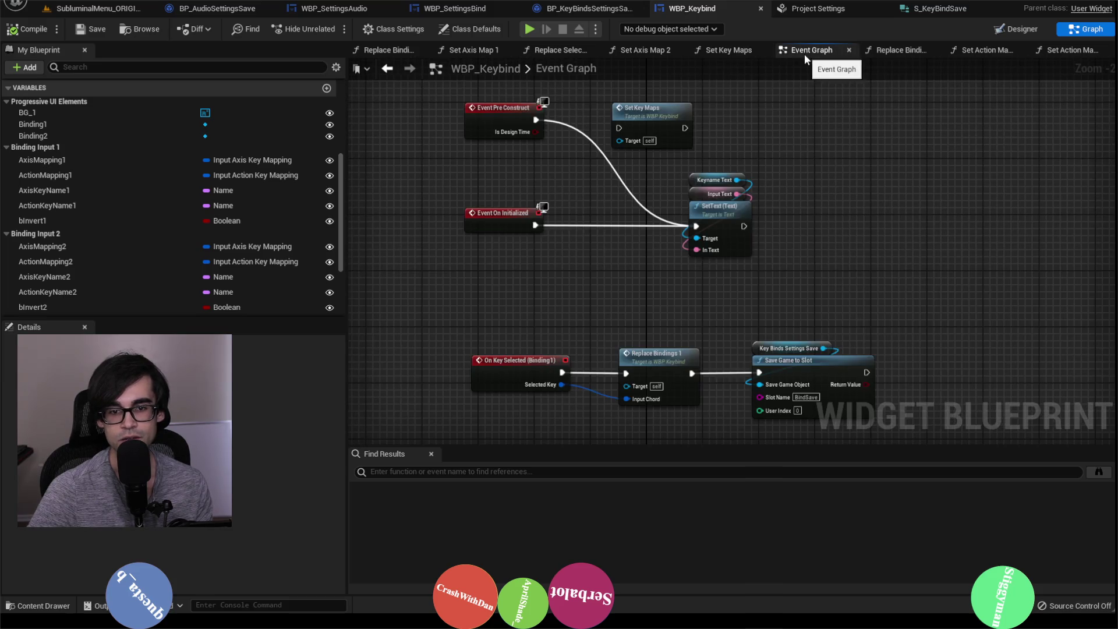
pyautogui.scroll(-2, 853, 233)
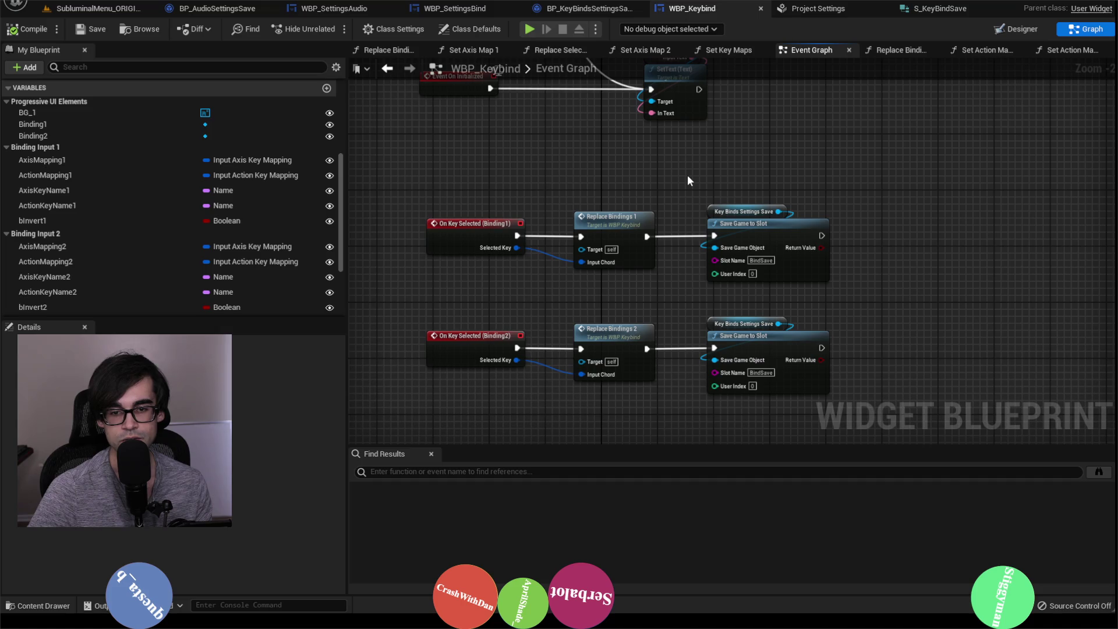
pyautogui.moveTo(688, 176)
pyautogui.mouseDown()
pyautogui.moveTo(819, 283)
pyautogui.moveTo(864, 295)
pyautogui.mouseUp()
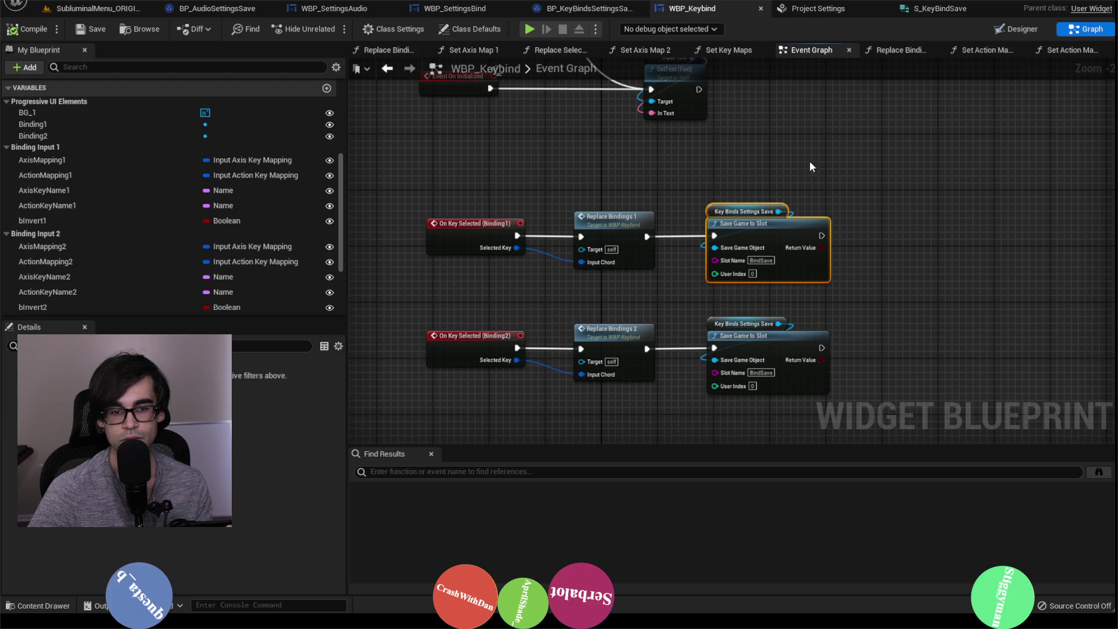
pyautogui.doubleClick(612, 223)
# Open the Set Action Map 1 function and inspect its FIND and ADD nodes storing the key.
pyautogui.scroll(-2, 474, 355)
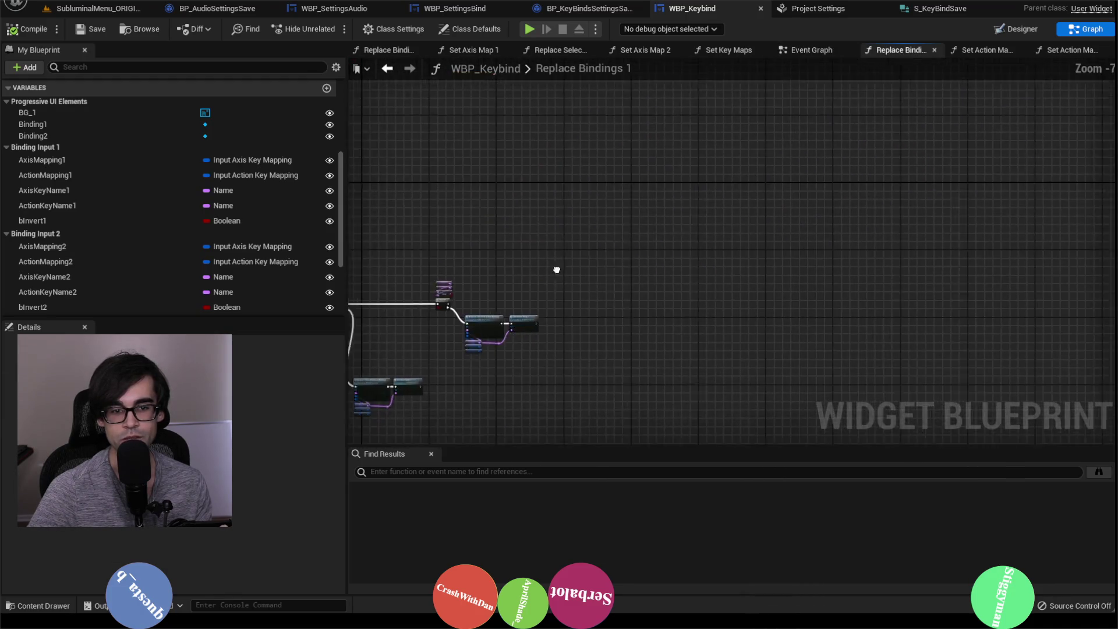
pyautogui.moveTo(685, 319); pyautogui.dragTo(577, 242)
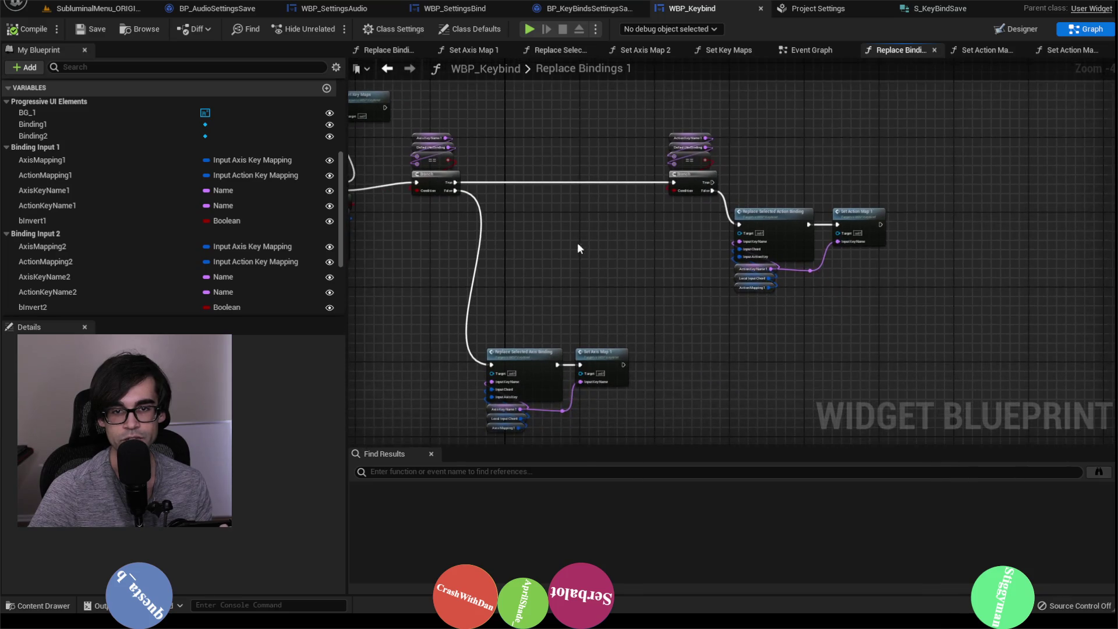
pyautogui.scroll(2, 753, 229)
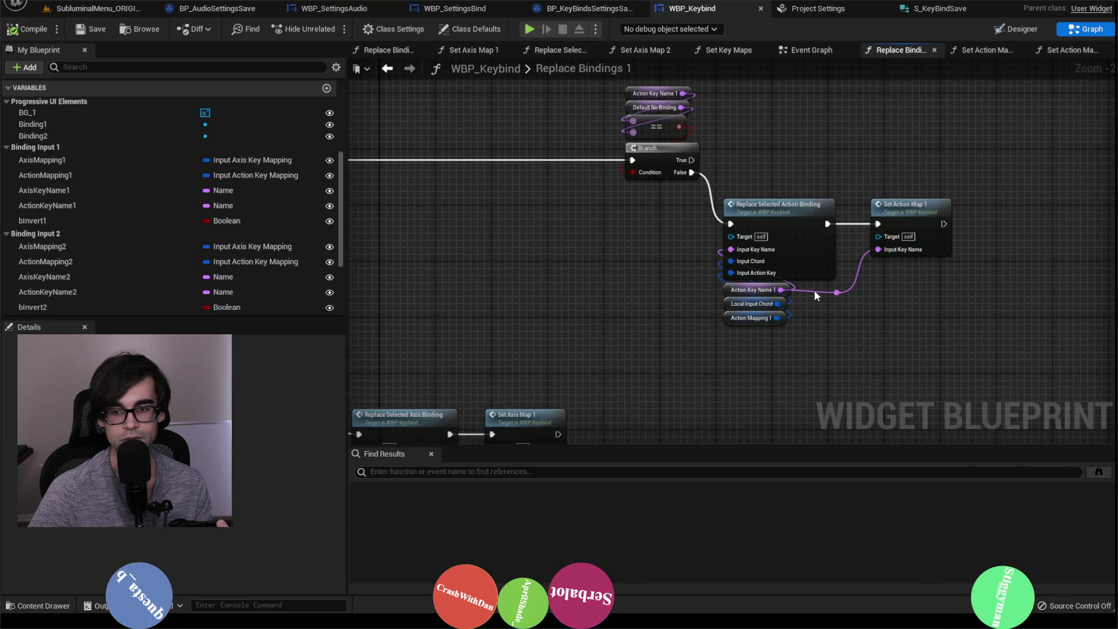
pyautogui.moveTo(619, 272)
pyautogui.mouseDown()
pyautogui.moveTo(990, 270)
pyautogui.moveTo(687, 291)
pyautogui.moveTo(574, 286)
pyautogui.mouseUp()
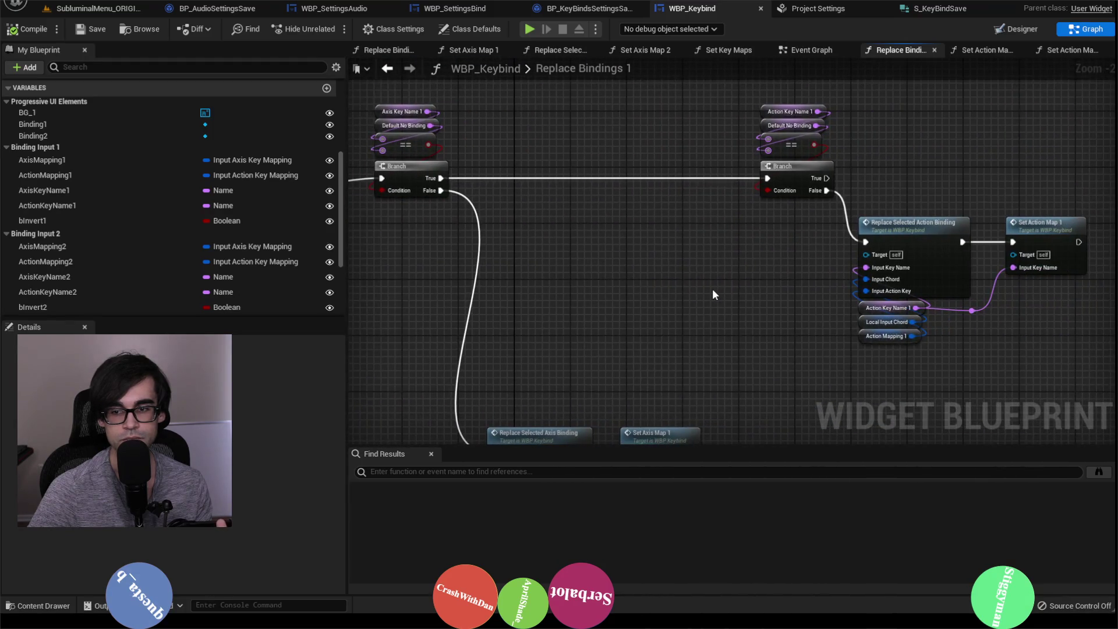
pyautogui.moveTo(767, 294); pyautogui.dragTo(602, 288)
pyautogui.doubleClick(848, 223)
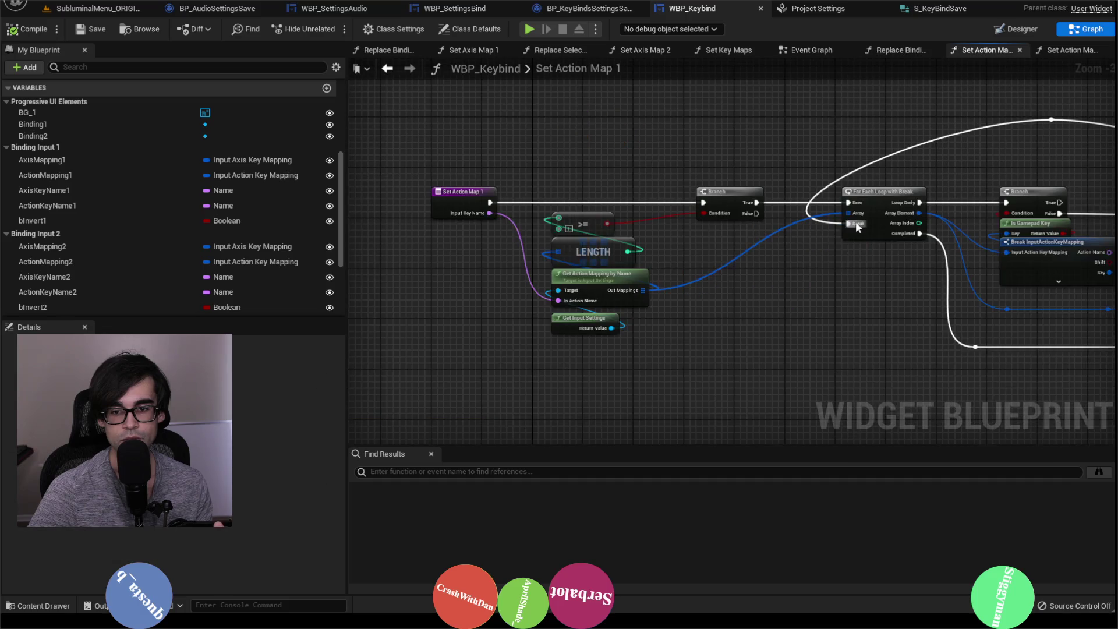
pyautogui.moveTo(855, 221)
pyautogui.mouseDown()
pyautogui.moveTo(640, 291)
pyautogui.moveTo(757, 314)
pyautogui.moveTo(705, 328)
pyautogui.moveTo(499, 257)
pyautogui.mouseUp()
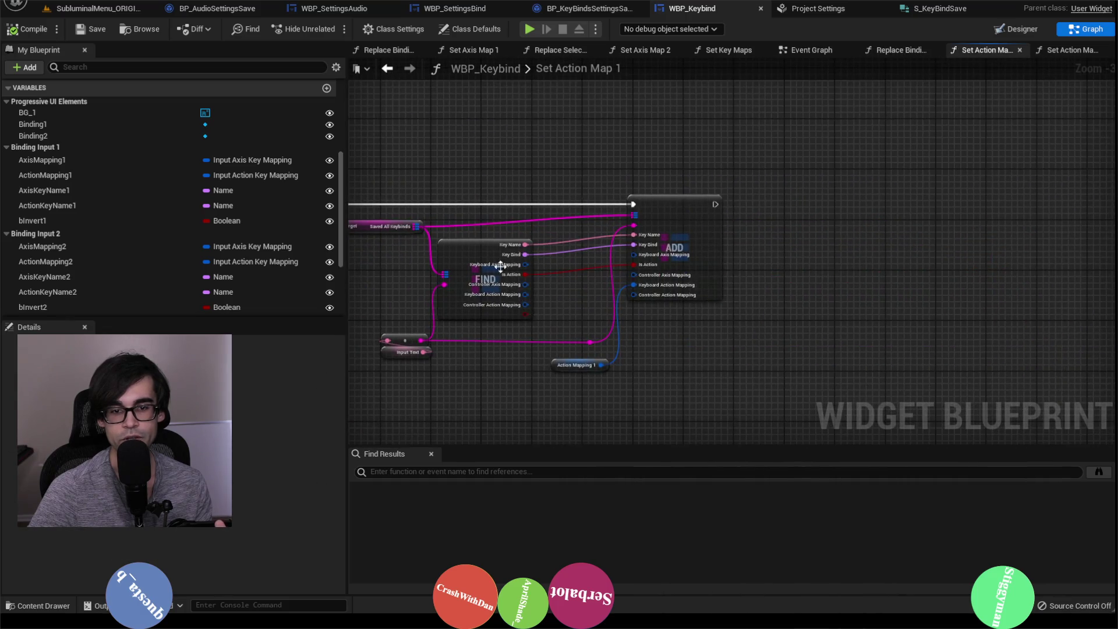
pyautogui.moveTo(429, 145)
pyautogui.mouseDown()
pyautogui.moveTo(710, 155)
pyautogui.moveTo(602, 127)
pyautogui.mouseUp()
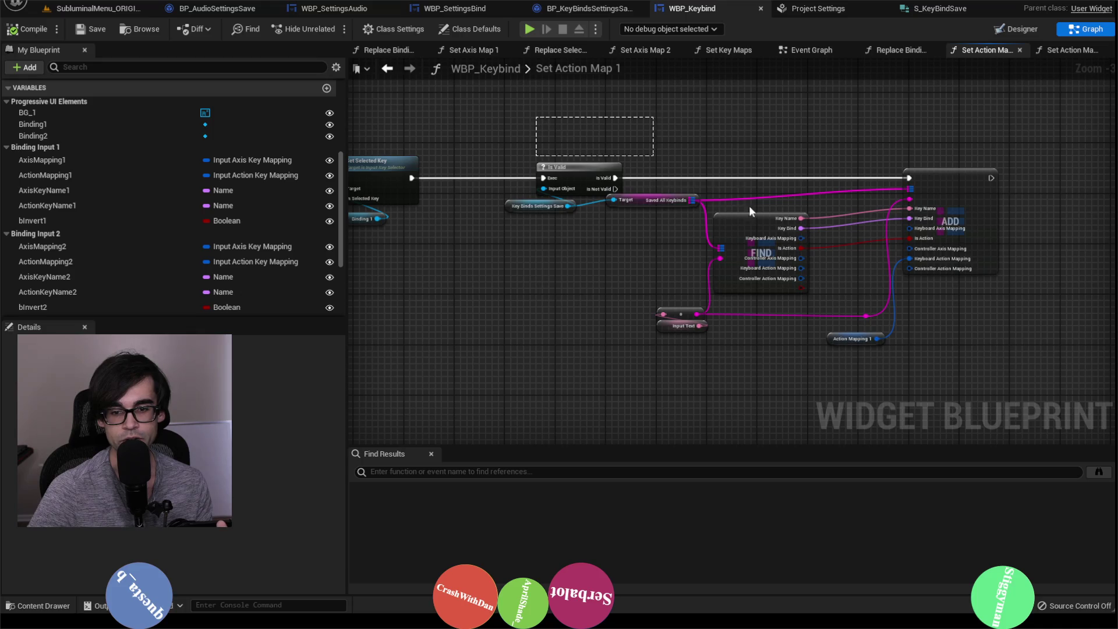
# Take the Binding1 Save Game to Slot node from the Event Graph into Replace Bindings 1.
pyautogui.click(585, 120)
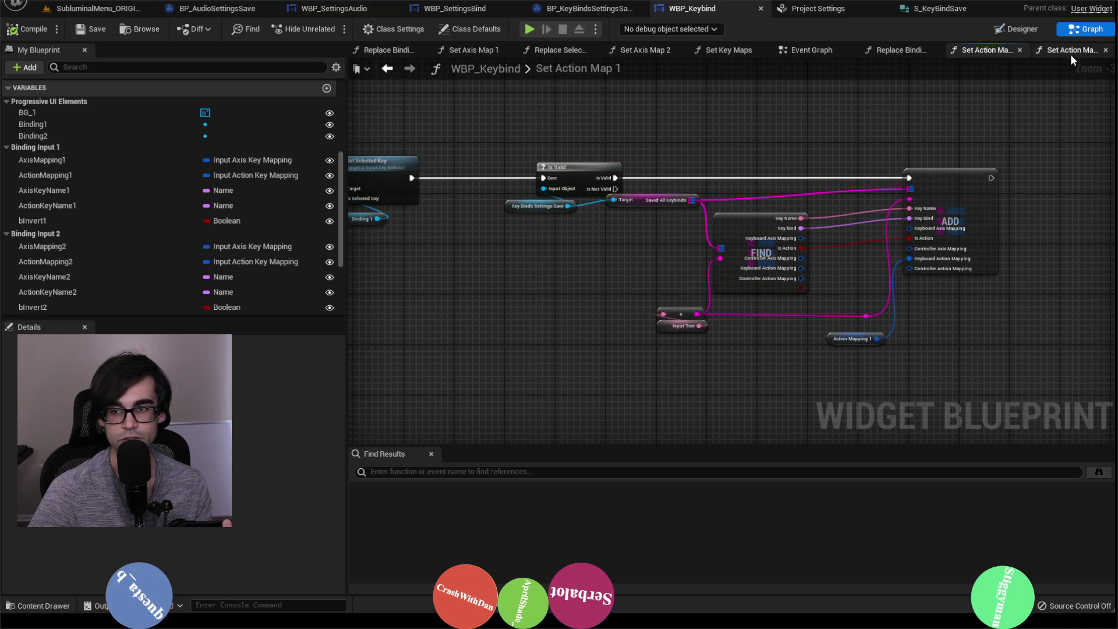
pyautogui.click(1070, 51)
pyautogui.click(978, 52)
pyautogui.click(908, 50)
pyautogui.click(815, 52)
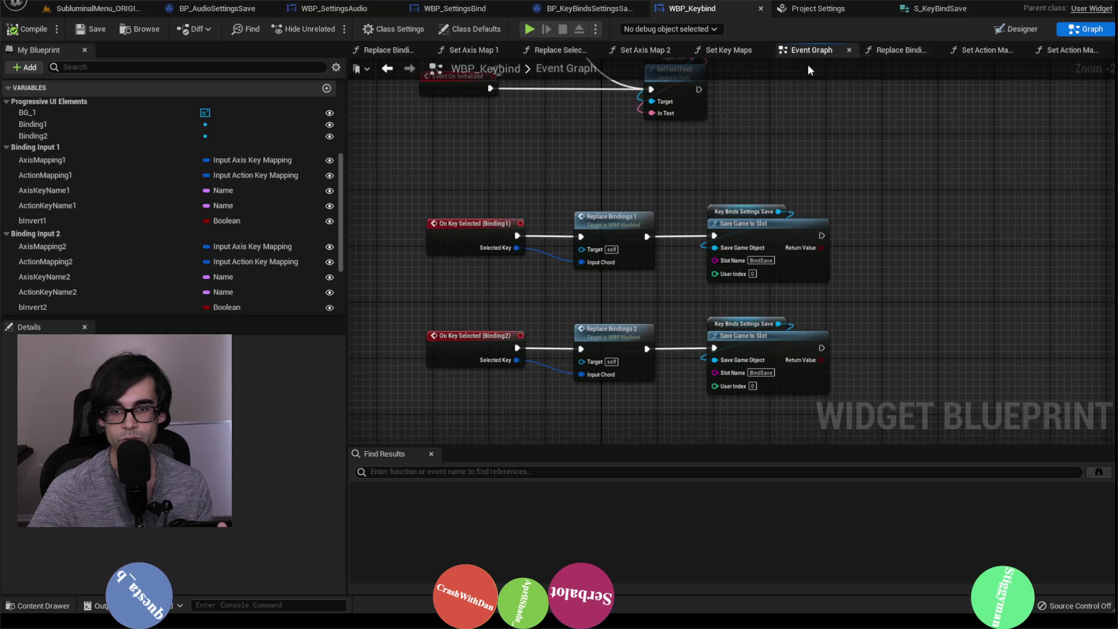
pyautogui.moveTo(704, 175); pyautogui.dragTo(710, 225)
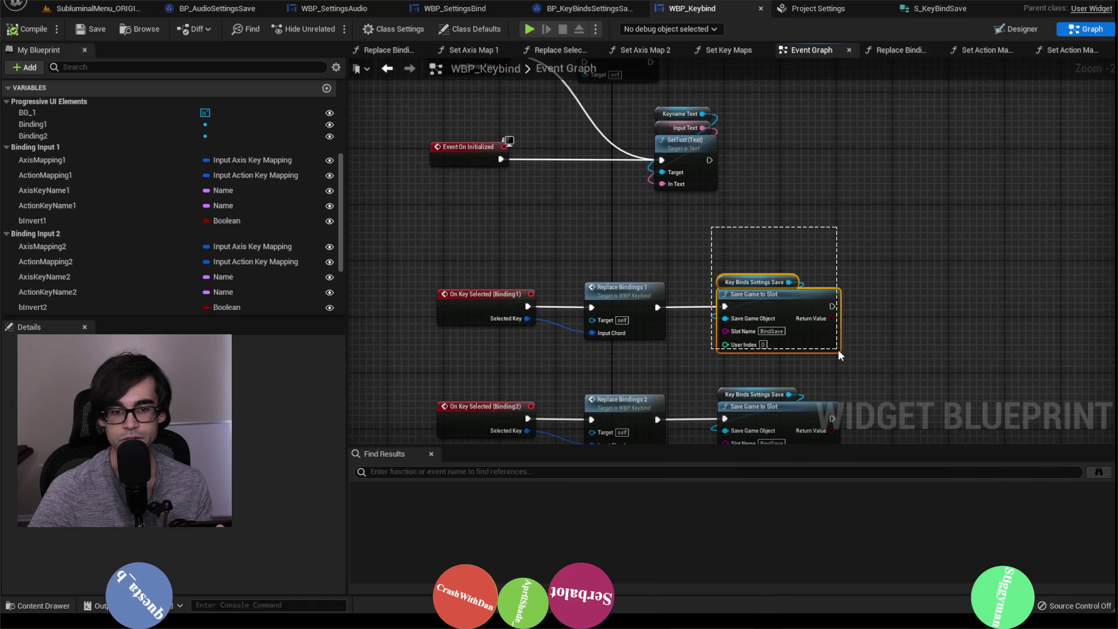
pyautogui.moveTo(858, 365); pyautogui.dragTo(728, 184)
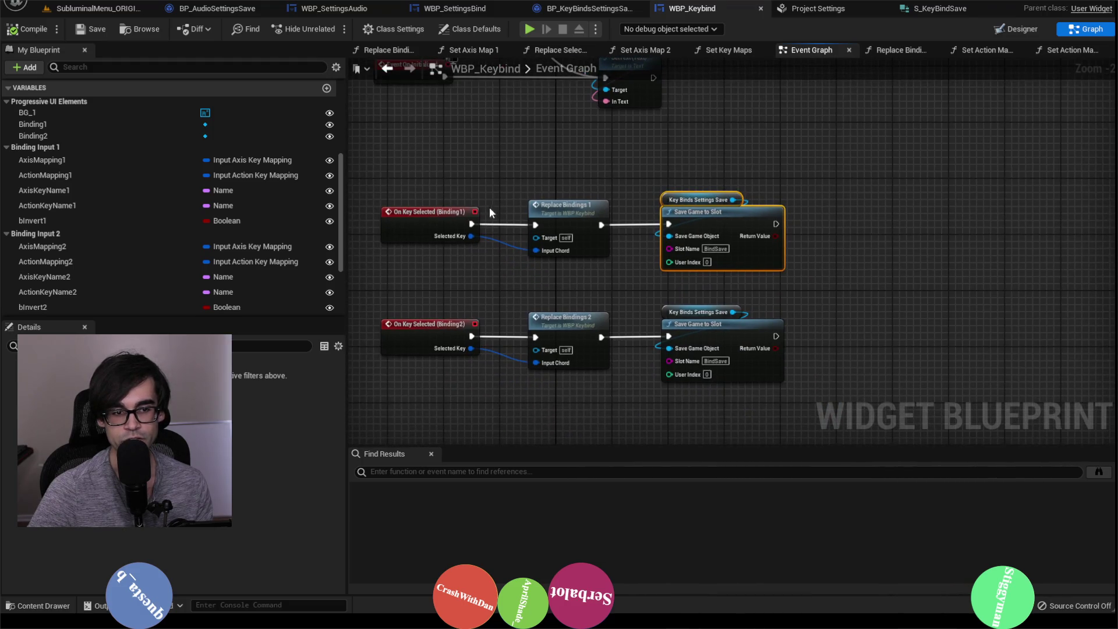
pyautogui.doubleClick(578, 206)
# Paste a Save Game to Slot node and wire Set Axis Map 1 into the BindSave save.
pyautogui.moveTo(671, 207); pyautogui.dragTo(864, 148)
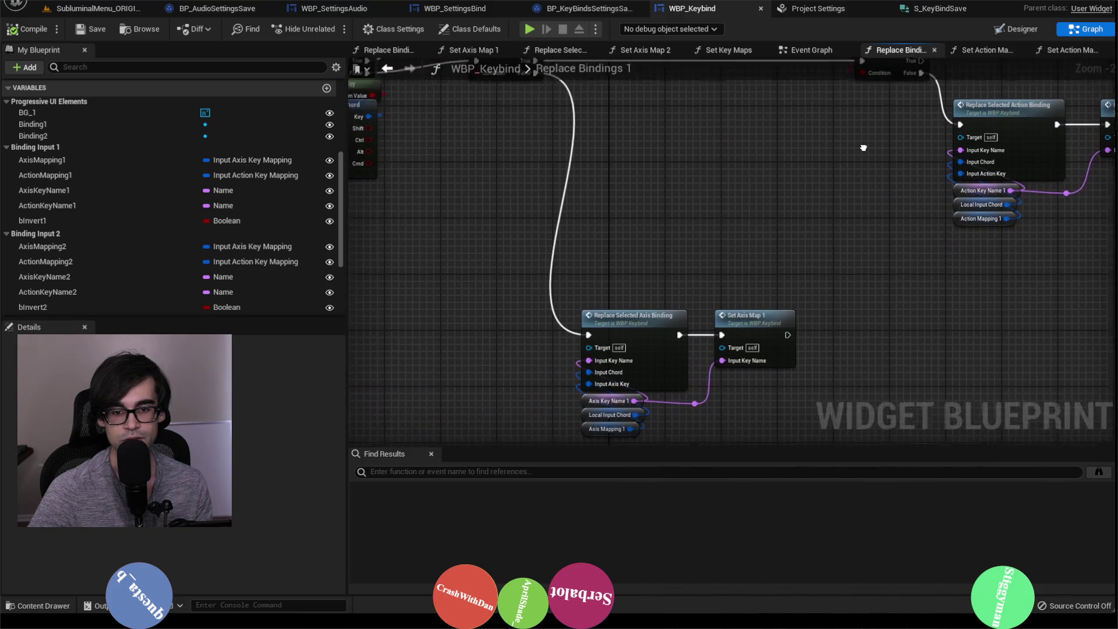
pyautogui.scroll(-2, 864, 148)
pyautogui.scroll(1, 848, 219)
pyautogui.moveTo(843, 224)
pyautogui.mouseDown()
pyautogui.moveTo(847, 359)
pyautogui.moveTo(797, 227)
pyautogui.mouseUp()
pyautogui.scroll(2, 846, 359)
pyautogui.hotkey('ctrl', 'v')
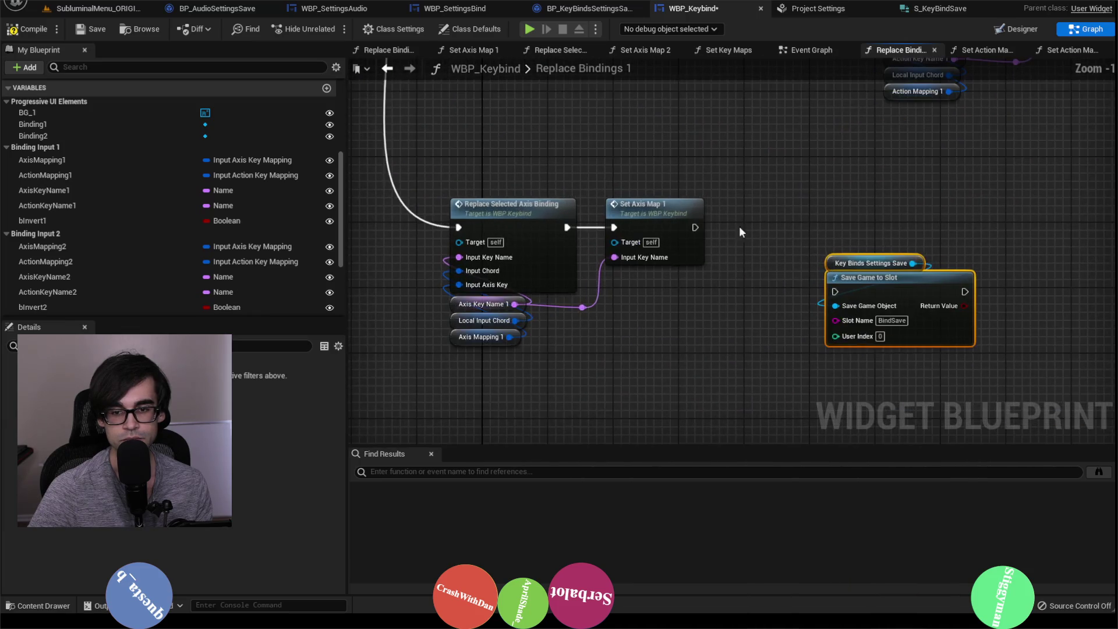
pyautogui.moveTo(692, 227); pyautogui.dragTo(835, 292)
pyautogui.moveTo(818, 249); pyautogui.dragTo(978, 303)
pyautogui.moveTo(874, 278); pyautogui.dragTo(808, 220)
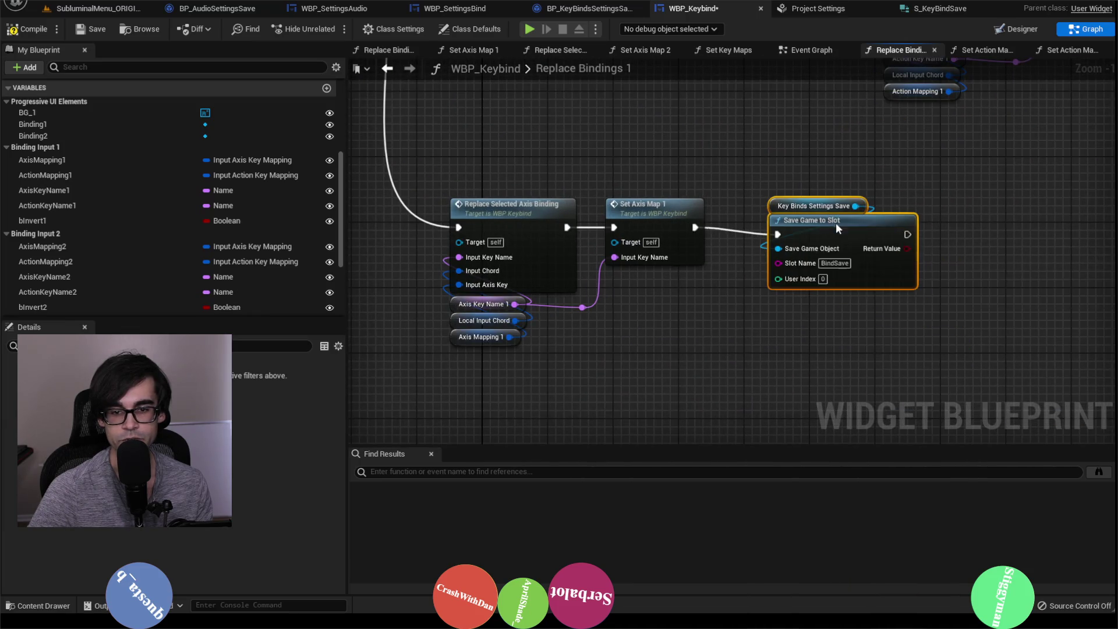
# Paste a second Save Game to Slot node and connect Set Action Map 1 to it.
pyautogui.moveTo(818, 164)
pyautogui.mouseDown()
pyautogui.moveTo(714, 330)
pyautogui.moveTo(698, 335)
pyautogui.mouseUp()
pyautogui.hotkey('ctrl', 'v')
pyautogui.moveTo(868, 169); pyautogui.dragTo(794, 242)
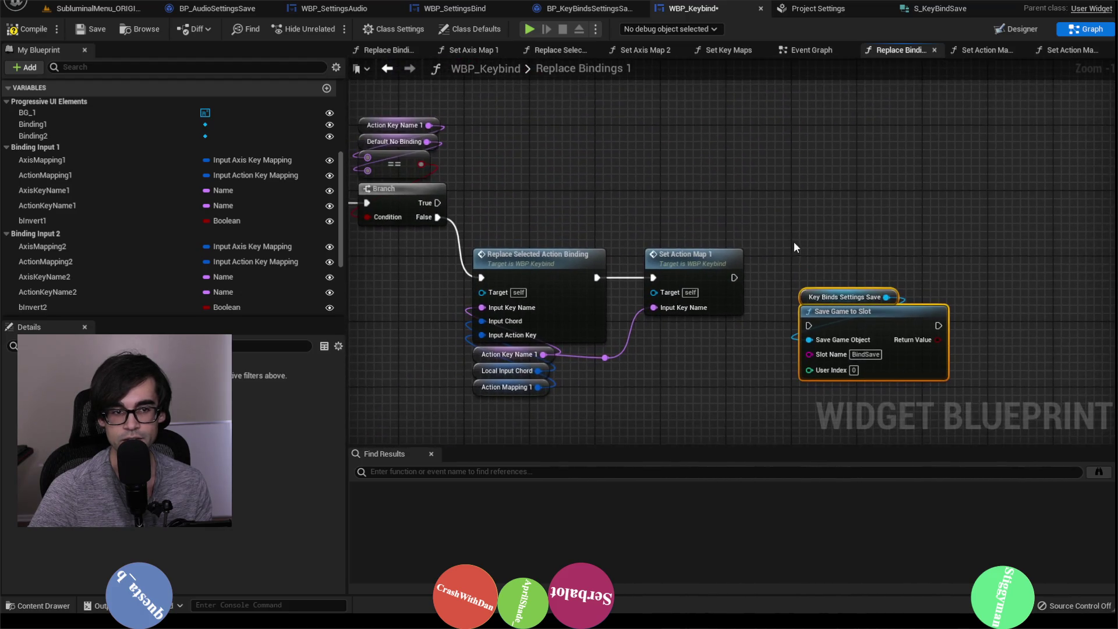
pyautogui.moveTo(693, 196); pyautogui.dragTo(803, 167)
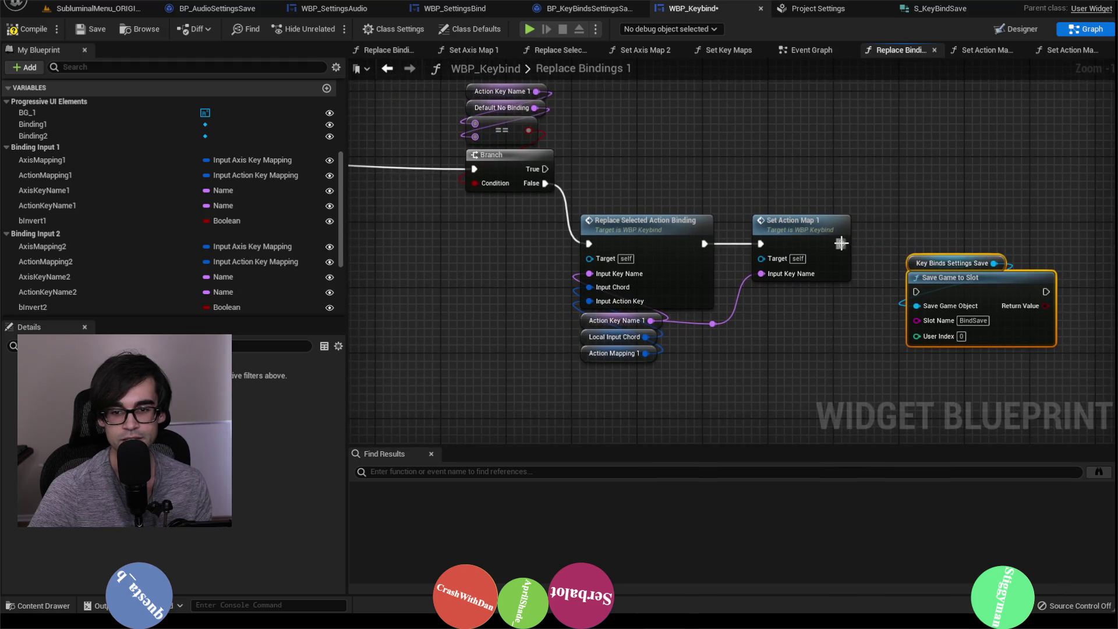
pyautogui.moveTo(842, 243); pyautogui.dragTo(915, 291)
pyautogui.moveTo(934, 250); pyautogui.dragTo(927, 201)
pyautogui.click(927, 200)
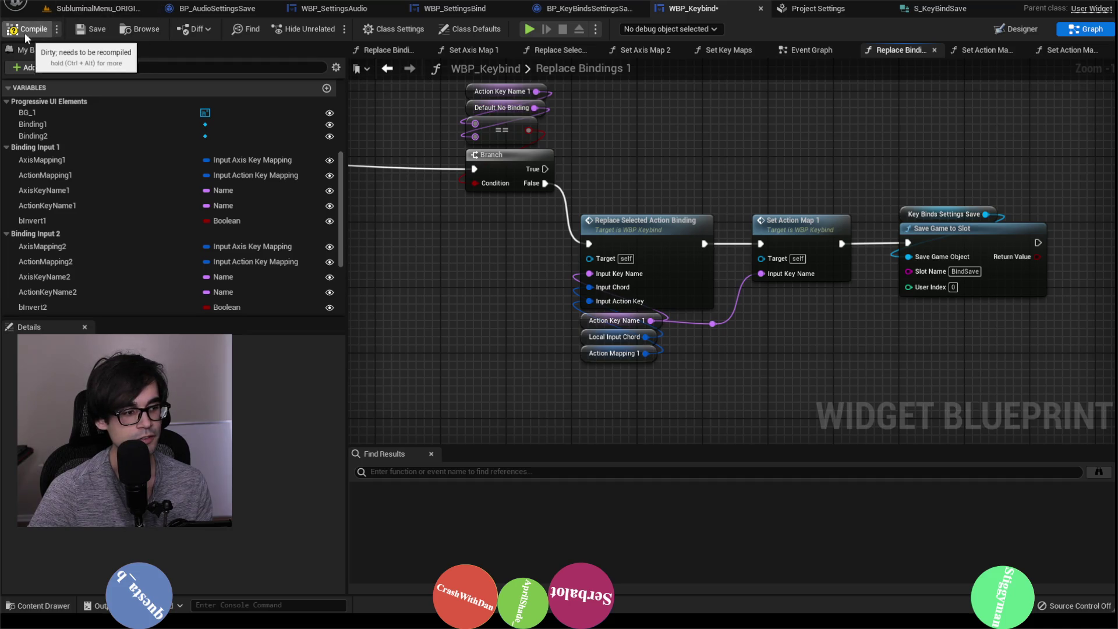
# Compile and save WBP_Keybind, then return to its Event Graph.
pyautogui.click(99, 29)
pyautogui.scroll(-2, 745, 196)
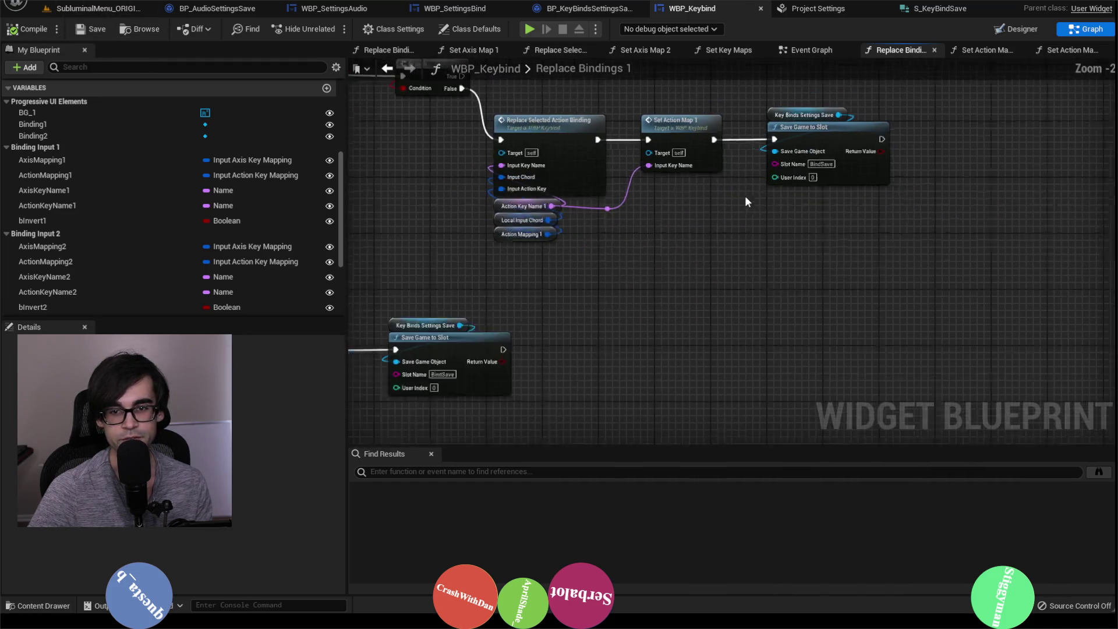
pyautogui.moveTo(743, 223); pyautogui.dragTo(808, 125)
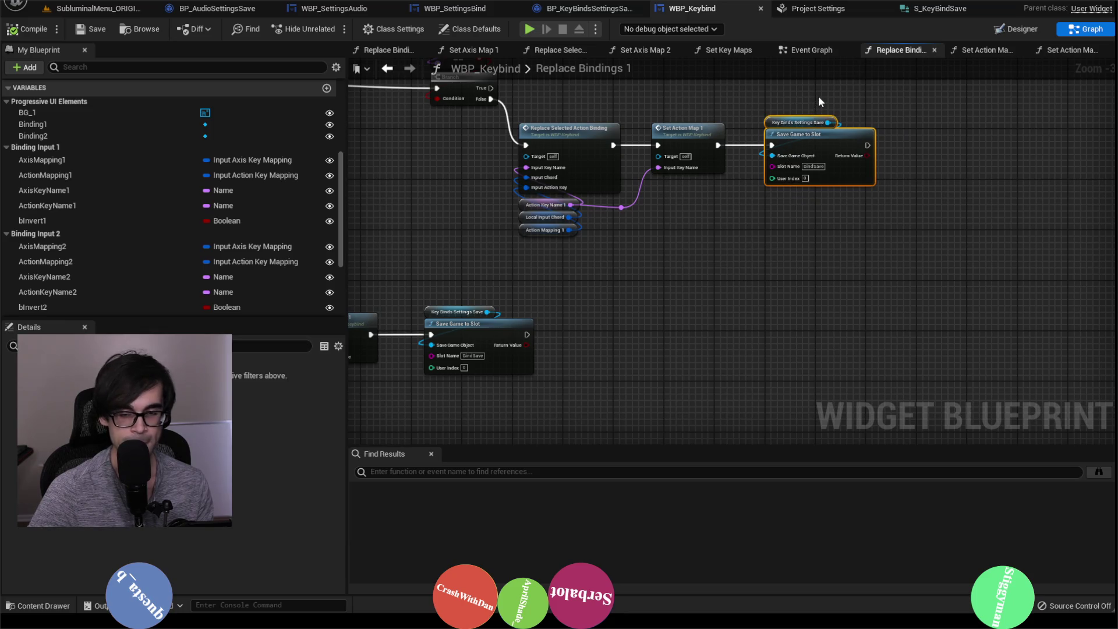
pyautogui.click(809, 53)
pyautogui.moveTo(783, 267); pyautogui.dragTo(812, 311)
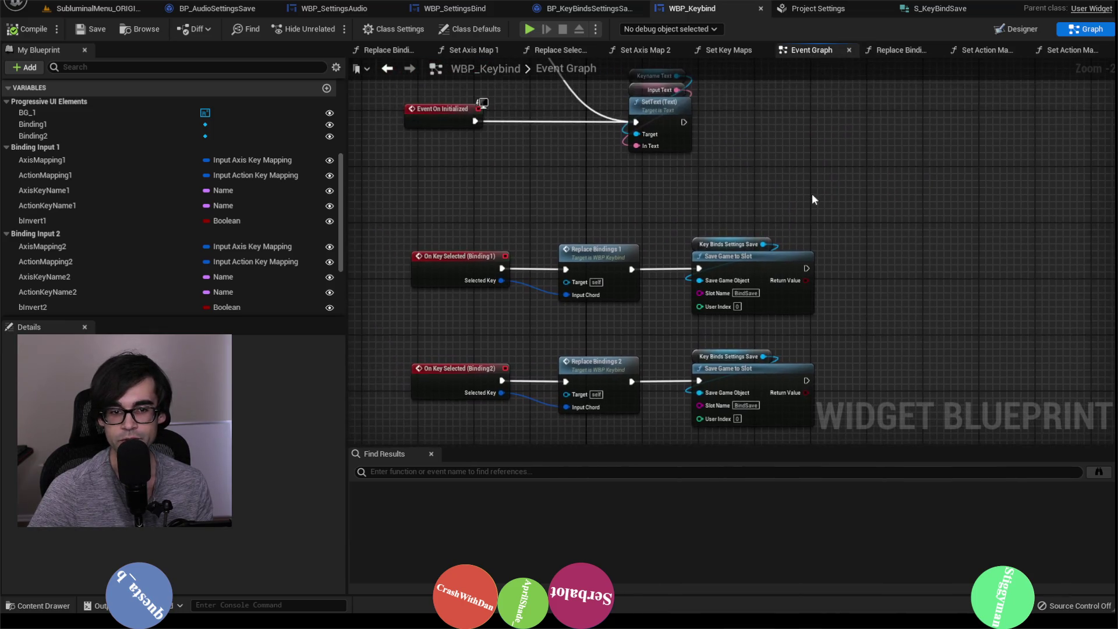
# Remove both pairs of Save Game to Slot nodes from WBP_Keybind's Event Graph.
pyautogui.moveTo(725, 269); pyautogui.dragTo(728, 270)
pyautogui.press('Delete')
pyautogui.moveTo(706, 350); pyautogui.dragTo(749, 375)
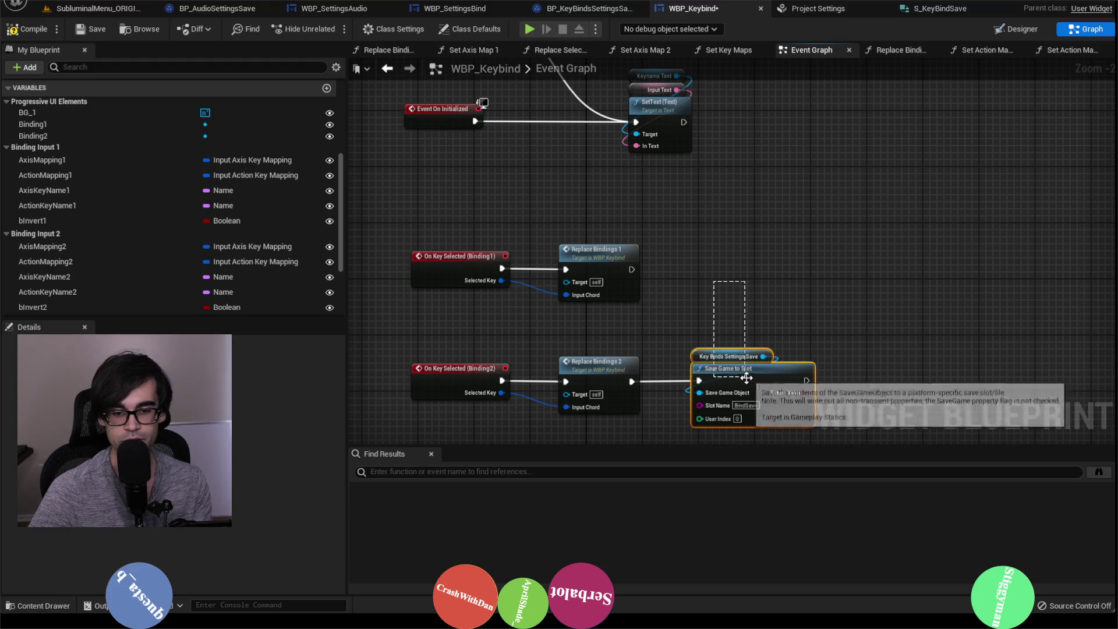
pyautogui.press('Delete')
# In Replace Bindings 2, paste save nodes after Set Action Map 2 and Set Key Maps, wiring them in.
pyautogui.doubleClick(594, 364)
pyautogui.moveTo(728, 302)
pyautogui.mouseDown()
pyautogui.moveTo(780, 222)
pyautogui.moveTo(824, 248)
pyautogui.mouseUp()
pyautogui.hotkey('ctrl', 'v')
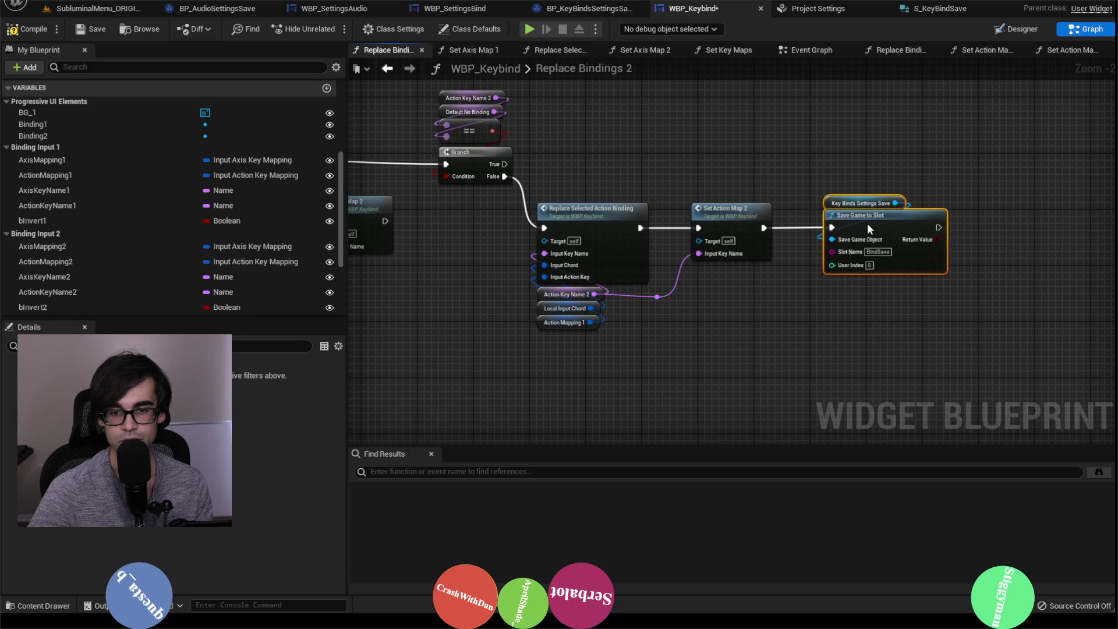
pyautogui.moveTo(779, 326)
pyautogui.mouseDown()
pyautogui.moveTo(680, 249)
pyautogui.moveTo(1011, 319)
pyautogui.moveTo(911, 314)
pyautogui.moveTo(648, 240)
pyautogui.moveTo(663, 271)
pyautogui.mouseUp()
pyautogui.scroll(-1, 961, 317)
pyautogui.hotkey('ctrl', 'v')
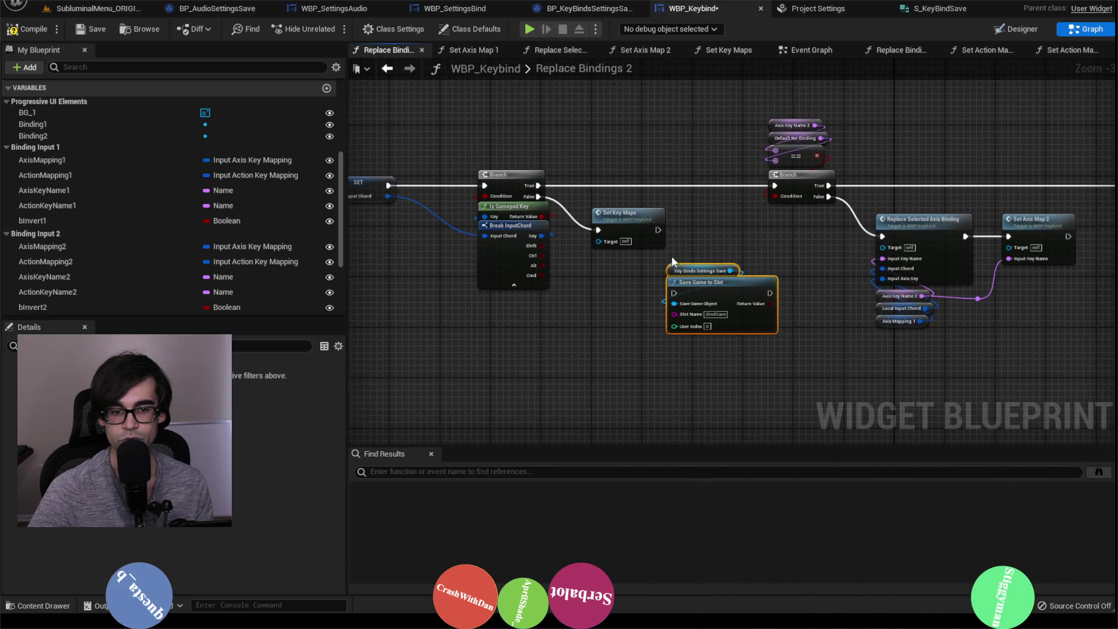
pyautogui.scroll(3, 670, 271)
pyautogui.moveTo(651, 218); pyautogui.dragTo(675, 311)
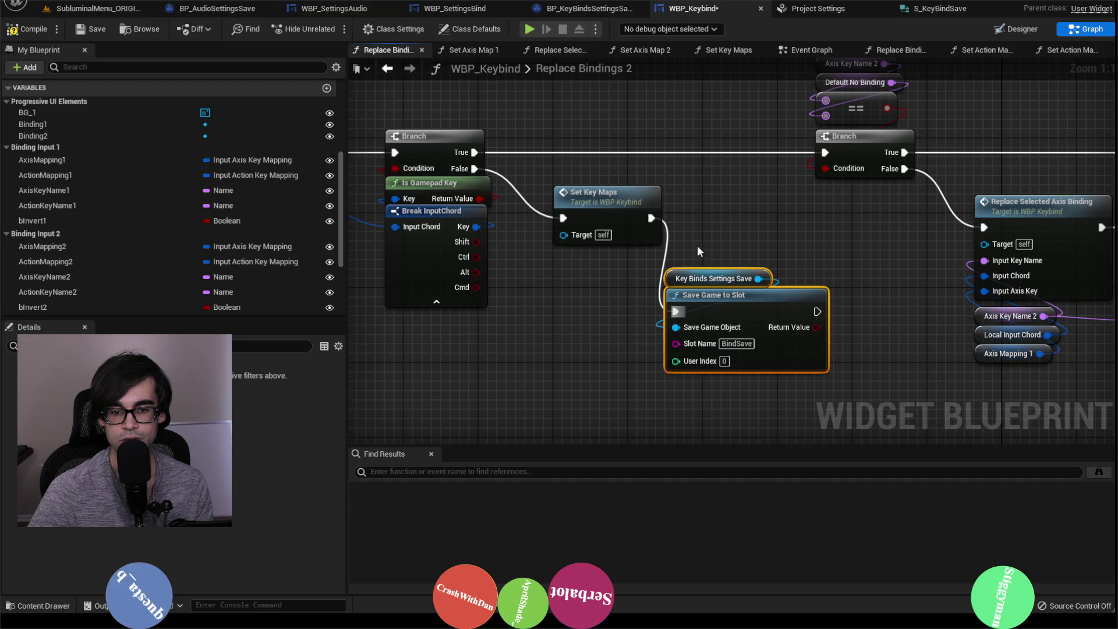
pyautogui.moveTo(744, 323); pyautogui.dragTo(762, 258)
# Paste another BindSave save node and wire Set Axis Map 2 into it.
pyautogui.scroll(-3, 763, 258)
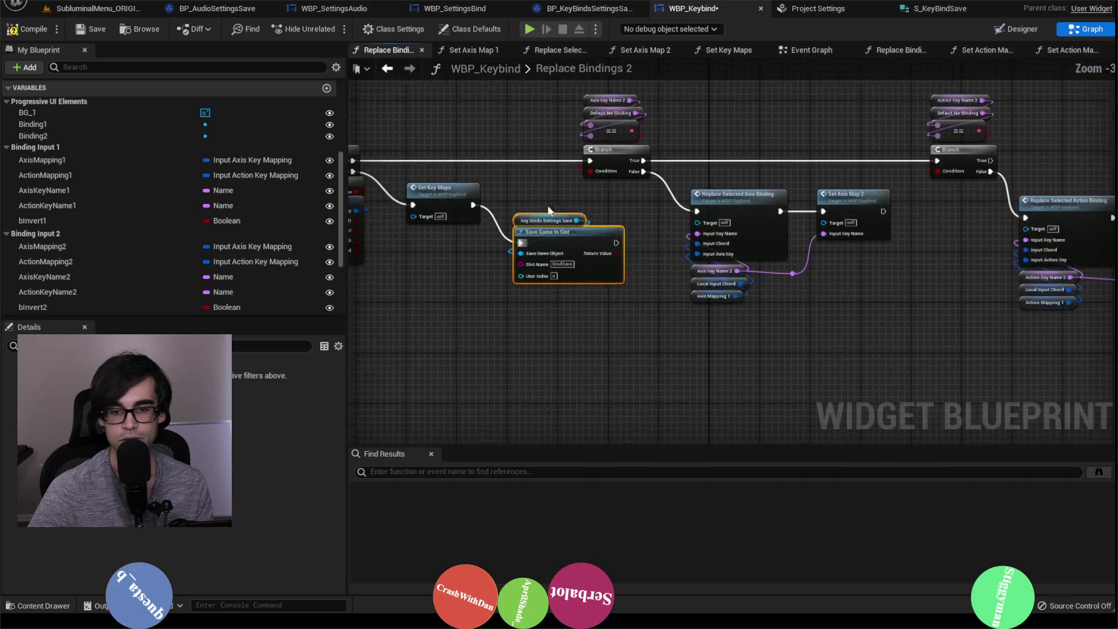
pyautogui.moveTo(886, 278); pyautogui.dragTo(754, 256)
pyautogui.hotkey('ctrl', 'v')
pyautogui.moveTo(709, 193)
pyautogui.mouseDown()
pyautogui.moveTo(764, 281)
pyautogui.moveTo(733, 283)
pyautogui.mouseUp()
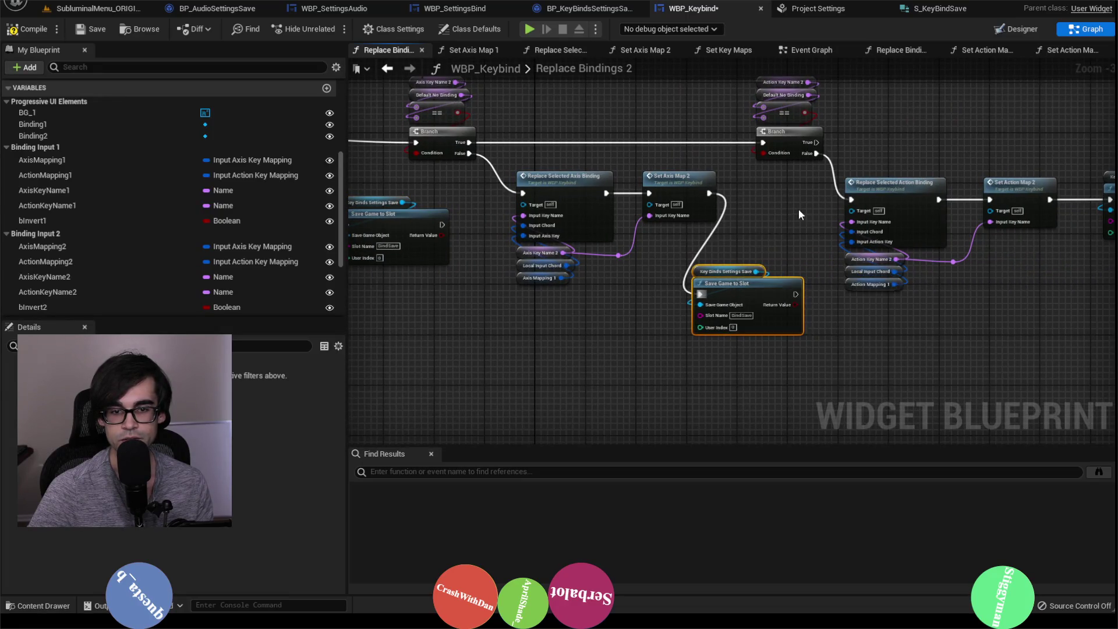
# Review the new save nodes in Replace Bindings 2 and compile WBP_Keybind.
pyautogui.moveTo(798, 208); pyautogui.dragTo(482, 243)
pyautogui.moveTo(503, 176)
pyautogui.mouseDown()
pyautogui.moveTo(683, 114)
pyautogui.moveTo(807, 116)
pyautogui.mouseUp()
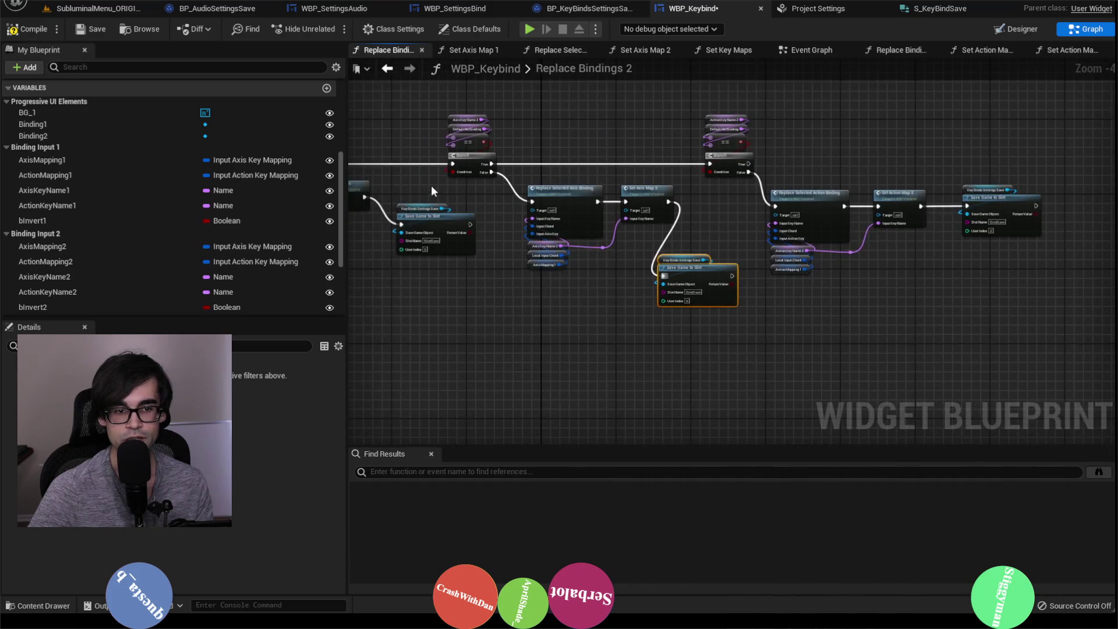
pyautogui.moveTo(430, 185); pyautogui.dragTo(762, 185)
pyautogui.moveTo(530, 201); pyautogui.dragTo(646, 215)
pyautogui.scroll(2, 751, 236)
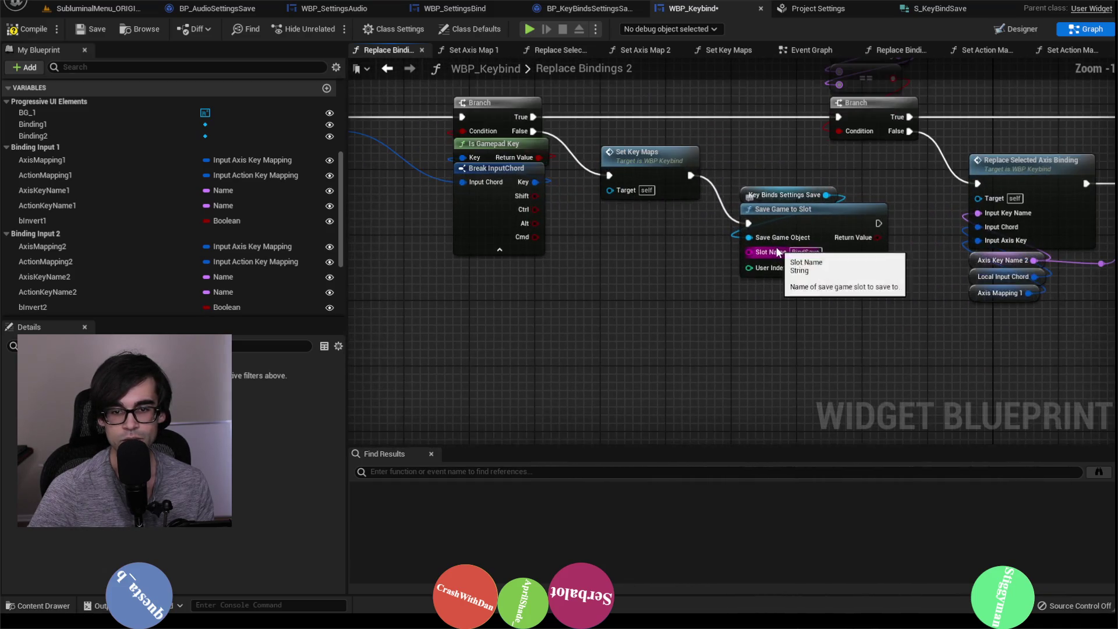
pyautogui.click(26, 32)
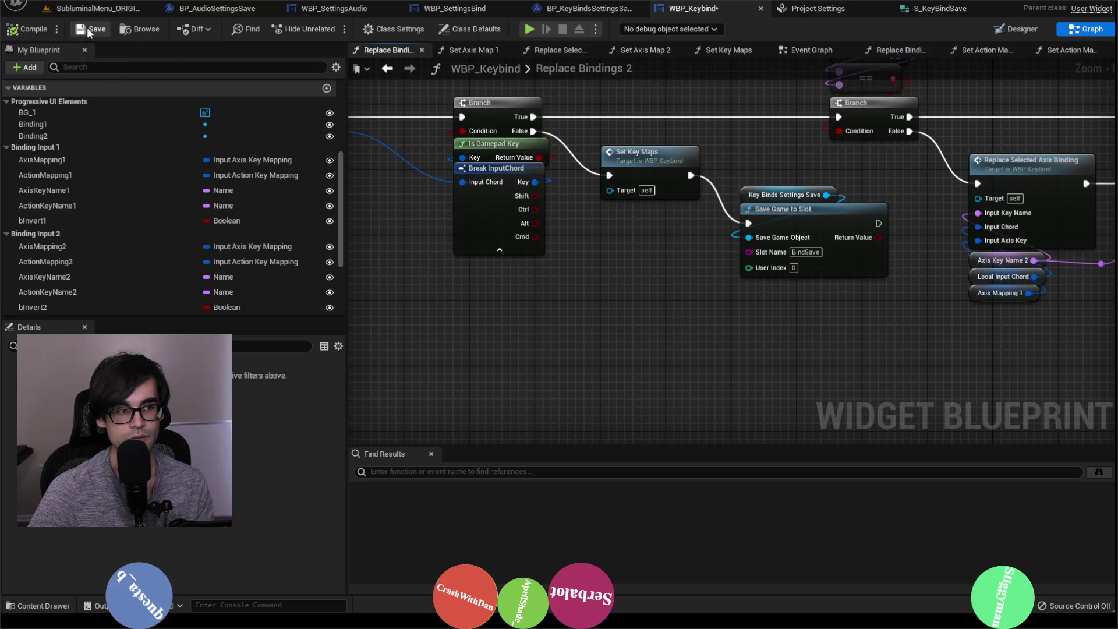
# In Replace Bindings 1, add a save node above Set Key Maps, wire it, and compile.
pyautogui.moveTo(598, 122); pyautogui.dragTo(733, 214)
pyautogui.scroll(-2, 728, 212)
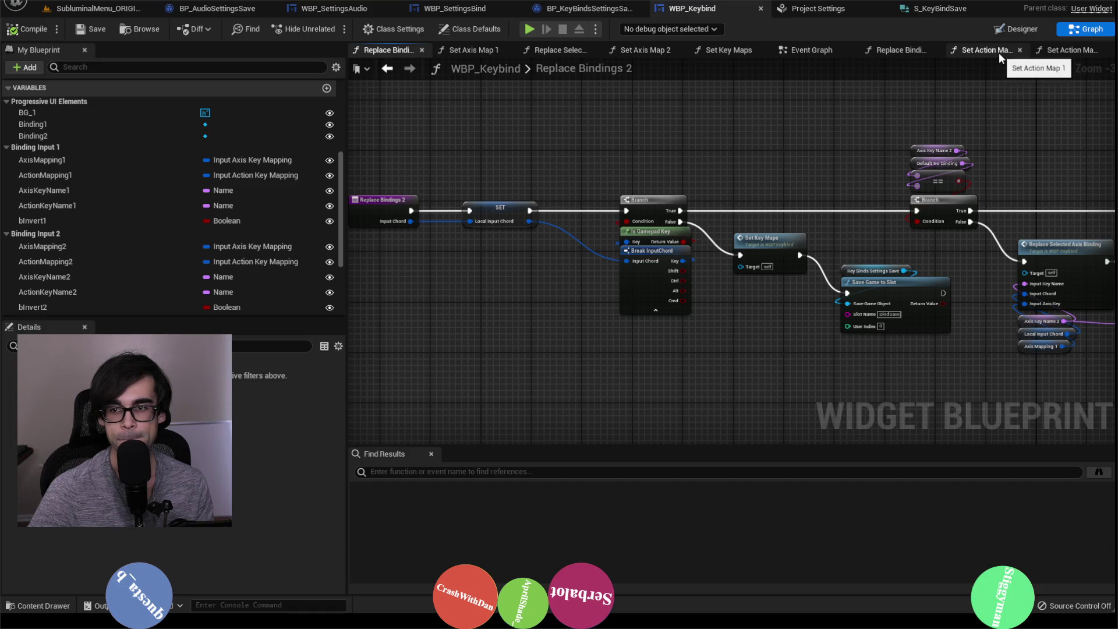
pyautogui.scroll(5, 208, 242)
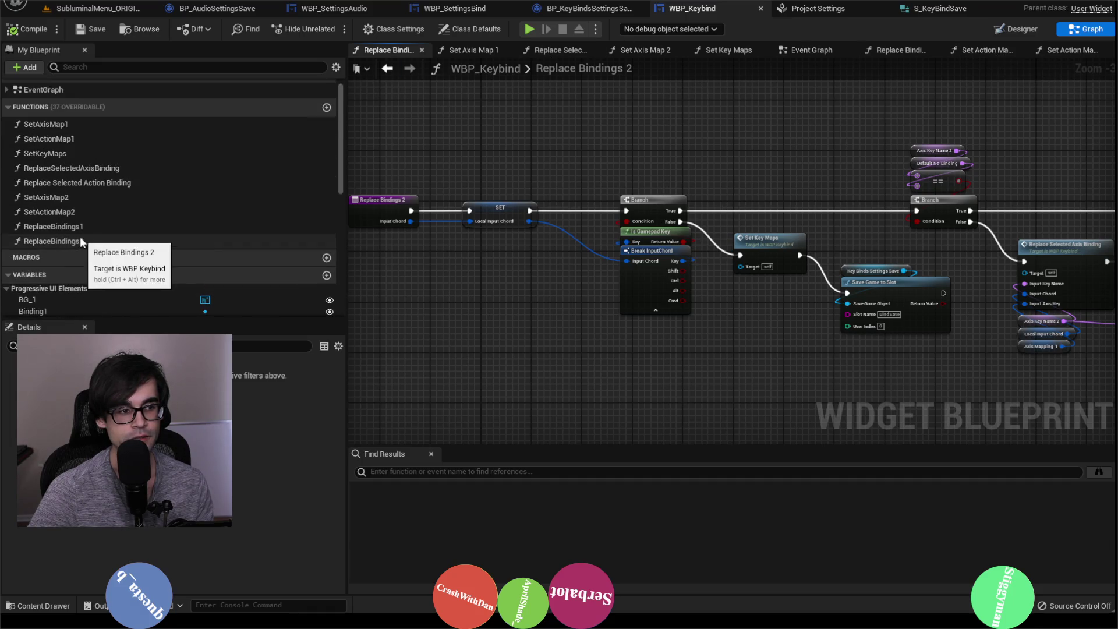
pyautogui.doubleClick(85, 226)
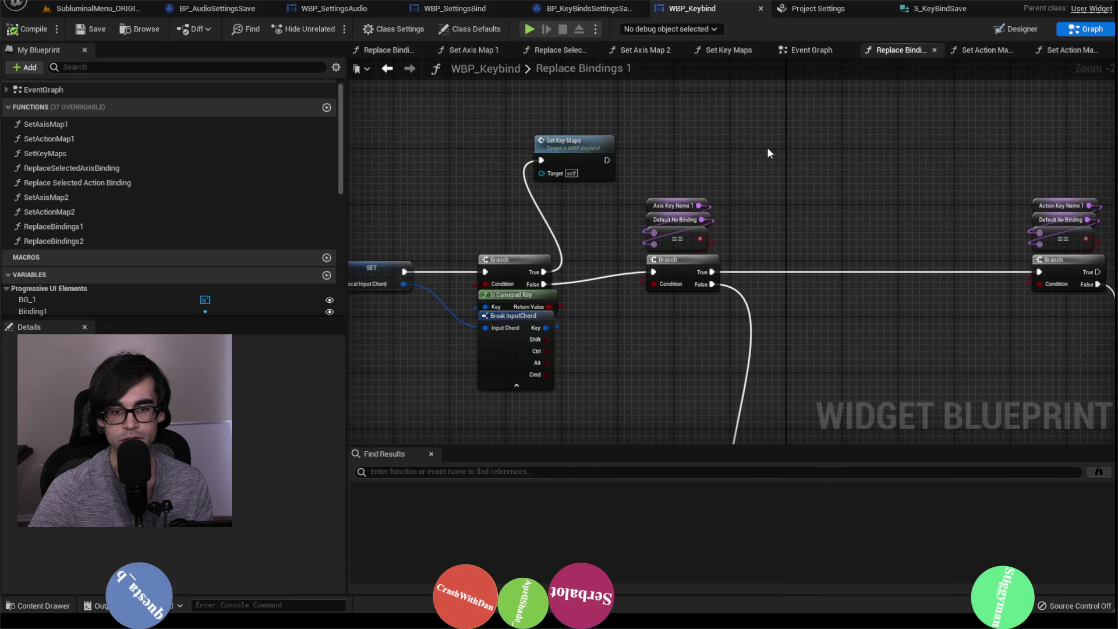
pyautogui.hotkey('ctrl', 'v')
pyautogui.moveTo(606, 160); pyautogui.dragTo(738, 153)
pyautogui.moveTo(808, 147)
pyautogui.mouseDown()
pyautogui.moveTo(773, 120)
pyautogui.moveTo(711, 111)
pyautogui.mouseUp()
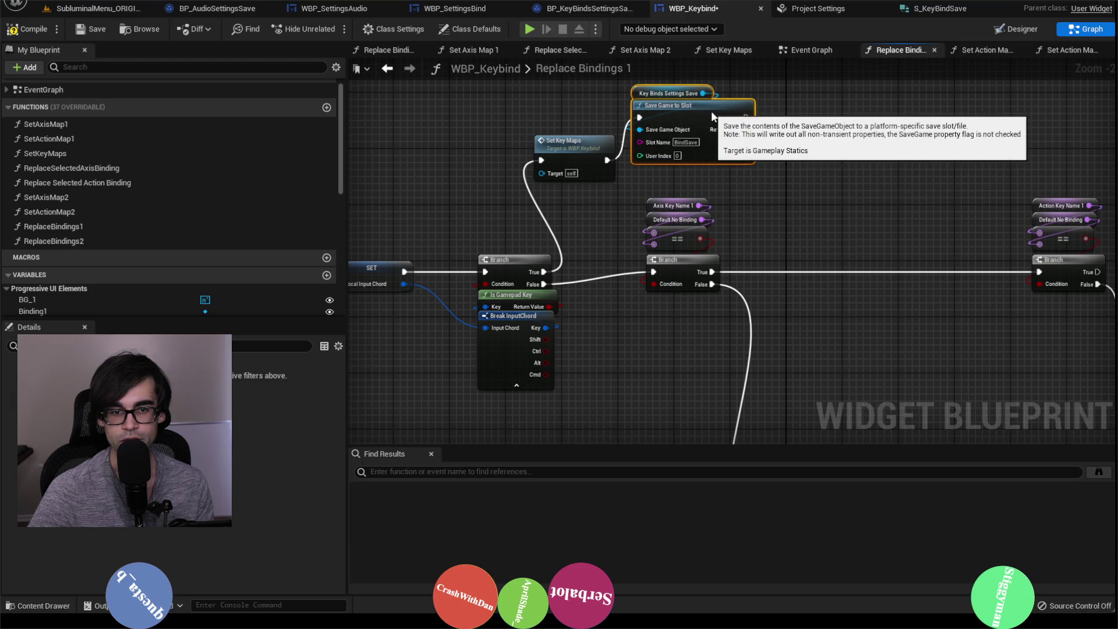
pyautogui.click(62, 32)
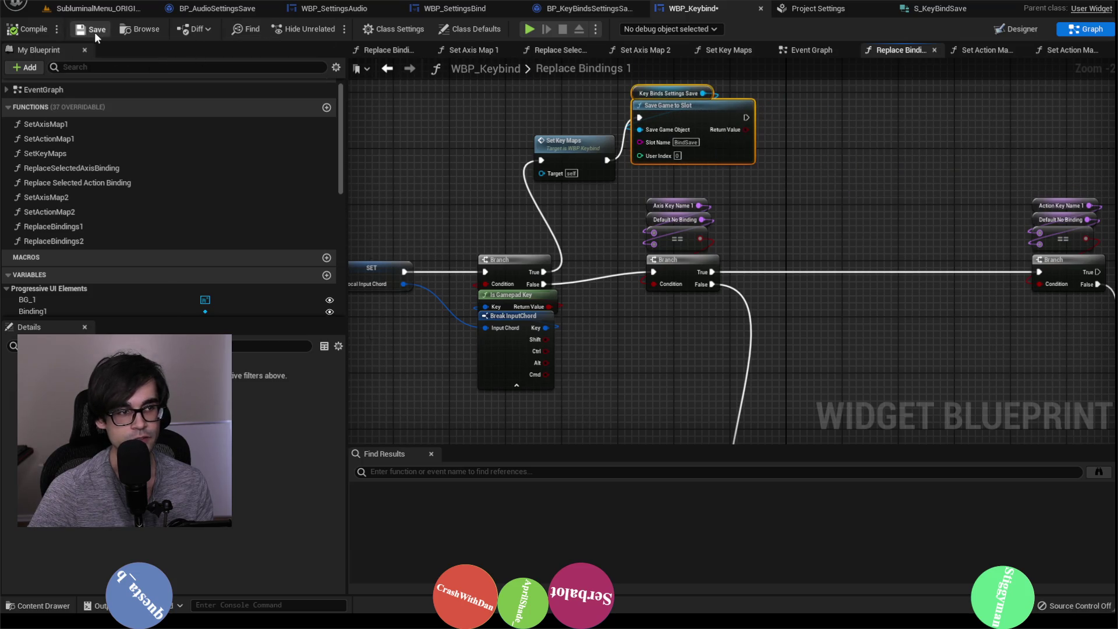
pyautogui.moveTo(601, 127)
pyautogui.mouseDown()
pyautogui.moveTo(551, 284)
pyautogui.moveTo(588, 245)
pyautogui.moveTo(694, 189)
pyautogui.moveTo(949, 174)
pyautogui.mouseUp()
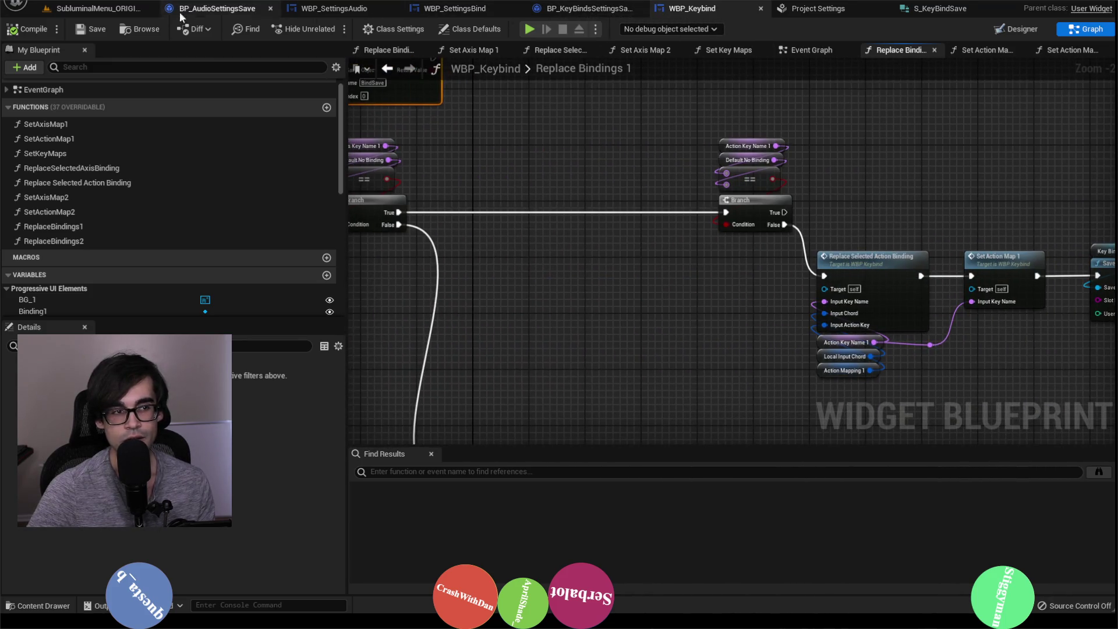
# Switch to the SubluminalMenu_ORIGINAL level, delete BindSave.sav in Explorer, and return to the viewport.
pyautogui.click(88, 12)
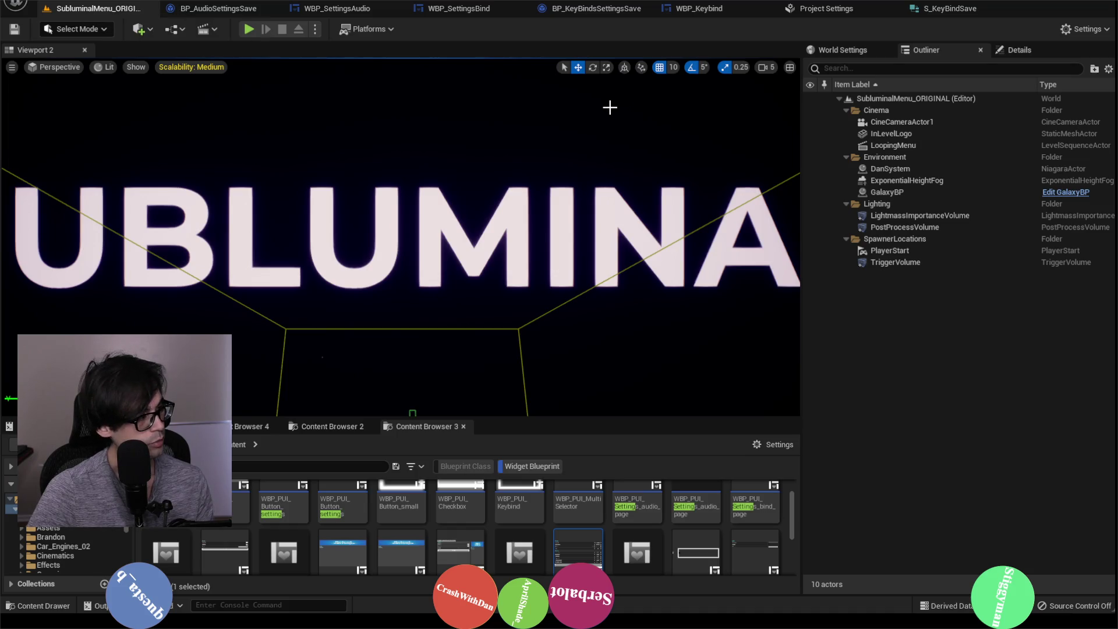
pyautogui.hotkey('alt', 'Tab')
pyautogui.rightClick(237, 278)
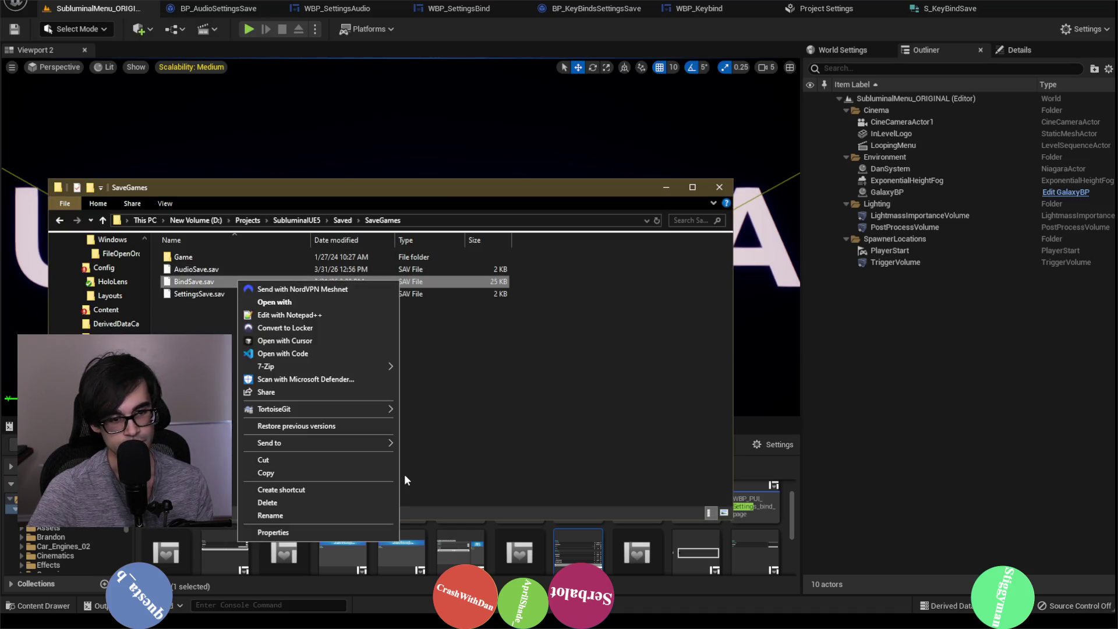
pyautogui.click(268, 502)
pyautogui.click(598, 355)
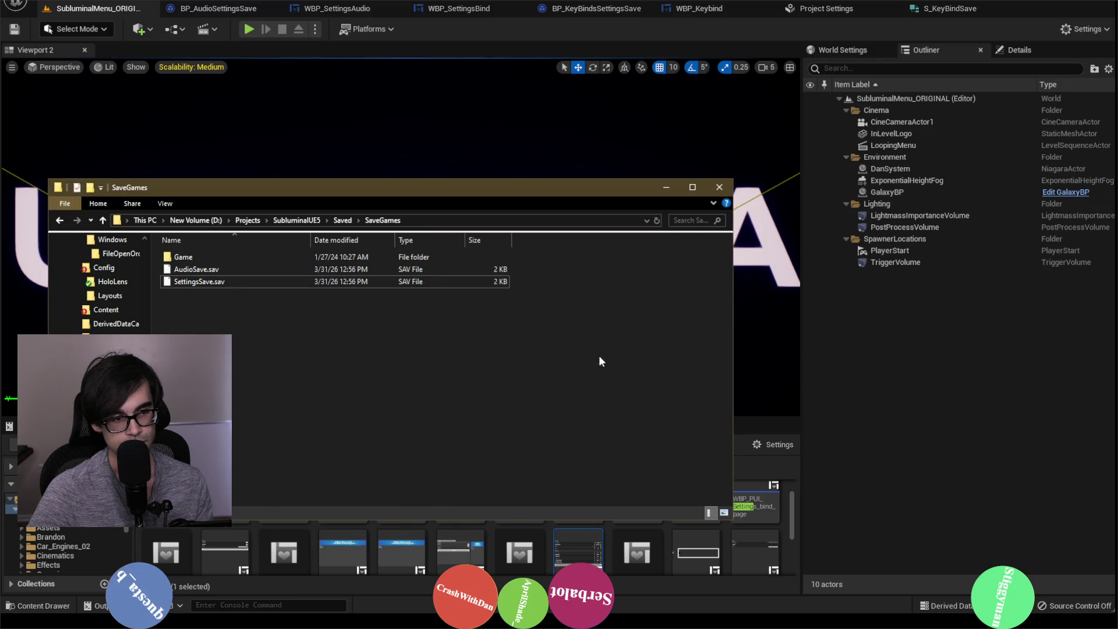
pyautogui.click(666, 187)
pyautogui.click(14, 29)
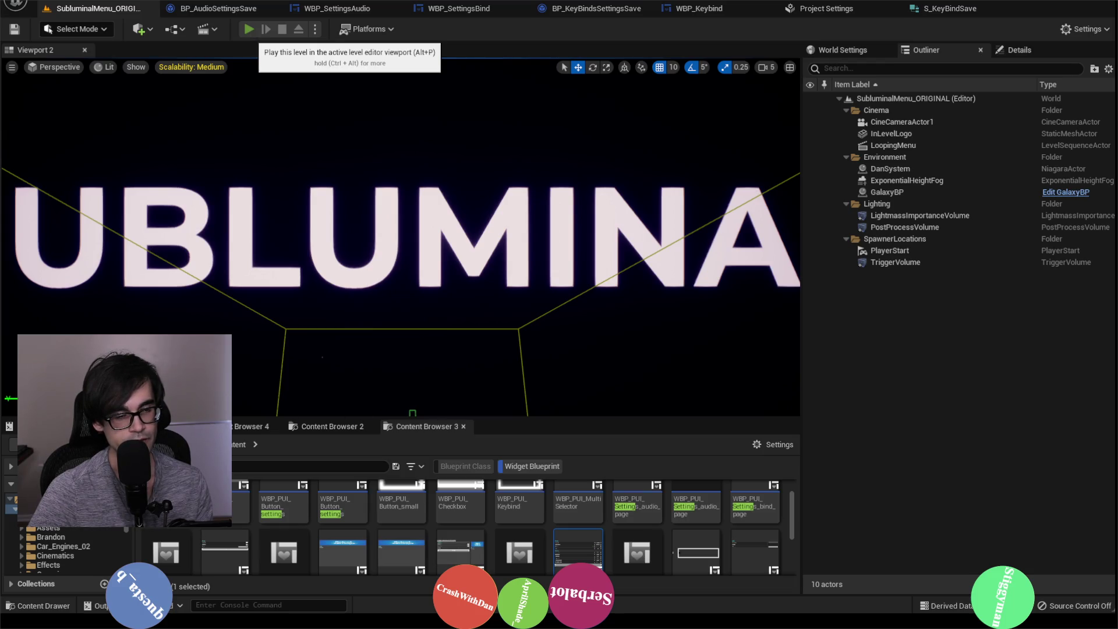
# Play in editor, open Settings > Bind, press Reset Bindings, then stop the session.
pyautogui.click(248, 29)
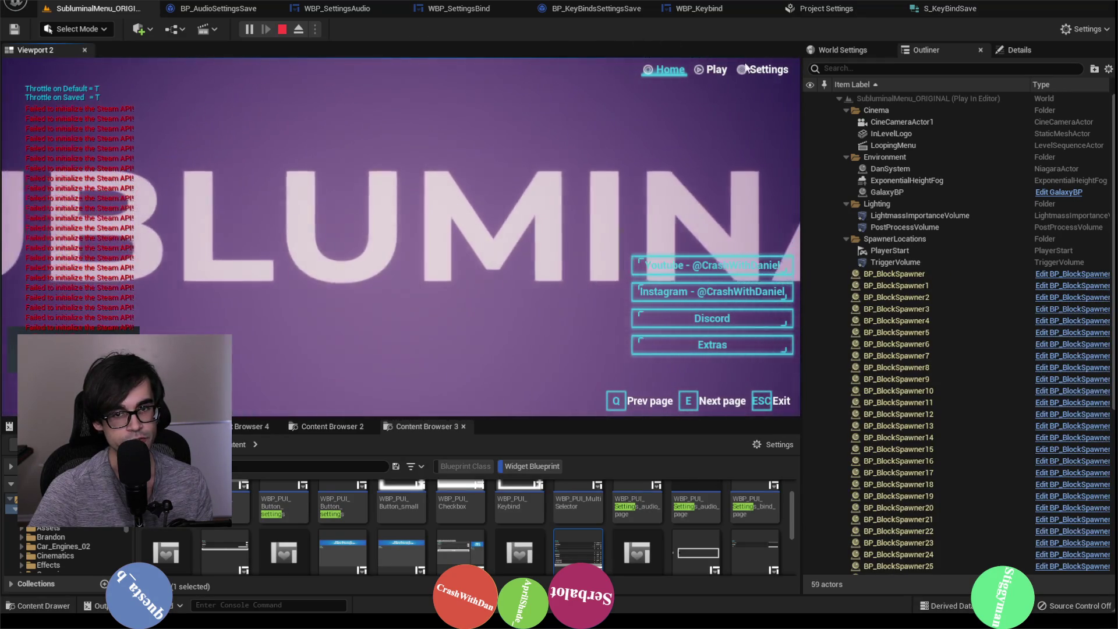
pyautogui.click(745, 68)
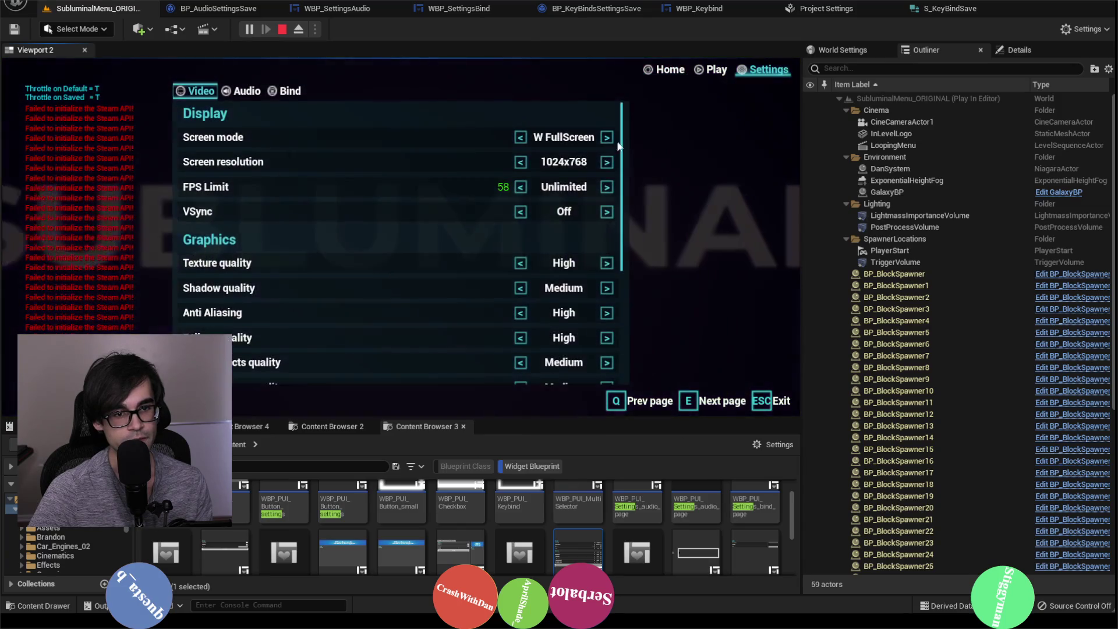
pyautogui.click(287, 92)
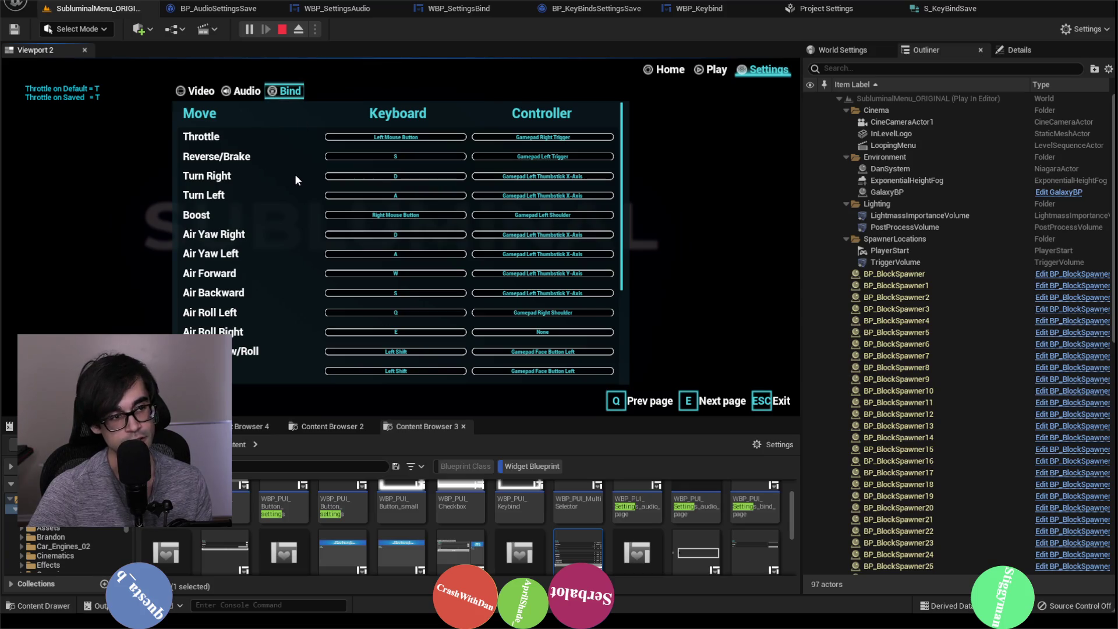
pyautogui.scroll(-5, 315, 159)
pyautogui.click(406, 367)
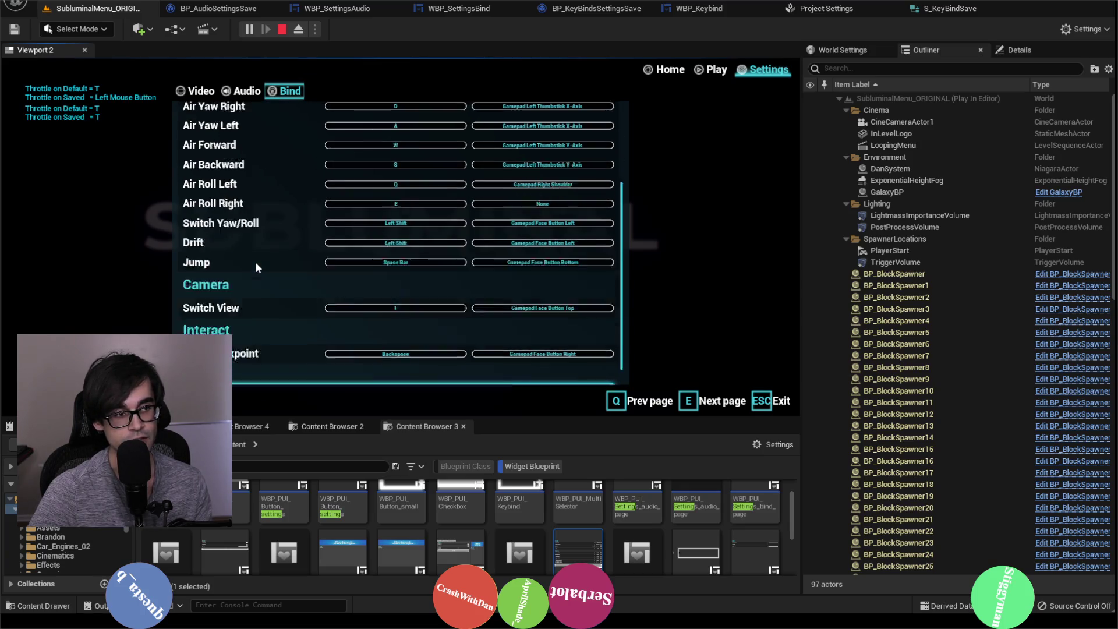
pyautogui.scroll(5, 255, 267)
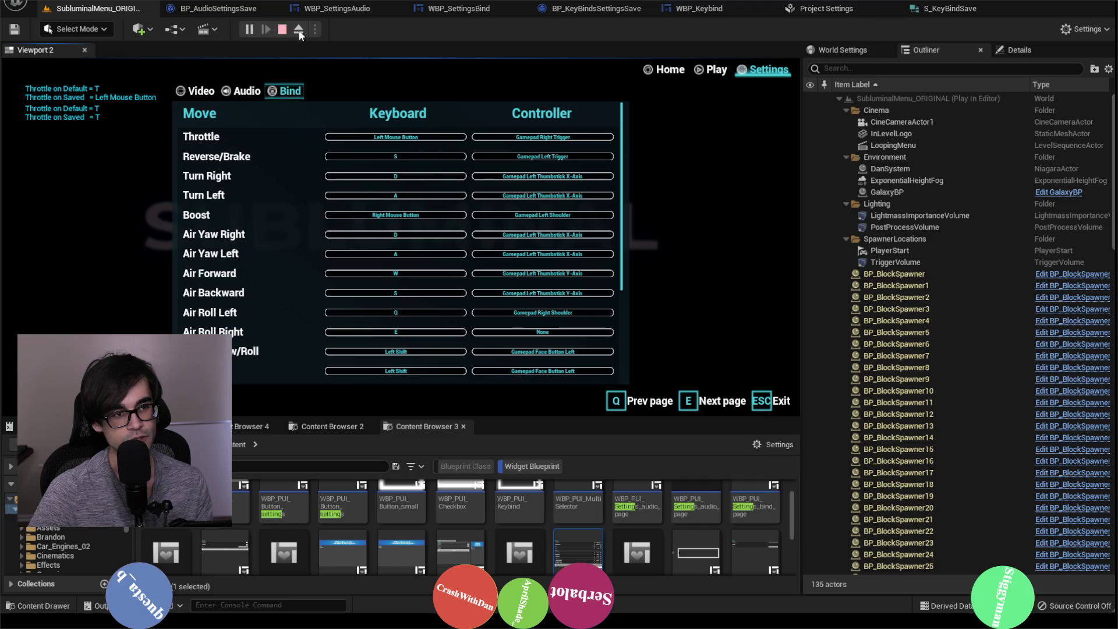
pyautogui.click(281, 32)
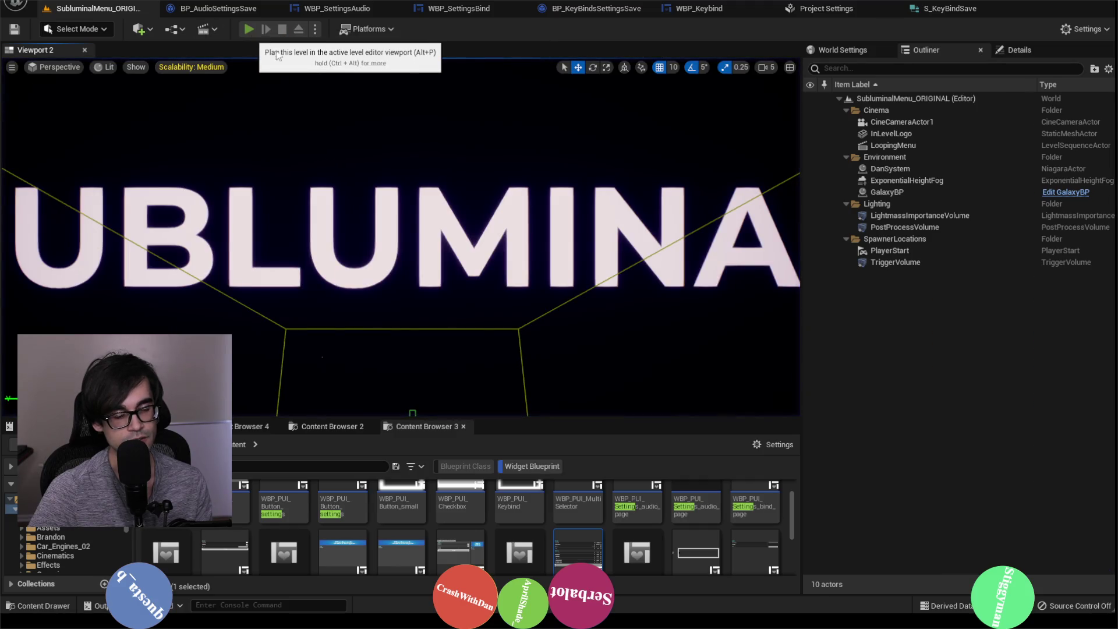
# Relaunch Play-In-Editor with Alt+P and return to the Bind settings page.
pyautogui.hotkey('alt', 'p')
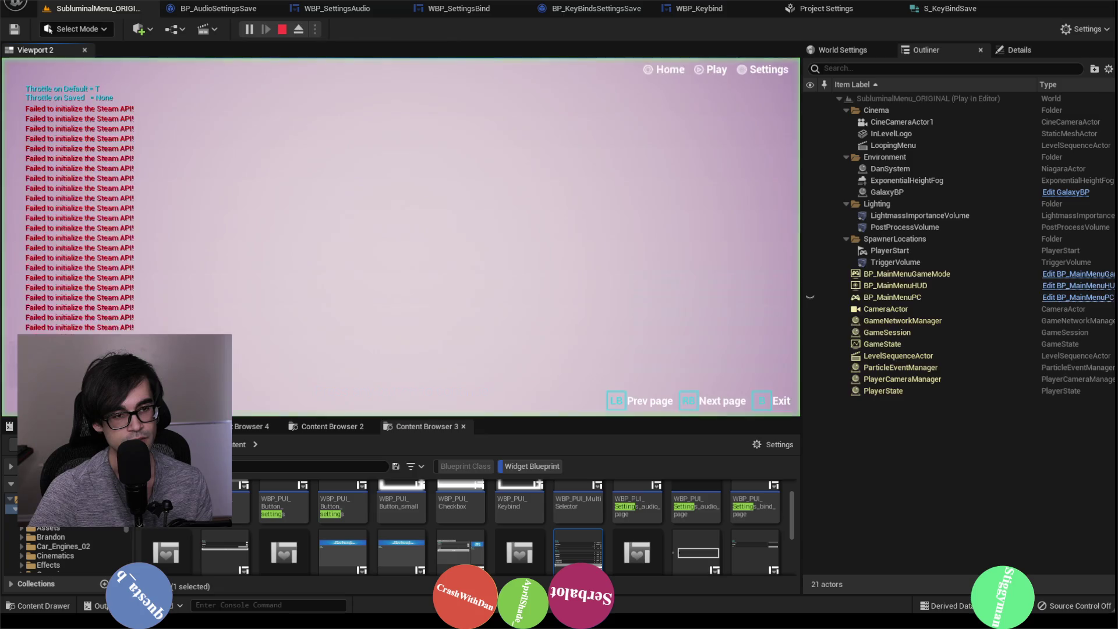
pyautogui.click(782, 75)
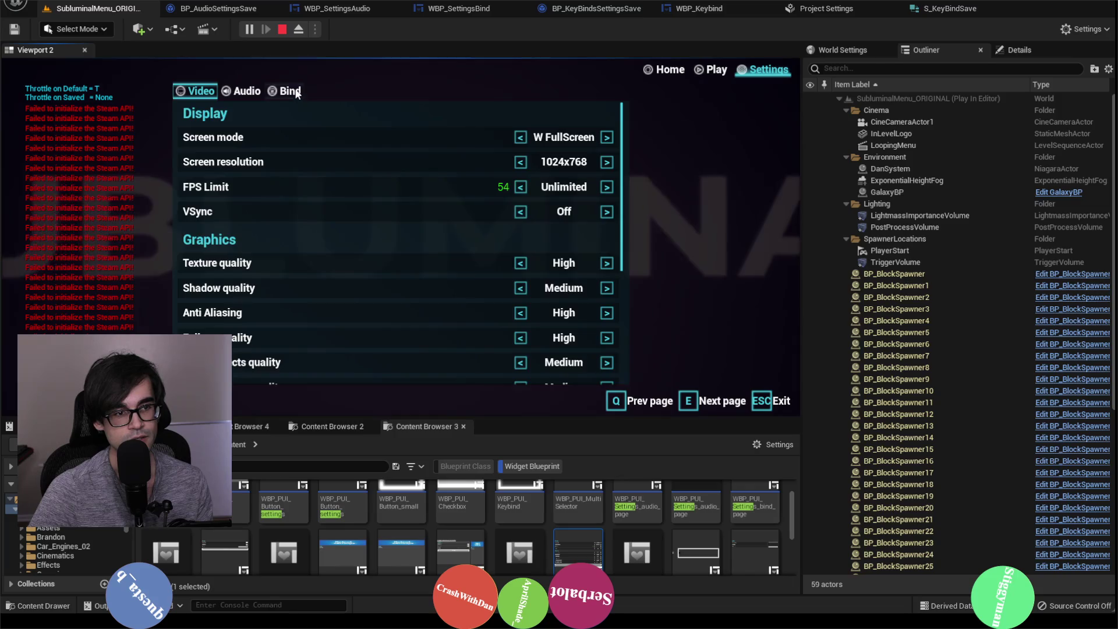
pyautogui.press('q')
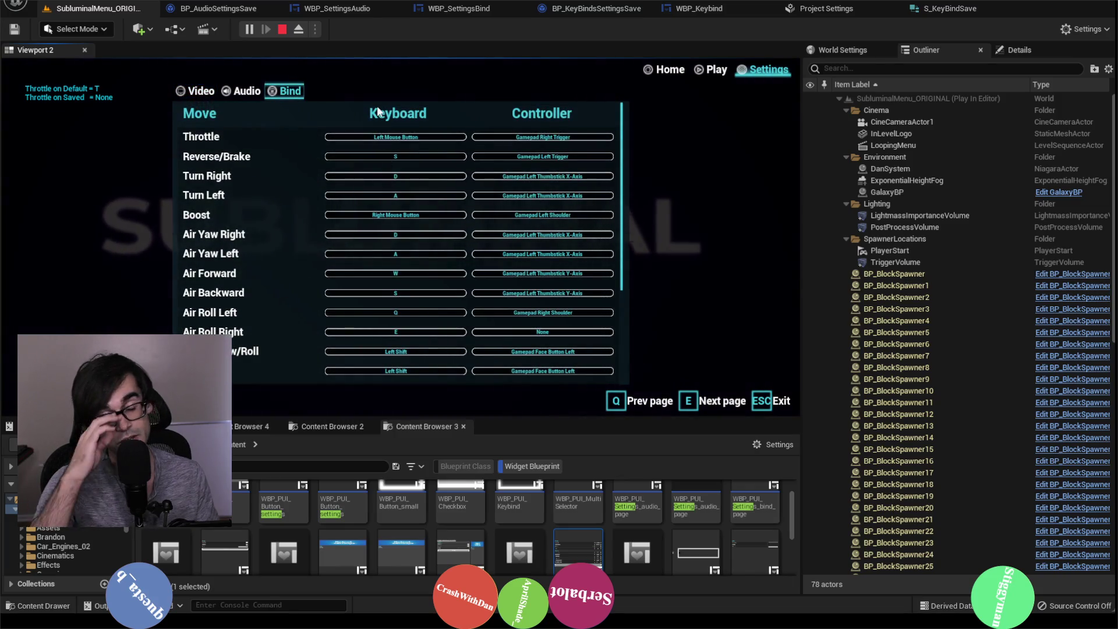
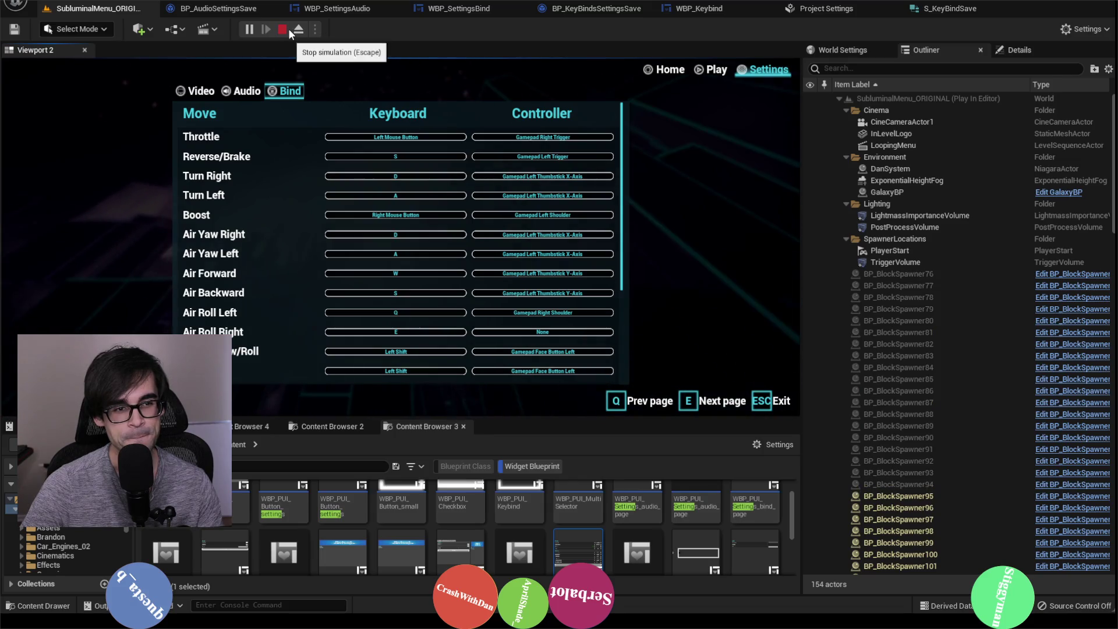
# Stop the simulation and permanently delete BindSave.sav from the SaveGames folder.
pyautogui.click(283, 29)
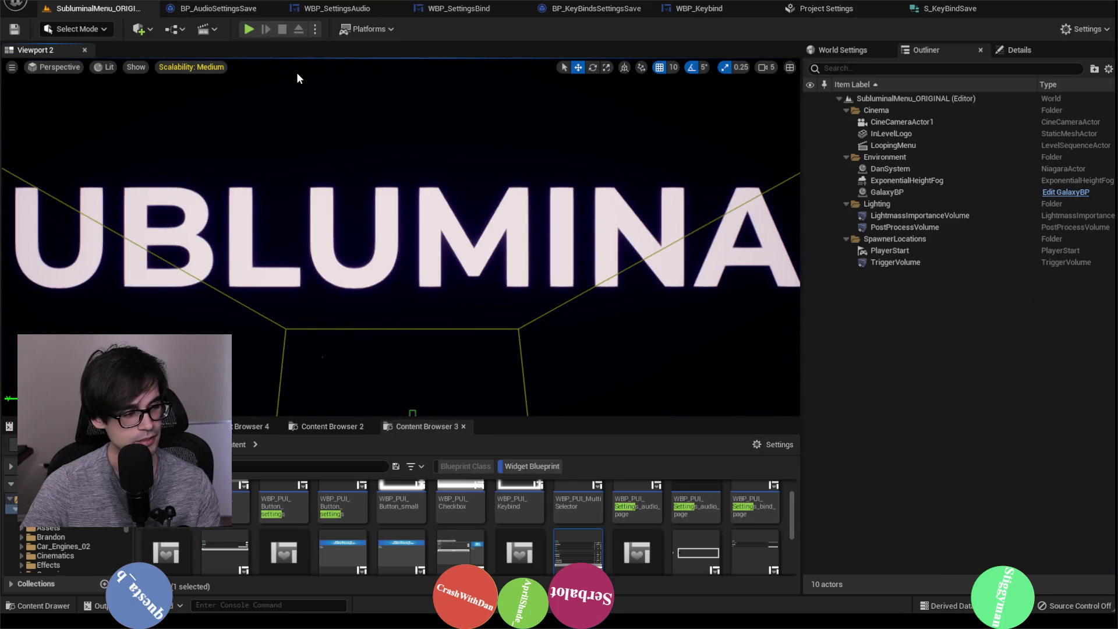
pyautogui.hotkey('alt', 'Tab')
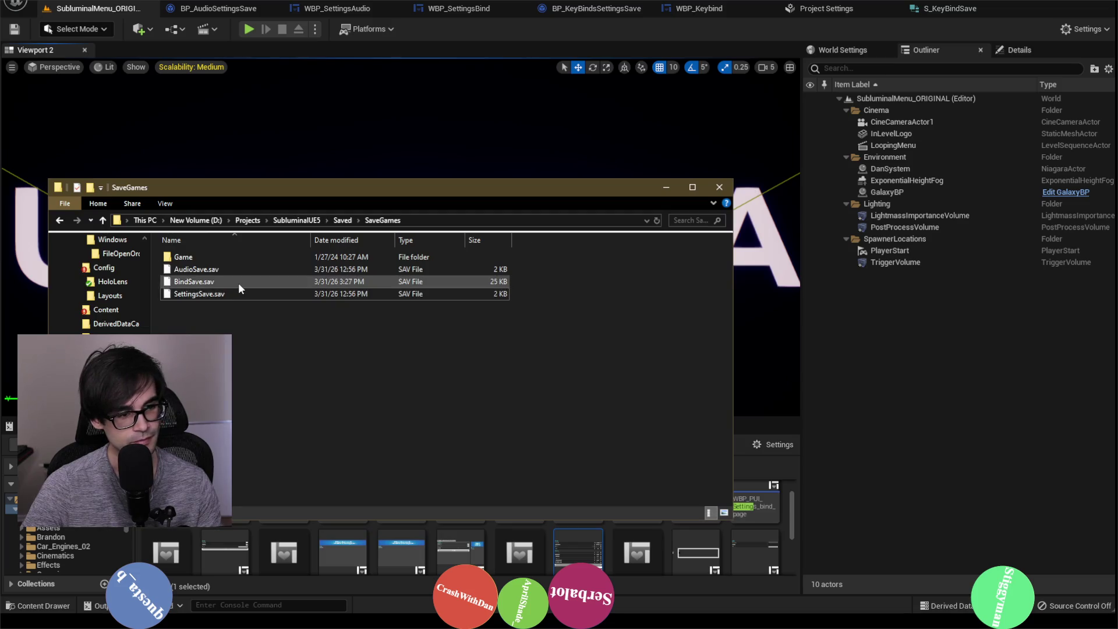
pyautogui.rightClick(240, 285)
pyautogui.click(297, 506)
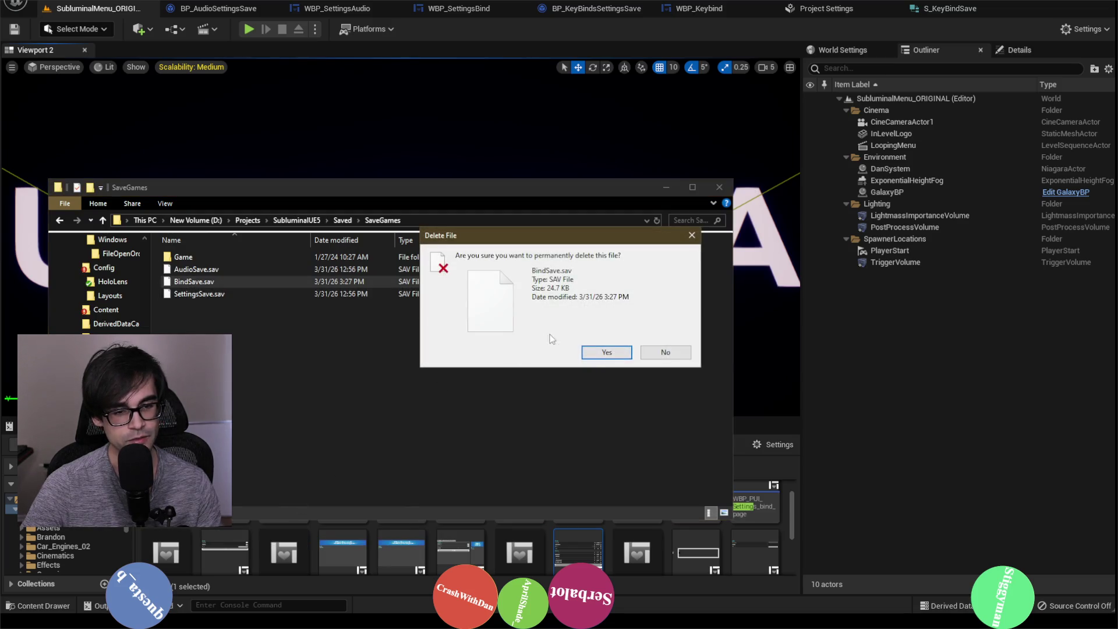
pyautogui.click(606, 353)
pyautogui.click(675, 187)
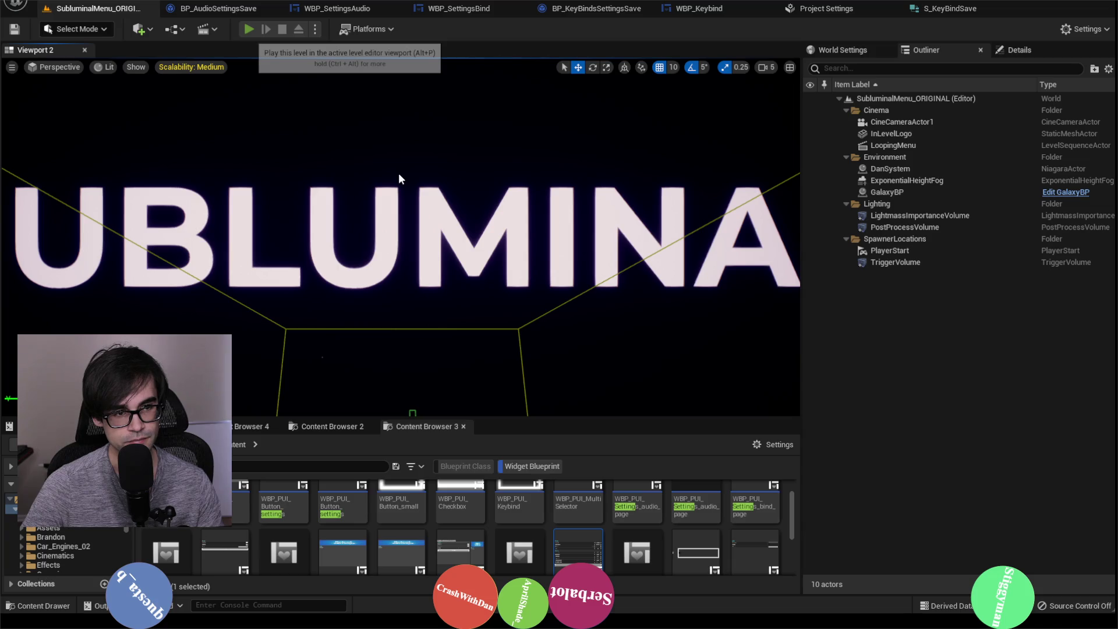
# Play the level and rebind Throttle's keyboard key to R on the Bind settings page.
pyautogui.hotkey('alt', 'p')
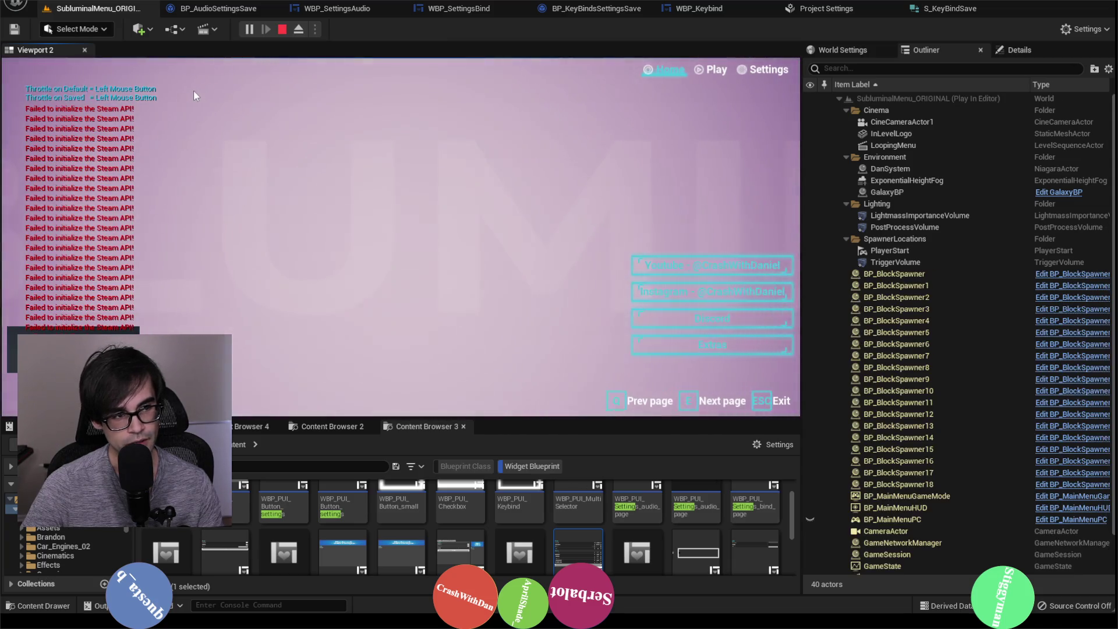
pyautogui.click(749, 70)
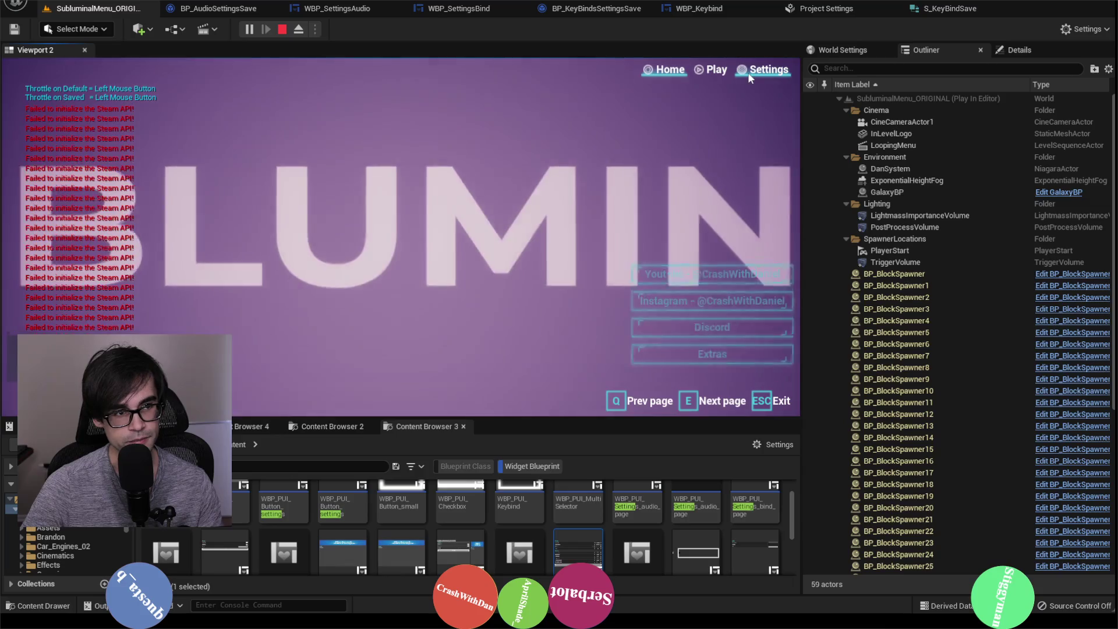
pyautogui.click(289, 92)
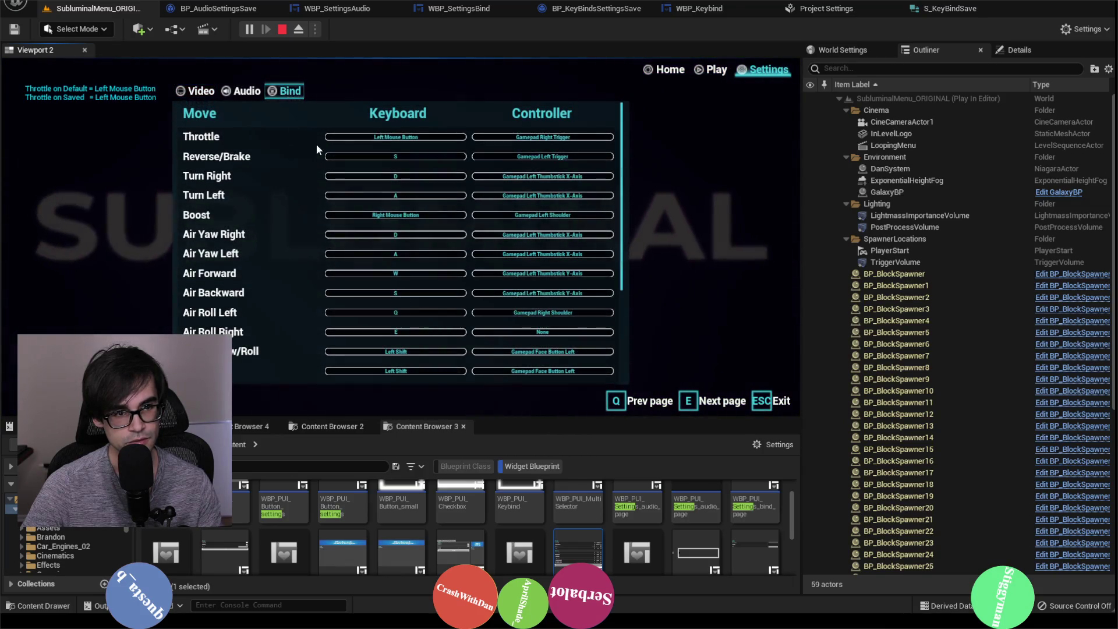
pyautogui.click(387, 138)
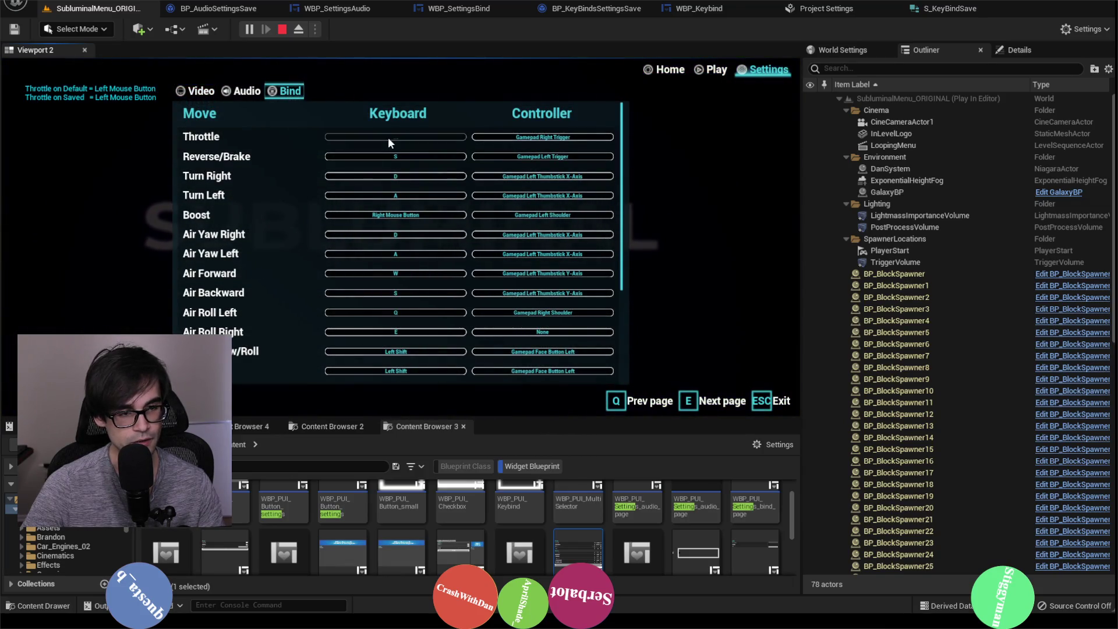
pyautogui.press('r')
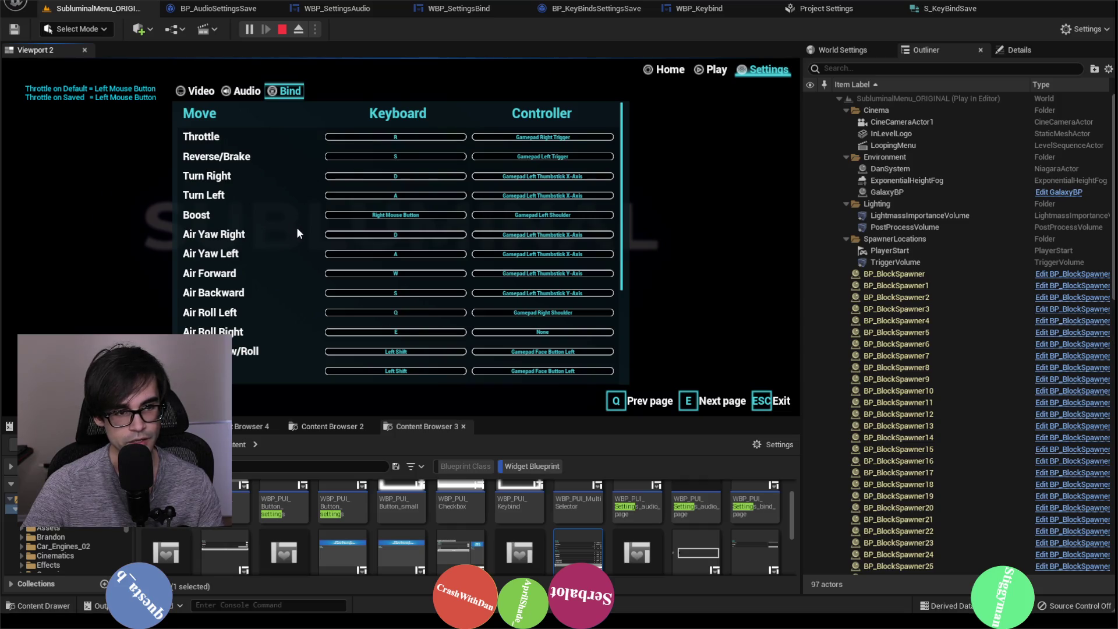
# Reset the key bindings to defaults and end the play session.
pyautogui.scroll(-5, 299, 233)
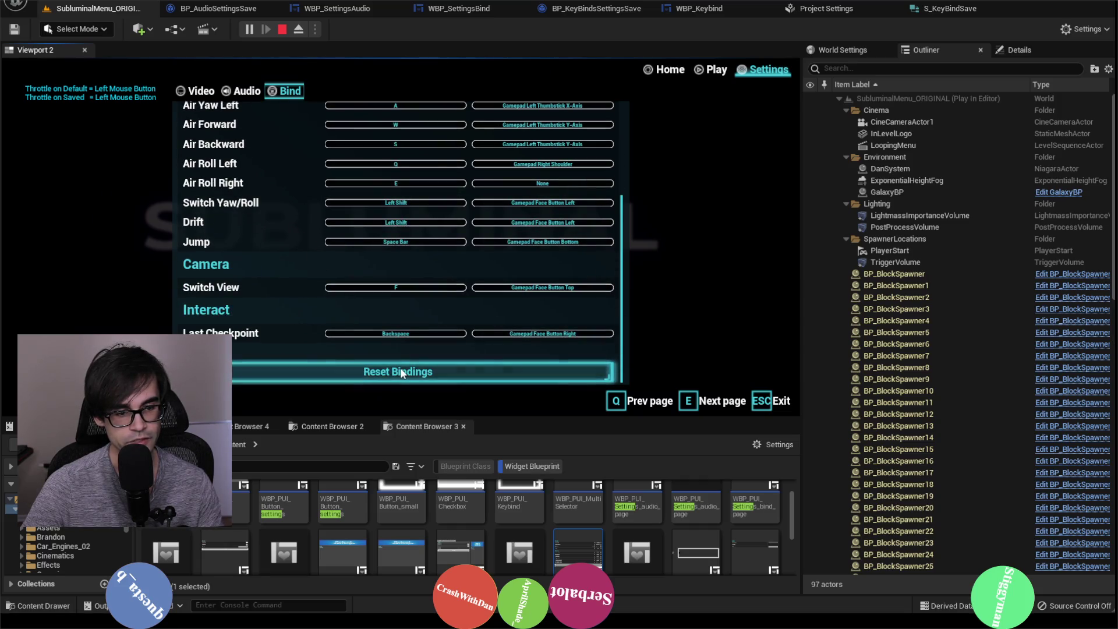
pyautogui.click(400, 369)
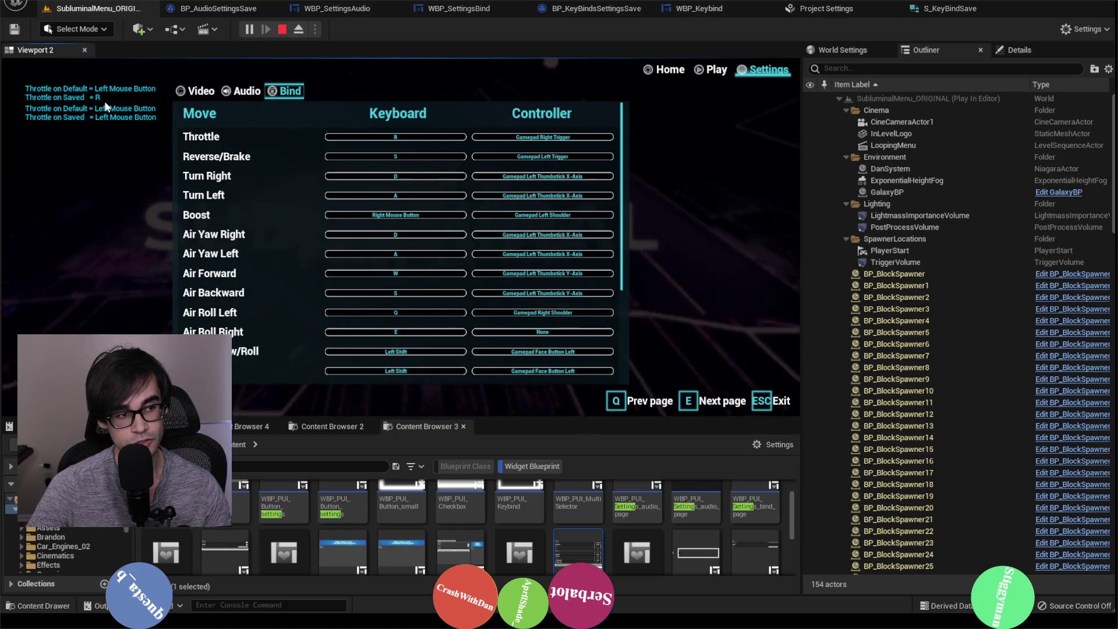
pyautogui.press('Escape')
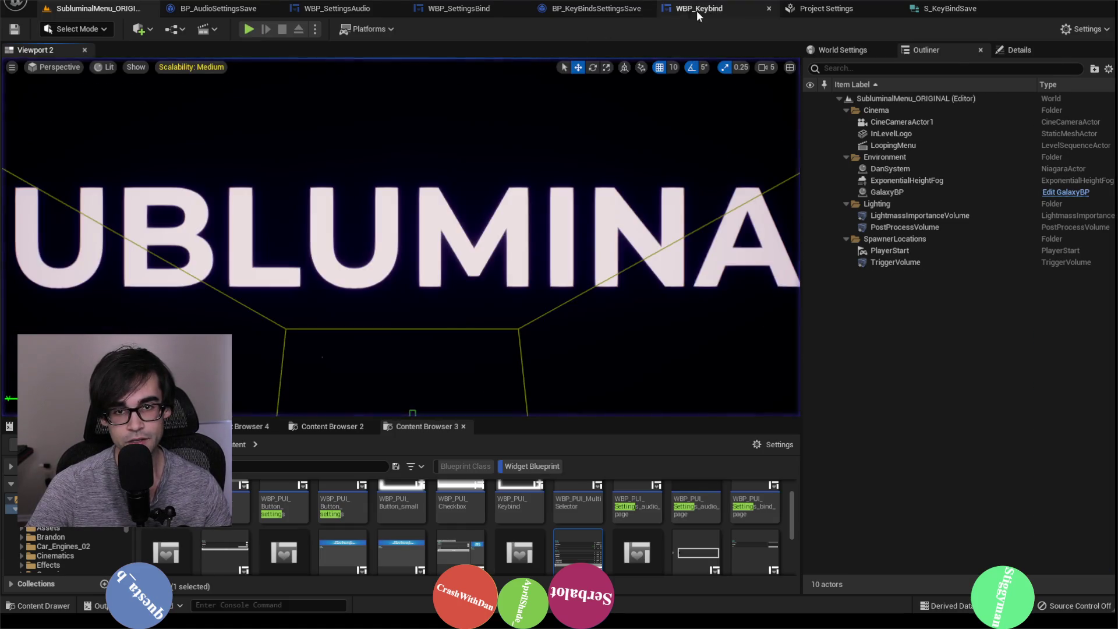
# Look through the WBP_Keybind, BP_KeyBindsSettingsSave, WBP_SettingsAudio and BP_AudioSettingsSave blueprints.
pyautogui.click(699, 8)
pyautogui.scroll(-5, 889, 163)
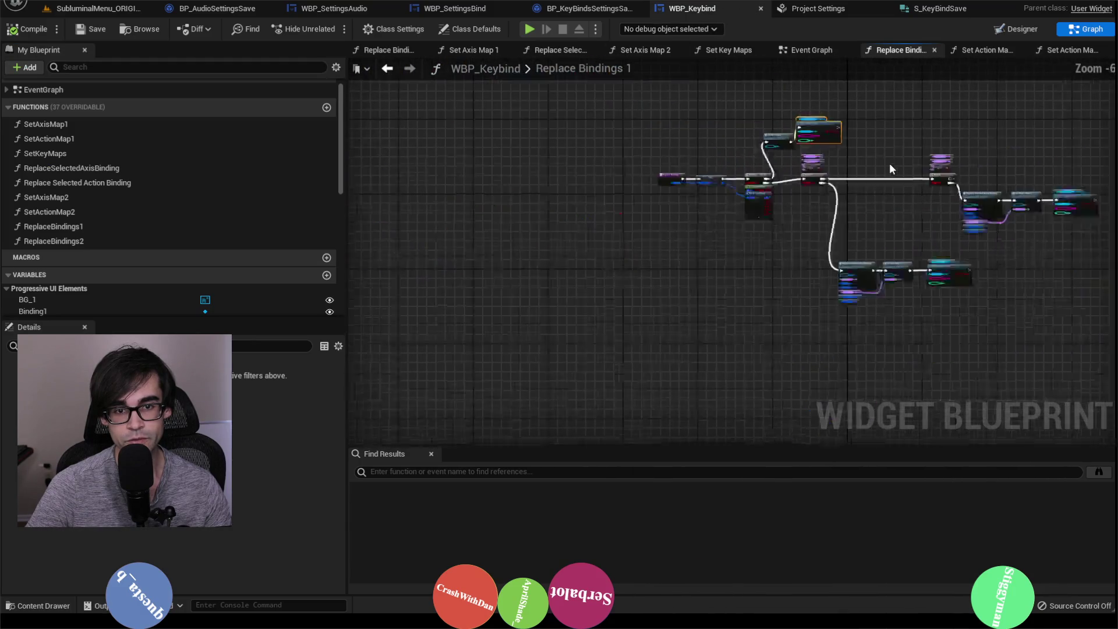
pyautogui.scroll(3, 686, 159)
pyautogui.click(585, 8)
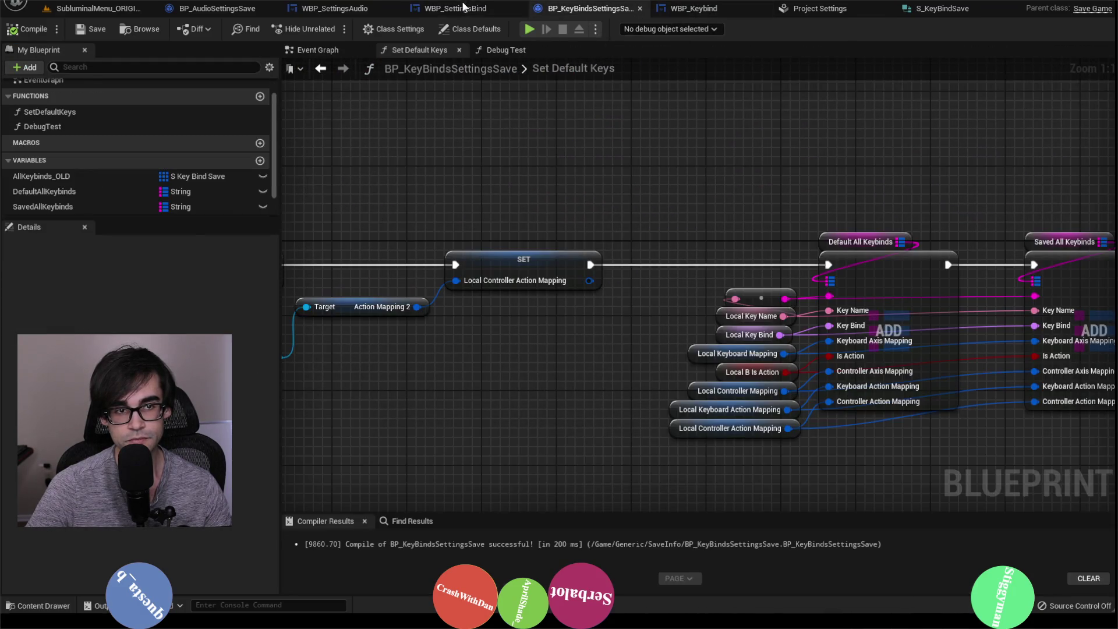
pyautogui.click(457, 8)
pyautogui.click(358, 9)
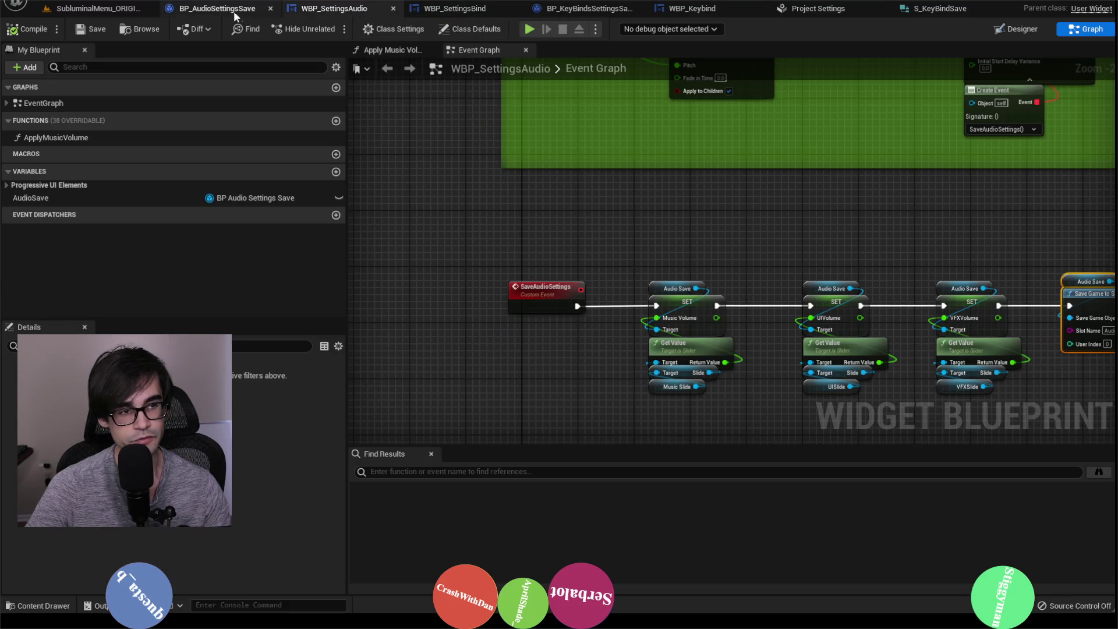
pyautogui.click(239, 10)
pyautogui.click(602, 10)
pyautogui.click(690, 9)
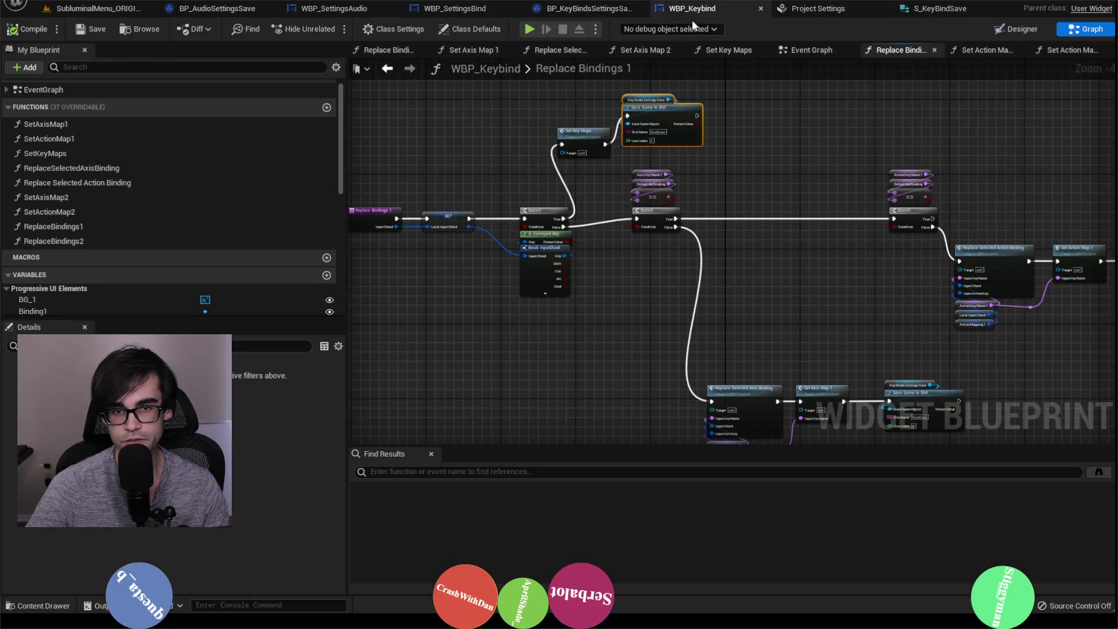
# Review BP_KeyBindsSettingsSave's Set Default Keys and WBP_SettingsBind's Apply Keys function.
pyautogui.click(615, 10)
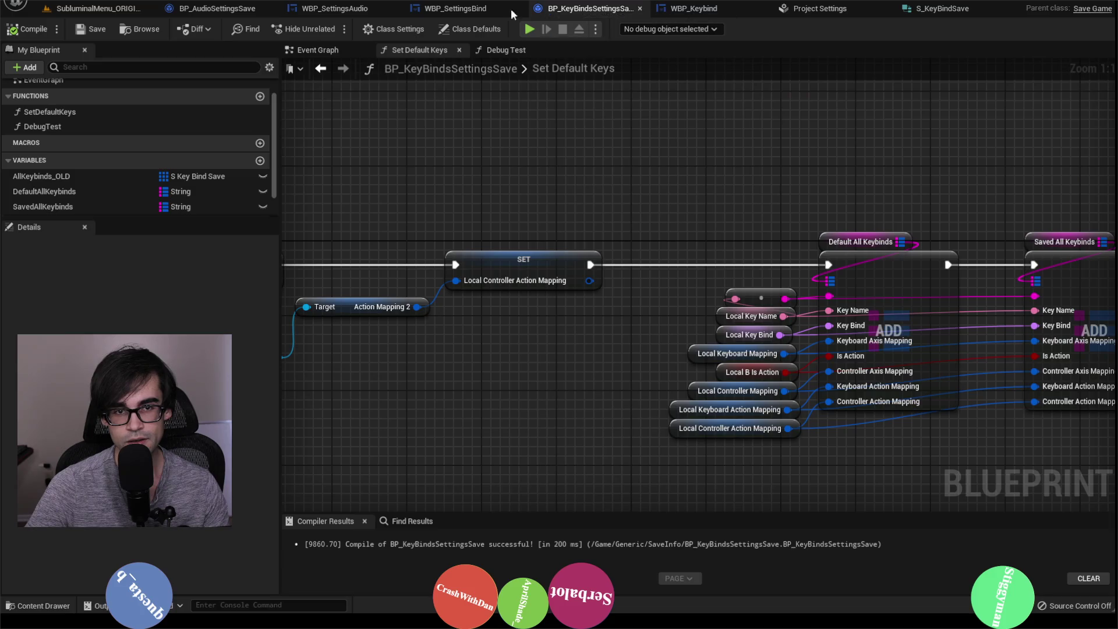
pyautogui.click(455, 9)
pyautogui.scroll(-4, 438, 235)
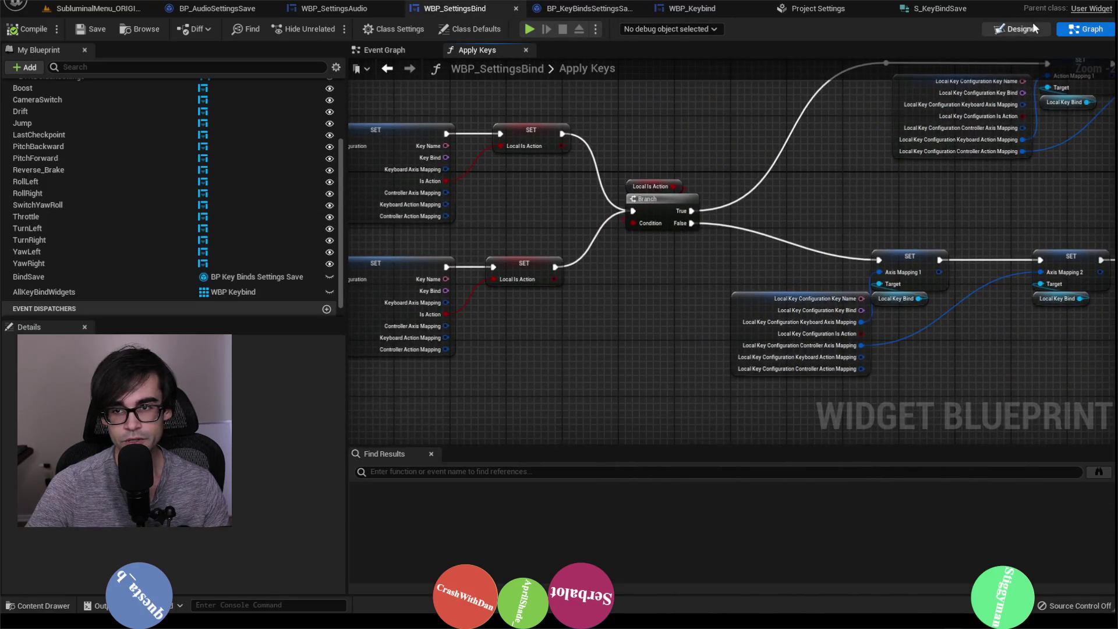
pyautogui.scroll(4, 846, 123)
# In the Event Graph, cut Bind Save and Debug Test and wire BTN Click straight to Apply Keys.
pyautogui.click(410, 49)
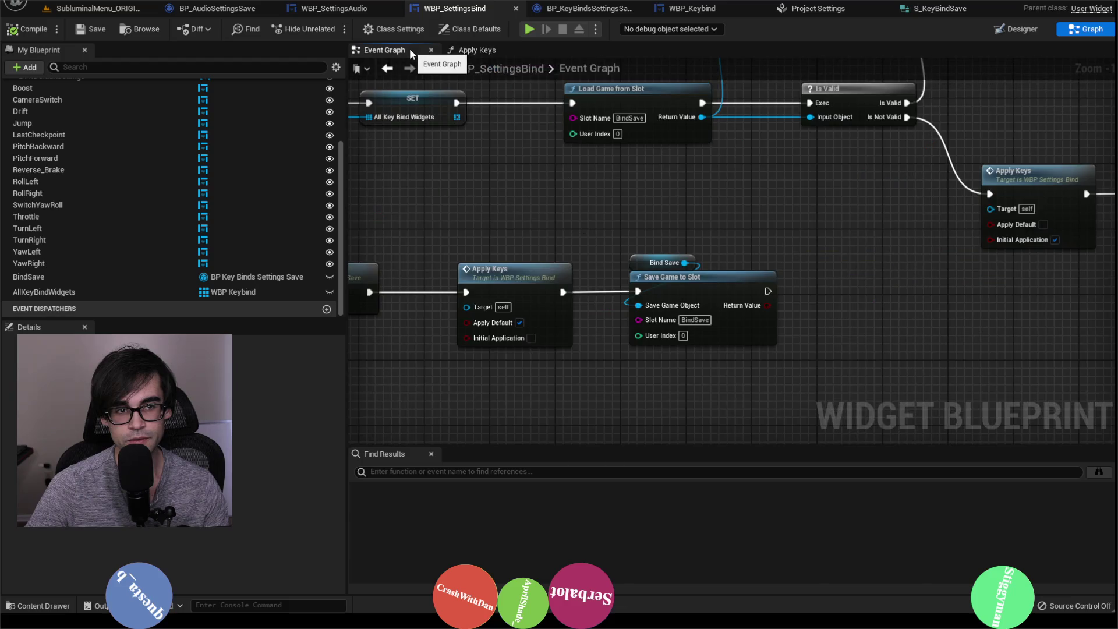
pyautogui.scroll(1, 515, 230)
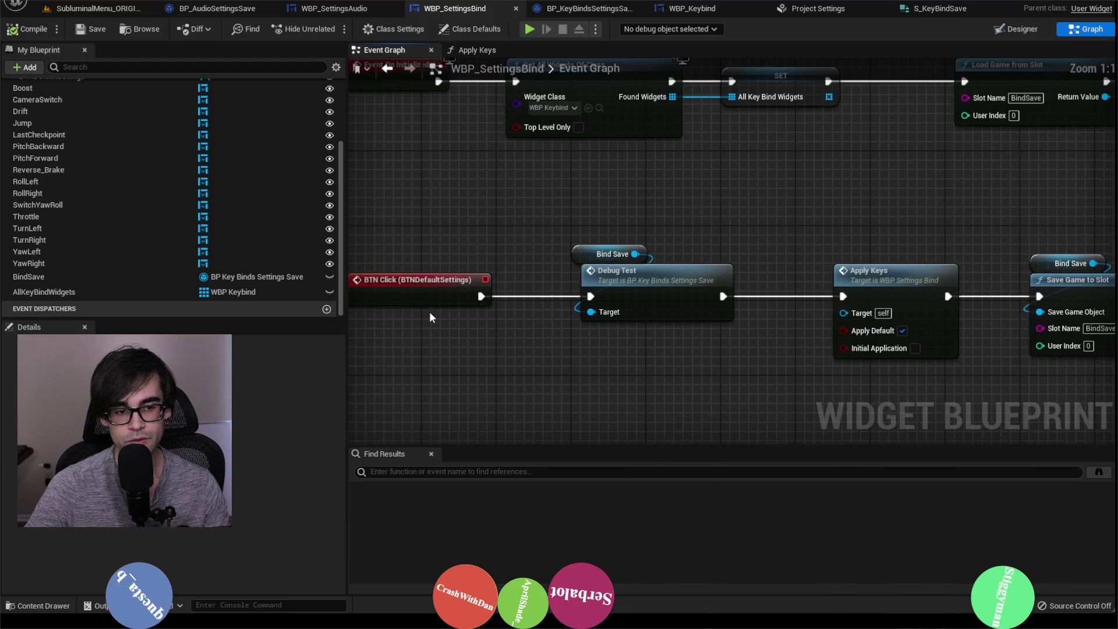
pyautogui.moveTo(734, 242); pyautogui.dragTo(661, 206)
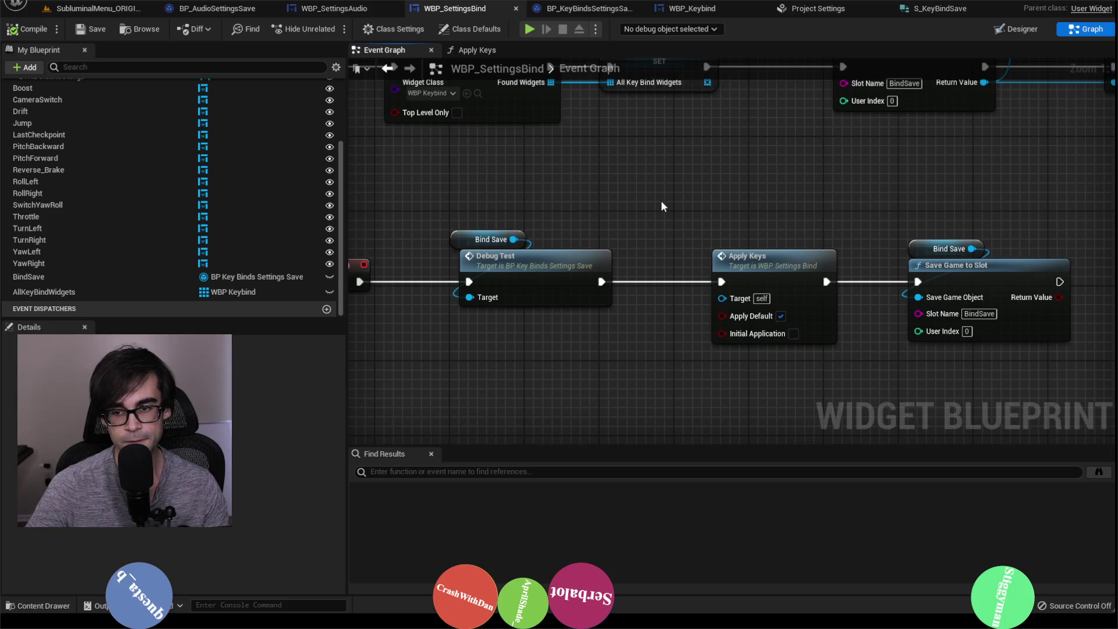
pyautogui.moveTo(446, 202); pyautogui.dragTo(567, 295)
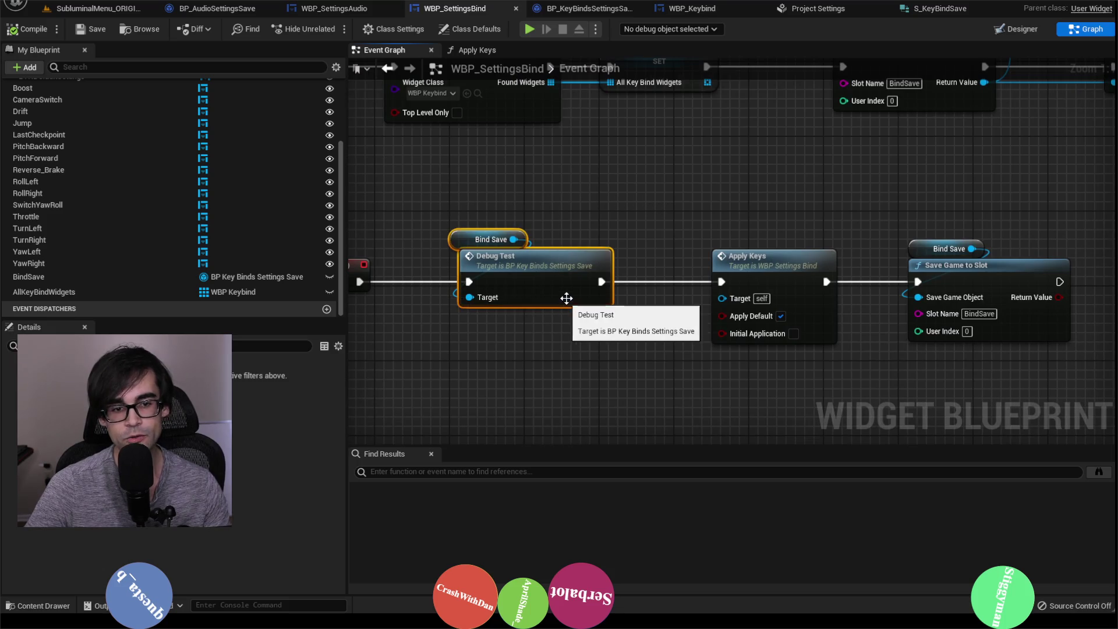
pyautogui.press('Delete')
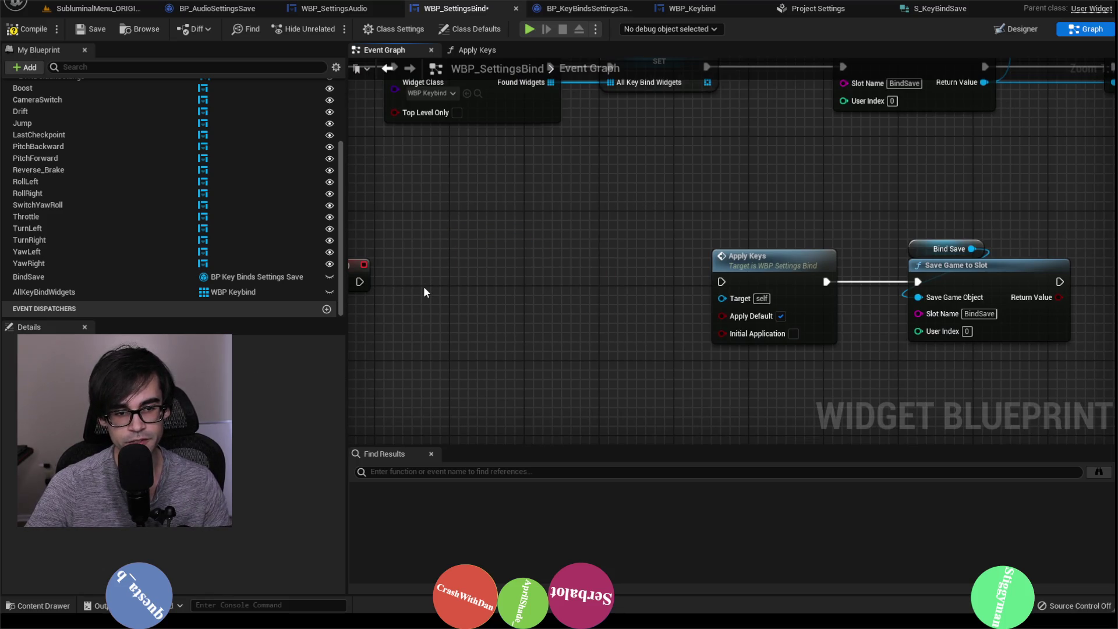
pyautogui.moveTo(364, 282); pyautogui.dragTo(727, 282)
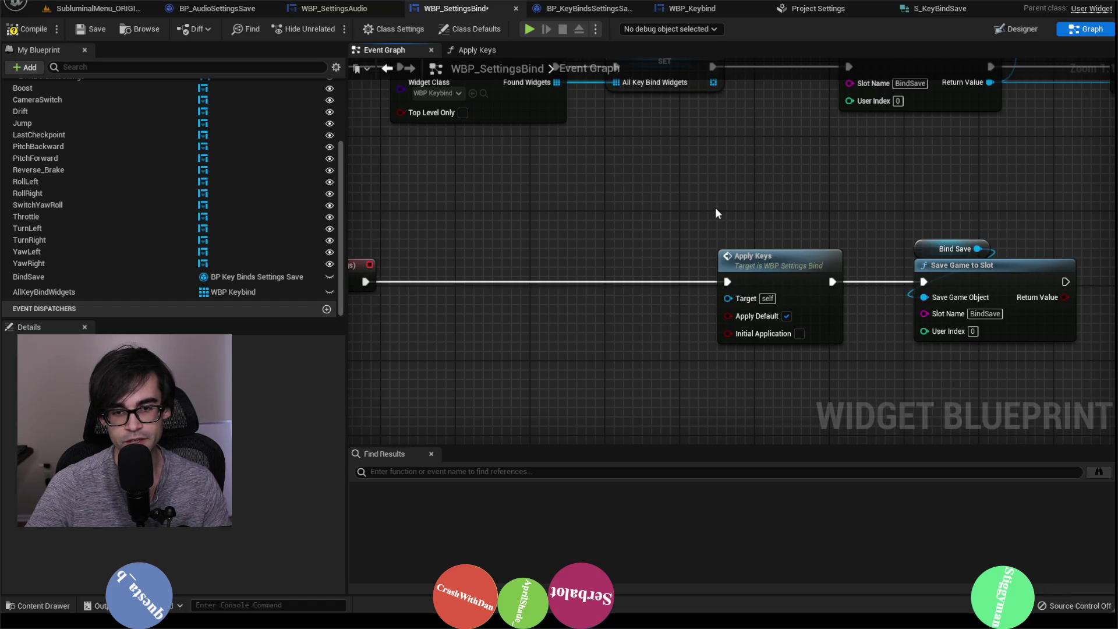
# Shift Apply Keys and Save Game to Slot left, then paste Bind Save/Debug Test after Save Game to Slot.
pyautogui.moveTo(716, 209); pyautogui.dragTo(1009, 324)
pyautogui.moveTo(780, 260); pyautogui.dragTo(539, 261)
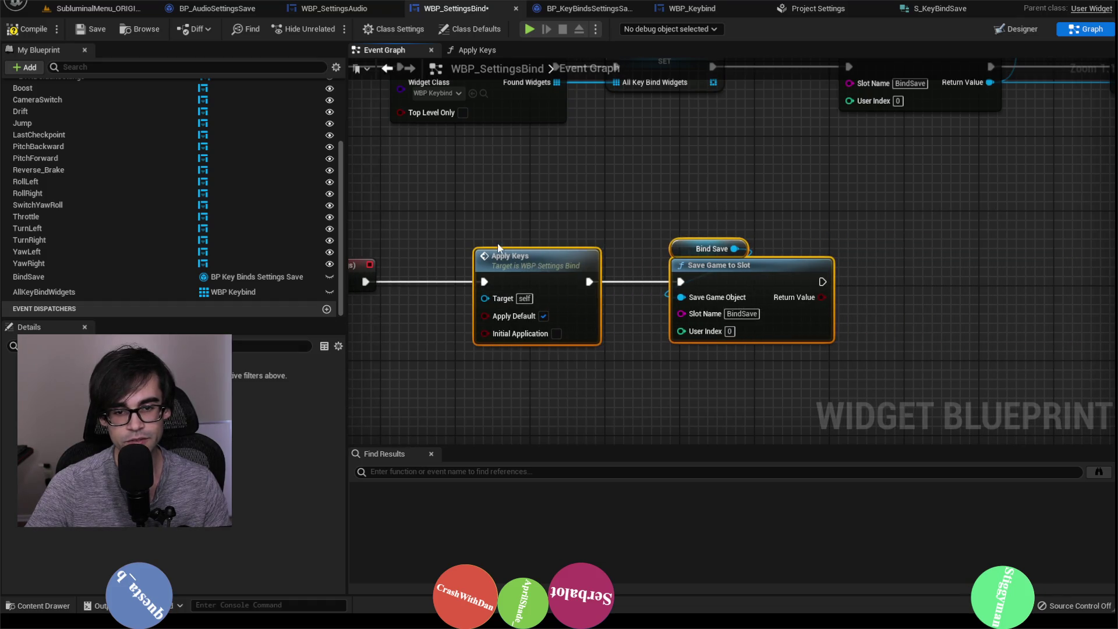
pyautogui.click(895, 212)
pyautogui.hotkey('ctrl', 'v')
pyautogui.moveTo(754, 297); pyautogui.dragTo(893, 306)
pyautogui.moveTo(914, 263)
pyautogui.mouseDown()
pyautogui.moveTo(924, 264)
pyautogui.moveTo(879, 273)
pyautogui.mouseUp()
pyautogui.keyDown('shift'); pyautogui.click(926, 282); pyautogui.keyUp('shift')
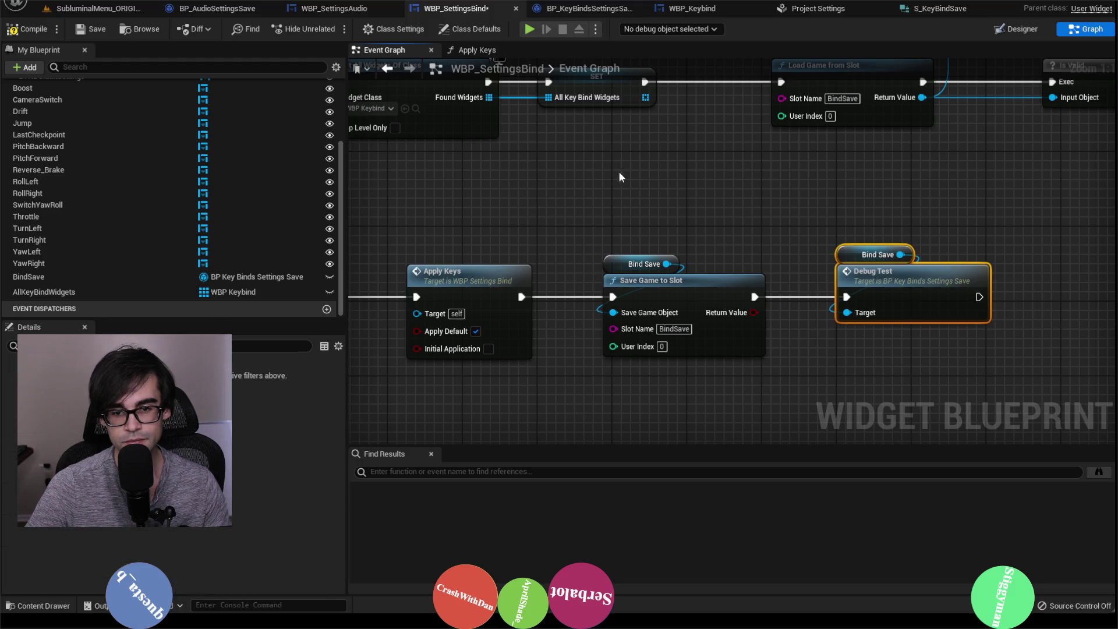
# Compile the WBP_SettingsBind blueprint.
pyautogui.click(33, 30)
pyautogui.scroll(-5, 776, 283)
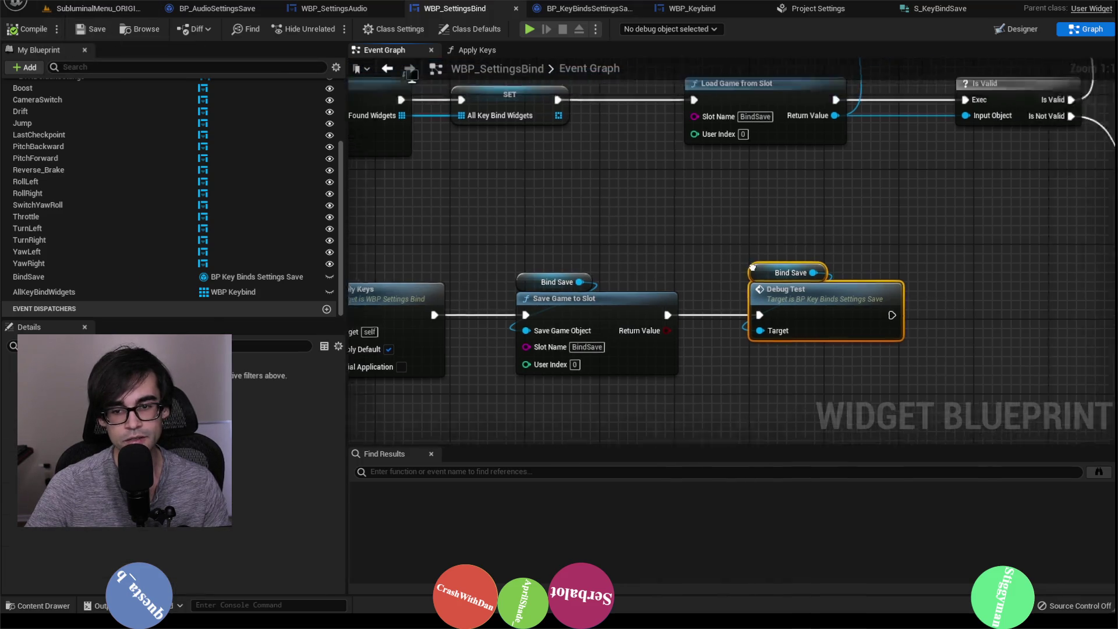
pyautogui.scroll(3, 783, 279)
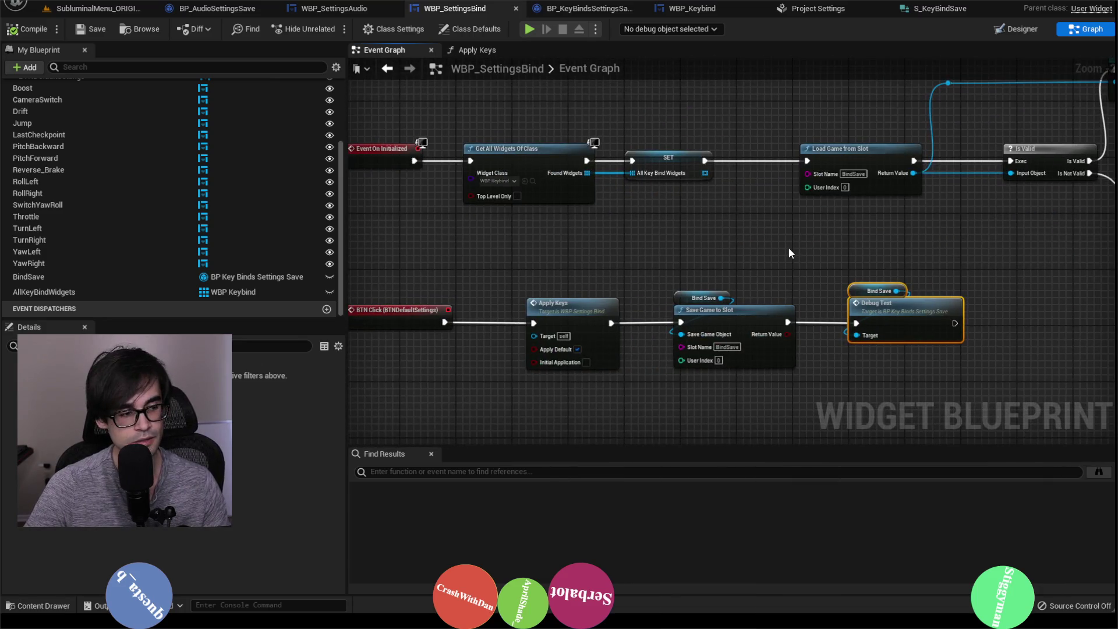
pyautogui.hotkey('alt', 'Tab')
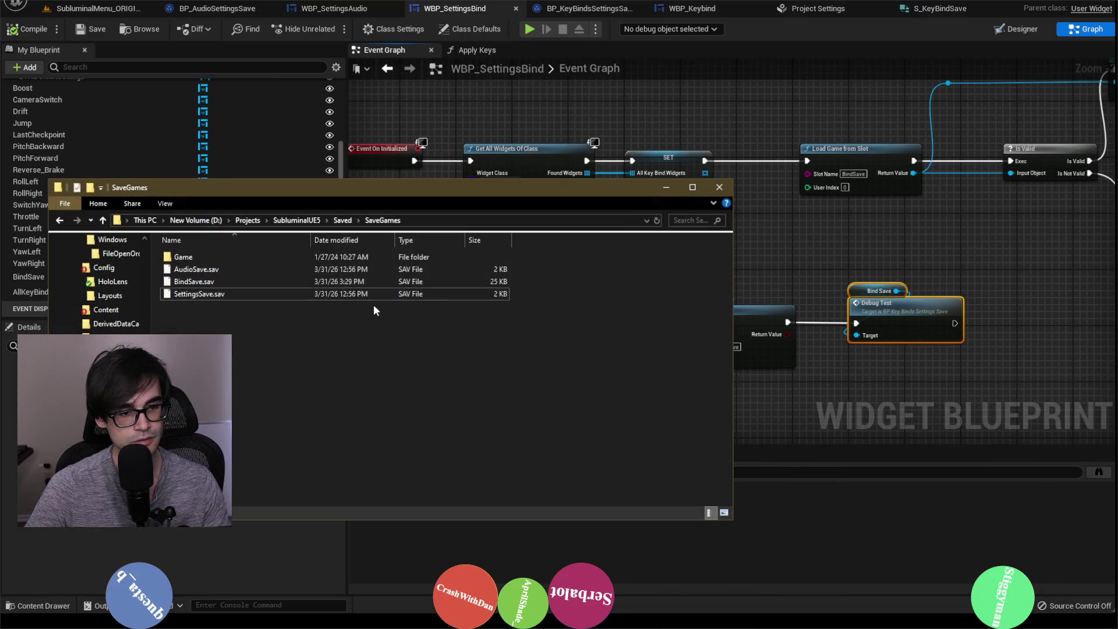
# Permanently delete the recreated BindSave.sav from the SaveGames folder.
pyautogui.rightClick(290, 280)
pyautogui.click(358, 499)
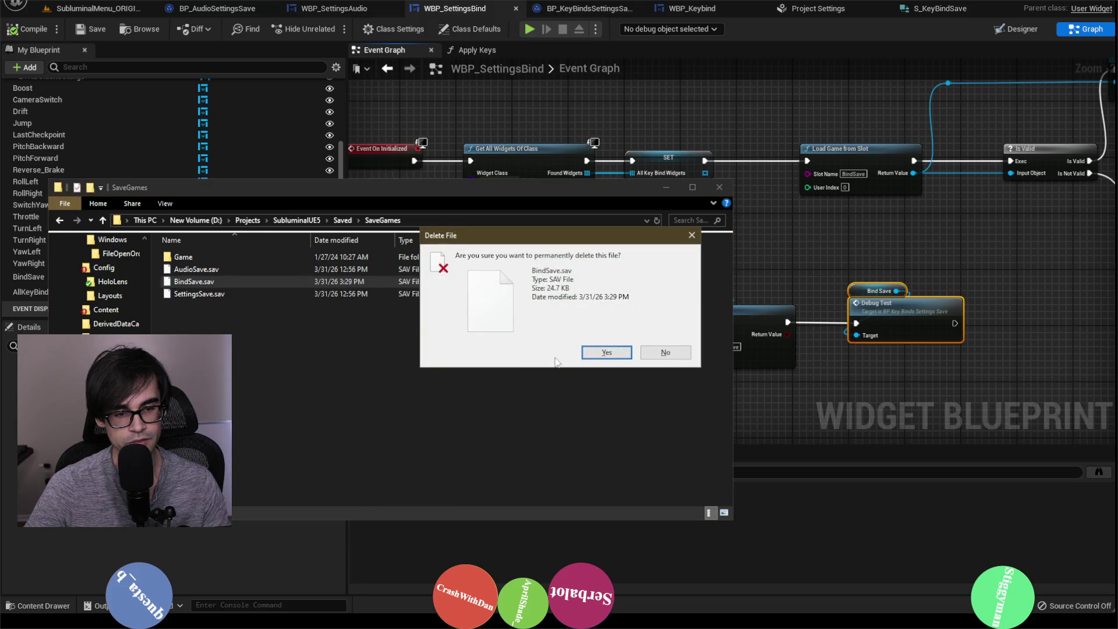
pyautogui.click(588, 351)
pyautogui.click(664, 187)
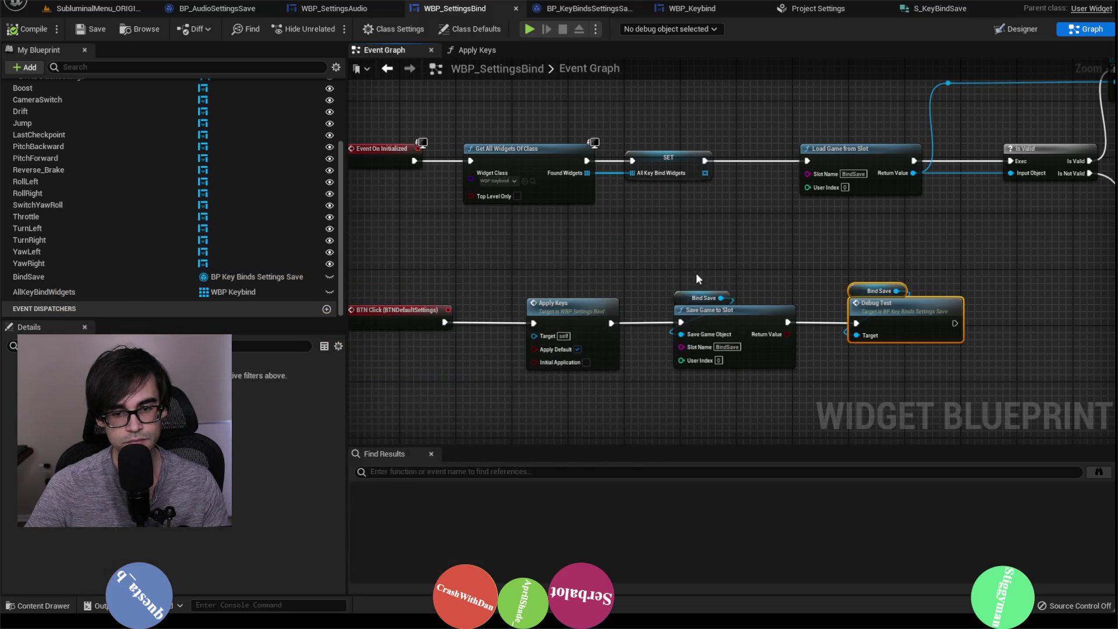
# Inspect WBP_Keybind's Set Key Maps function from Apply Keys, then return to SubluminalMenu_ORIGINAL.
pyautogui.doubleClick(640, 326)
pyautogui.moveTo(653, 276)
pyautogui.mouseDown()
pyautogui.moveTo(524, 268)
pyautogui.moveTo(798, 261)
pyautogui.moveTo(734, 249)
pyautogui.moveTo(732, 329)
pyautogui.mouseUp()
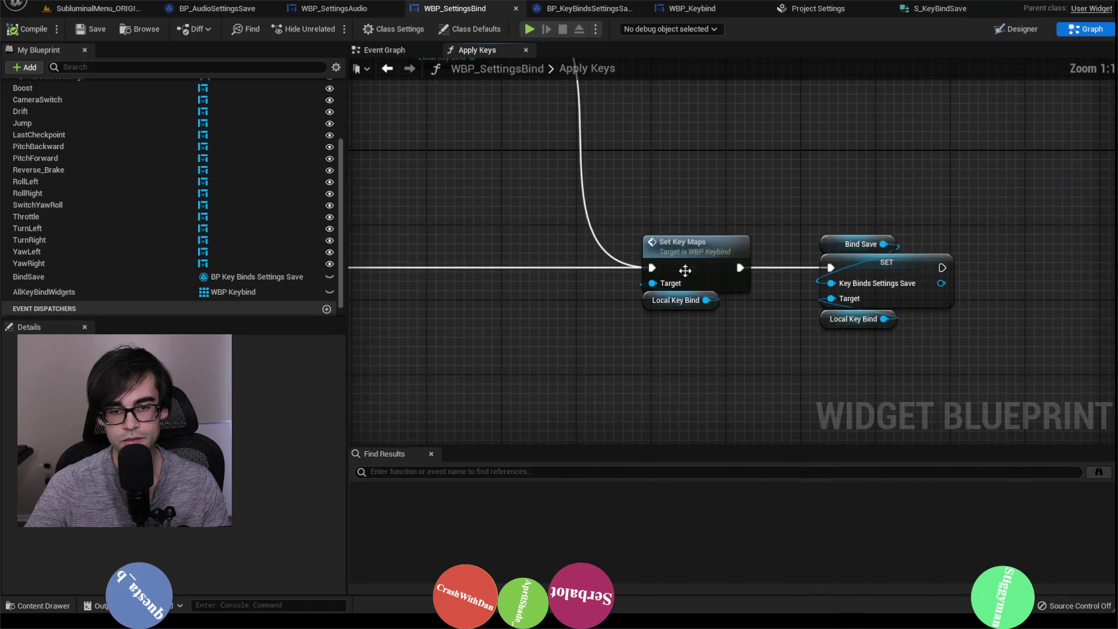
pyautogui.doubleClick(685, 269)
pyautogui.moveTo(893, 249)
pyautogui.mouseDown()
pyautogui.moveTo(601, 237)
pyautogui.moveTo(732, 259)
pyautogui.mouseUp()
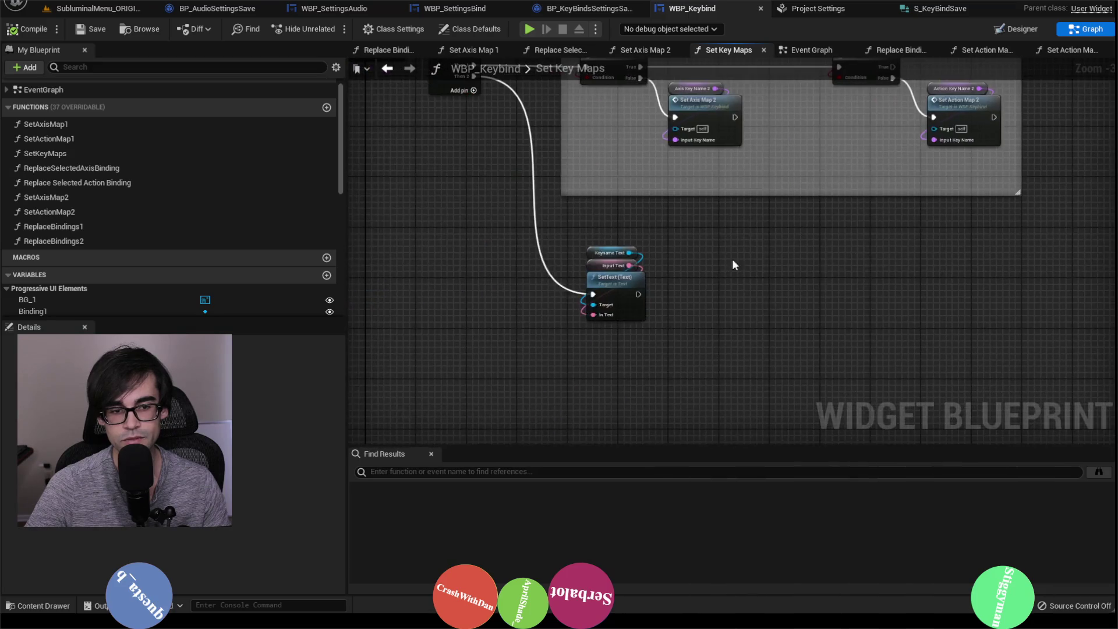
pyautogui.moveTo(659, 328); pyautogui.dragTo(659, 326)
pyautogui.moveTo(599, 306)
pyautogui.mouseDown()
pyautogui.moveTo(638, 347)
pyautogui.moveTo(643, 380)
pyautogui.mouseUp()
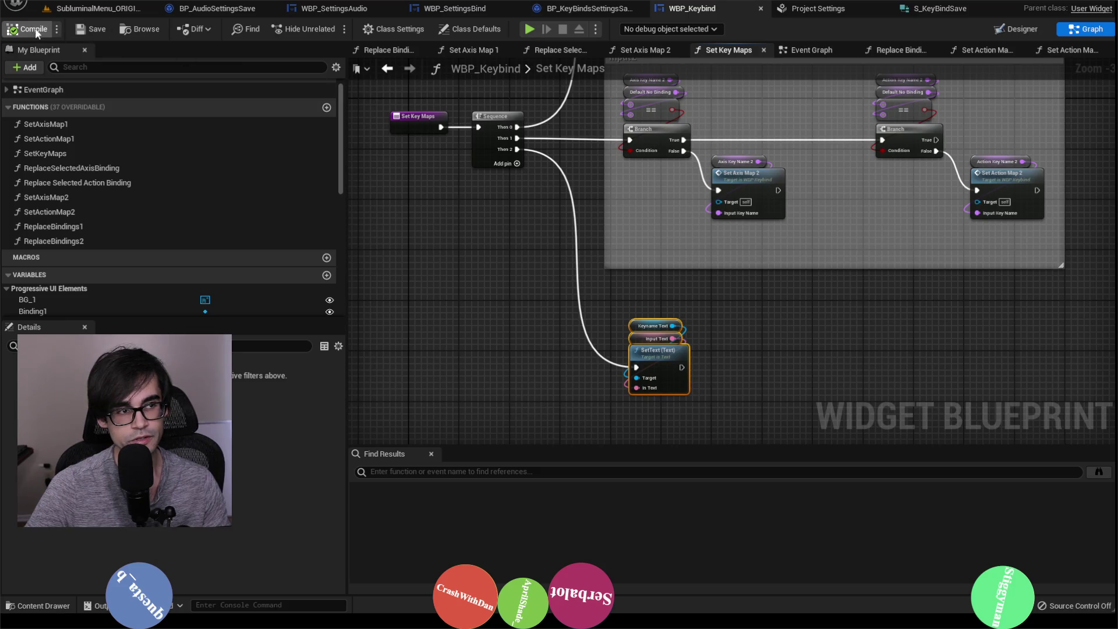
pyautogui.click(109, 10)
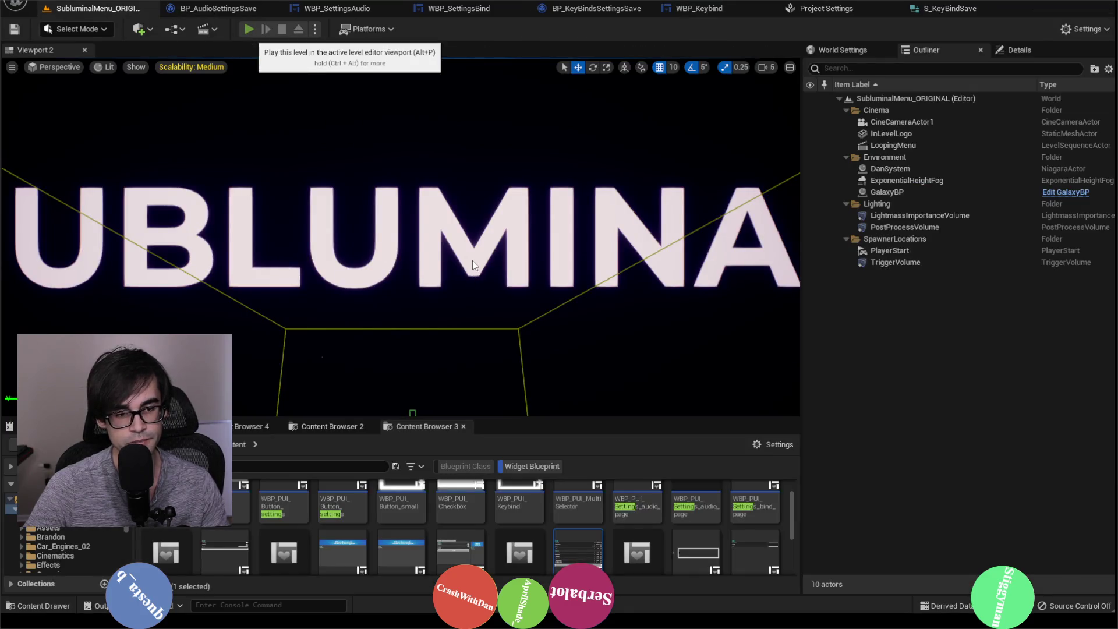
# Play the level and rebind Throttle's keyboard key to Left Mouse Button on the Bind page.
pyautogui.click(249, 29)
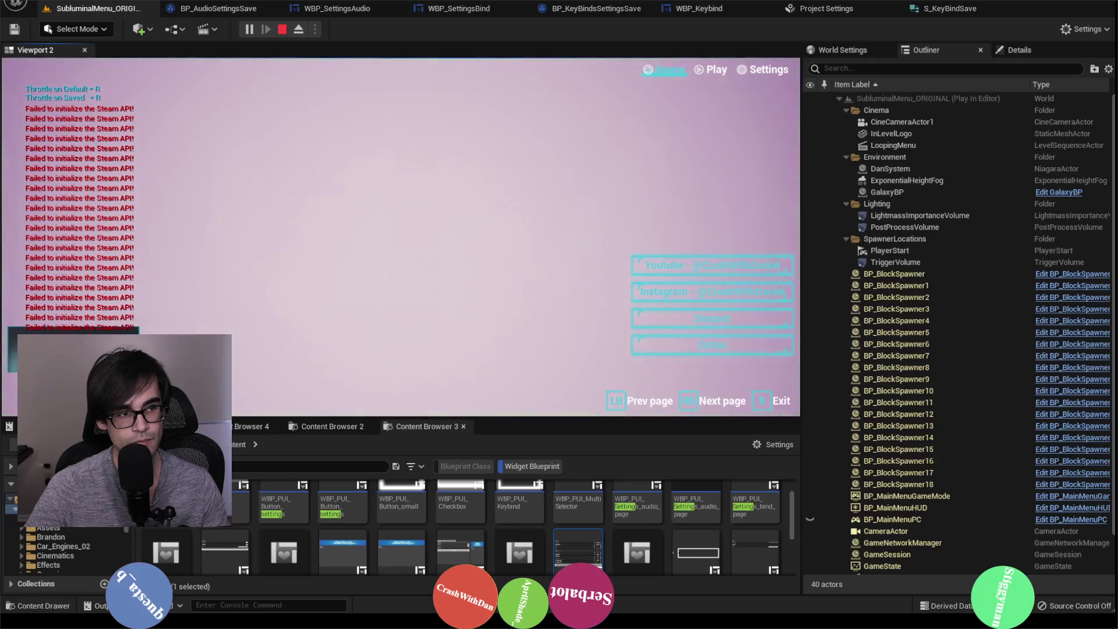
pyautogui.click(766, 71)
pyautogui.press('e')
pyautogui.press('e')
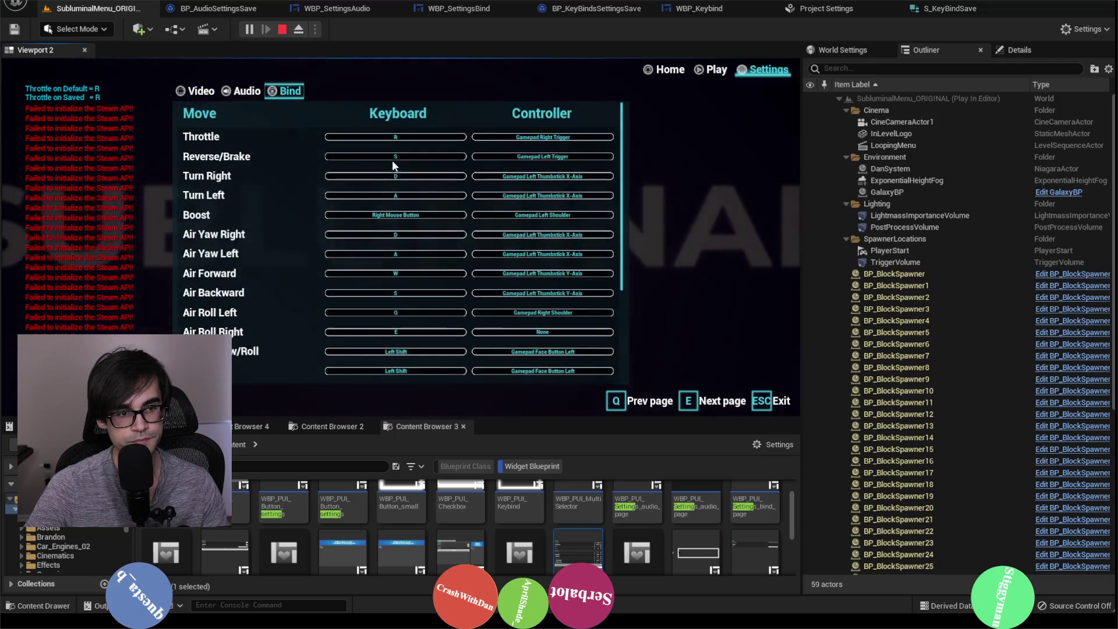
pyautogui.click(404, 136)
pyautogui.click(376, 137)
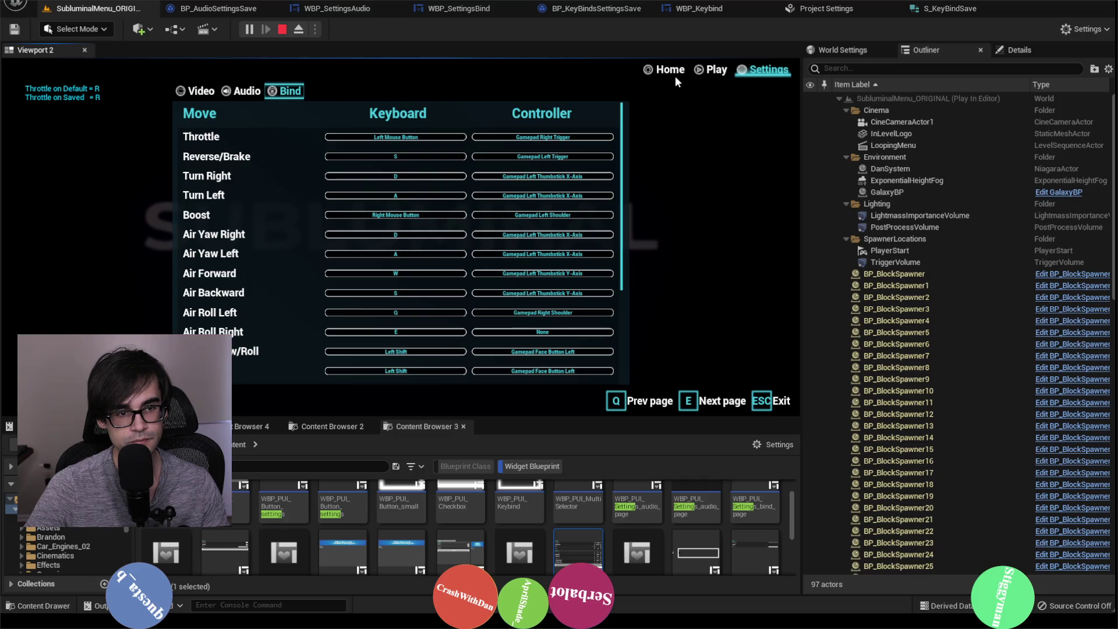
# Reset the bindings and check the debug text showing Throttle Default = R.
pyautogui.scroll(-5, 464, 291)
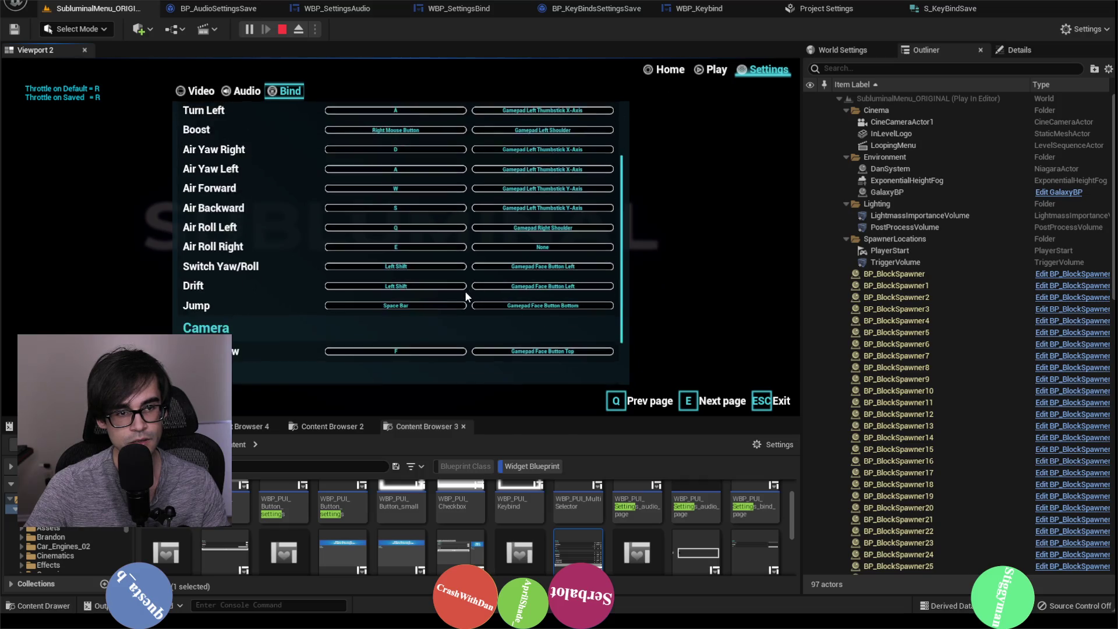
pyautogui.click(390, 371)
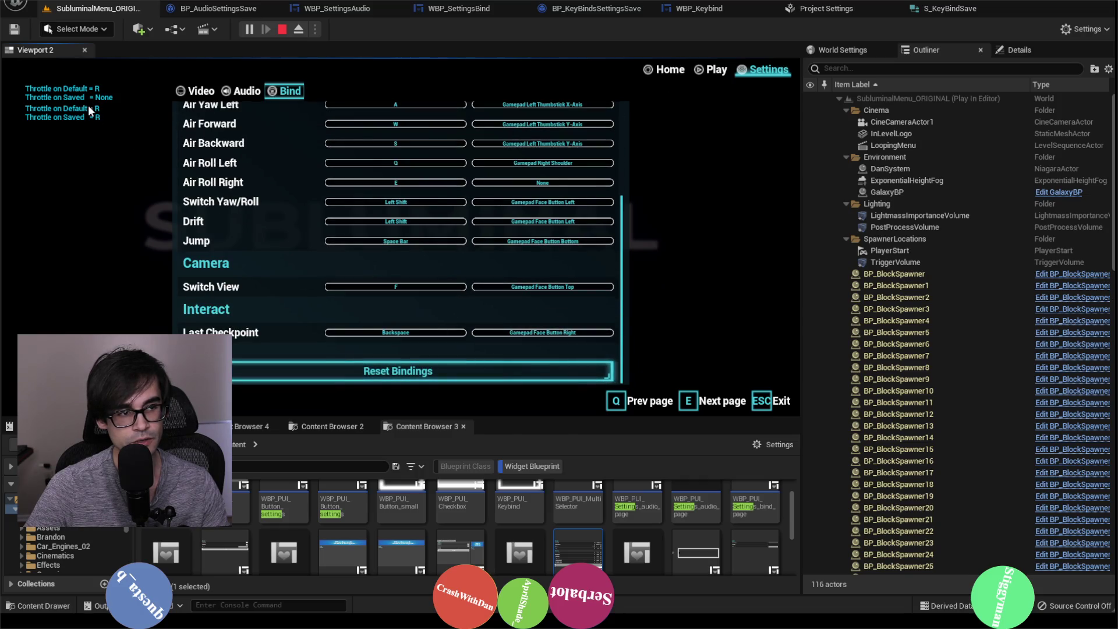
pyautogui.scroll(5, 269, 149)
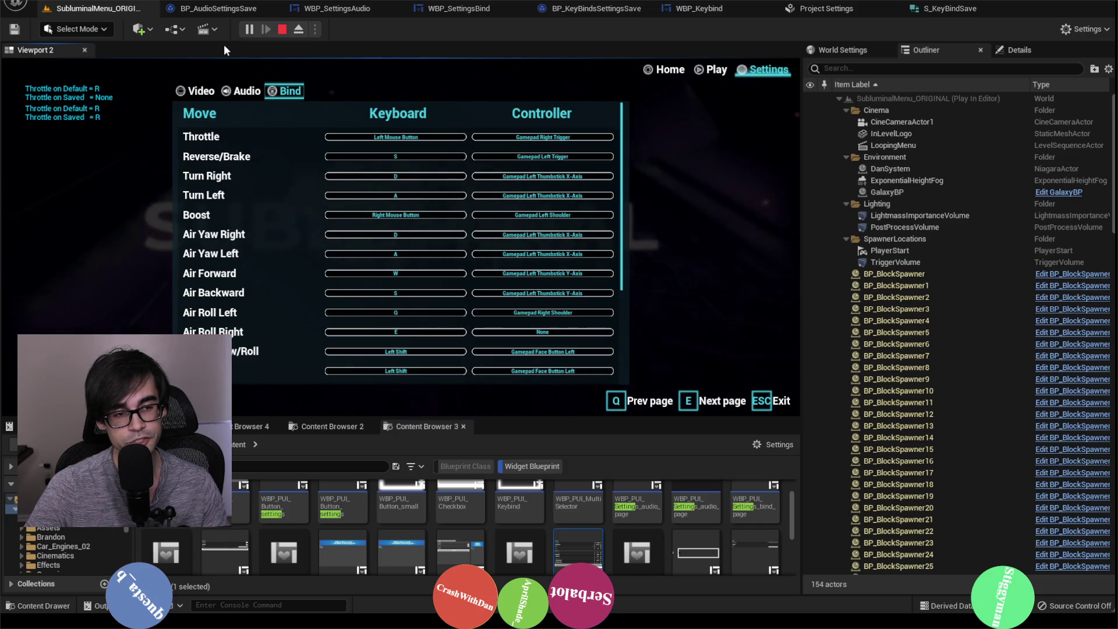
# Stop play, confirm a fresh BindSave.sav in SaveGames, and go back to WBP_Keybind's Set Key Maps.
pyautogui.click(281, 29)
pyautogui.hotkey('alt', 'Tab')
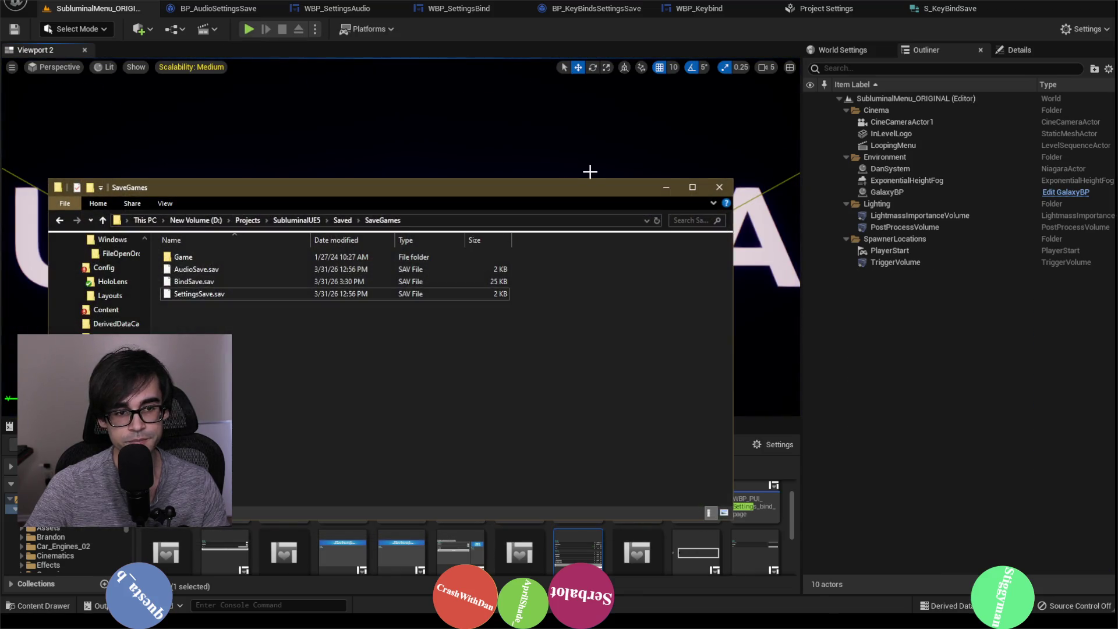
pyautogui.click(713, 9)
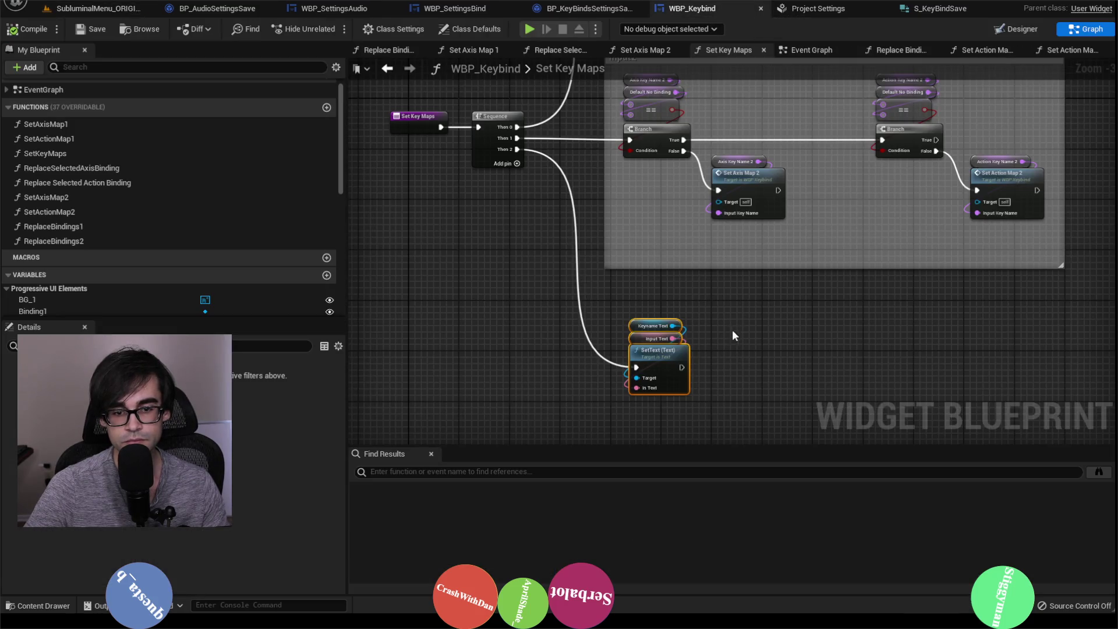
pyautogui.moveTo(732, 335)
pyautogui.mouseDown()
pyautogui.moveTo(738, 388)
pyautogui.moveTo(752, 380)
pyautogui.moveTo(709, 280)
pyautogui.mouseUp()
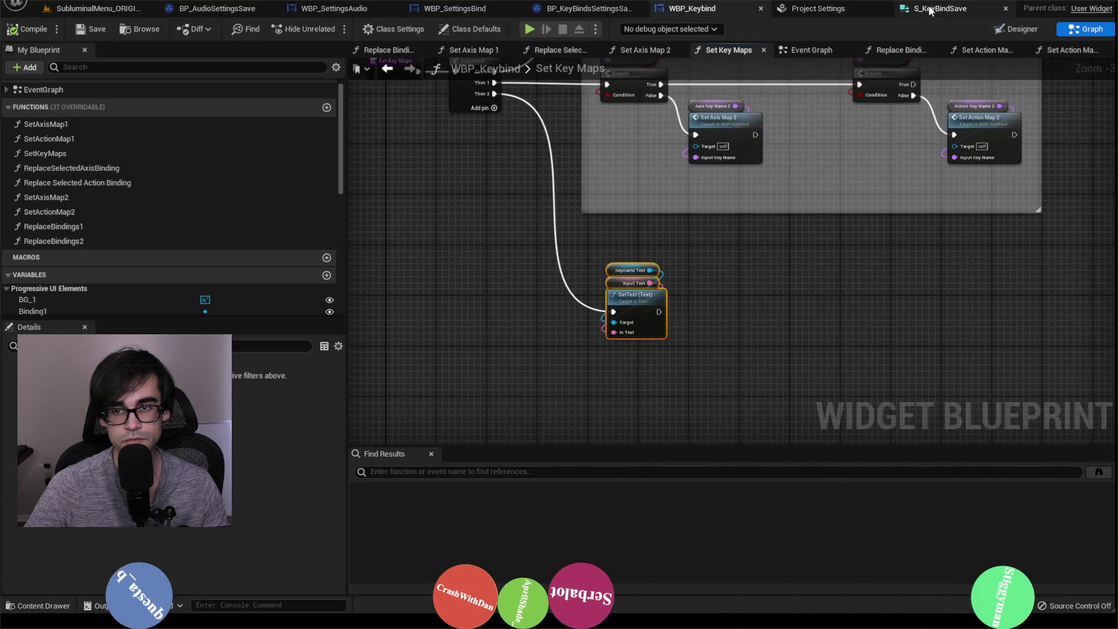
# Glance over S_KeyBindSave, Project Settings and BP_KeyBindsSettingsSave, ending on WBP_SettingsBind's Apply Keys.
pyautogui.click(930, 11)
pyautogui.click(813, 7)
pyautogui.click(555, 8)
pyautogui.click(463, 8)
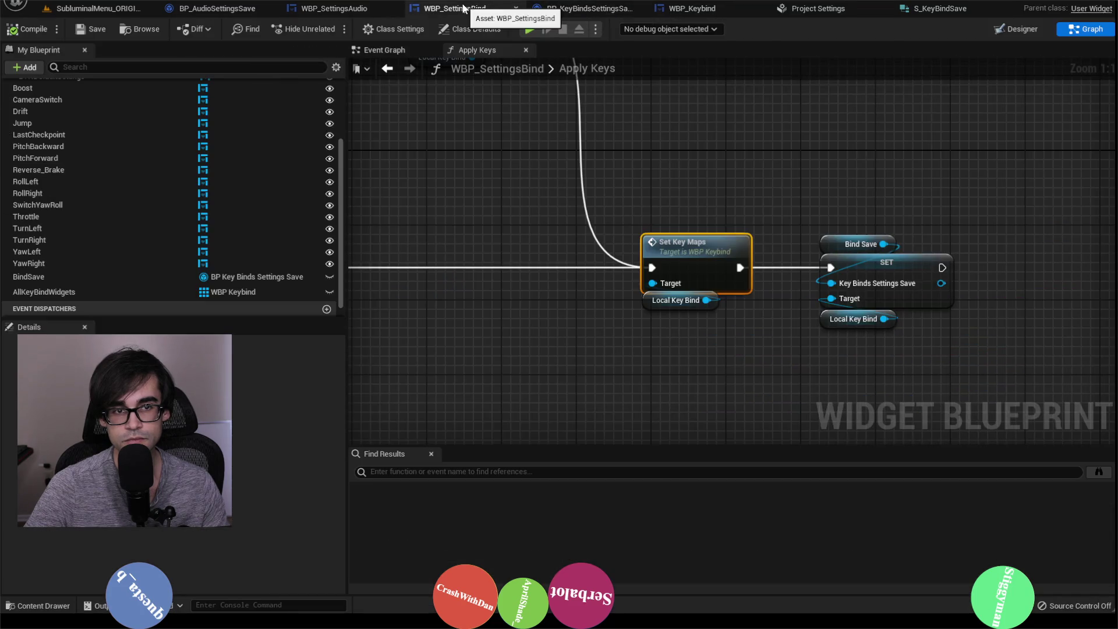
pyautogui.moveTo(604, 182); pyautogui.dragTo(775, 210)
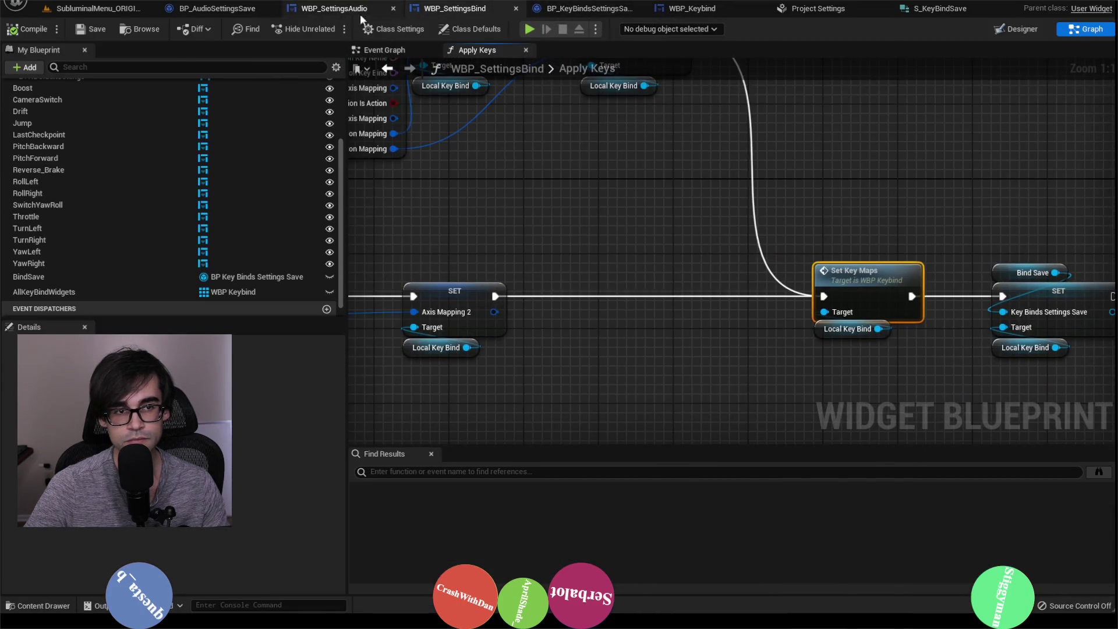
pyautogui.moveTo(554, 211)
pyautogui.mouseDown()
pyautogui.moveTo(673, 214)
pyautogui.moveTo(578, 49)
pyautogui.mouseUp()
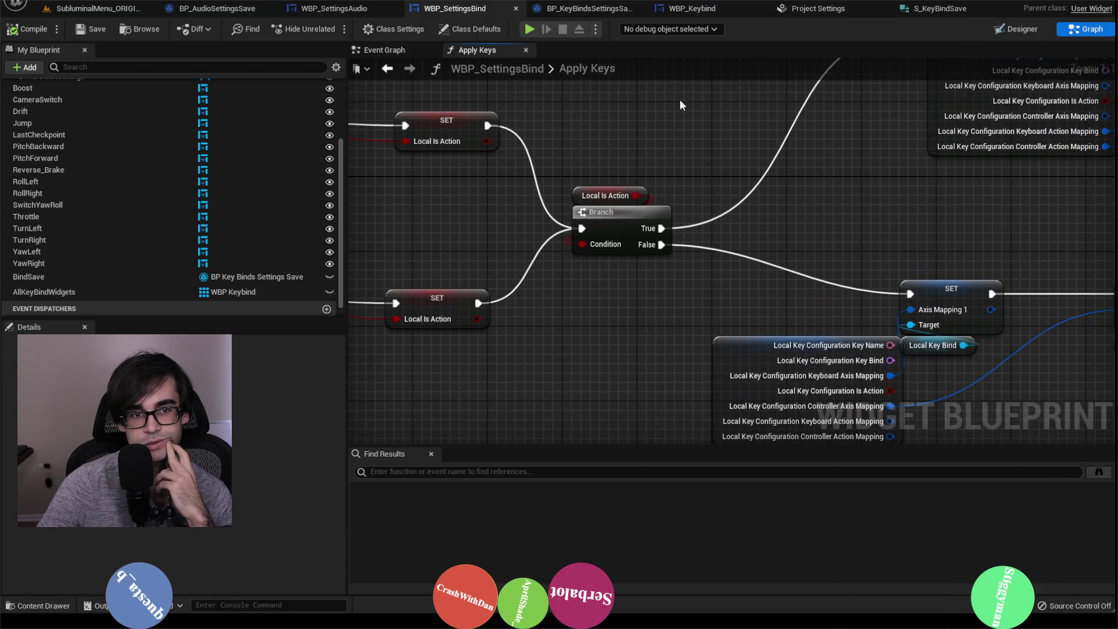
pyautogui.click(385, 49)
pyautogui.scroll(3, 842, 223)
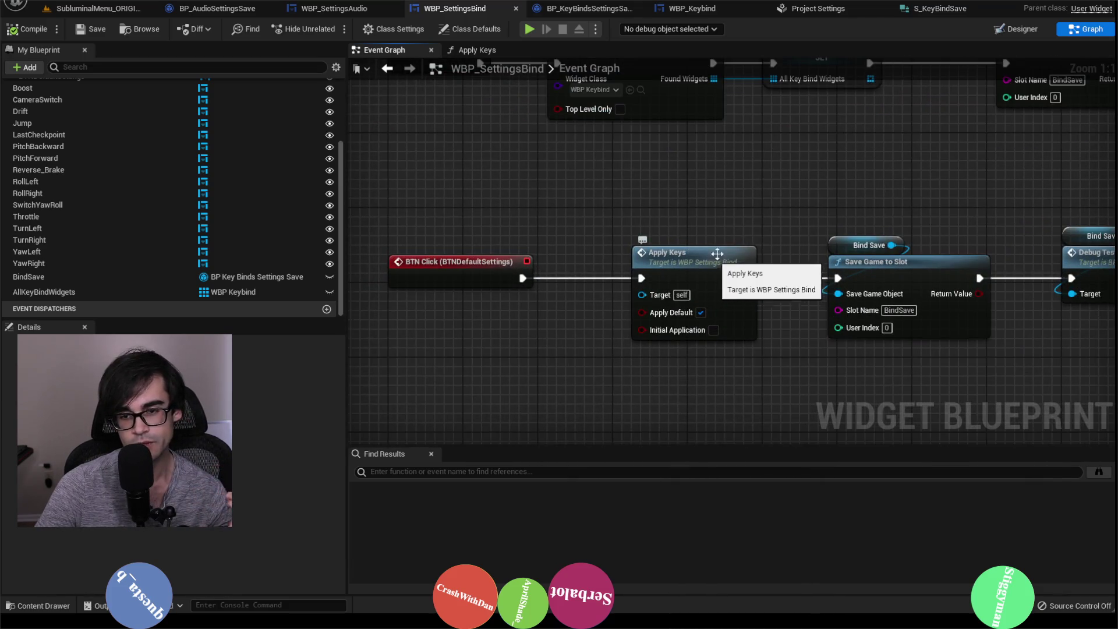
pyautogui.moveTo(779, 218); pyautogui.dragTo(746, 239)
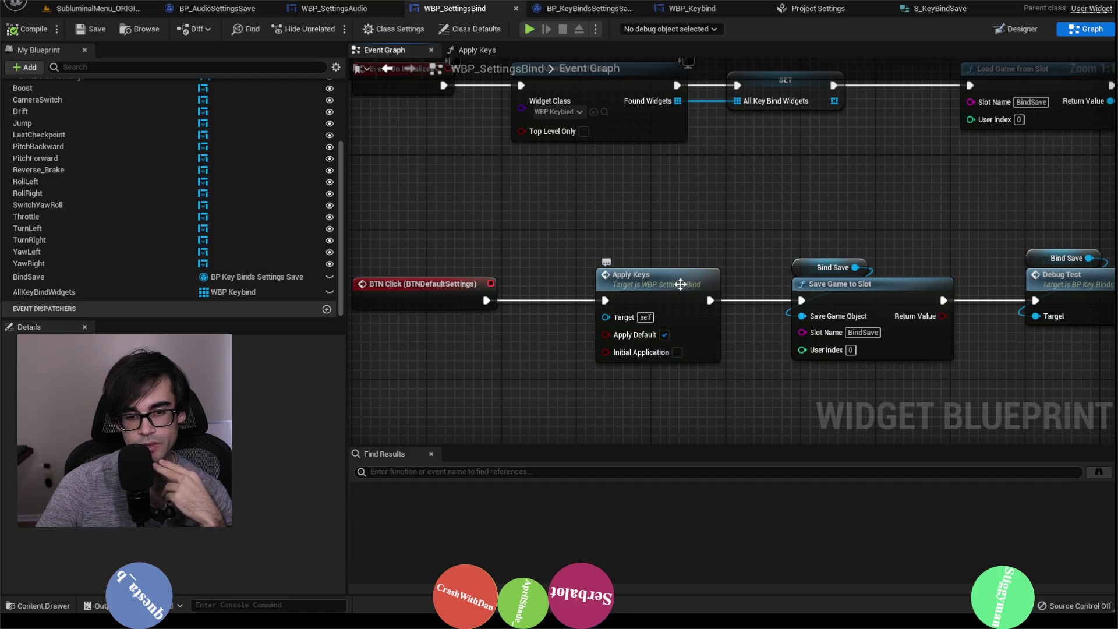
pyautogui.doubleClick(681, 285)
pyautogui.scroll(-5, 680, 282)
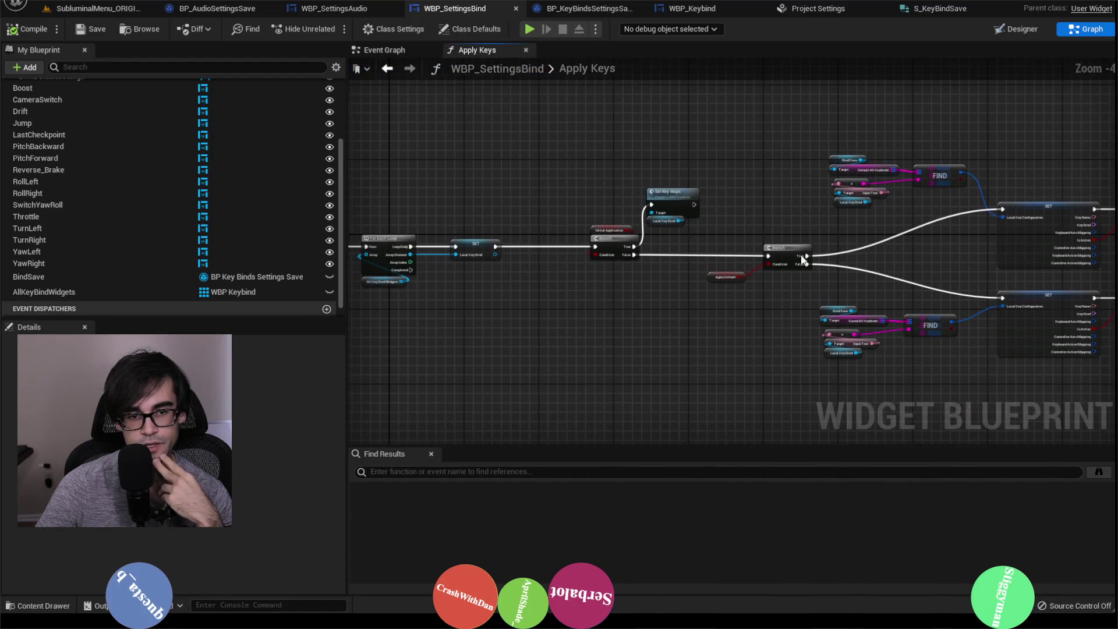
pyautogui.scroll(2, 637, 247)
pyautogui.scroll(-2, 641, 270)
pyautogui.scroll(2, 716, 271)
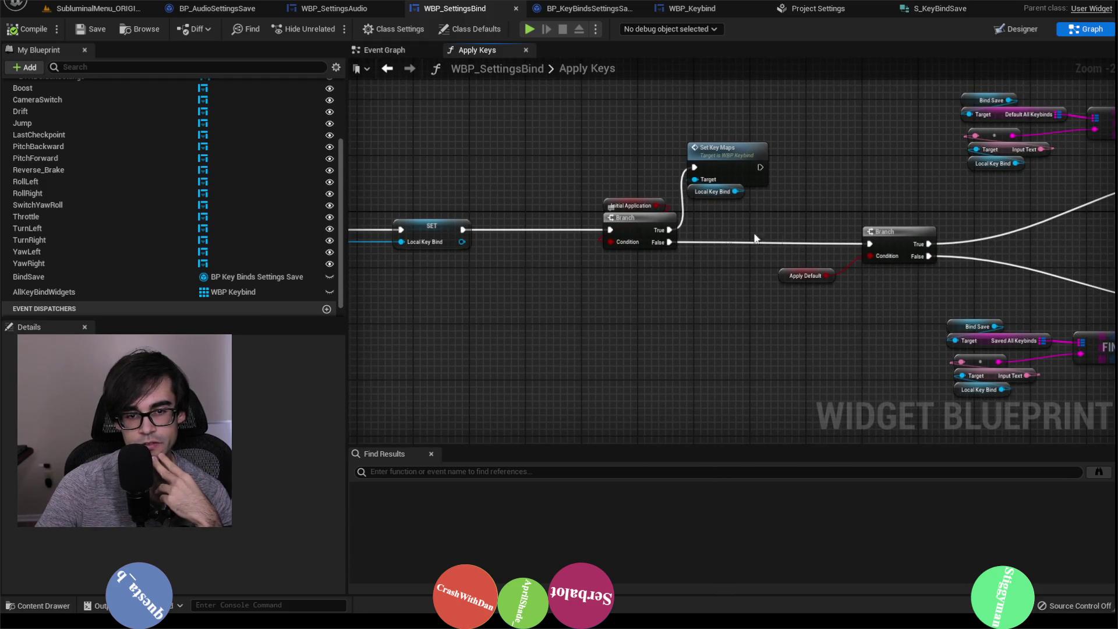
pyautogui.moveTo(755, 239); pyautogui.dragTo(568, 225)
pyautogui.moveTo(641, 271); pyautogui.dragTo(746, 279)
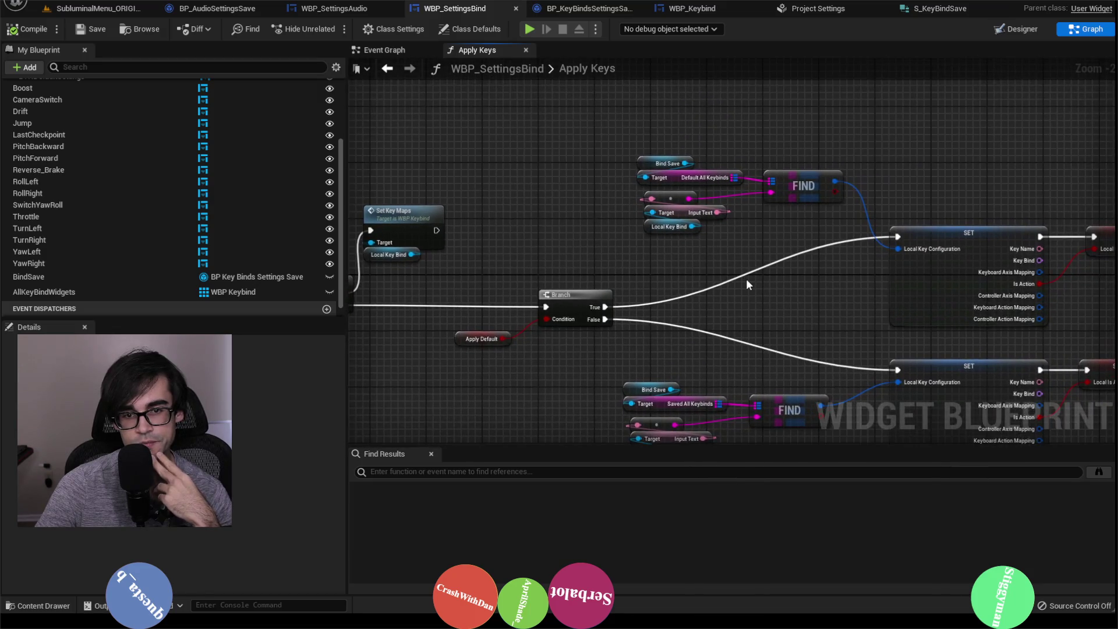
pyautogui.moveTo(834, 237); pyautogui.dragTo(708, 227)
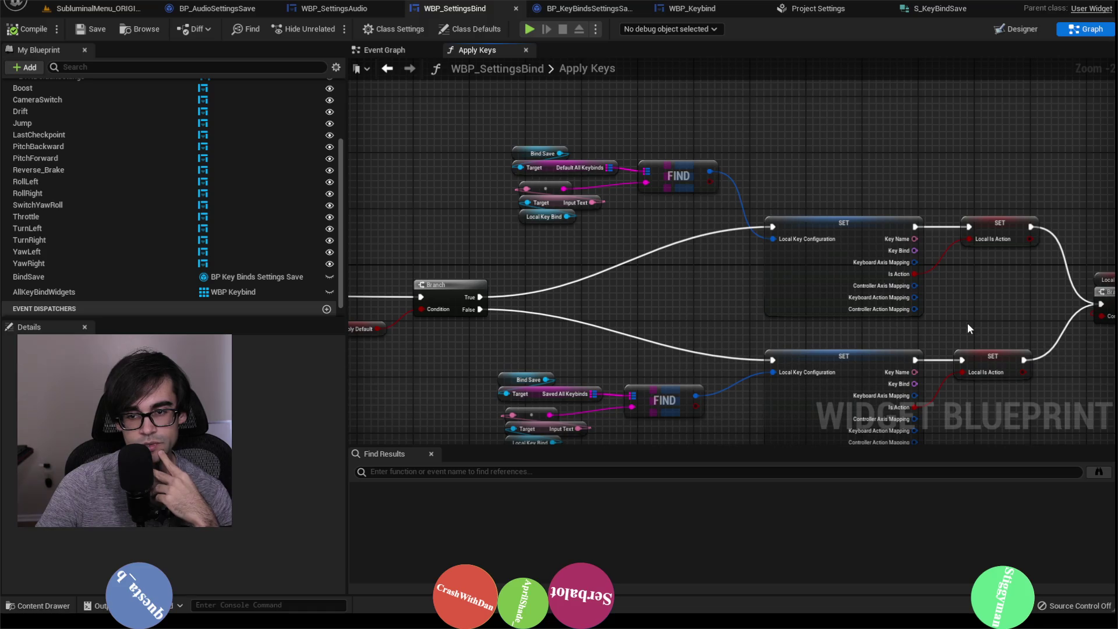
pyautogui.moveTo(963, 322)
pyautogui.mouseDown()
pyautogui.moveTo(982, 247)
pyautogui.moveTo(992, 288)
pyautogui.mouseUp()
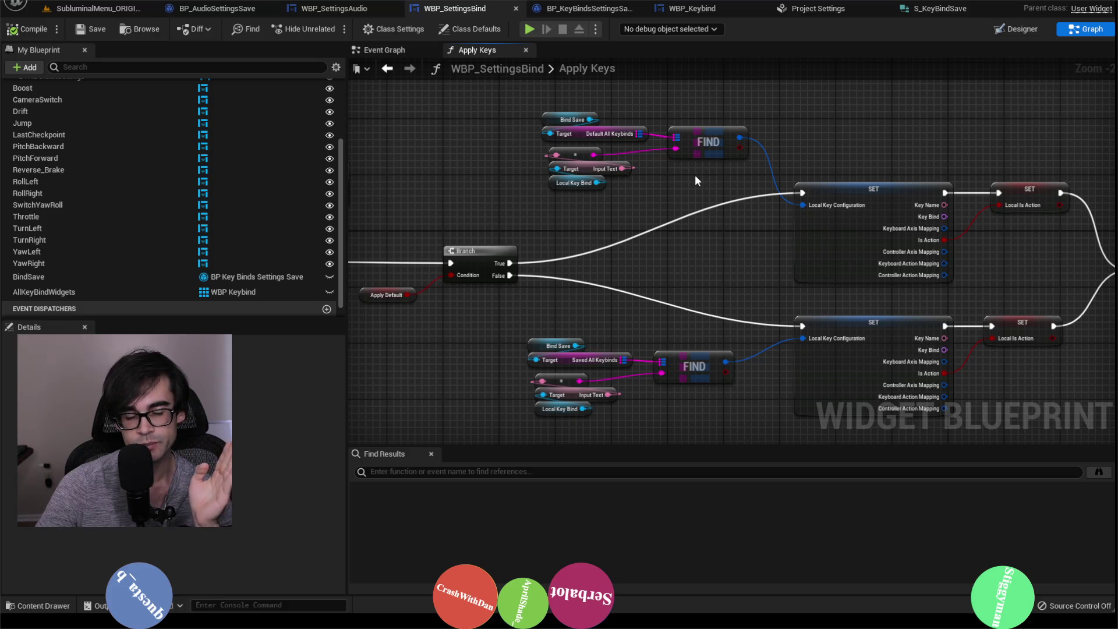
pyautogui.moveTo(858, 216)
pyautogui.mouseDown()
pyautogui.moveTo(687, 275)
pyautogui.moveTo(716, 214)
pyautogui.moveTo(634, 179)
pyautogui.mouseUp()
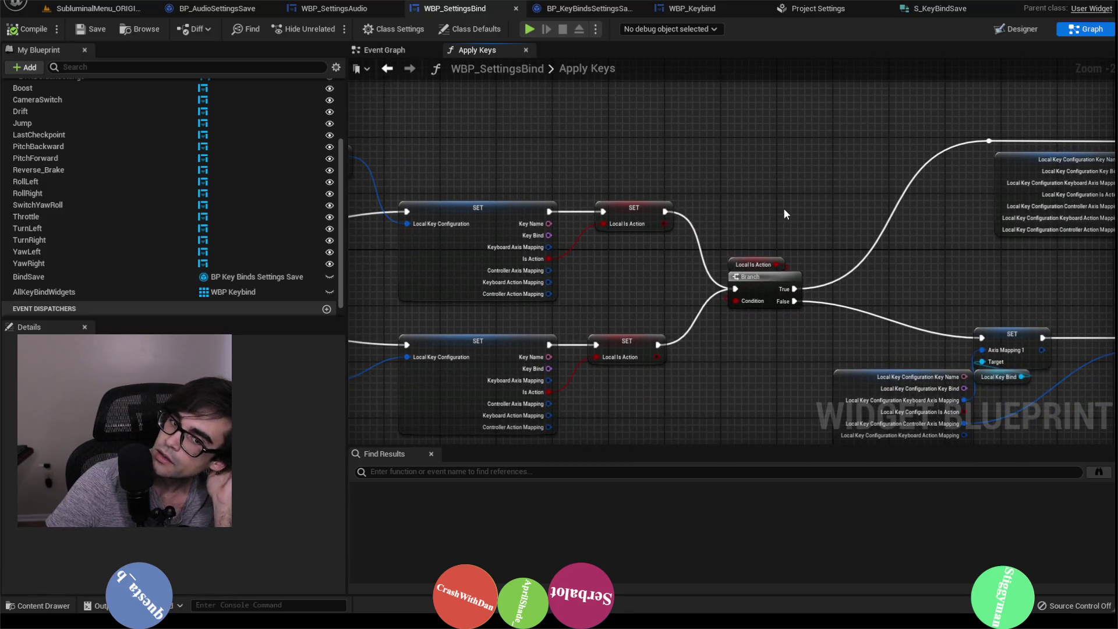
pyautogui.moveTo(882, 288)
pyautogui.mouseDown()
pyautogui.moveTo(830, 261)
pyautogui.moveTo(682, 230)
pyautogui.mouseUp()
pyautogui.moveTo(820, 246); pyautogui.dragTo(746, 190)
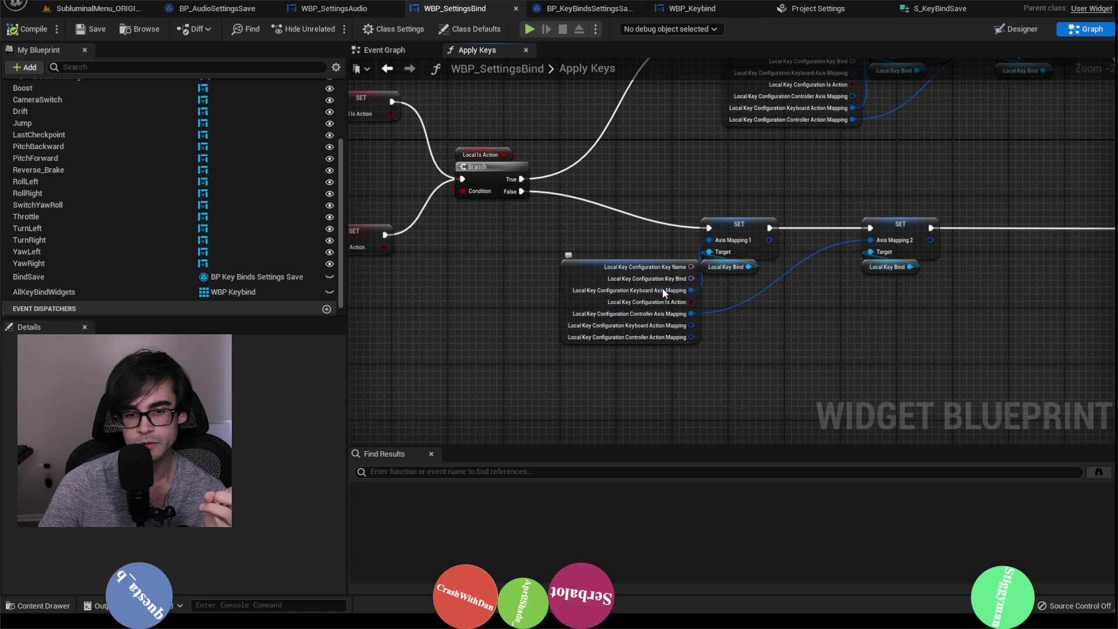
pyautogui.moveTo(662, 287)
pyautogui.mouseDown()
pyautogui.moveTo(915, 299)
pyautogui.moveTo(840, 281)
pyautogui.moveTo(703, 286)
pyautogui.mouseUp()
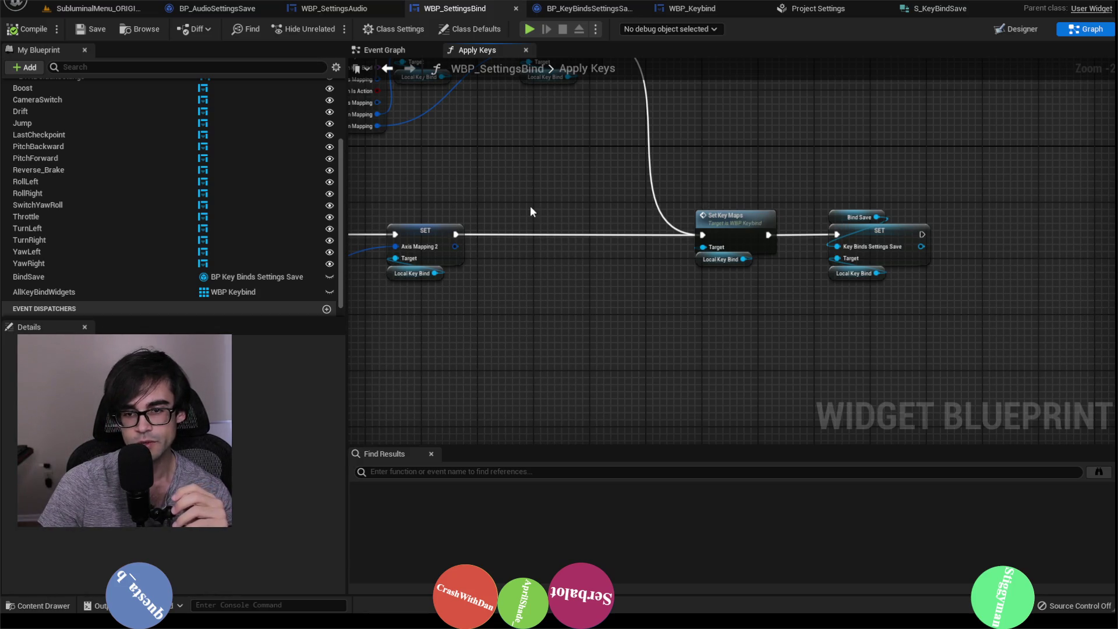
pyautogui.moveTo(483, 204); pyautogui.dragTo(680, 211)
pyautogui.scroll(-3, 682, 215)
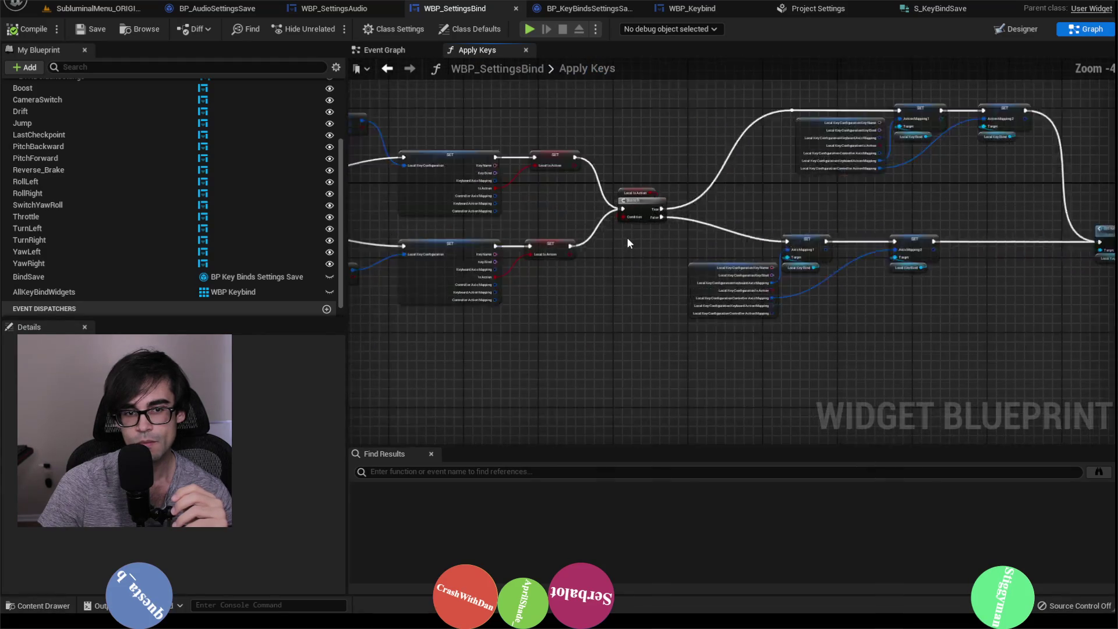
pyautogui.scroll(1, 718, 254)
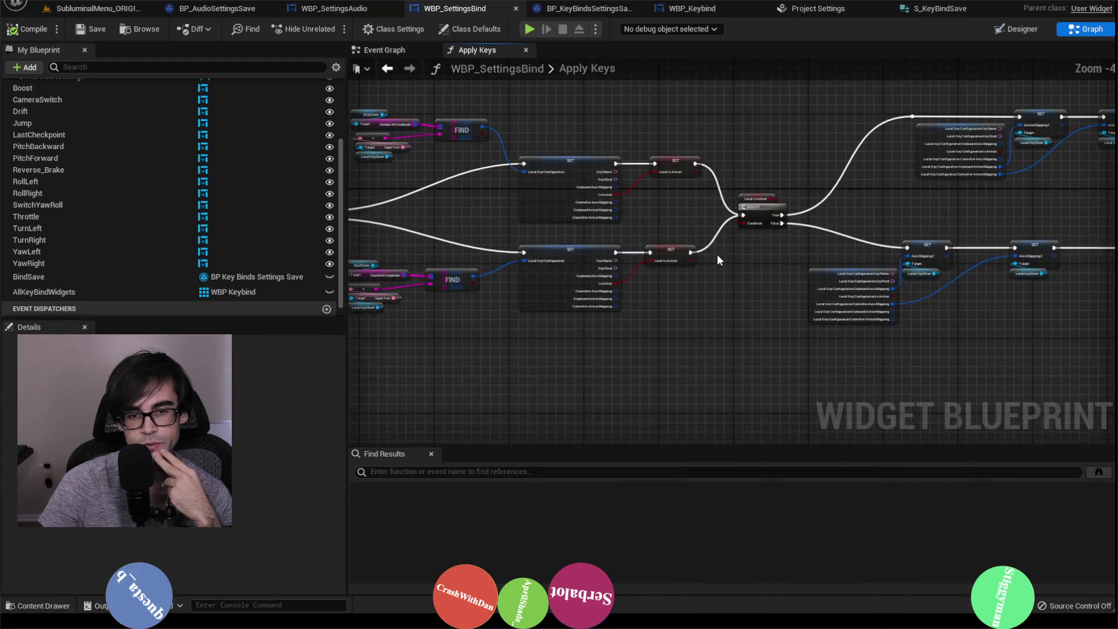
pyautogui.moveTo(480, 242); pyautogui.dragTo(661, 250)
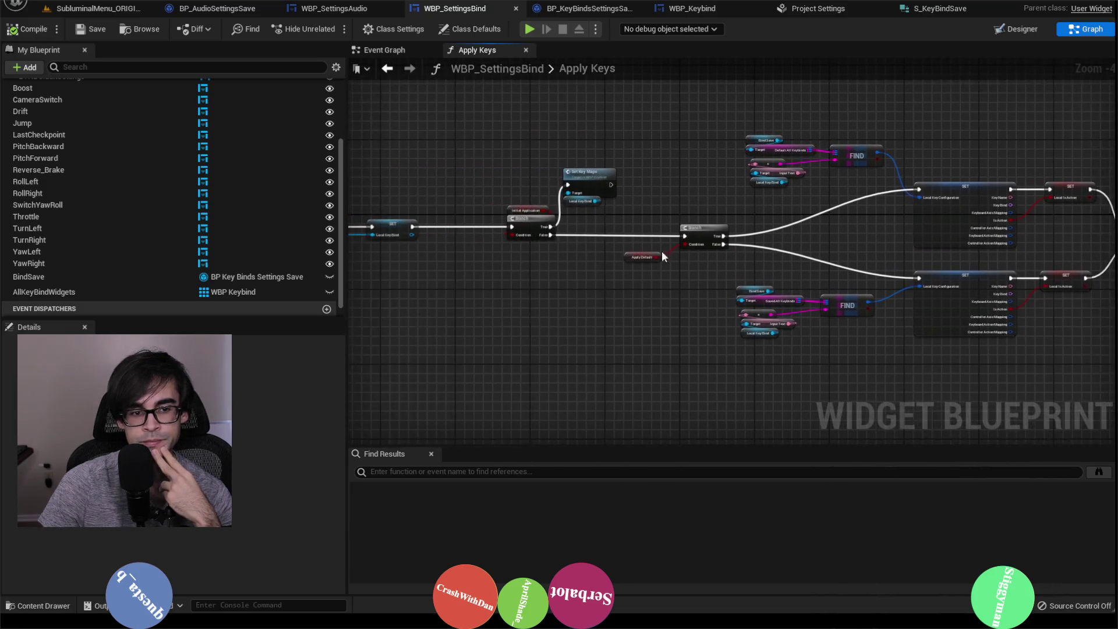
pyautogui.scroll(2, 661, 251)
pyautogui.moveTo(831, 282); pyautogui.dragTo(492, 275)
pyautogui.scroll(-2, 491, 275)
pyautogui.moveTo(748, 301); pyautogui.dragTo(558, 281)
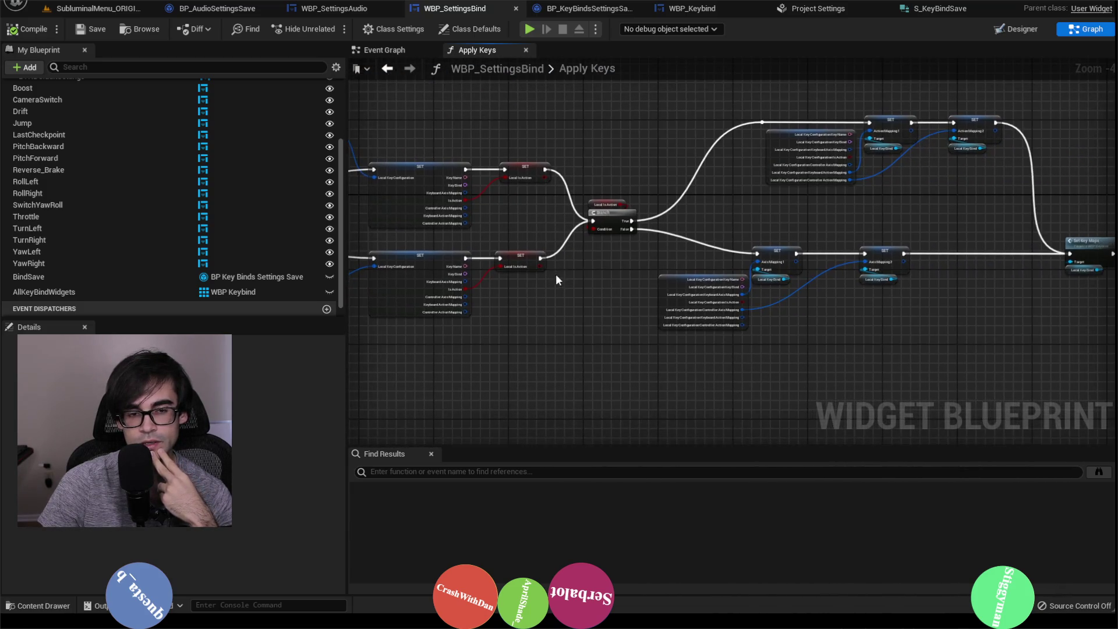
pyautogui.moveTo(521, 319); pyautogui.dragTo(701, 324)
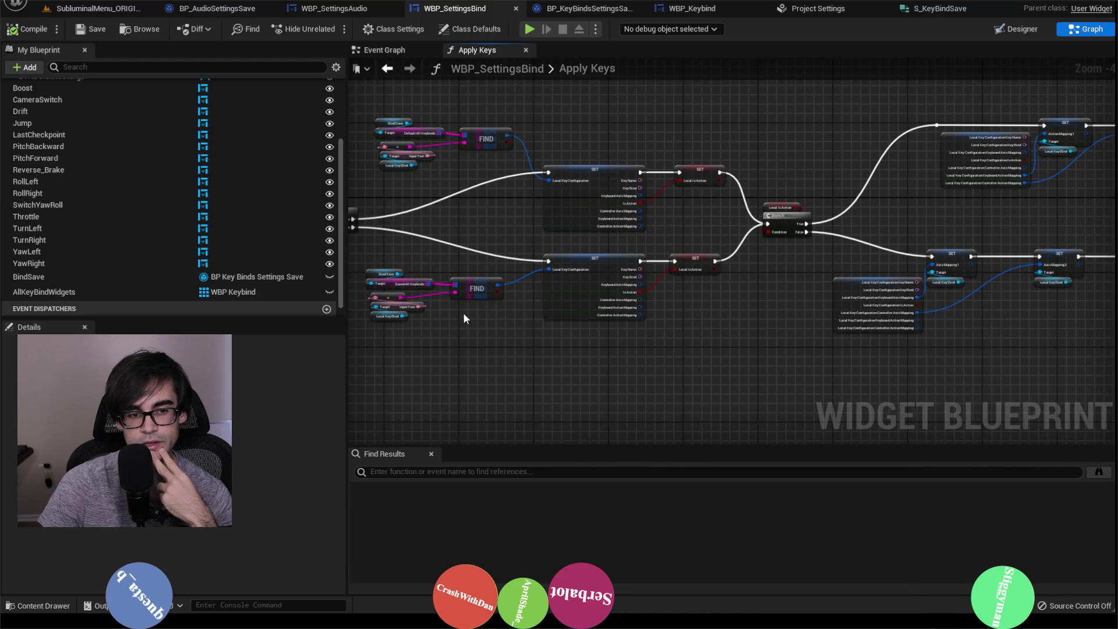
pyautogui.scroll(2, 428, 288)
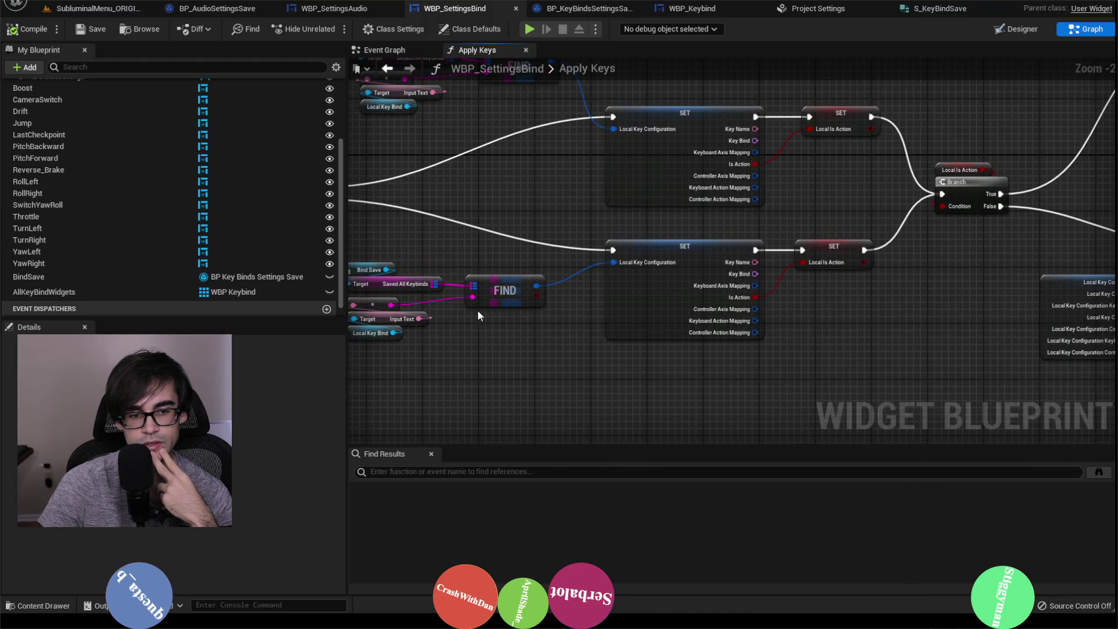
pyautogui.scroll(-2, 495, 355)
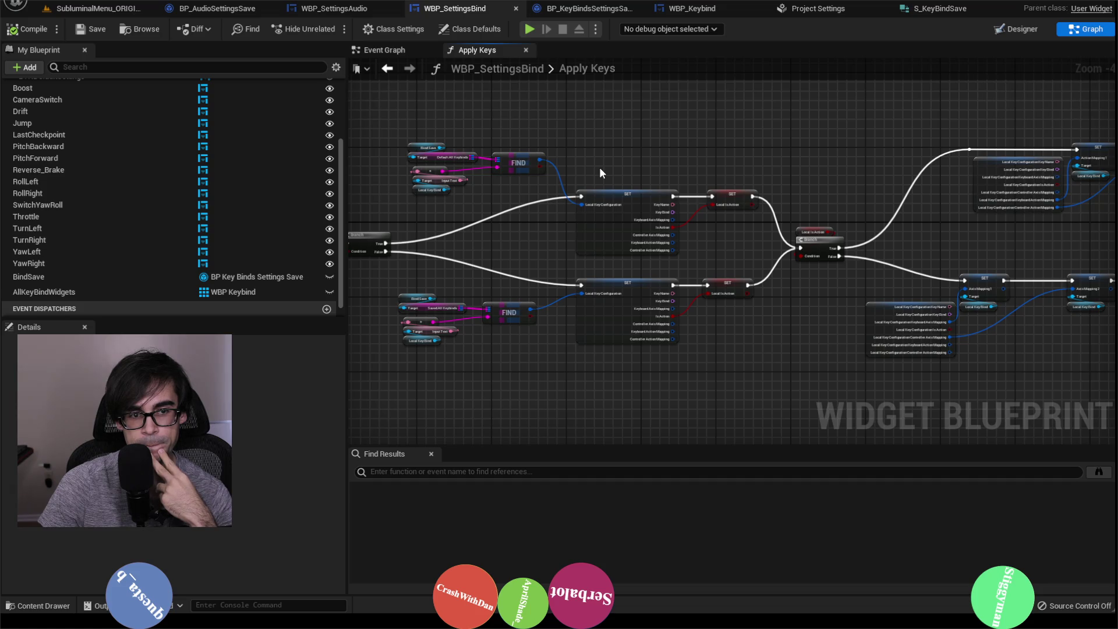
pyautogui.moveTo(599, 166)
pyautogui.mouseDown()
pyautogui.moveTo(1076, 160)
pyautogui.moveTo(821, 182)
pyautogui.moveTo(691, 137)
pyautogui.mouseUp()
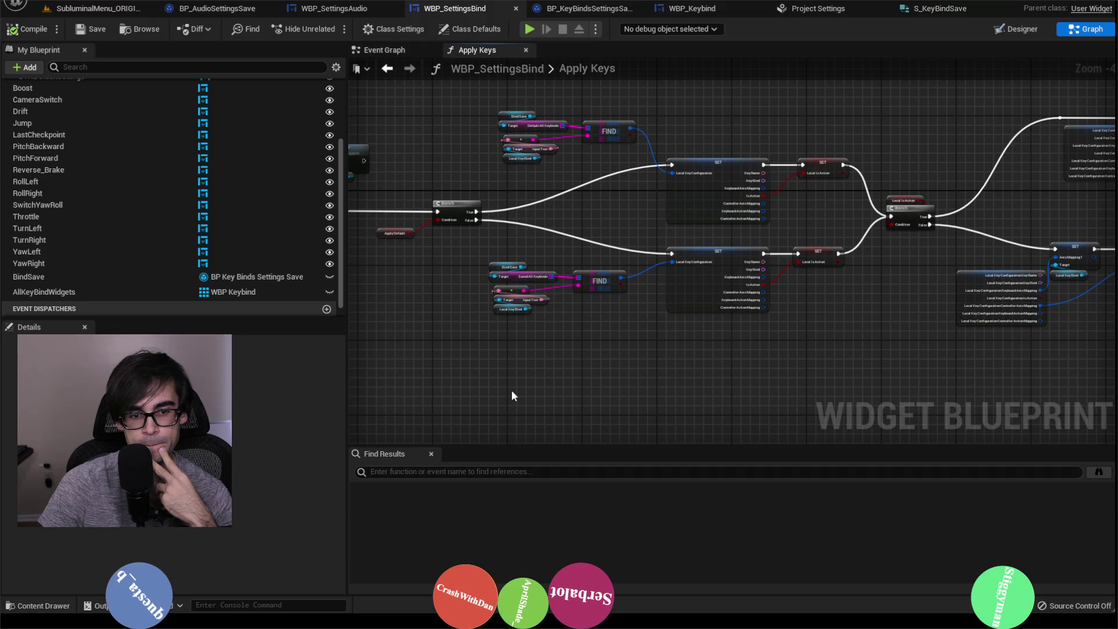
pyautogui.moveTo(511, 389)
pyautogui.mouseDown()
pyautogui.moveTo(756, 248)
pyautogui.moveTo(813, 249)
pyautogui.mouseUp()
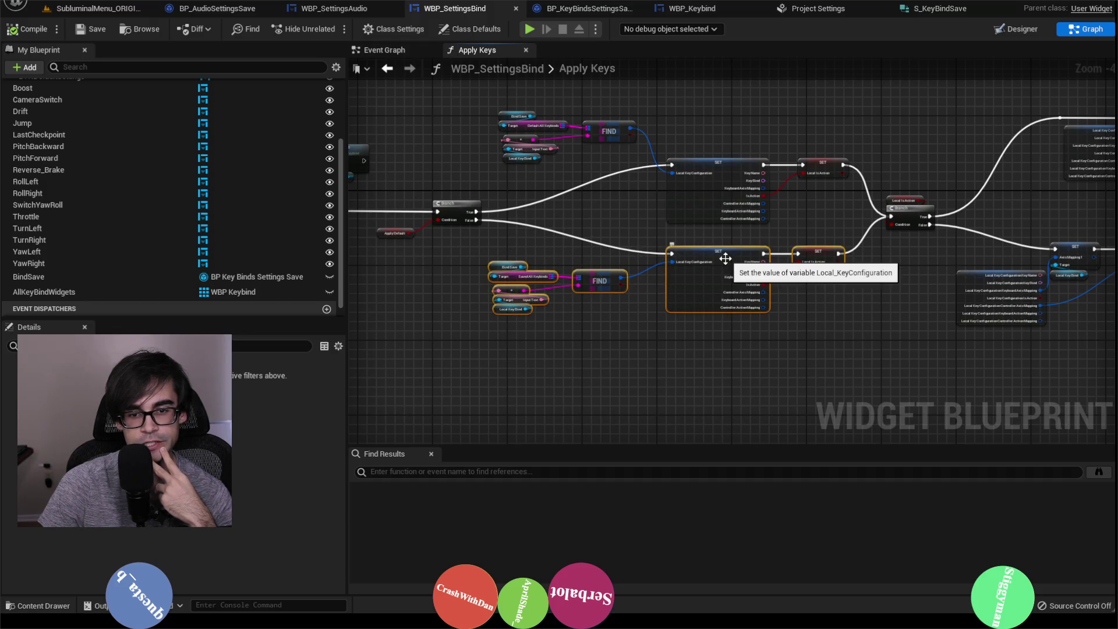
# Move the lower Apply Keys nodes down and the Branch with its downstream SET nodes far right.
pyautogui.moveTo(725, 259); pyautogui.dragTo(722, 330)
pyautogui.scroll(-3, 462, 269)
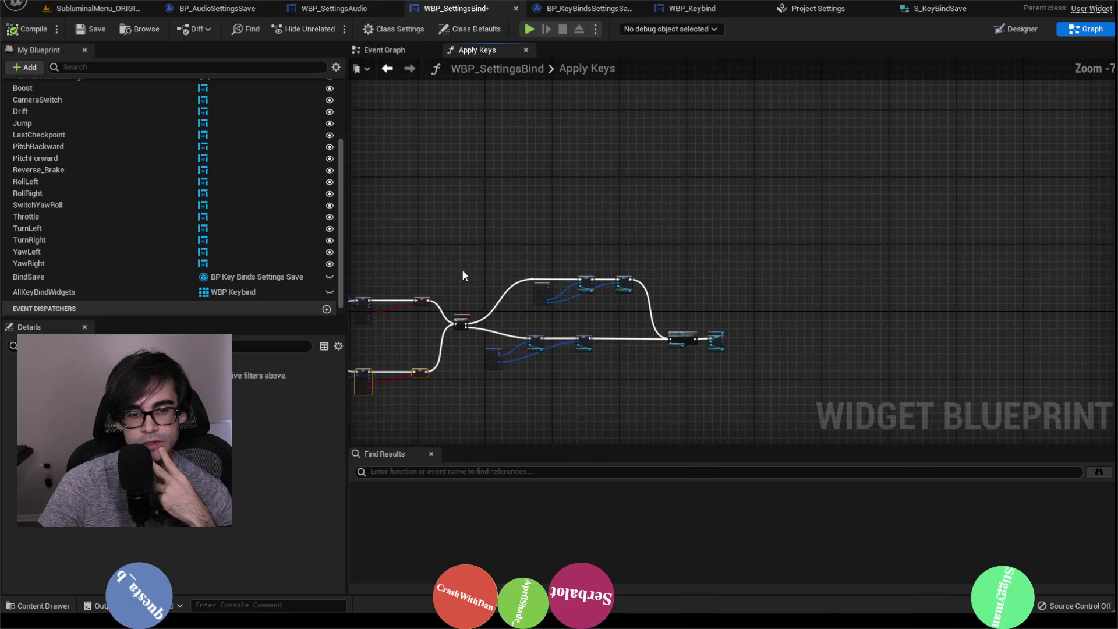
pyautogui.moveTo(457, 244); pyautogui.dragTo(734, 378)
pyautogui.scroll(3, 503, 338)
pyautogui.scroll(2, 675, 307)
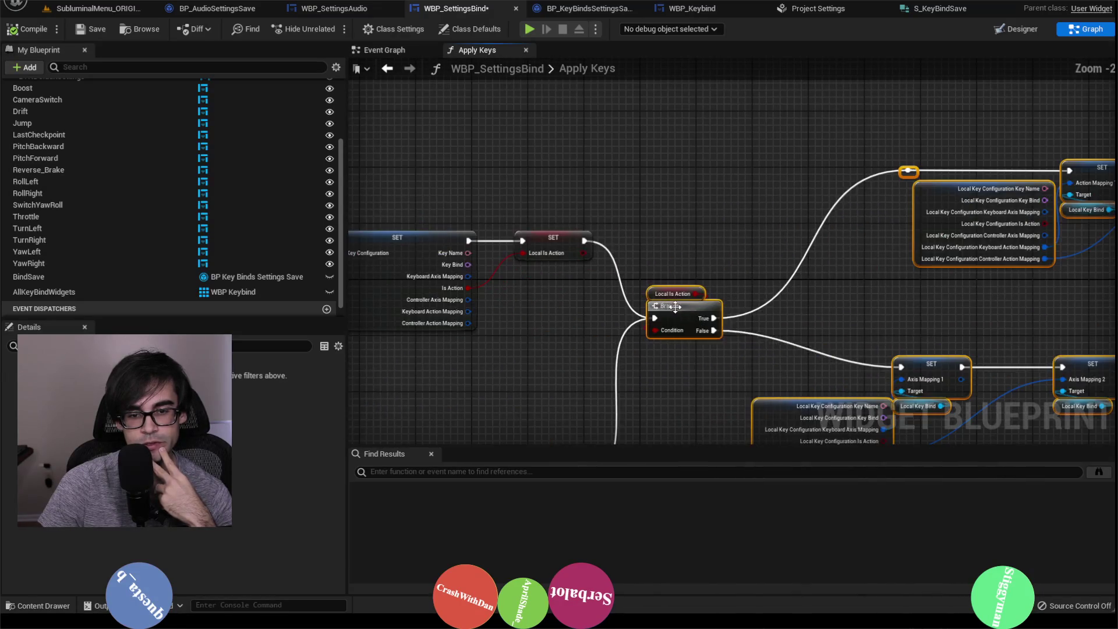
pyautogui.moveTo(676, 307)
pyautogui.mouseDown()
pyautogui.moveTo(745, 298)
pyautogui.moveTo(1114, 319)
pyautogui.mouseUp()
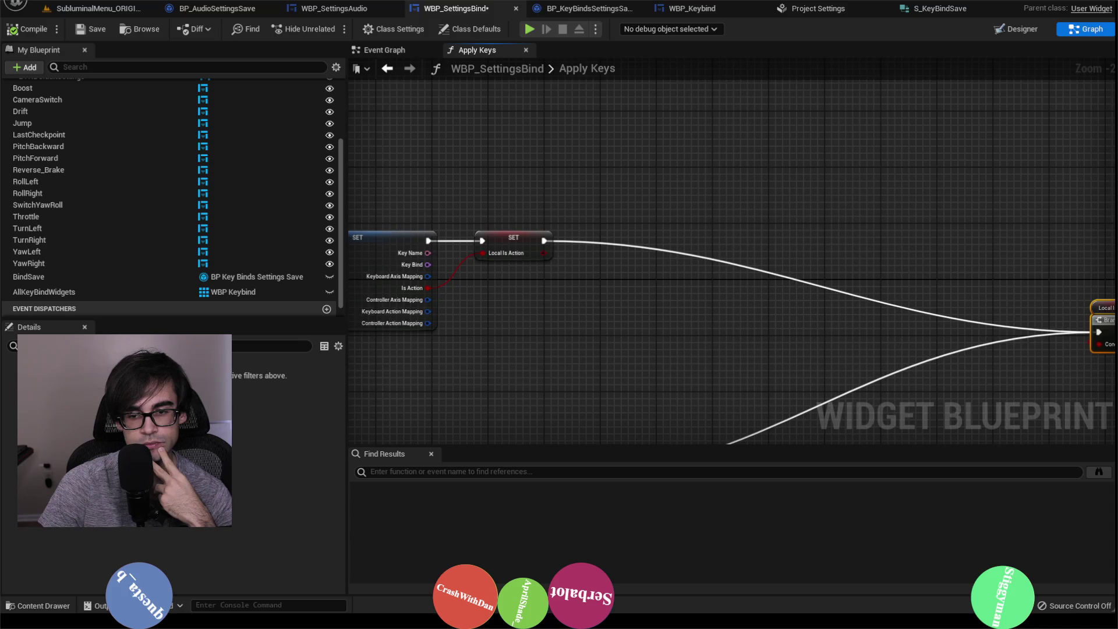
pyautogui.scroll(-2, 804, 291)
pyautogui.scroll(1, 846, 284)
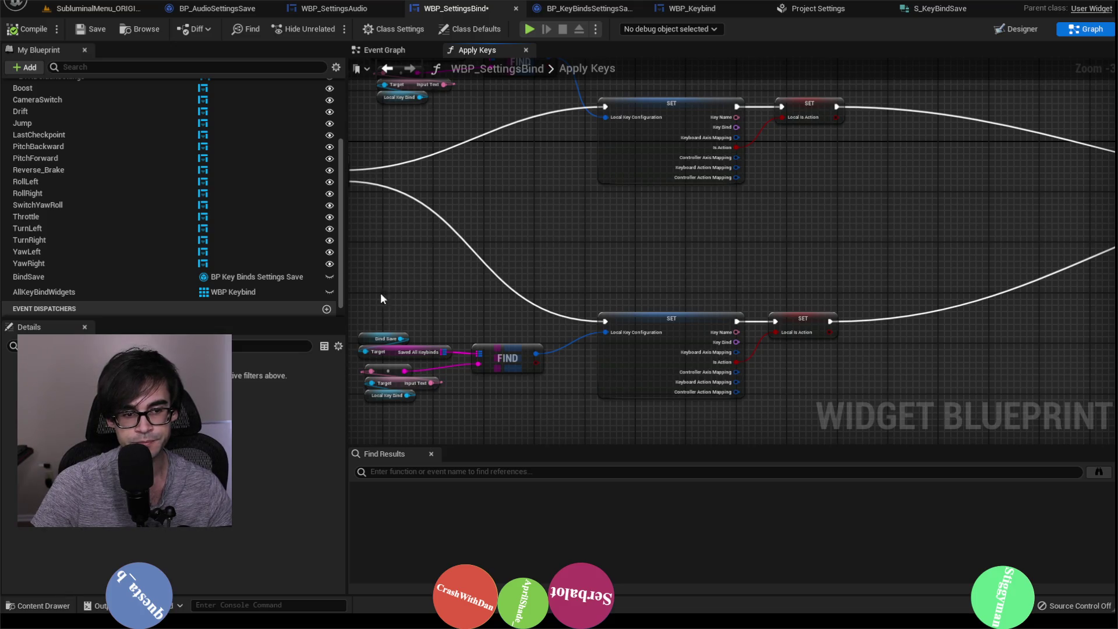
pyautogui.scroll(1, 404, 314)
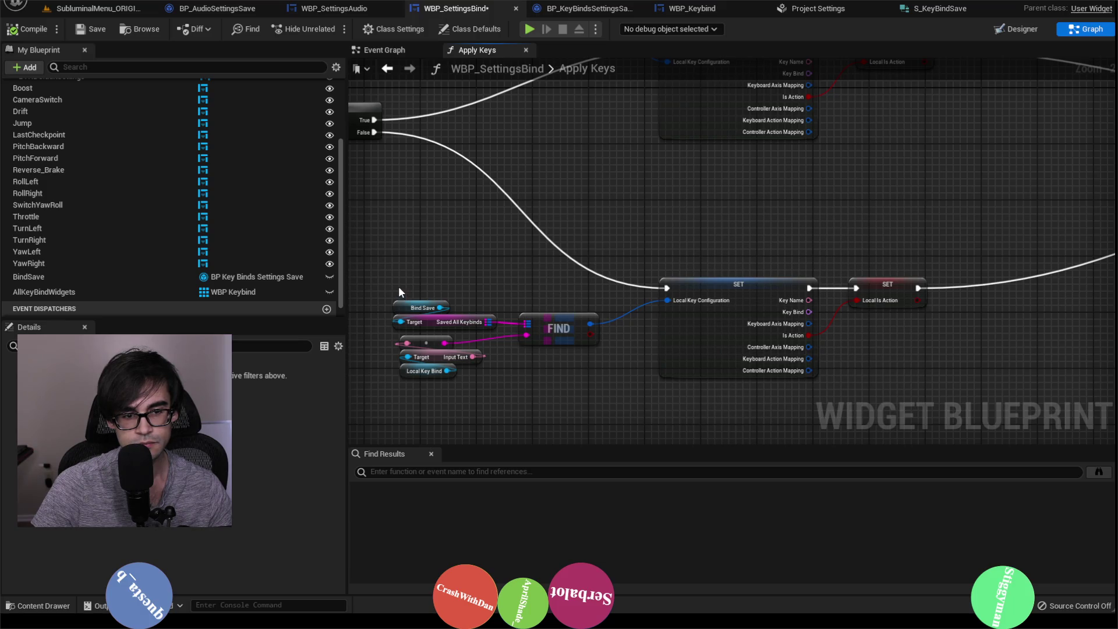
pyautogui.moveTo(399, 291); pyautogui.dragTo(430, 327)
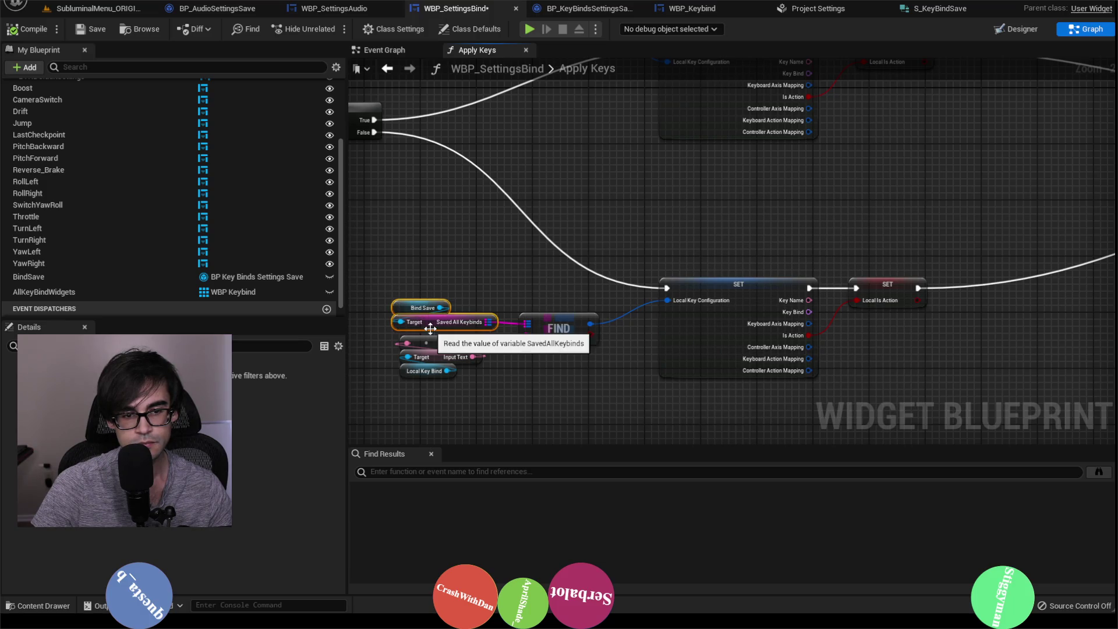
# Duplicate the Bind Save and Saved All Keybinds getters and add an ADD node on the map.
pyautogui.hotkey('ctrl', 'x')
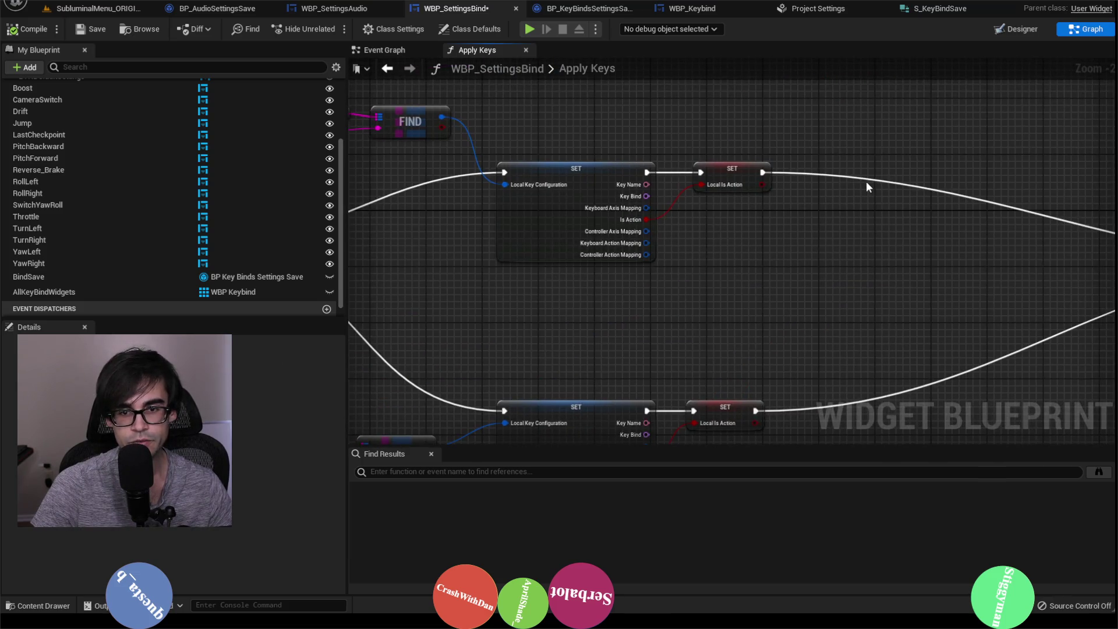
pyautogui.hotkey('ctrl', 'v')
pyautogui.moveTo(902, 204)
pyautogui.mouseDown()
pyautogui.moveTo(831, 127)
pyautogui.moveTo(887, 200)
pyautogui.mouseUp()
pyautogui.write('add')
pyautogui.click(927, 268)
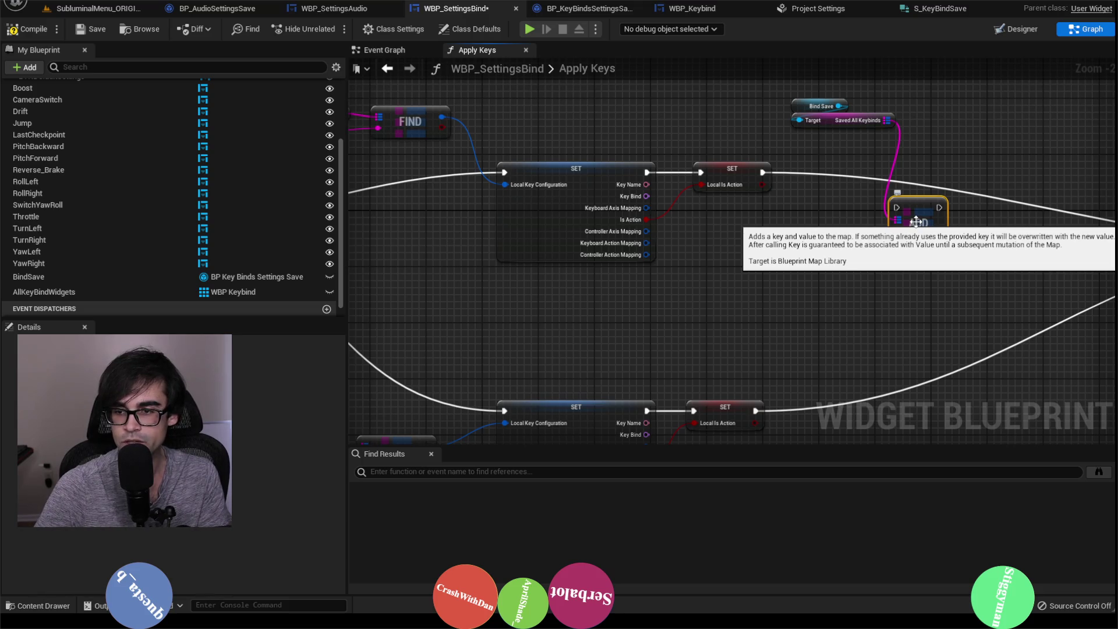
pyautogui.click(803, 91)
# Place Bind Save and ADD after the upper SET node, feeding Key Name through a string conversion.
pyautogui.click(821, 108)
pyautogui.moveTo(838, 106)
pyautogui.mouseDown()
pyautogui.moveTo(926, 188)
pyautogui.moveTo(946, 185)
pyautogui.mouseUp()
pyautogui.click(816, 104)
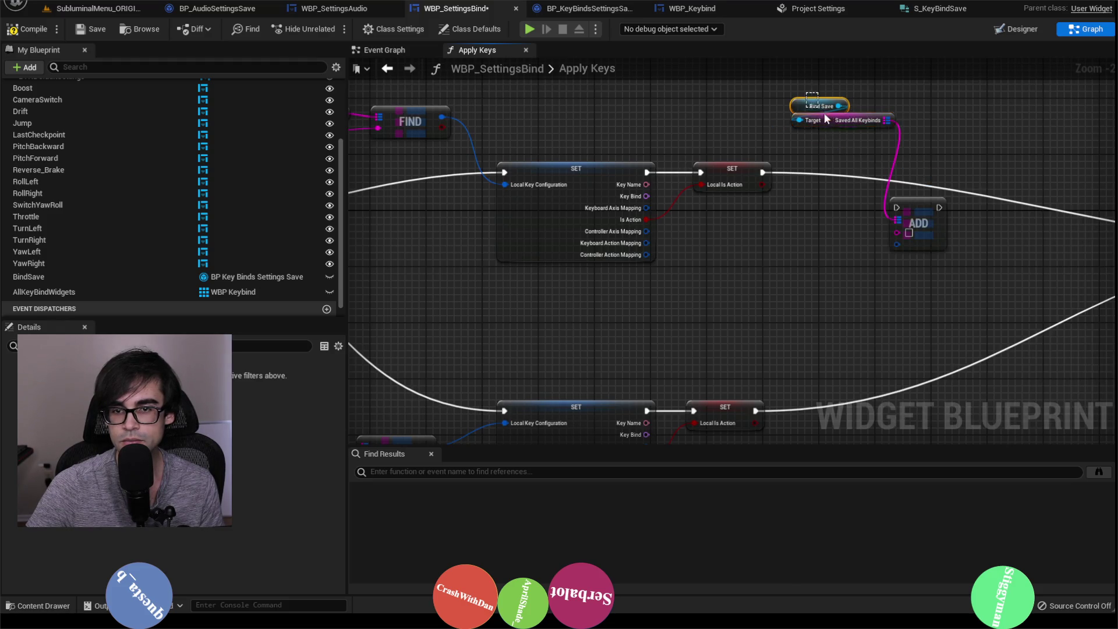
pyautogui.moveTo(825, 119)
pyautogui.mouseDown()
pyautogui.moveTo(902, 180)
pyautogui.moveTo(912, 164)
pyautogui.mouseUp()
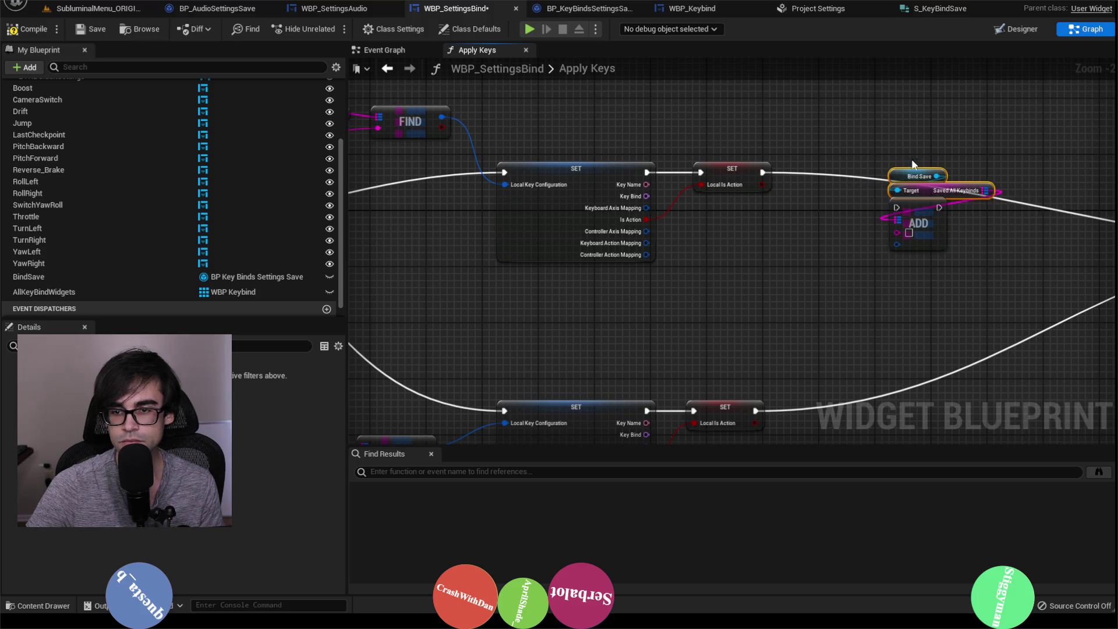
pyautogui.keyDown('shift'); pyautogui.click(914, 215); pyautogui.keyUp('shift')
pyautogui.moveTo(914, 216); pyautogui.dragTo(830, 180)
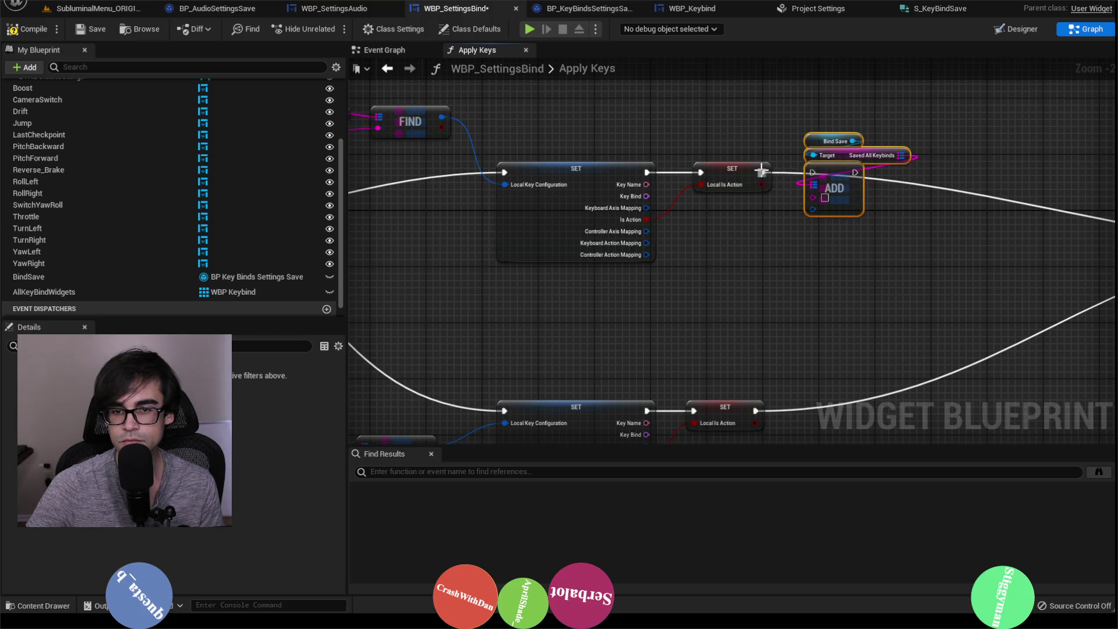
pyautogui.moveTo(761, 170); pyautogui.dragTo(826, 170)
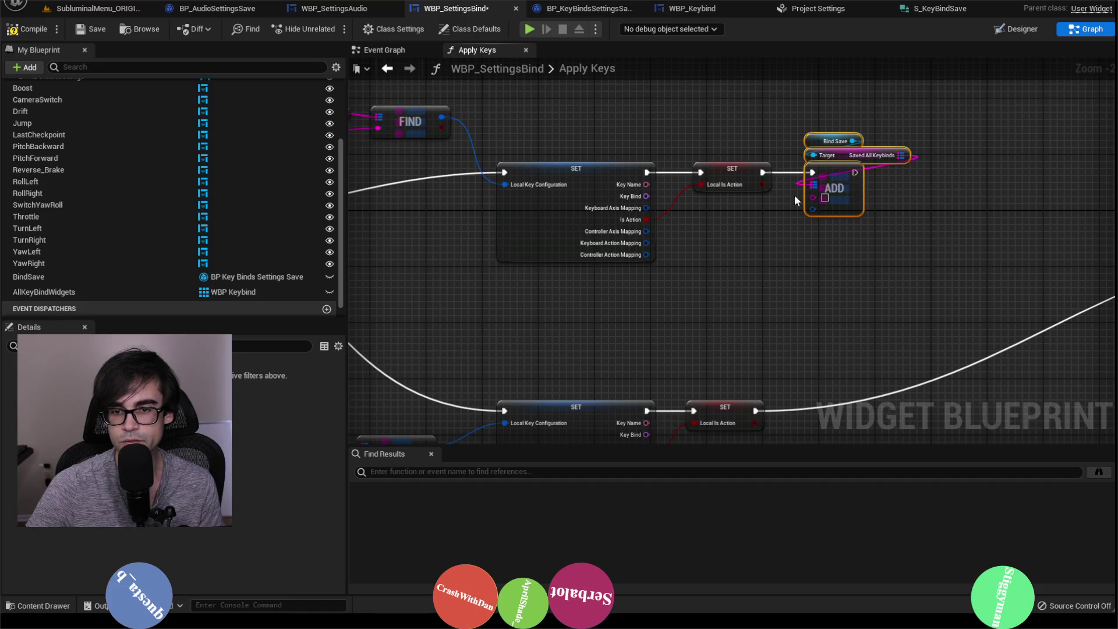
pyautogui.moveTo(634, 188); pyautogui.dragTo(823, 198)
pyautogui.click(739, 201)
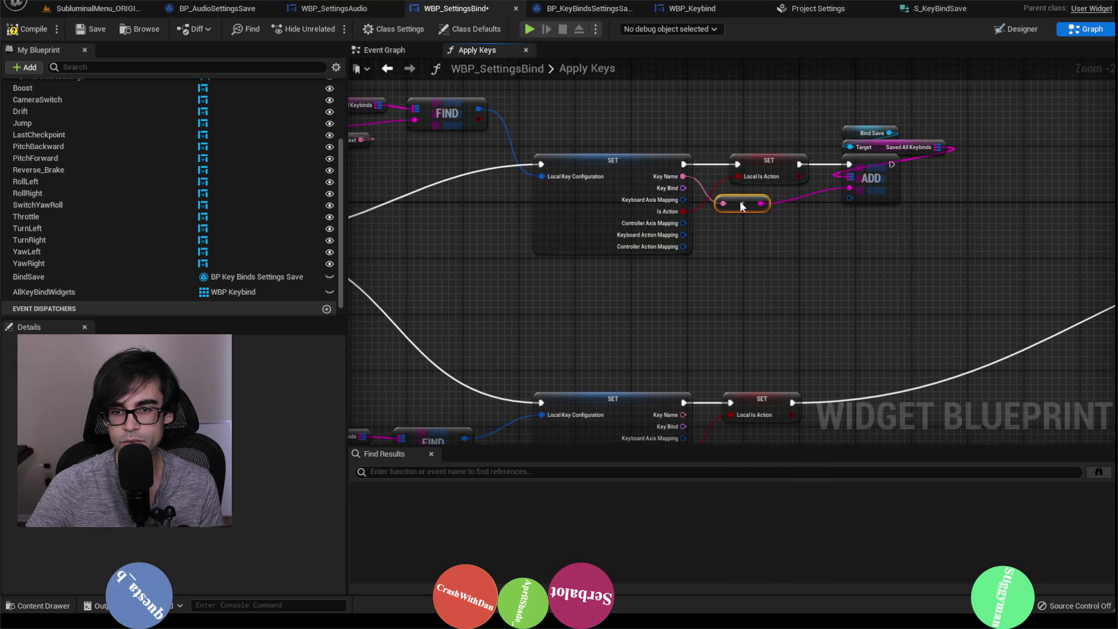
# Split ADD's value pin and wire in Key Name, Key Bind, Keyboard Axis Mapping and Is Action.
pyautogui.moveTo(741, 206); pyautogui.dragTo(762, 193)
pyautogui.rightClick(849, 197)
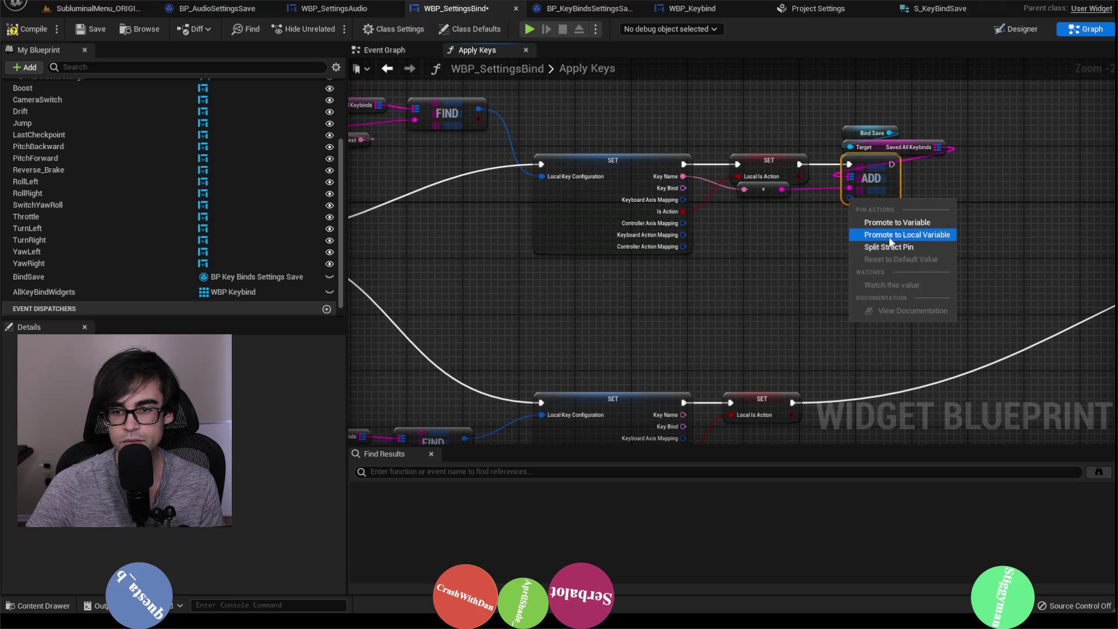
pyautogui.click(893, 246)
pyautogui.moveTo(683, 176); pyautogui.dragTo(850, 199)
pyautogui.moveTo(682, 187); pyautogui.dragTo(850, 211)
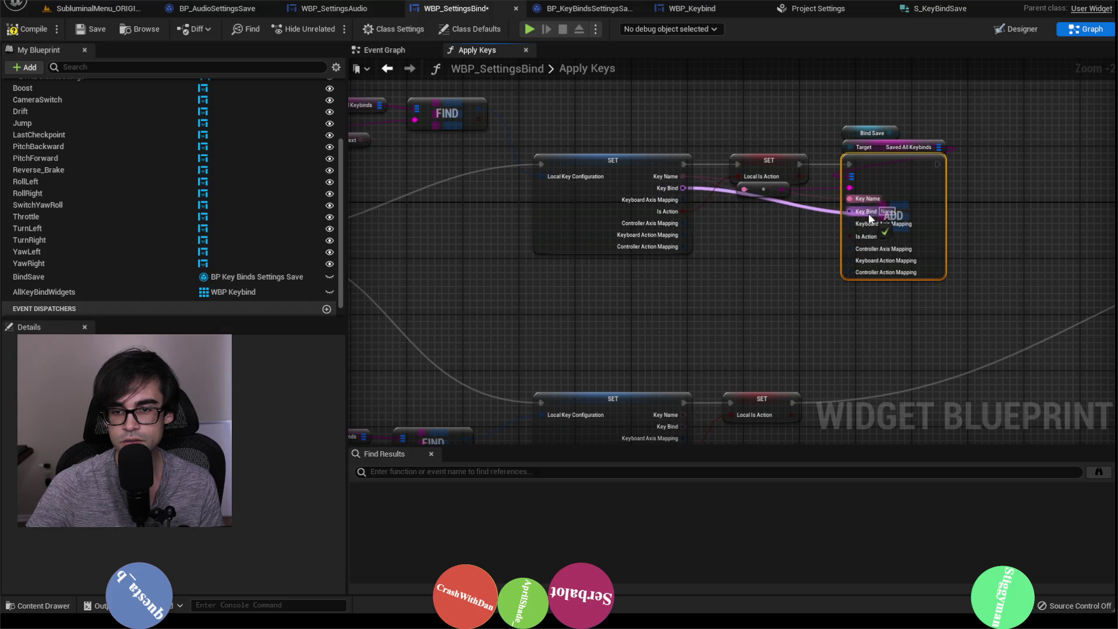
pyautogui.moveTo(683, 200)
pyautogui.mouseDown()
pyautogui.moveTo(760, 200)
pyautogui.moveTo(854, 222)
pyautogui.mouseUp()
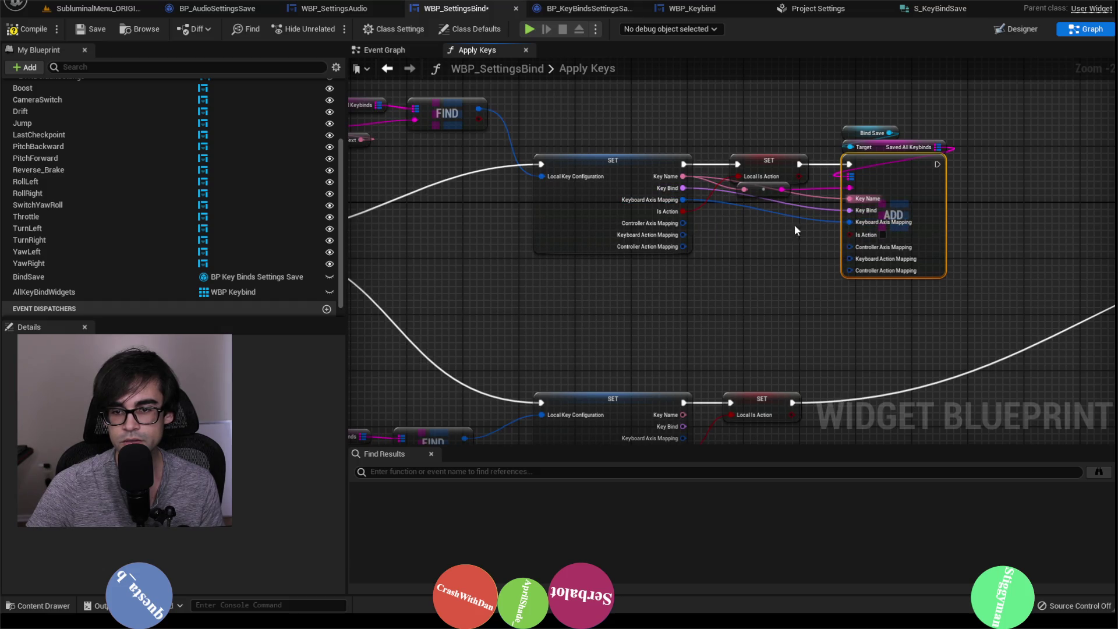
pyautogui.moveTo(683, 212); pyautogui.dragTo(853, 233)
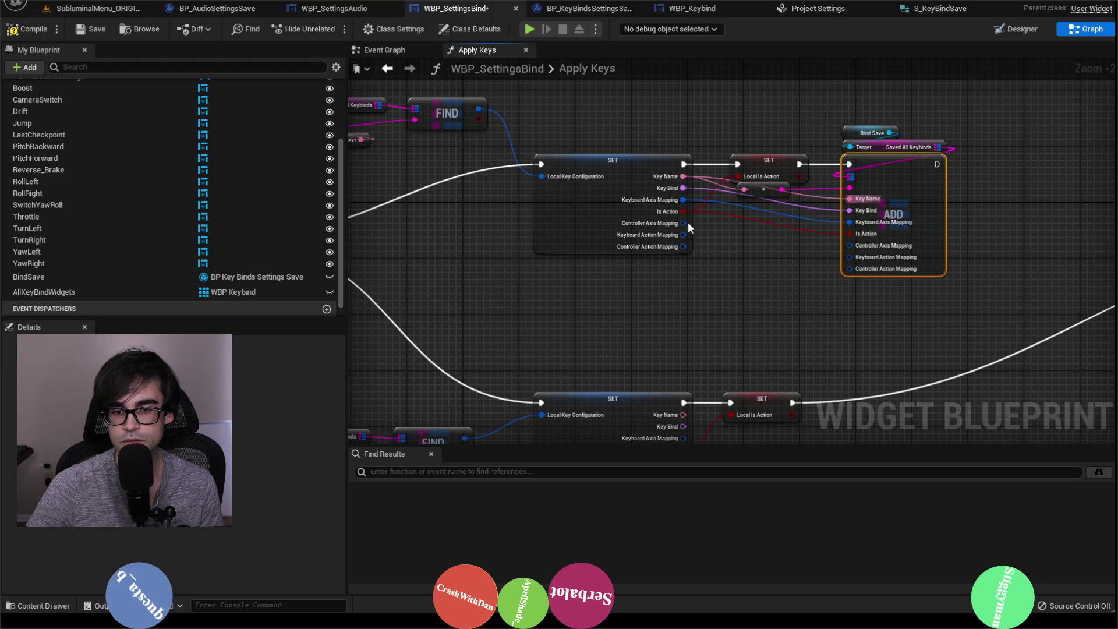
# Wire Controller Axis, Keyboard Action and Controller Action mappings into ADD, then chain ADD into the Branch.
pyautogui.moveTo(684, 223); pyautogui.dragTo(788, 232)
pyautogui.moveTo(858, 250); pyautogui.dragTo(853, 246)
pyautogui.moveTo(683, 235); pyautogui.dragTo(858, 256)
pyautogui.moveTo(683, 247); pyautogui.dragTo(857, 269)
pyautogui.moveTo(942, 250); pyautogui.dragTo(696, 222)
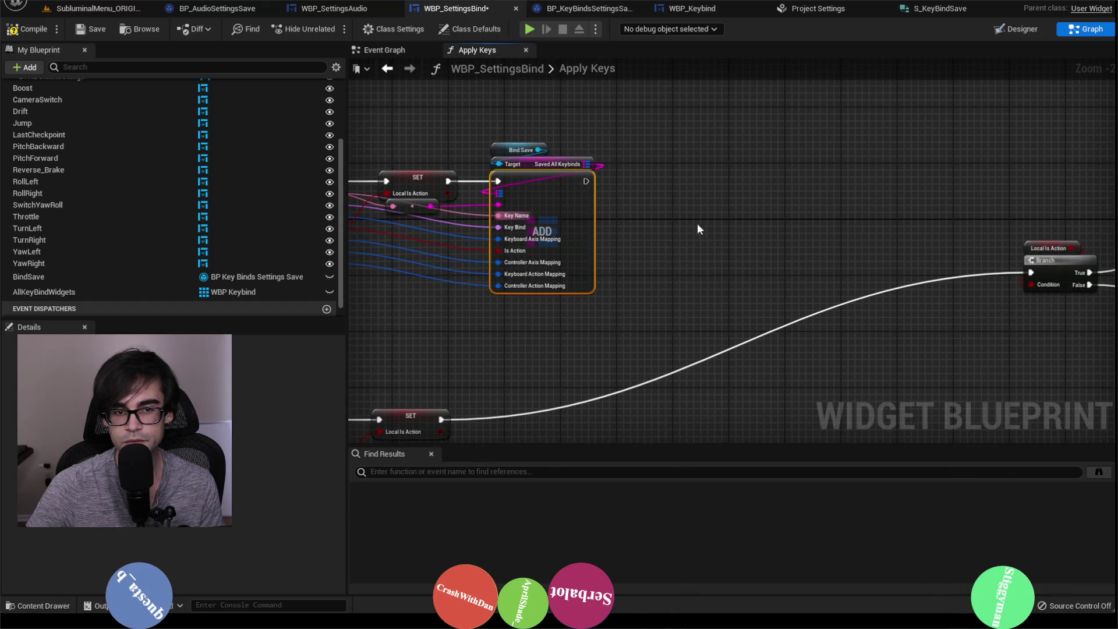
pyautogui.moveTo(591, 185); pyautogui.dragTo(1030, 272)
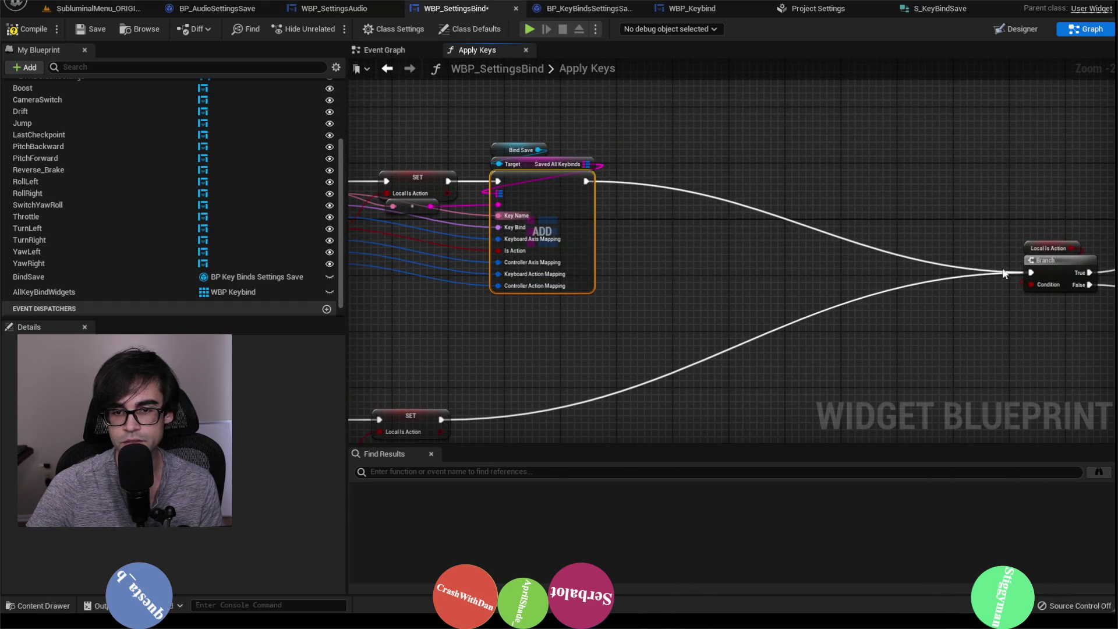
pyautogui.scroll(-2, 888, 221)
pyautogui.scroll(-3, 887, 215)
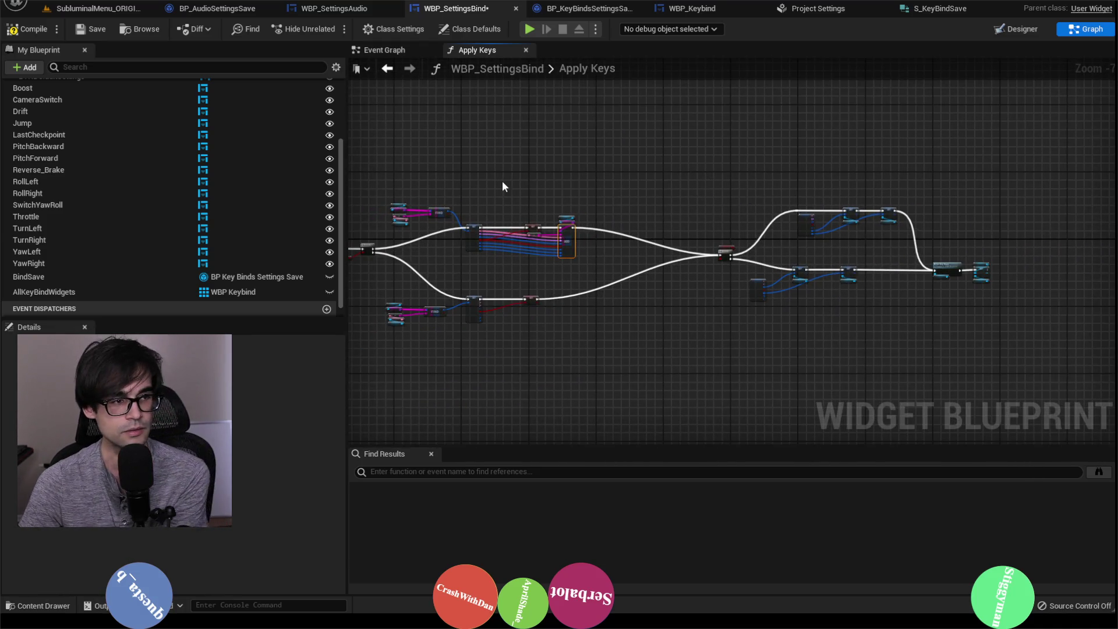
# Compile and save the WBP_SettingsBind widget blueprint.
pyautogui.click(26, 29)
pyautogui.click(90, 28)
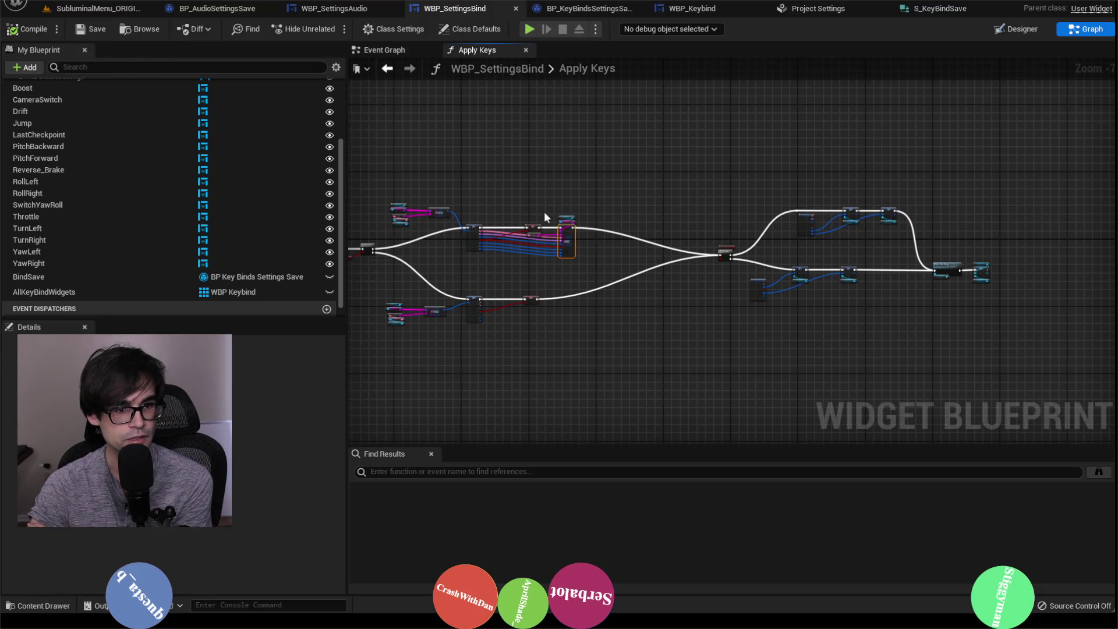
pyautogui.moveTo(530, 282); pyautogui.dragTo(711, 260)
pyautogui.scroll(4, 710, 259)
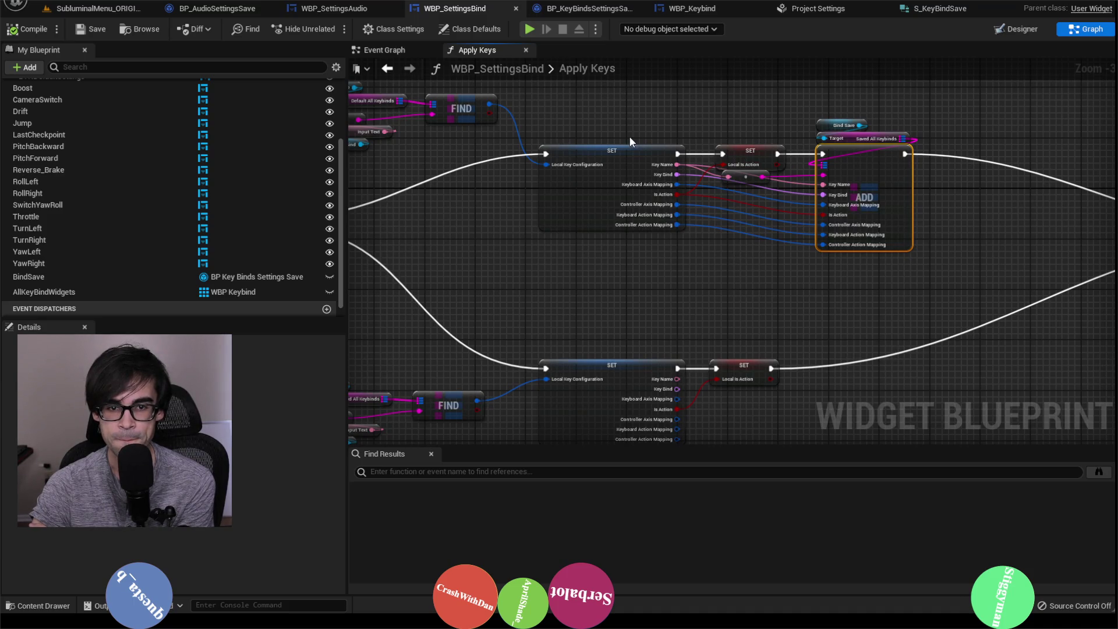
pyautogui.moveTo(630, 139); pyautogui.dragTo(803, 139)
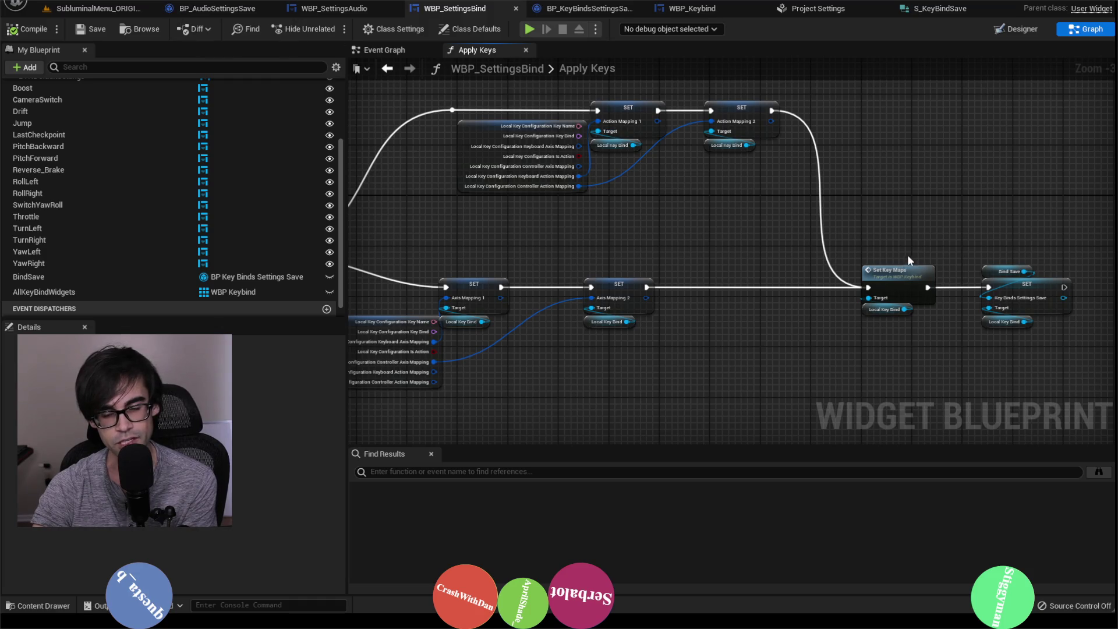
# Permanently delete BindSave.sav from SaveGames and return to the SubluminalMenu_ORIGINAL level.
pyautogui.click(97, 8)
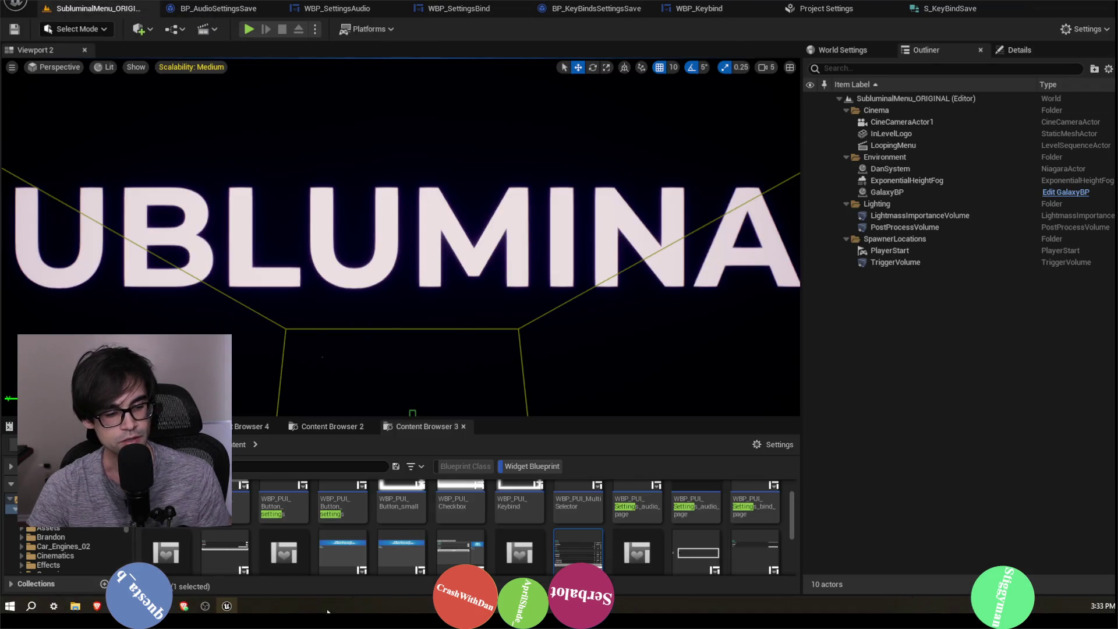
pyautogui.click(75, 606)
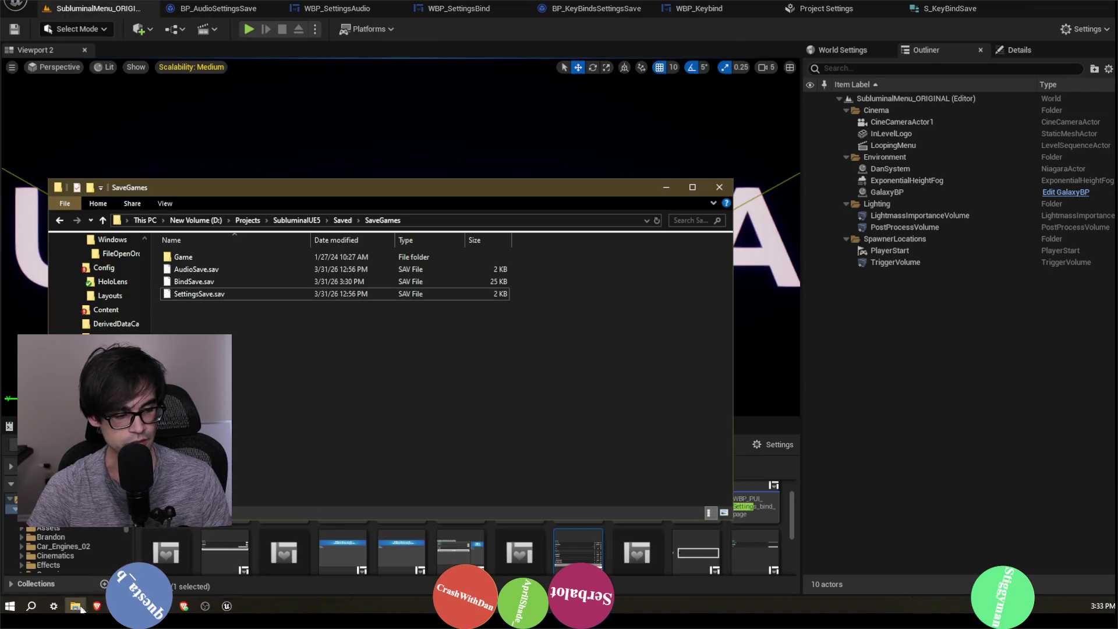
pyautogui.rightClick(215, 281)
pyautogui.click(278, 504)
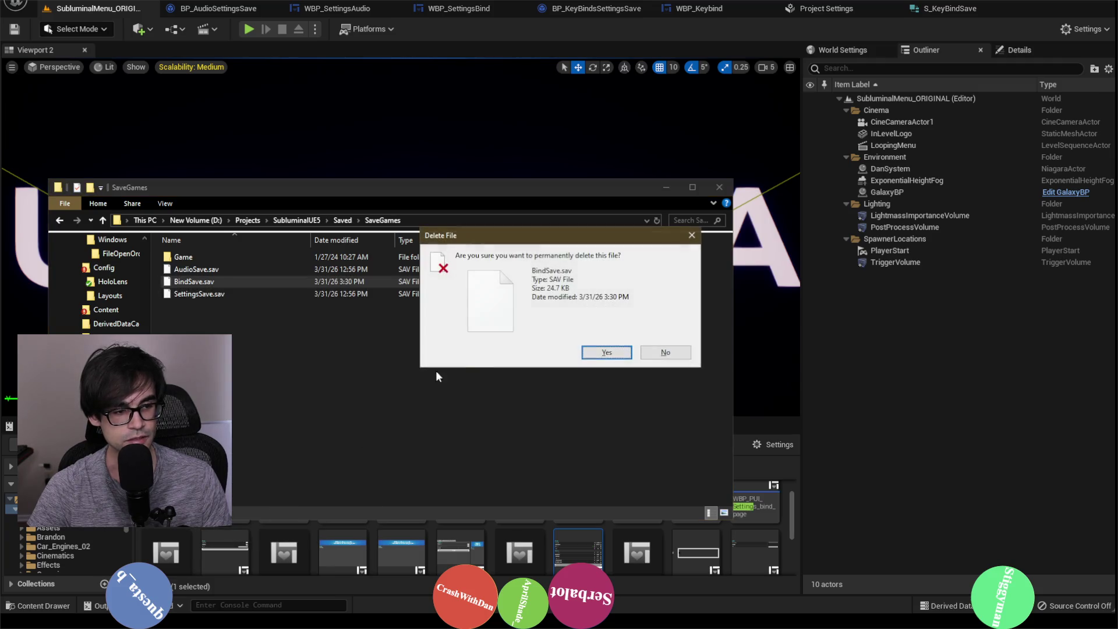
pyautogui.click(605, 352)
pyautogui.click(667, 187)
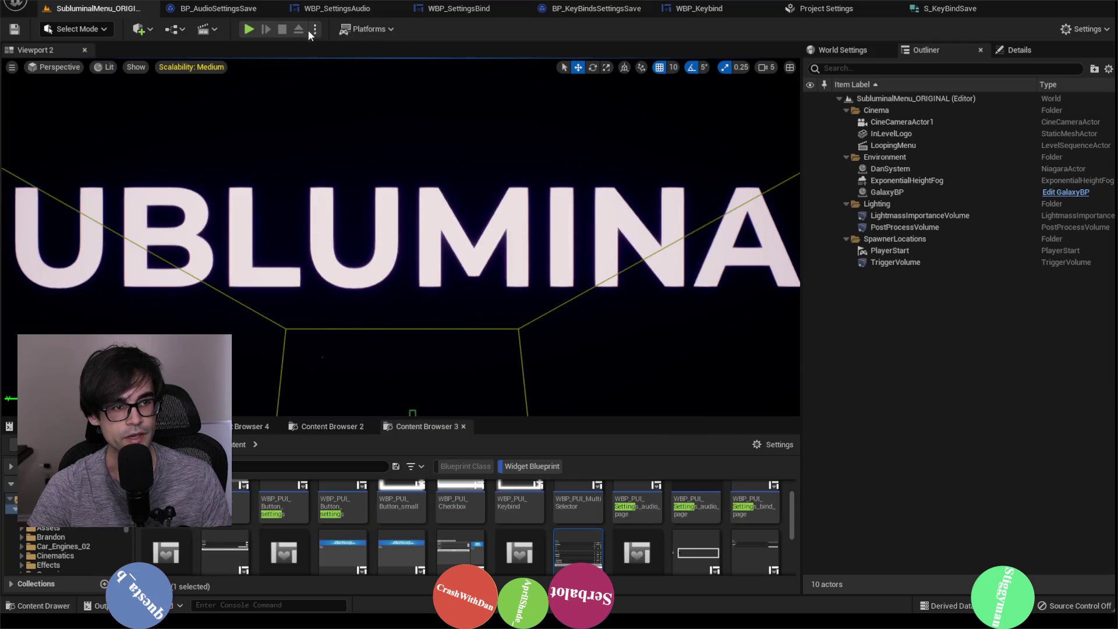
# Play the level, go to Settings > Bind and reset all key bindings to defaults.
pyautogui.click(249, 29)
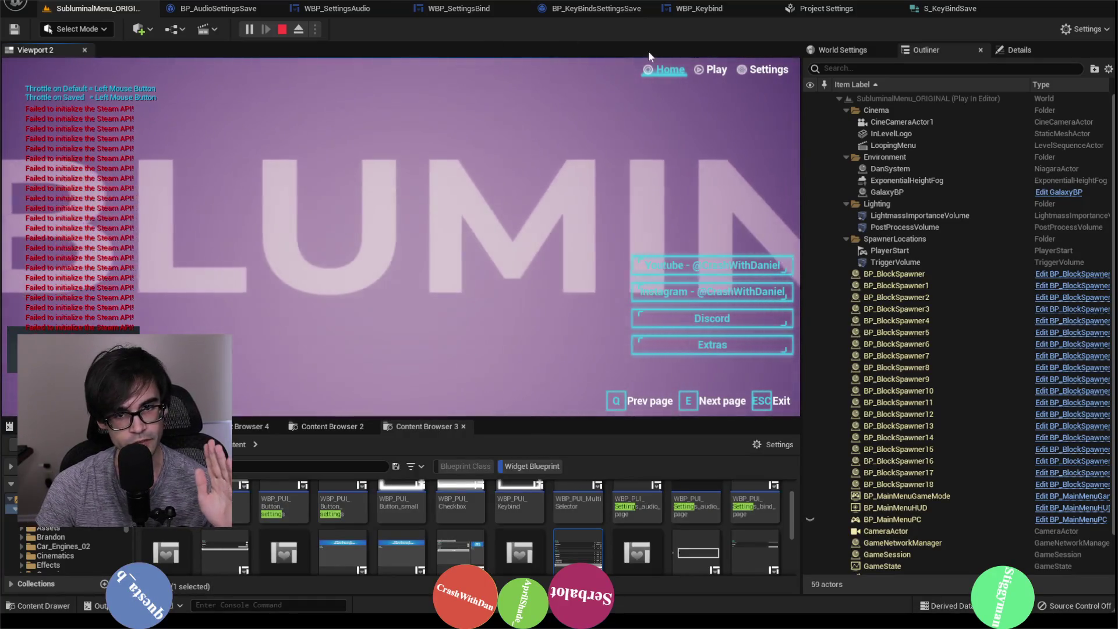
pyautogui.click(759, 70)
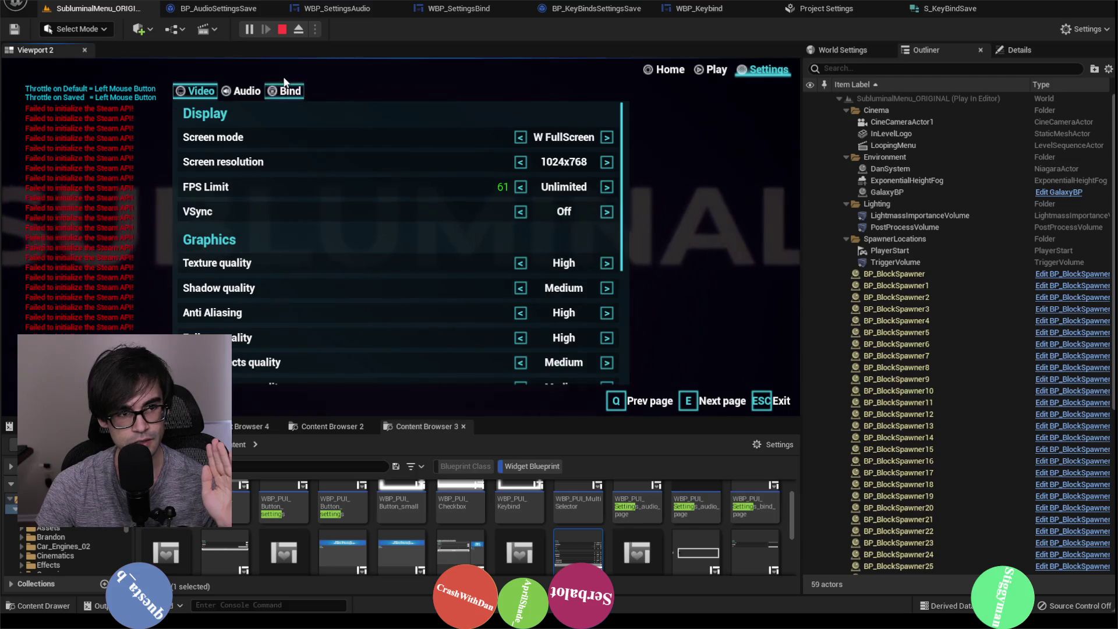
pyautogui.click(285, 88)
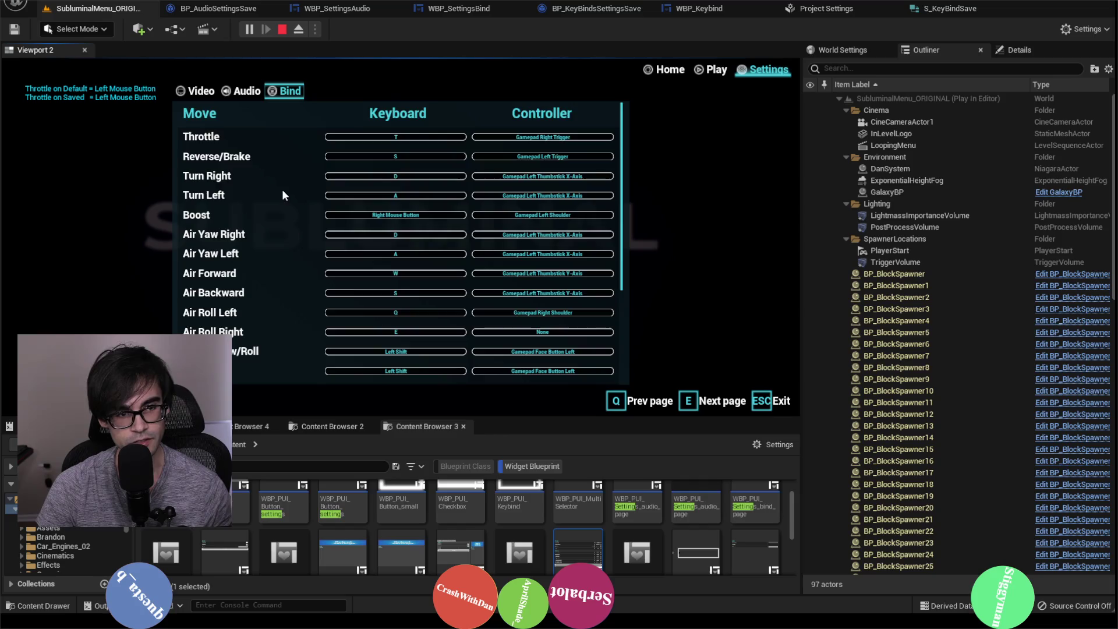
pyautogui.scroll(-2, 283, 192)
pyautogui.scroll(-2, 282, 192)
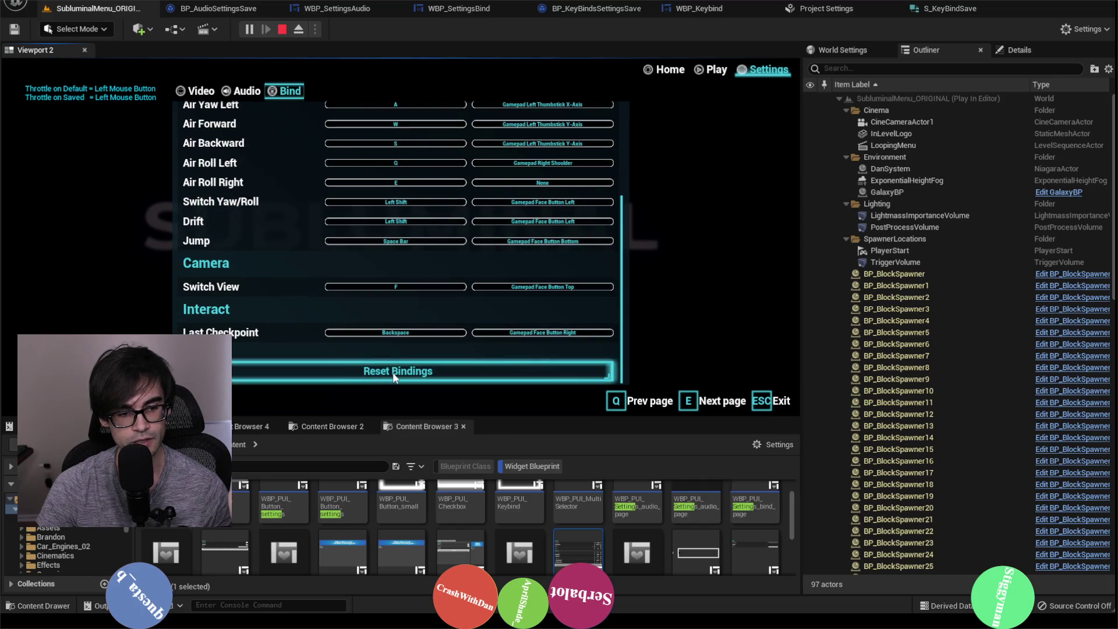
pyautogui.click(377, 364)
pyautogui.scroll(4, 231, 201)
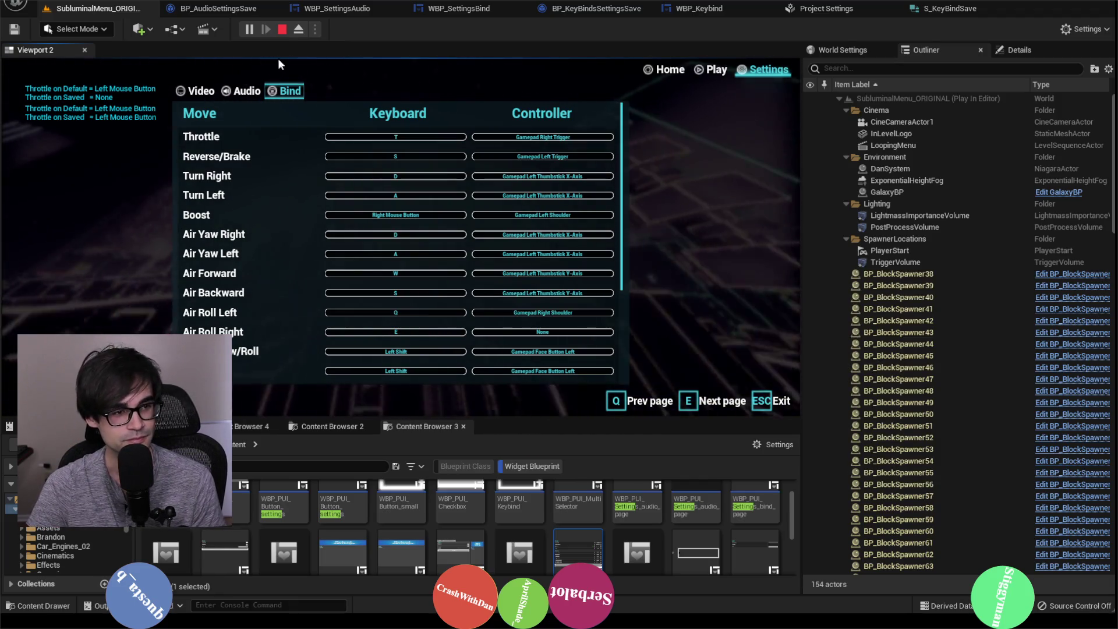
# Replay to confirm Throttle defaults to Left Mouse Button, then bring up S_KeyBindSave.
pyautogui.click(282, 29)
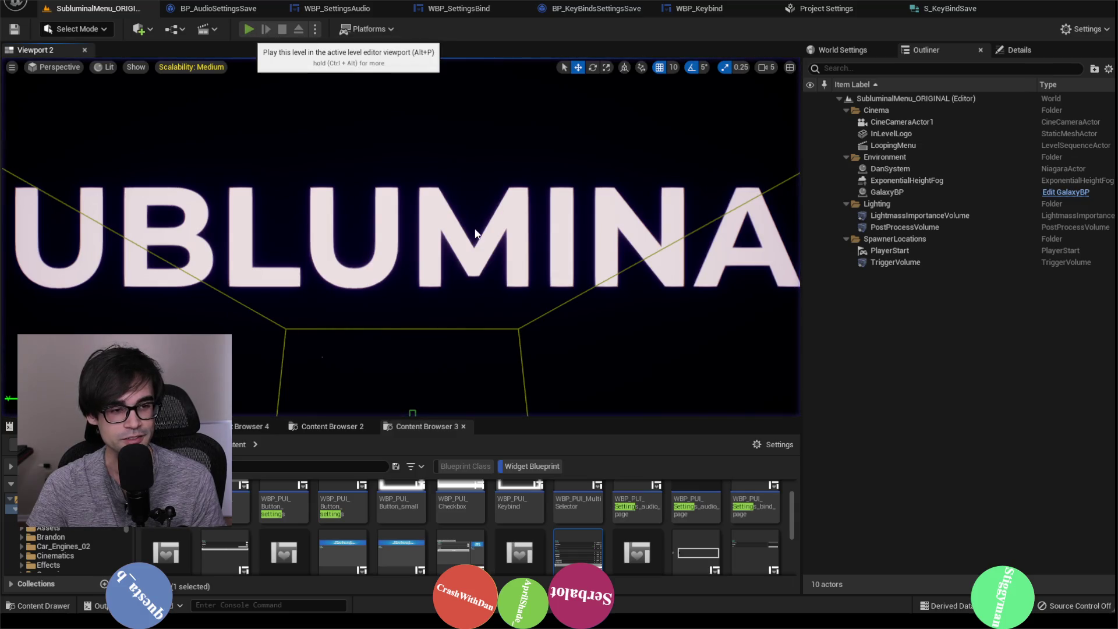
pyautogui.hotkey('alt', 'p')
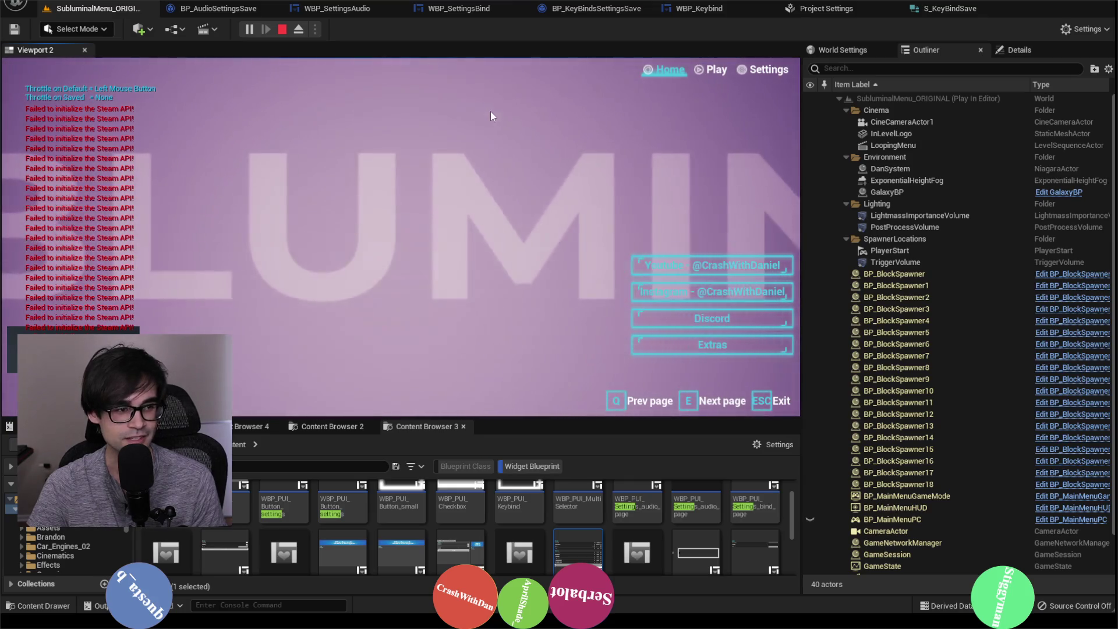
pyautogui.click(757, 71)
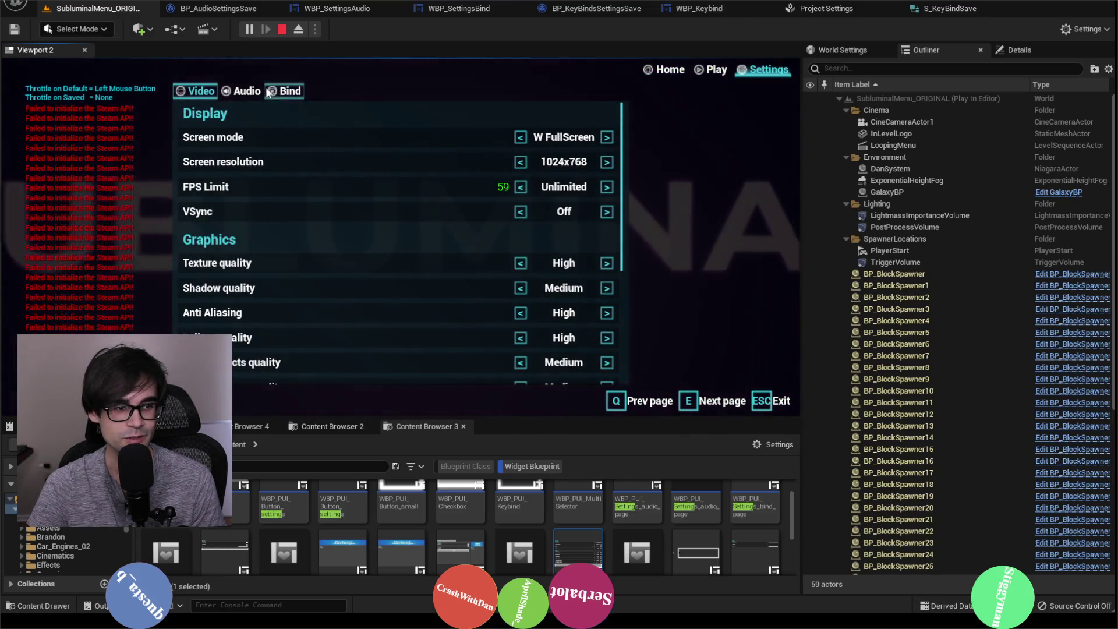
pyautogui.click(290, 93)
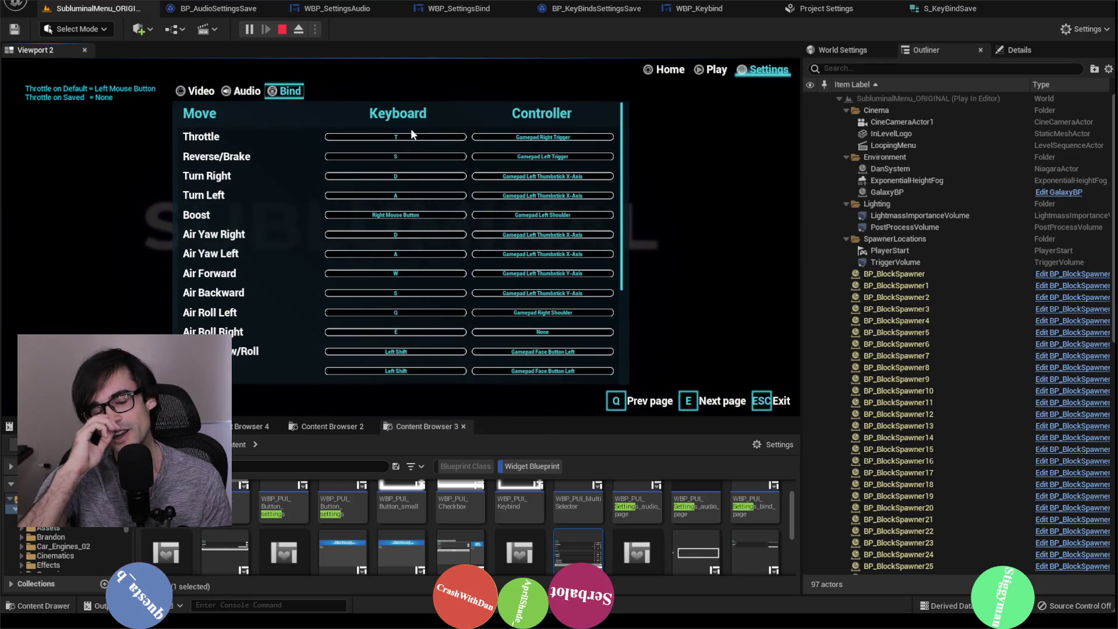
pyautogui.press('Escape')
pyautogui.click(897, 15)
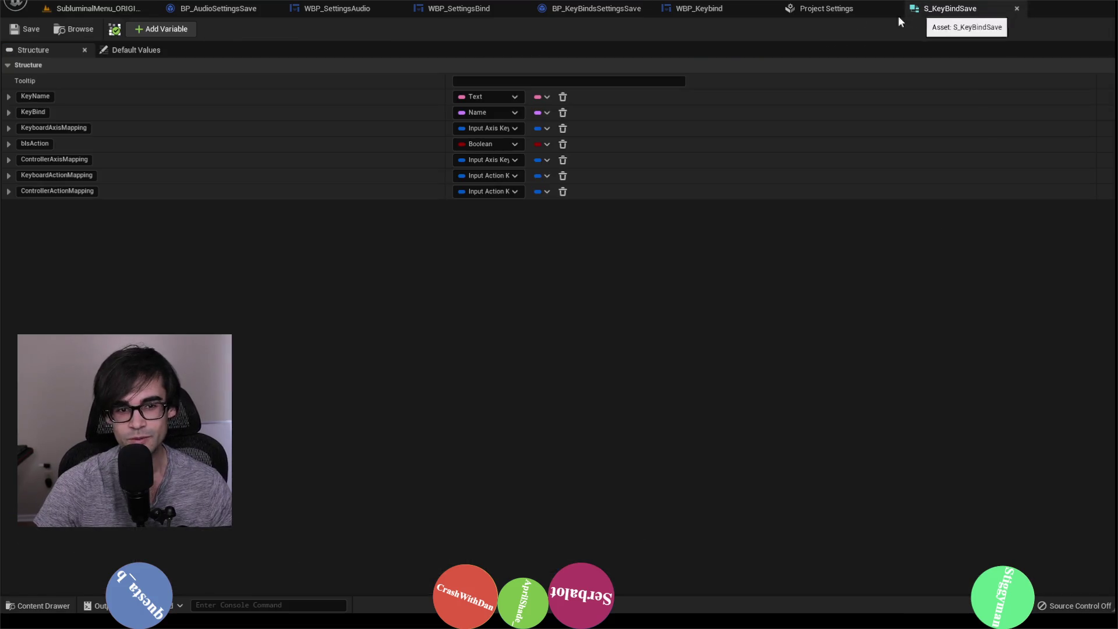
# Move through the open tabs to WBP_SettingsBind's Apply Keys graph.
pyautogui.click(812, 13)
pyautogui.click(737, 10)
pyautogui.click(588, 8)
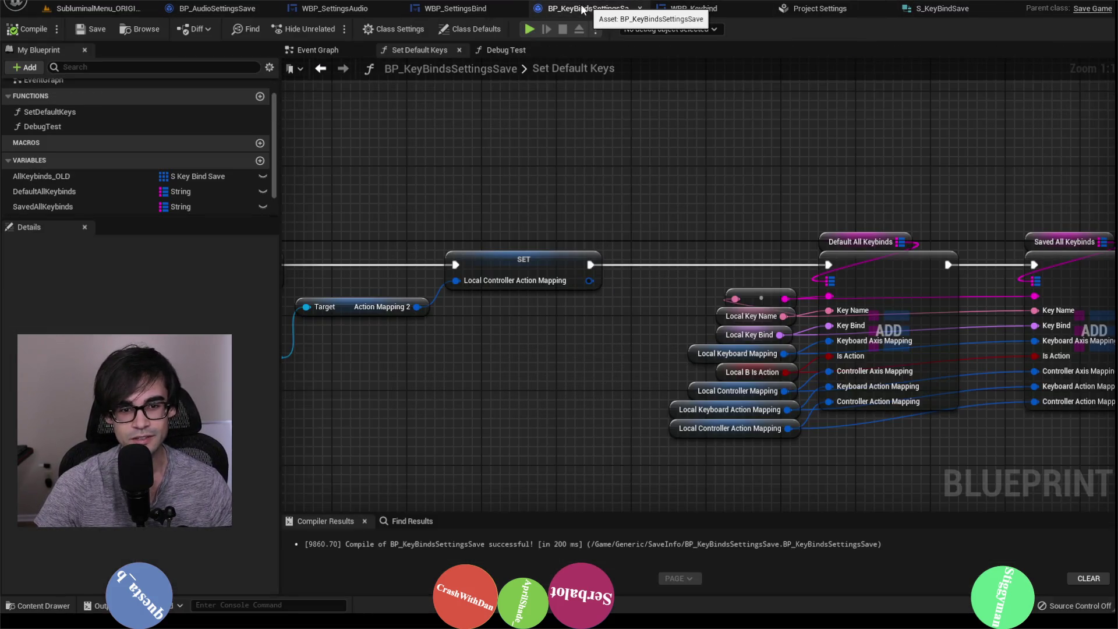
pyautogui.click(453, 8)
pyautogui.scroll(-4, 640, 178)
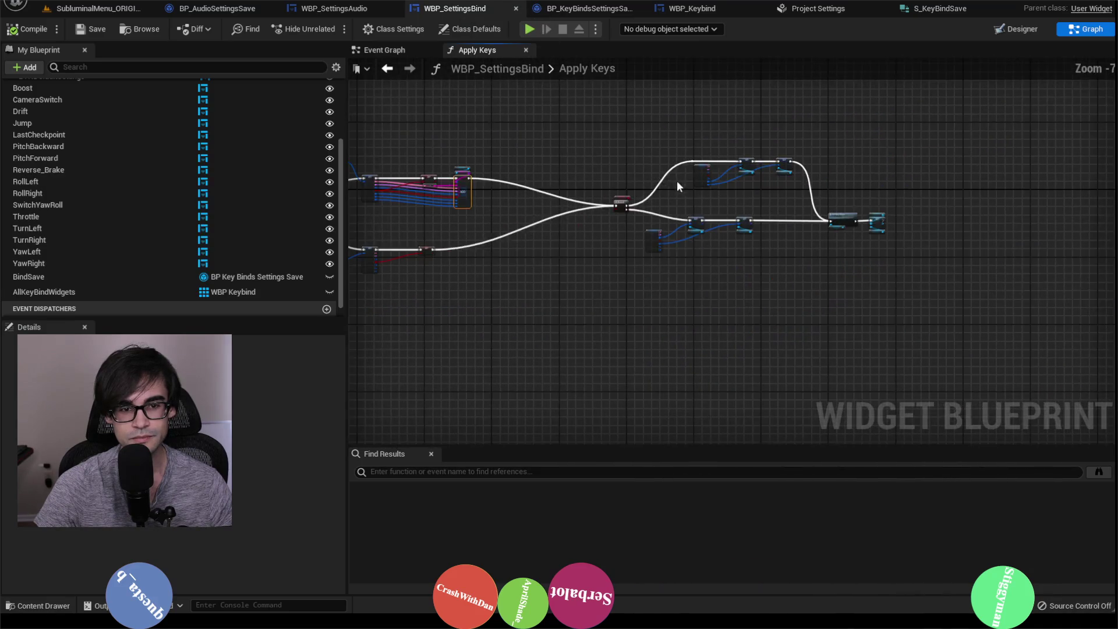
pyautogui.scroll(3, 456, 154)
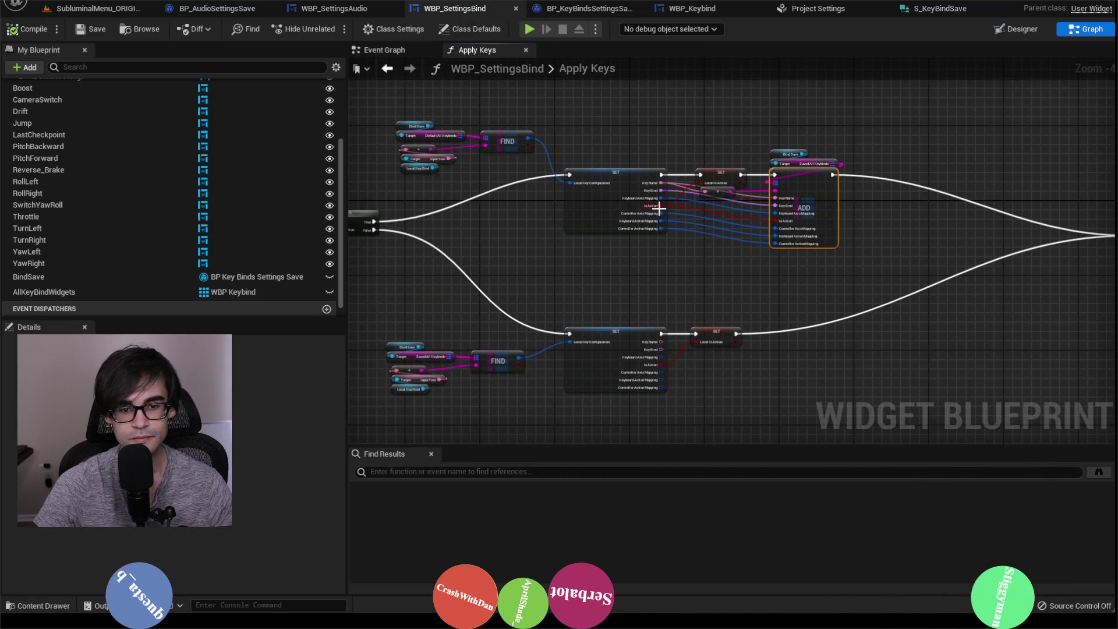
pyautogui.scroll(-3, 739, 277)
pyautogui.scroll(3, 627, 274)
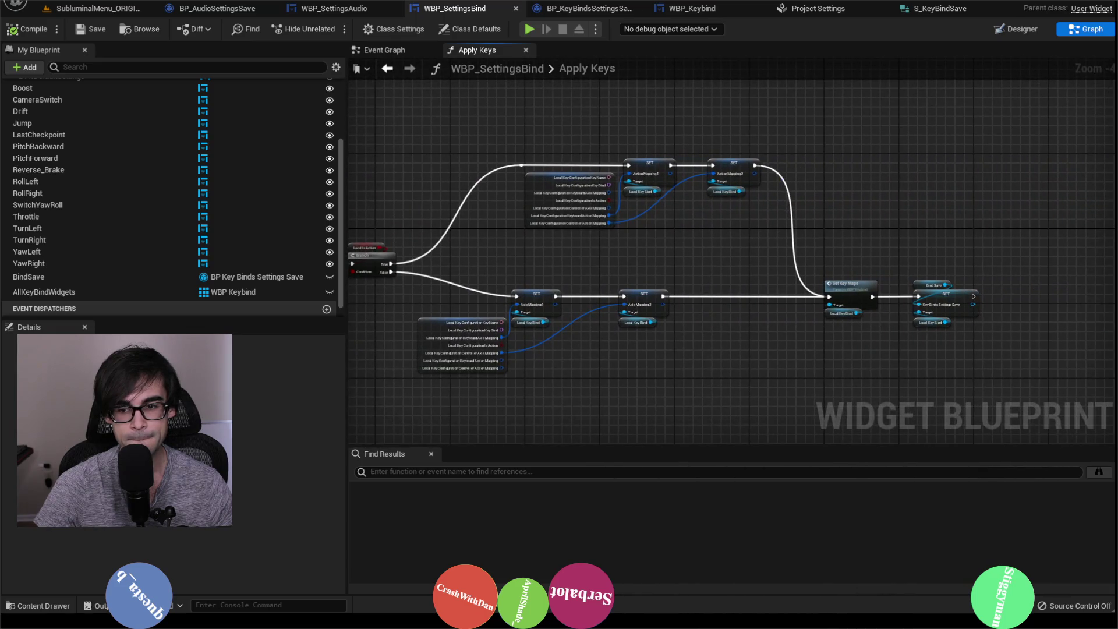
pyautogui.scroll(-2, 733, 262)
pyautogui.scroll(1, 932, 250)
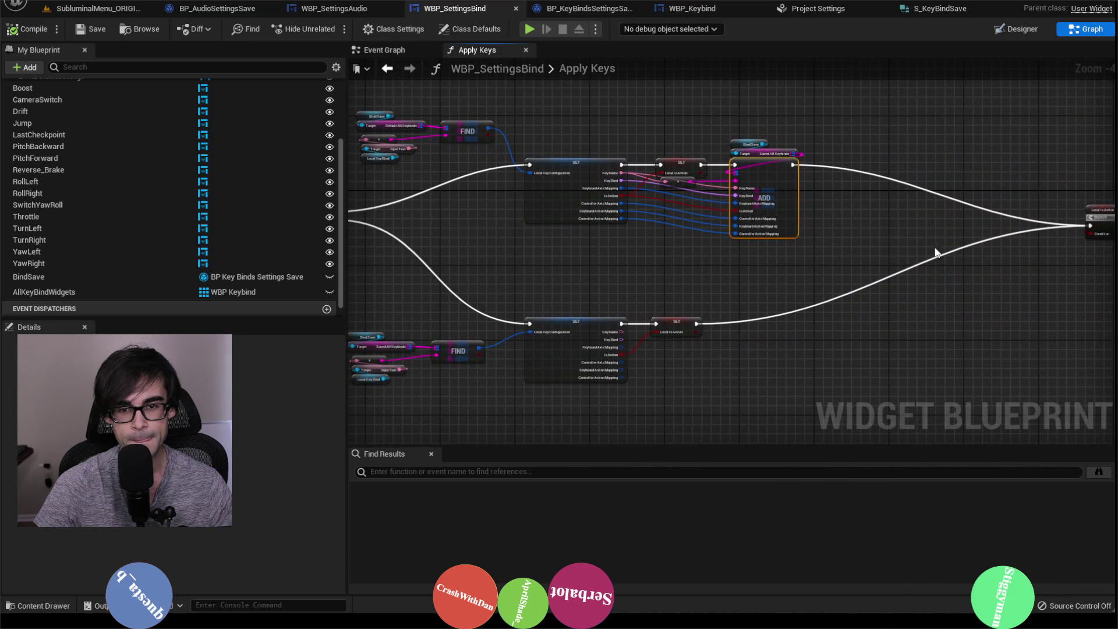
pyautogui.scroll(1, 912, 250)
# Move the Bind Save getter nodes beside the lower FIND node.
pyautogui.moveTo(888, 242)
pyautogui.mouseDown()
pyautogui.moveTo(1095, 239)
pyautogui.moveTo(1115, 308)
pyautogui.mouseUp()
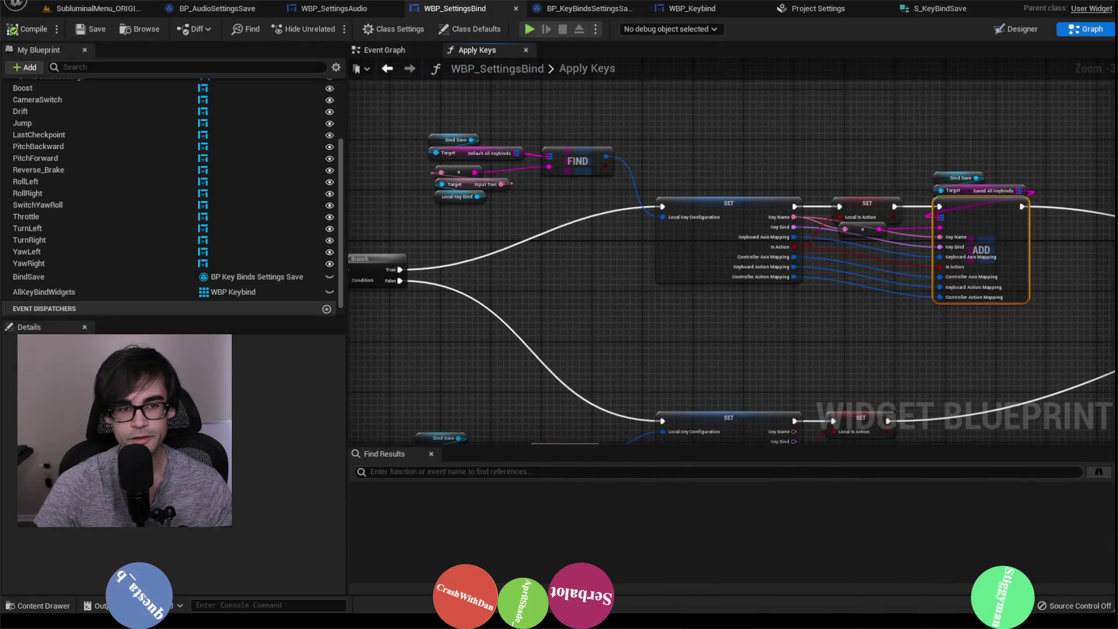
pyautogui.scroll(1, 927, 259)
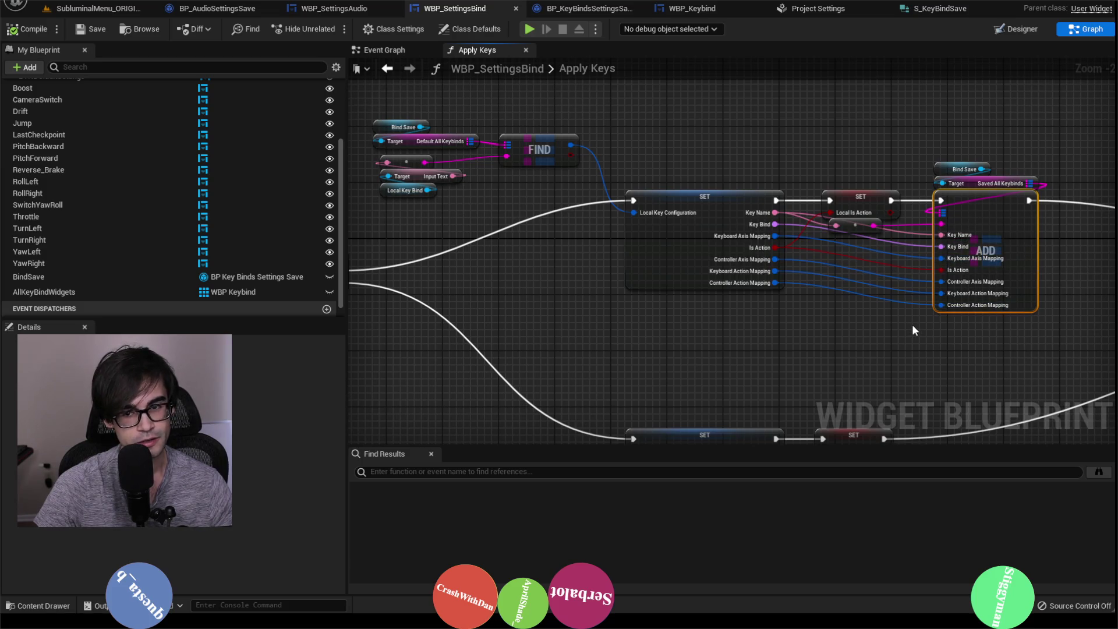
pyautogui.moveTo(912, 324)
pyautogui.mouseDown()
pyautogui.moveTo(830, 187)
pyautogui.moveTo(865, 266)
pyautogui.mouseUp()
pyautogui.scroll(-2, 829, 187)
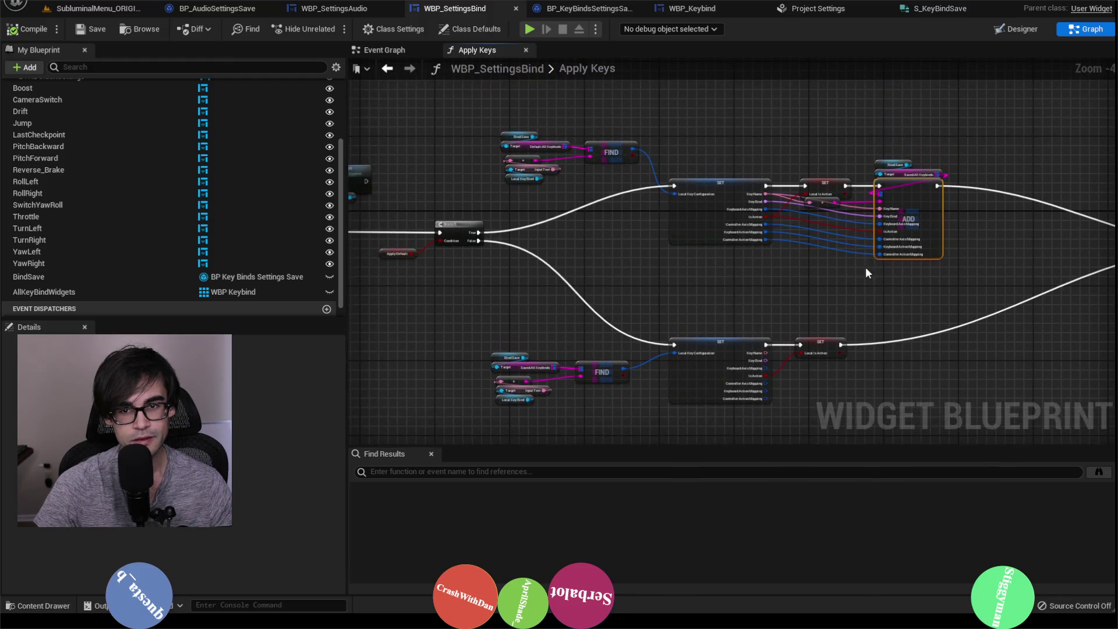
pyautogui.scroll(2, 879, 177)
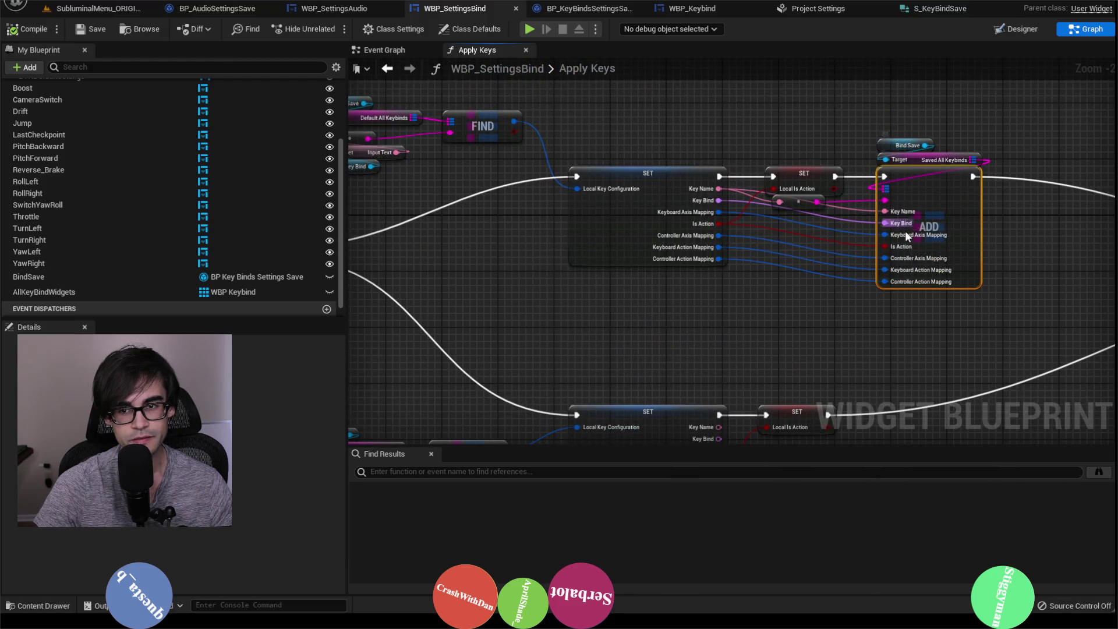
pyautogui.moveTo(921, 168)
pyautogui.mouseDown()
pyautogui.moveTo(786, 295)
pyautogui.moveTo(487, 309)
pyautogui.mouseUp()
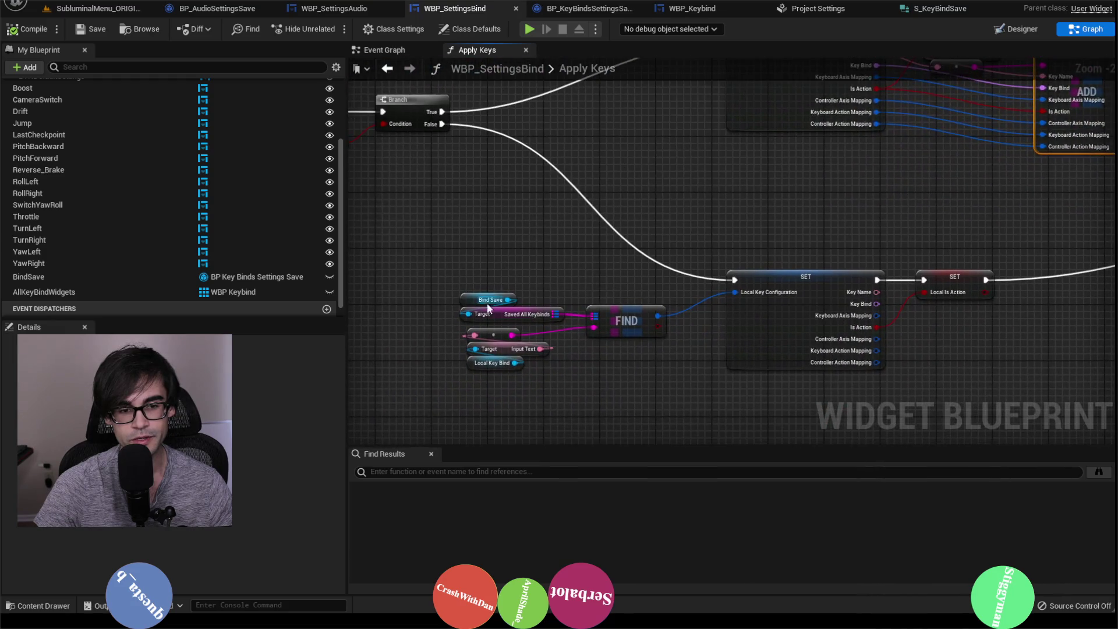
pyautogui.moveTo(1021, 199)
pyautogui.mouseDown()
pyautogui.moveTo(875, 216)
pyautogui.moveTo(843, 295)
pyautogui.moveTo(390, 242)
pyautogui.moveTo(453, 332)
pyautogui.mouseUp()
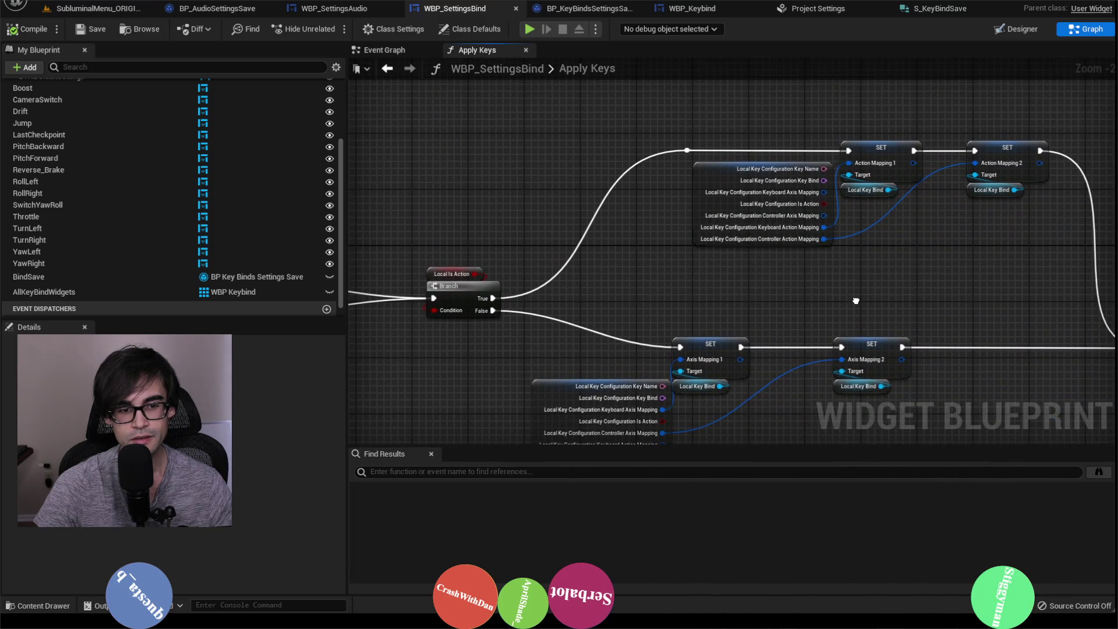
# Align Set Key Maps after the SET node and open it in WBP_Keybind.
pyautogui.moveTo(856, 301)
pyautogui.mouseDown()
pyautogui.moveTo(631, 211)
pyautogui.moveTo(806, 247)
pyautogui.mouseUp()
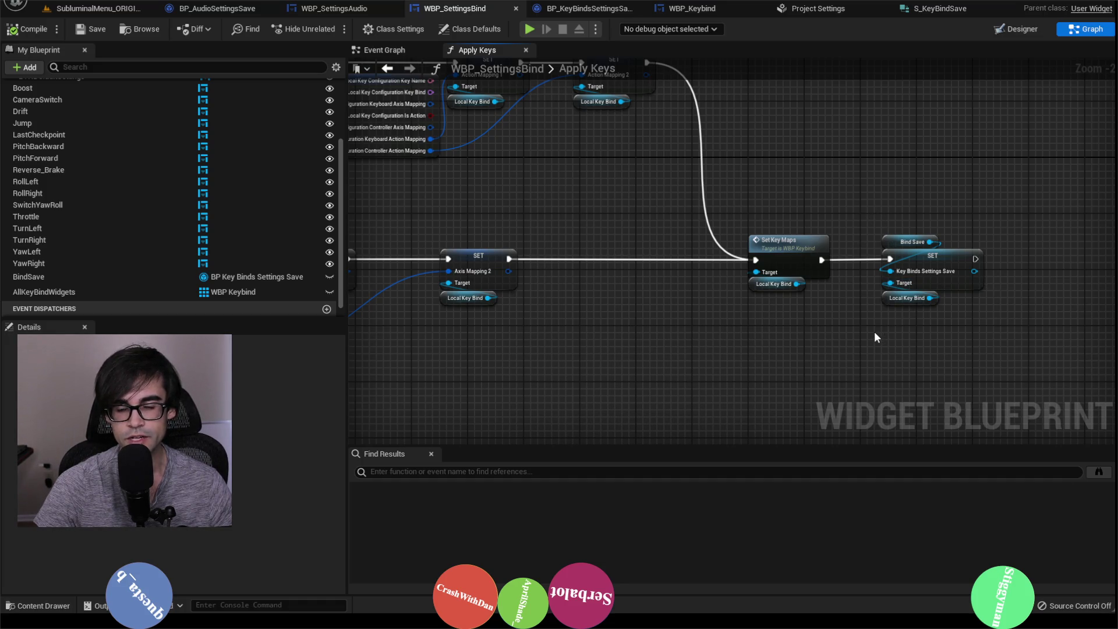
pyautogui.moveTo(874, 336)
pyautogui.mouseDown()
pyautogui.moveTo(787, 252)
pyautogui.moveTo(1036, 208)
pyautogui.mouseUp()
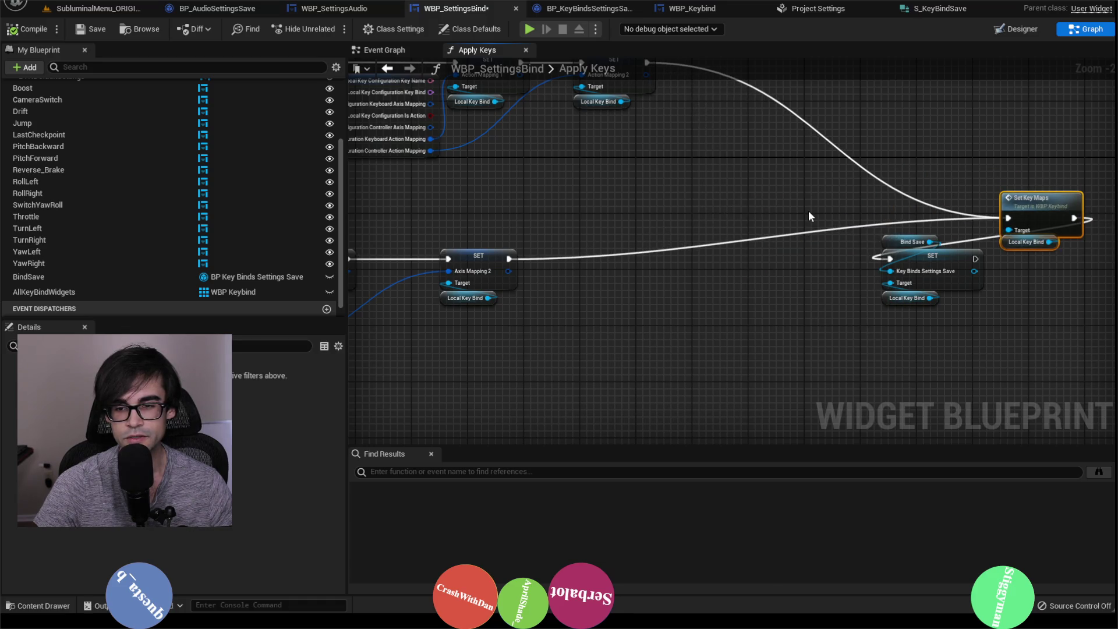
pyautogui.moveTo(701, 159); pyautogui.dragTo(689, 222)
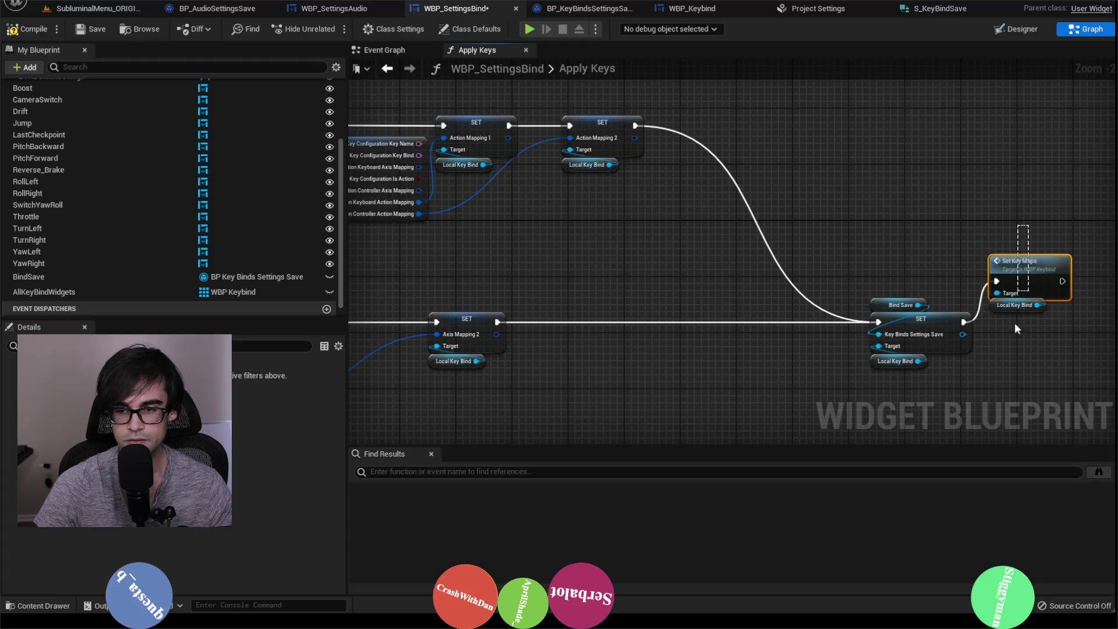
pyautogui.press('q')
pyautogui.moveTo(1024, 319)
pyautogui.mouseDown()
pyautogui.moveTo(744, 225)
pyautogui.moveTo(948, 386)
pyautogui.mouseUp()
pyautogui.moveTo(924, 275); pyautogui.dragTo(769, 274)
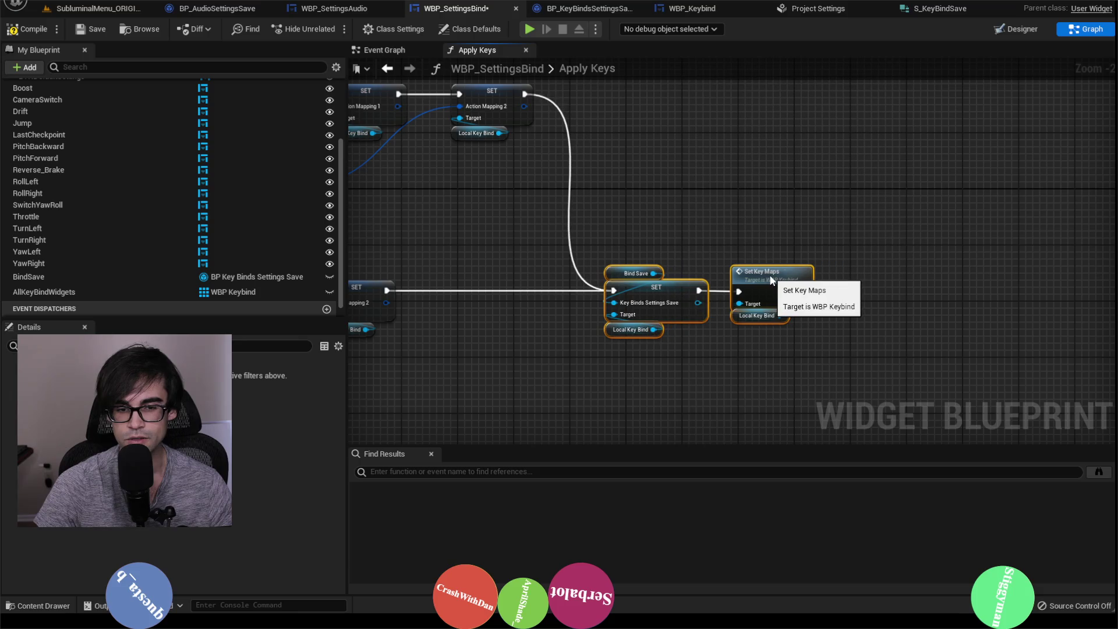
pyautogui.doubleClick(767, 272)
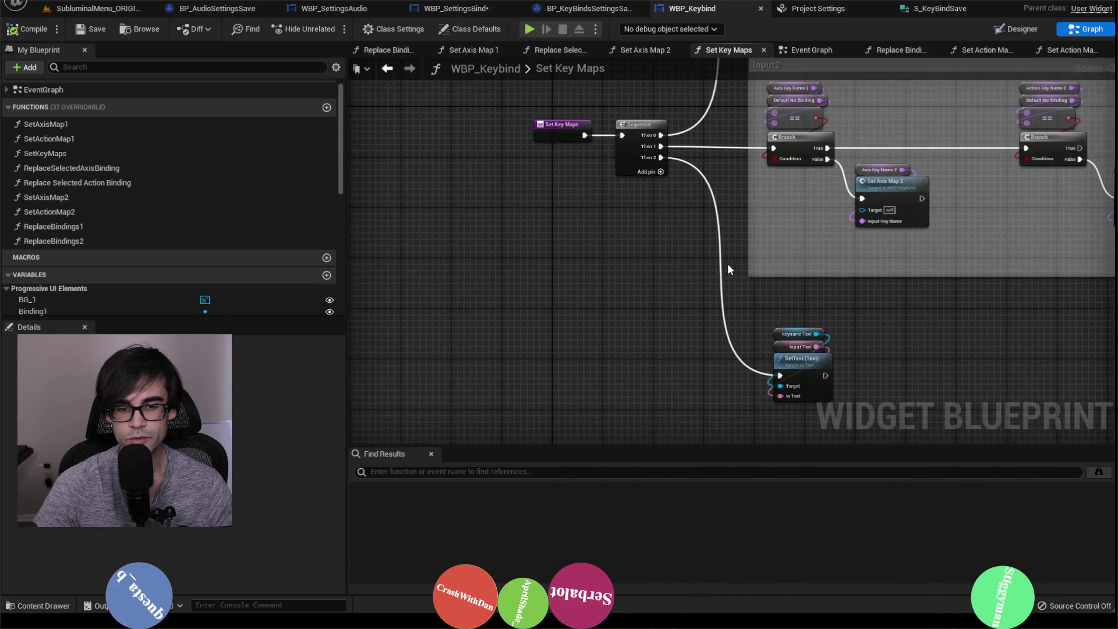
# Pan across the Set Key Maps graph's Input1 and Input2 comment blocks.
pyautogui.scroll(1, 728, 263)
pyautogui.moveTo(736, 177); pyautogui.dragTo(737, 329)
pyautogui.moveTo(817, 166); pyautogui.dragTo(760, 236)
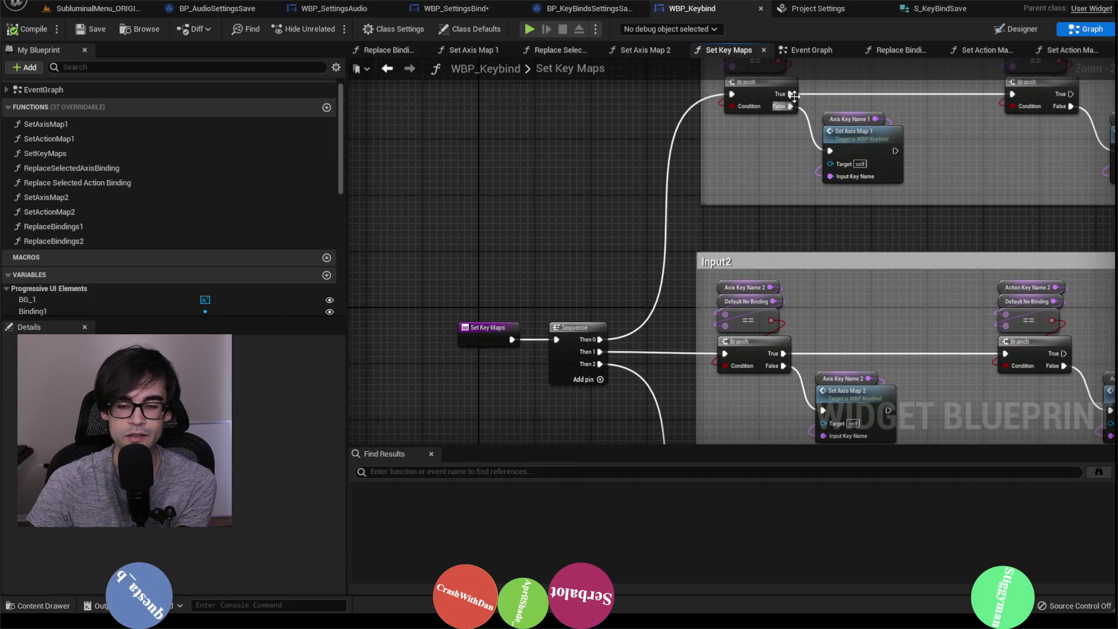
pyautogui.moveTo(915, 241)
pyautogui.mouseDown()
pyautogui.moveTo(843, 269)
pyautogui.moveTo(871, 277)
pyautogui.moveTo(866, 315)
pyautogui.mouseUp()
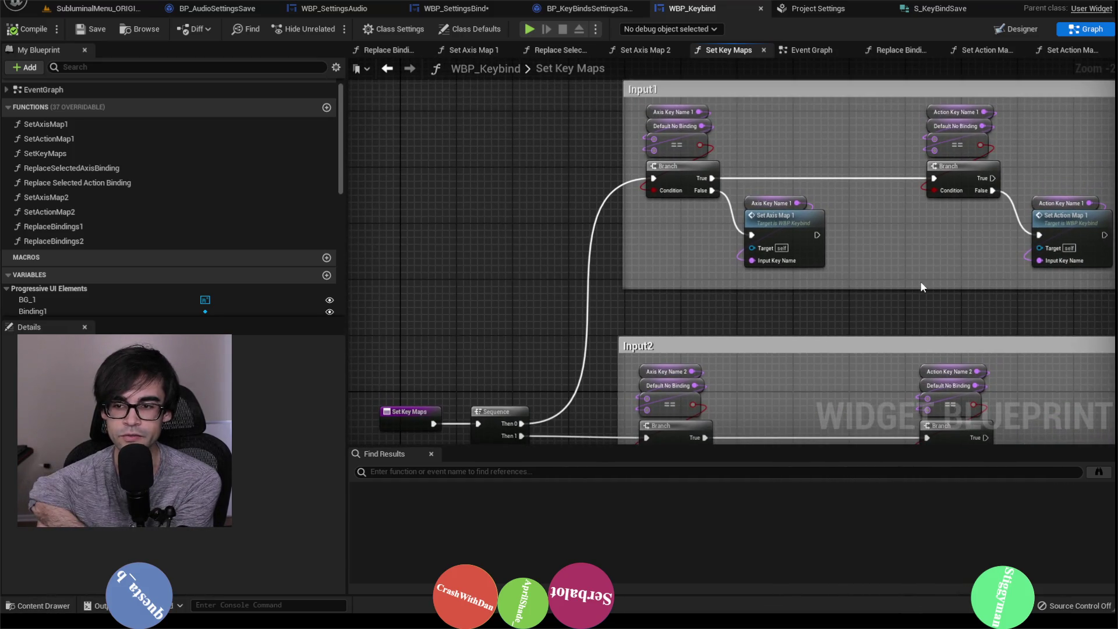
pyautogui.moveTo(922, 281); pyautogui.dragTo(731, 203)
pyautogui.moveTo(861, 208); pyautogui.dragTo(831, 266)
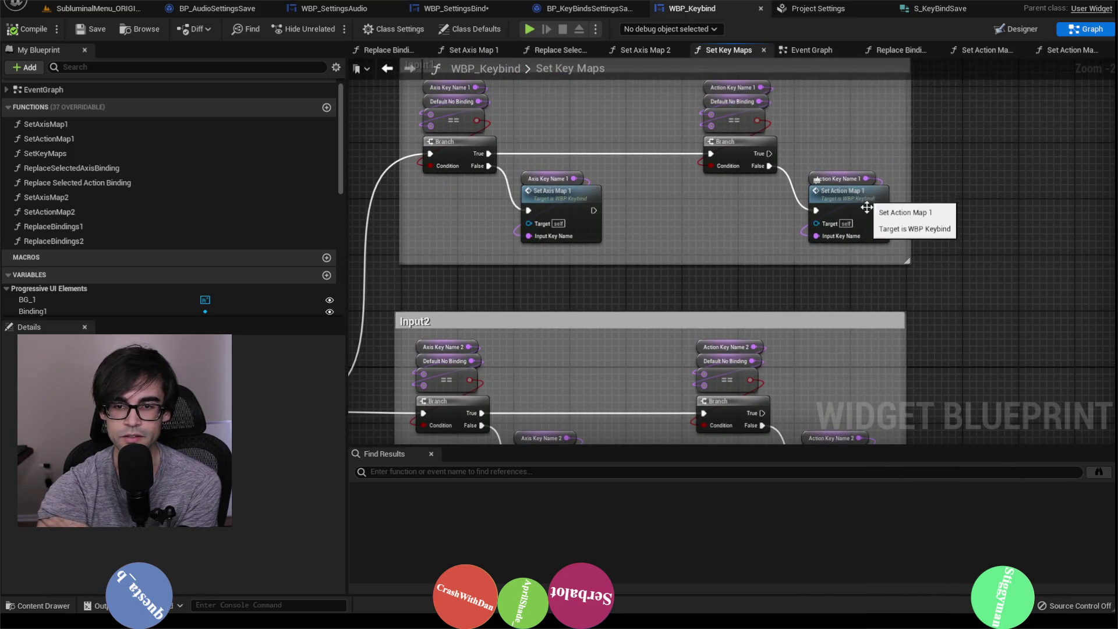
pyautogui.moveTo(852, 200); pyautogui.dragTo(834, 152)
# Peek into Set Action Map 2, then return and open Set Axis Map 1.
pyautogui.doubleClick(840, 268)
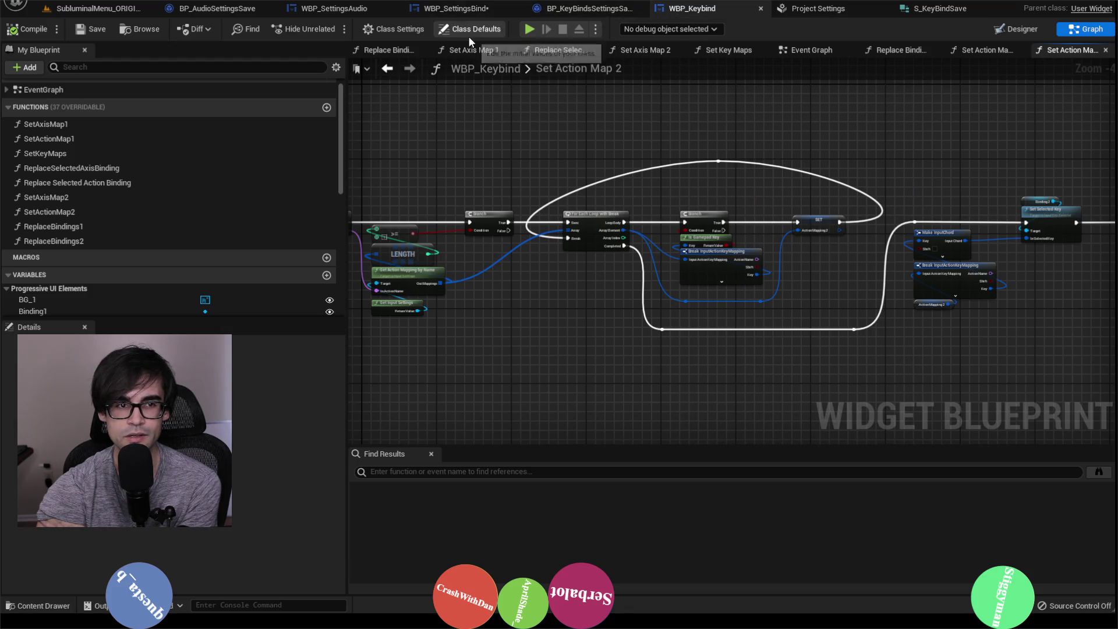
pyautogui.click(387, 68)
pyautogui.moveTo(513, 192)
pyautogui.mouseDown()
pyautogui.moveTo(797, 195)
pyautogui.moveTo(784, 353)
pyautogui.moveTo(705, 168)
pyautogui.mouseUp()
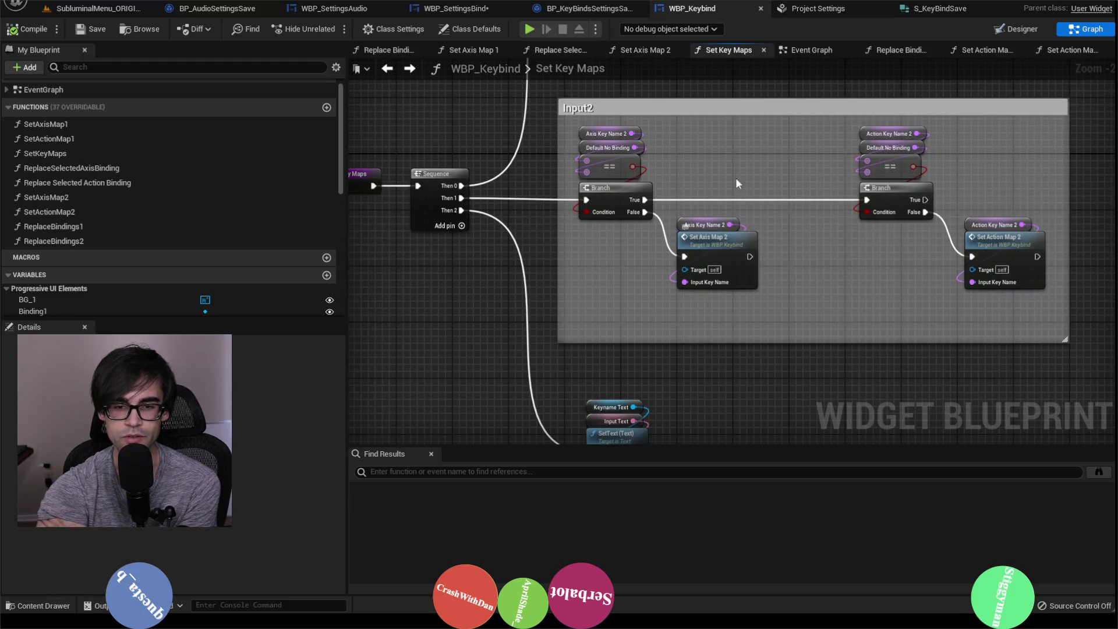
pyautogui.scroll(3, 728, 198)
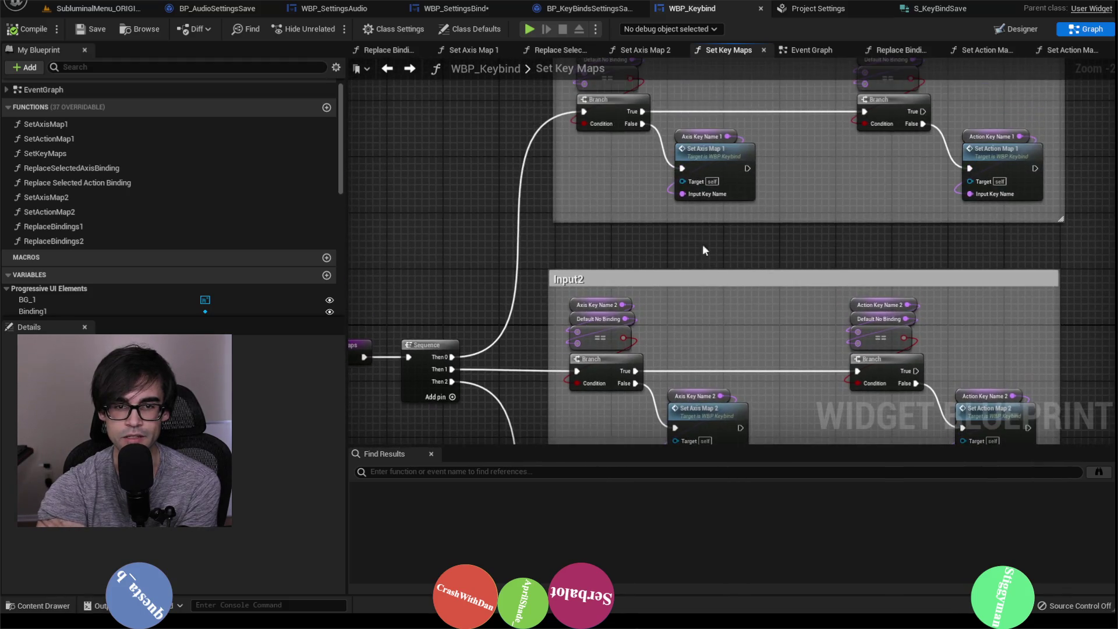
pyautogui.doubleClick(722, 154)
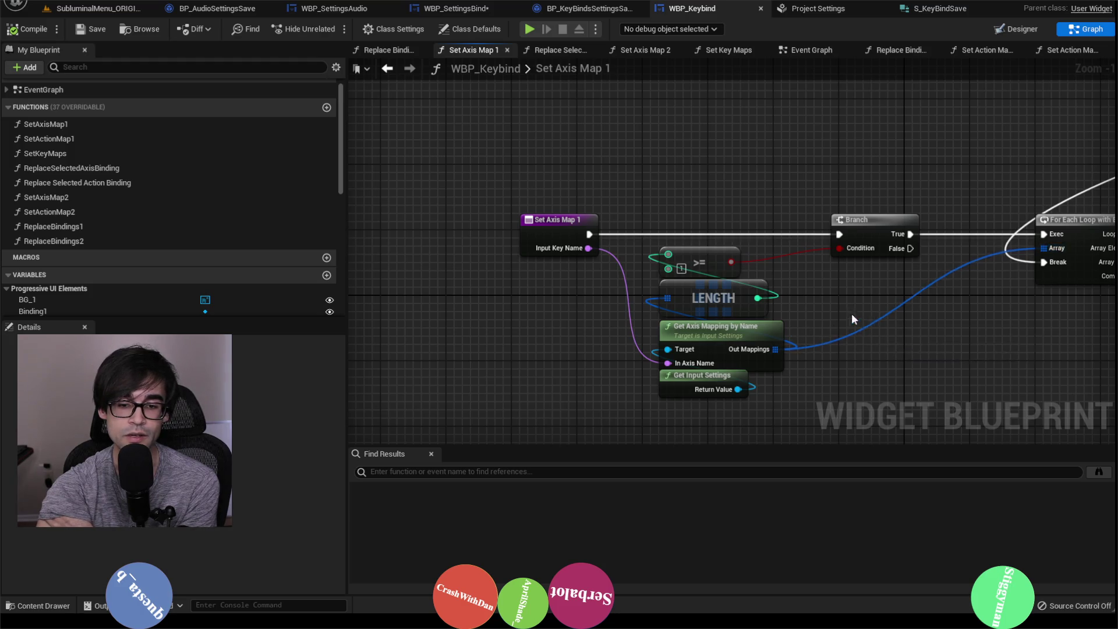
# Survey Set Axis Map 1's loop, branch, SET and Make InputChord nodes, lowering the entry node.
pyautogui.moveTo(852, 317); pyautogui.dragTo(760, 303)
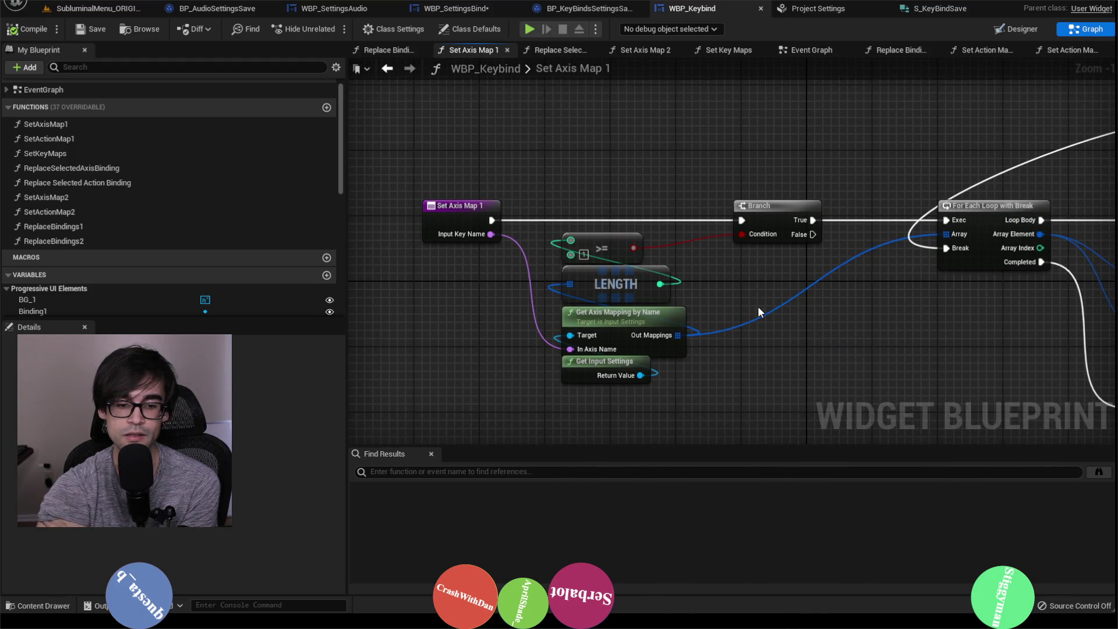
pyautogui.scroll(-2, 873, 347)
pyautogui.moveTo(874, 346); pyautogui.dragTo(620, 326)
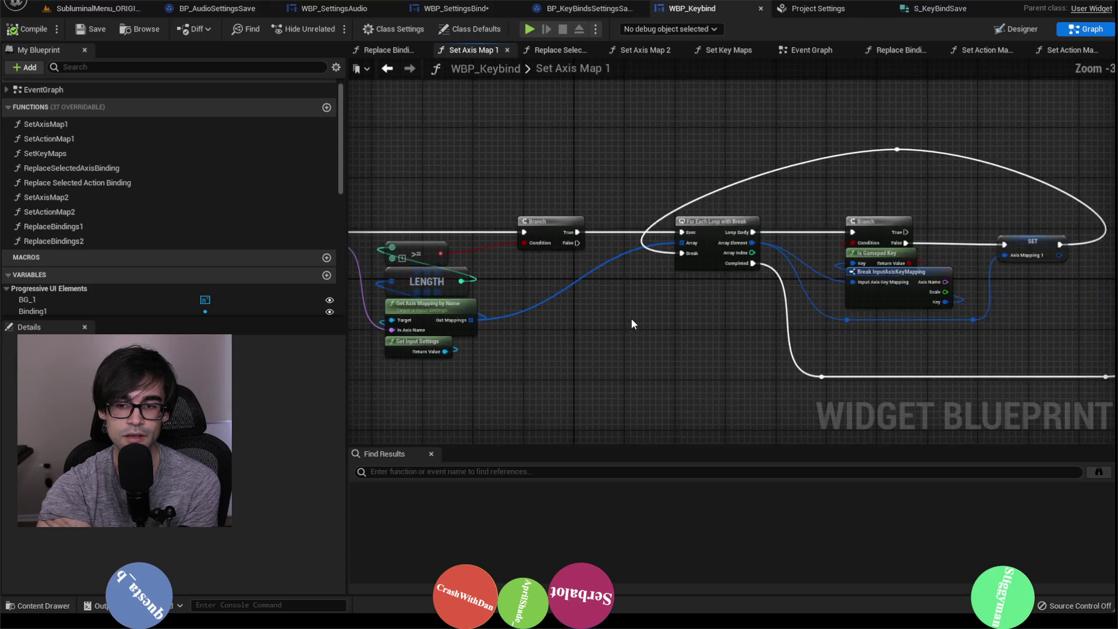
pyautogui.moveTo(516, 317); pyautogui.dragTo(628, 306)
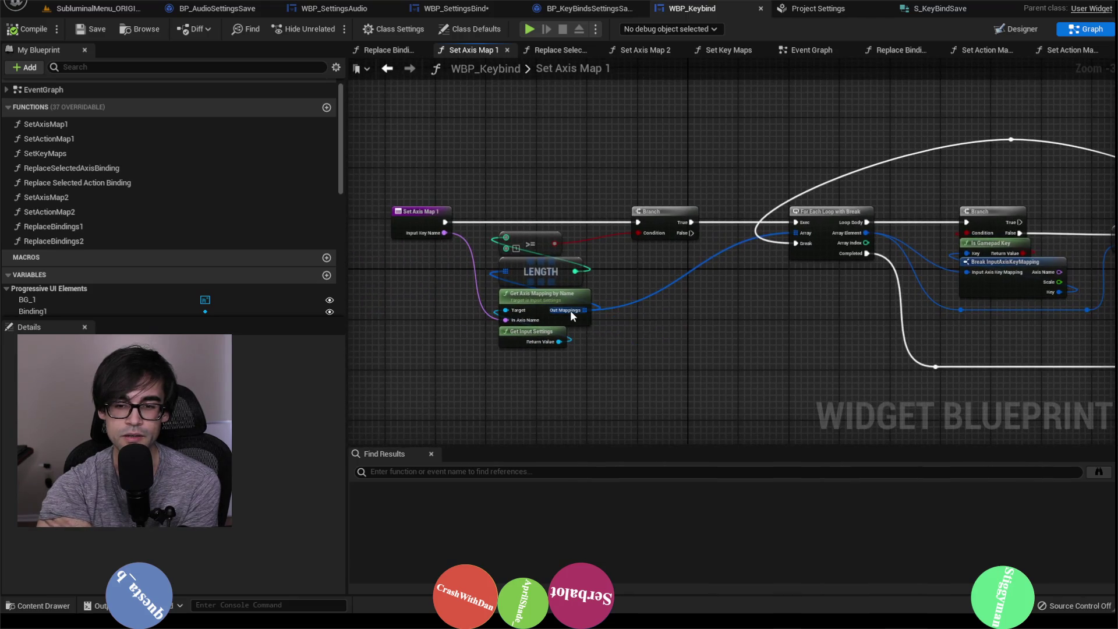
pyautogui.moveTo(707, 310); pyautogui.dragTo(530, 294)
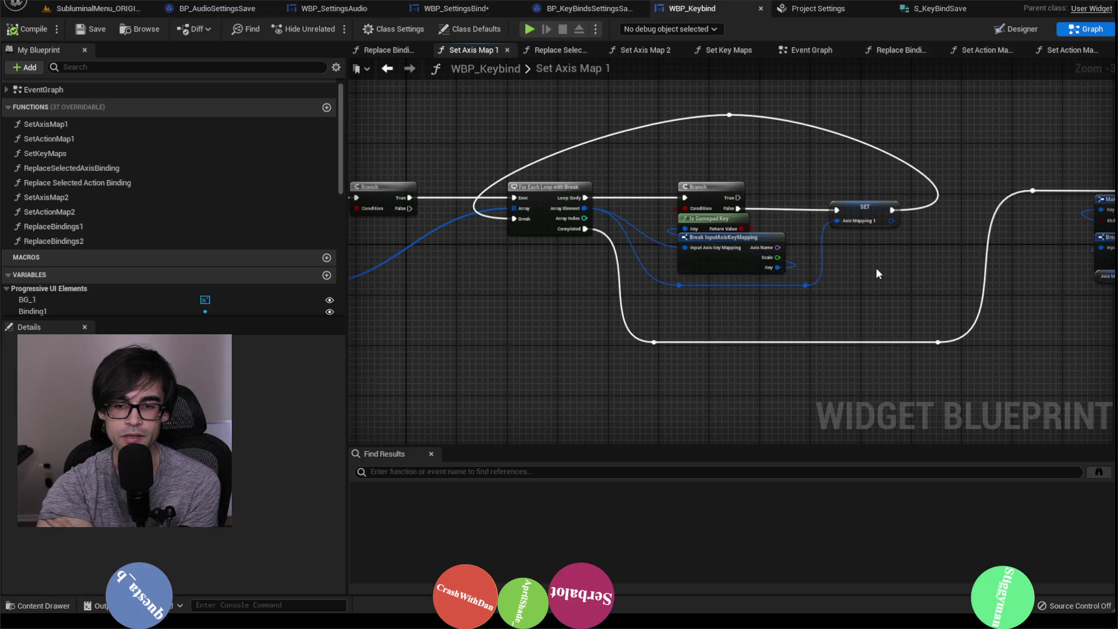
pyautogui.moveTo(875, 268); pyautogui.dragTo(822, 295)
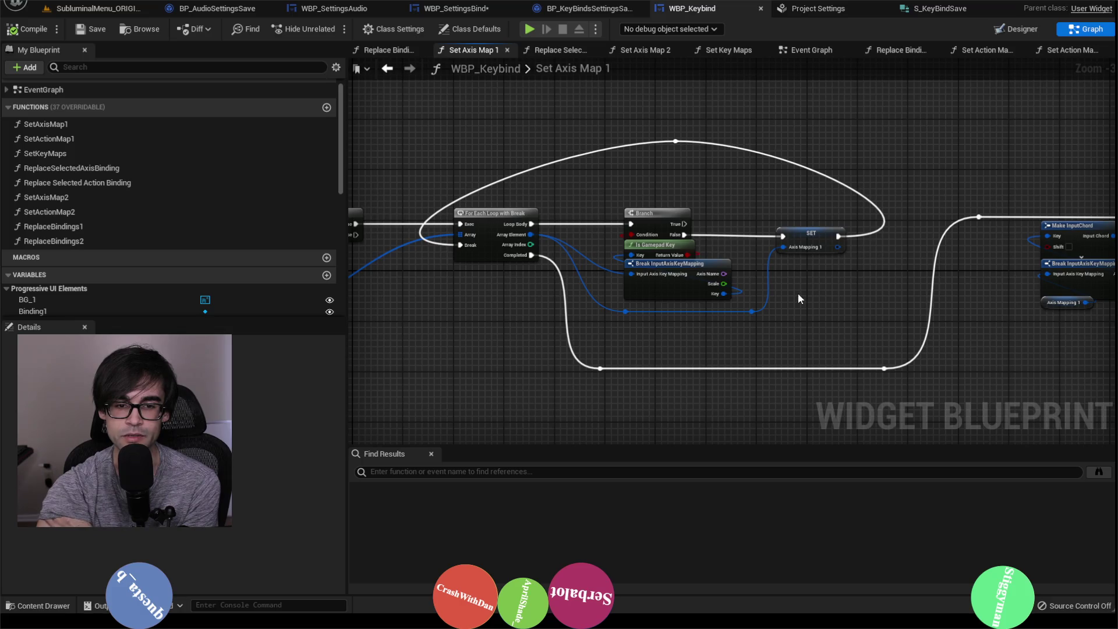
pyautogui.scroll(-1, 797, 292)
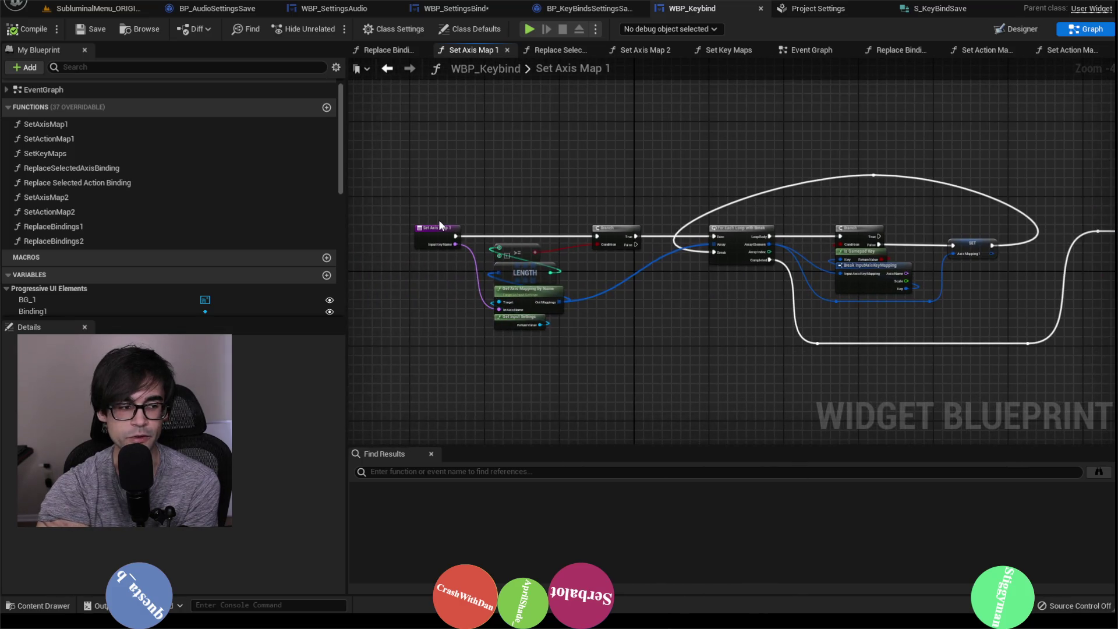
pyautogui.moveTo(446, 247); pyautogui.dragTo(457, 415)
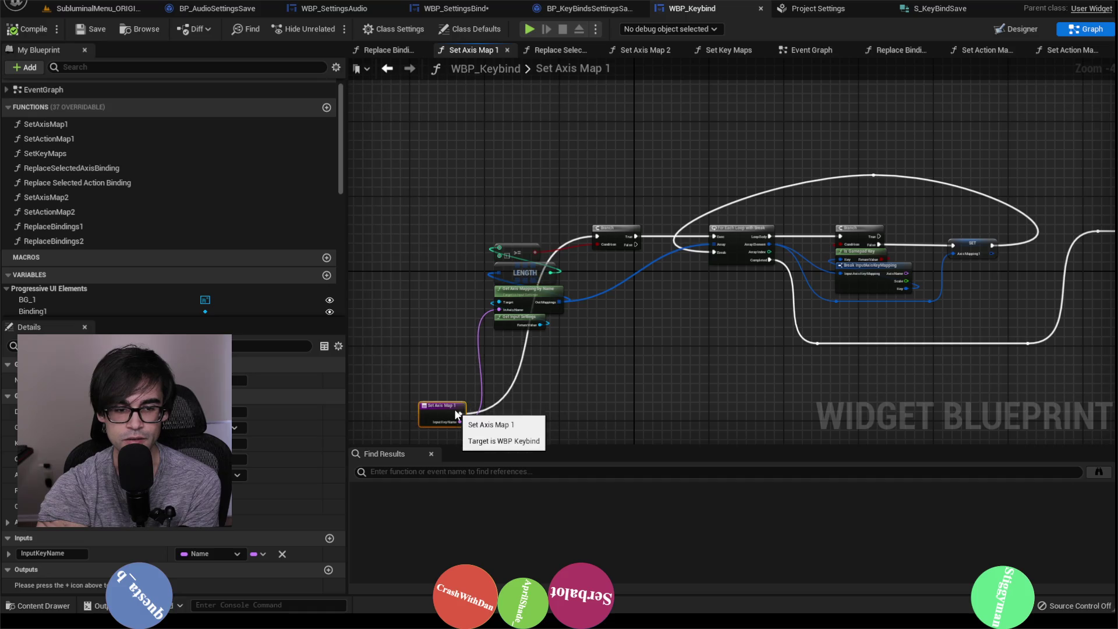
pyautogui.moveTo(624, 375); pyautogui.dragTo(582, 299)
pyautogui.moveTo(793, 314); pyautogui.dragTo(602, 294)
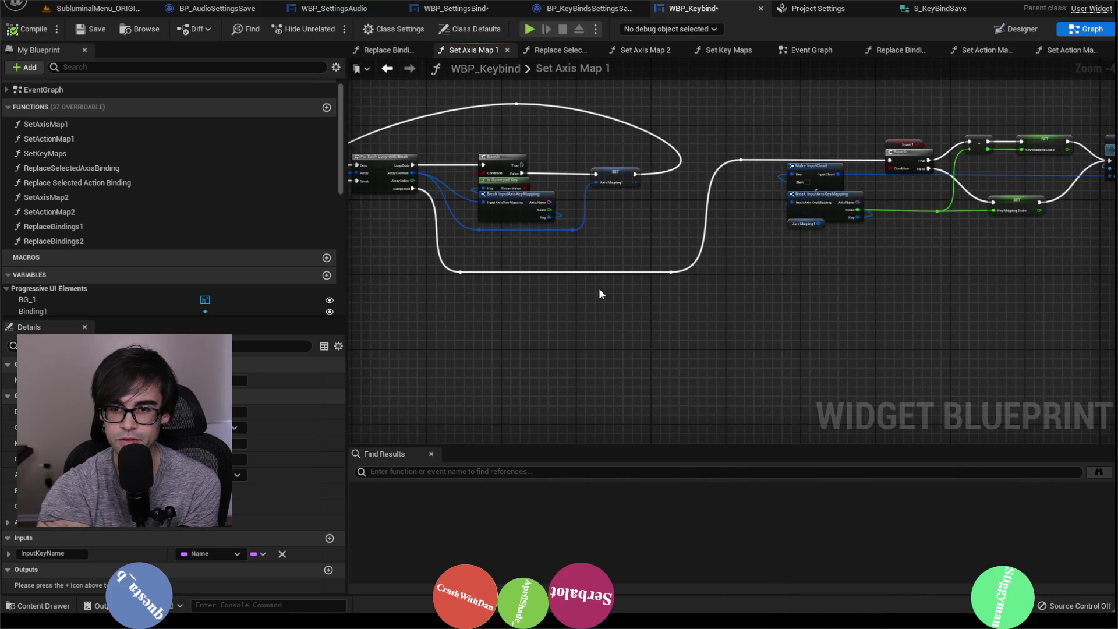
pyautogui.scroll(1, 836, 256)
pyautogui.moveTo(836, 256); pyautogui.dragTo(618, 322)
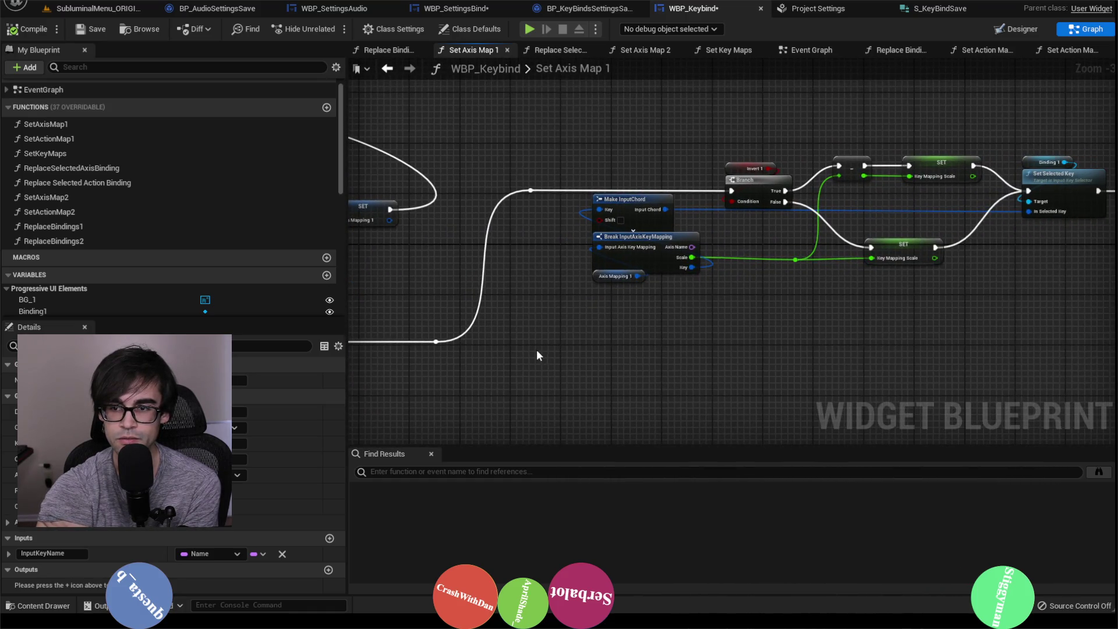
pyautogui.moveTo(537, 355); pyautogui.dragTo(872, 338)
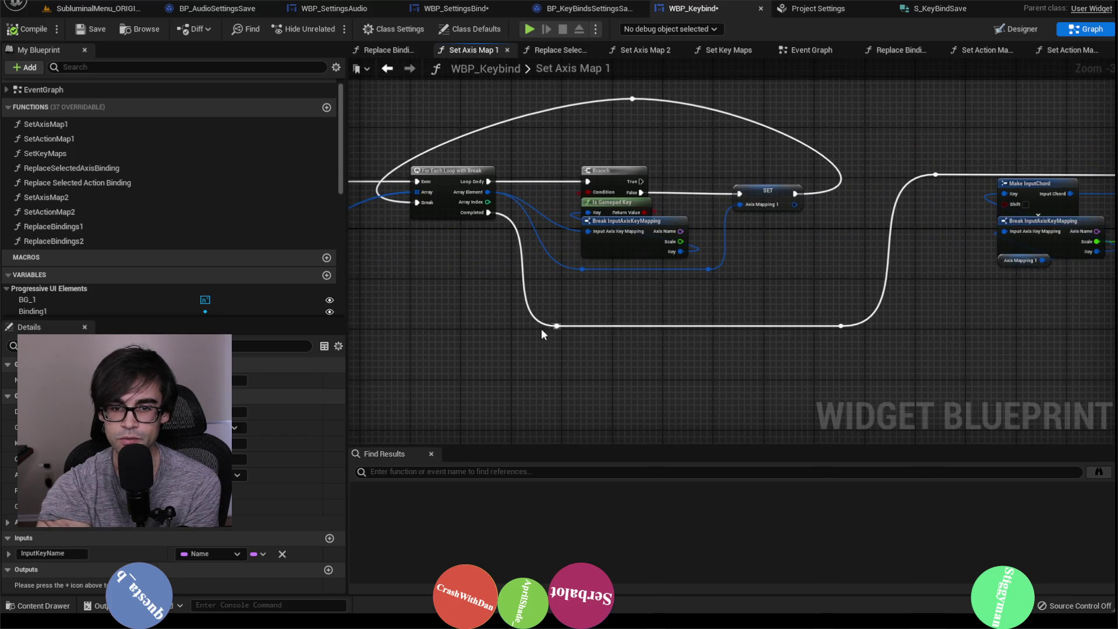
pyautogui.scroll(-2, 541, 333)
# Cross-check the Set Default Keys and Apply Keys graphs before returning to Set Axis Map 1.
pyautogui.click(581, 11)
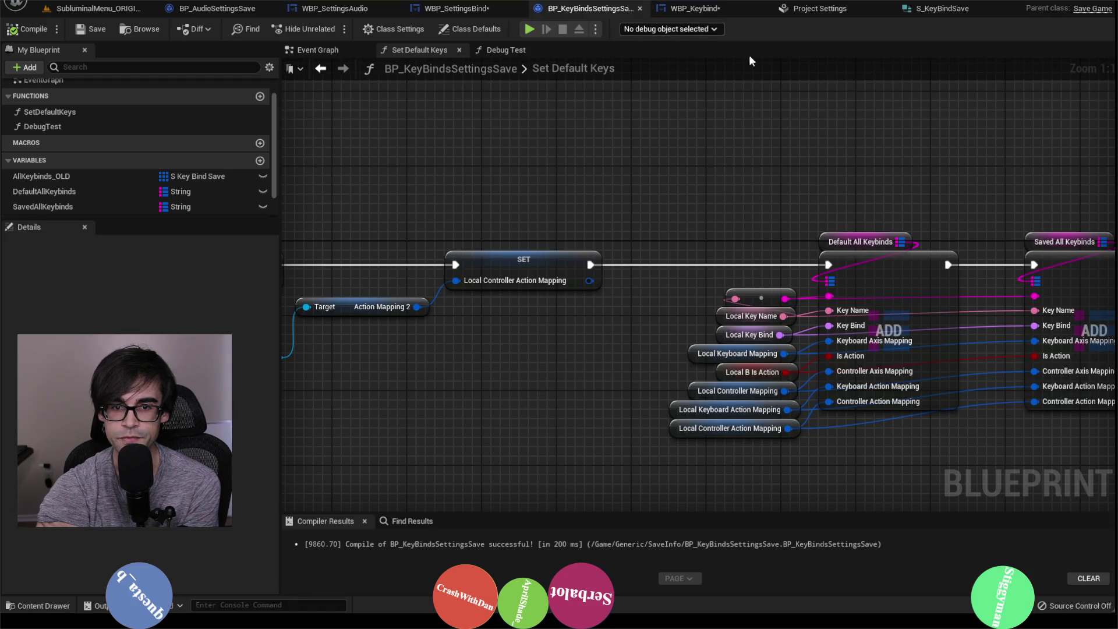
pyautogui.scroll(-4, 848, 233)
pyautogui.scroll(1, 822, 223)
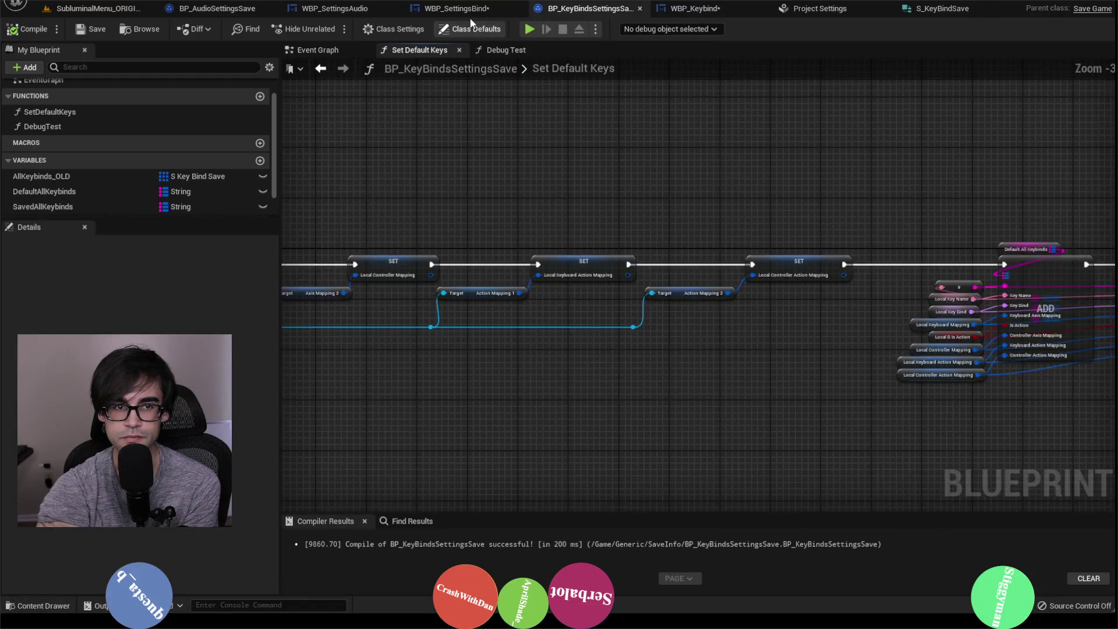
pyautogui.click(459, 8)
pyautogui.scroll(2, 806, 239)
pyautogui.scroll(1, 758, 298)
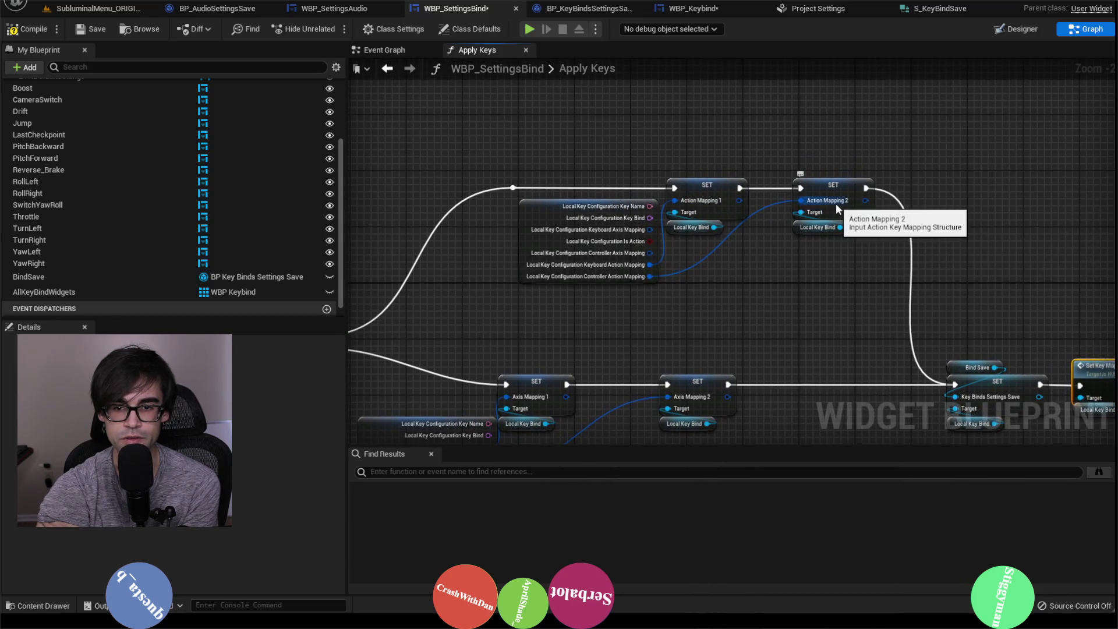
pyautogui.click(587, 10)
pyautogui.click(659, 11)
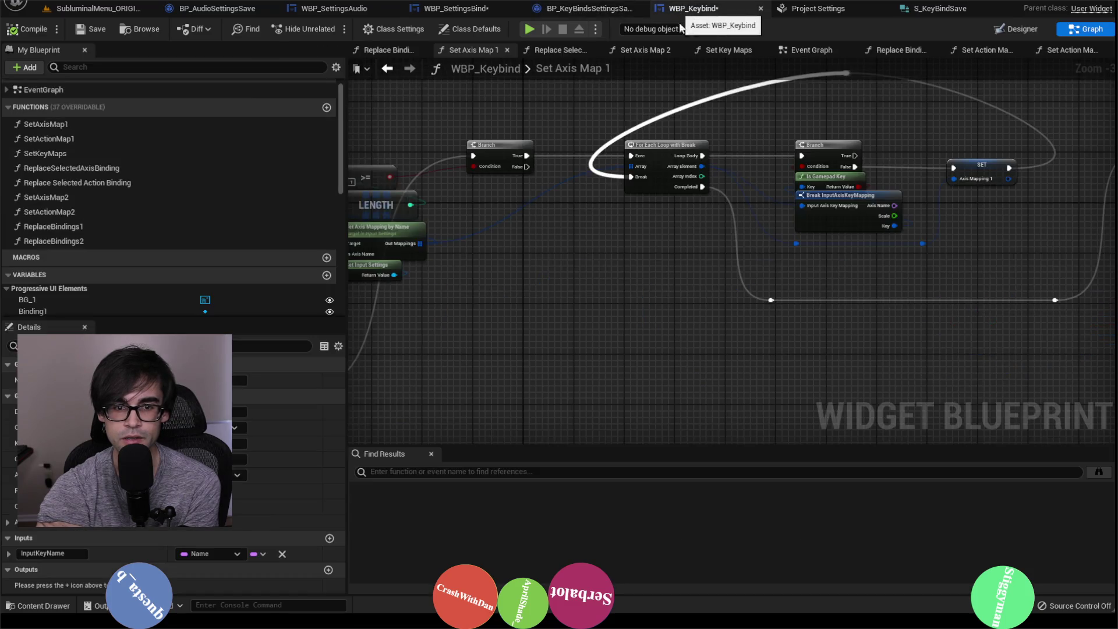
# Connect the entry node's exec to the loop's Completed wire, bypassing the loop.
pyautogui.scroll(2, 977, 249)
pyautogui.moveTo(979, 249)
pyautogui.mouseDown()
pyautogui.moveTo(908, 291)
pyautogui.moveTo(599, 324)
pyautogui.moveTo(626, 344)
pyautogui.mouseUp()
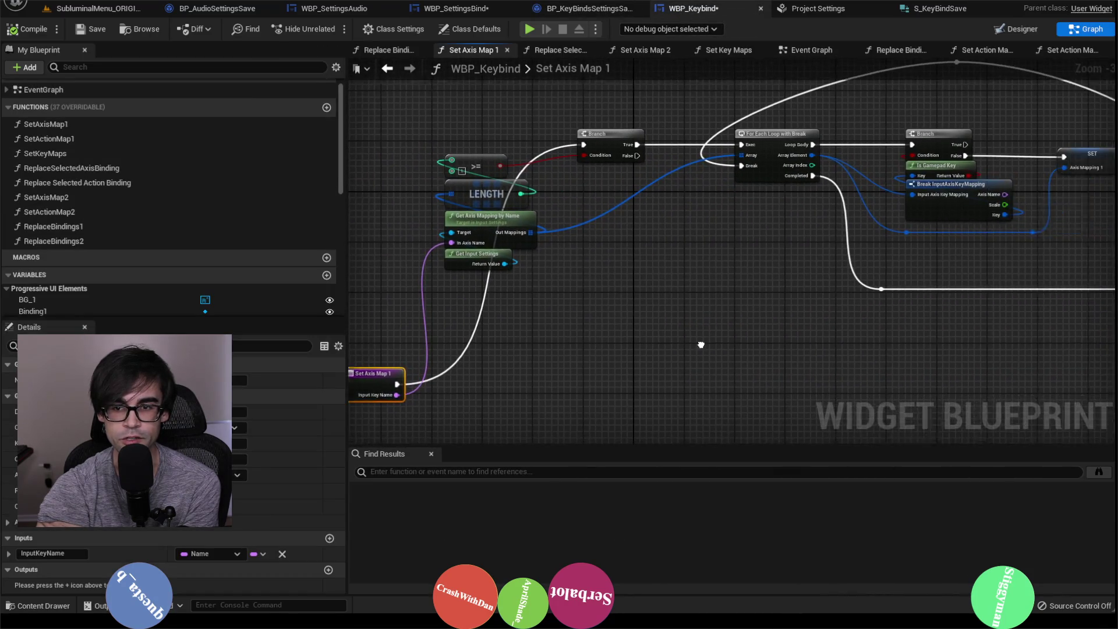
pyautogui.moveTo(383, 381)
pyautogui.mouseDown()
pyautogui.moveTo(603, 320)
pyautogui.moveTo(868, 287)
pyautogui.mouseUp()
pyautogui.moveTo(825, 379); pyautogui.dragTo(695, 368)
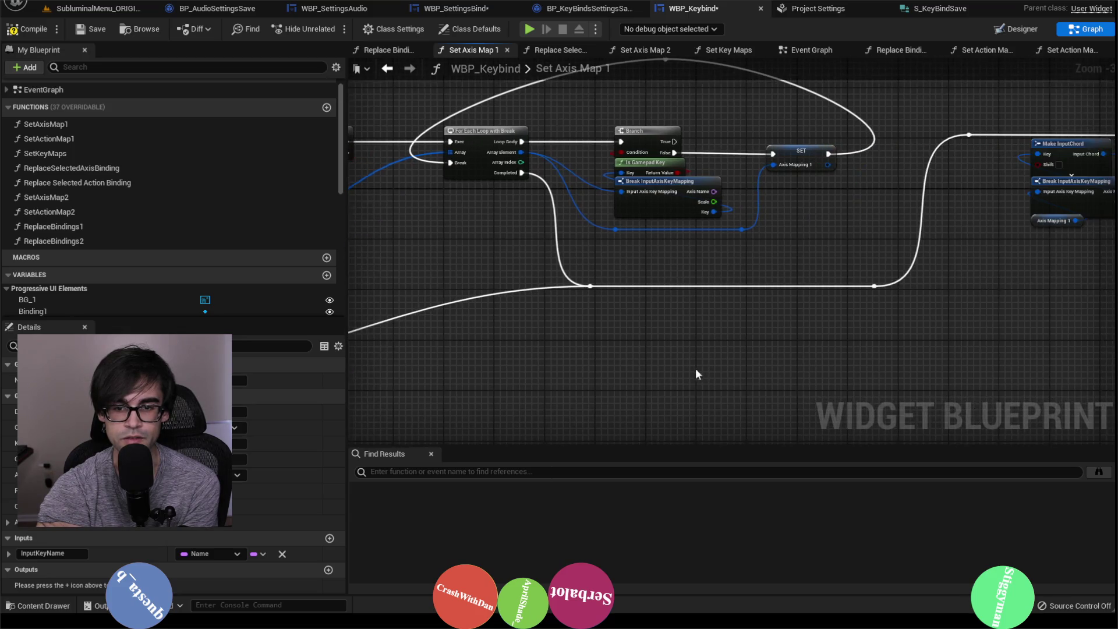
# Review the Make InputChord, Is Valid and FIND nodes, then save WBP_Keybind.
pyautogui.moveTo(968, 344)
pyautogui.mouseDown()
pyautogui.moveTo(725, 369)
pyautogui.moveTo(742, 369)
pyautogui.moveTo(648, 323)
pyautogui.moveTo(786, 309)
pyautogui.moveTo(708, 321)
pyautogui.mouseUp()
pyautogui.scroll(1, 728, 369)
pyautogui.moveTo(954, 304)
pyautogui.mouseDown()
pyautogui.moveTo(822, 278)
pyautogui.moveTo(653, 281)
pyautogui.mouseUp()
pyautogui.moveTo(995, 300)
pyautogui.mouseDown()
pyautogui.moveTo(677, 285)
pyautogui.moveTo(875, 244)
pyautogui.moveTo(925, 221)
pyautogui.moveTo(947, 263)
pyautogui.mouseUp()
pyautogui.scroll(-3, 718, 305)
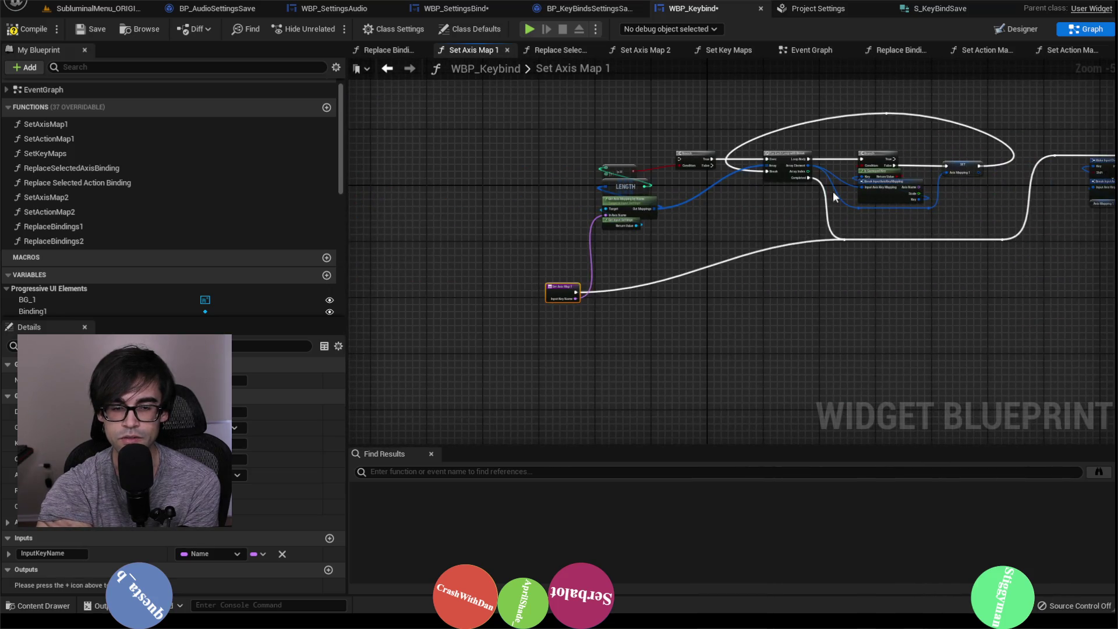
pyautogui.scroll(2, 757, 227)
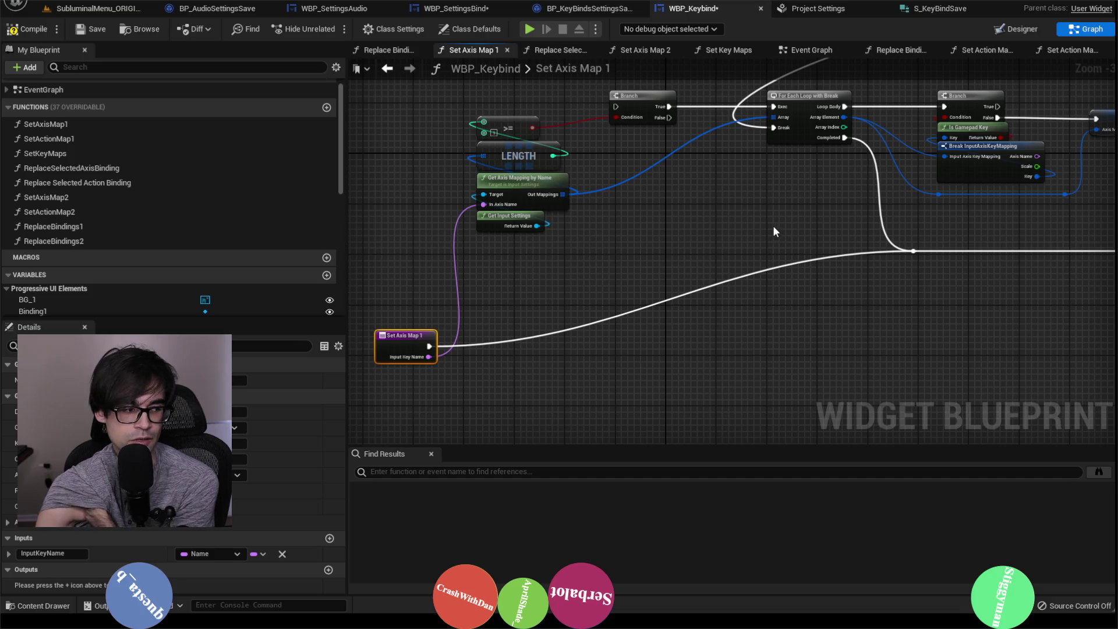
pyautogui.click(96, 34)
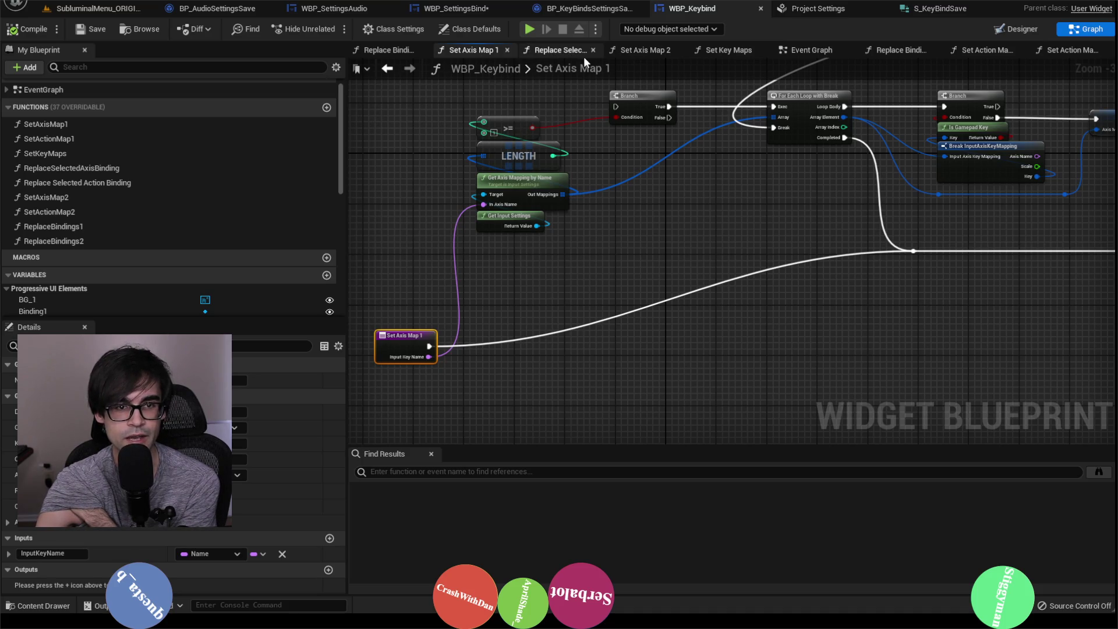
# Rewire Set Axis Map 2's entry, reposition Set Action Map 1's entry, and compile WBP_Keybind.
pyautogui.click(649, 51)
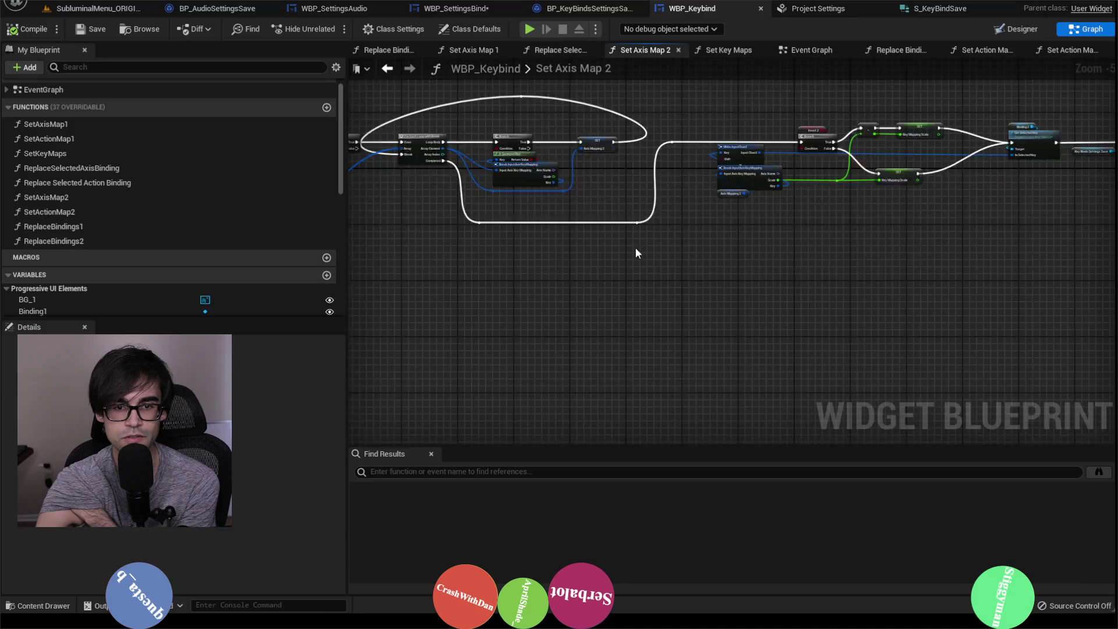
pyautogui.moveTo(501, 133)
pyautogui.mouseDown()
pyautogui.moveTo(501, 250)
pyautogui.moveTo(977, 226)
pyautogui.moveTo(1022, 184)
pyautogui.mouseUp()
pyautogui.scroll(2, 513, 267)
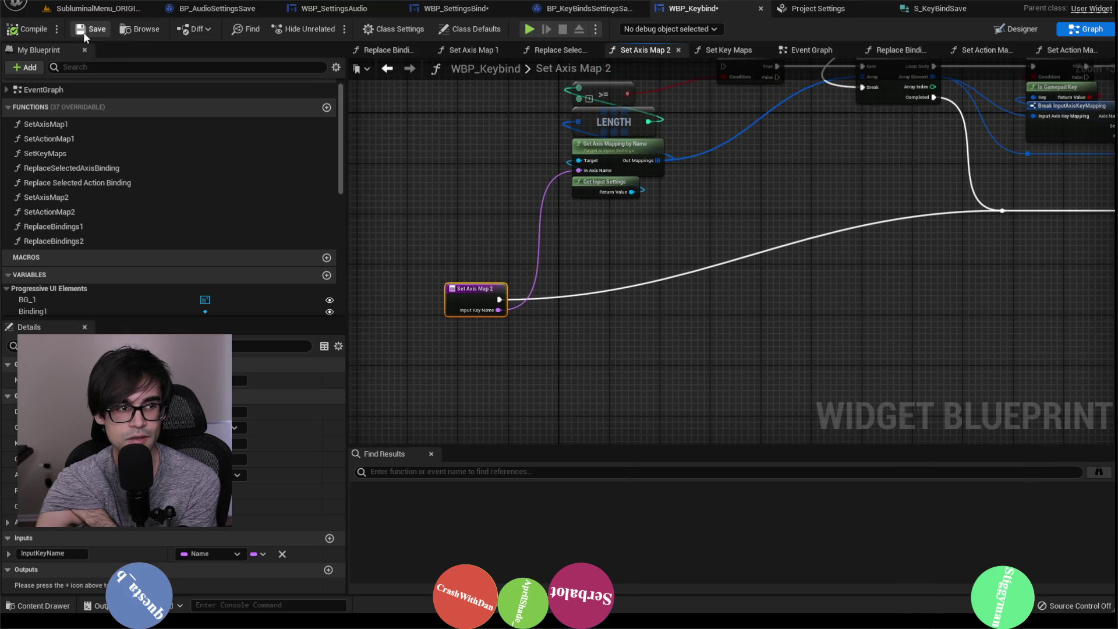
pyautogui.click(983, 51)
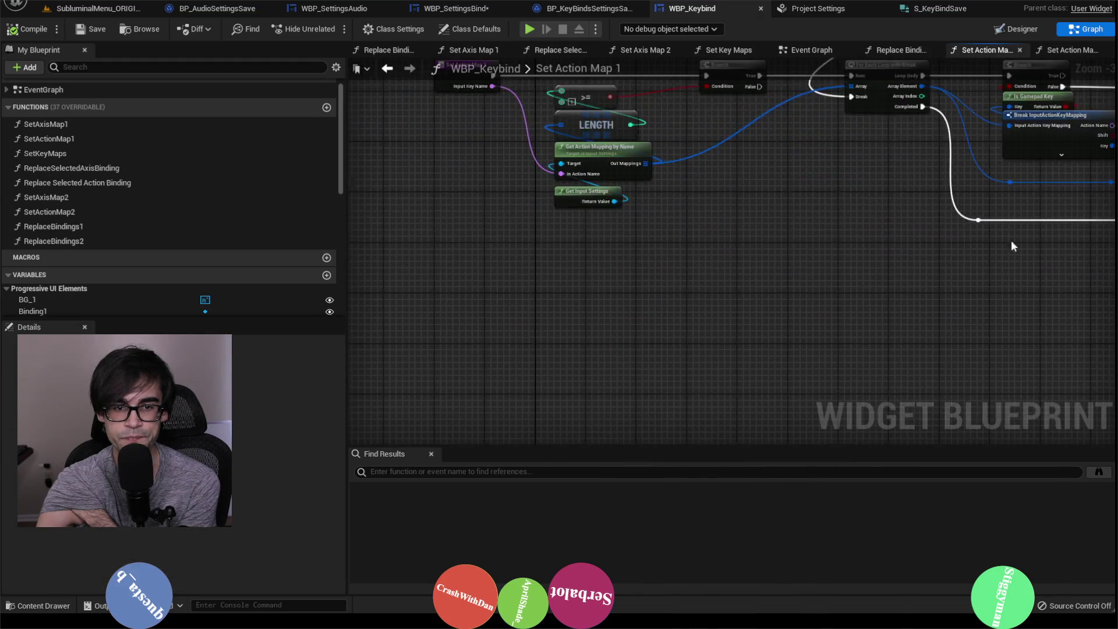
pyautogui.scroll(-4, 1011, 245)
pyautogui.moveTo(651, 150)
pyautogui.mouseDown()
pyautogui.moveTo(702, 271)
pyautogui.moveTo(718, 259)
pyautogui.moveTo(711, 276)
pyautogui.moveTo(584, 327)
pyautogui.moveTo(571, 313)
pyautogui.mouseUp()
pyautogui.scroll(5, 702, 271)
pyautogui.scroll(-4, 718, 258)
pyautogui.scroll(3, 711, 276)
pyautogui.scroll(-3, 572, 313)
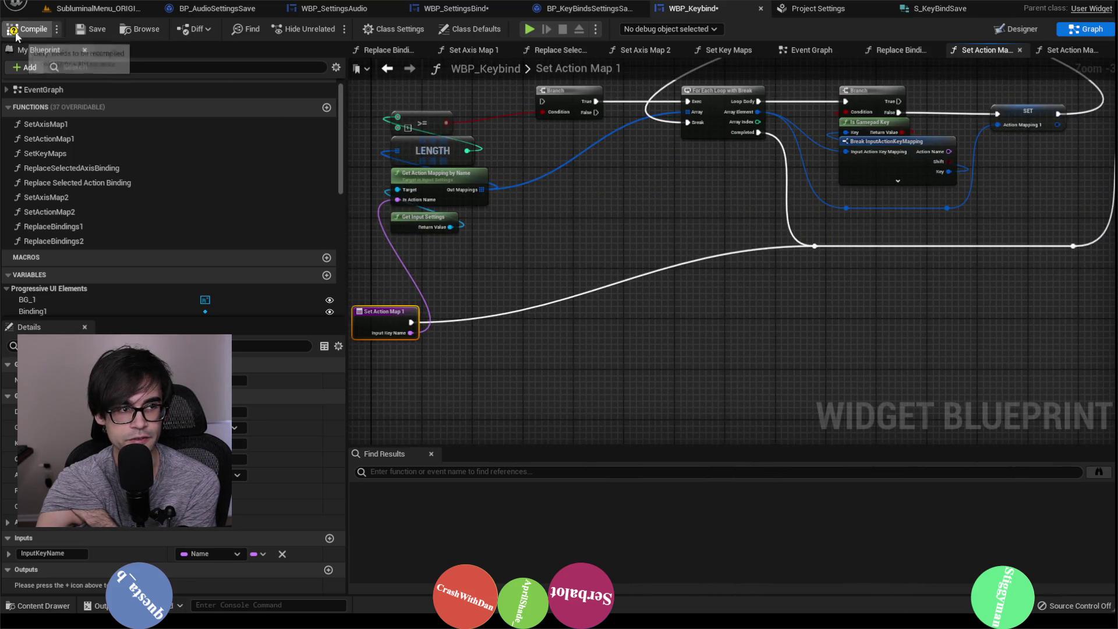
pyautogui.click(83, 35)
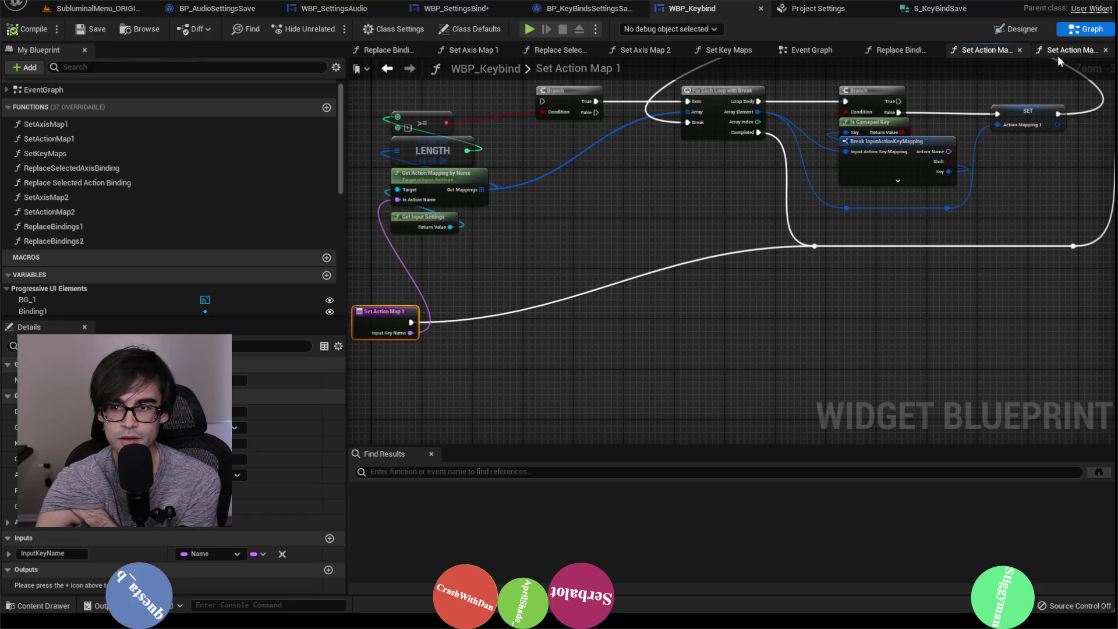
# Wire Set Action Map 2's entry into the loop logic, then compile and save.
pyautogui.click(1058, 53)
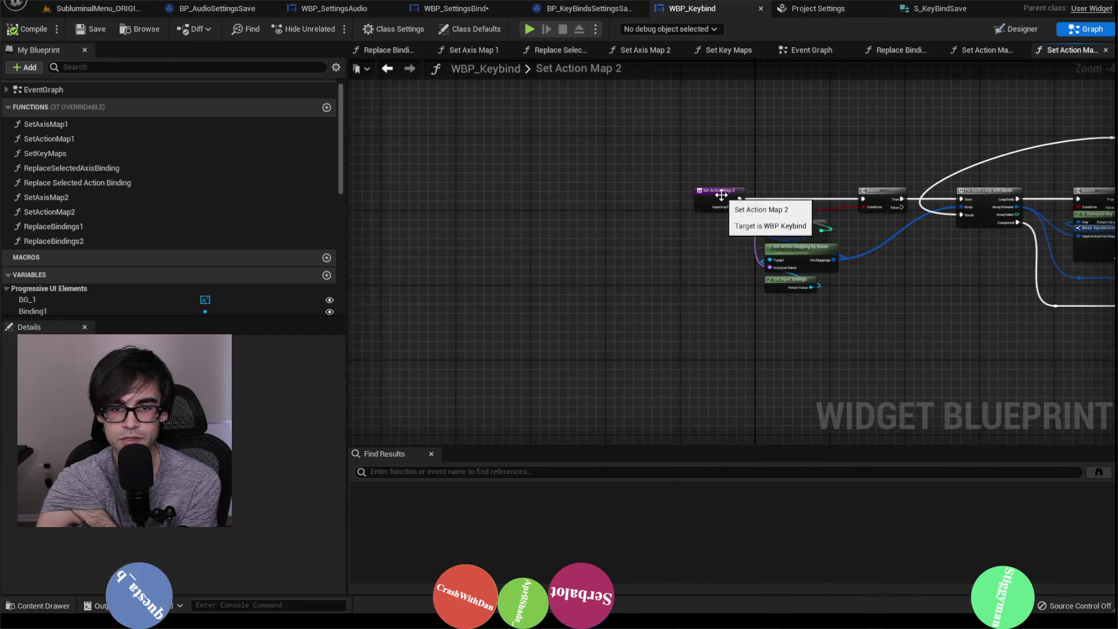
pyautogui.click(724, 375)
pyautogui.scroll(1, 744, 262)
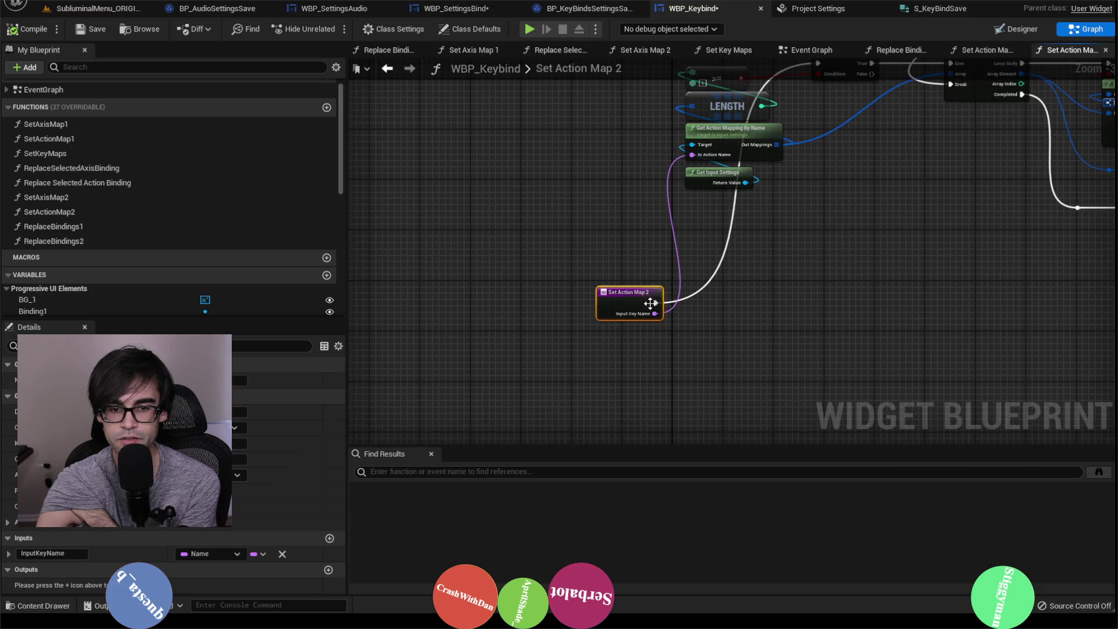
pyautogui.moveTo(652, 303)
pyautogui.mouseDown()
pyautogui.moveTo(867, 262)
pyautogui.moveTo(646, 282)
pyautogui.moveTo(691, 283)
pyautogui.mouseUp()
pyautogui.click(42, 31)
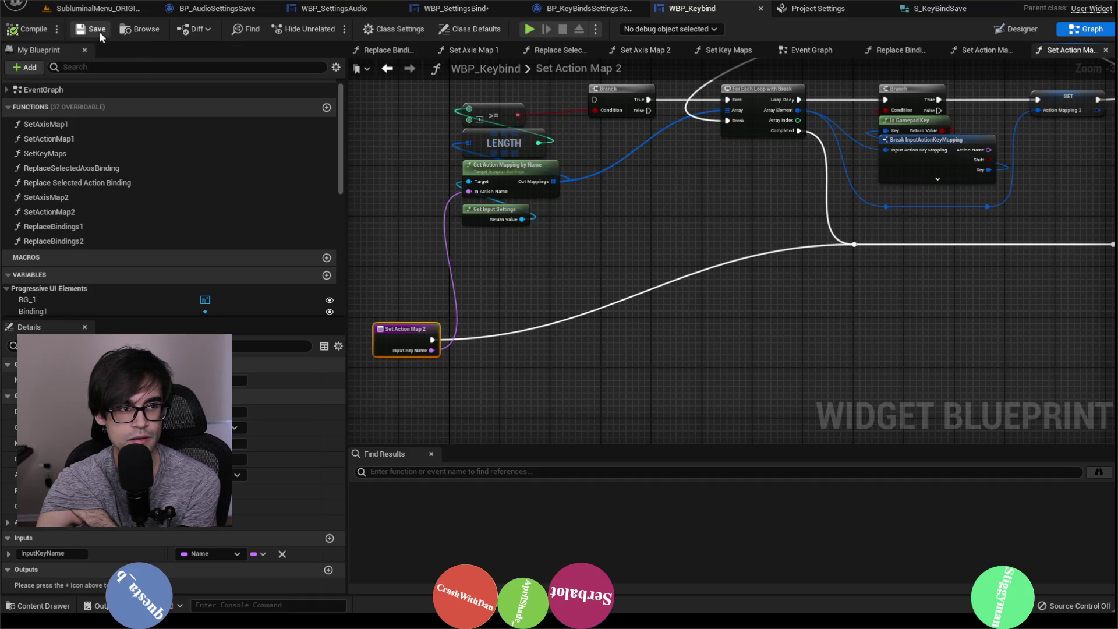
pyautogui.click(96, 8)
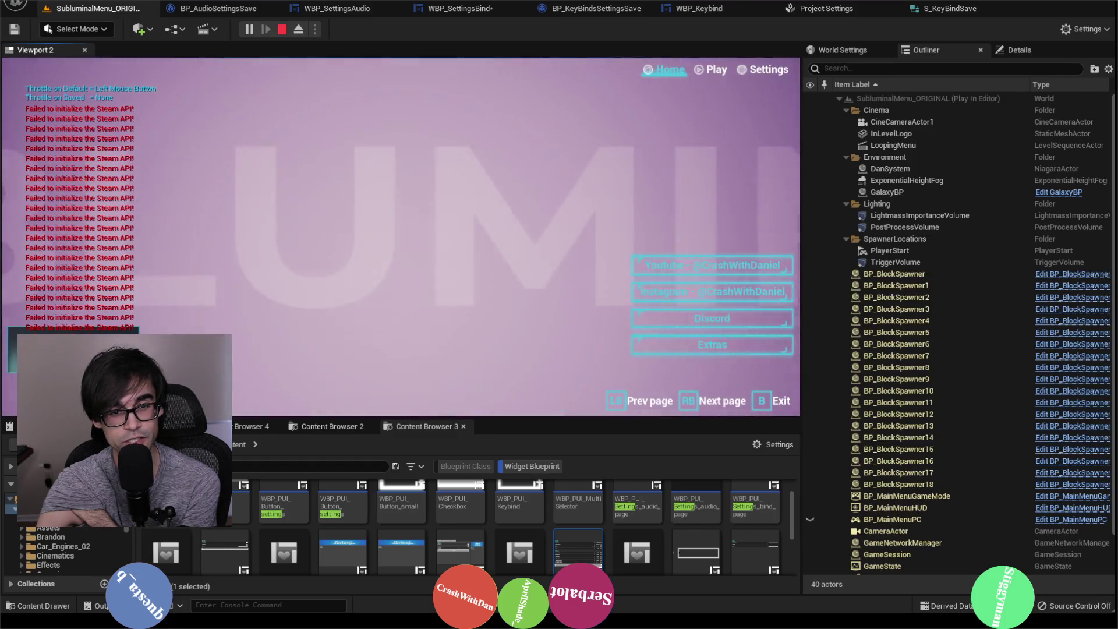
# Check the in-game Settings > Bind page, then stop the play session.
pyautogui.click(763, 70)
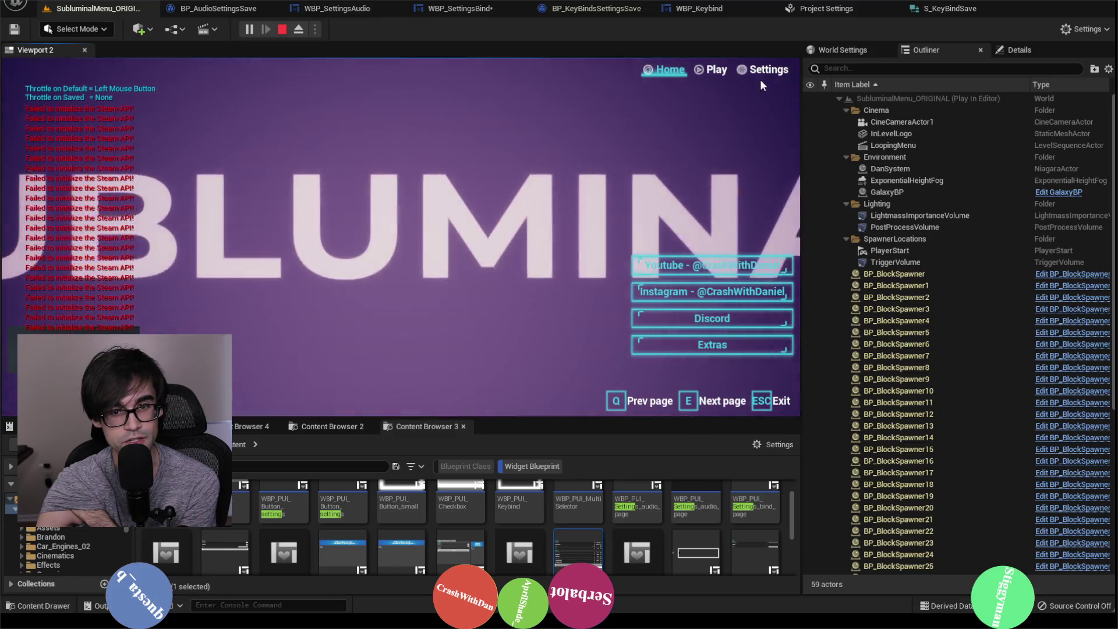
pyautogui.press('q')
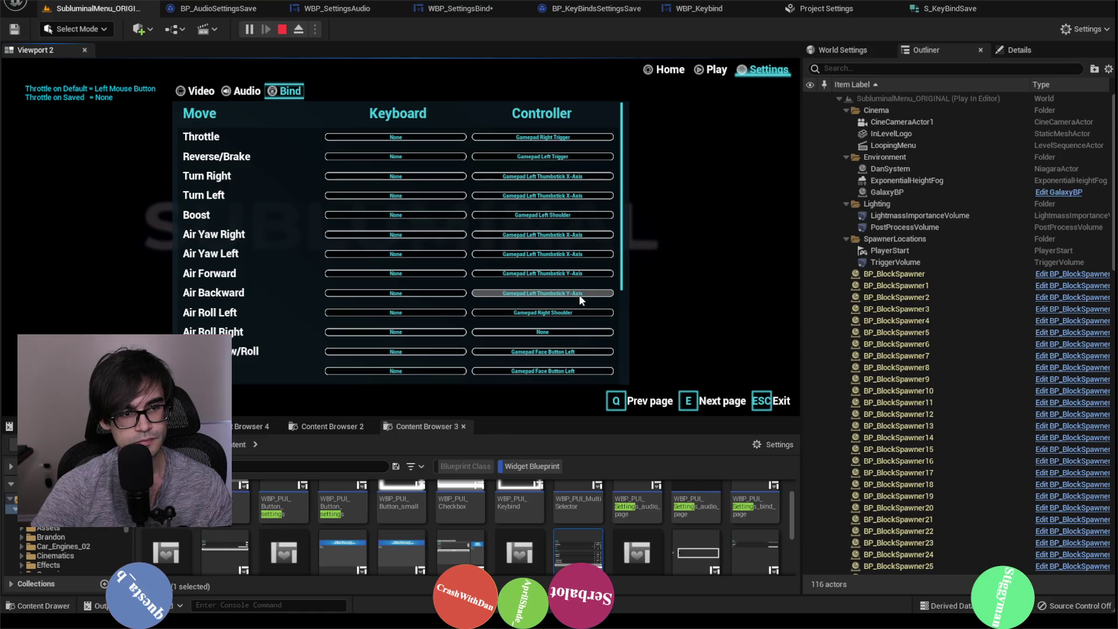
pyautogui.press('Escape')
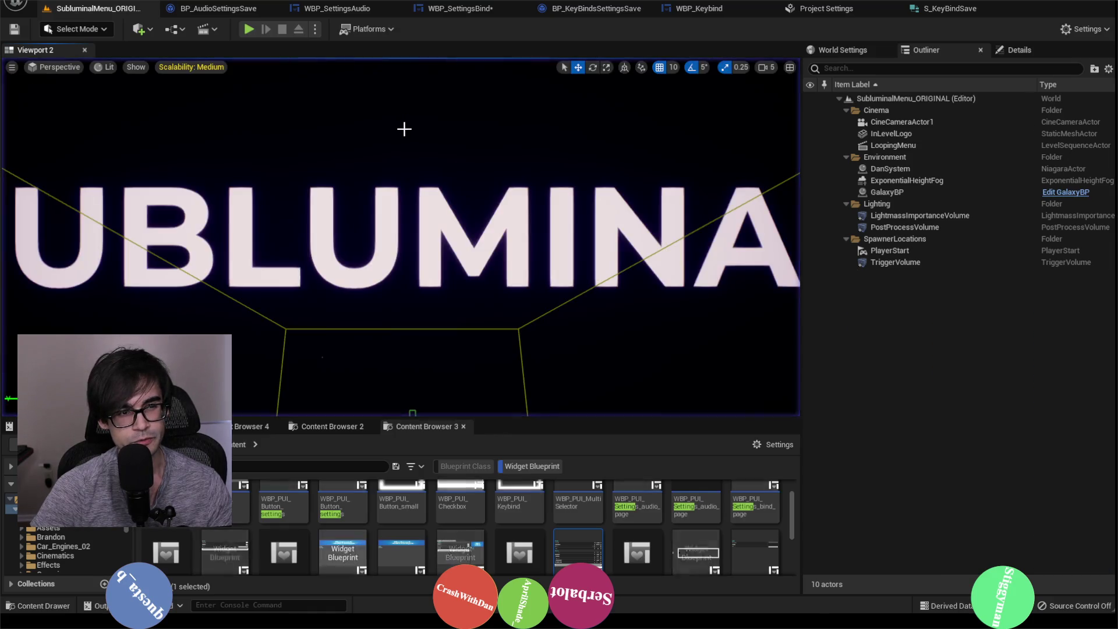
# Permanently delete BindSave.sav from SaveGames and return to the level viewport.
pyautogui.hotkey('alt', 'Tab')
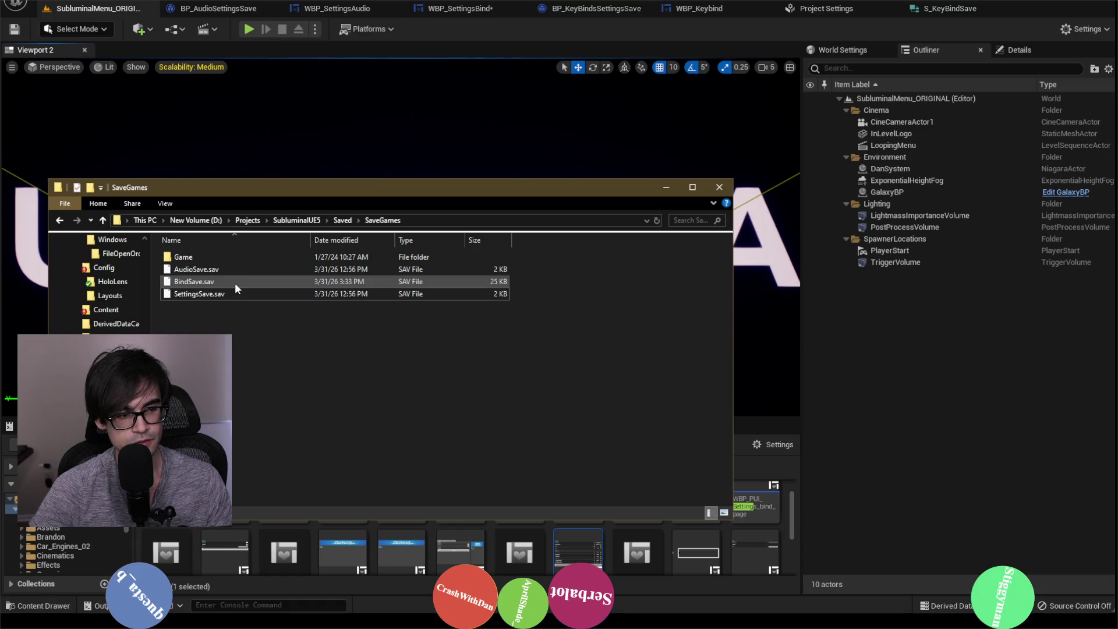
pyautogui.rightClick(237, 282)
pyautogui.click(285, 505)
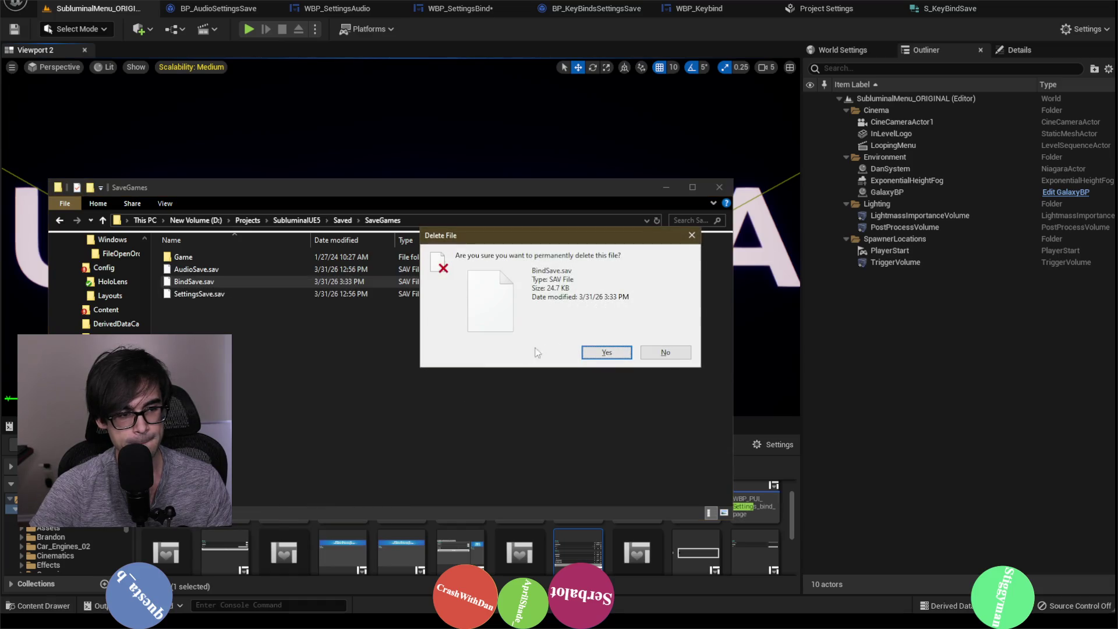
pyautogui.click(606, 353)
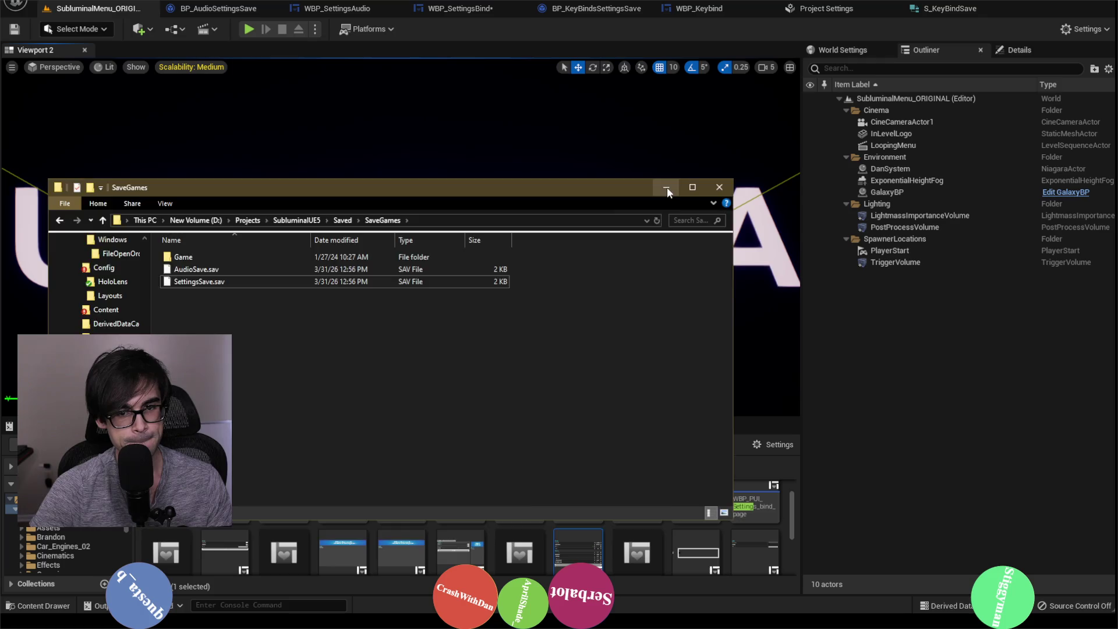
pyautogui.click(666, 187)
pyautogui.click(625, 195)
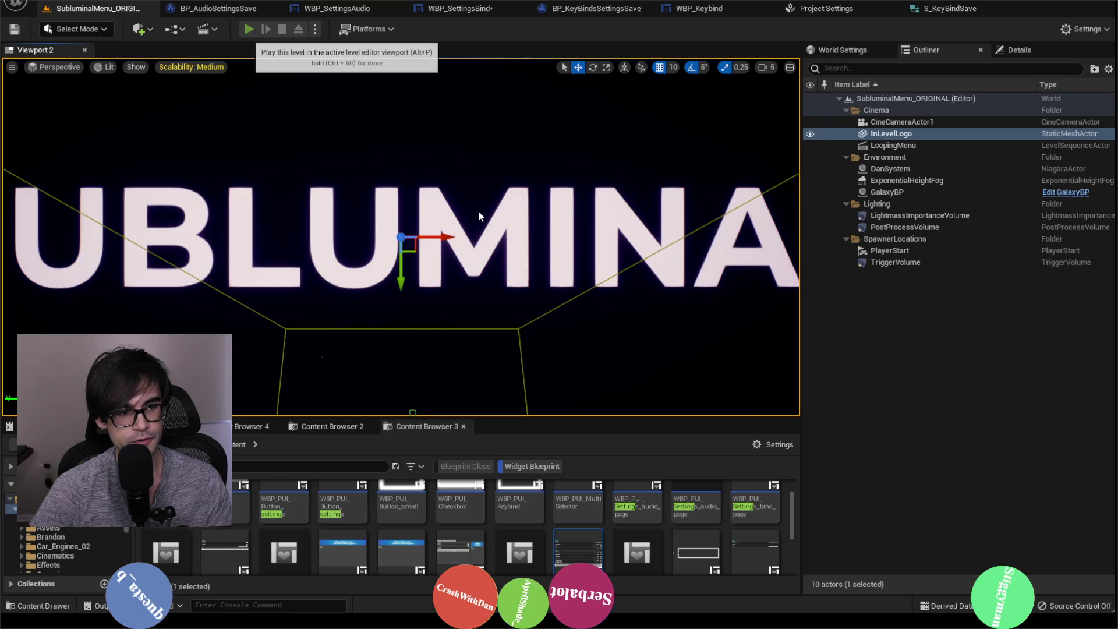
# Replay to see Throttle's Default and Saved both read None, then open S_KeyBindSave via Project Settings.
pyautogui.hotkey('alt', 'p')
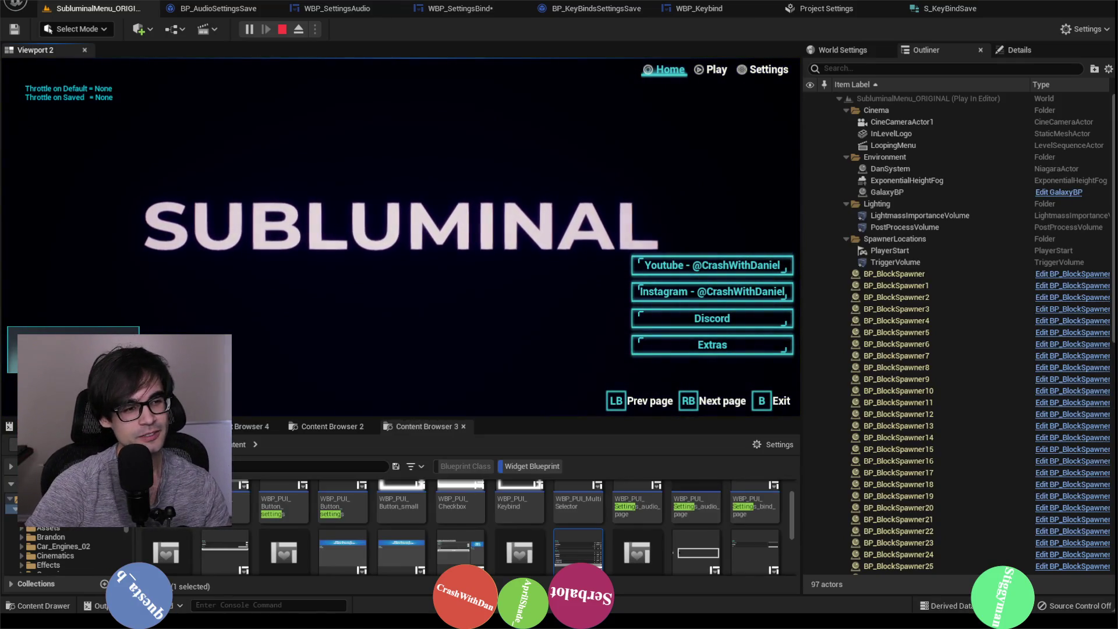
pyautogui.click(774, 73)
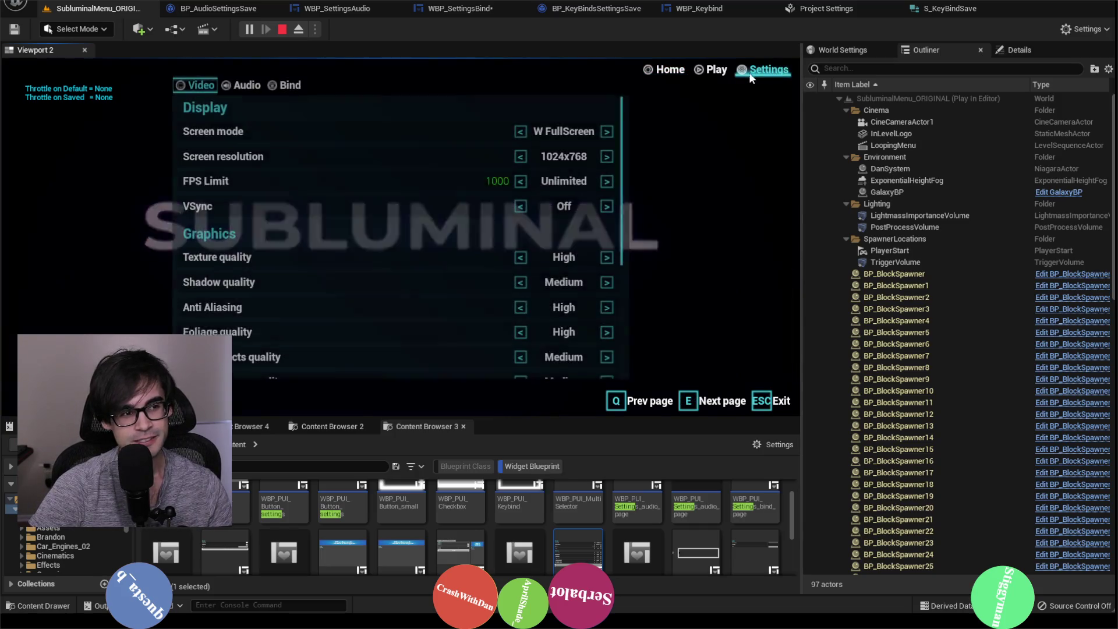
pyautogui.click(285, 91)
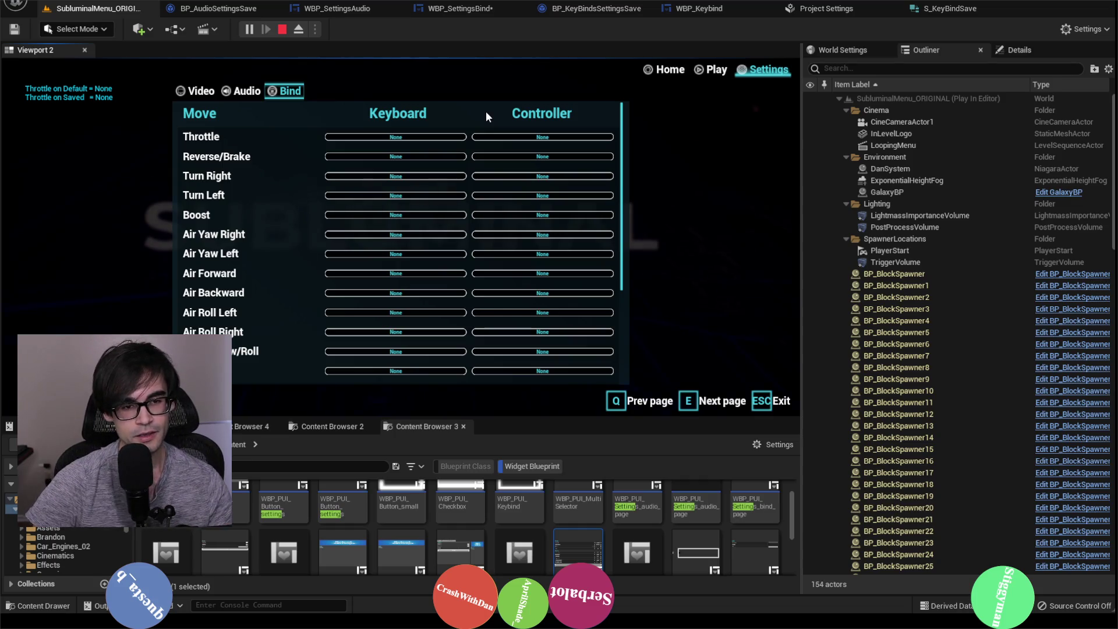
pyautogui.press('Escape')
pyautogui.click(845, 10)
pyautogui.click(949, 9)
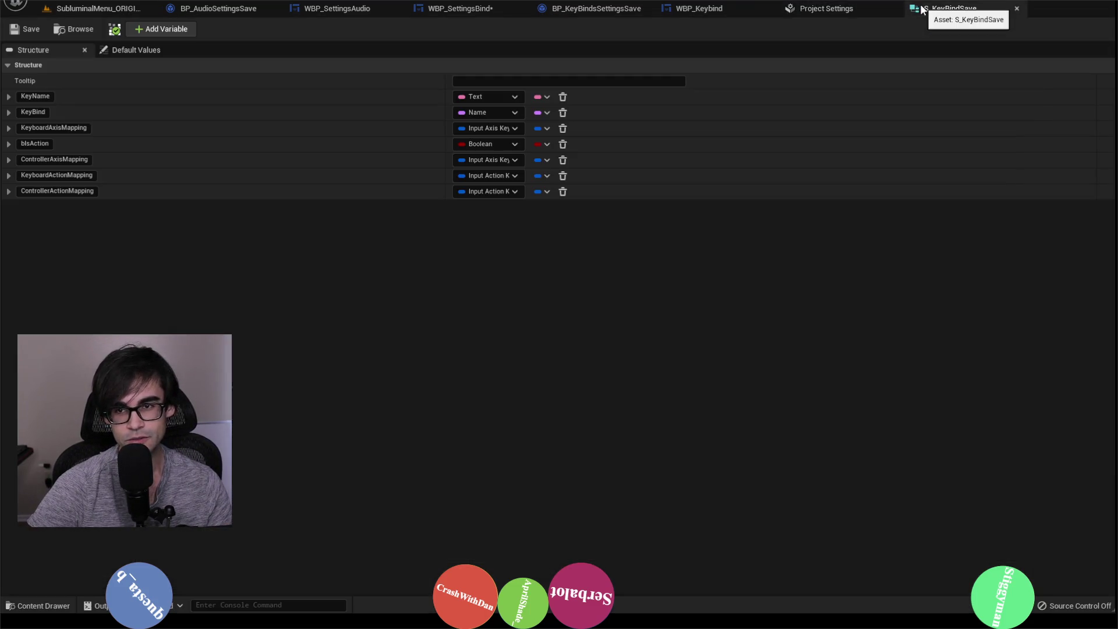
# Inspect the Set Default Keys graph's Branch and SET nodes and select Axis Mapping 1.
pyautogui.click(596, 9)
pyautogui.scroll(2, 576, 192)
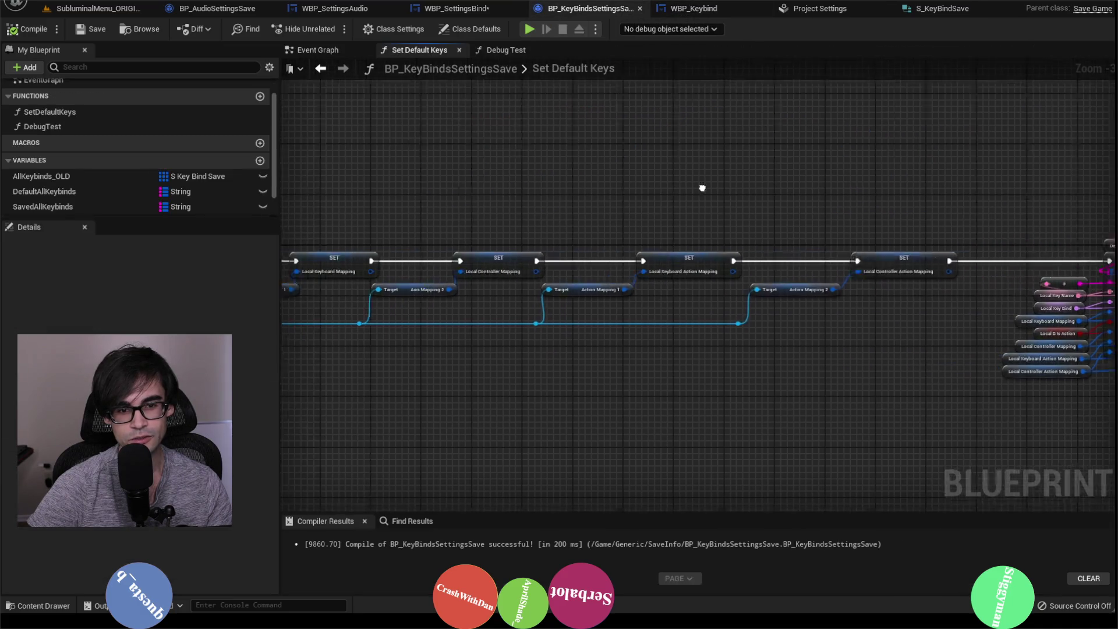
pyautogui.moveTo(530, 273); pyautogui.dragTo(694, 260)
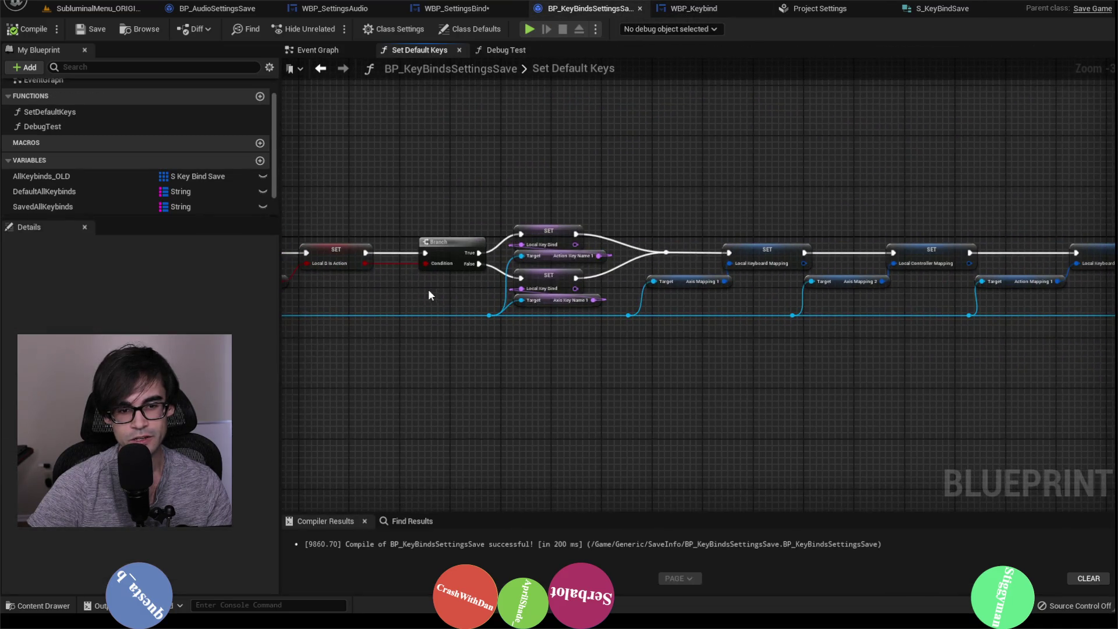
pyautogui.moveTo(430, 295); pyautogui.dragTo(595, 319)
pyautogui.scroll(2, 675, 319)
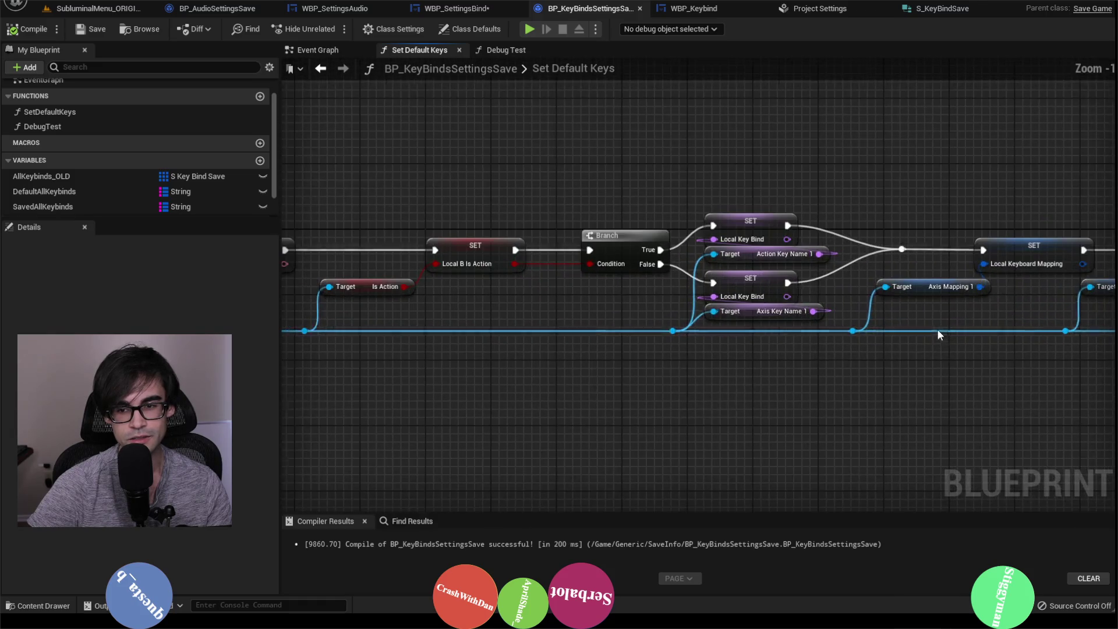
pyautogui.moveTo(937, 335); pyautogui.dragTo(778, 313)
pyautogui.click(777, 294)
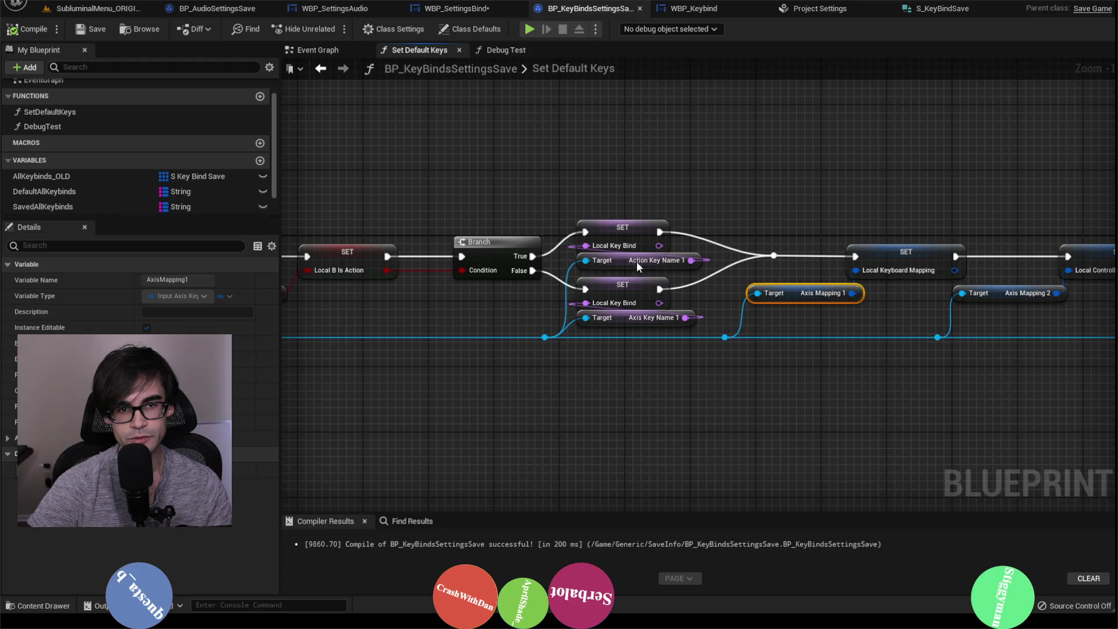
# Save WBP_SettingsBind from its Apply Keys graph, then glance at the audio settings graphs.
pyautogui.click(448, 8)
pyautogui.click(93, 28)
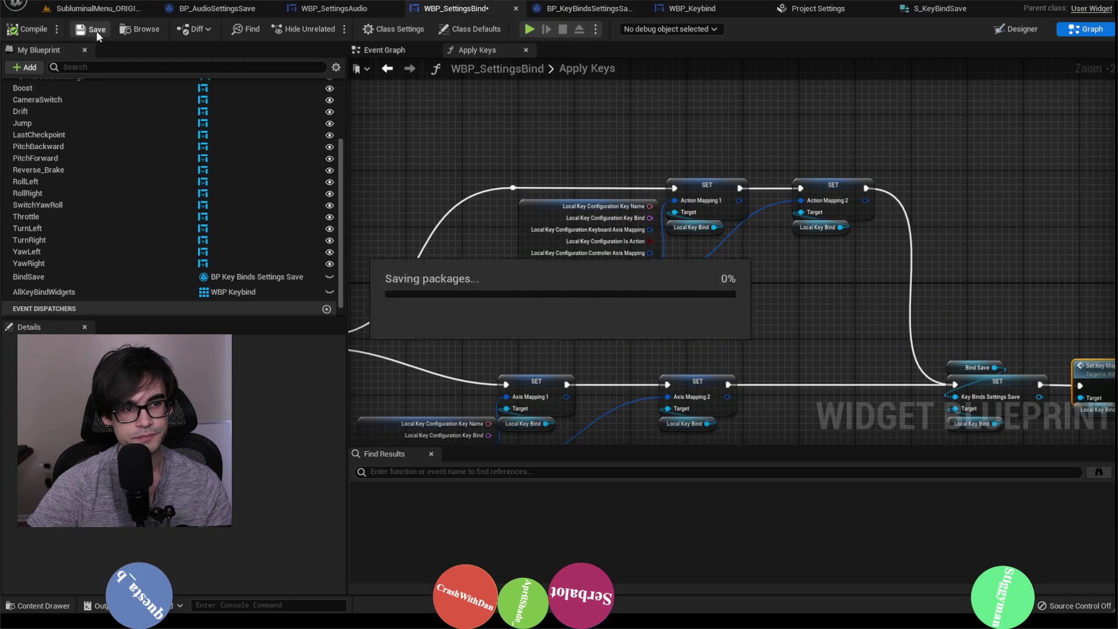
pyautogui.click(344, 8)
pyautogui.click(233, 9)
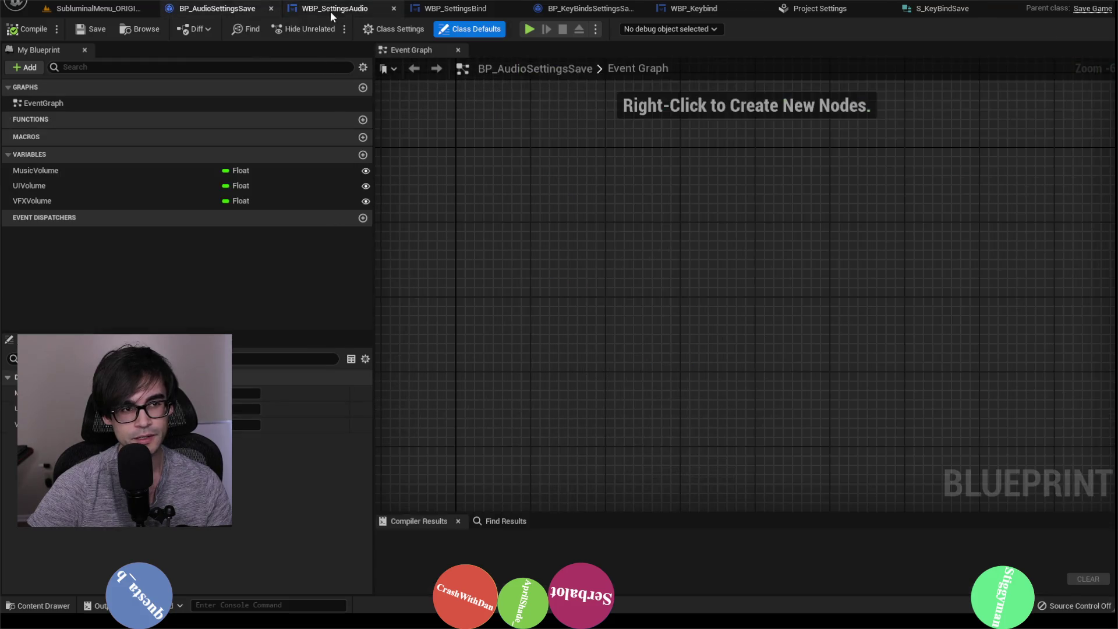
# Change the Forward axis mapping's T key to Left Mouse Button in Project Settings Input.
pyautogui.click(330, 10)
pyautogui.click(466, 8)
pyautogui.click(339, 11)
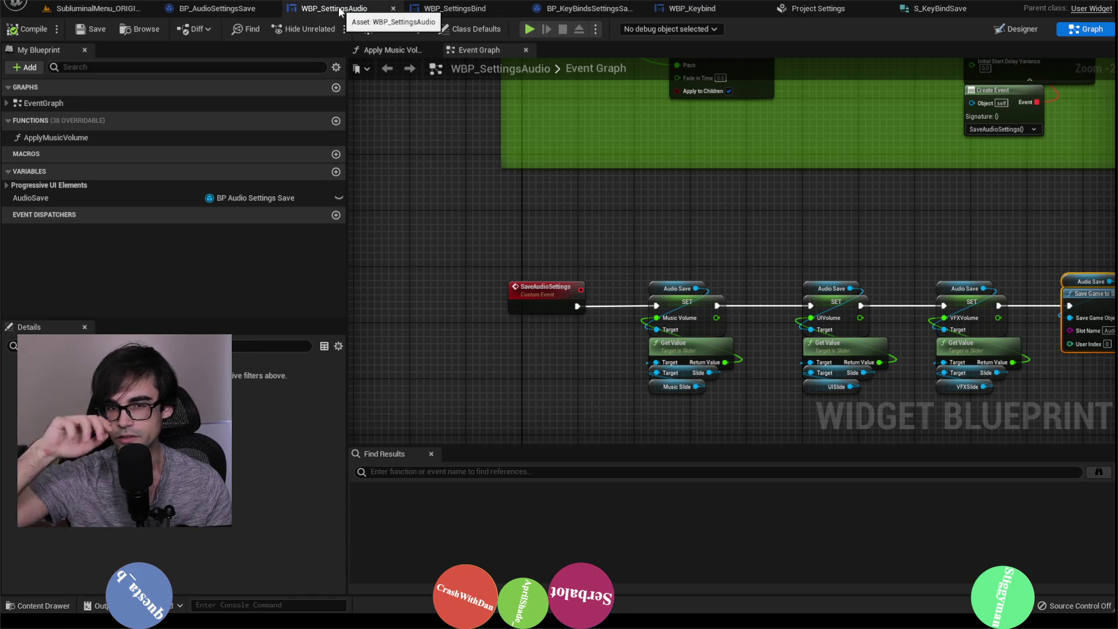
pyautogui.click(821, 9)
pyautogui.scroll(3, 524, 349)
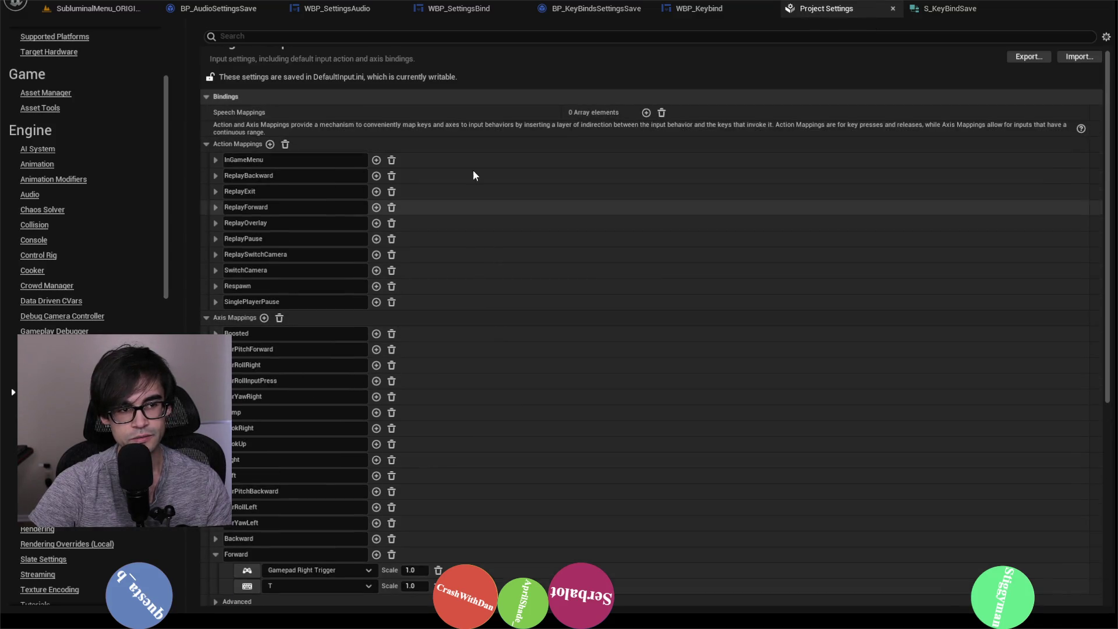
pyautogui.scroll(-3, 292, 568)
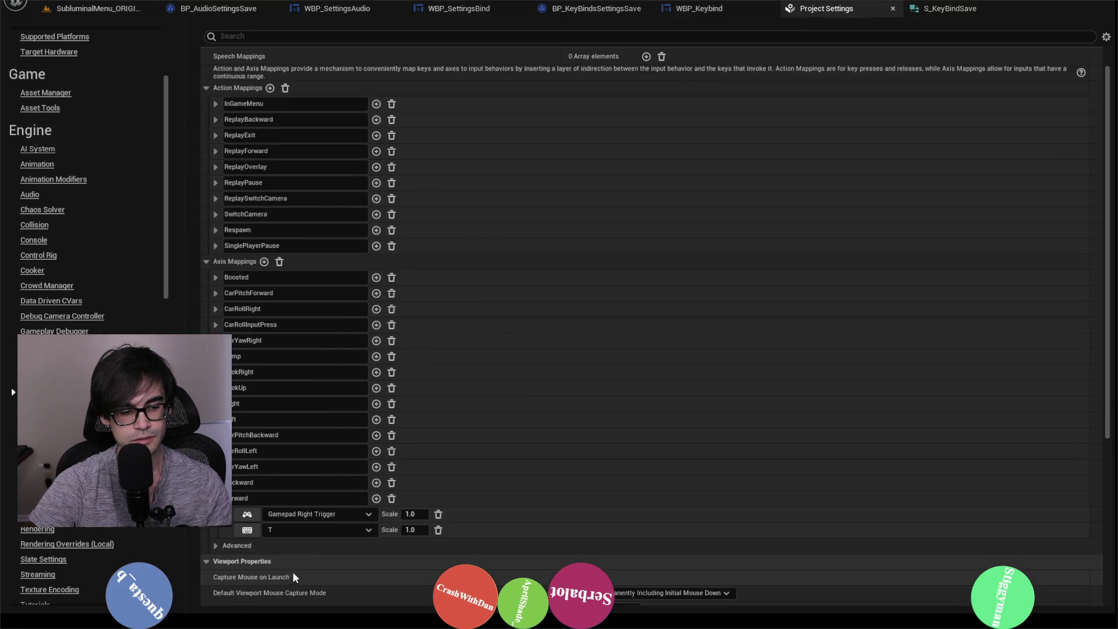
pyautogui.click(332, 531)
pyautogui.write('left mouse')
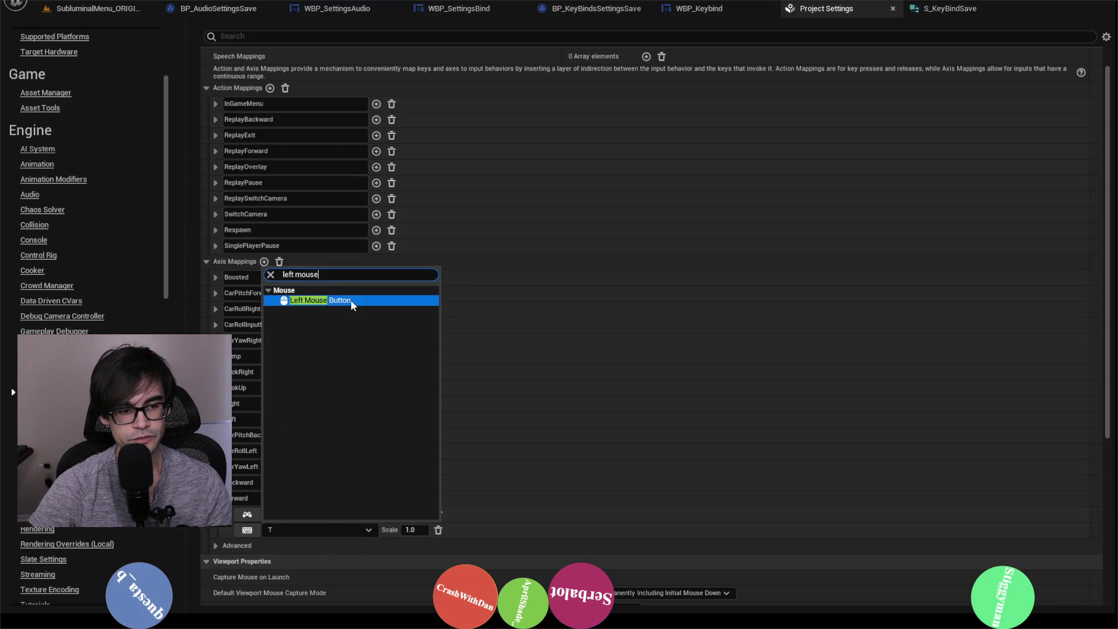
pyautogui.click(351, 299)
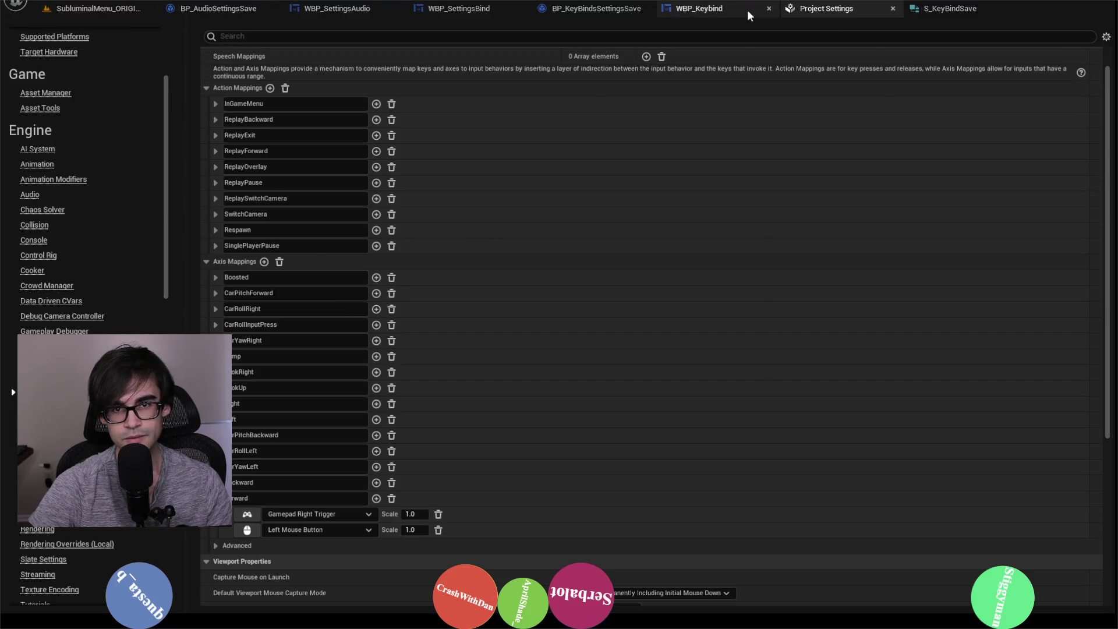
# Check WBP_Keybind and Set Default Keys, ending on the WBP_SettingsBind Apply Keys graph.
pyautogui.click(704, 9)
pyautogui.click(841, 11)
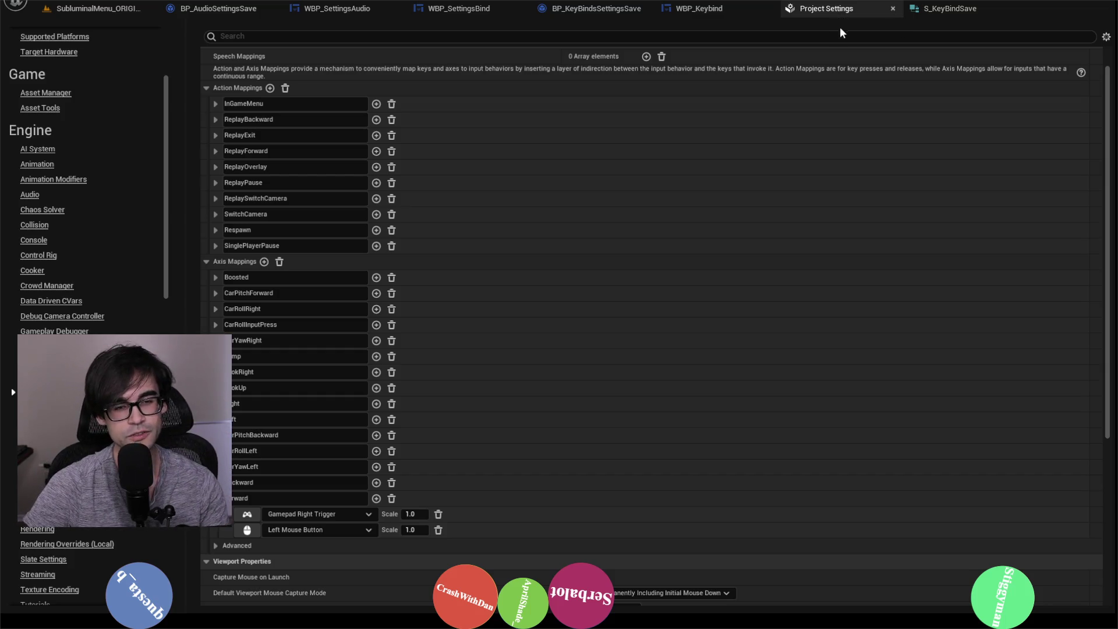
pyautogui.click(719, 15)
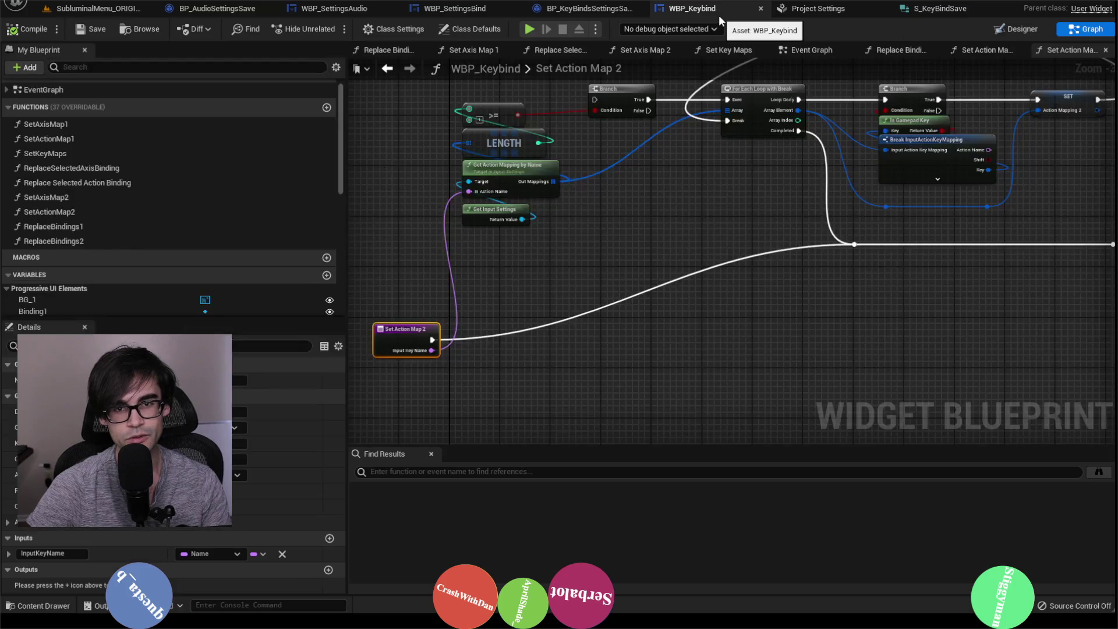
pyautogui.click(585, 9)
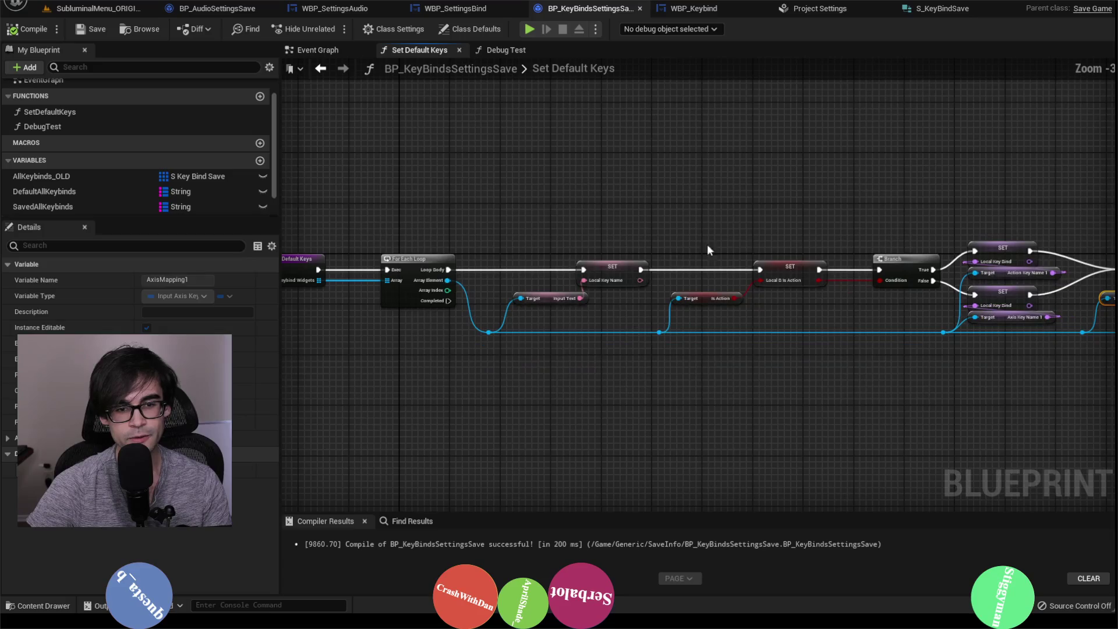
pyautogui.click(454, 11)
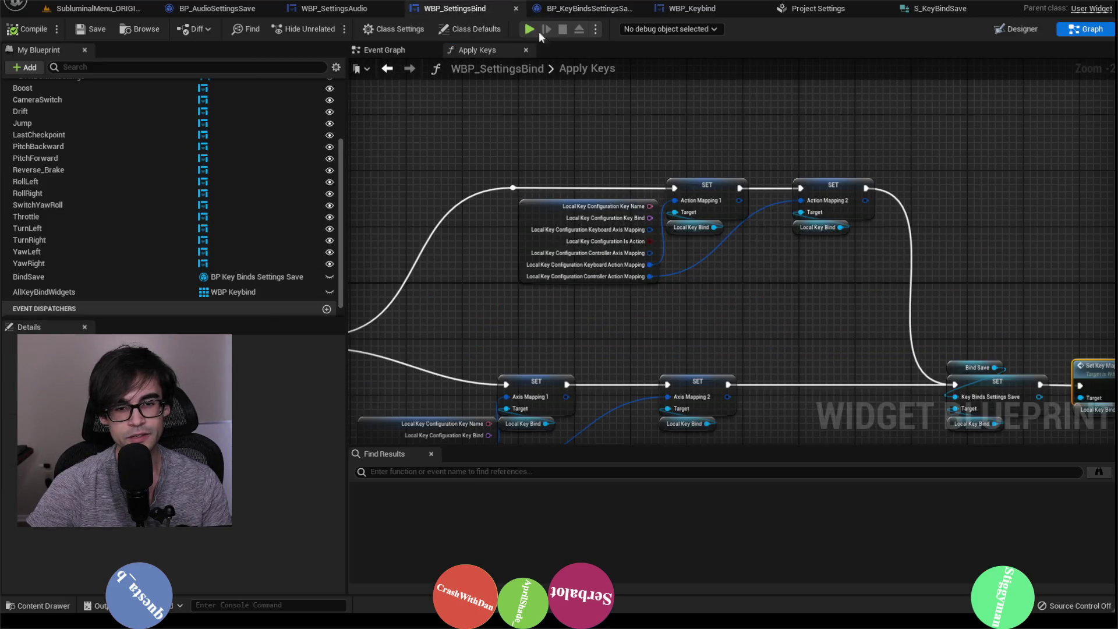
# Review the branch and SET logic in WBP_Keybind's Set Action Map 2 graph.
pyautogui.moveTo(541, 145)
pyautogui.mouseDown()
pyautogui.moveTo(844, 198)
pyautogui.moveTo(1105, 191)
pyautogui.mouseUp()
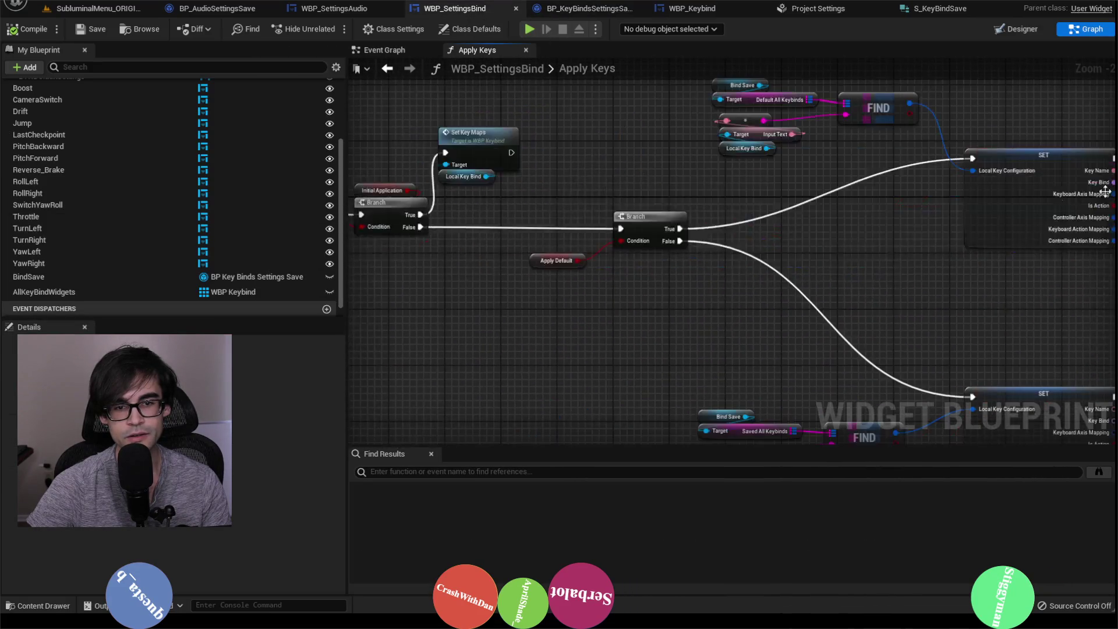
pyautogui.click(691, 8)
pyautogui.scroll(-2, 569, 290)
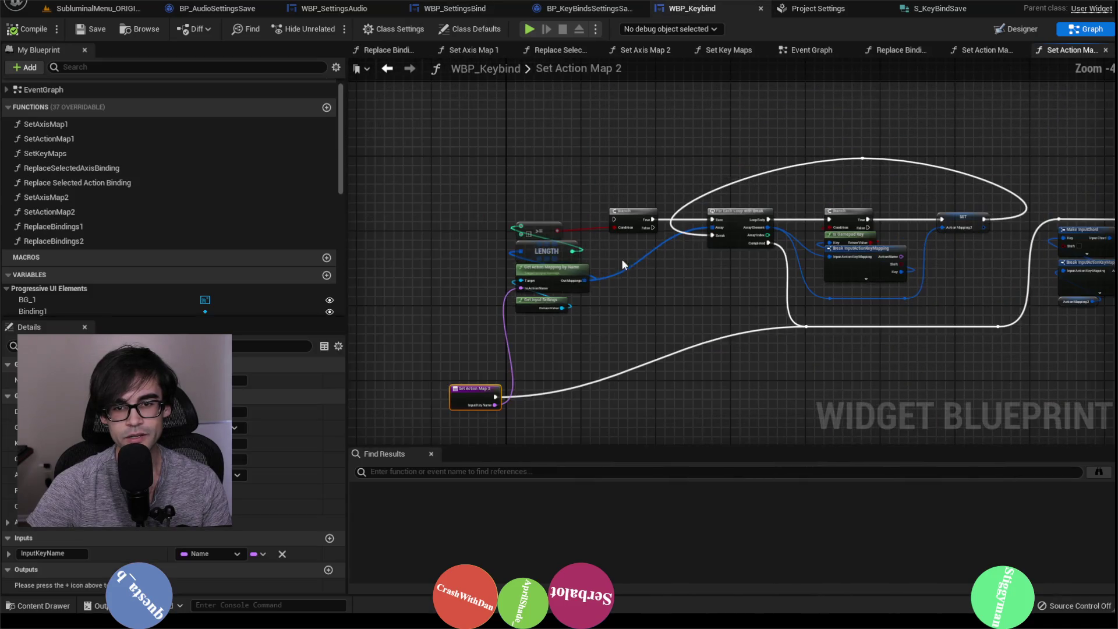
pyautogui.scroll(1, 567, 286)
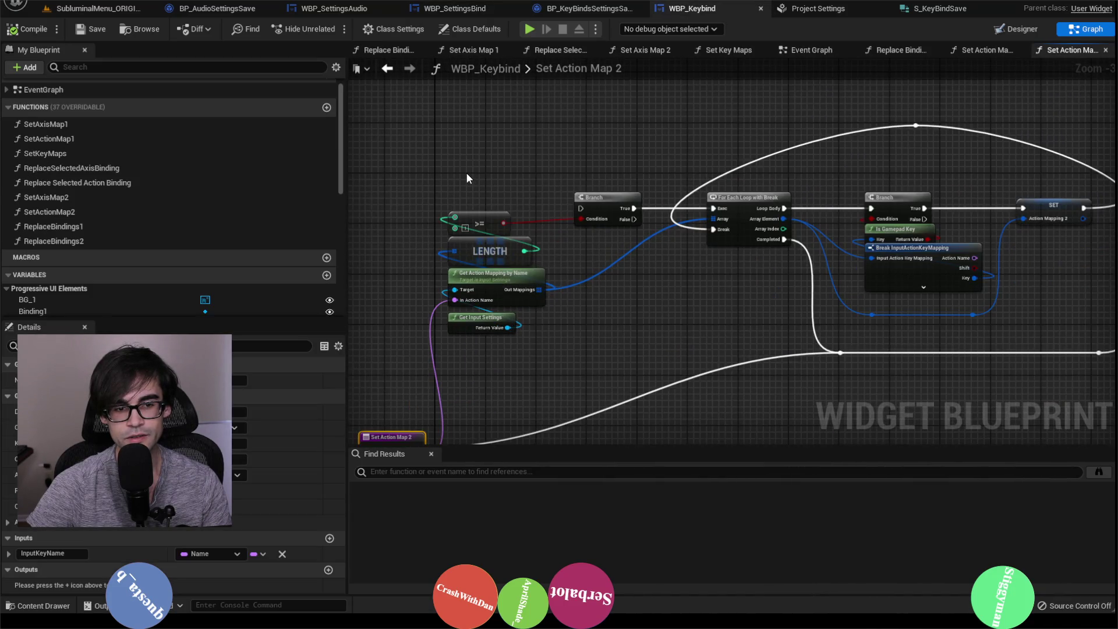
pyautogui.scroll(-1, 468, 176)
pyautogui.scroll(1, 485, 234)
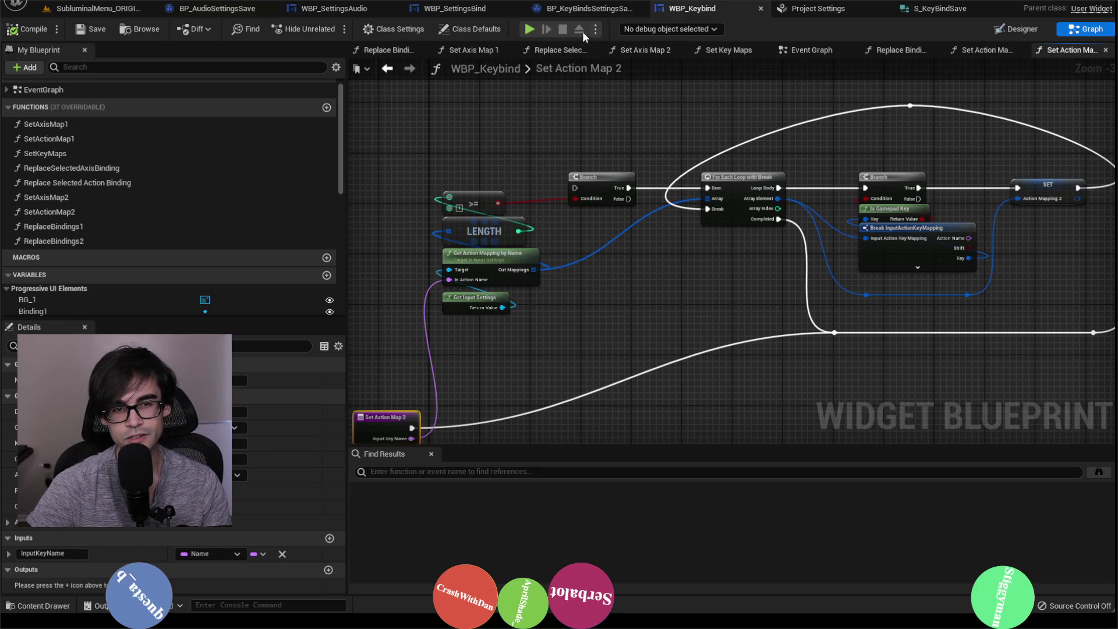
# Compare the key binds save blueprint with the WBP_SettingsAudio and BP_AudioSettingsSave graphs.
pyautogui.click(587, 11)
pyautogui.click(464, 12)
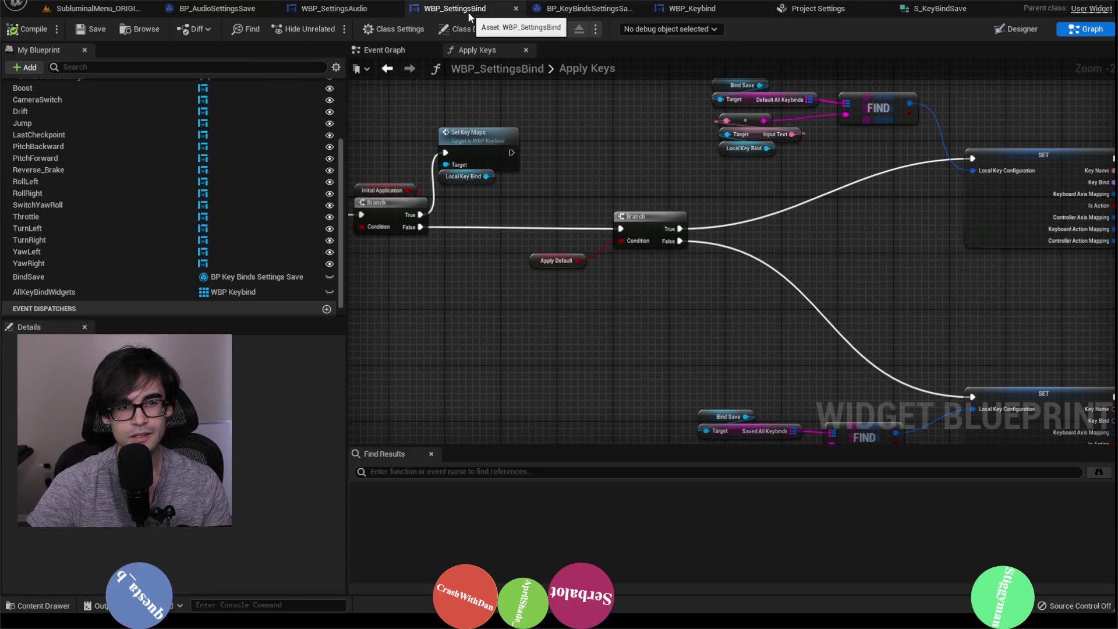
pyautogui.click(344, 18)
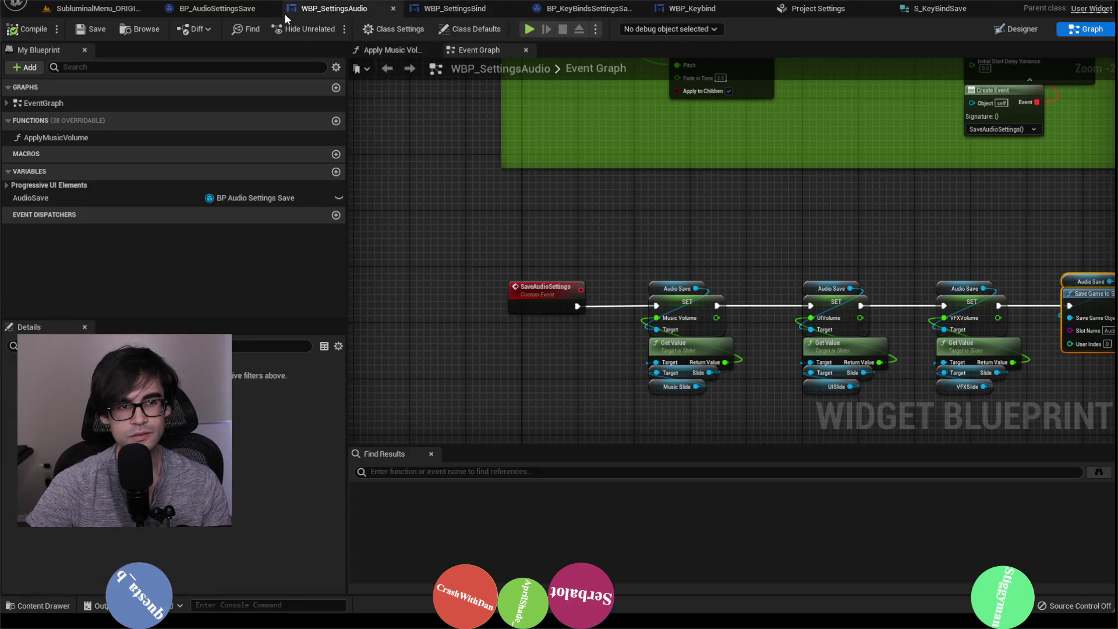
pyautogui.click(245, 12)
pyautogui.click(483, 11)
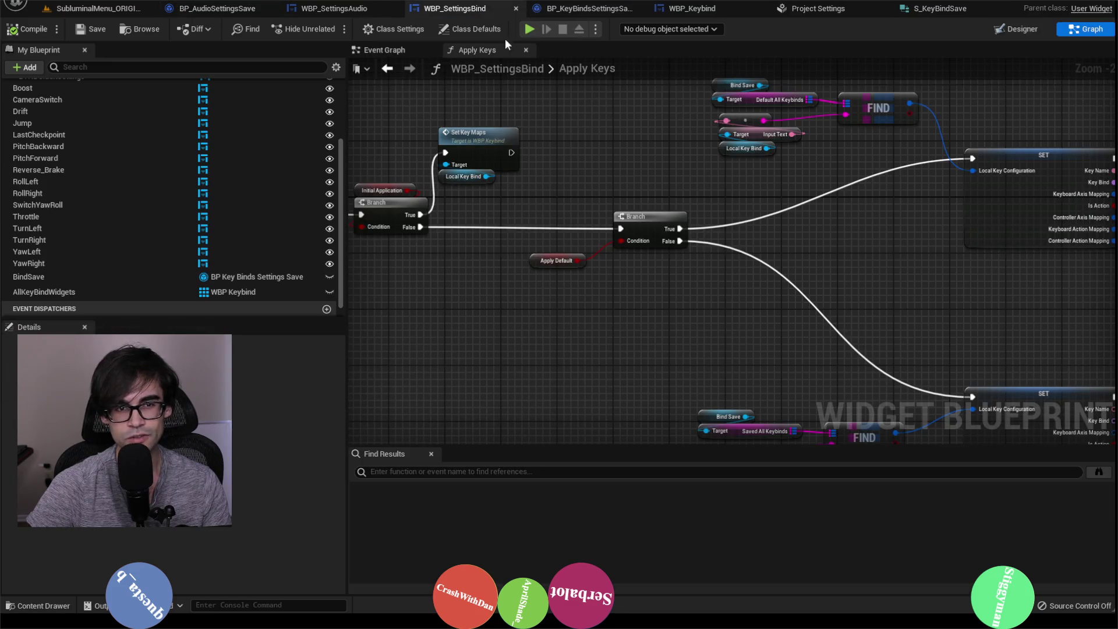
pyautogui.click(233, 11)
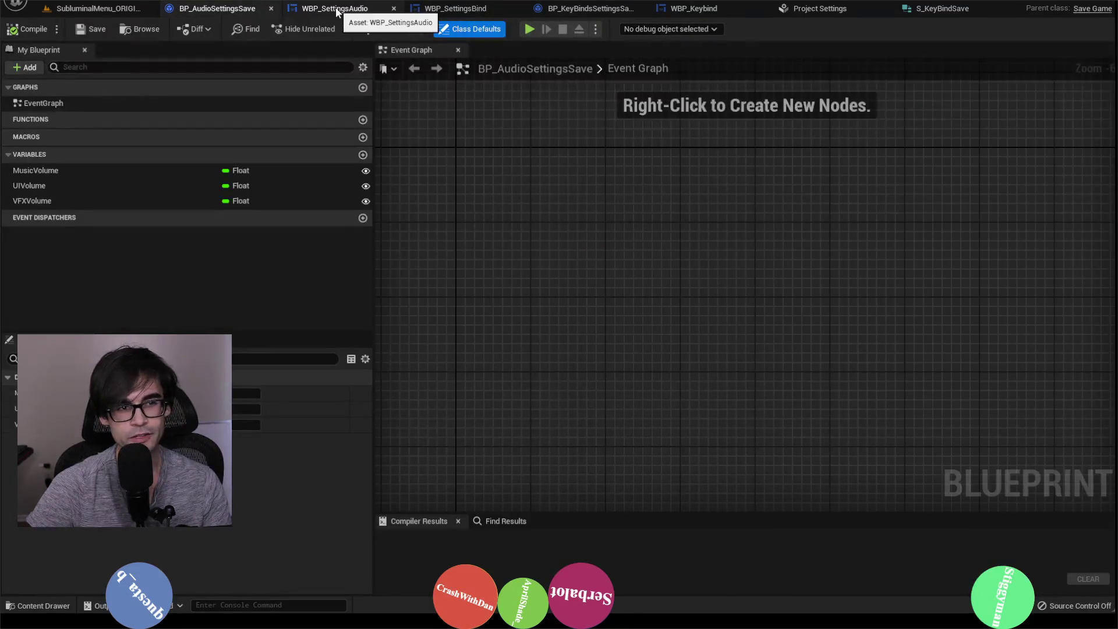
pyautogui.click(337, 12)
# Check the project's input mappings, then select the Throttle row in WBP_SettingsBind's Designer.
pyautogui.click(831, 12)
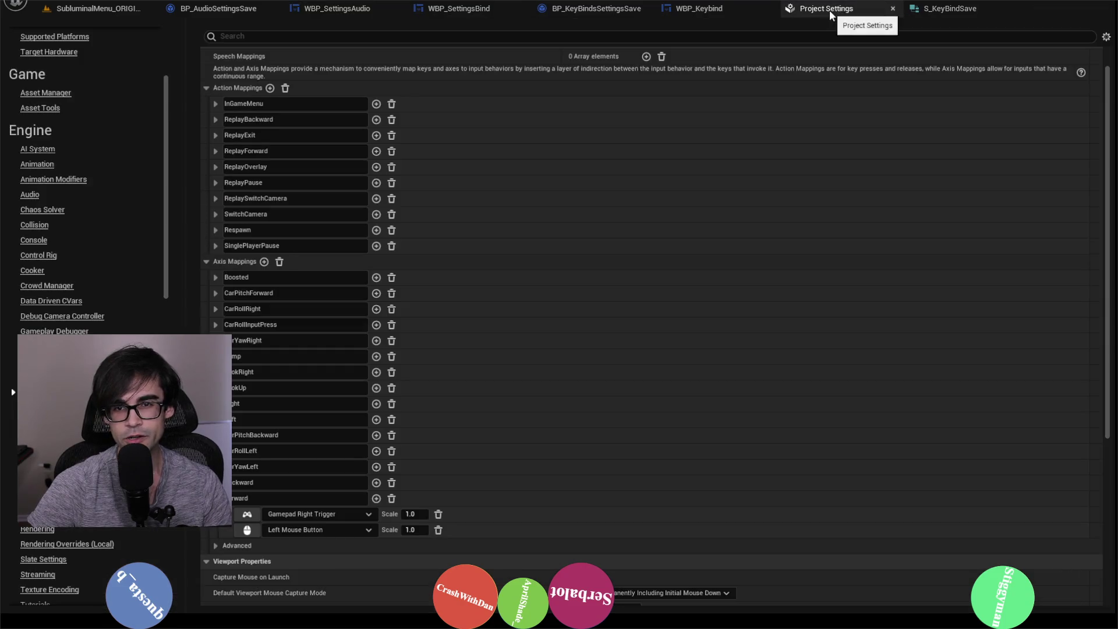
pyautogui.click(358, 12)
pyautogui.click(447, 10)
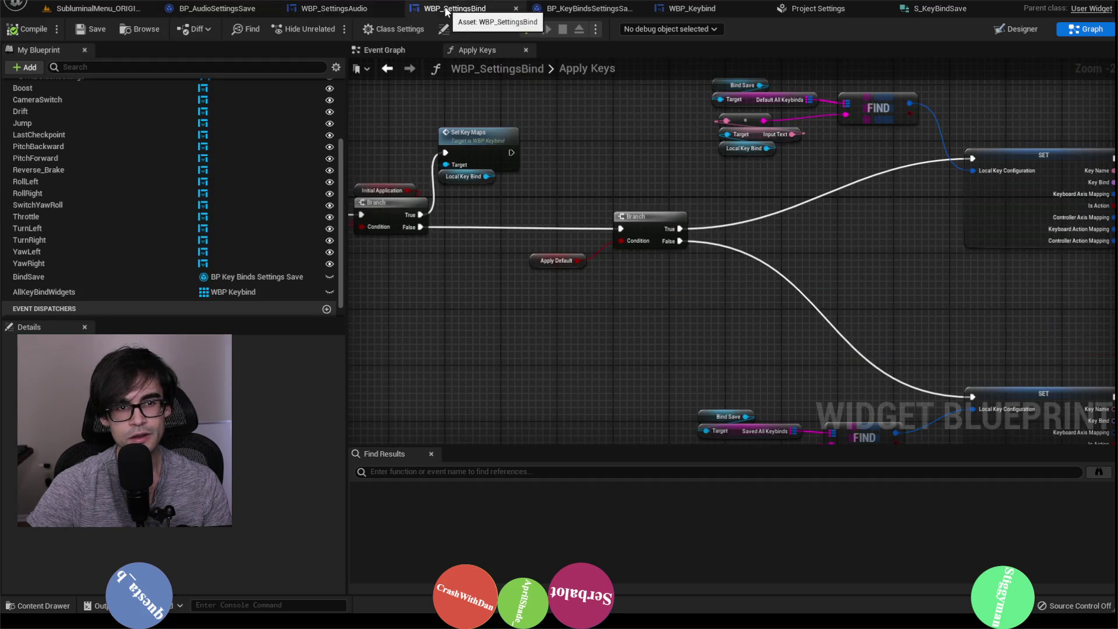
pyautogui.click(1015, 29)
pyautogui.click(428, 246)
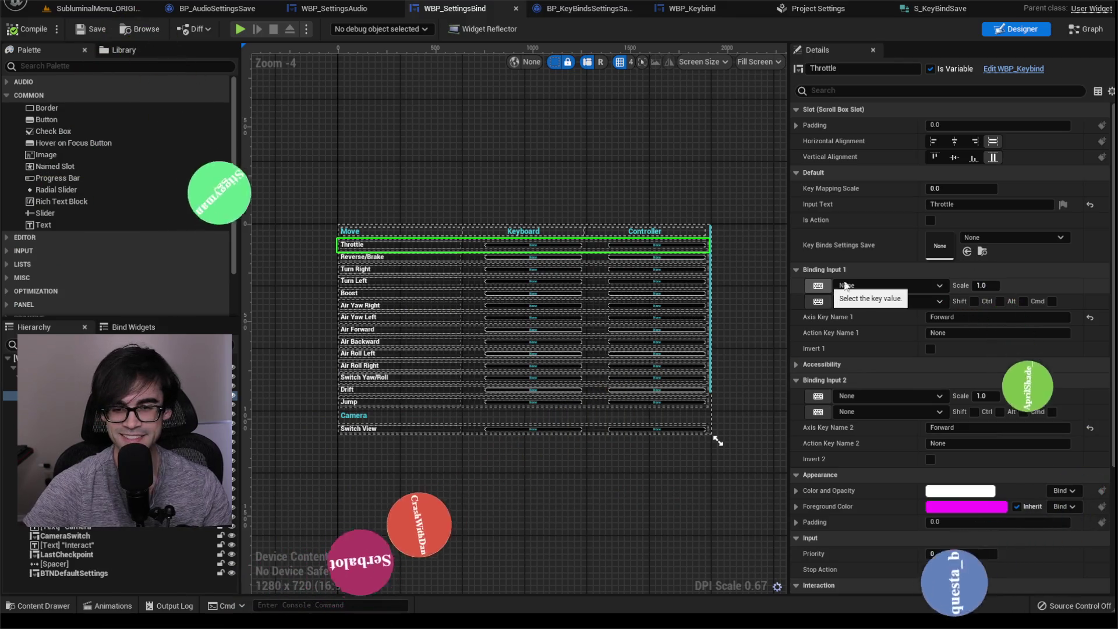
# Dock Project Settings beside WBP_SettingsBind to compare Throttle against its Forward axis mapping.
pyautogui.scroll(3, 425, 263)
pyautogui.scroll(-2, 420, 265)
pyautogui.scroll(1, 587, 249)
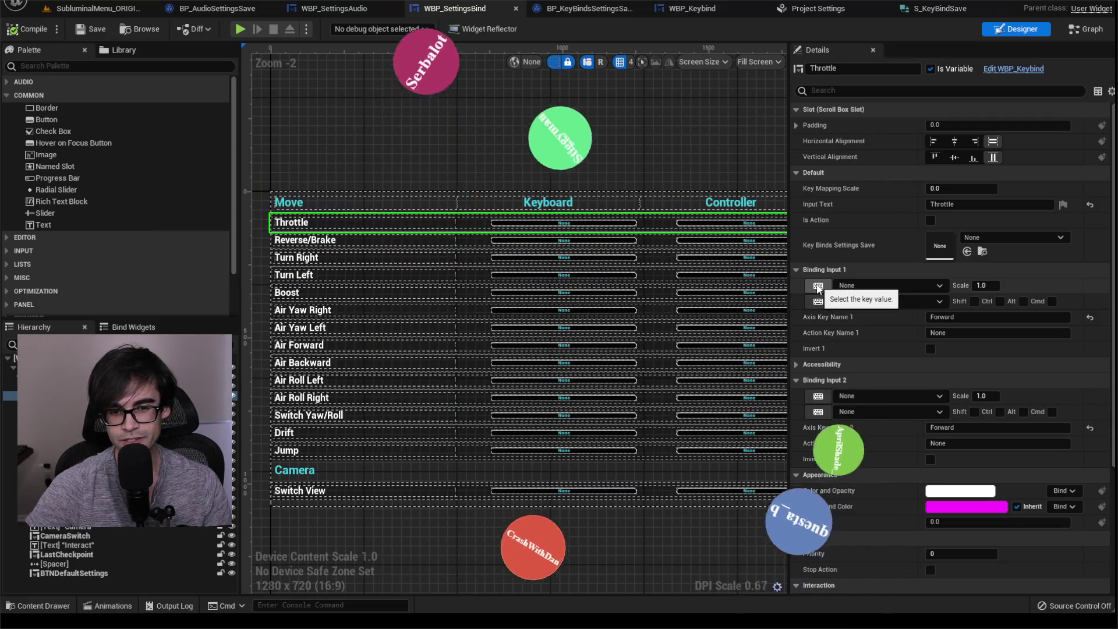
pyautogui.click(866, 286)
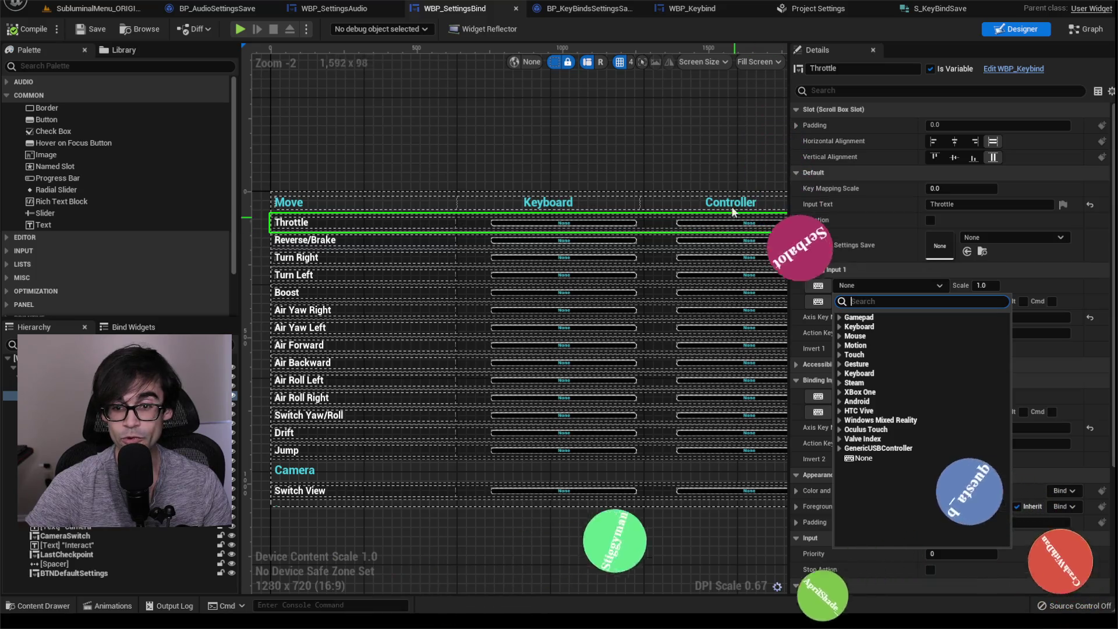
pyautogui.click(709, 135)
pyautogui.click(404, 218)
pyautogui.click(404, 221)
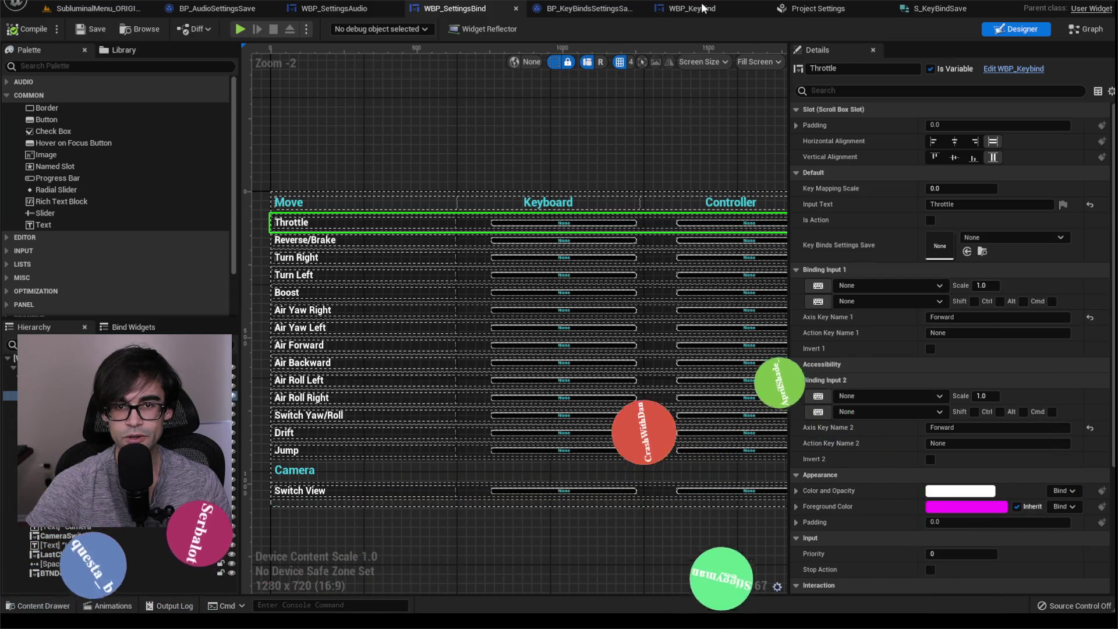
pyautogui.click(815, 8)
pyautogui.moveTo(833, 9)
pyautogui.mouseDown()
pyautogui.moveTo(427, 15)
pyautogui.moveTo(511, 12)
pyautogui.mouseUp()
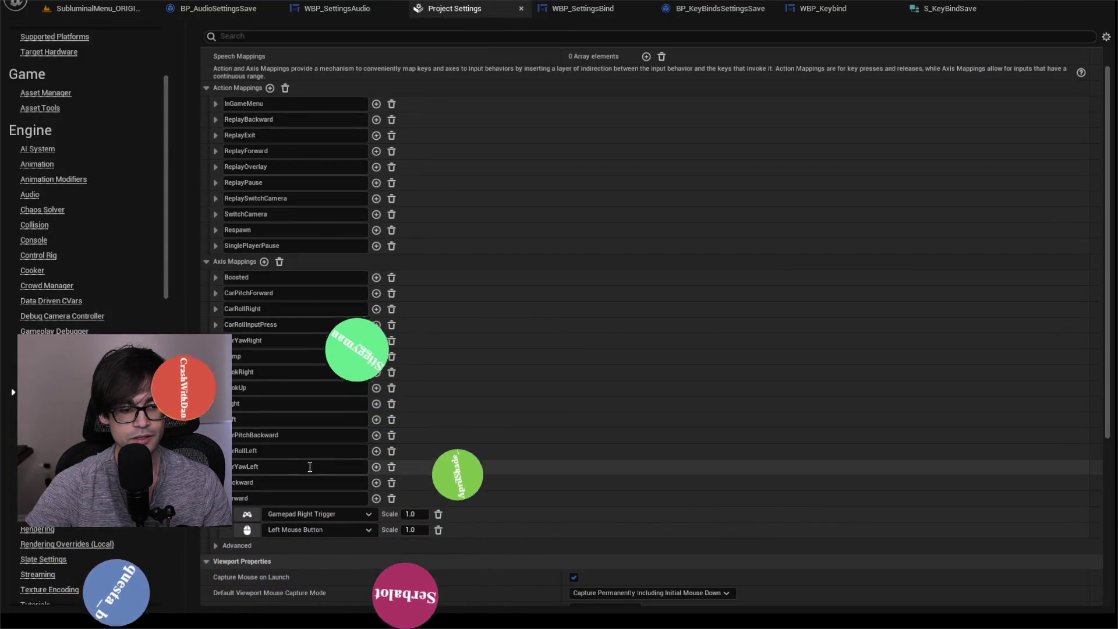
pyautogui.click(578, 11)
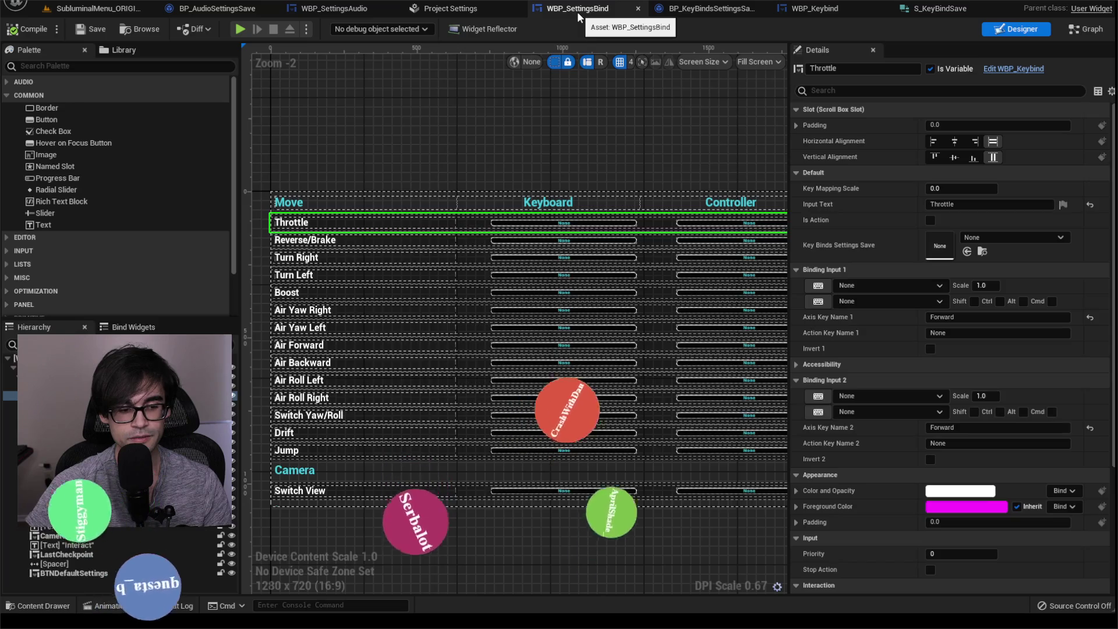
# Set Throttle's Binding Input 1 key to Left Mouse Button.
pyautogui.click(914, 285)
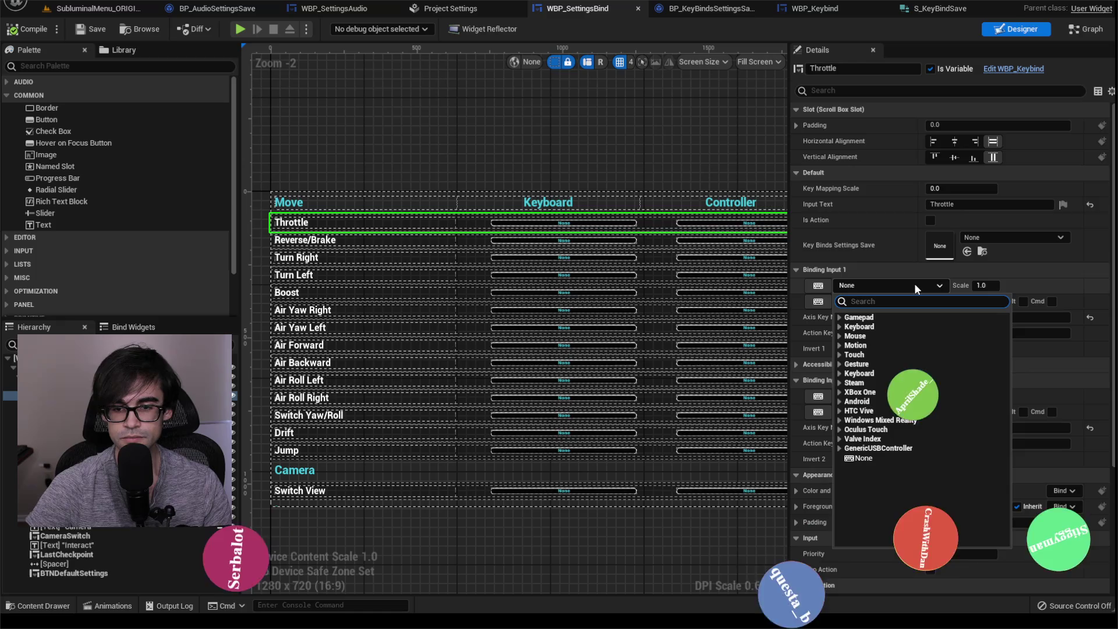
pyautogui.click(451, 8)
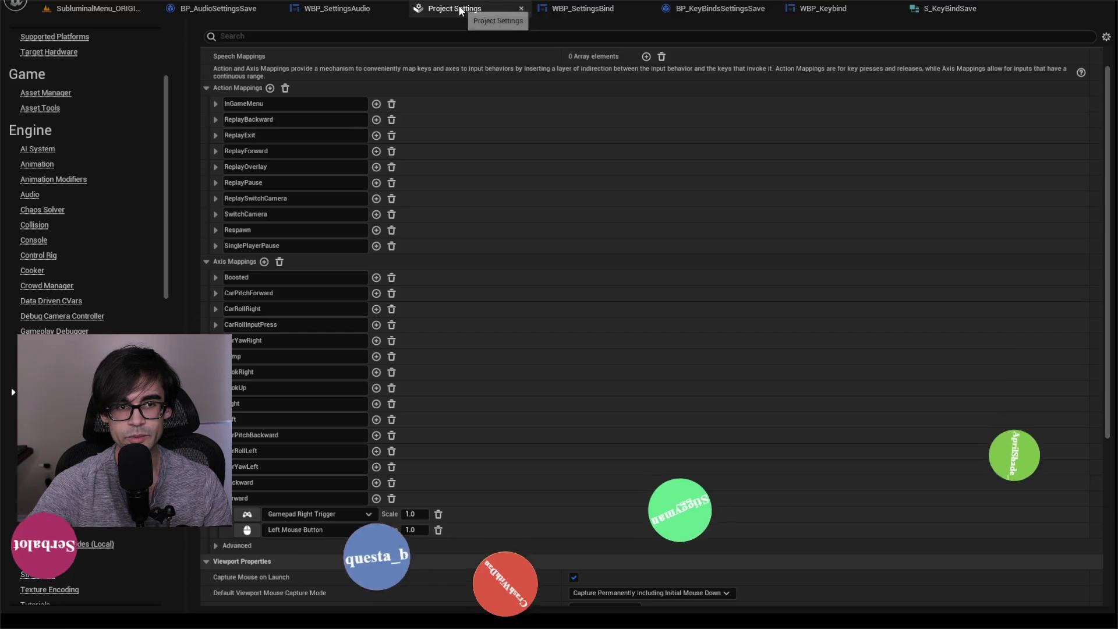
pyautogui.click(624, 8)
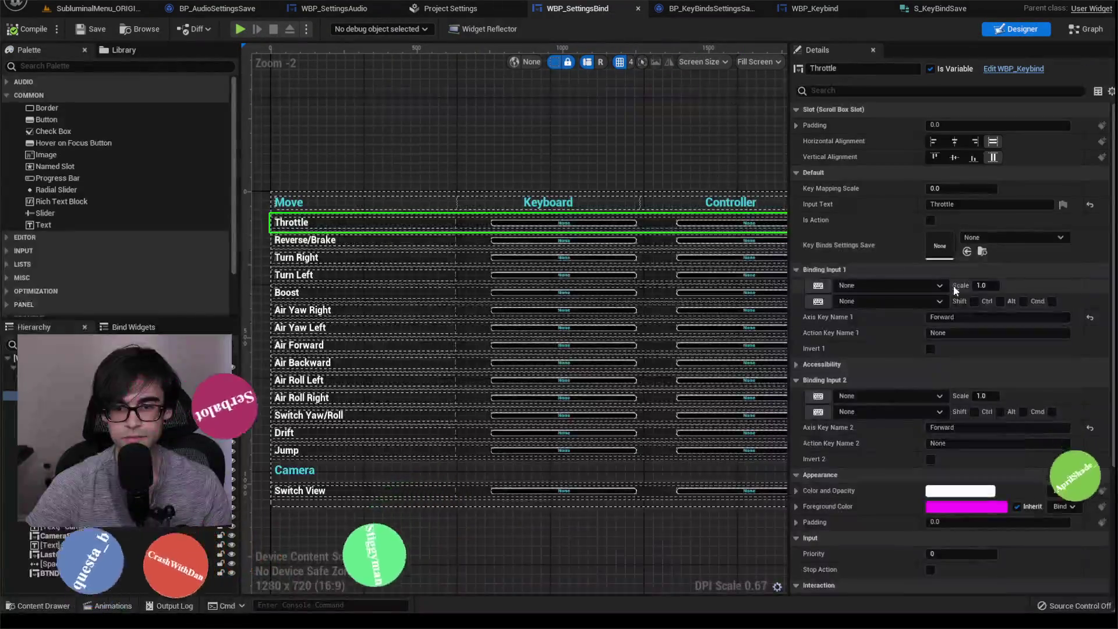
pyautogui.click(913, 286)
pyautogui.write('left mouse button')
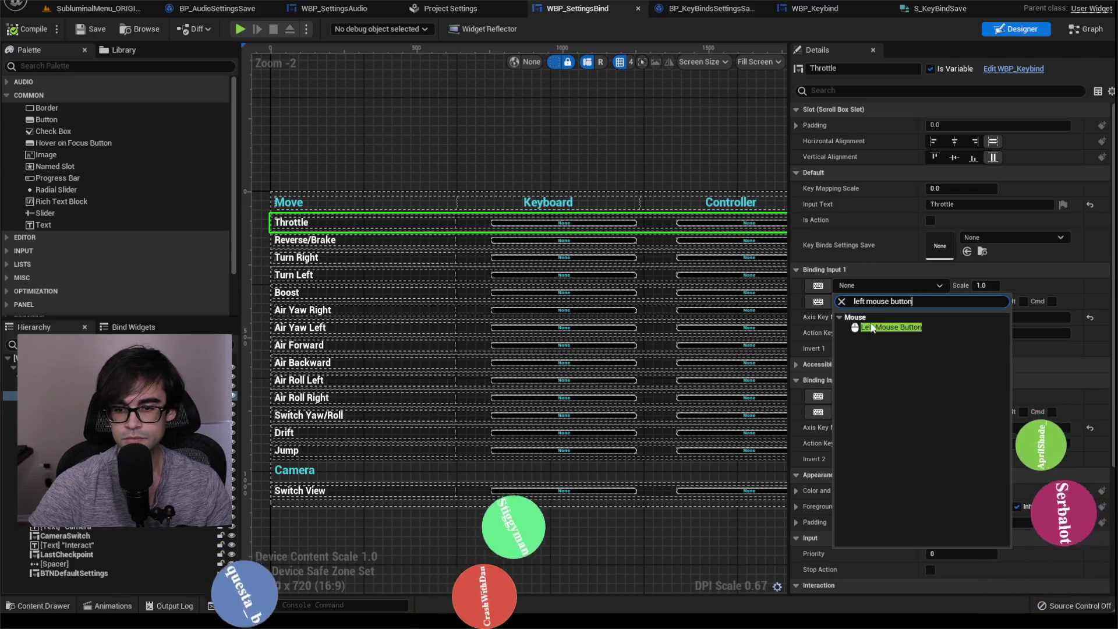
pyautogui.click(878, 327)
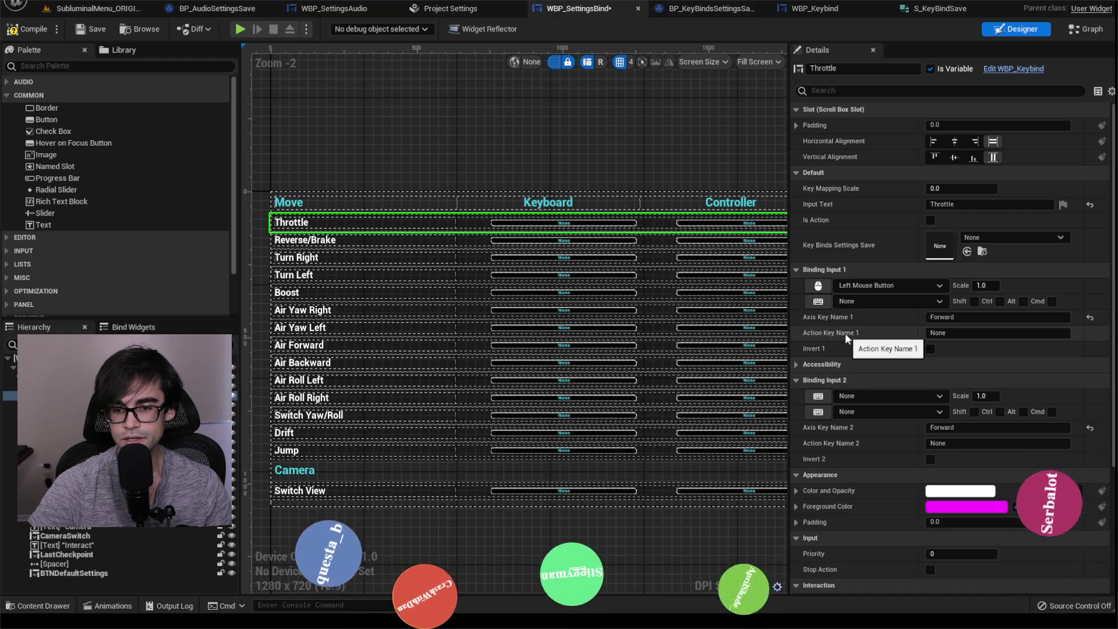
# Set Throttle's Binding Input 2 to Gamepad Right Trigger, verified against the Project Settings mapping.
pyautogui.click(872, 399)
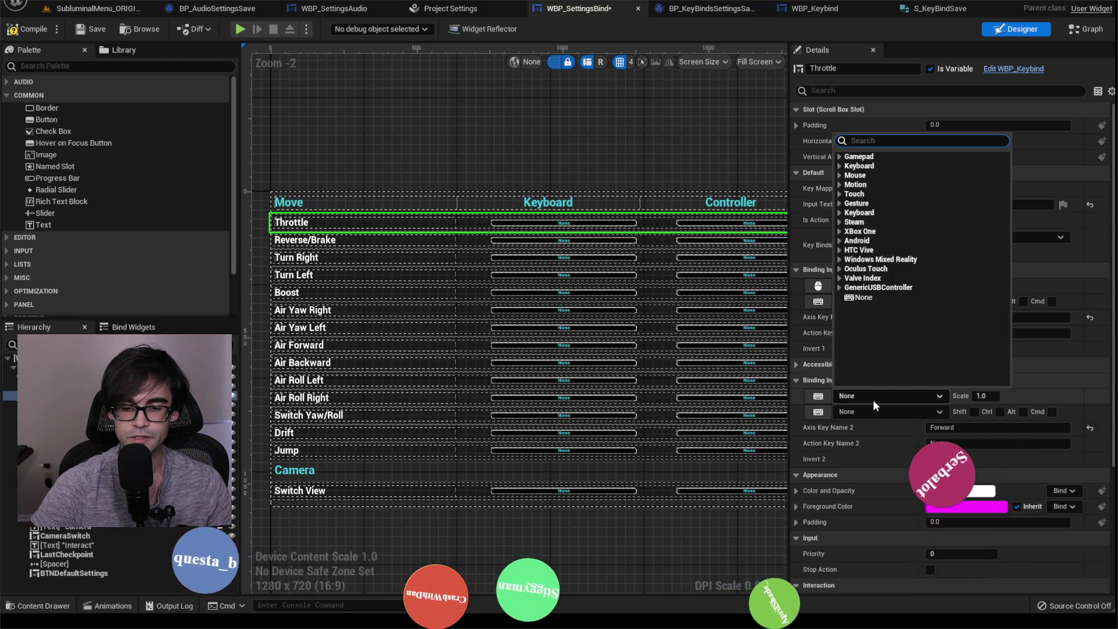
pyautogui.click(451, 8)
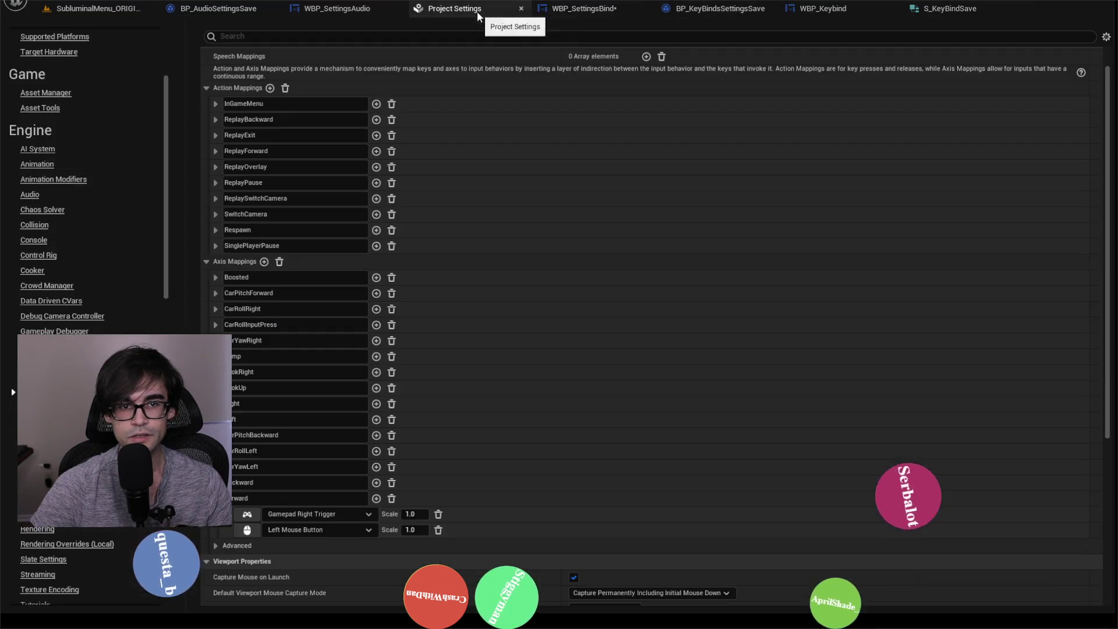
pyautogui.click(571, 9)
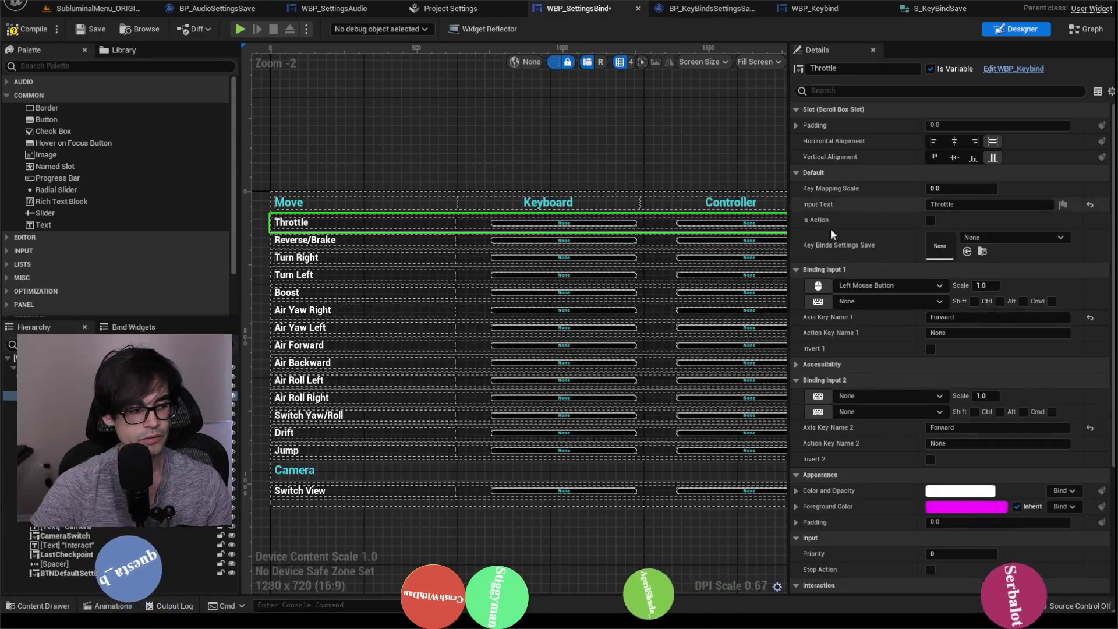
pyautogui.click(894, 396)
pyautogui.write('g')
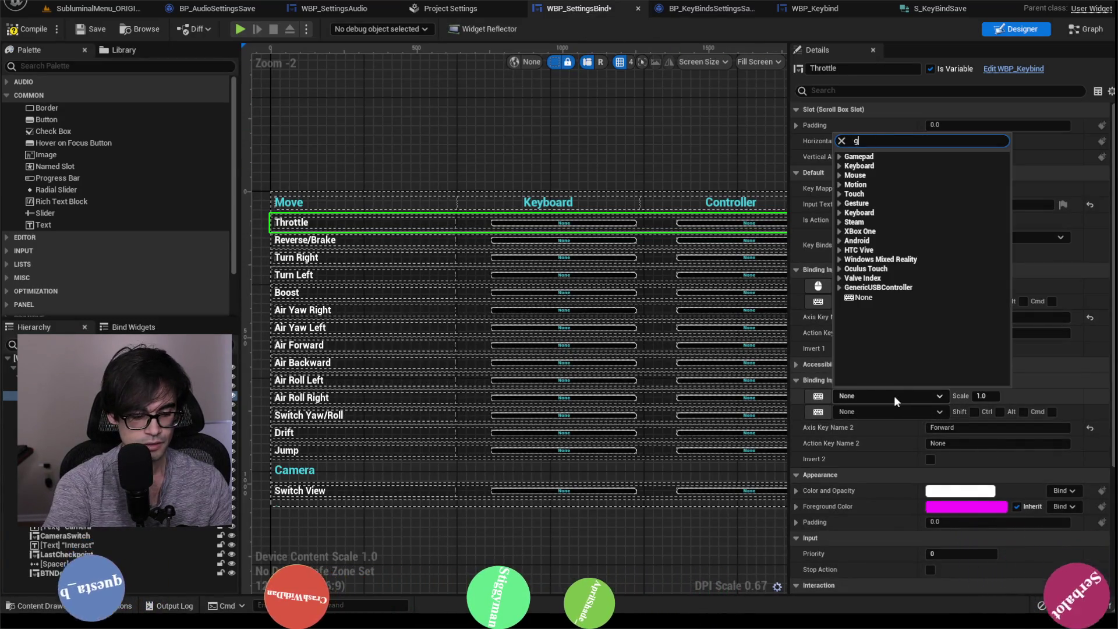
pyautogui.write('amepad right tr')
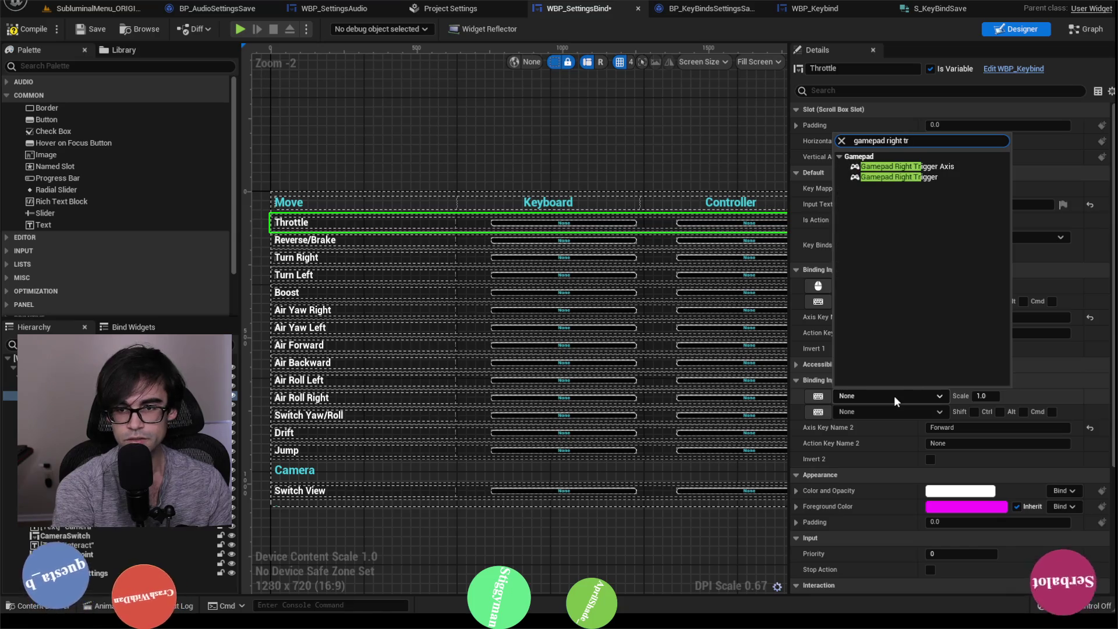
pyautogui.click(898, 177)
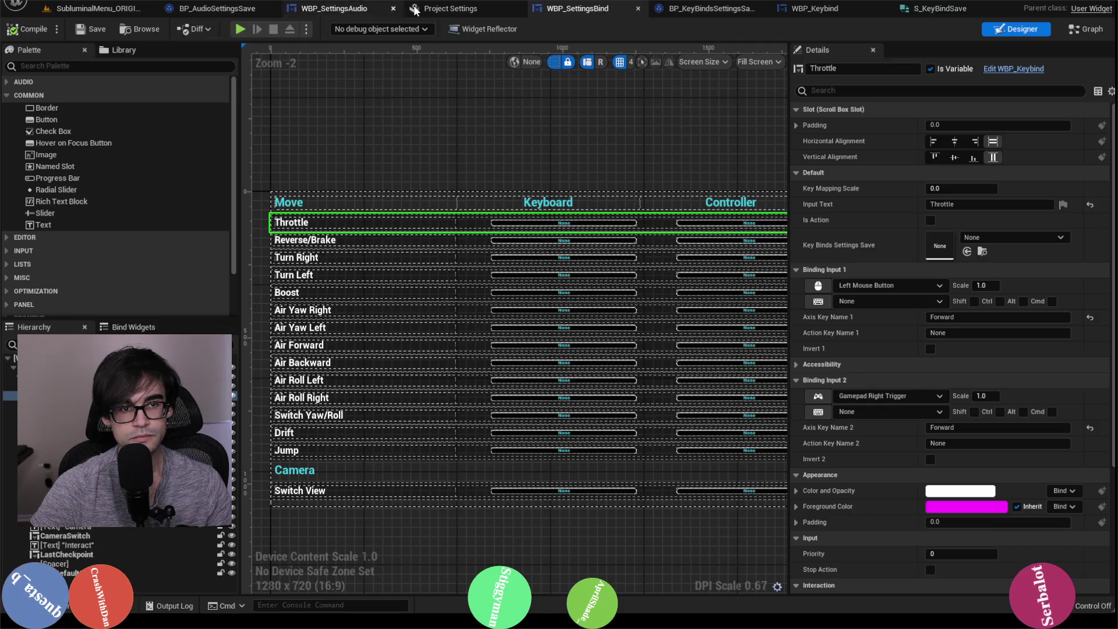
pyautogui.click(454, 8)
pyautogui.click(579, 9)
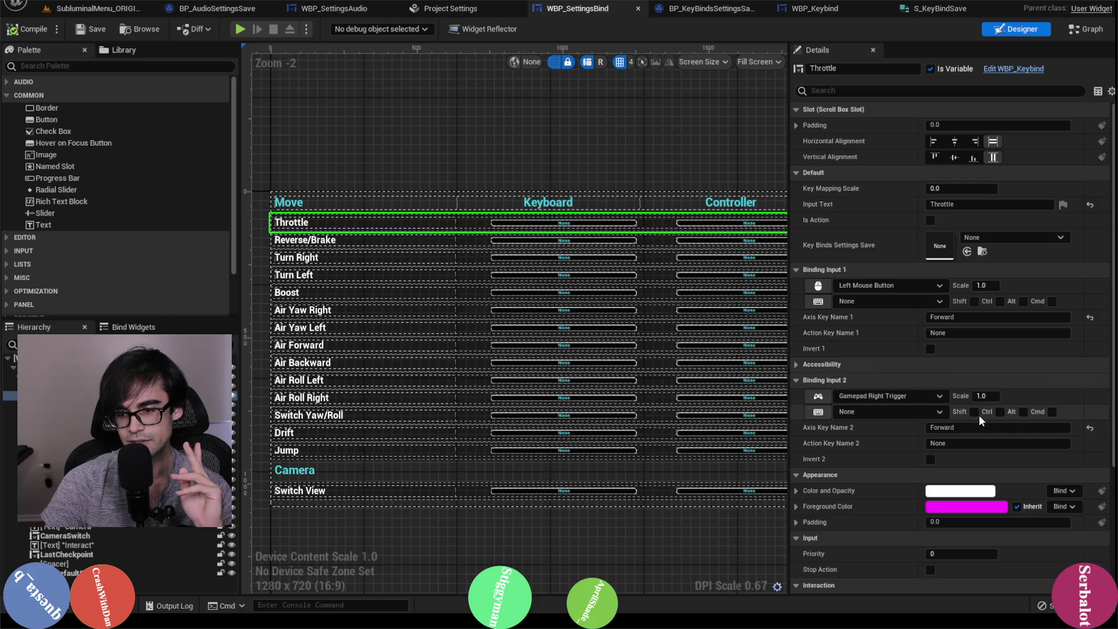
pyautogui.click(110, 13)
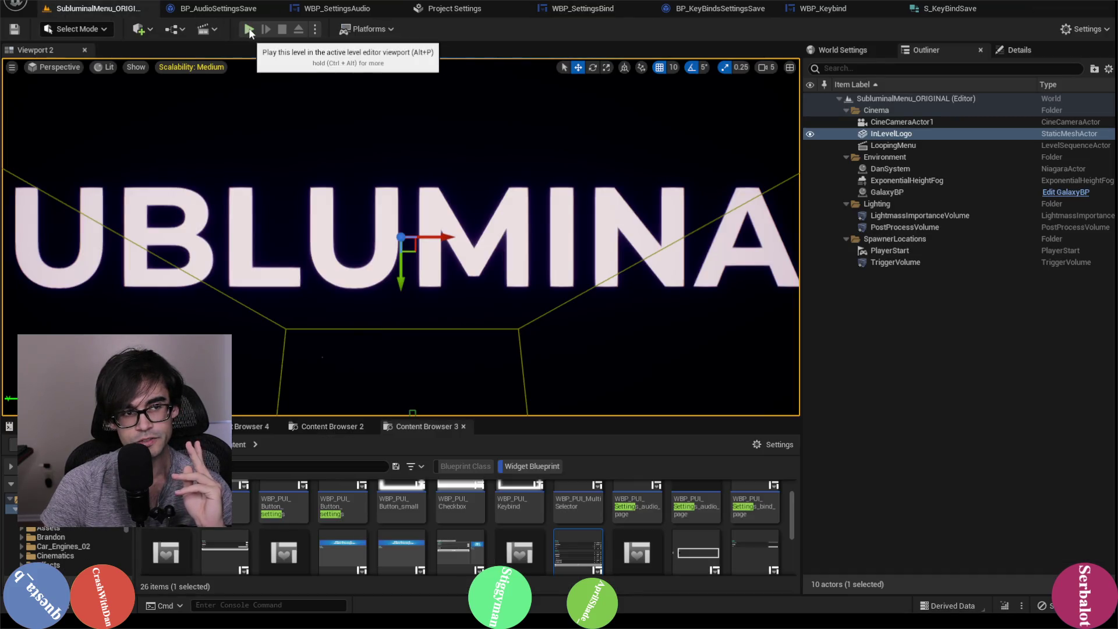
# Delete the old BindSave.sav file from the SaveGames folder.
pyautogui.hotkey('alt', 'Tab')
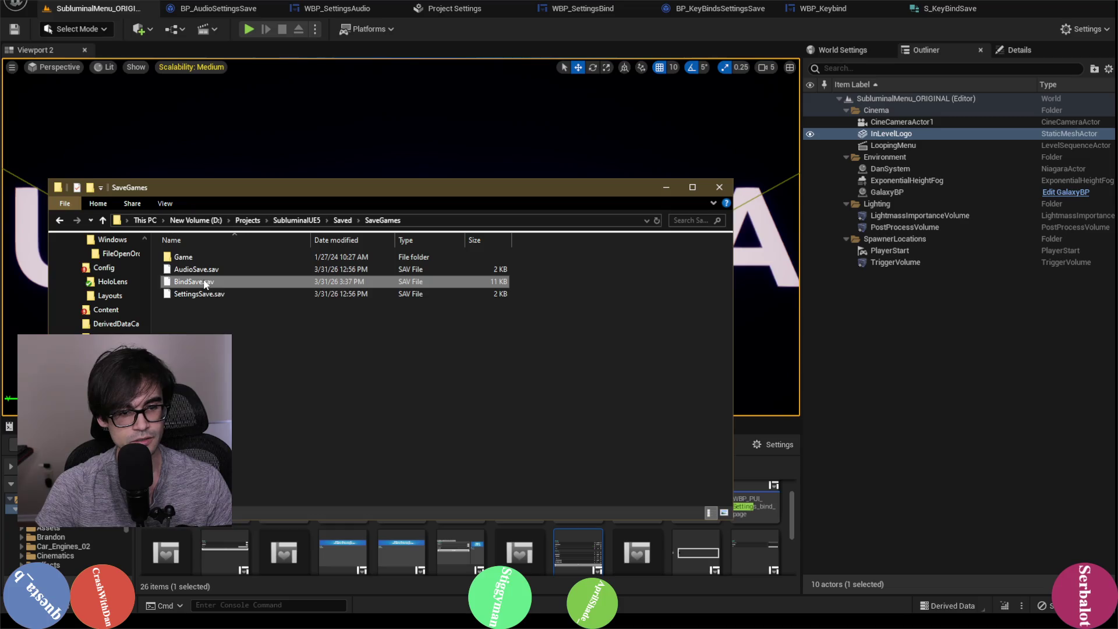
pyautogui.rightClick(205, 284)
pyautogui.click(270, 502)
pyautogui.click(589, 357)
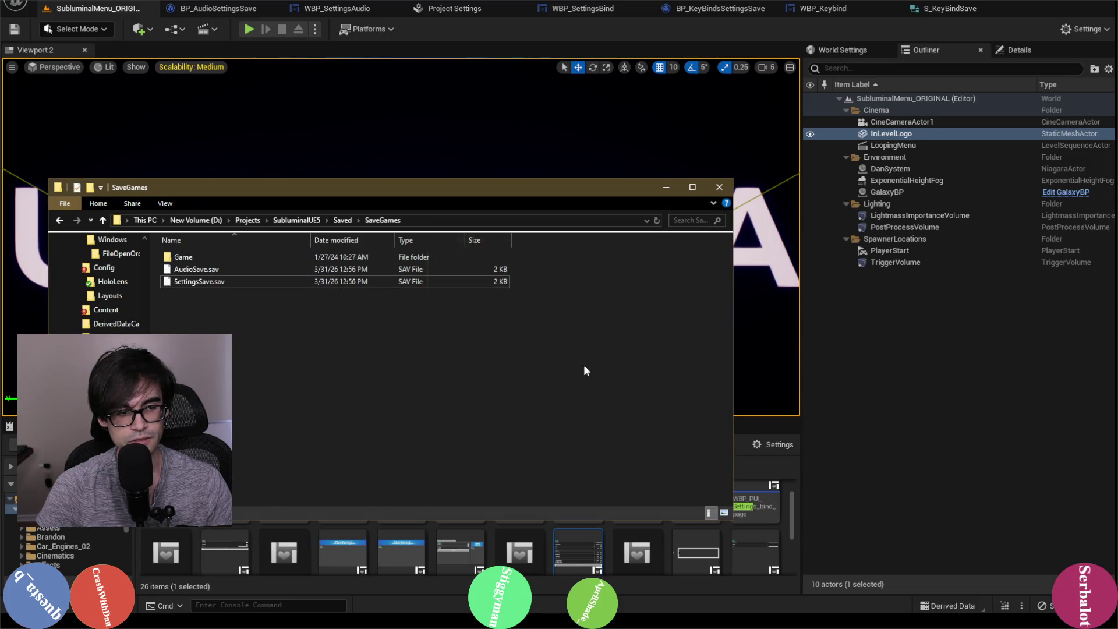
# Play-test the level and check Throttle's default keys on the Settings > Bind page.
pyautogui.hotkey('alt', 'Tab')
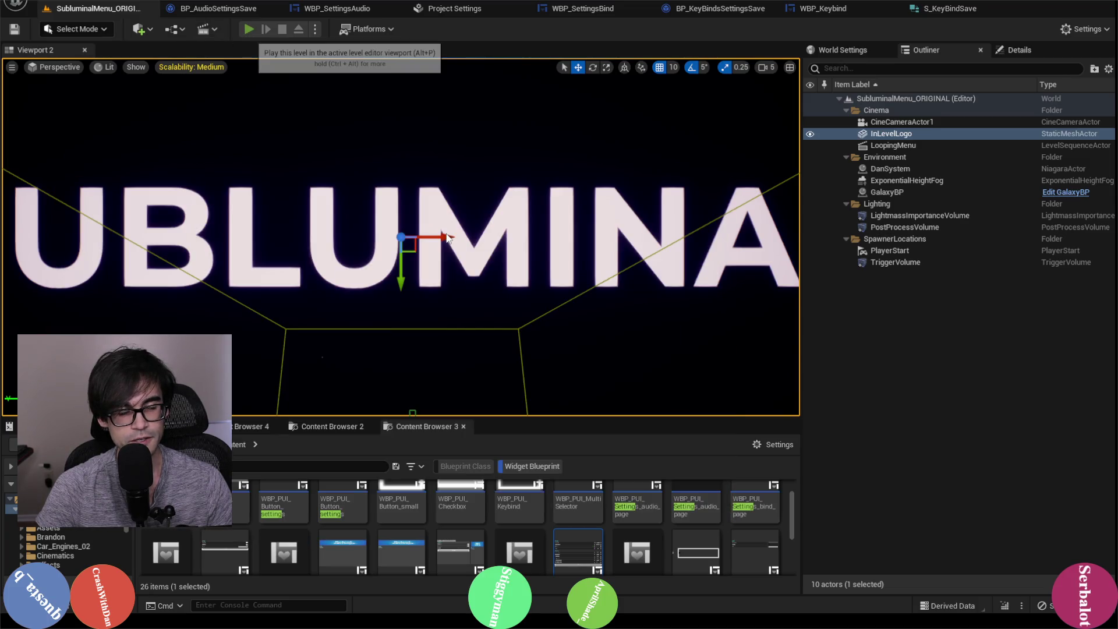
pyautogui.hotkey('alt', 'p')
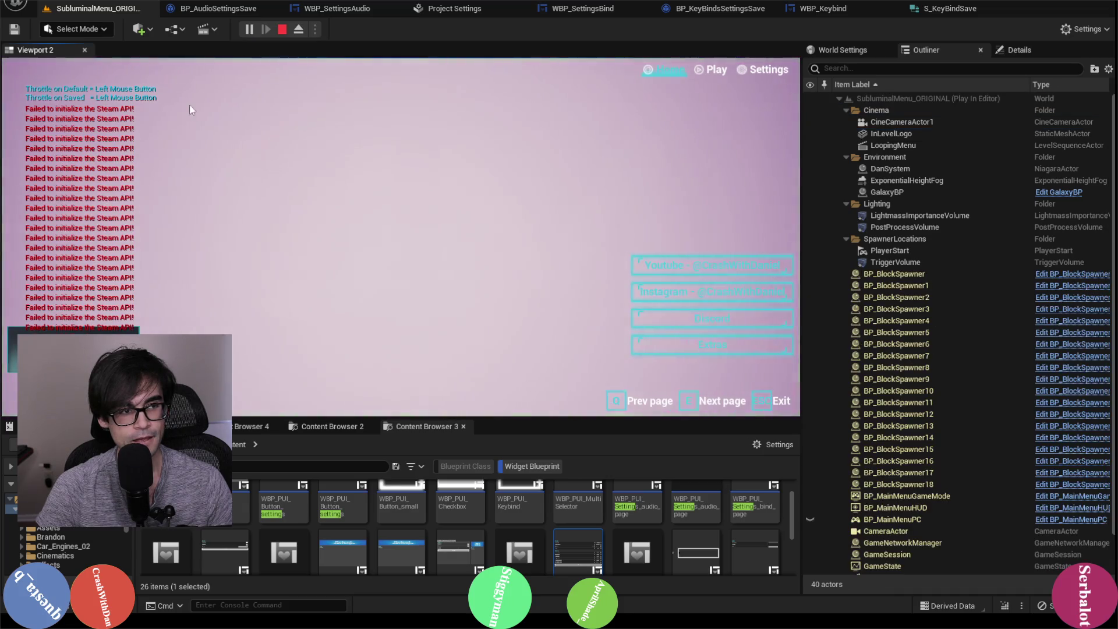
pyautogui.click(757, 70)
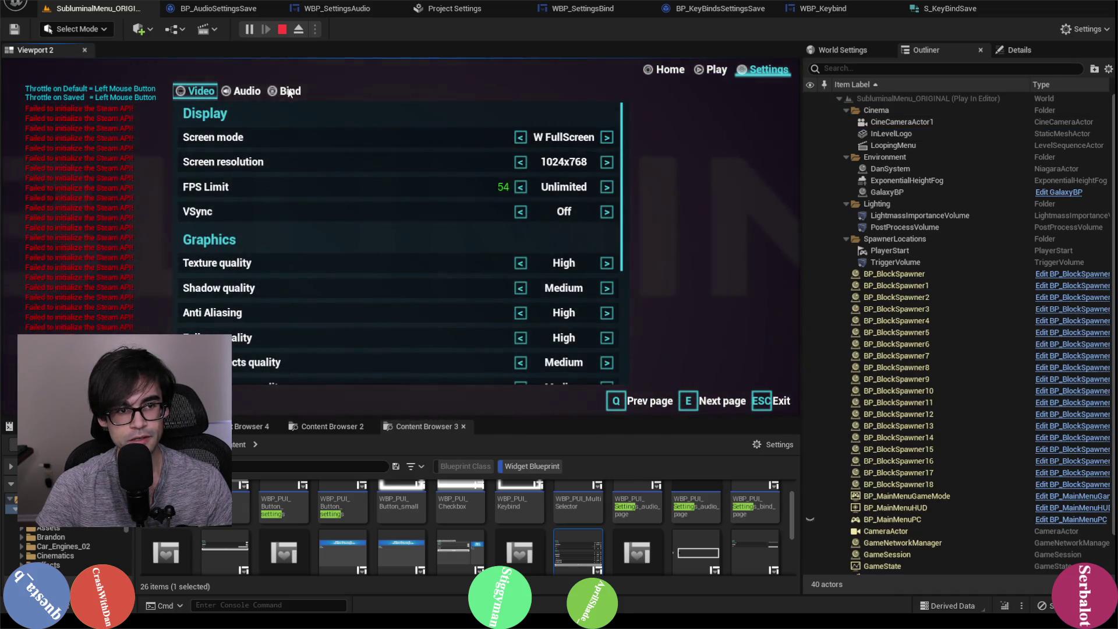
pyautogui.click(289, 92)
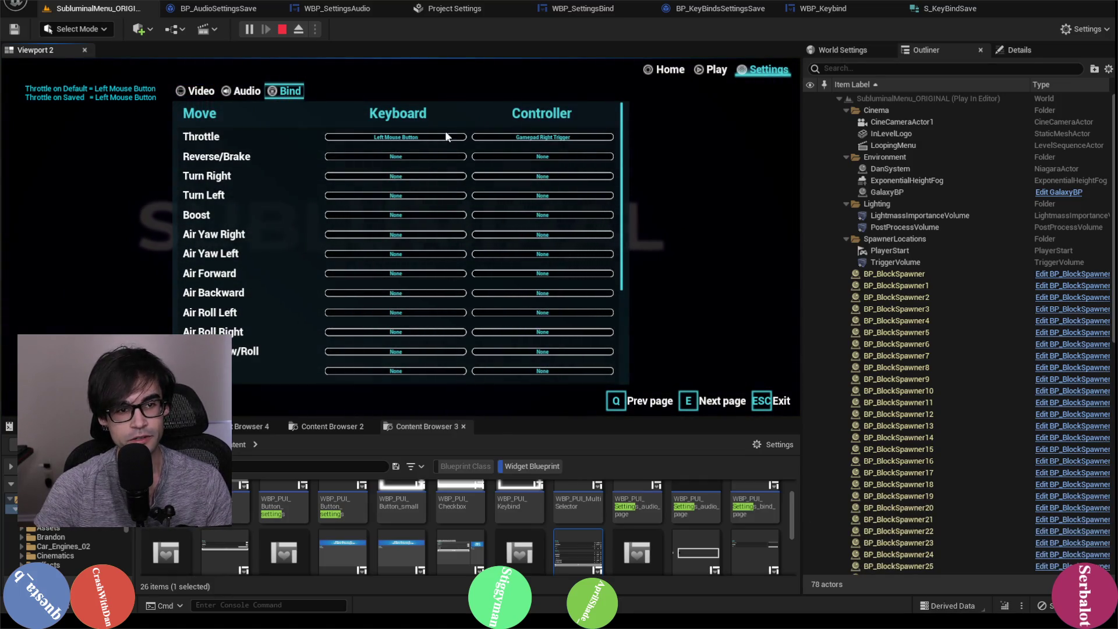
pyautogui.click(280, 31)
pyautogui.click(449, 9)
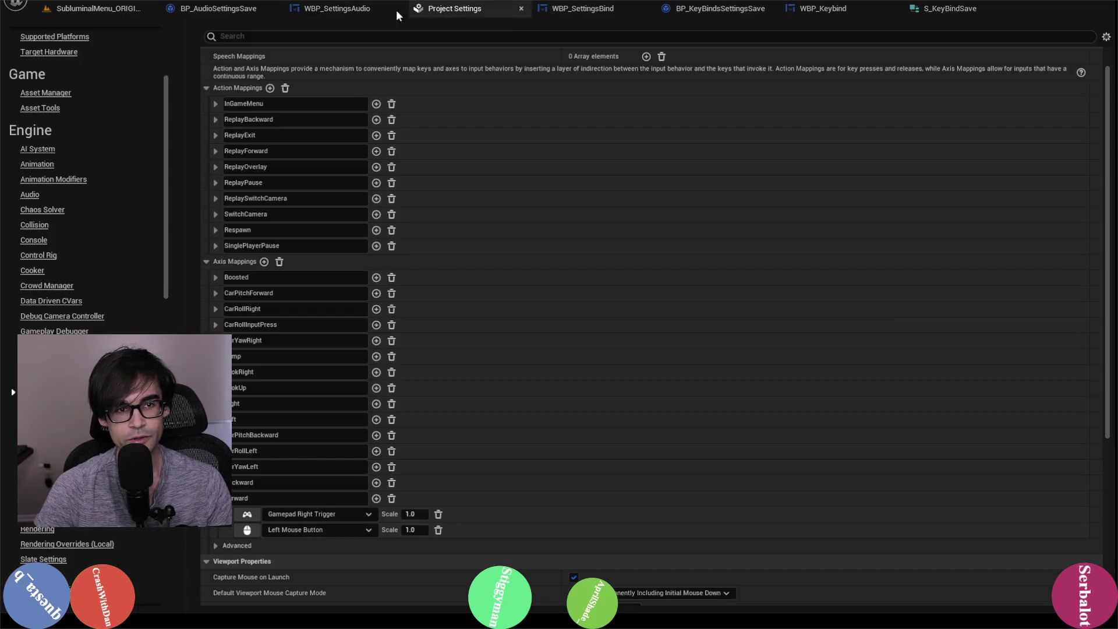
# Select the Reverse/Brake row and compare it with the Backward axis mapping in Project Settings.
pyautogui.click(343, 9)
pyautogui.click(564, 7)
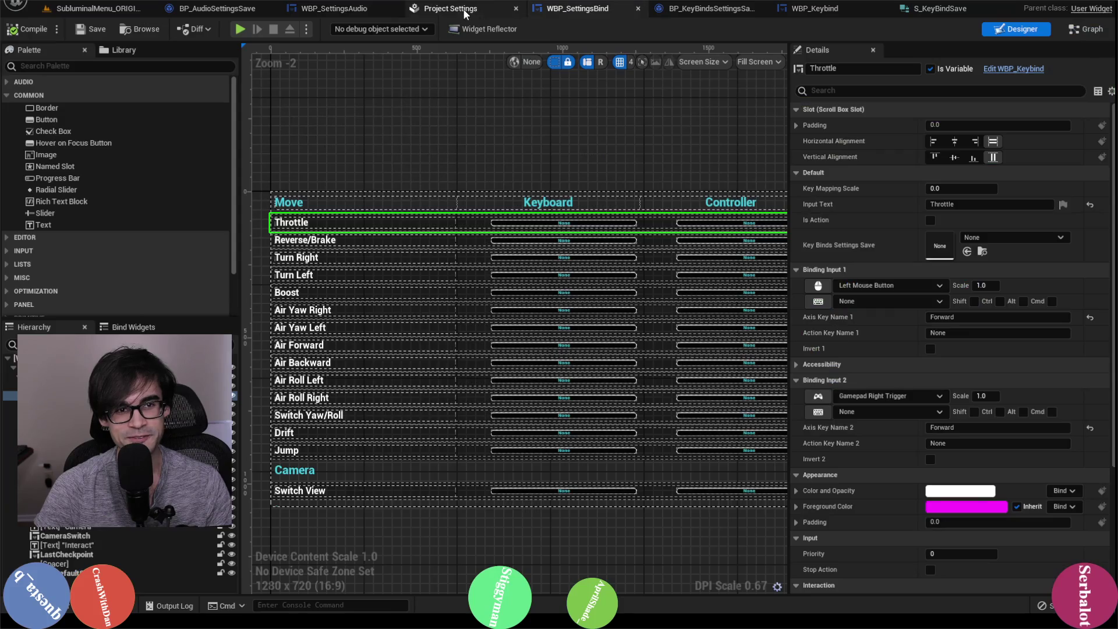
pyautogui.click(347, 240)
pyautogui.click(446, 12)
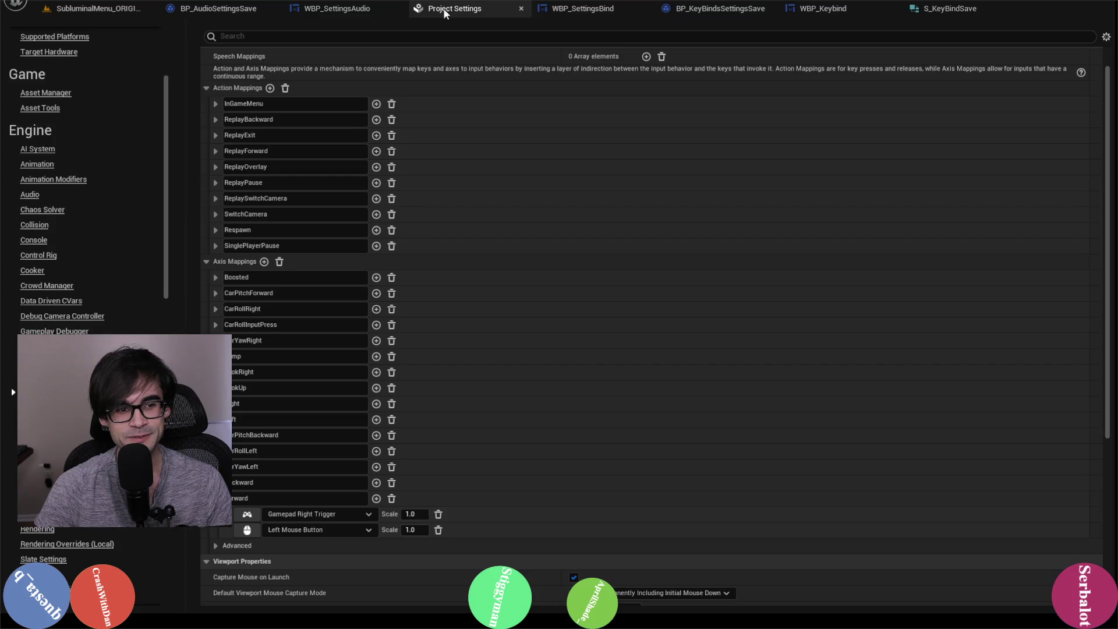
pyautogui.click(215, 498)
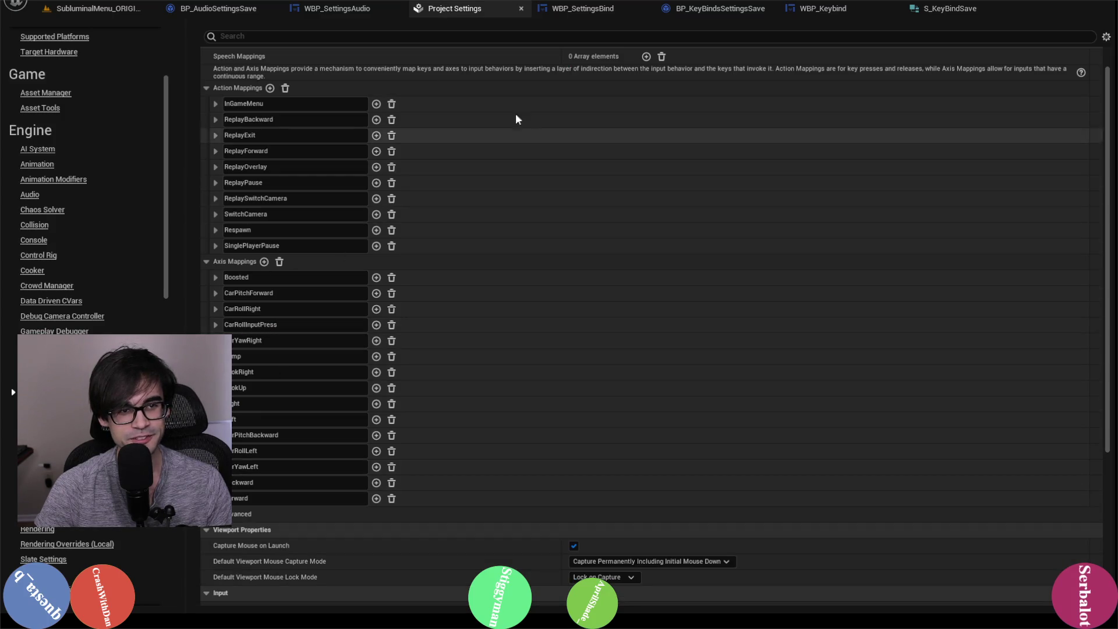
pyautogui.click(570, 10)
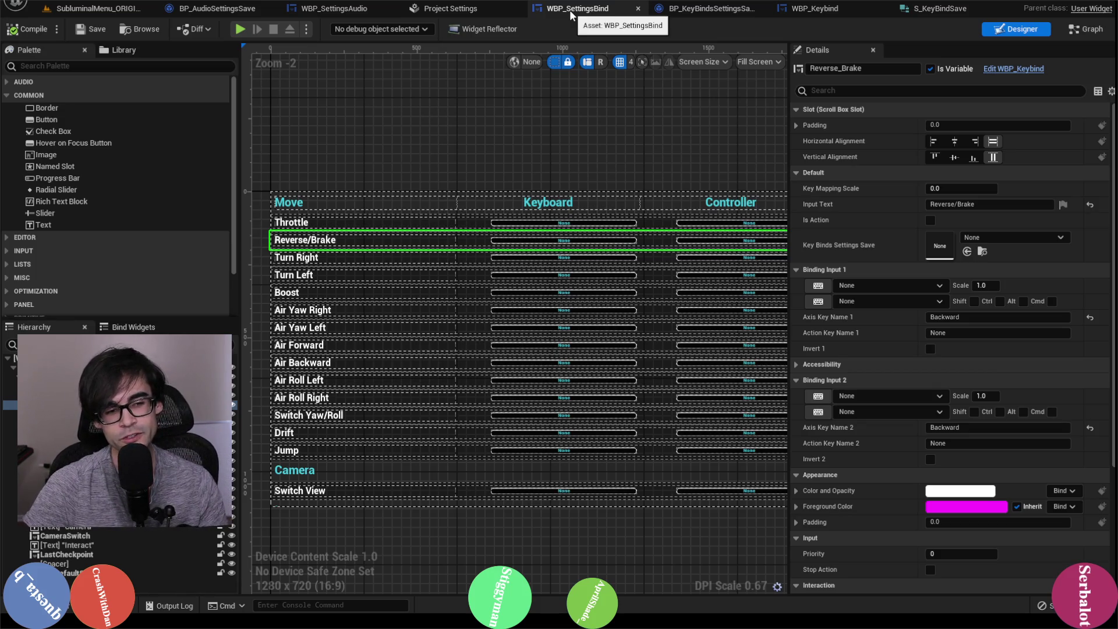
pyautogui.click(465, 11)
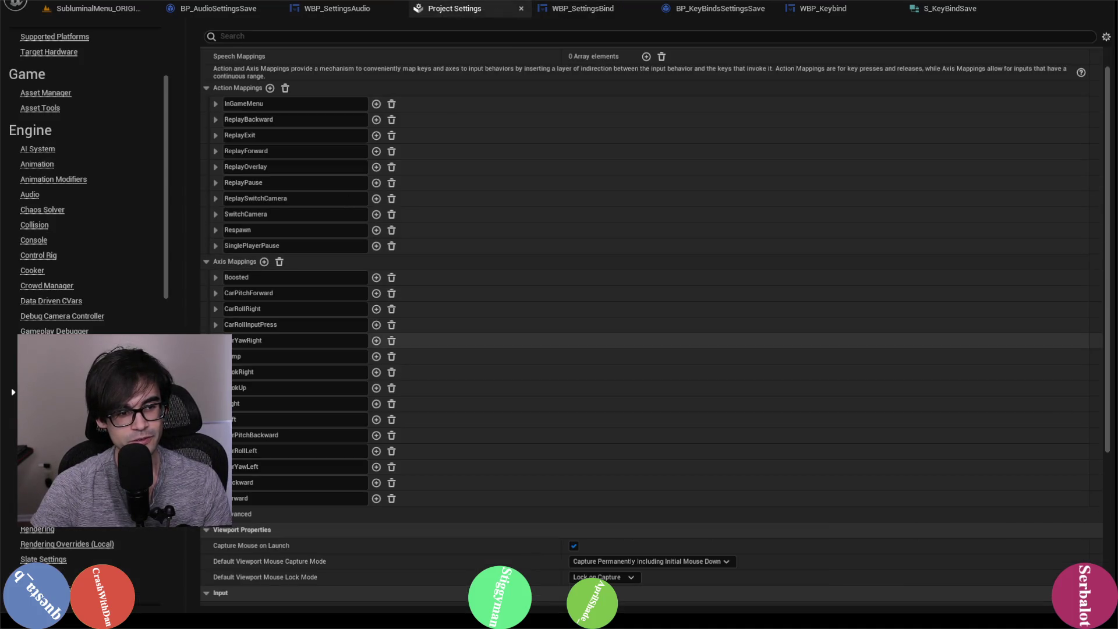
pyautogui.click(566, 10)
pyautogui.click(446, 9)
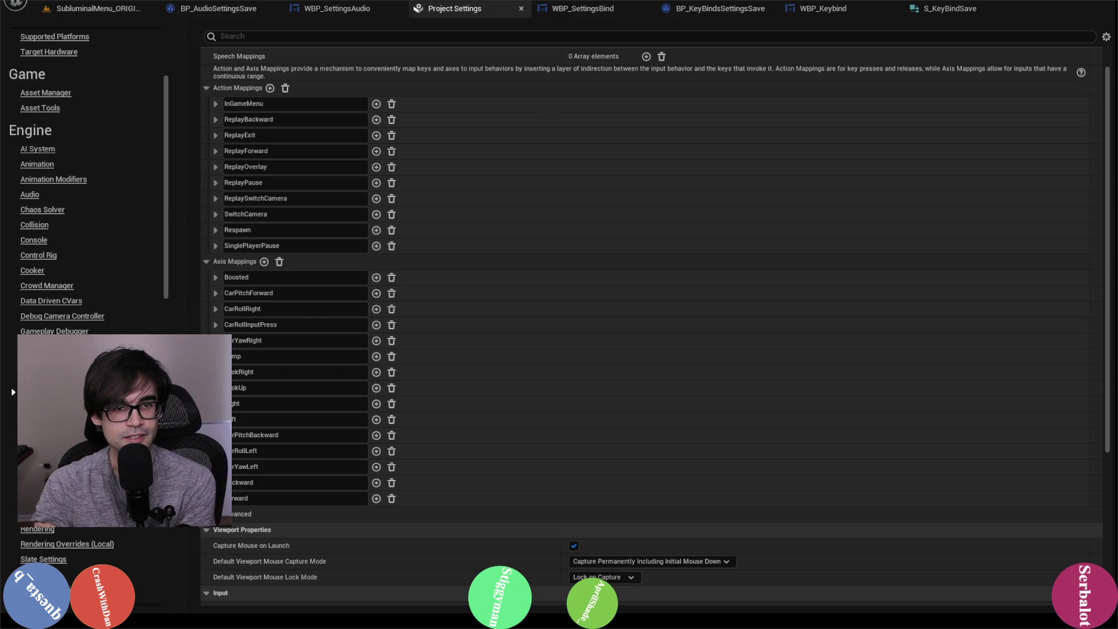
pyautogui.click(561, 8)
pyautogui.click(464, 14)
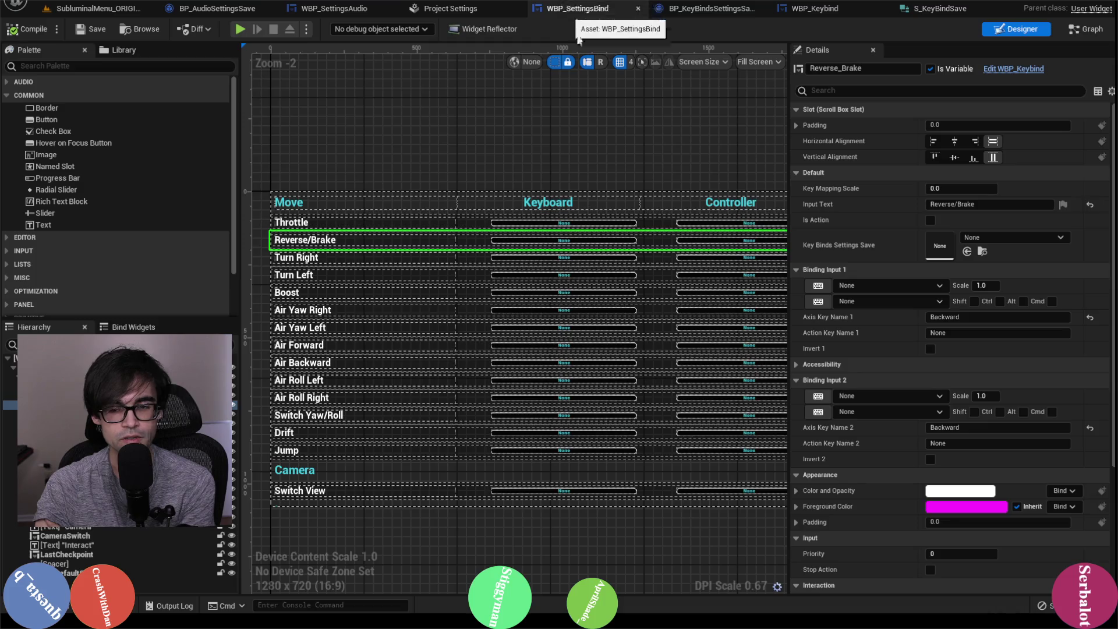
pyautogui.click(583, 9)
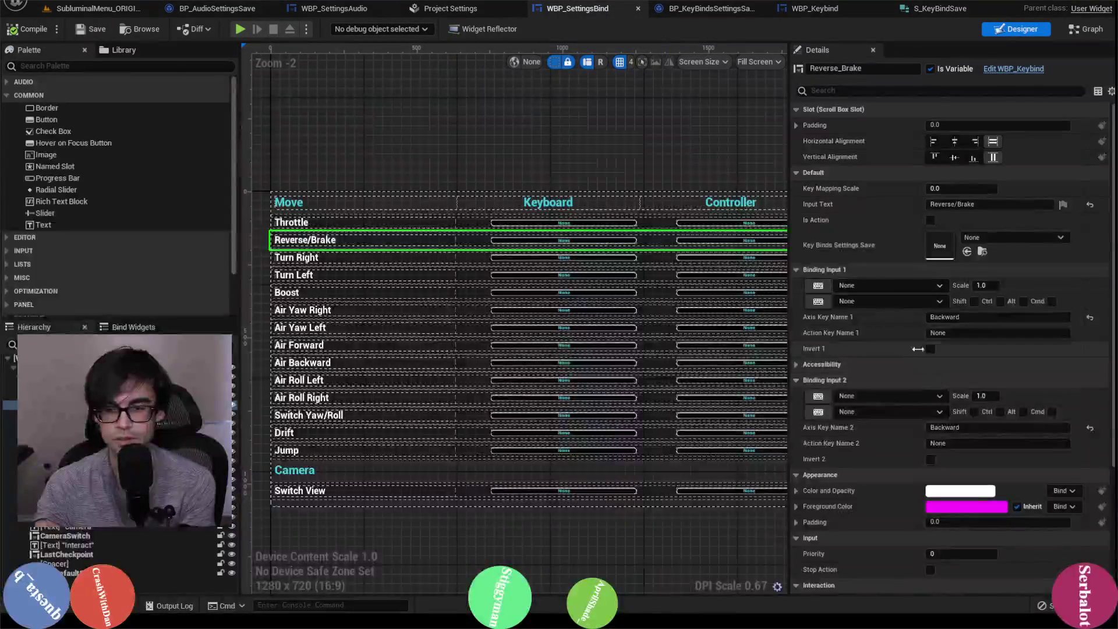
pyautogui.click(472, 12)
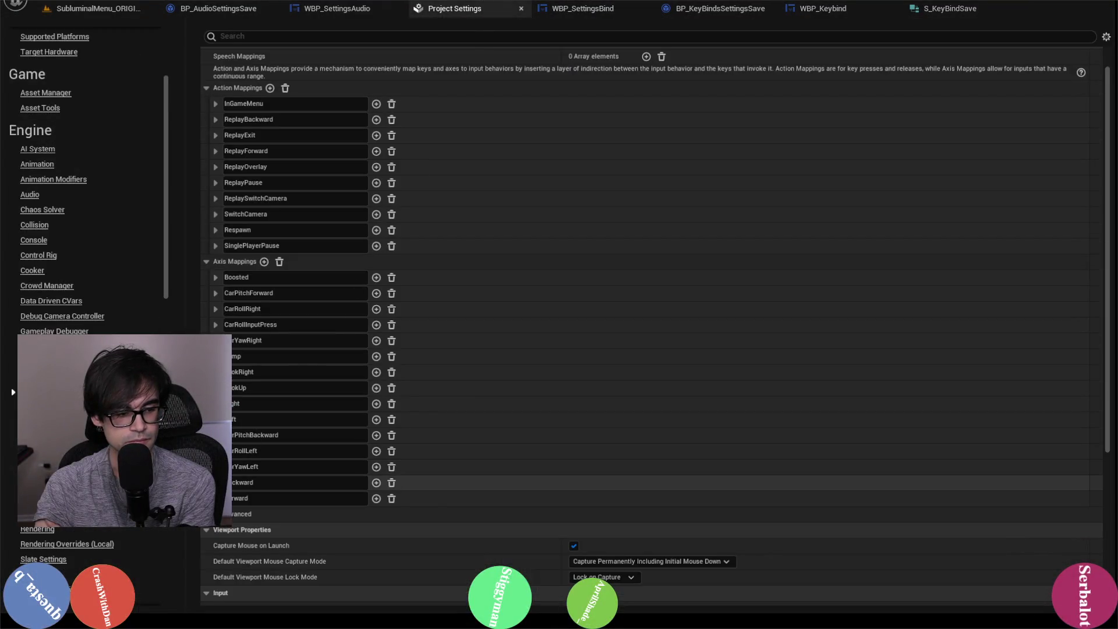
pyautogui.click(586, 12)
# Set Reverse/Brake's bindings to S and Gamepad Left Trigger.
pyautogui.click(906, 287)
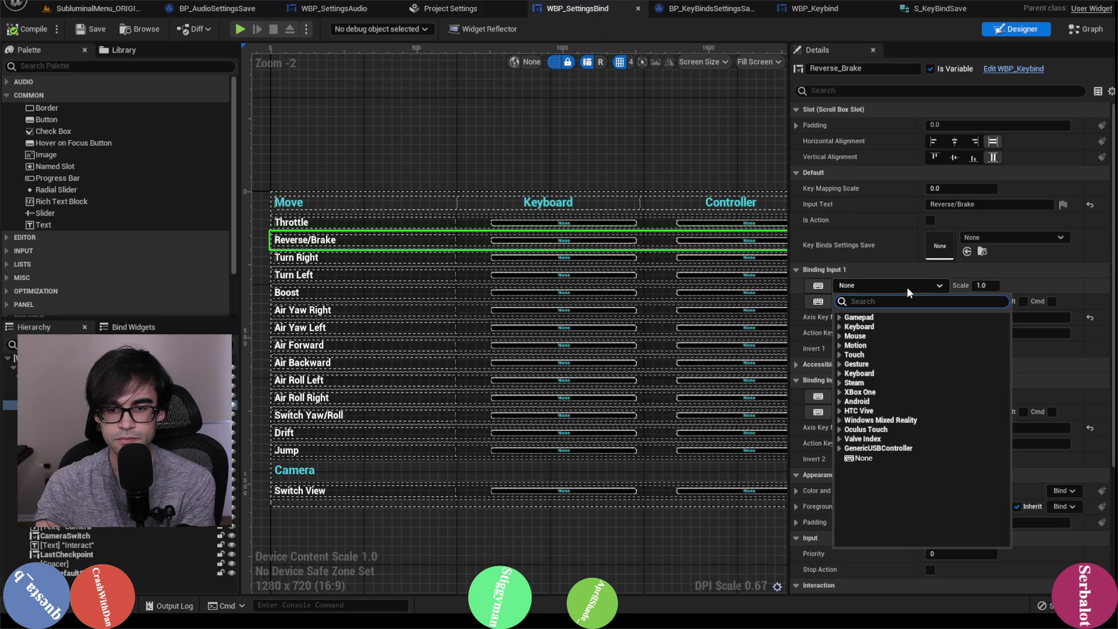
pyautogui.write('s')
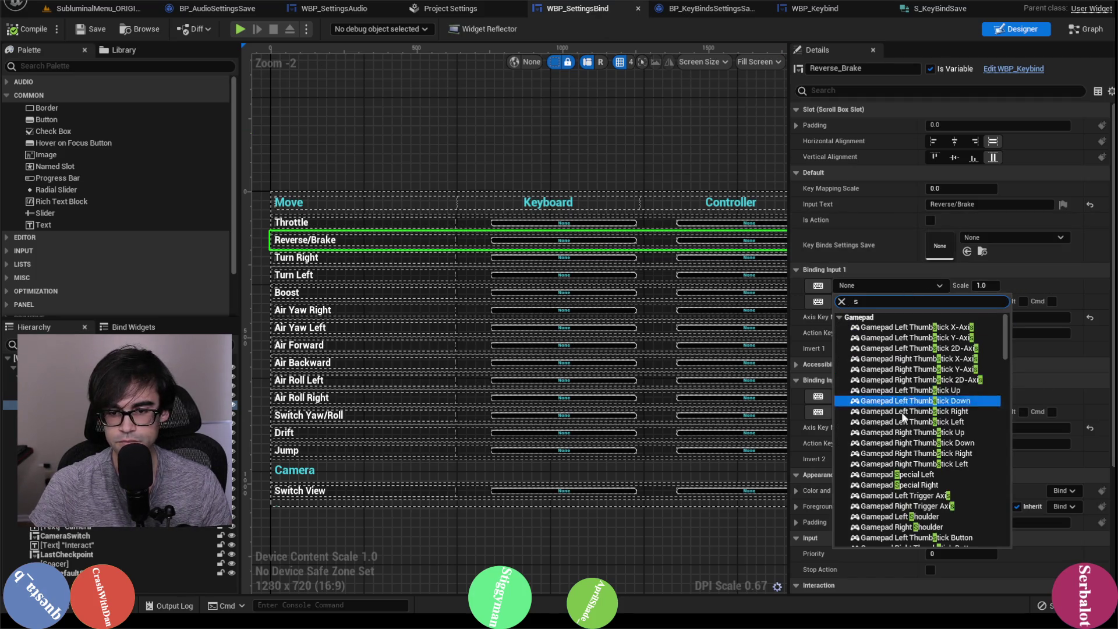
pyautogui.click(873, 500)
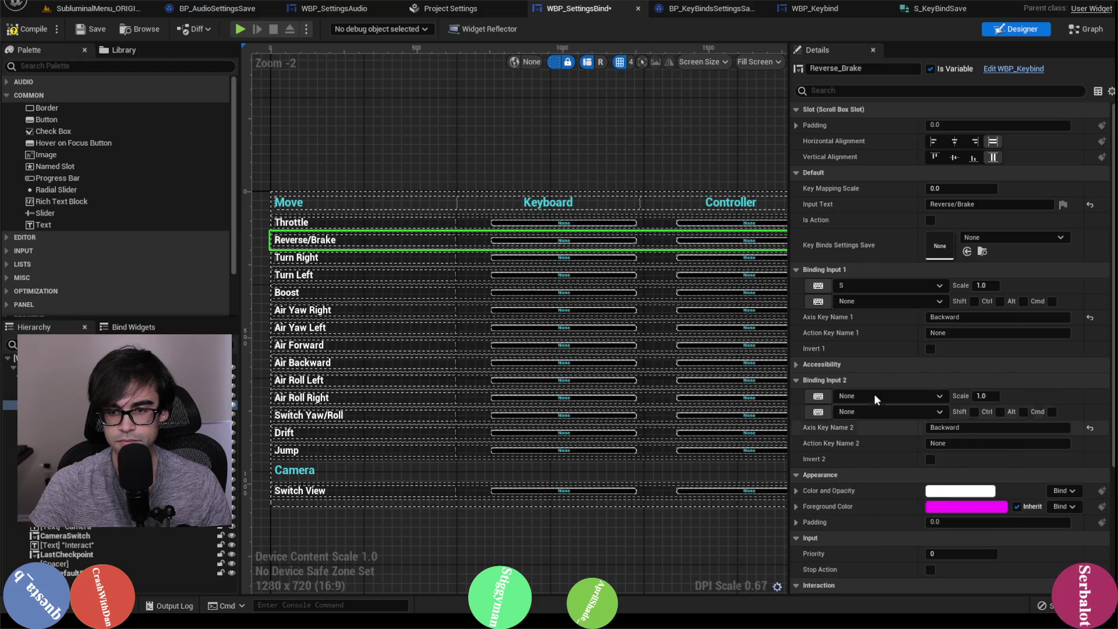
pyautogui.click(904, 395)
pyautogui.write('left')
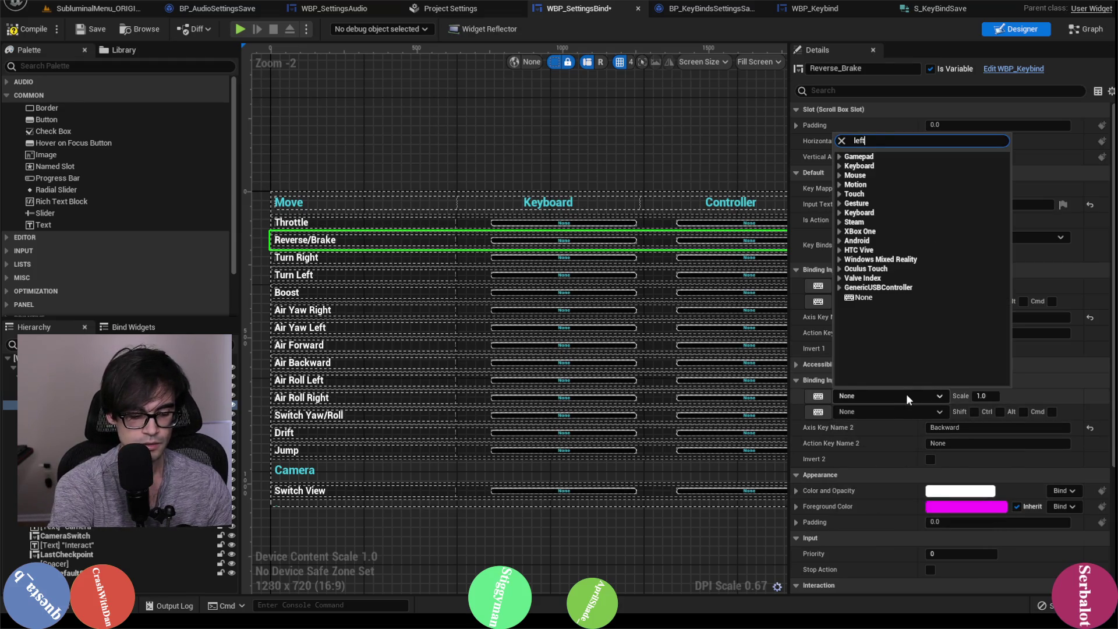
pyautogui.write('gamepad')
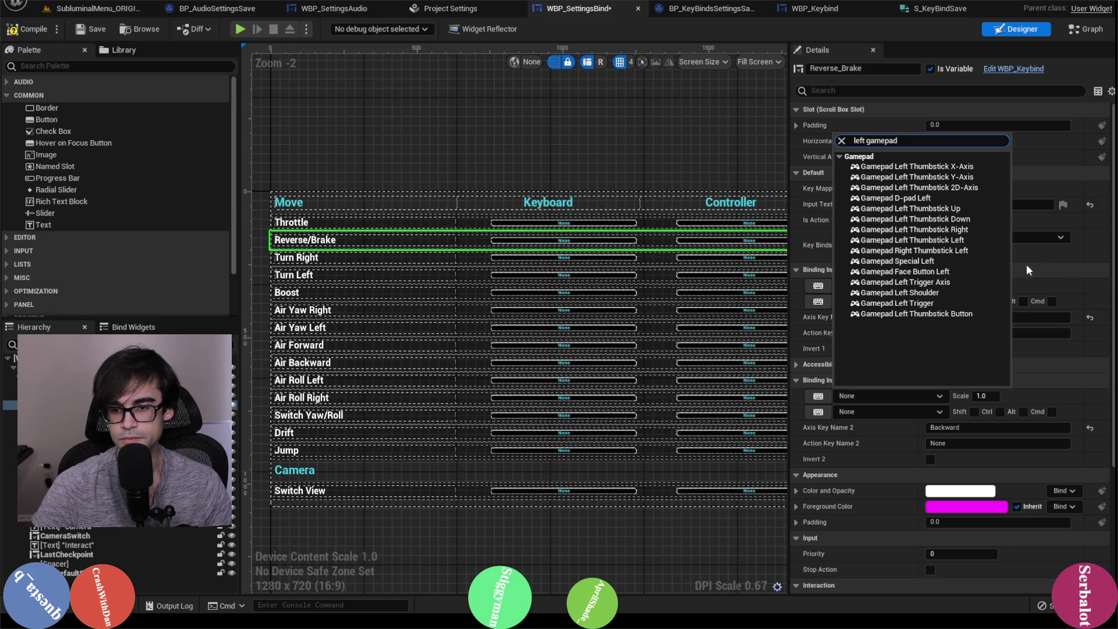
pyautogui.click(938, 303)
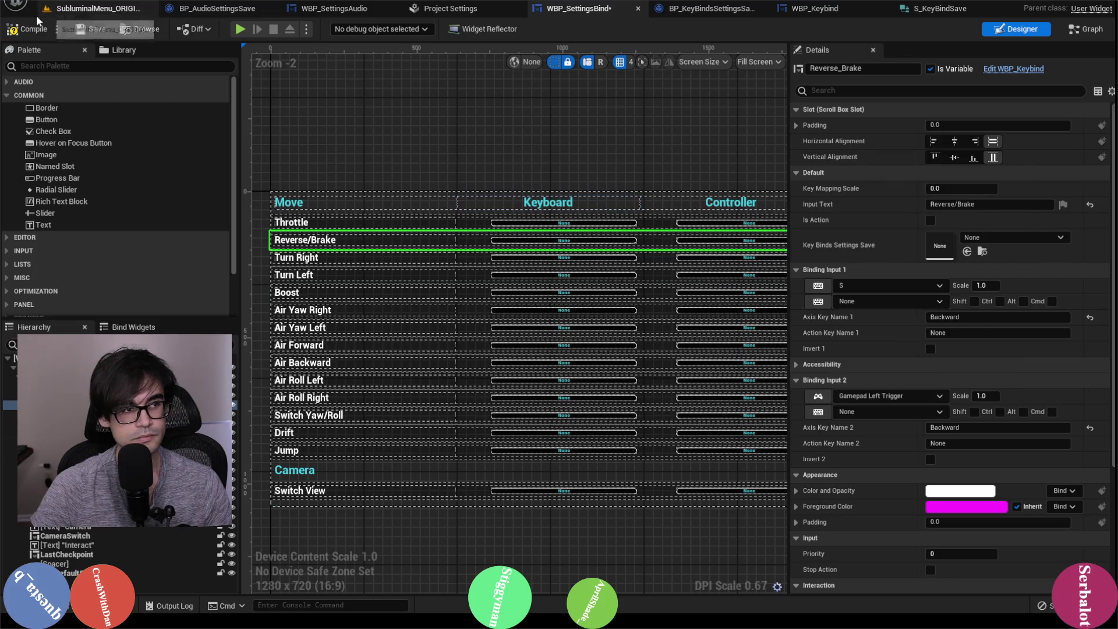
pyautogui.click(376, 256)
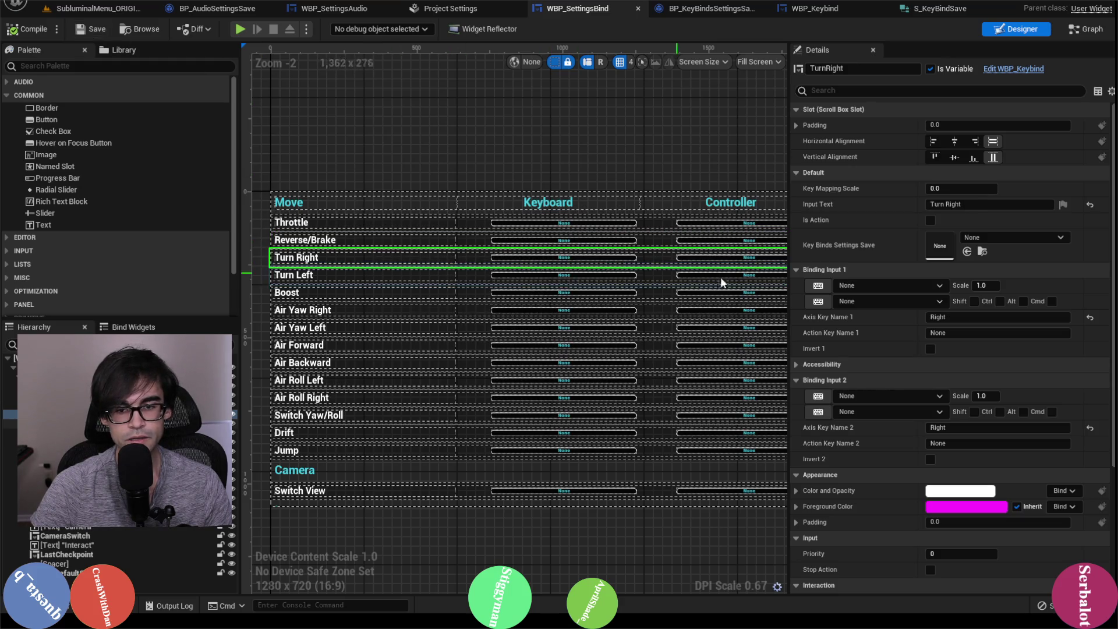
# Set Turn Right's bindings to D and Gamepad Left Thumbstick X-Axis, matching the Right axis mapping.
pyautogui.click(464, 10)
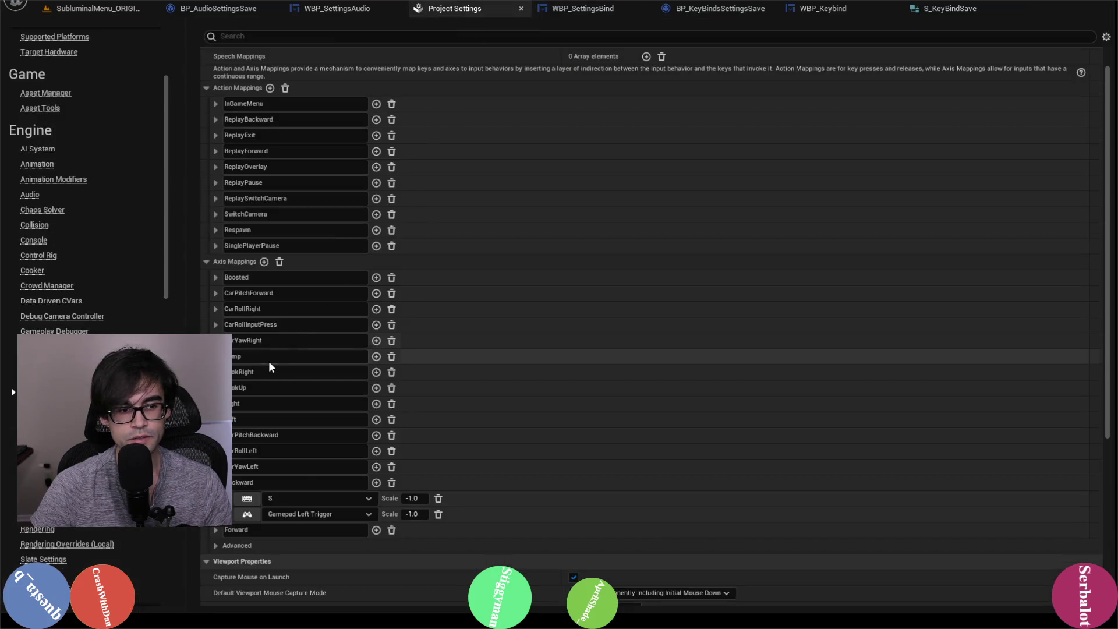
pyautogui.click(215, 403)
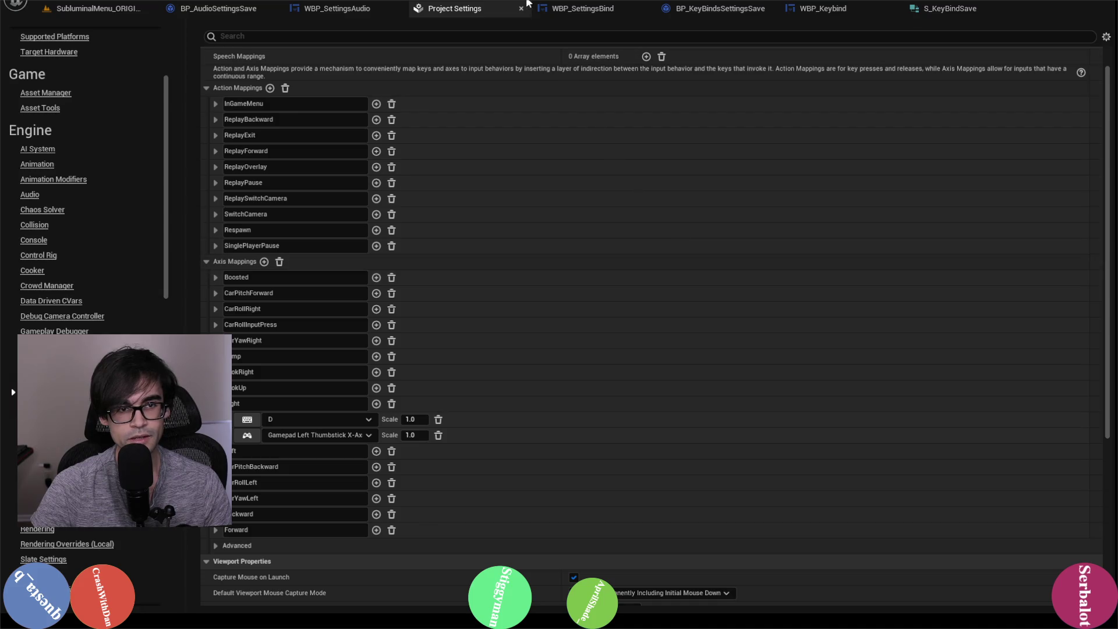
pyautogui.click(599, 8)
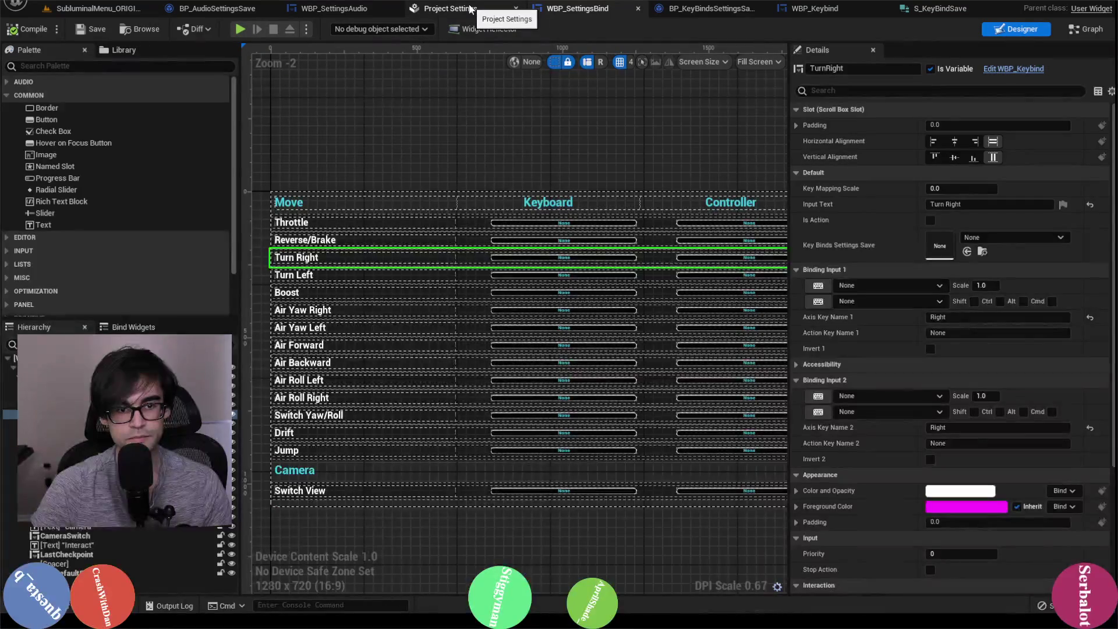
pyautogui.click(897, 290)
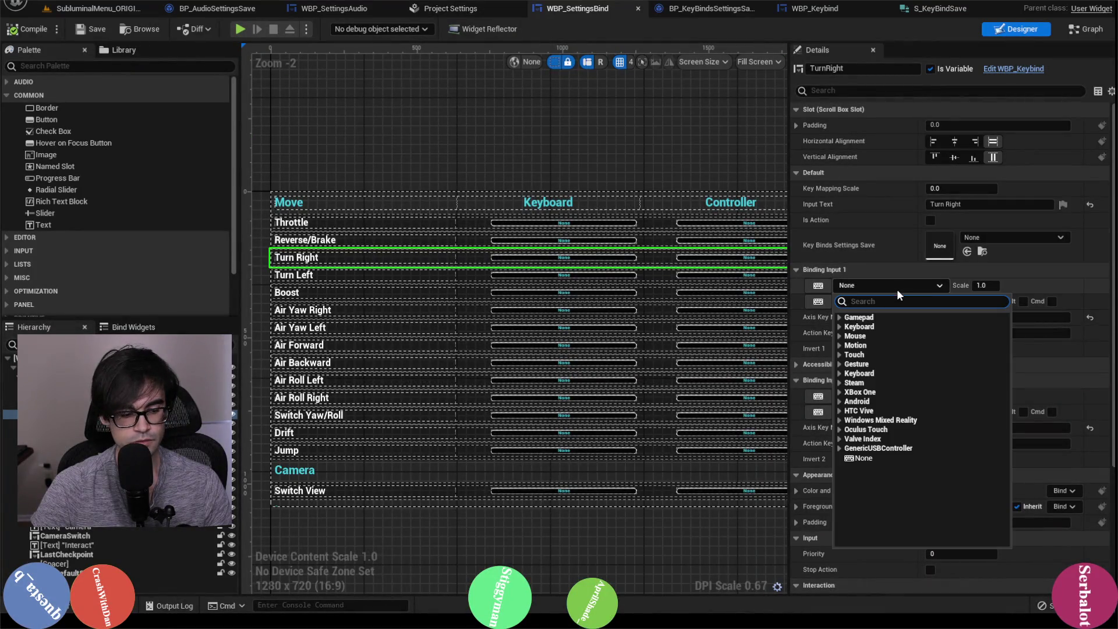
pyautogui.write('D')
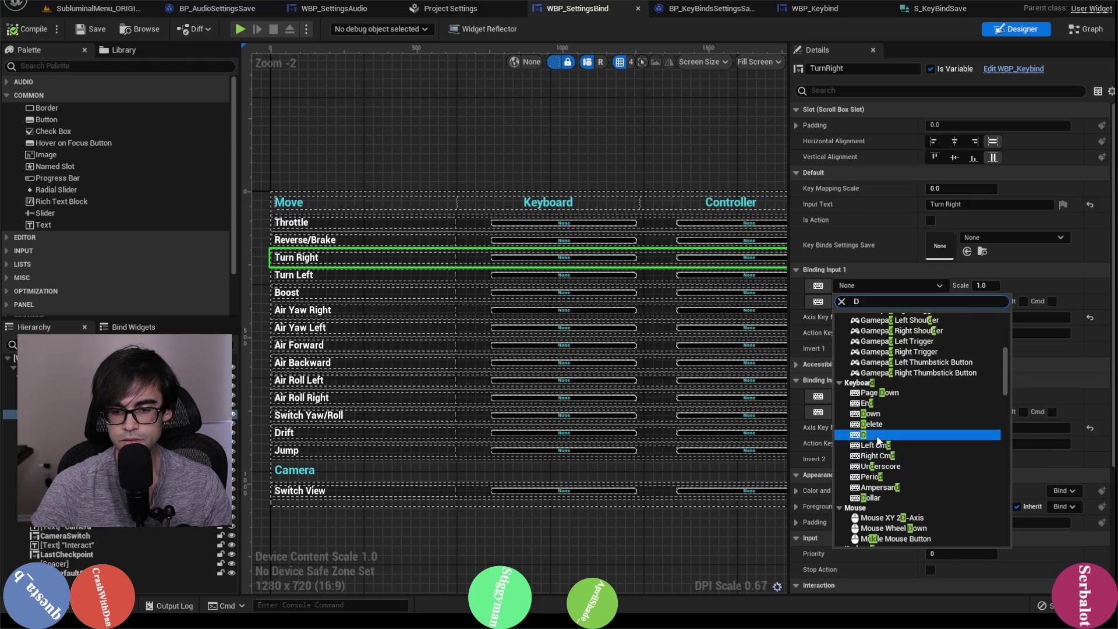
pyautogui.click(877, 434)
pyautogui.click(892, 396)
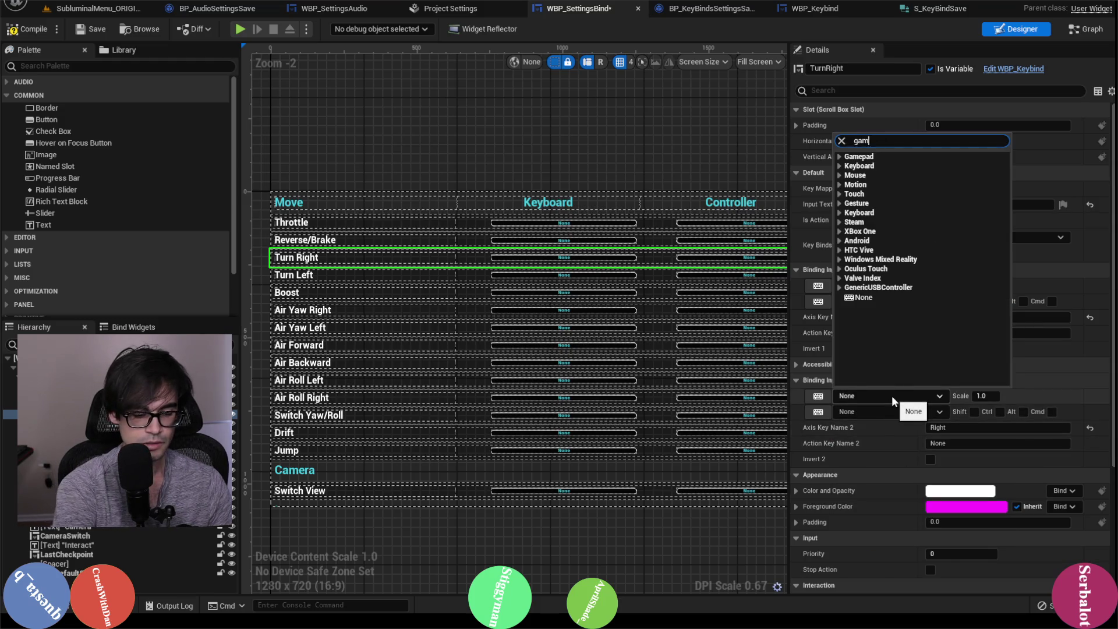
pyautogui.write('gamepad left thum')
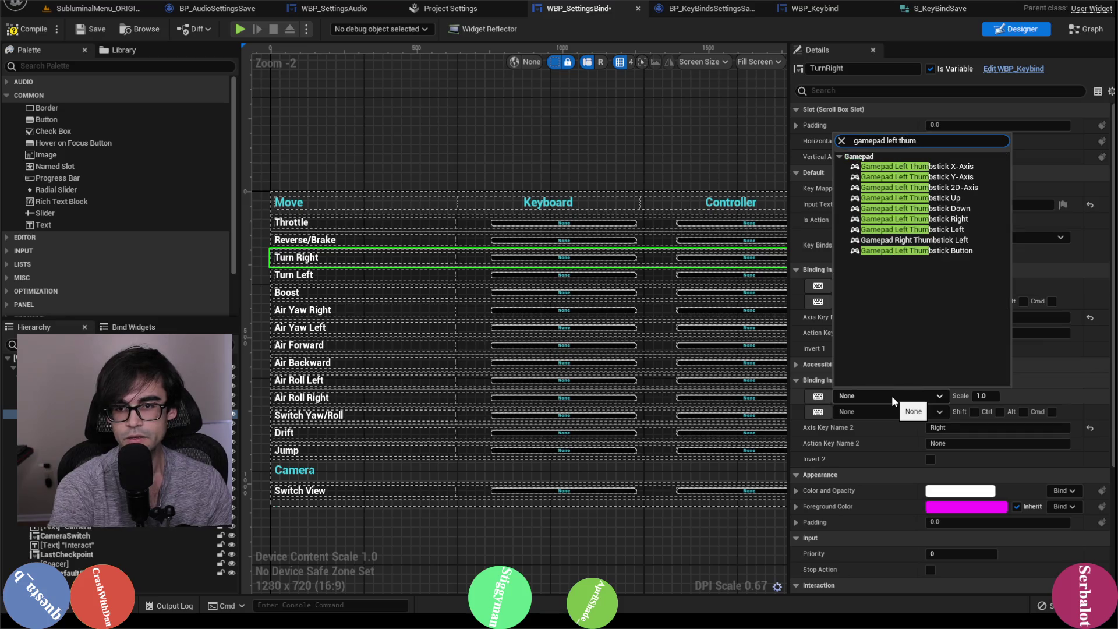
pyautogui.click(939, 168)
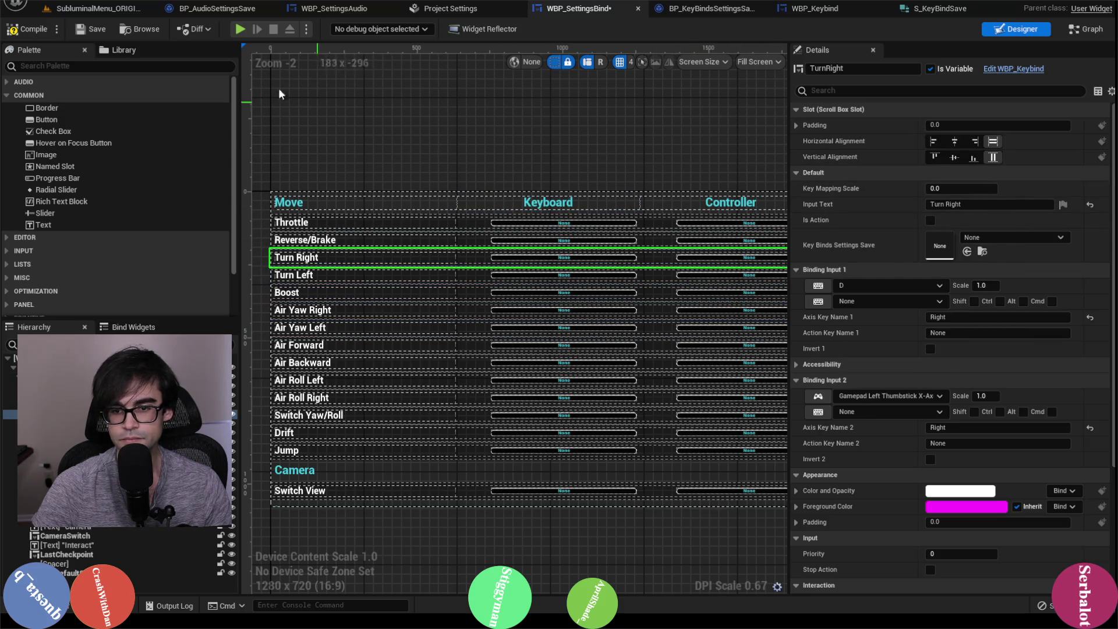
# Save WBP_SettingsBind and recheck the axis mappings in Project Settings.
pyautogui.click(86, 28)
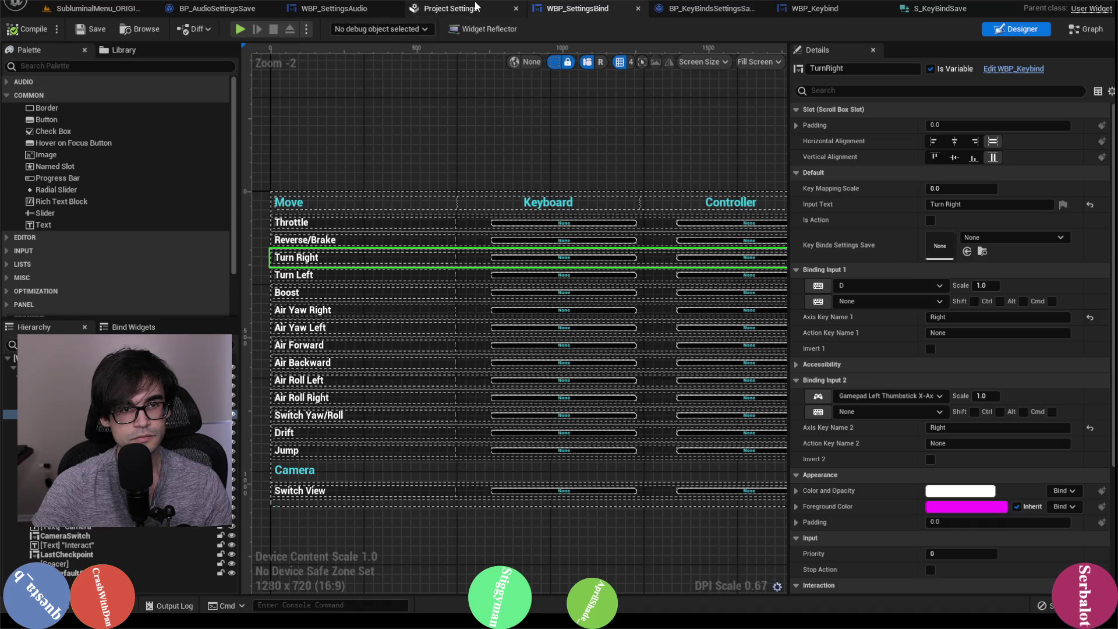
pyautogui.click(451, 9)
pyautogui.click(594, 12)
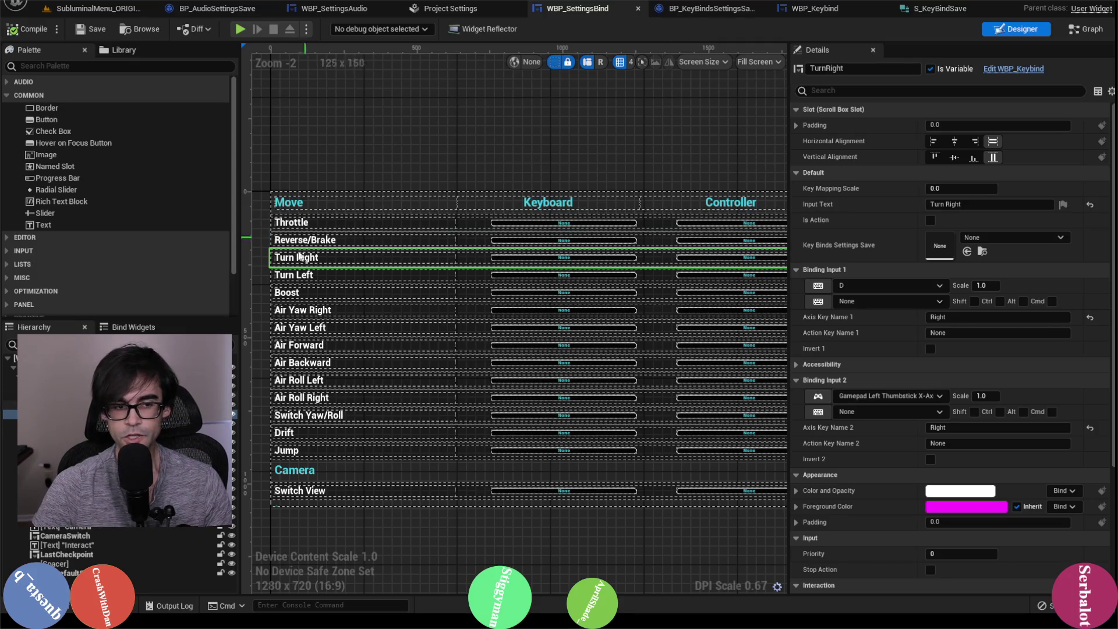
pyautogui.click(378, 279)
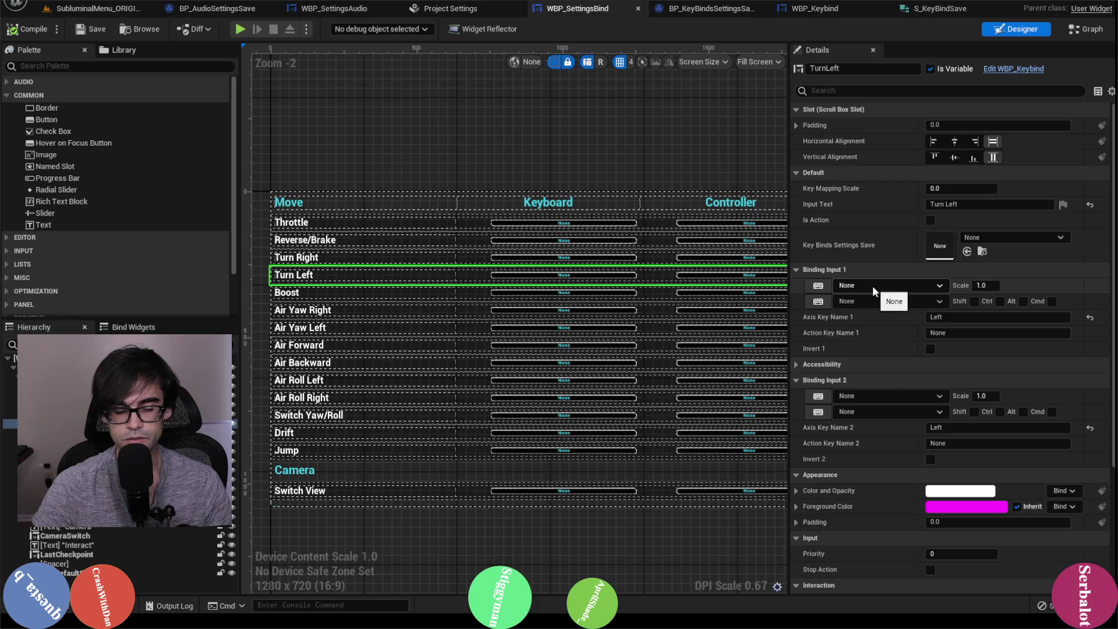
# Set Turn Left's bindings to A at scale -1.0 and Gamepad Left Thumbstick X-Axis.
pyautogui.click(904, 284)
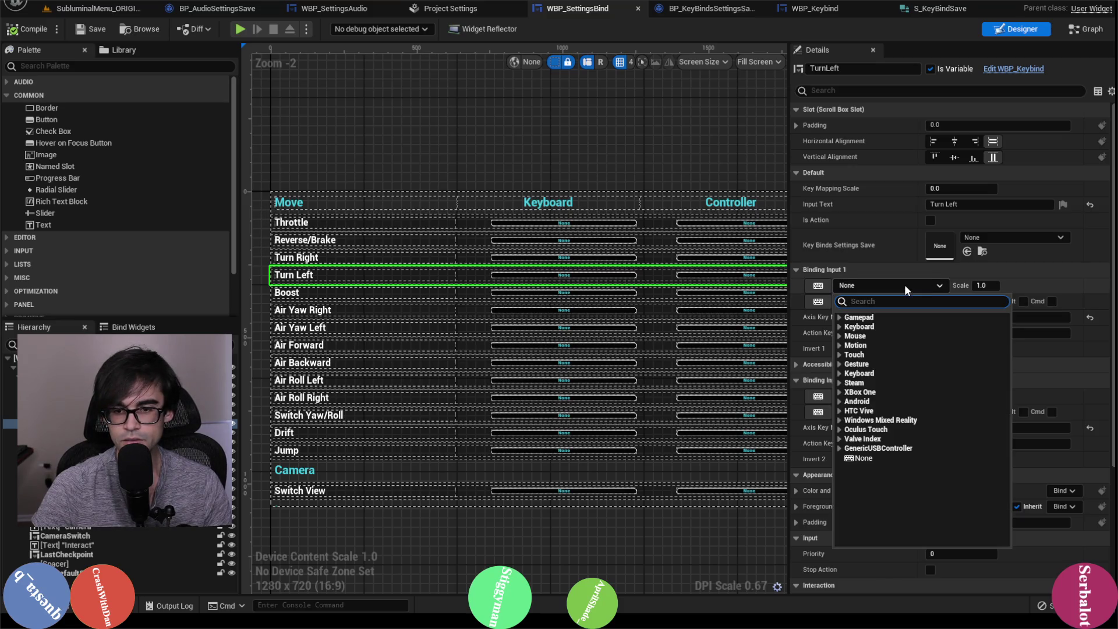
pyautogui.write('A')
pyautogui.scroll(-5, 867, 473)
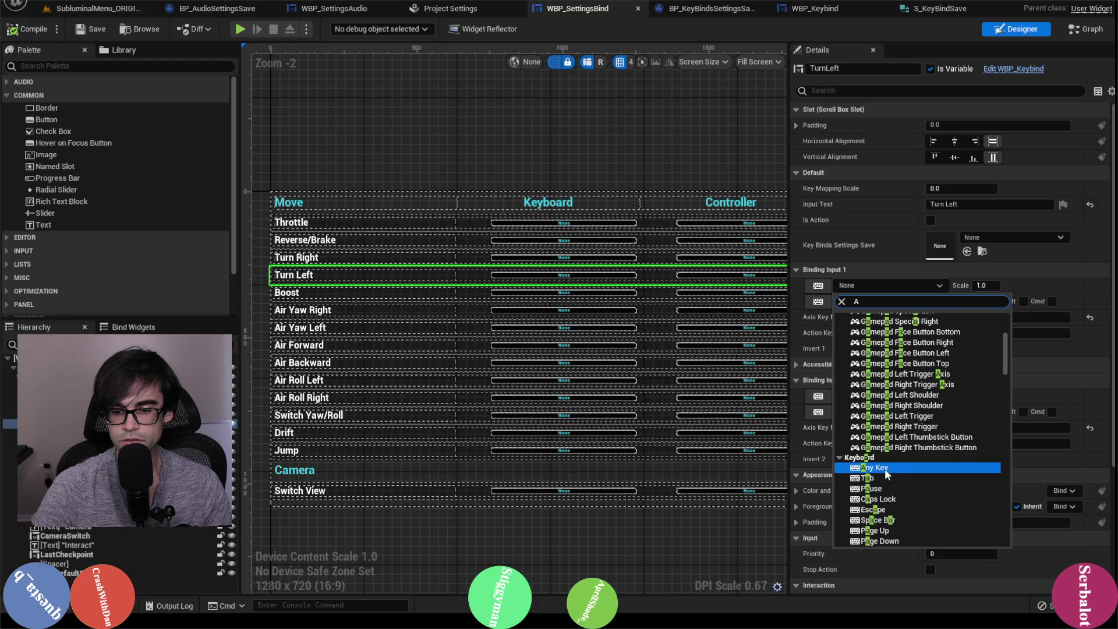
pyautogui.click(863, 468)
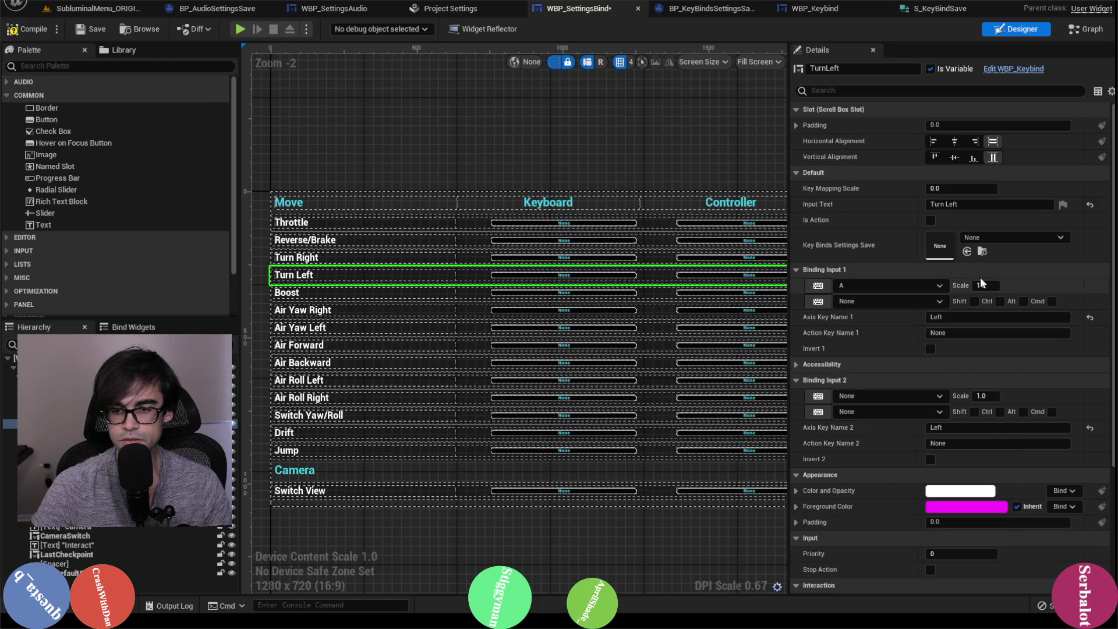
pyautogui.write('-1')
pyautogui.press('Return')
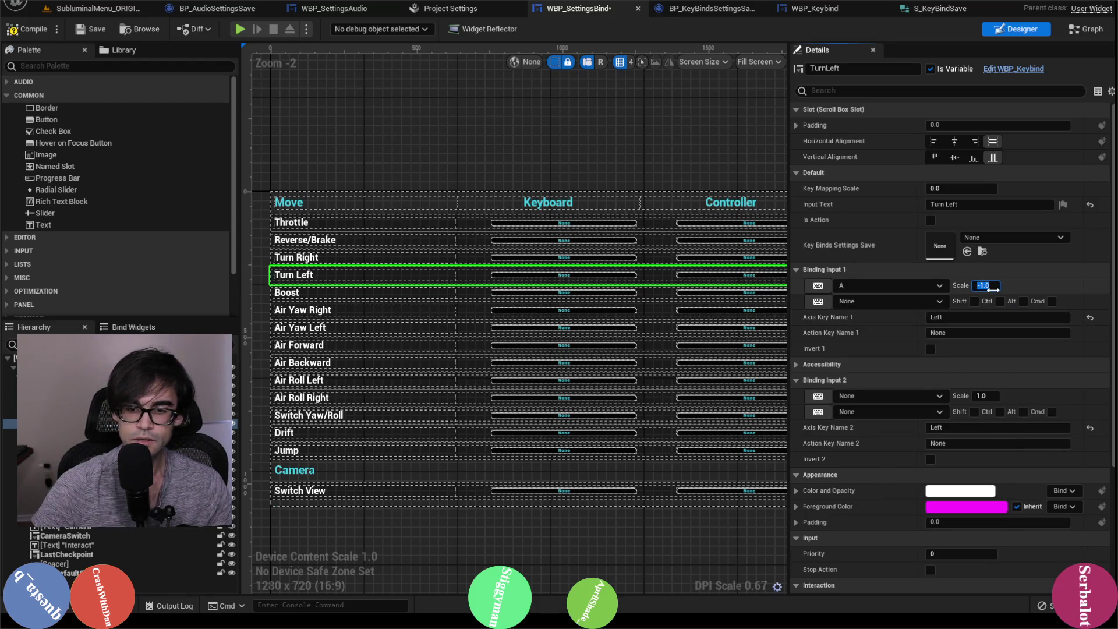
pyautogui.click(872, 395)
pyautogui.write('gam')
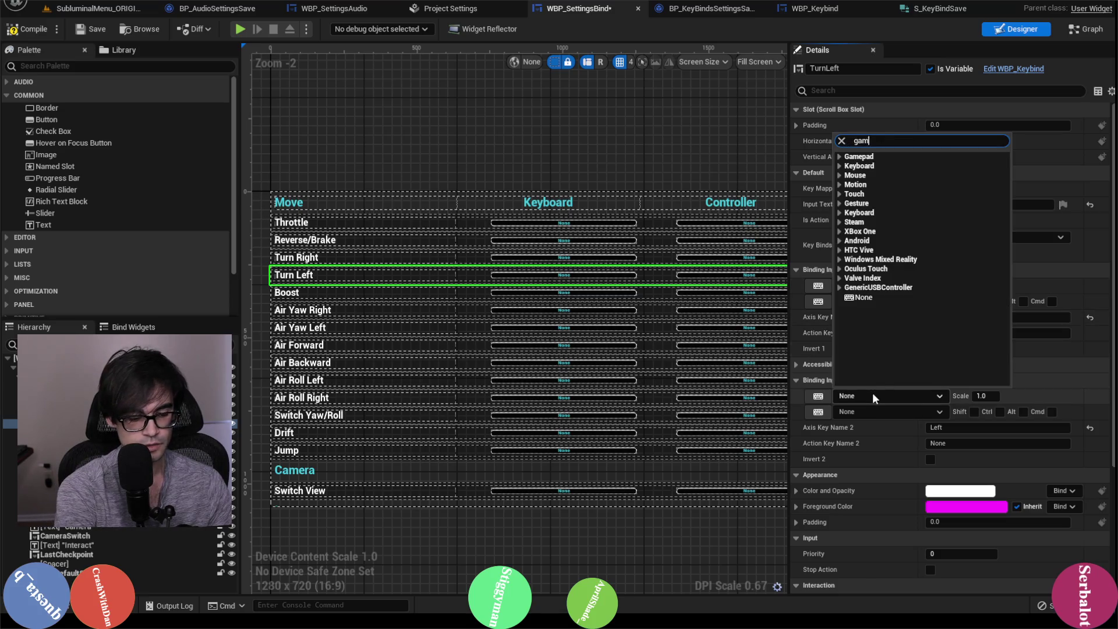
pyautogui.write('epad left thu')
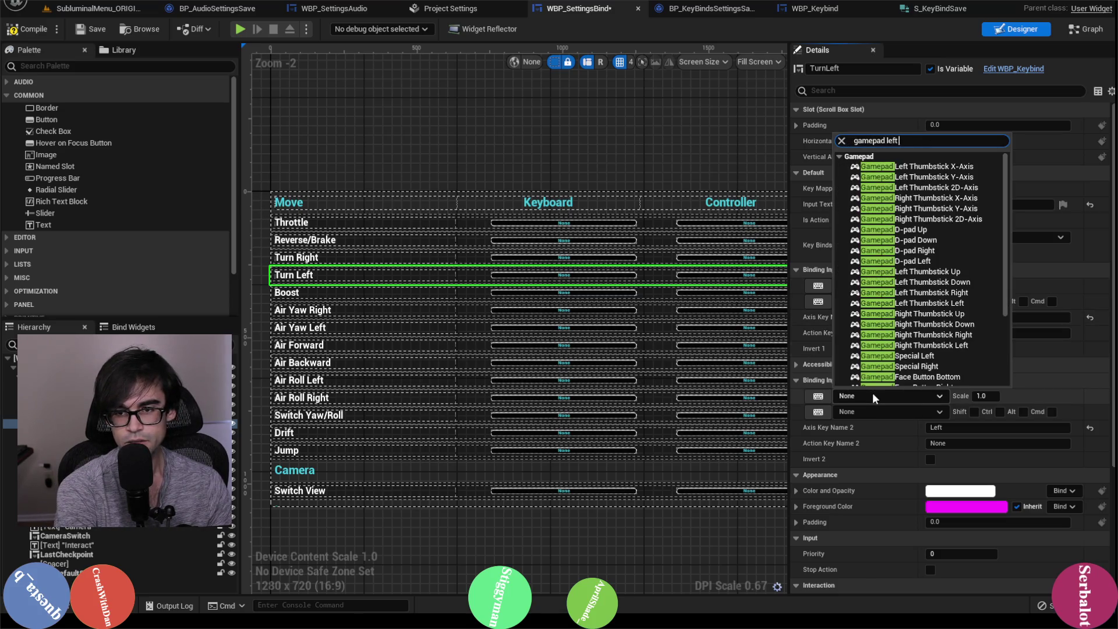
pyautogui.click(948, 166)
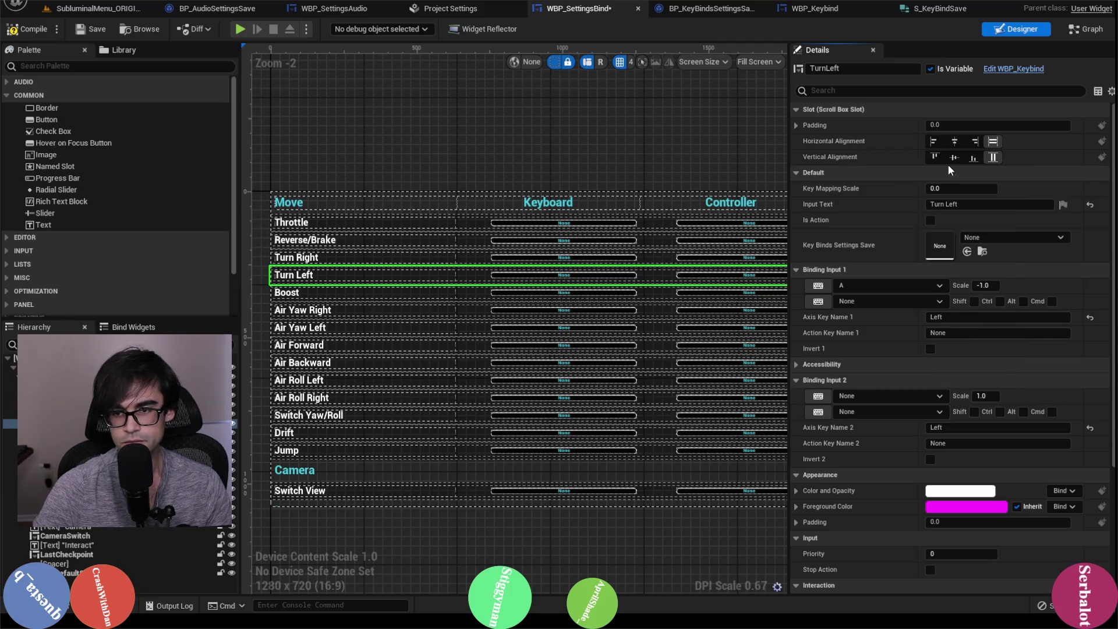
# Compile and save the widget, then compare against the left-turn axis mapping in Project Settings.
pyautogui.click(31, 30)
pyautogui.click(92, 30)
pyautogui.click(465, 10)
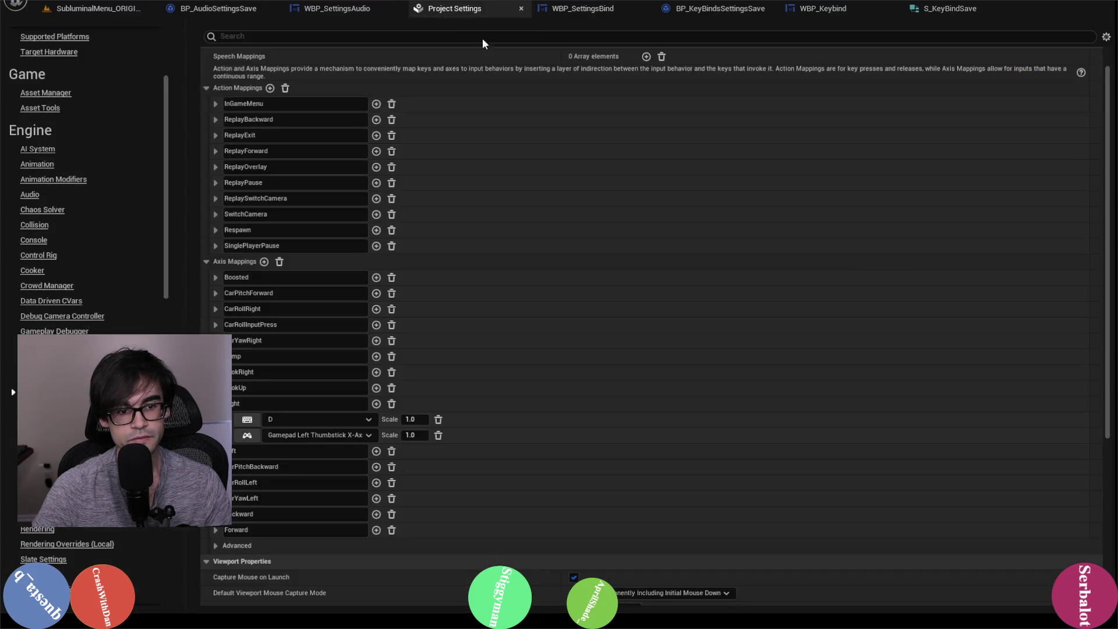
pyautogui.click(216, 404)
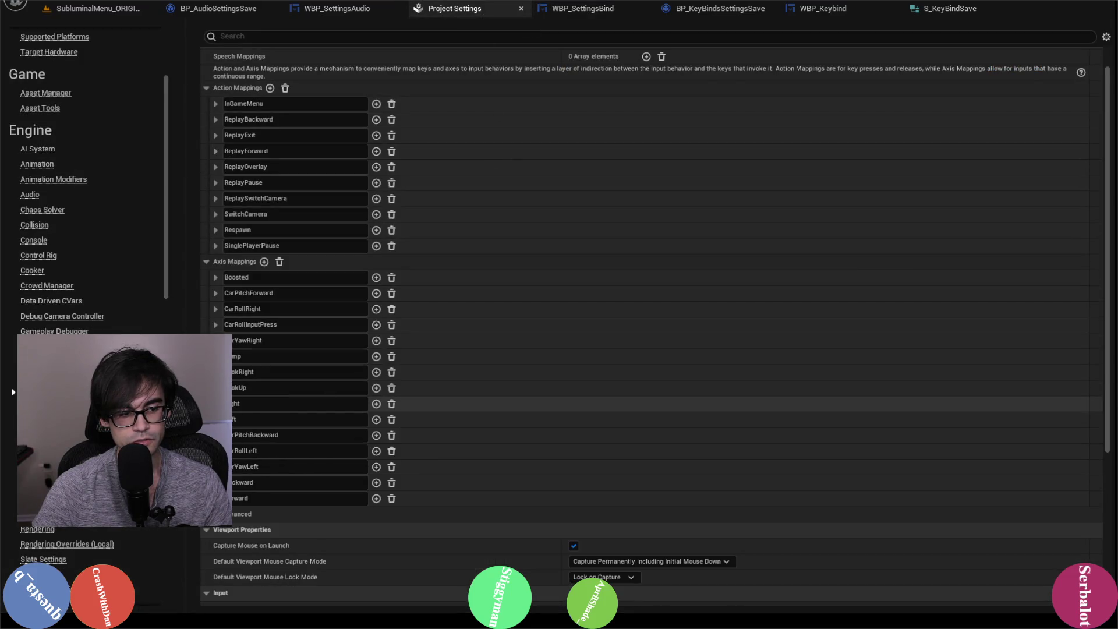
pyautogui.click(215, 419)
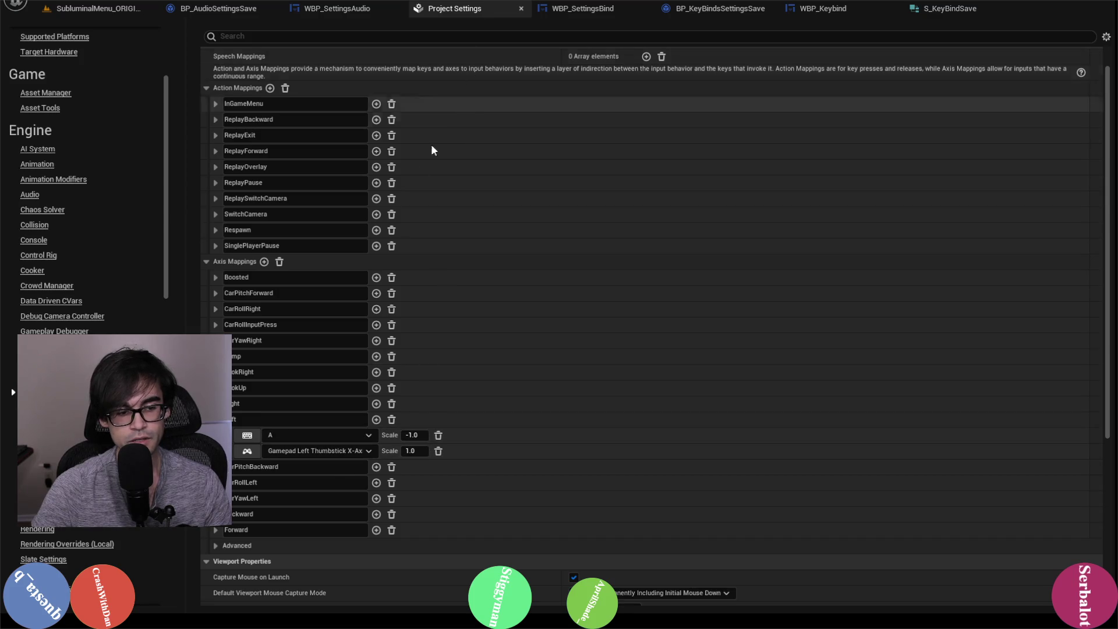
pyautogui.click(580, 9)
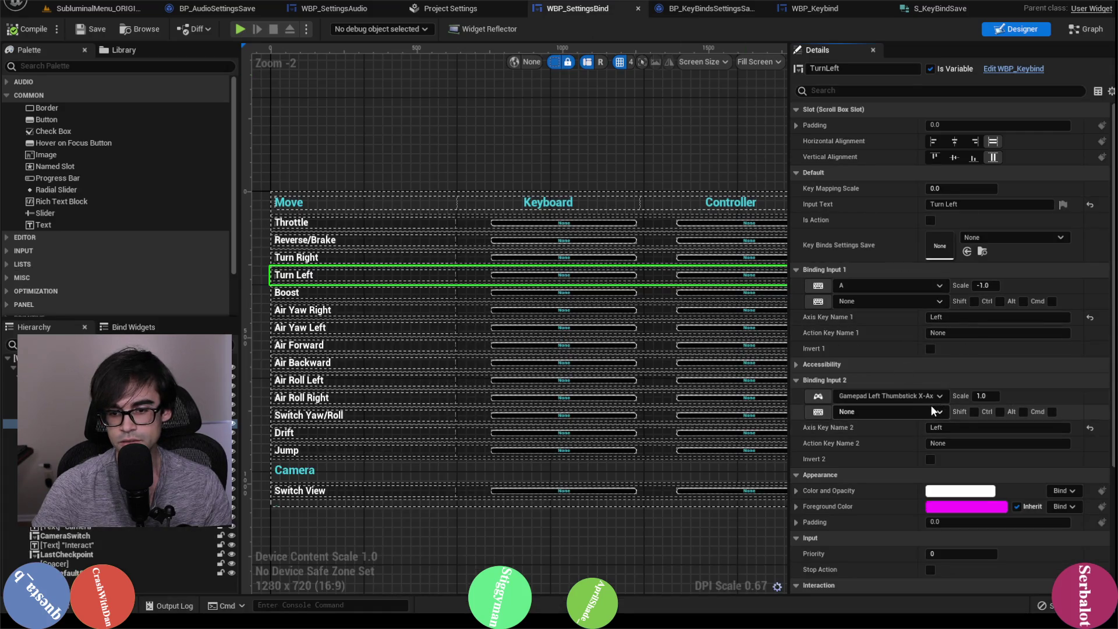
pyautogui.click(366, 293)
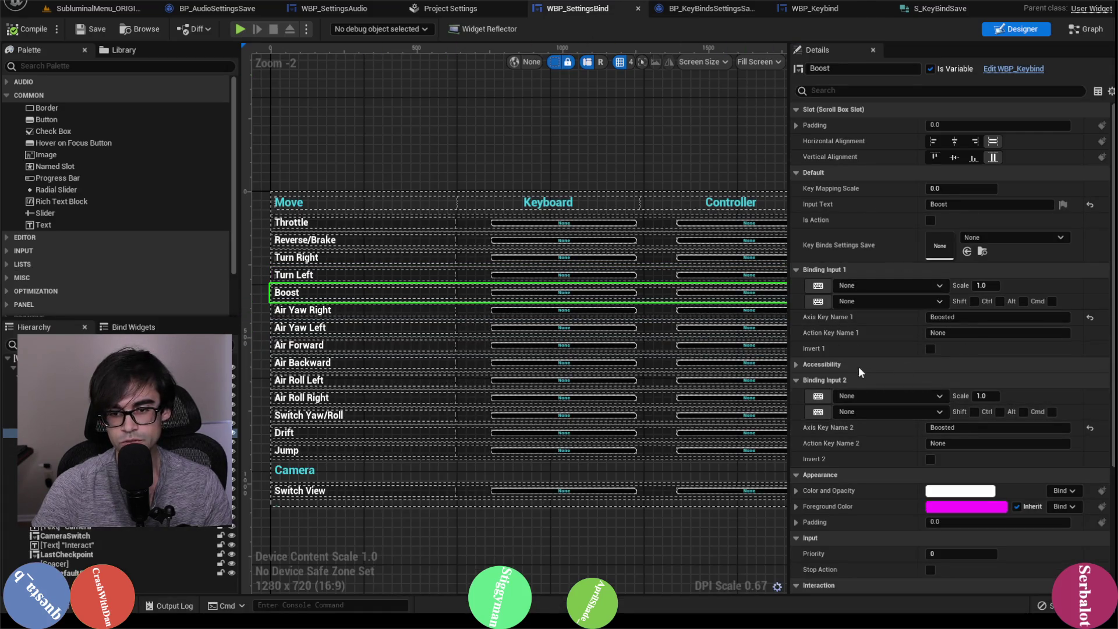
pyautogui.click(465, 13)
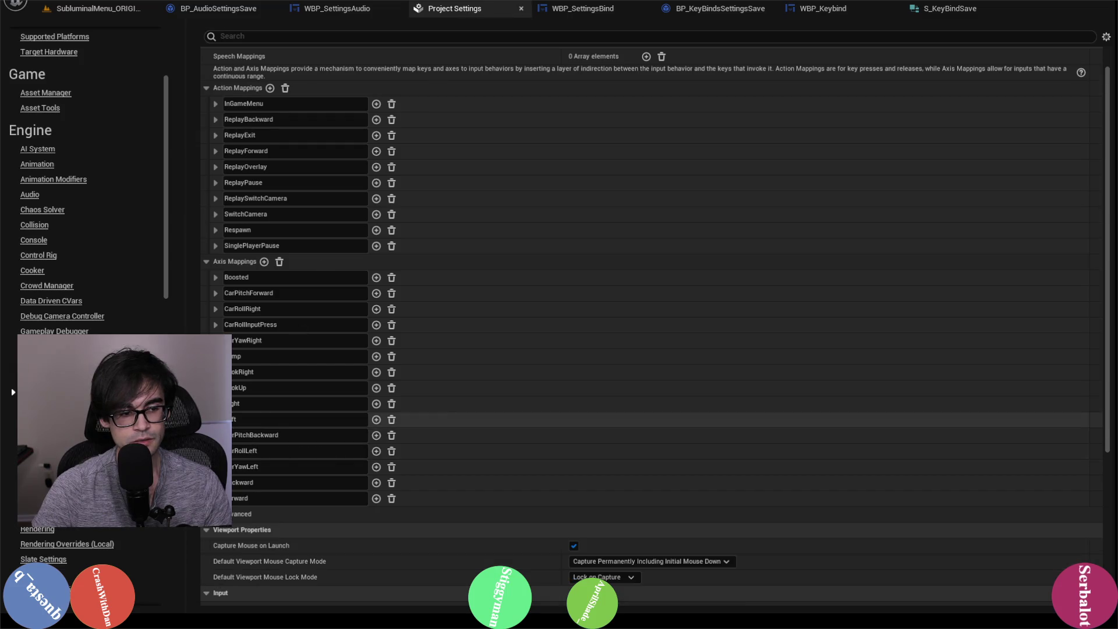
# Check the Boosted mapping and set Boost's first binding to Right Mouse Button.
pyautogui.click(215, 277)
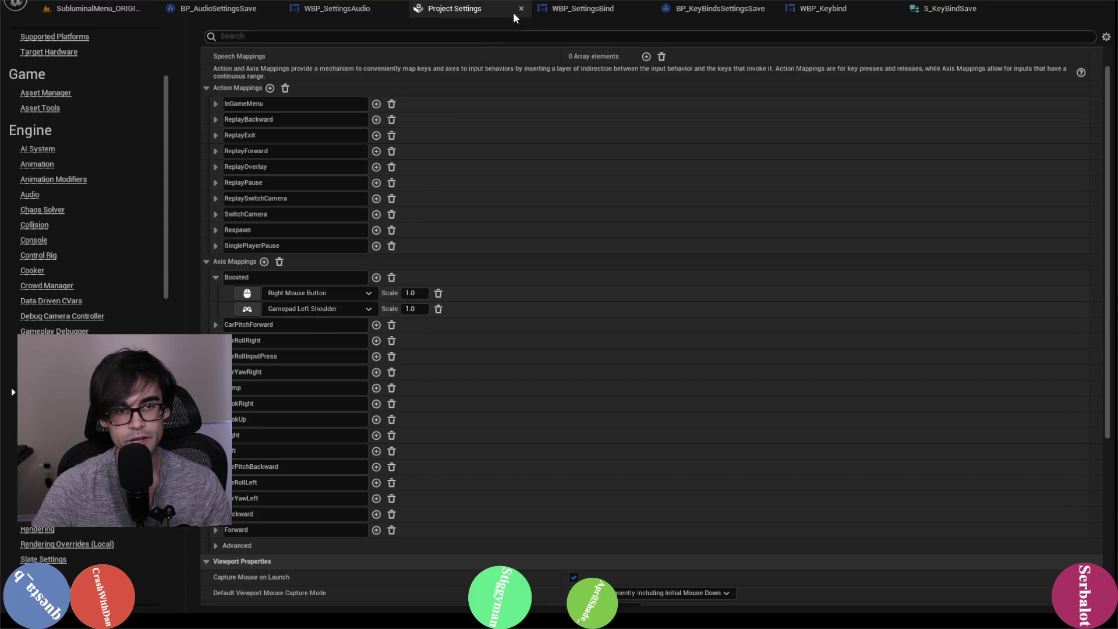
pyautogui.click(579, 8)
pyautogui.click(884, 285)
pyautogui.write('right')
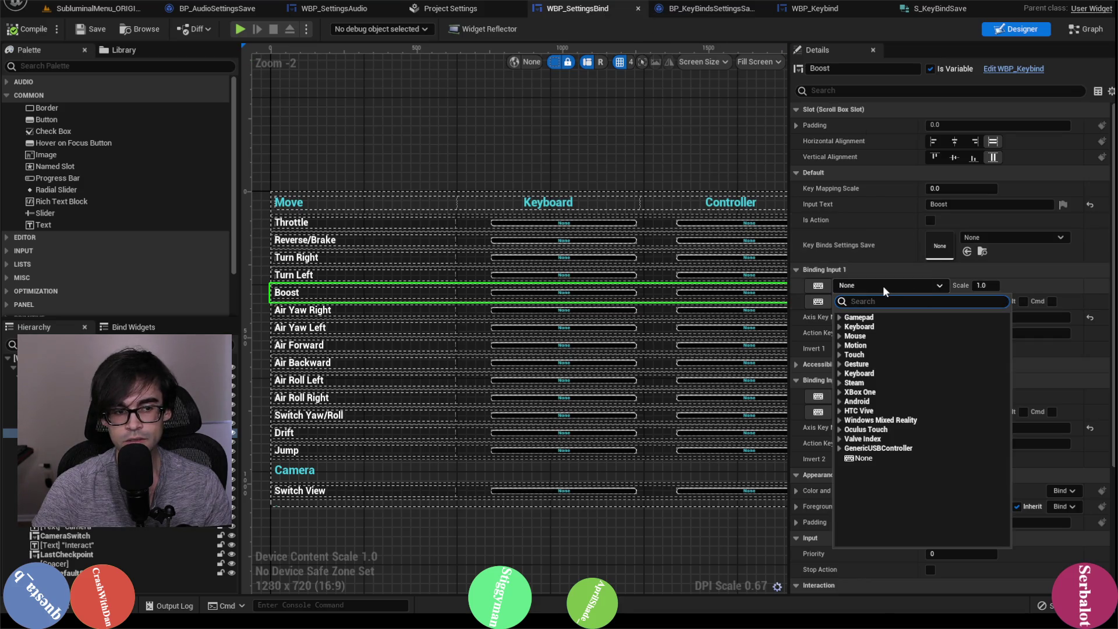
pyautogui.write('e bu')
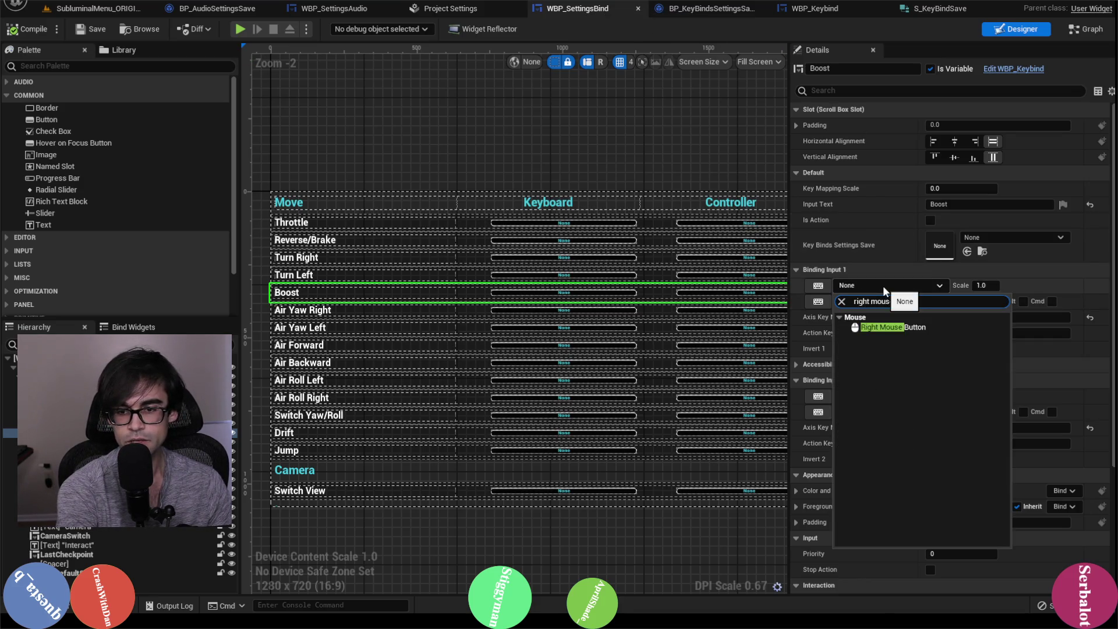
pyautogui.click(886, 330)
# Set Boost's second binding to Gamepad Left Shoulder, then compile and save the widget.
pyautogui.click(914, 395)
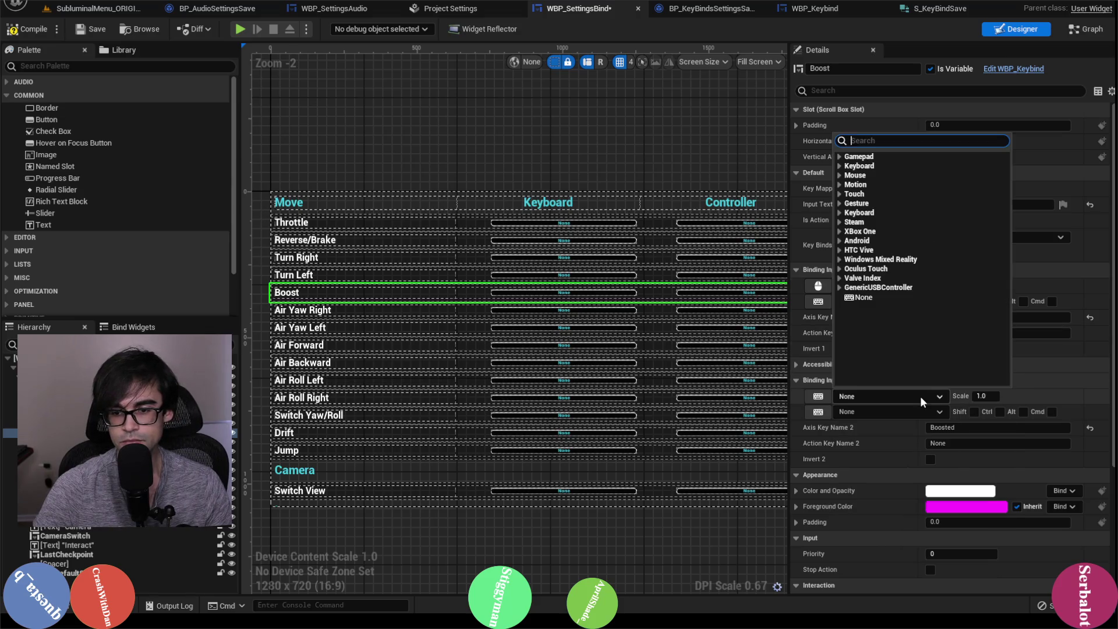
pyautogui.write('gamepad')
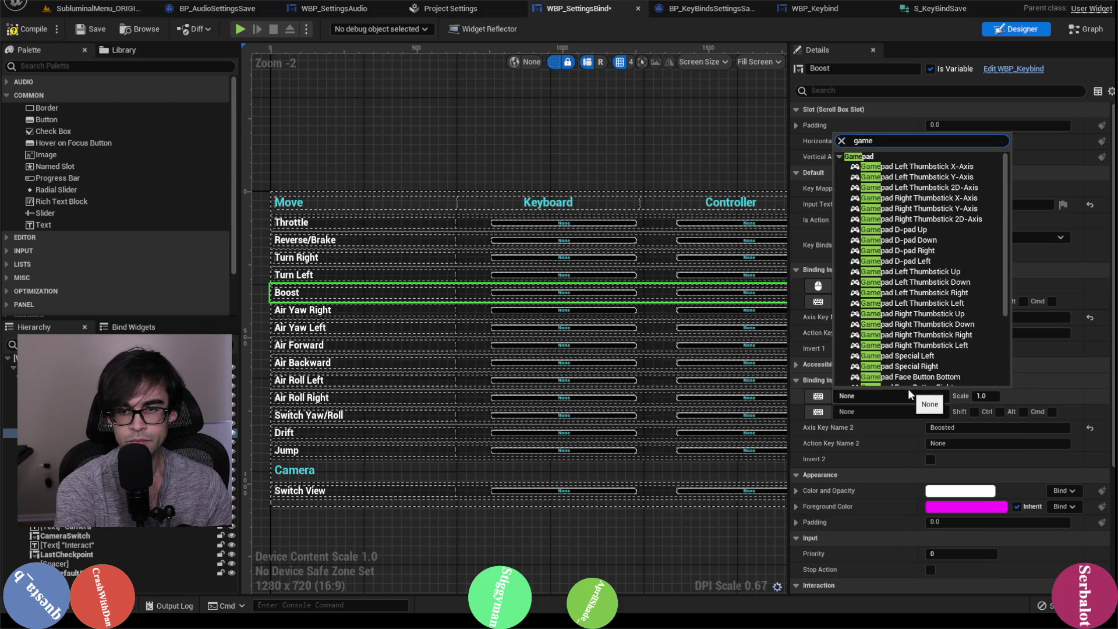
pyautogui.write(' left')
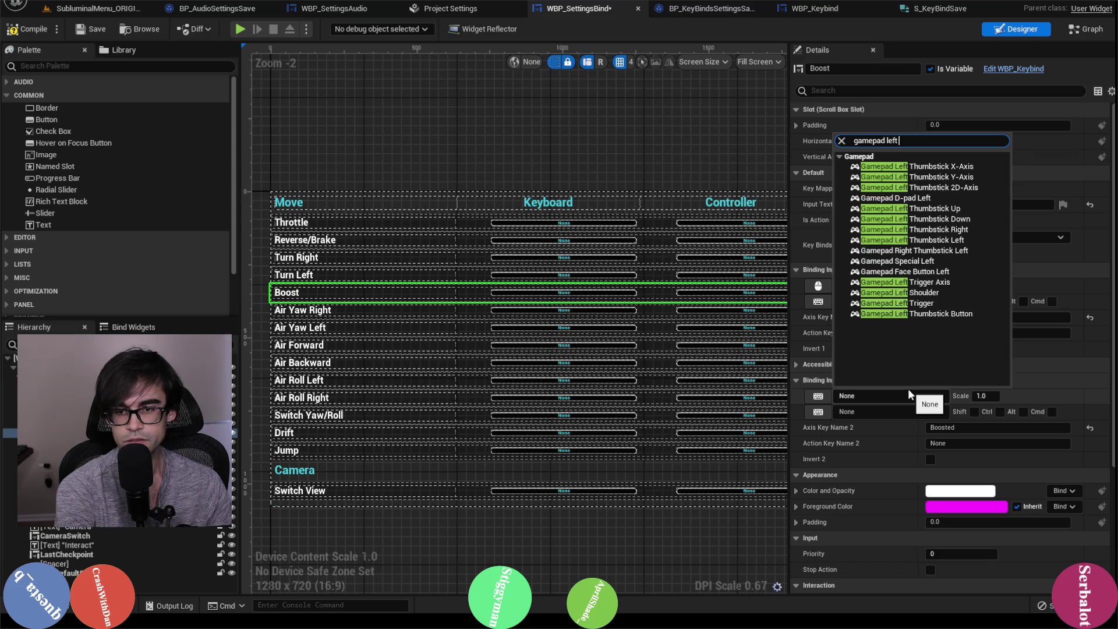
pyautogui.click(908, 292)
pyautogui.click(93, 29)
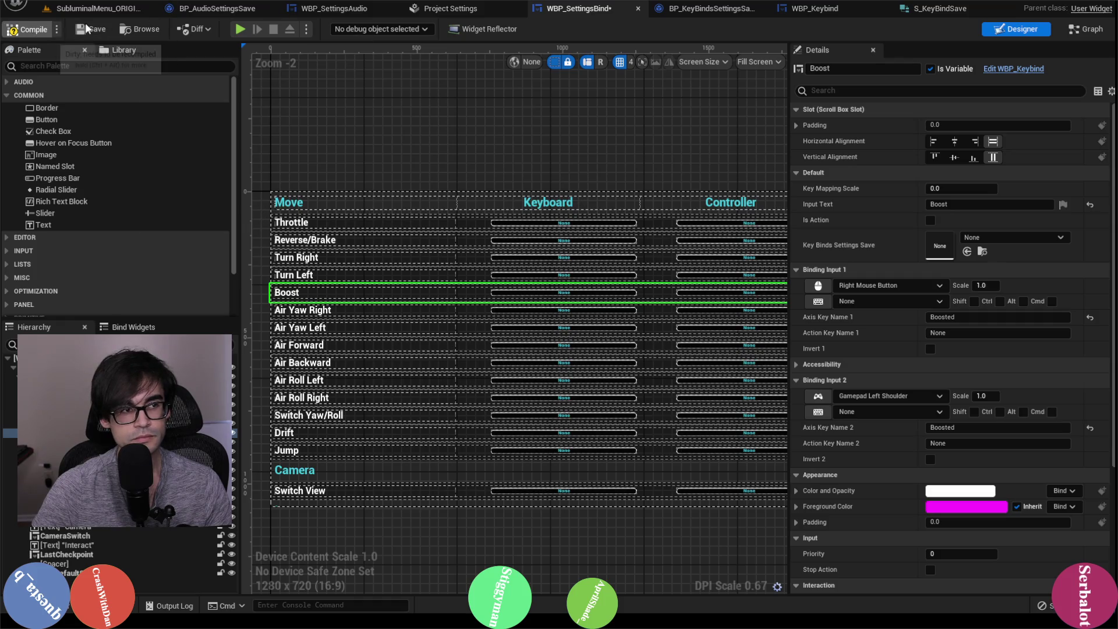
pyautogui.click(454, 9)
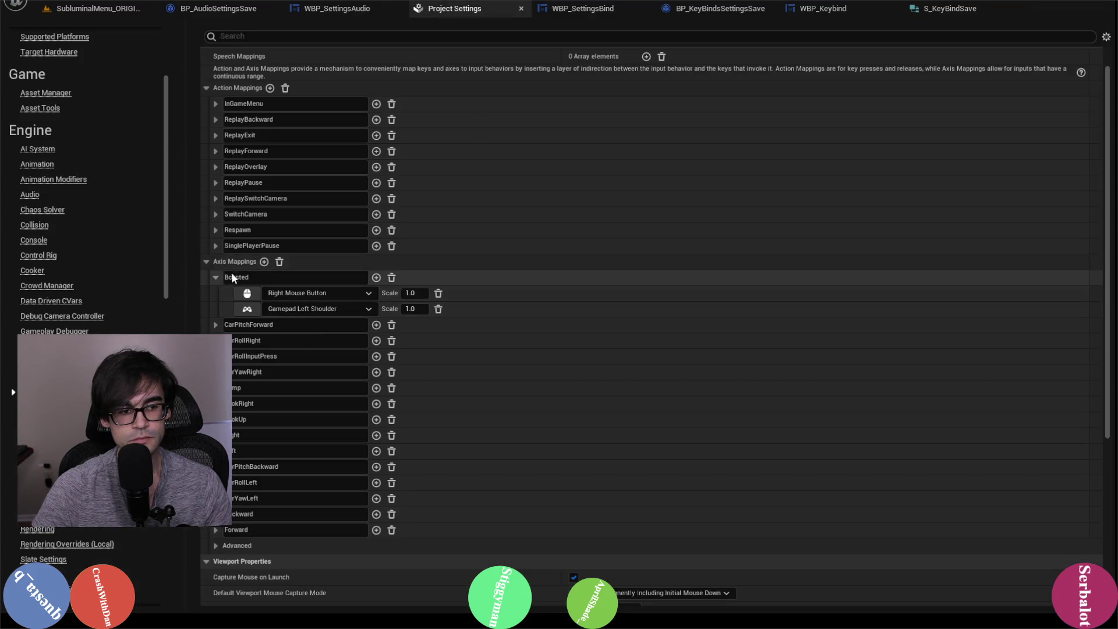
pyautogui.click(582, 9)
pyautogui.click(358, 308)
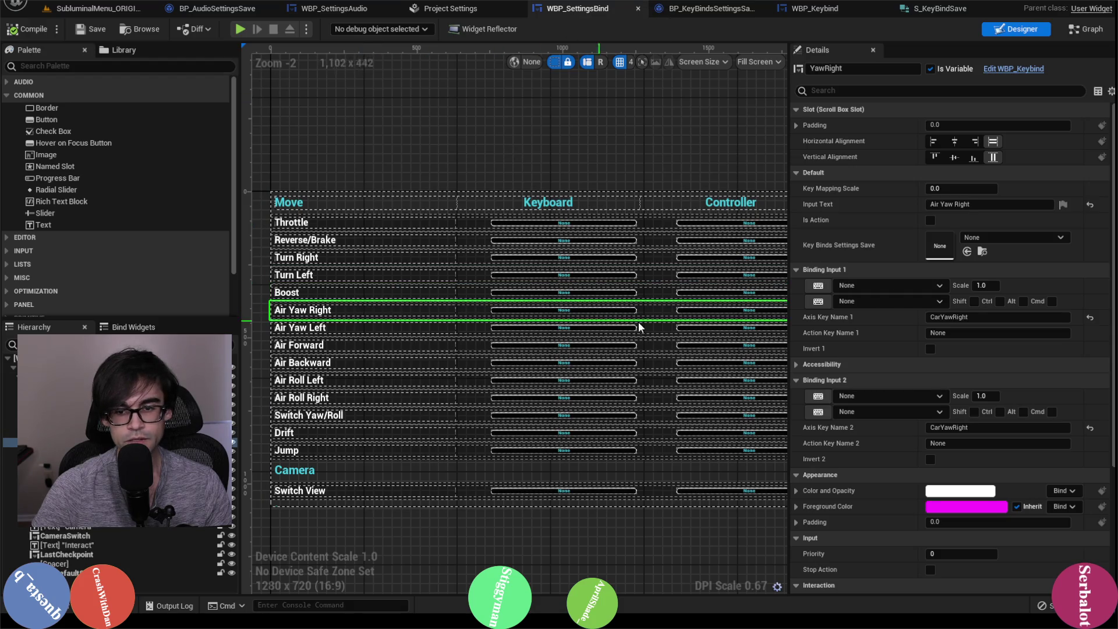
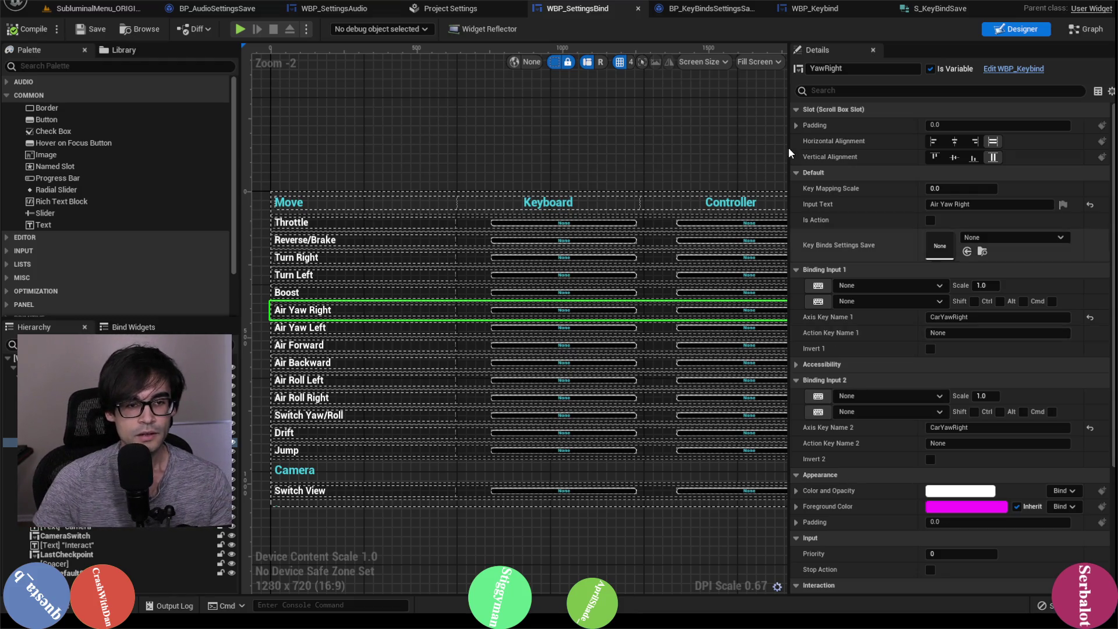
# Look up CarYawRight's keys in Project Settings, then bring up Air Yaw Right's first-binding key list.
pyautogui.click(458, 9)
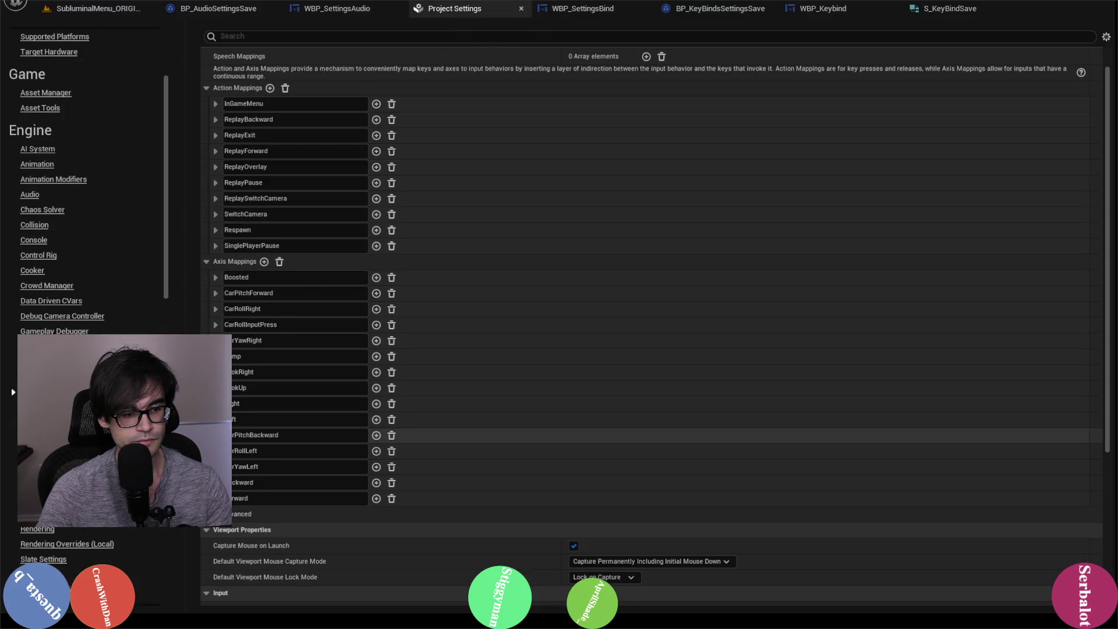
pyautogui.click(541, 11)
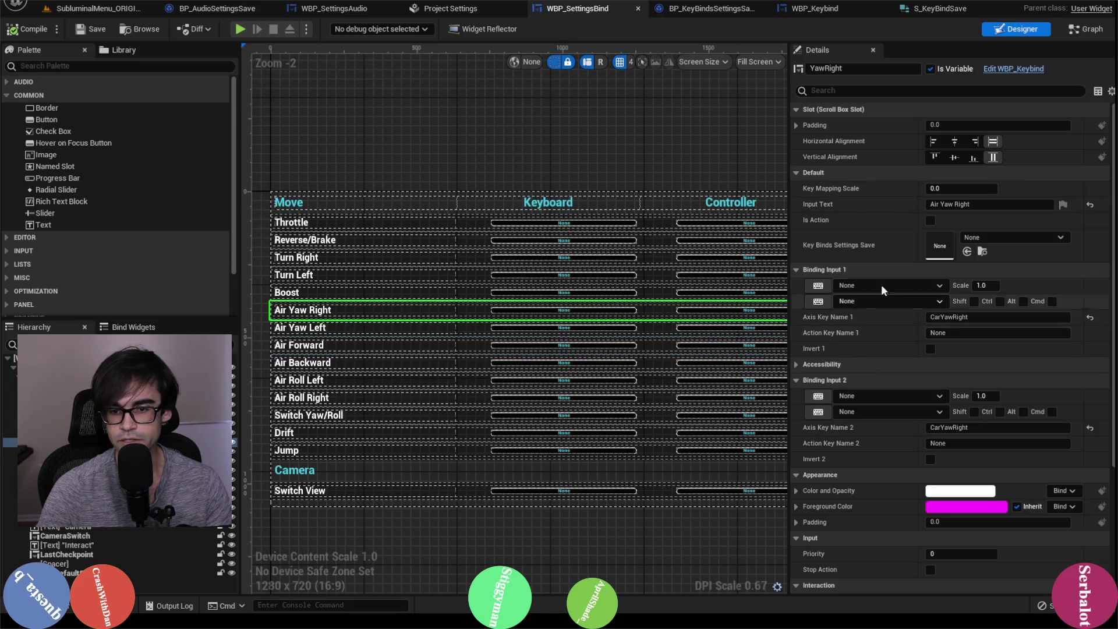
pyautogui.click(520, 7)
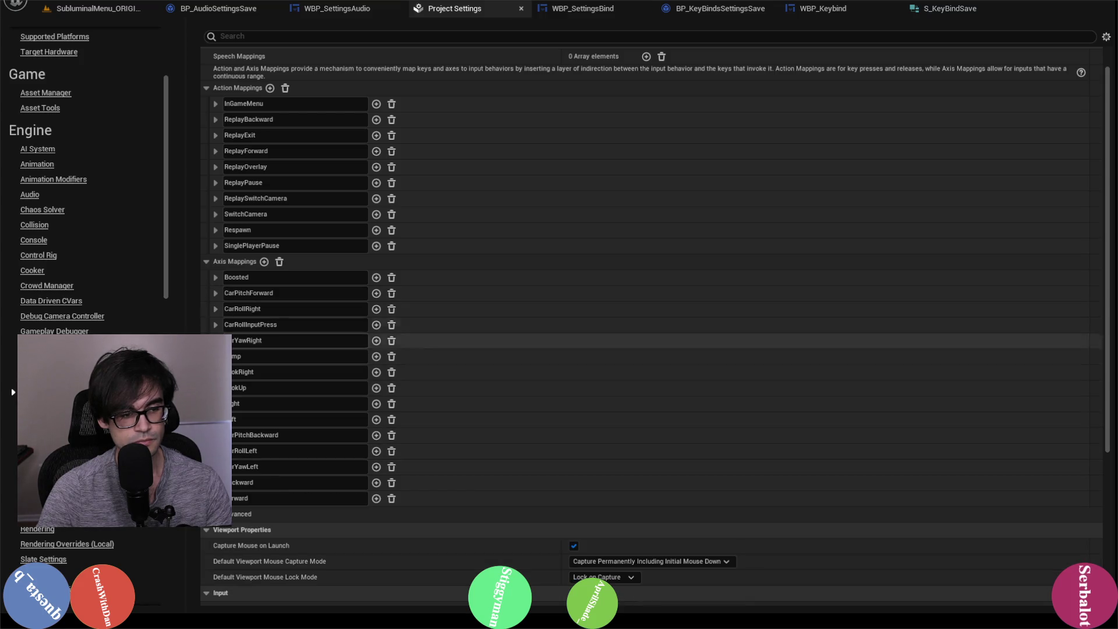
pyautogui.click(216, 340)
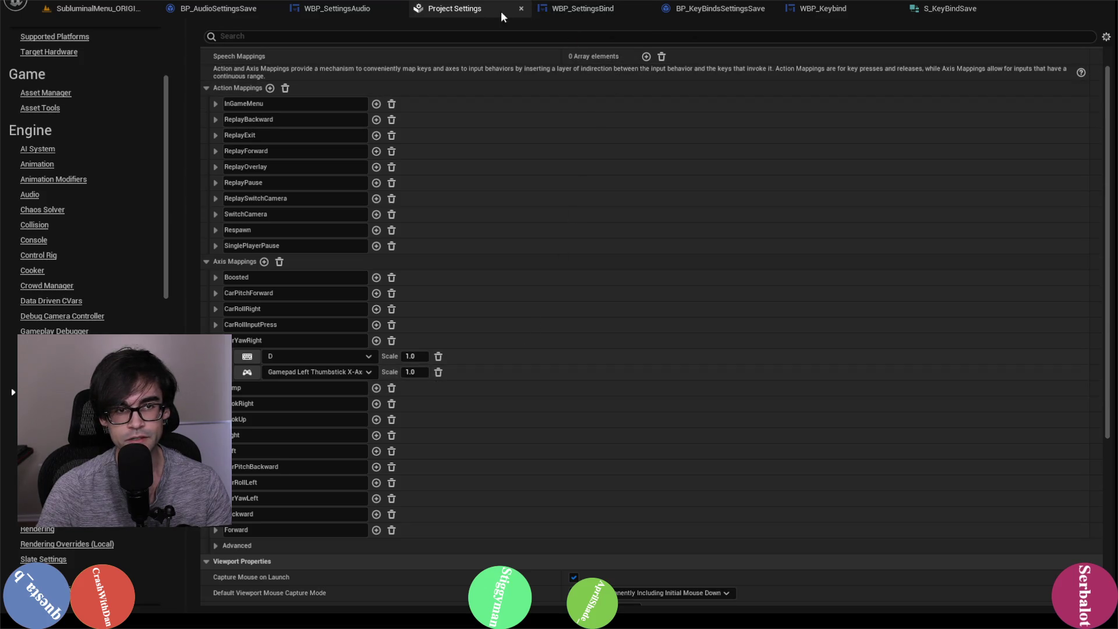
pyautogui.click(582, 13)
pyautogui.click(887, 285)
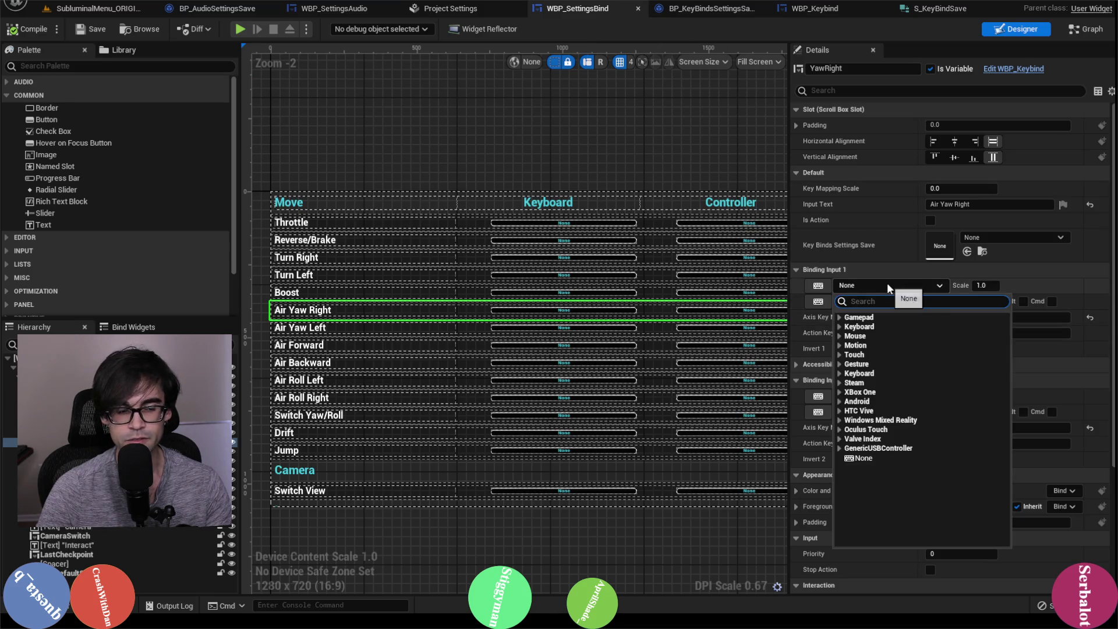
# Bind Air Yaw Right to D and Gamepad Left Thumbstick X-Axis.
pyautogui.write('D')
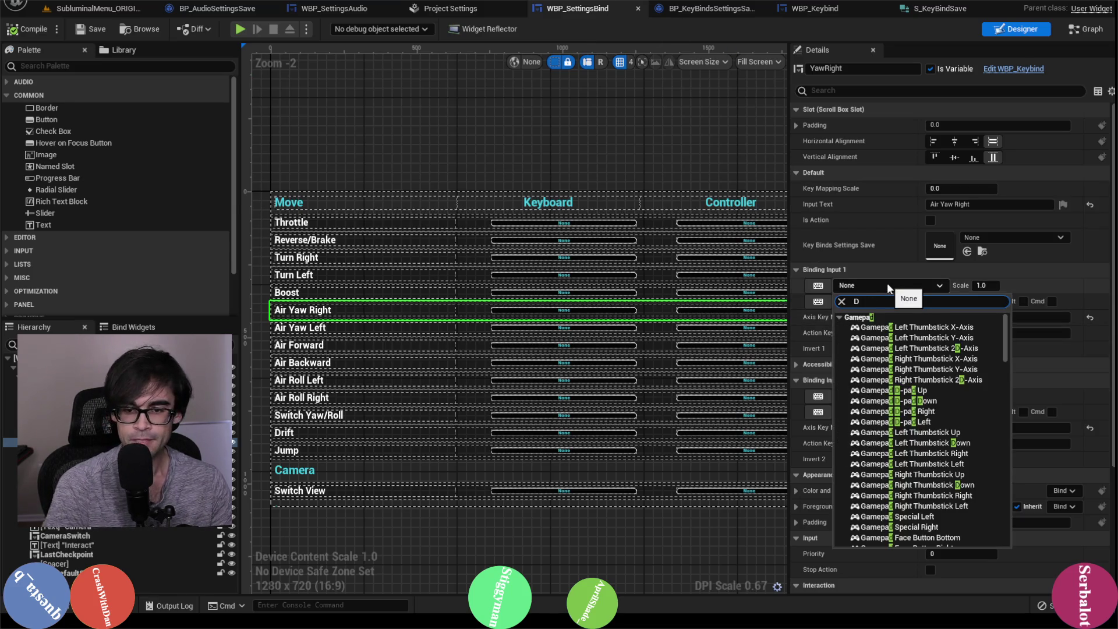
pyautogui.scroll(-3, 819, 367)
pyautogui.scroll(-5, 908, 350)
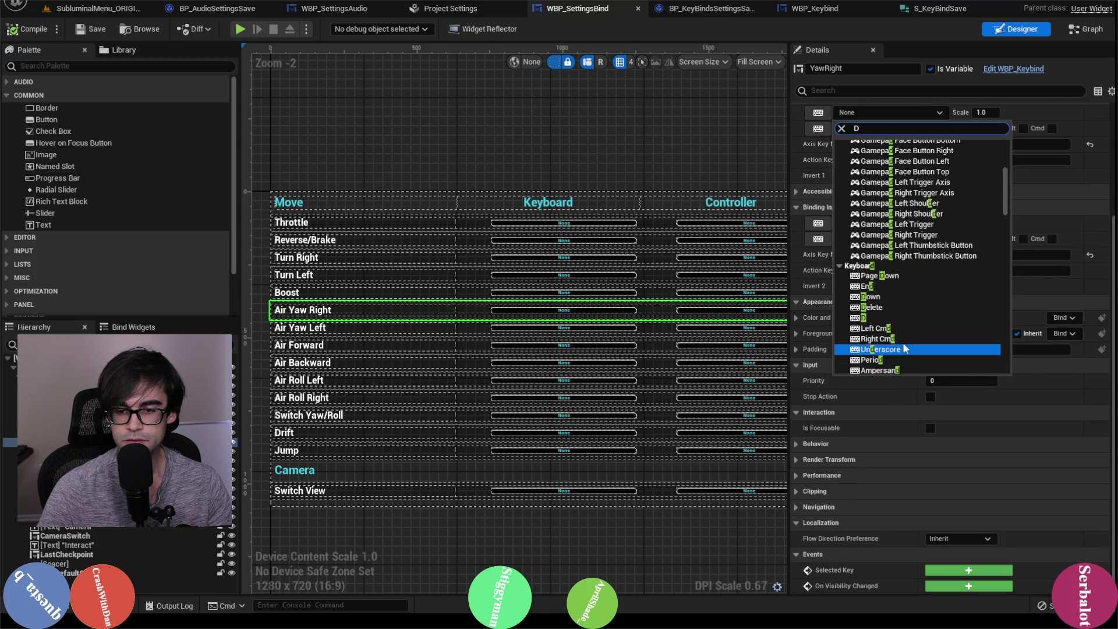
pyautogui.click(896, 348)
pyautogui.scroll(2, 871, 354)
pyautogui.click(870, 294)
pyautogui.write('g')
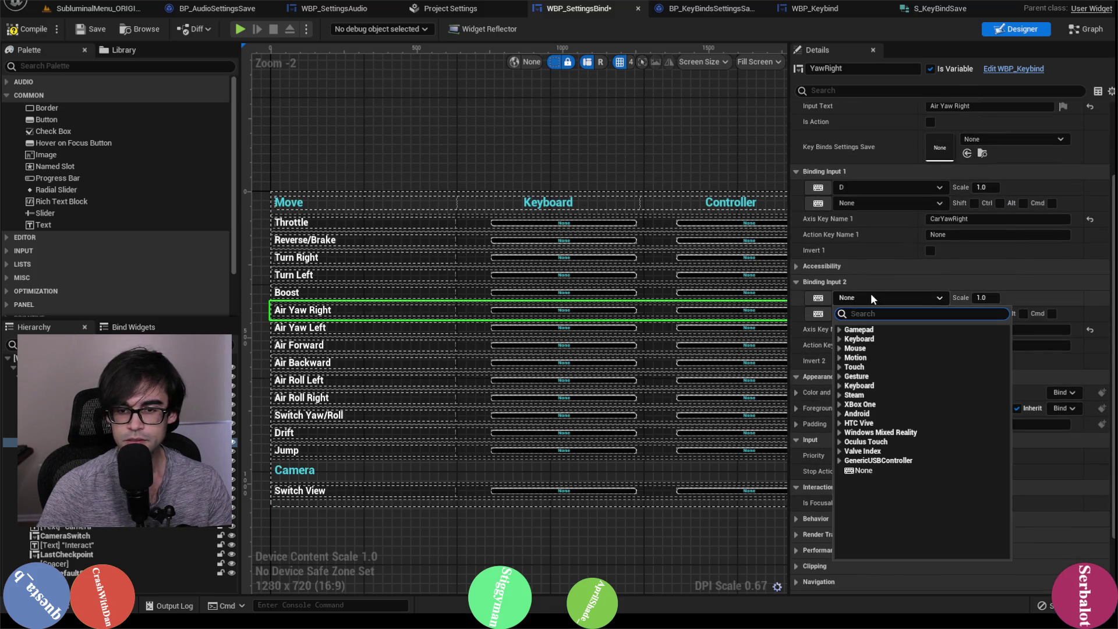
pyautogui.write('amepad left t')
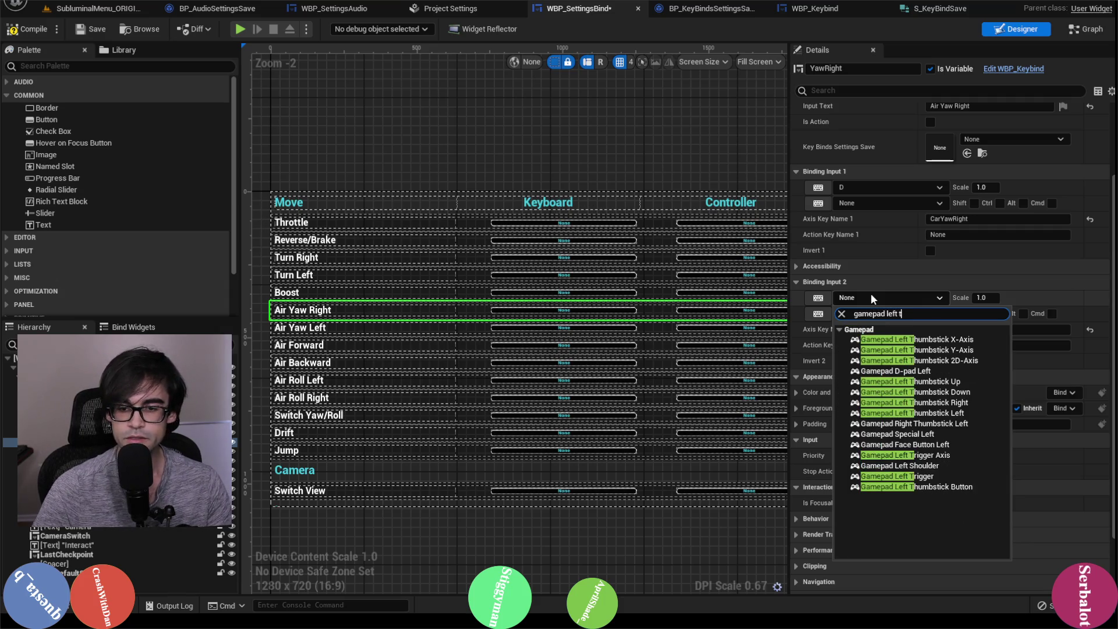
pyautogui.press('Down')
pyautogui.press('Return')
# Set Air Yaw Left's first binding to A with scale -1.0.
pyautogui.click(361, 327)
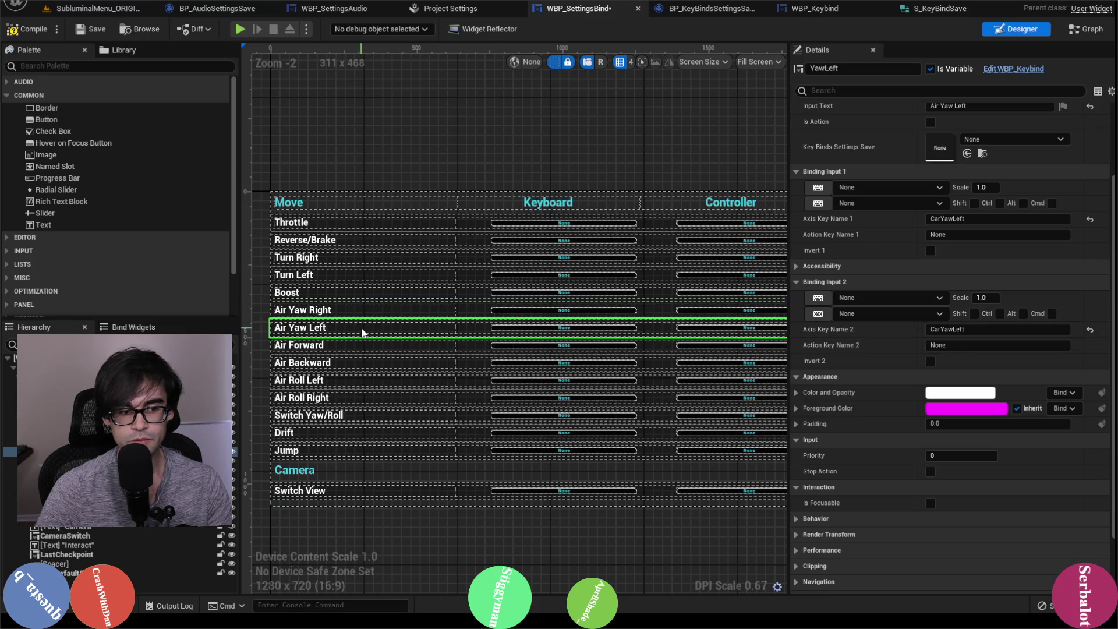
pyautogui.click(906, 189)
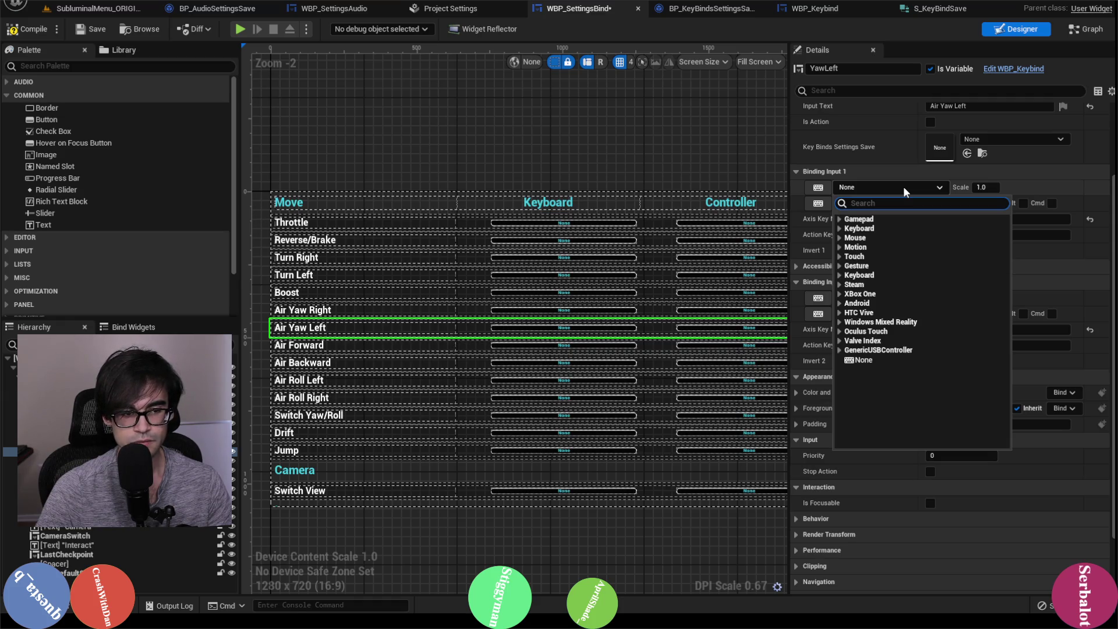
pyautogui.write('A')
pyautogui.scroll(-5, 888, 408)
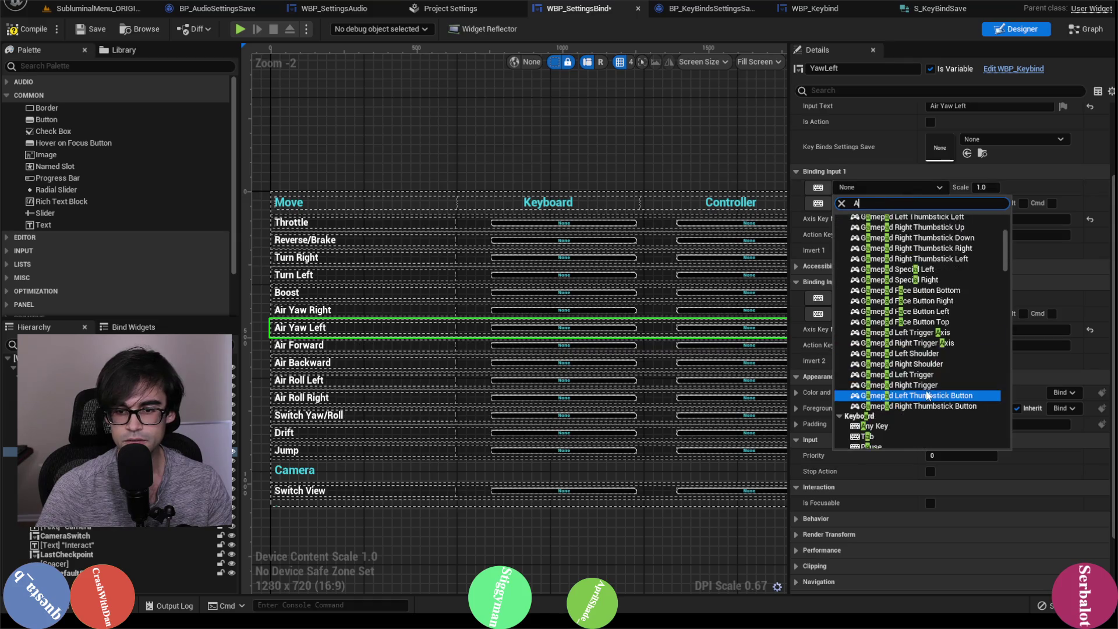
pyautogui.click(888, 429)
pyautogui.click(983, 187)
pyautogui.write('-1')
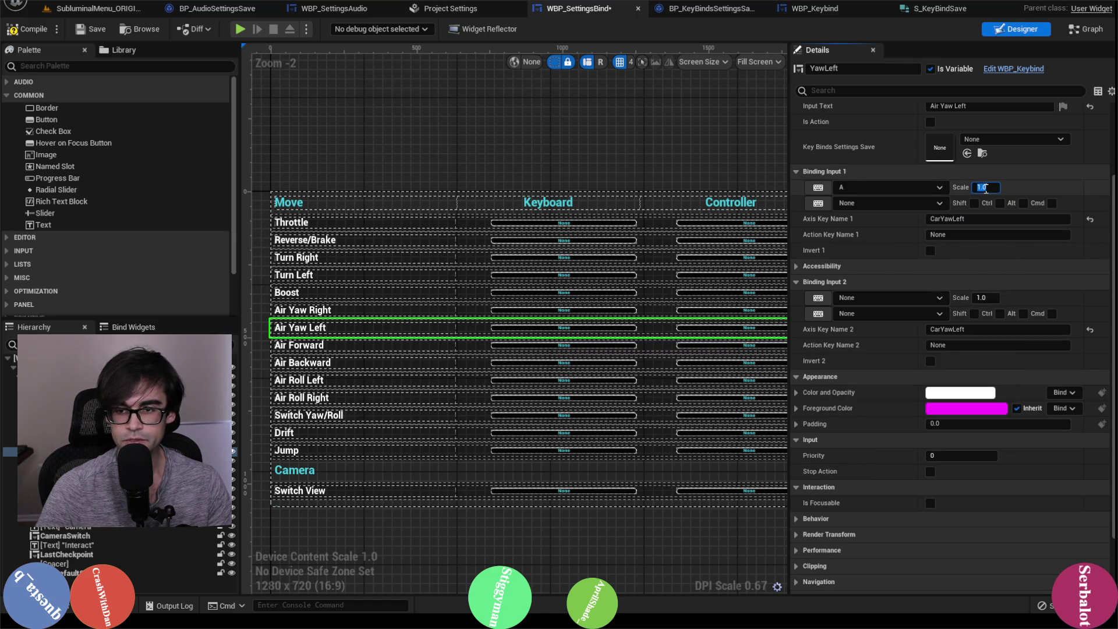
pyautogui.press('Return')
# Give Air Yaw Left's second binding Gamepad Left Thumbstick X-Axis.
pyautogui.click(901, 287)
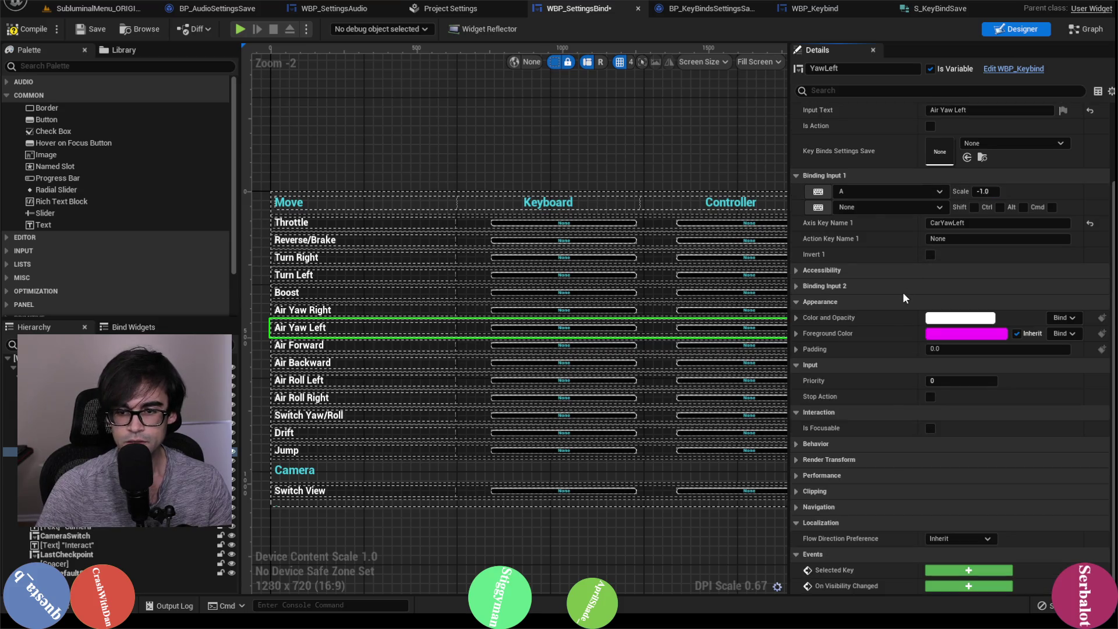
pyautogui.click(896, 284)
pyautogui.click(900, 299)
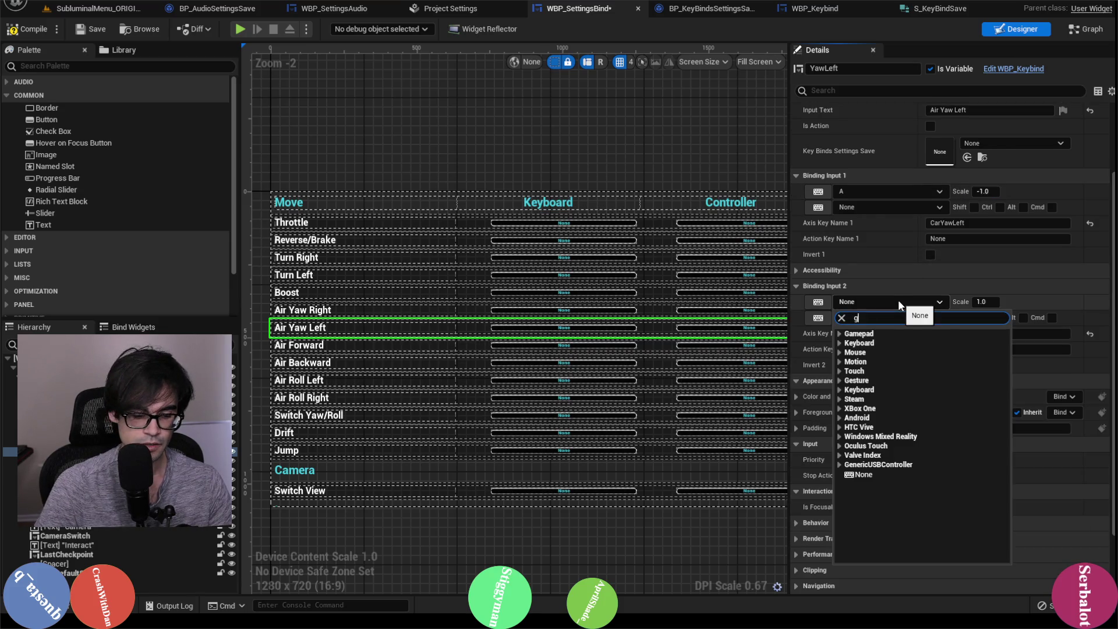
pyautogui.write('gamepad')
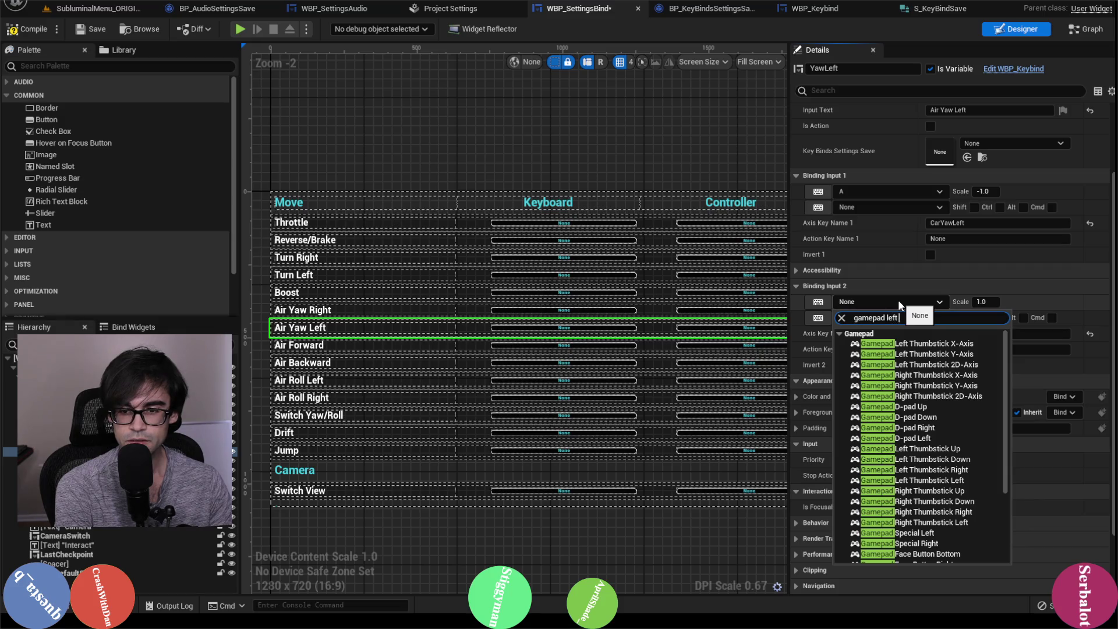
pyautogui.write(' left')
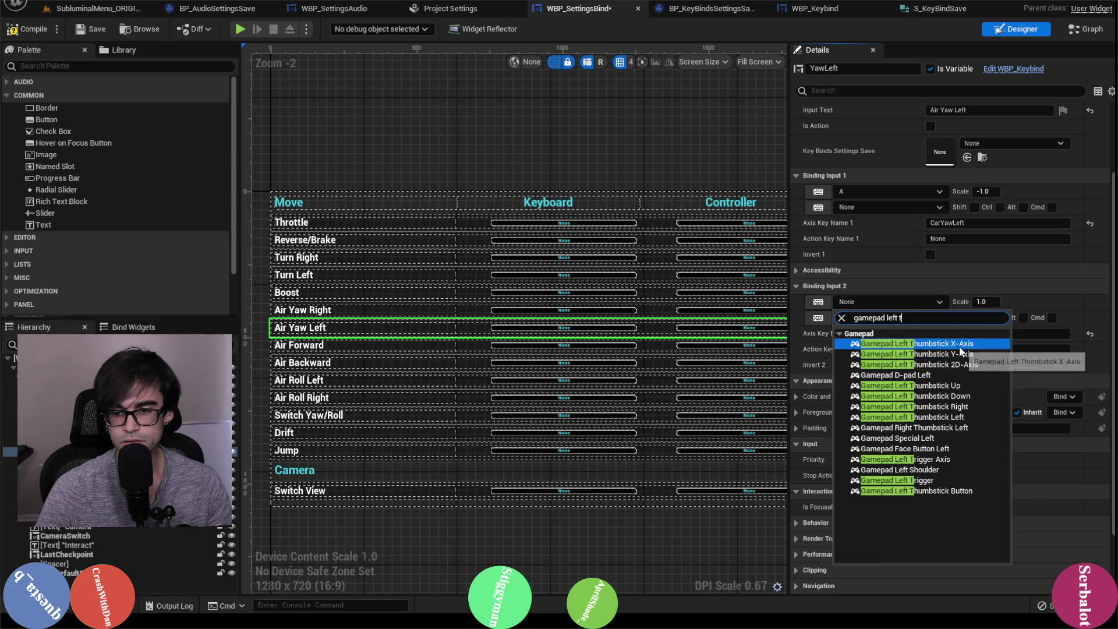
pyautogui.click(961, 345)
pyautogui.click(369, 347)
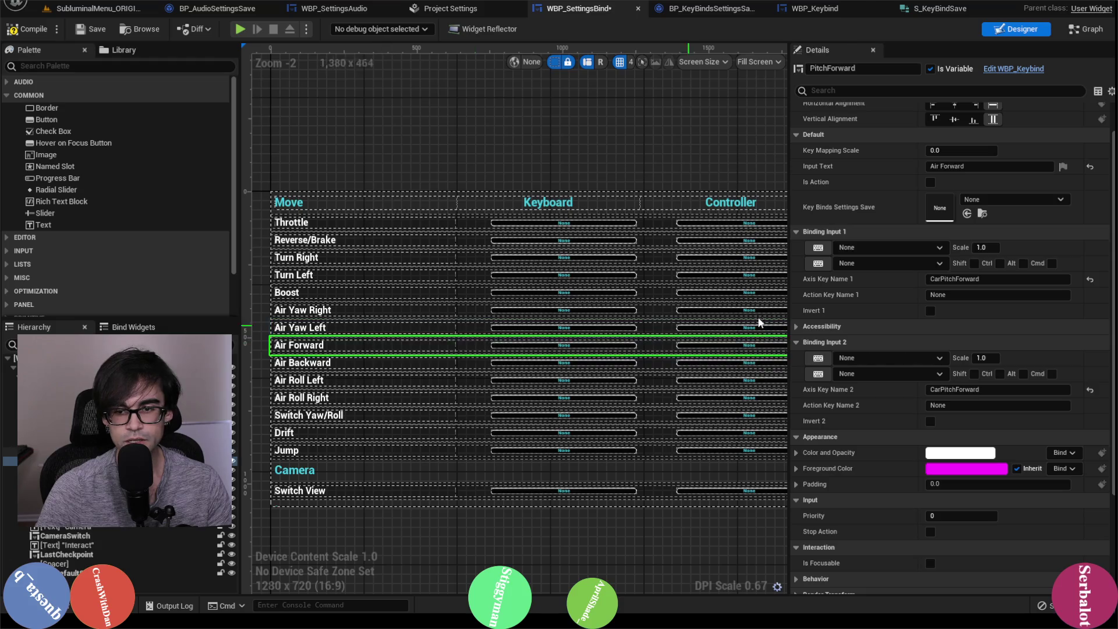
# Bind Air Forward to W and Gamepad Left Thumbstick Y-Axis.
pyautogui.click(906, 245)
pyautogui.write('W')
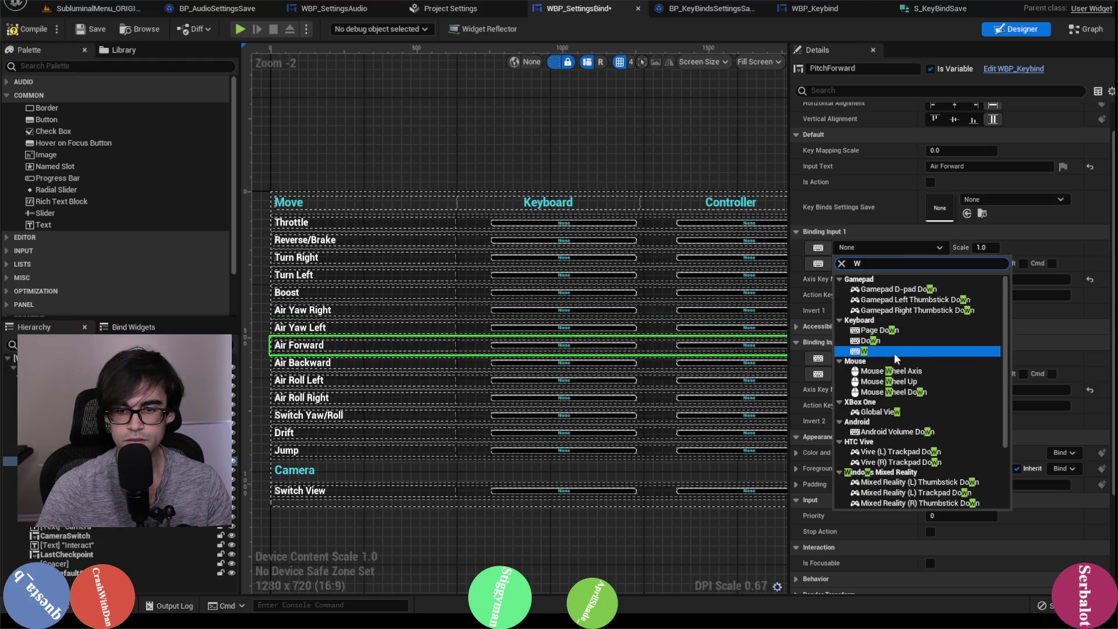
pyautogui.click(893, 352)
pyautogui.click(873, 356)
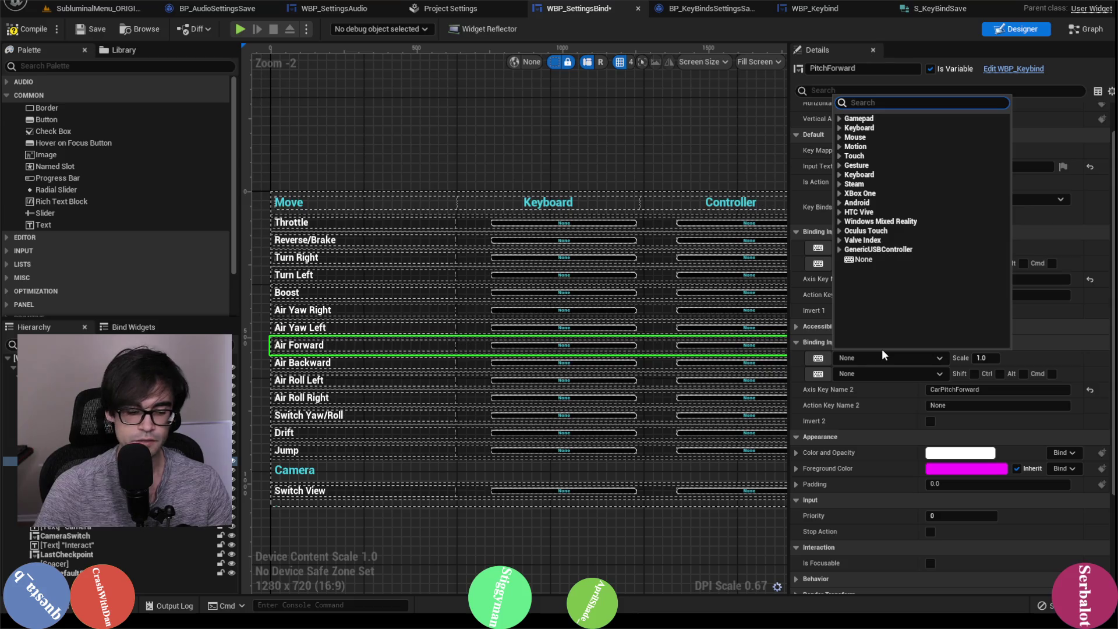
pyautogui.write('gamepad lef')
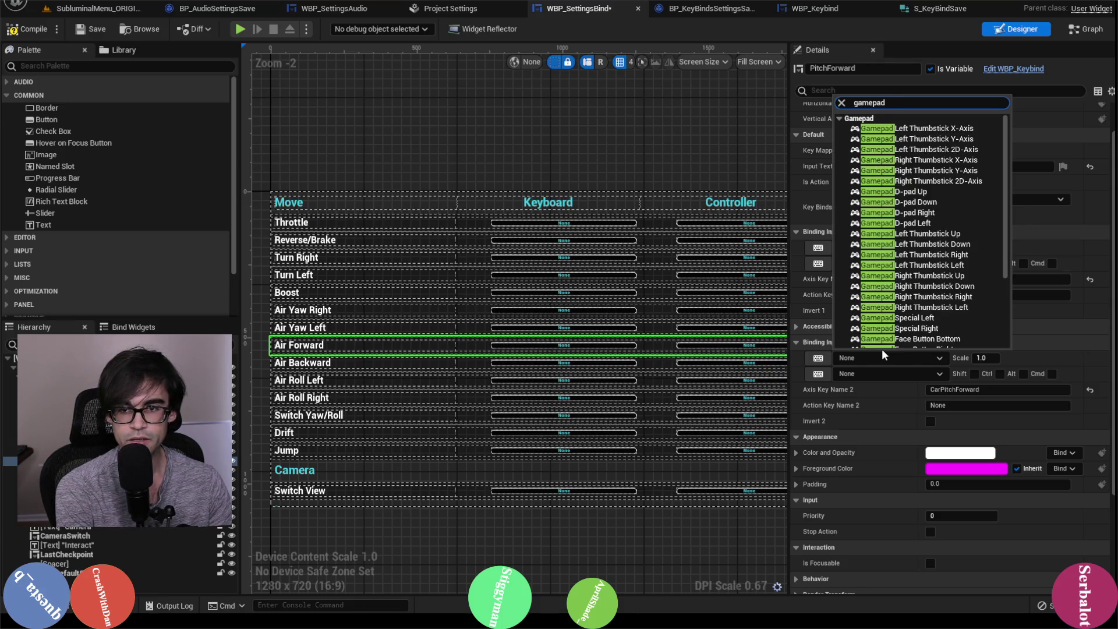
pyautogui.write('t')
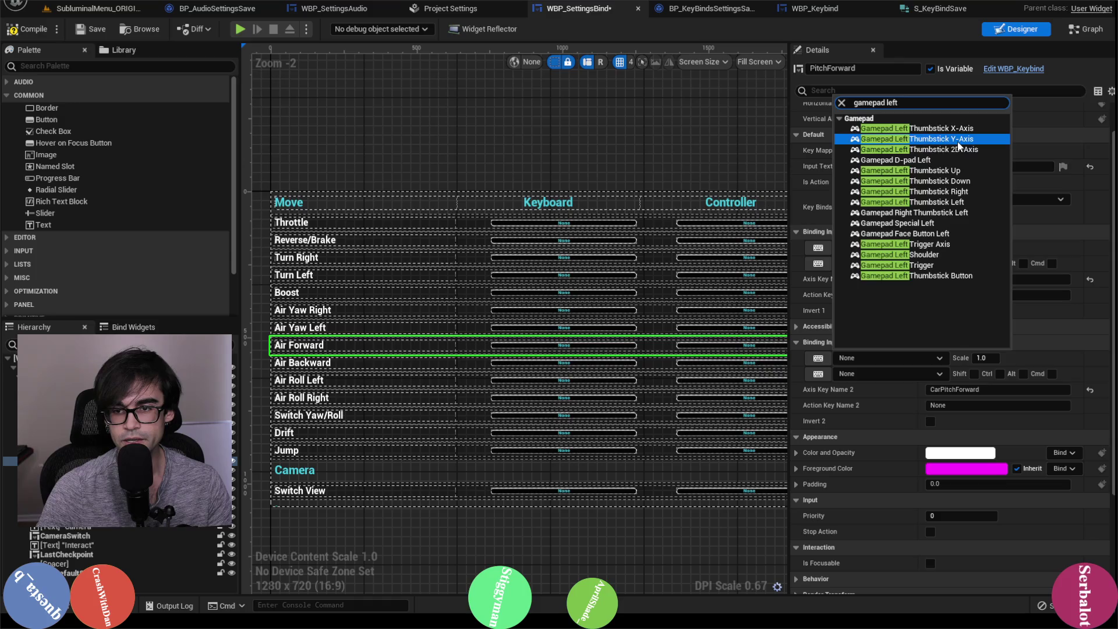
pyautogui.click(943, 138)
# Bind Air Backward to S and Gamepad Left Thumbstick Y-Axis.
pyautogui.click(316, 371)
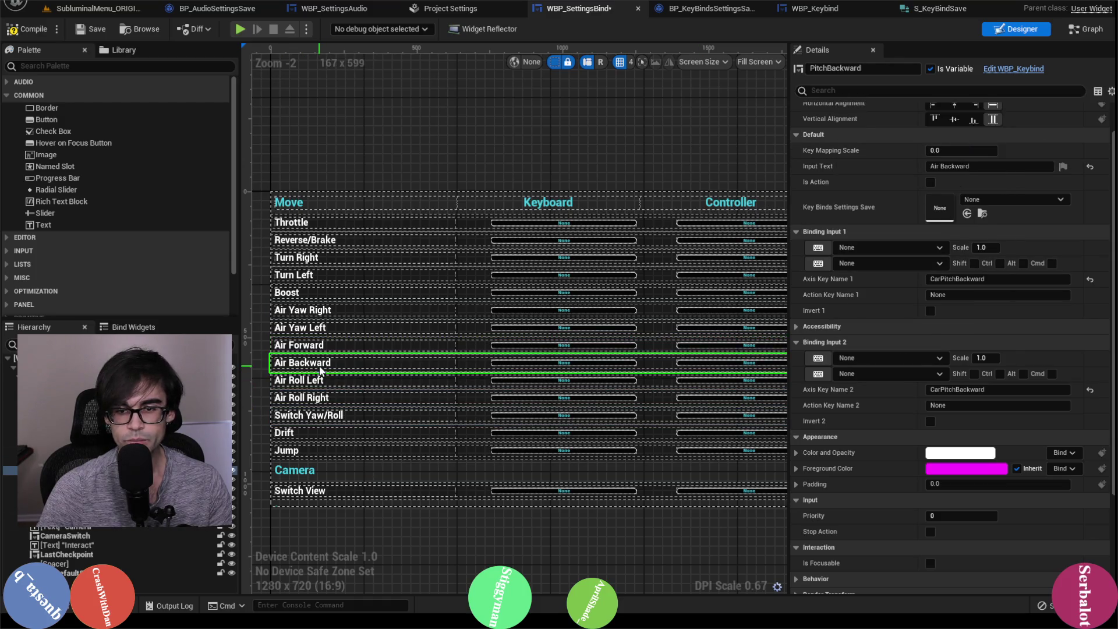
pyautogui.click(894, 251)
pyautogui.write('s')
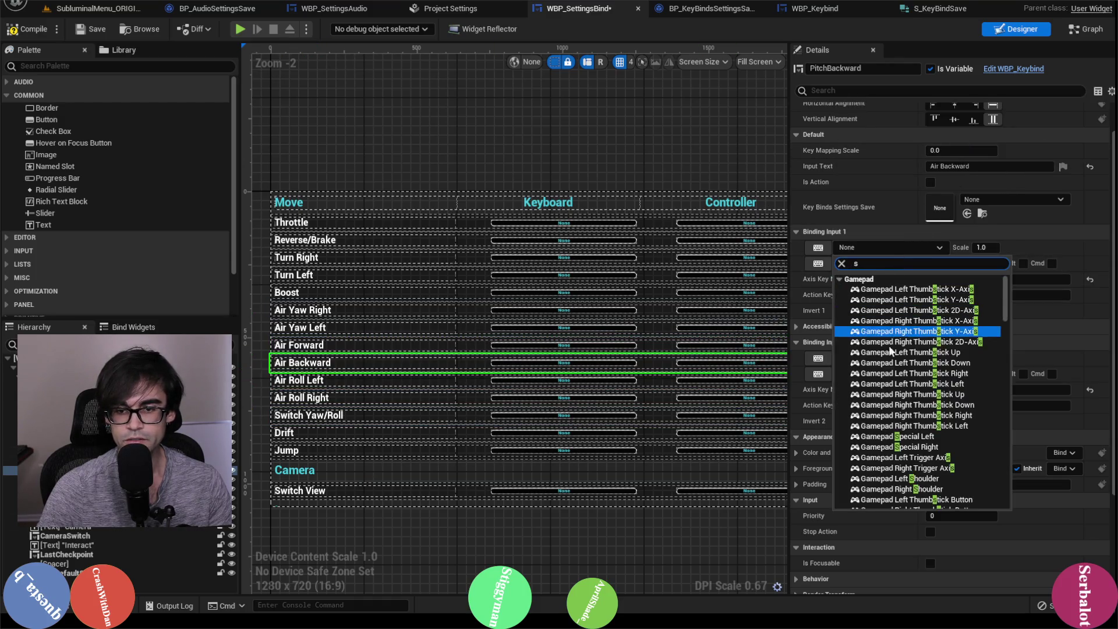
pyautogui.scroll(-2, 887, 408)
pyautogui.click(887, 444)
pyautogui.write('-1')
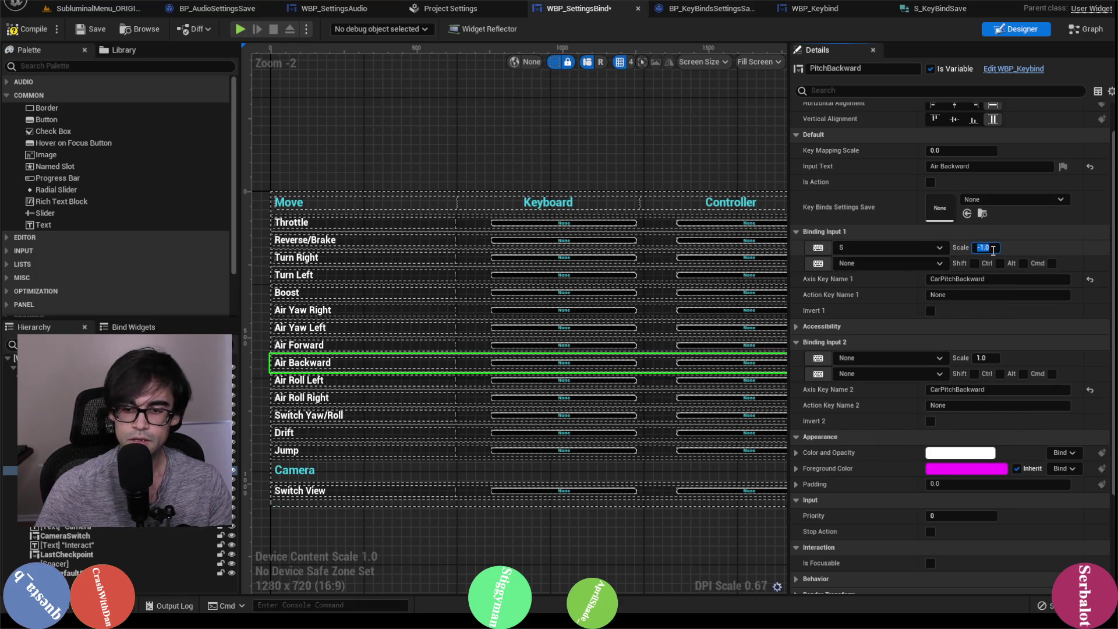
pyautogui.click(897, 358)
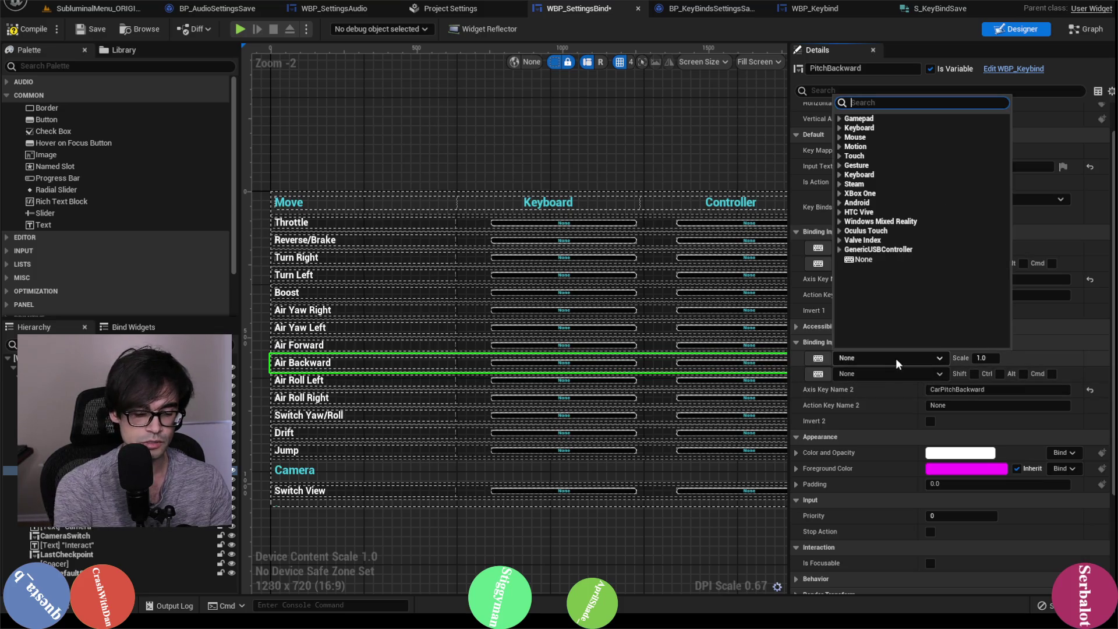
pyautogui.write('gamepadleft t')
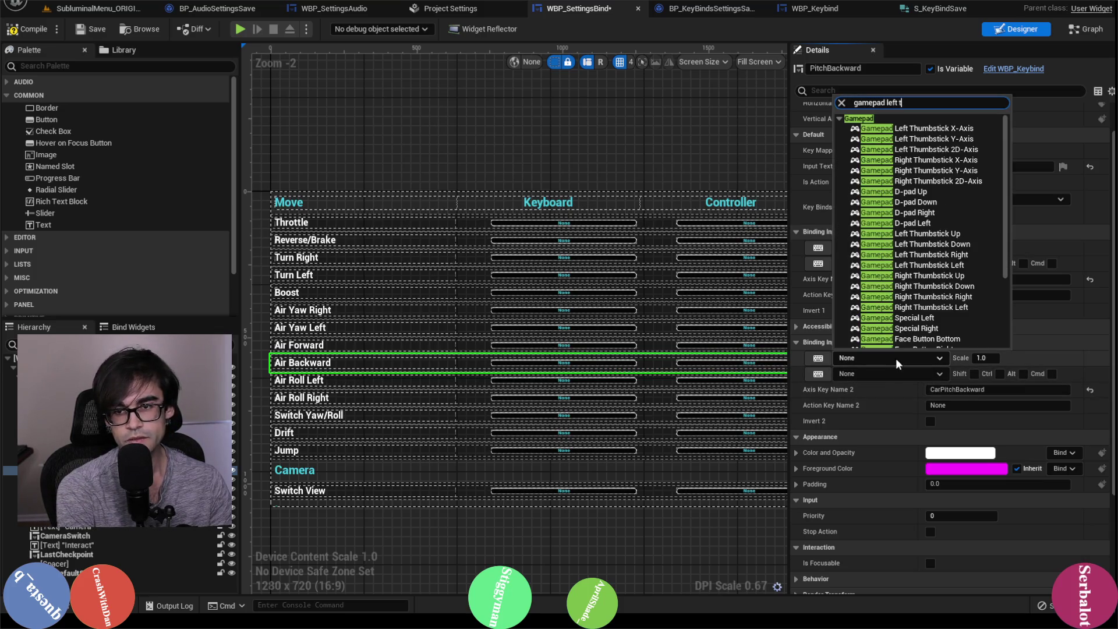
pyautogui.click(945, 143)
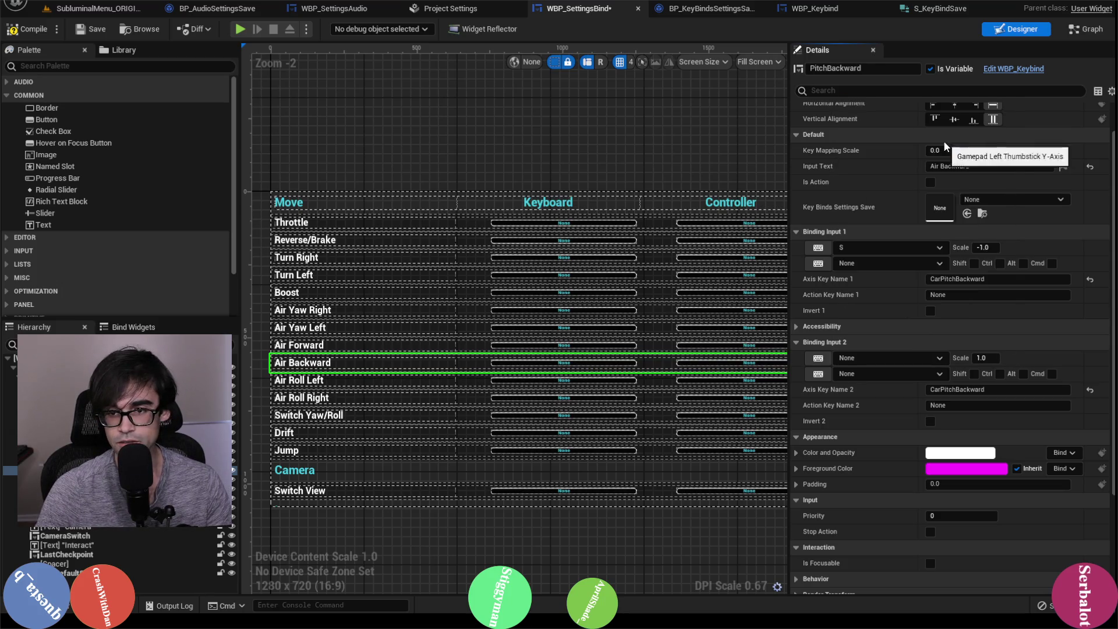
pyautogui.click(390, 378)
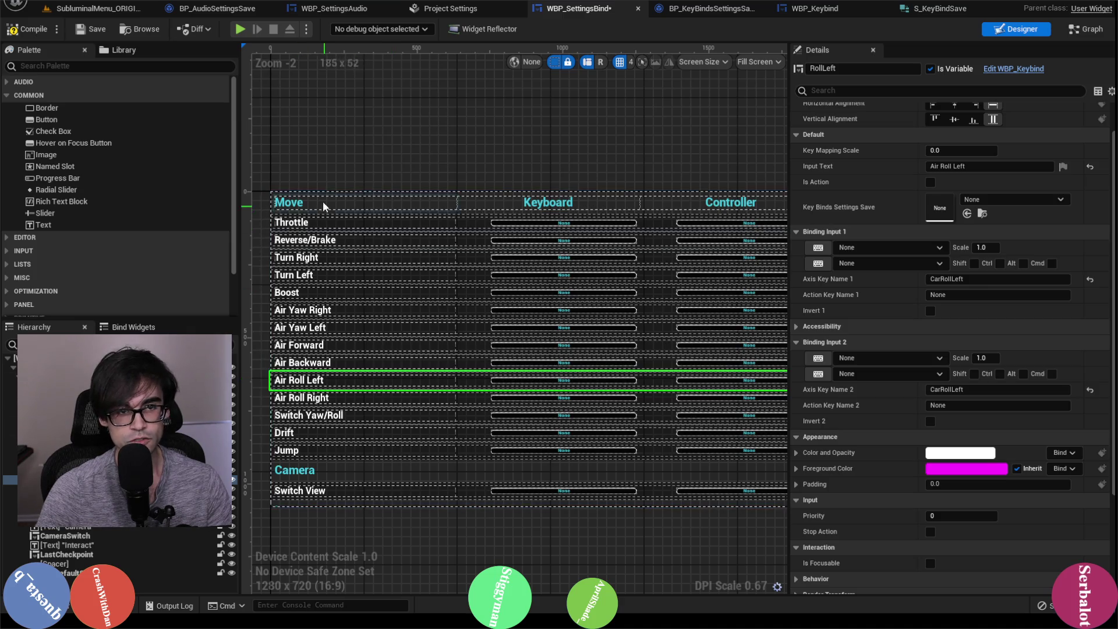
# Check the CarRollLeft and CarRollRight key mappings in Project Settings.
pyautogui.click(482, 8)
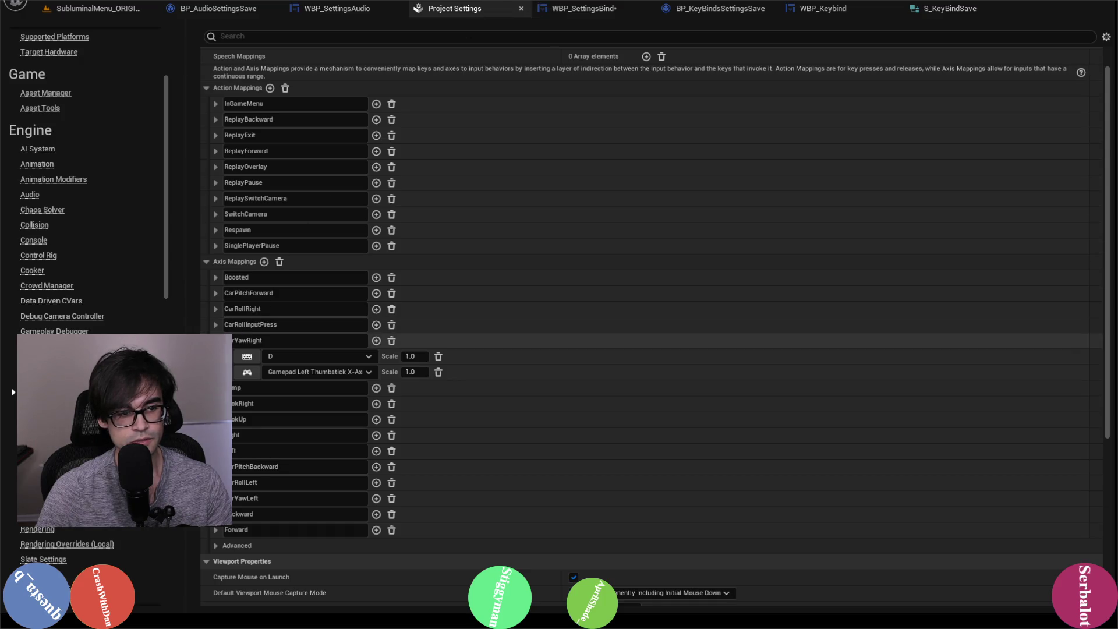
pyautogui.click(589, 10)
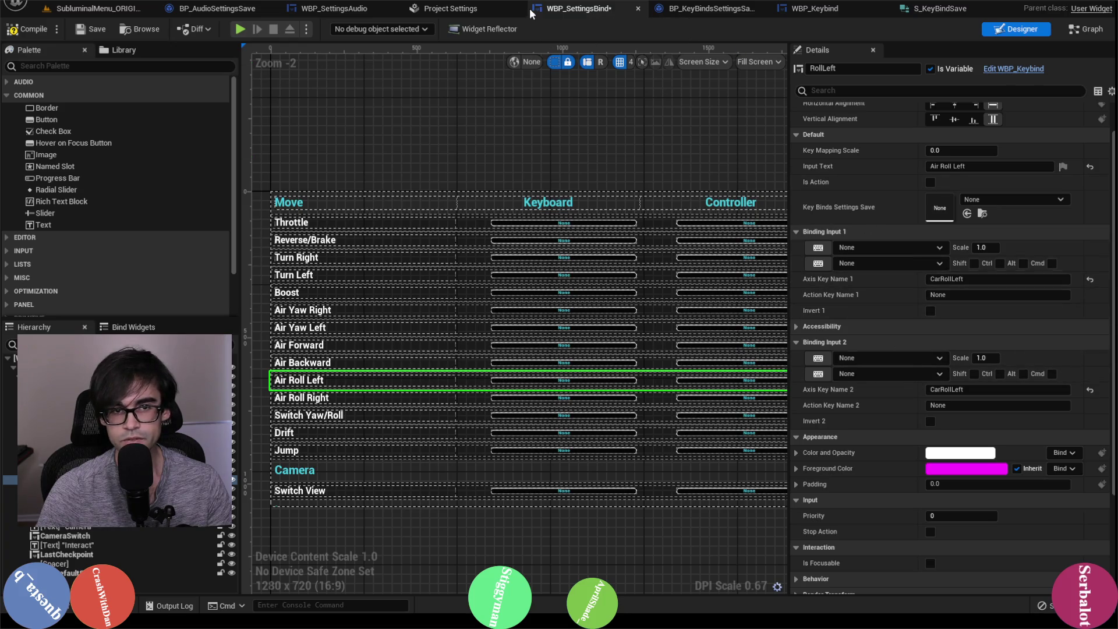
pyautogui.click(456, 9)
pyautogui.click(216, 451)
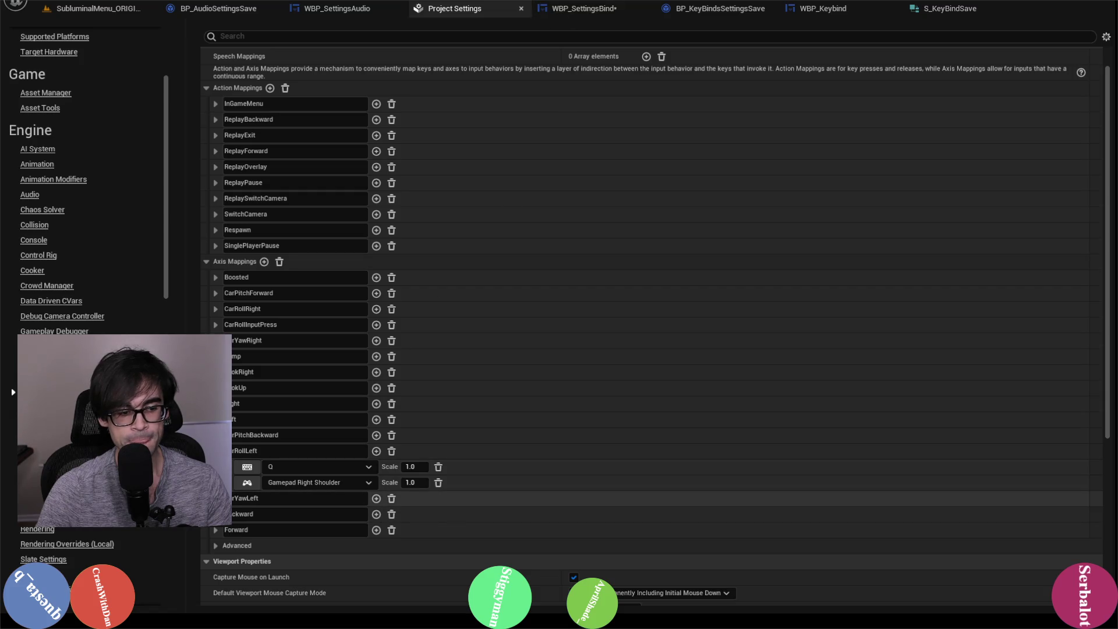
pyautogui.click(216, 309)
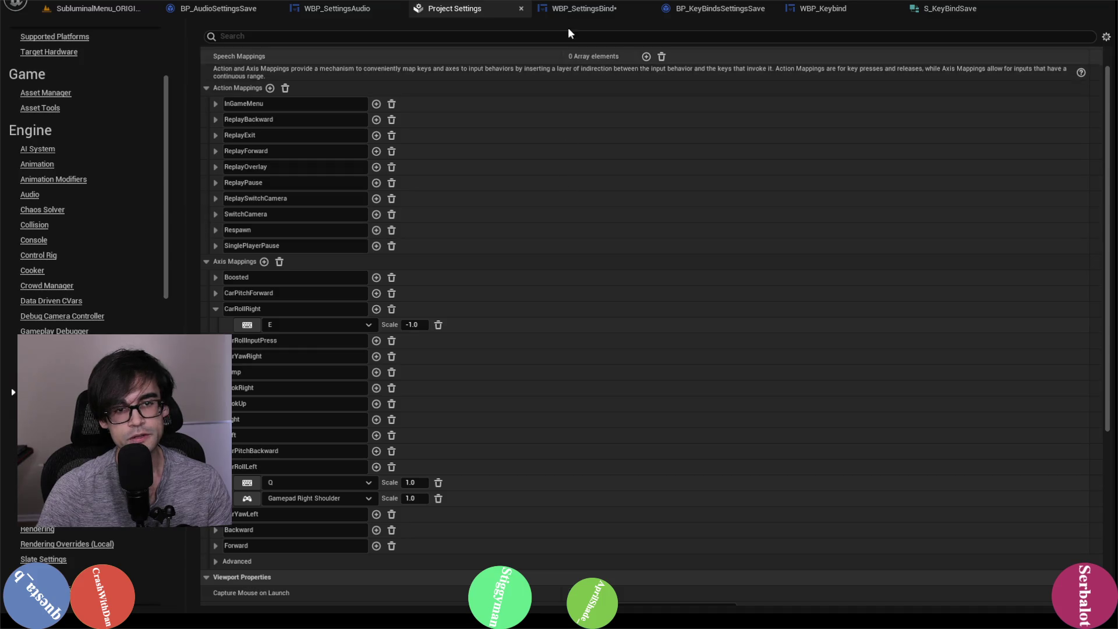
pyautogui.click(566, 13)
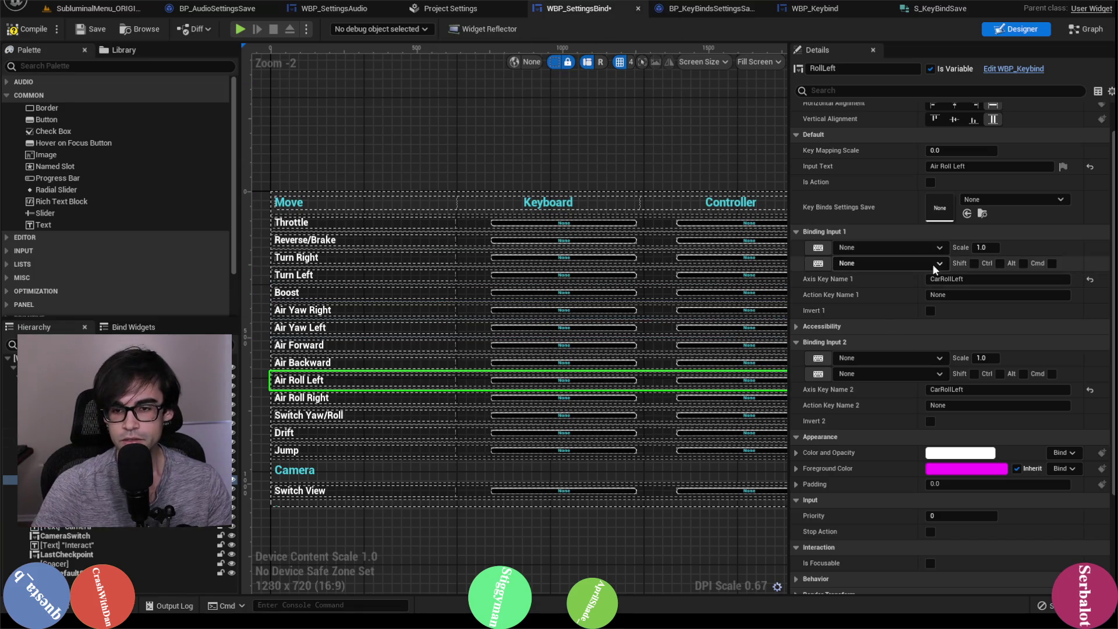
# Bind Air Roll Left to Q and Gamepad Right Shoulder, then save the widget blueprint.
pyautogui.click(926, 246)
pyautogui.write('q')
pyautogui.click(876, 288)
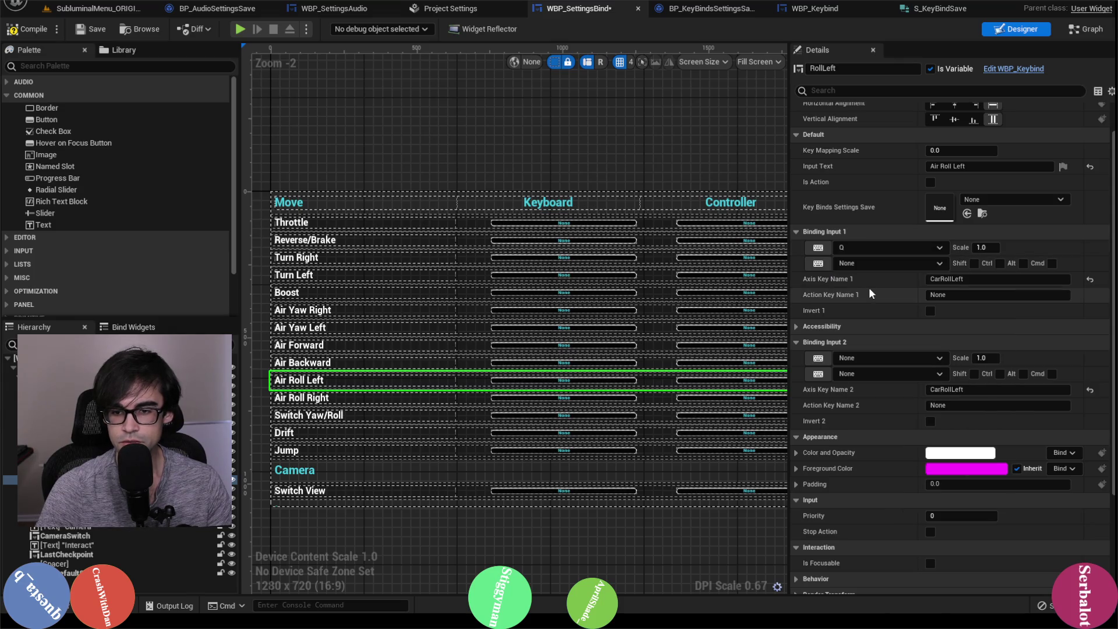
pyautogui.click(450, 8)
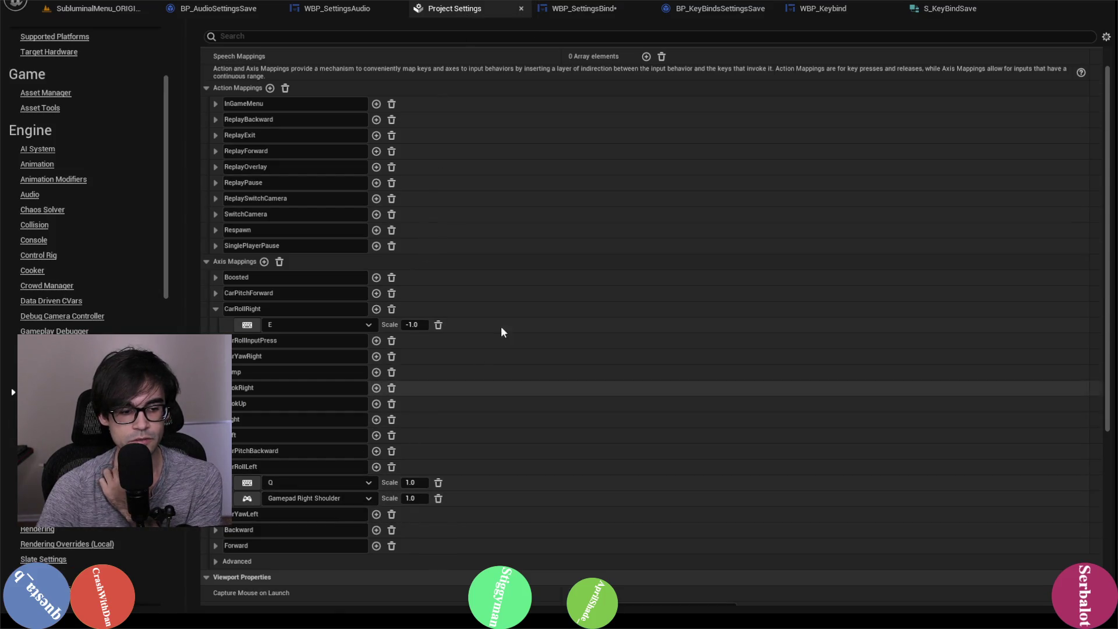
pyautogui.click(583, 8)
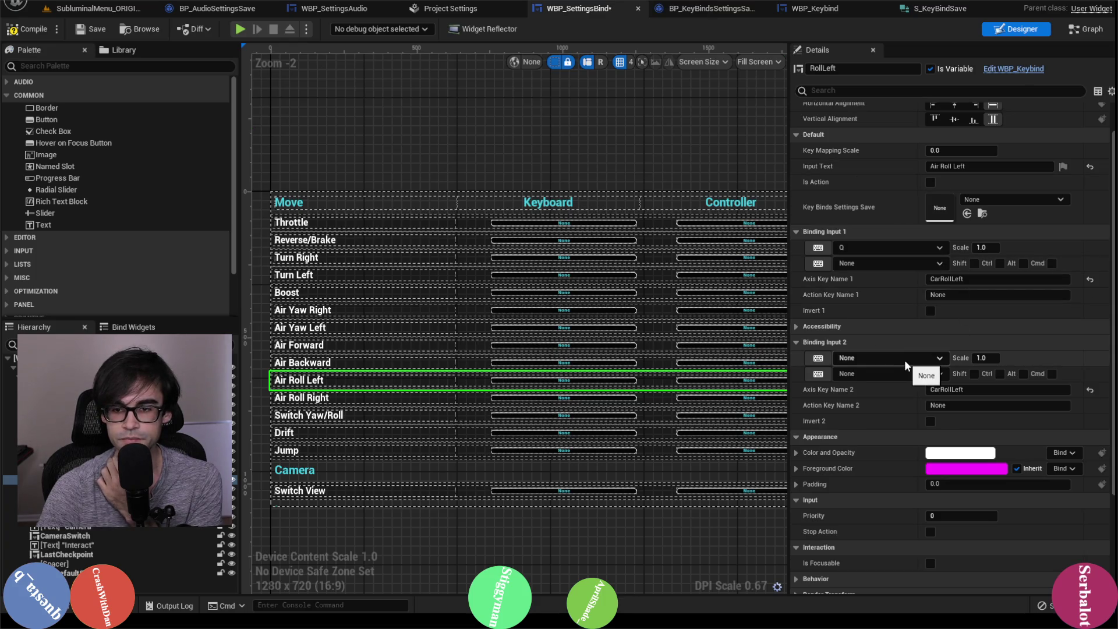
pyautogui.click(884, 359)
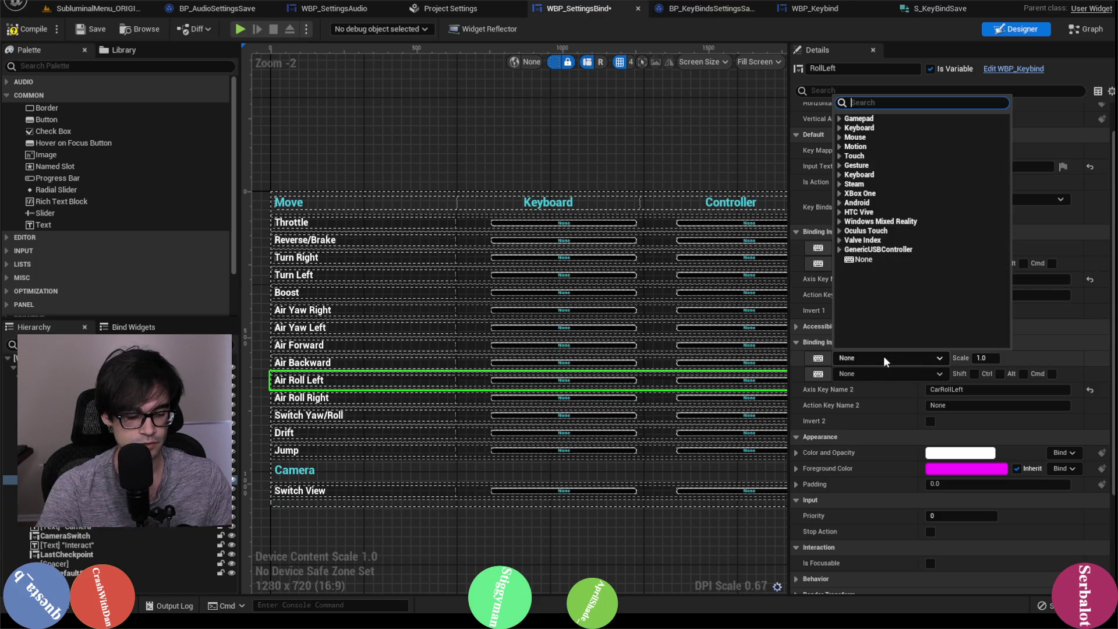
pyautogui.write('gamepad ri')
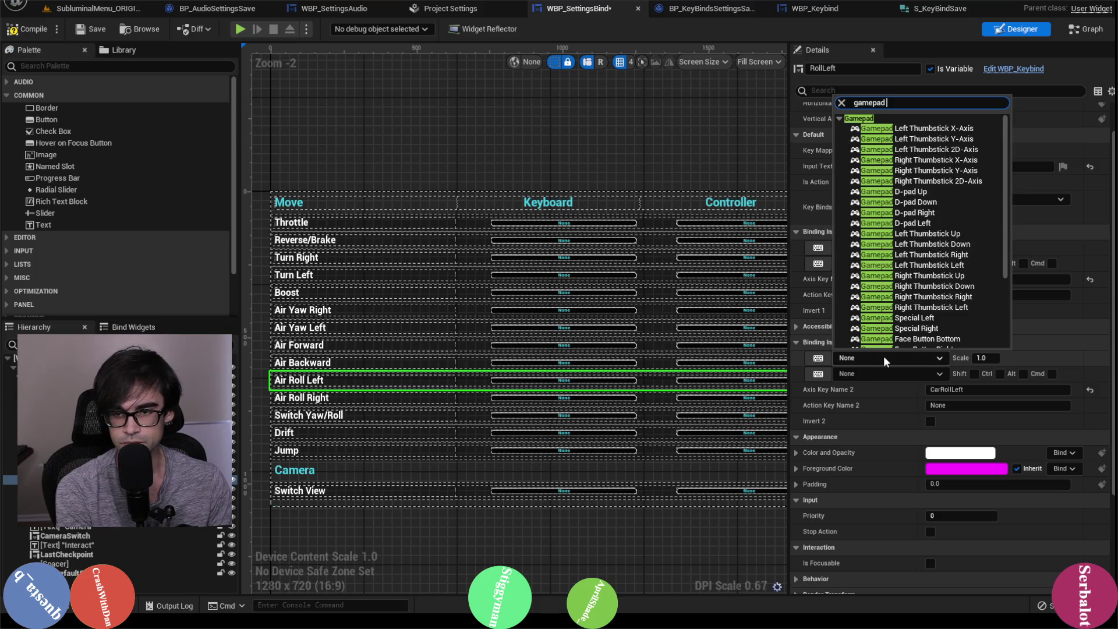
pyautogui.write('ght shoul')
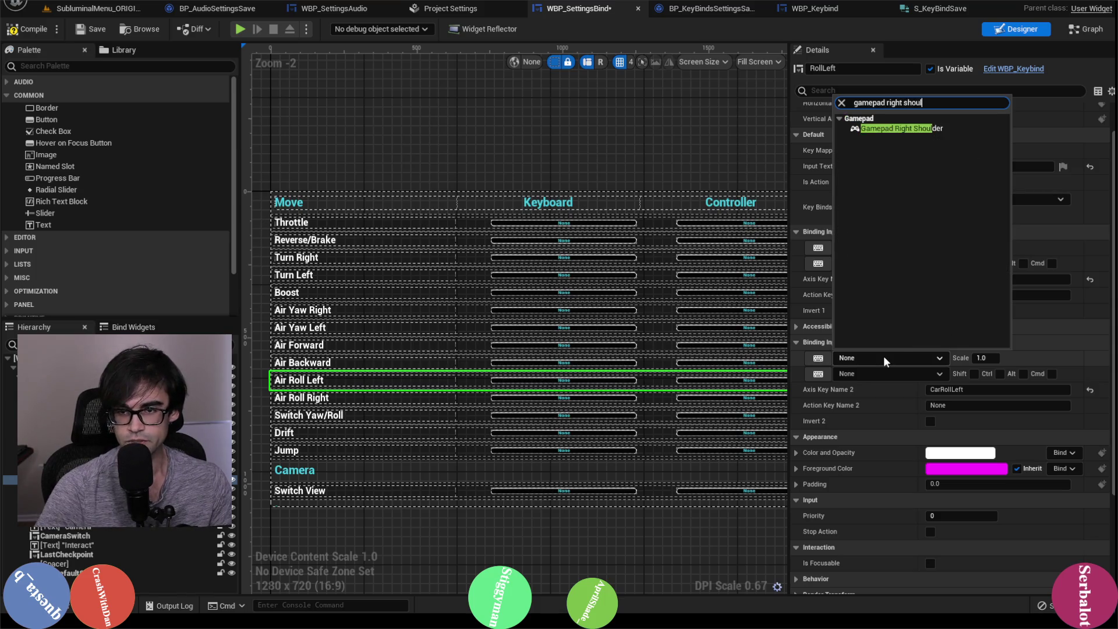
pyautogui.click(914, 127)
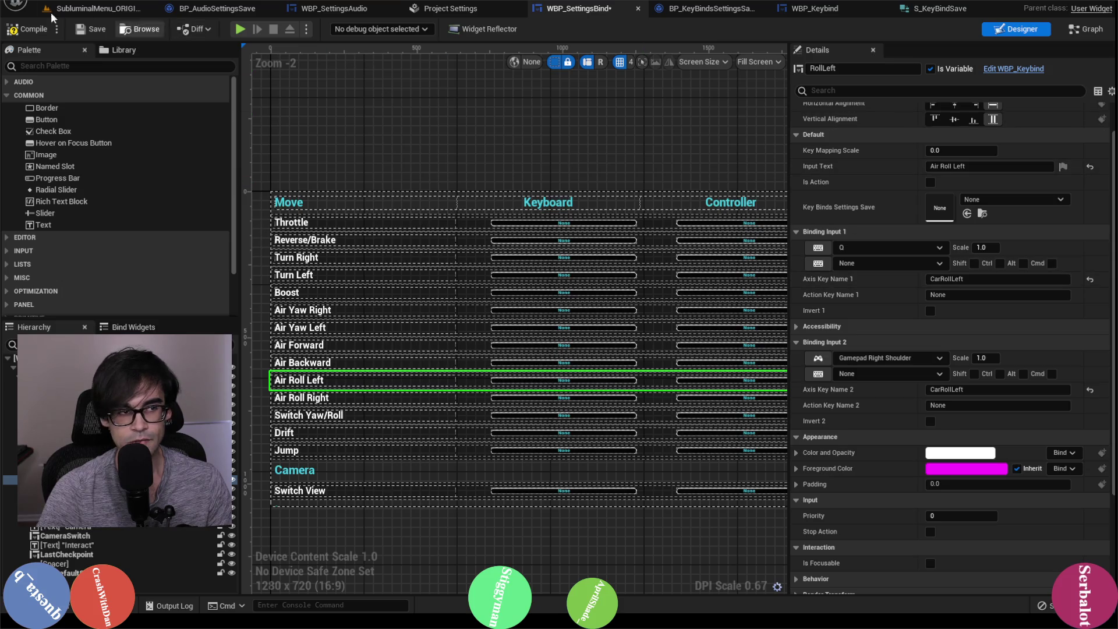
pyautogui.click(100, 26)
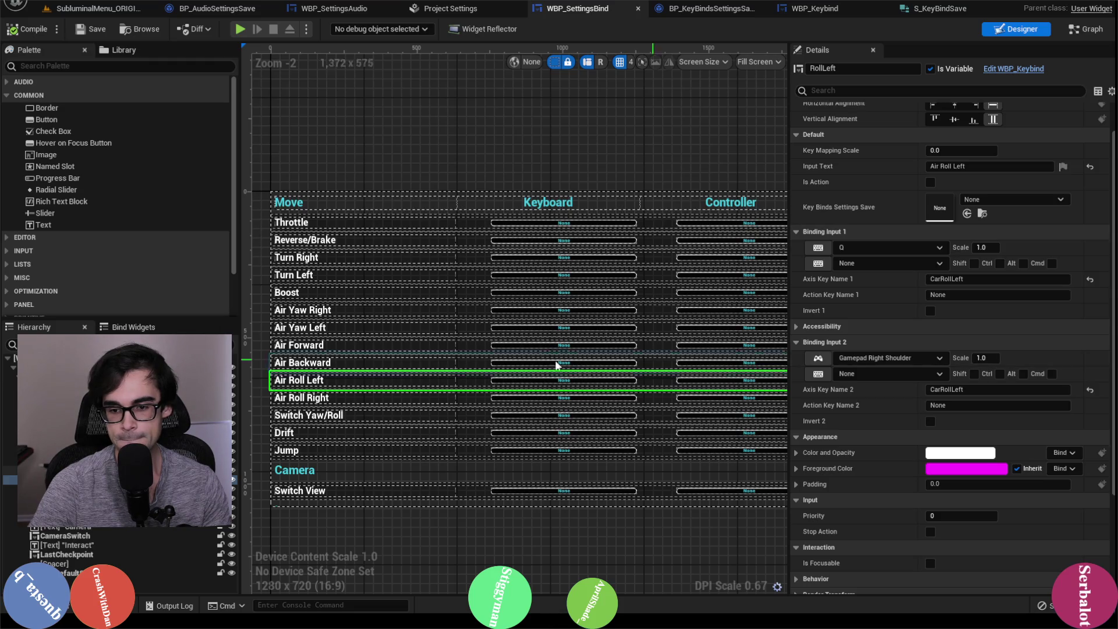
pyautogui.click(354, 397)
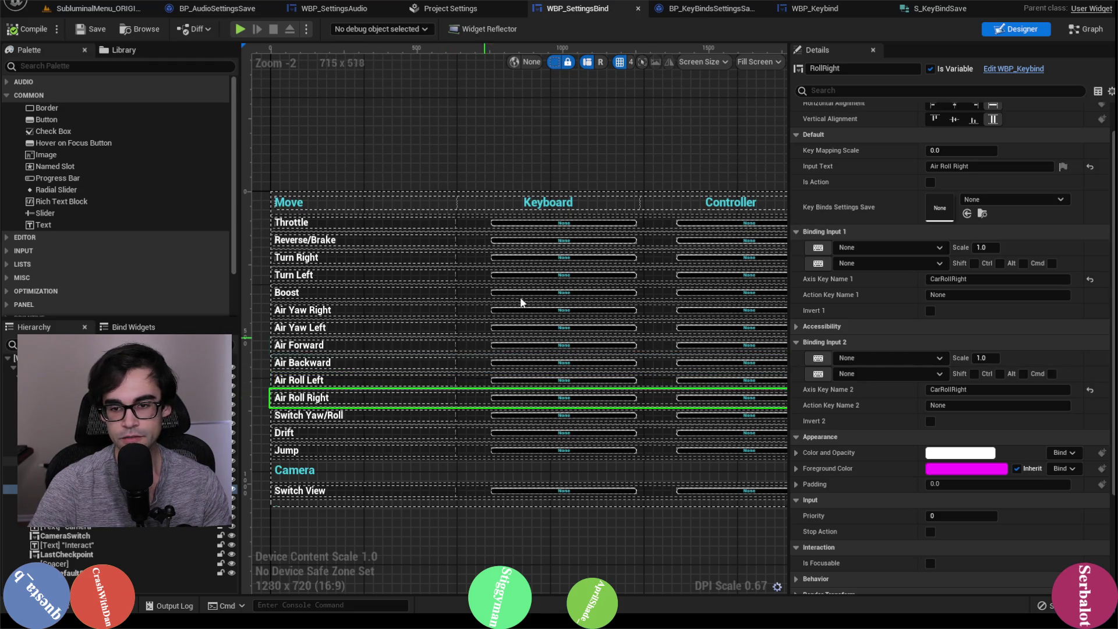
# Set Air Roll Right's first binding to E with scale -1.0, per CarRollRight.
pyautogui.click(449, 16)
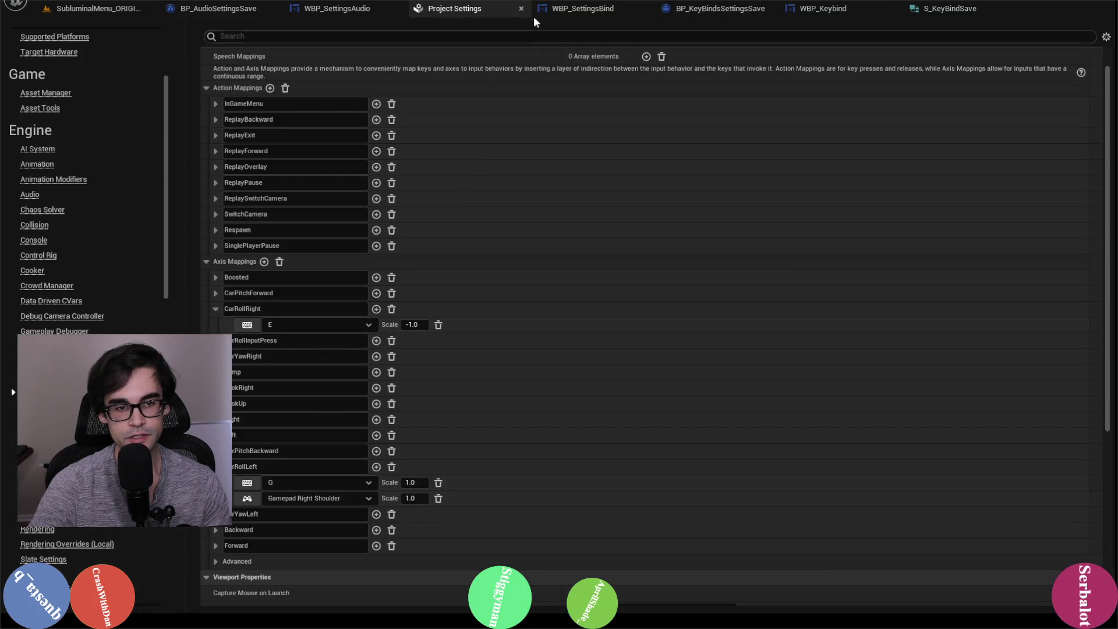
pyautogui.click(562, 8)
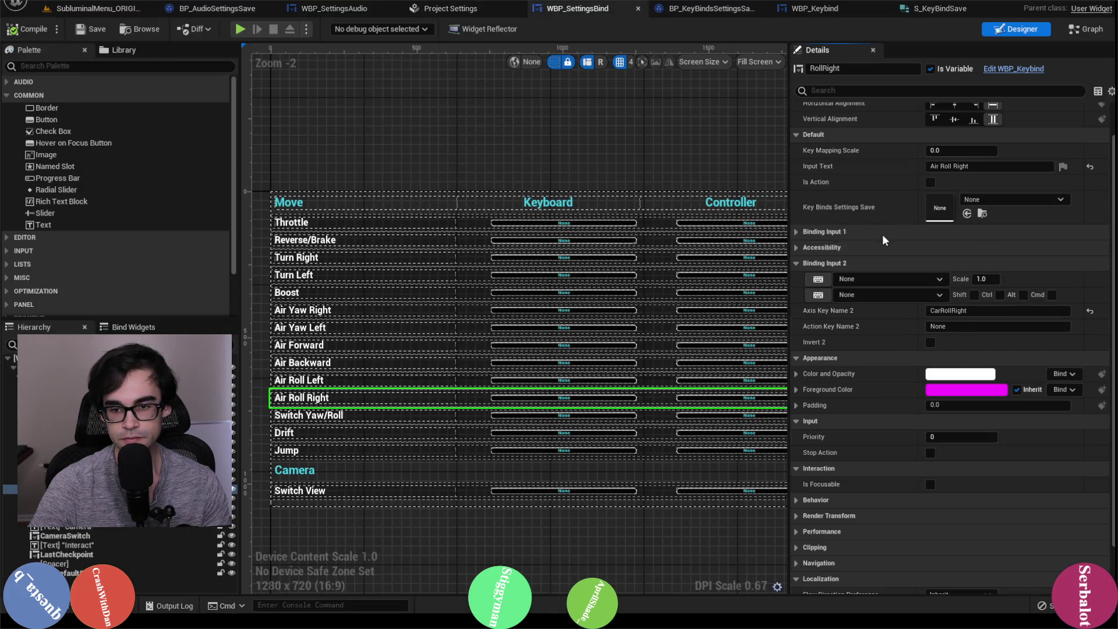
pyautogui.click(857, 247)
pyautogui.click(851, 230)
pyautogui.click(858, 248)
pyautogui.write('E')
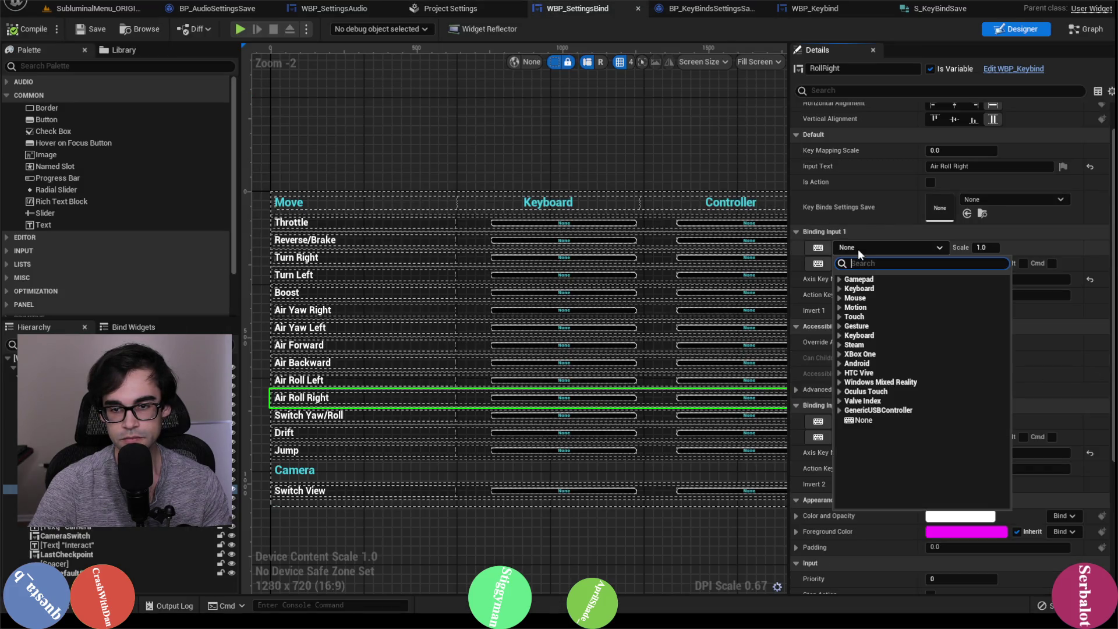
pyautogui.scroll(-5, 919, 368)
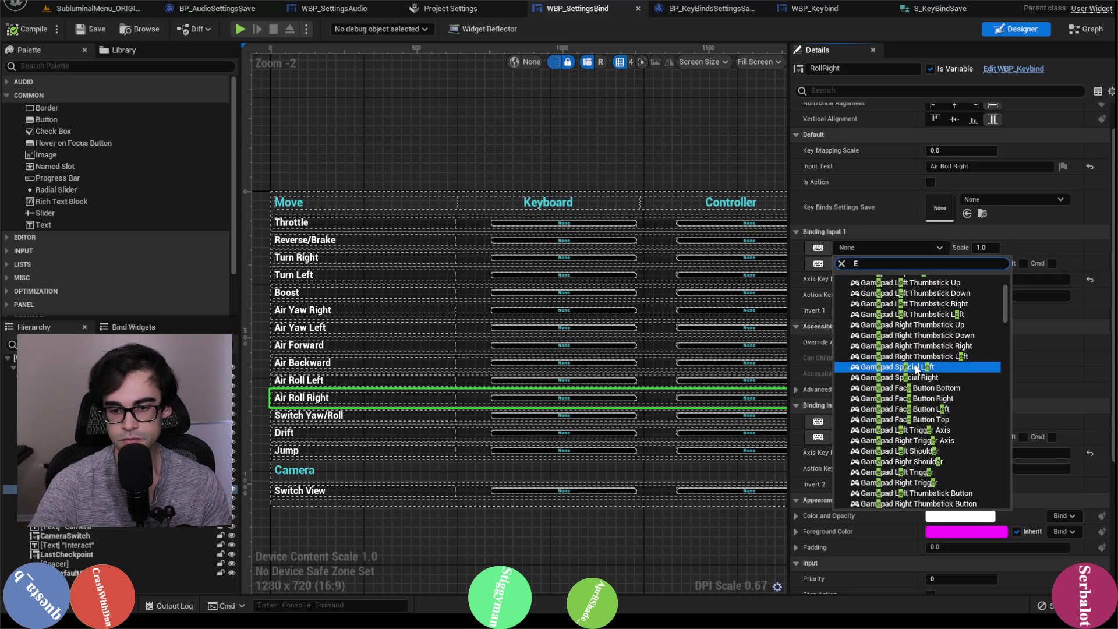
pyautogui.scroll(-2, 919, 368)
pyautogui.click(904, 414)
pyautogui.write('-1')
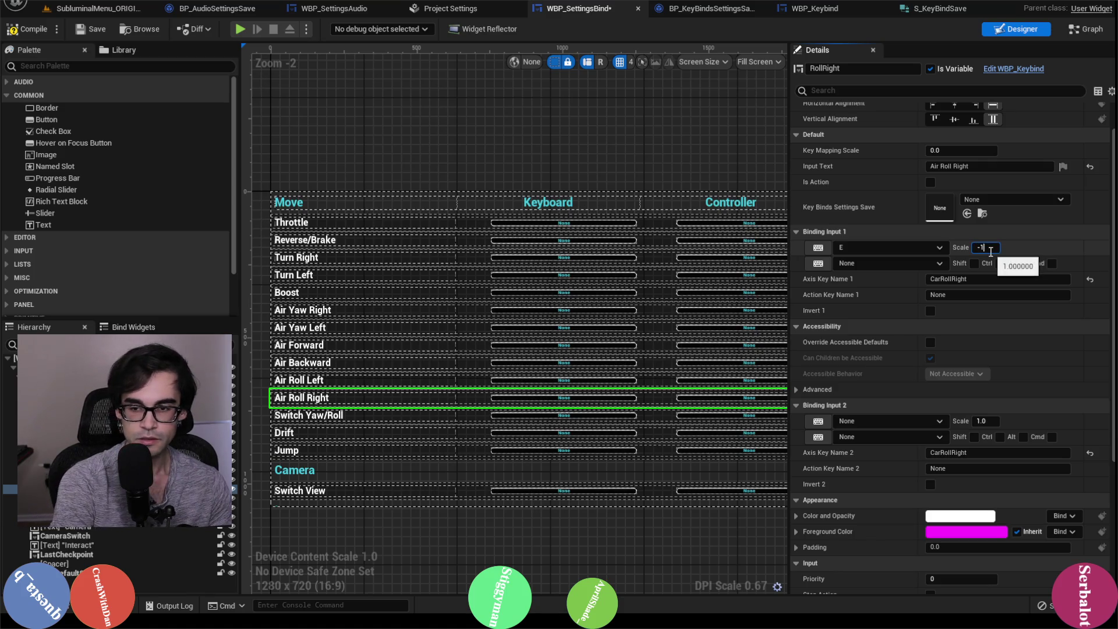
pyautogui.click(989, 248)
pyautogui.write('-1')
pyautogui.press('Return')
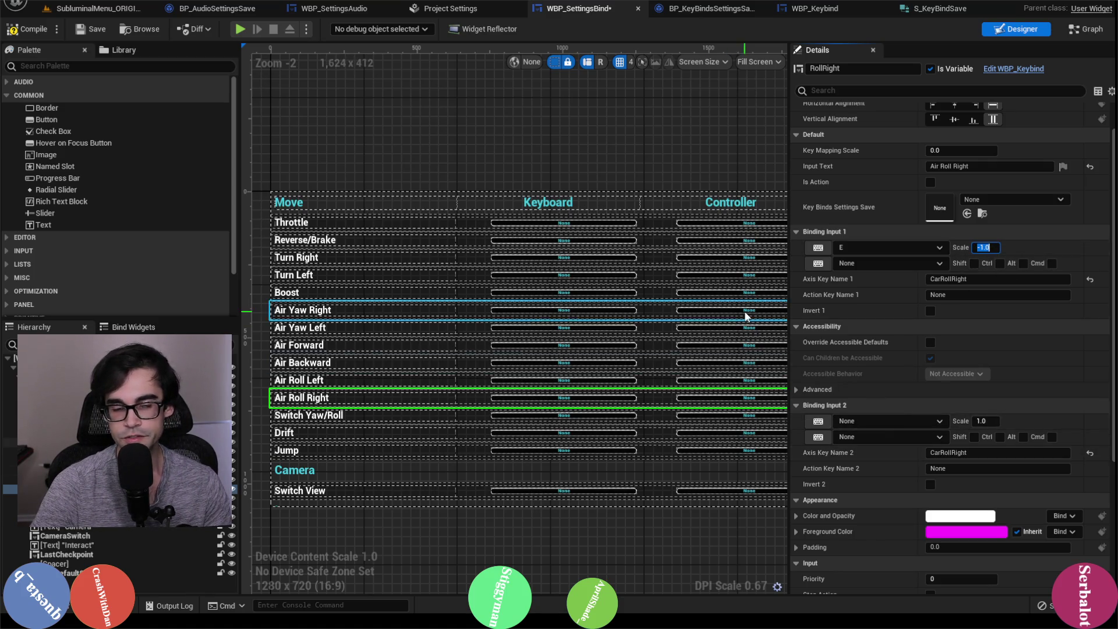
# Compile WBP_SettingsBind and collapse the CarRollRight mapping in Project Settings.
pyautogui.click(24, 33)
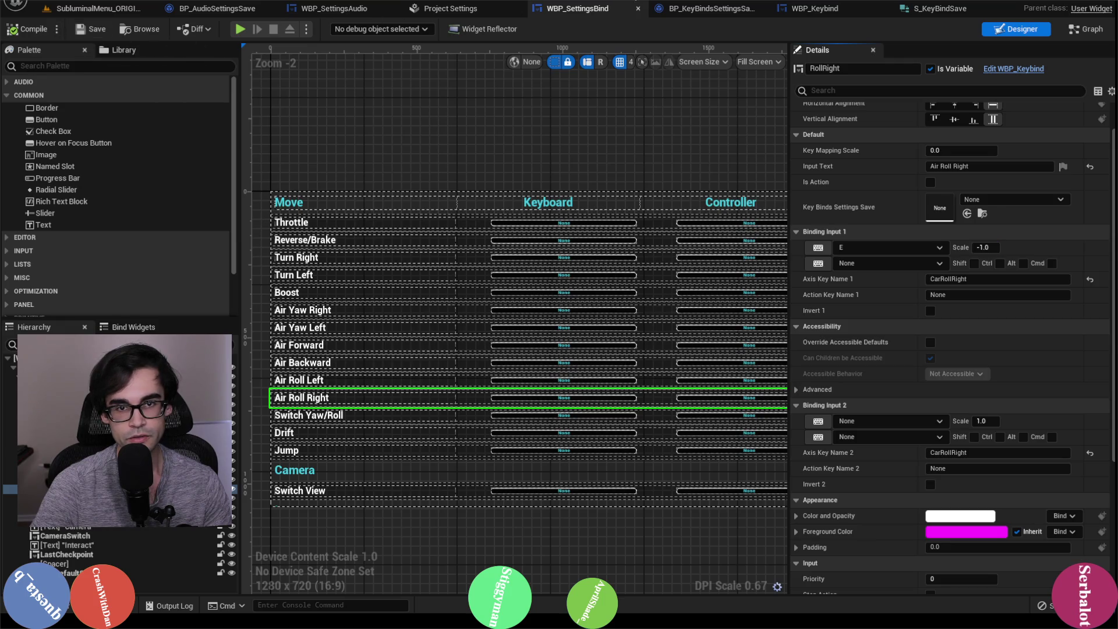
pyautogui.click(474, 8)
pyautogui.click(215, 308)
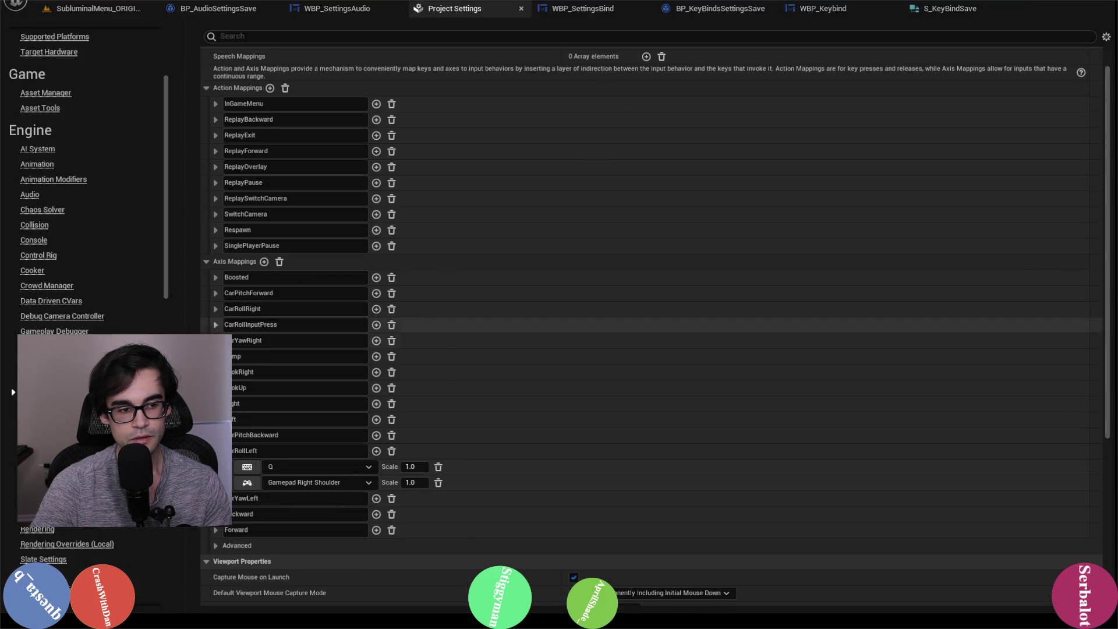
pyautogui.click(582, 8)
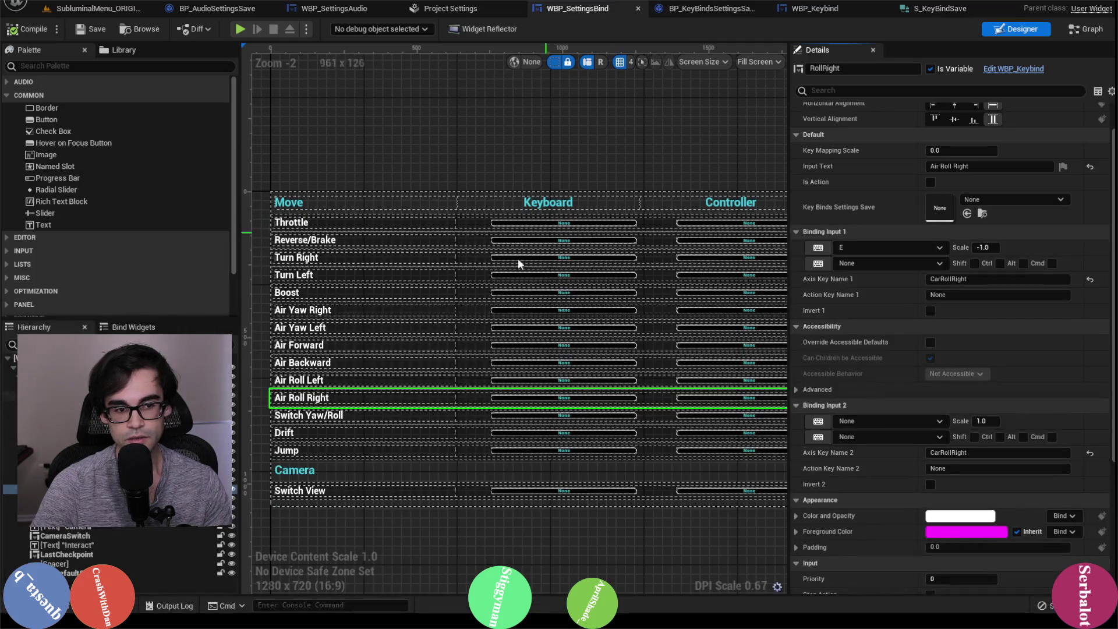
pyautogui.click(386, 414)
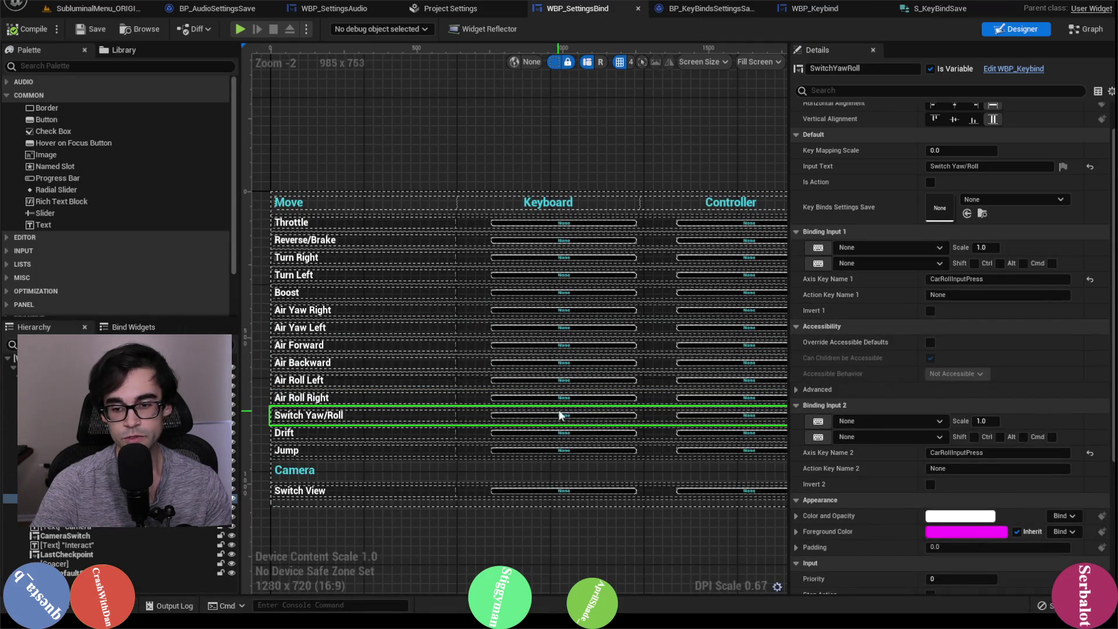
# Per CarRollInputPress, set Switch Yaw/Roll's first binding to Left Shift and compile.
pyautogui.click(474, 13)
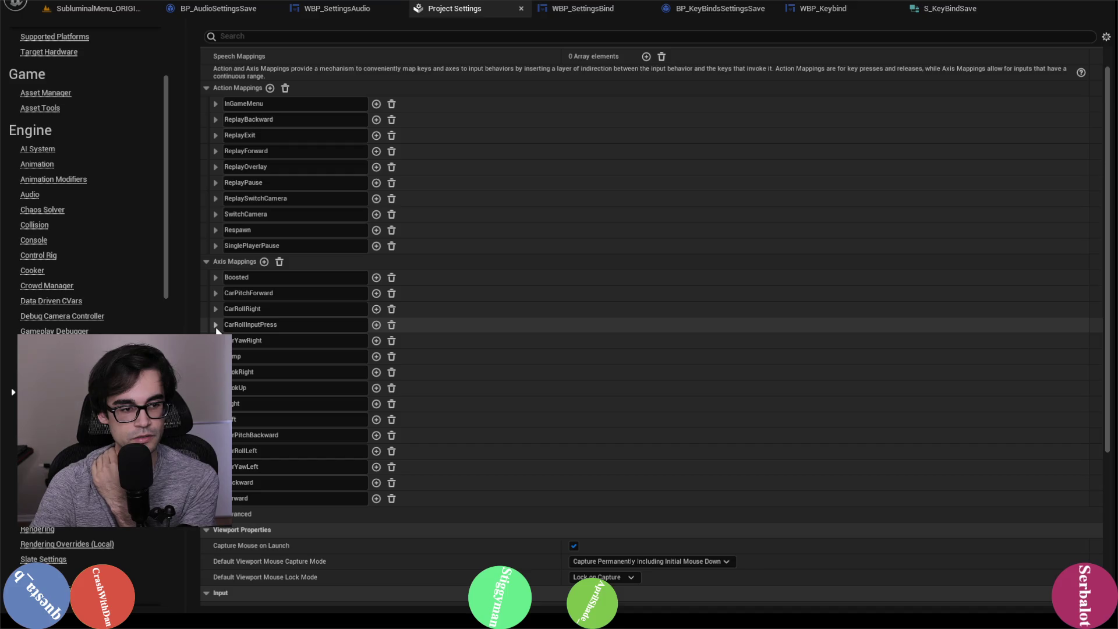
pyautogui.click(216, 326)
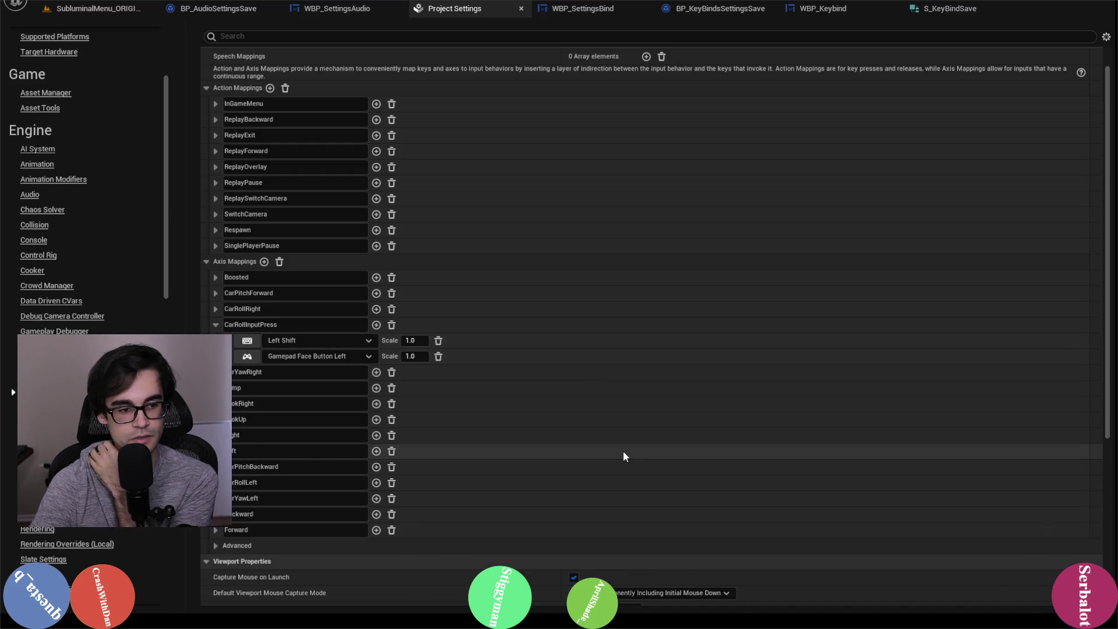
pyautogui.click(579, 9)
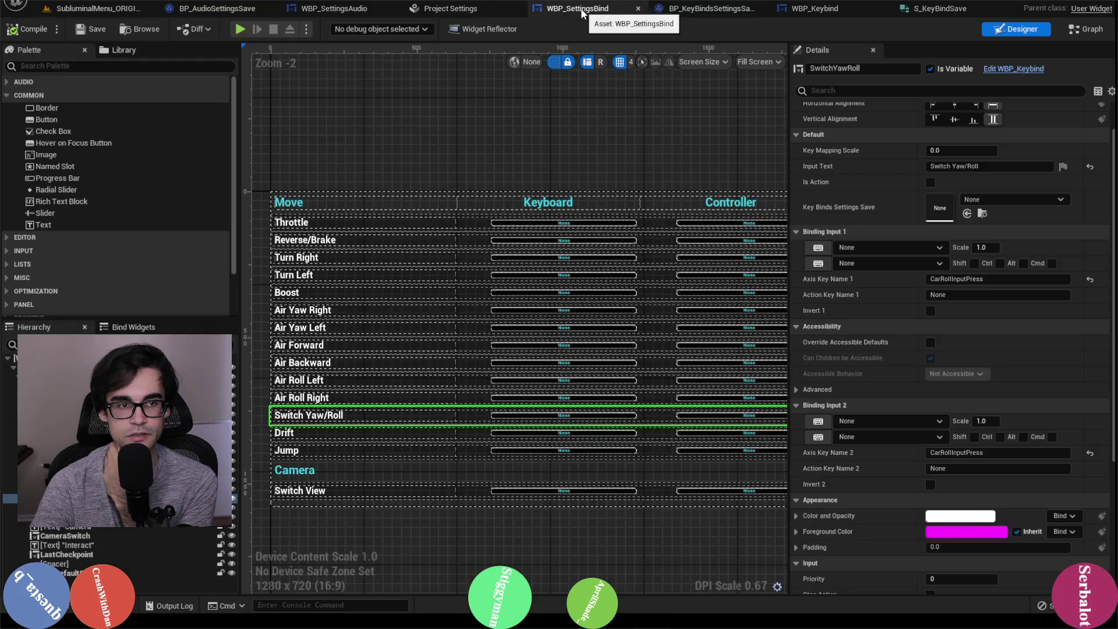
pyautogui.click(892, 245)
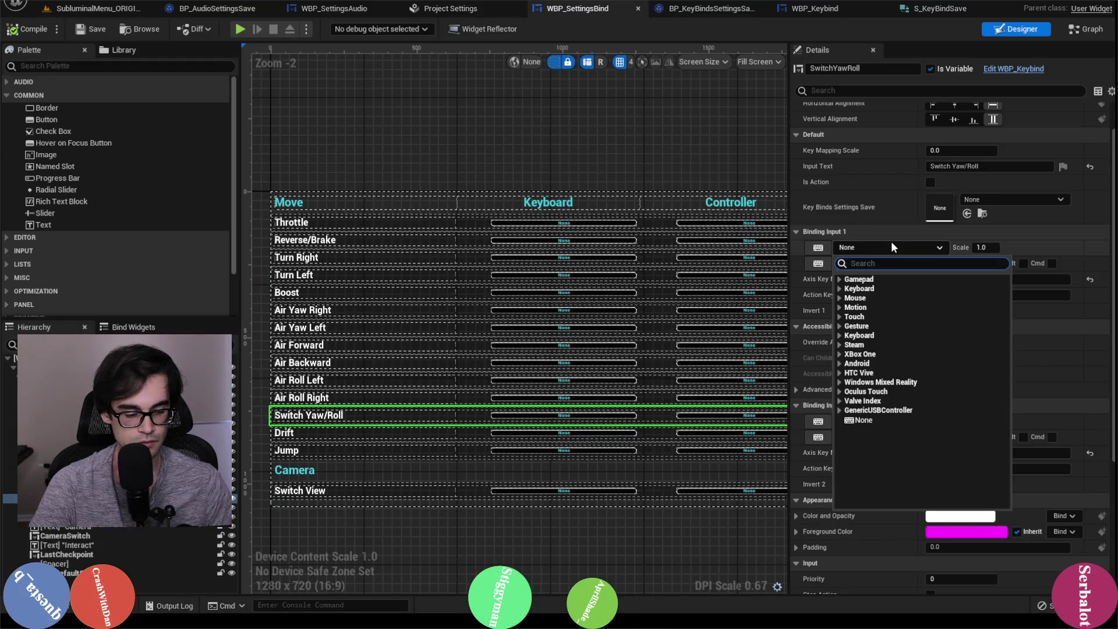
pyautogui.write('left shift')
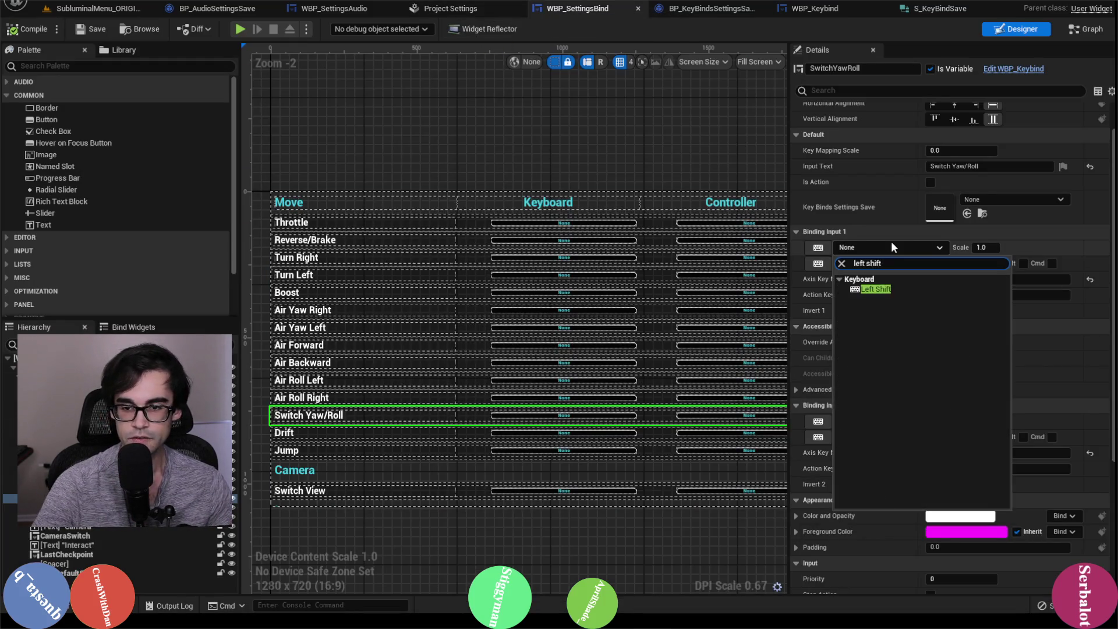
pyautogui.click(907, 291)
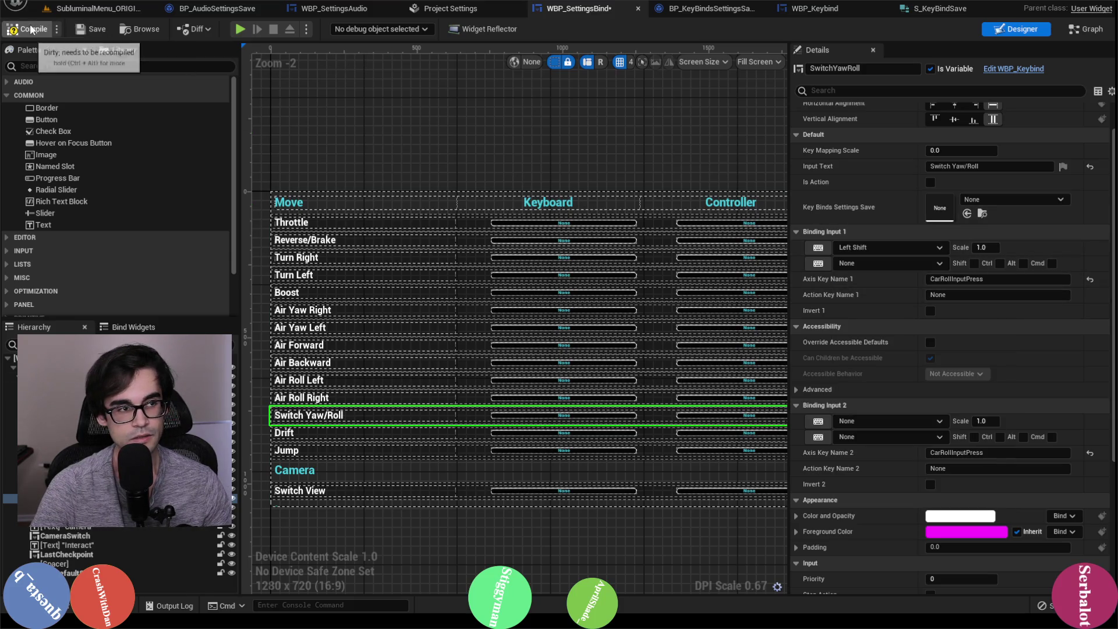
pyautogui.click(86, 29)
# Set Switch Yaw/Roll's second binding to Gamepad Face Button Left.
pyautogui.click(469, 10)
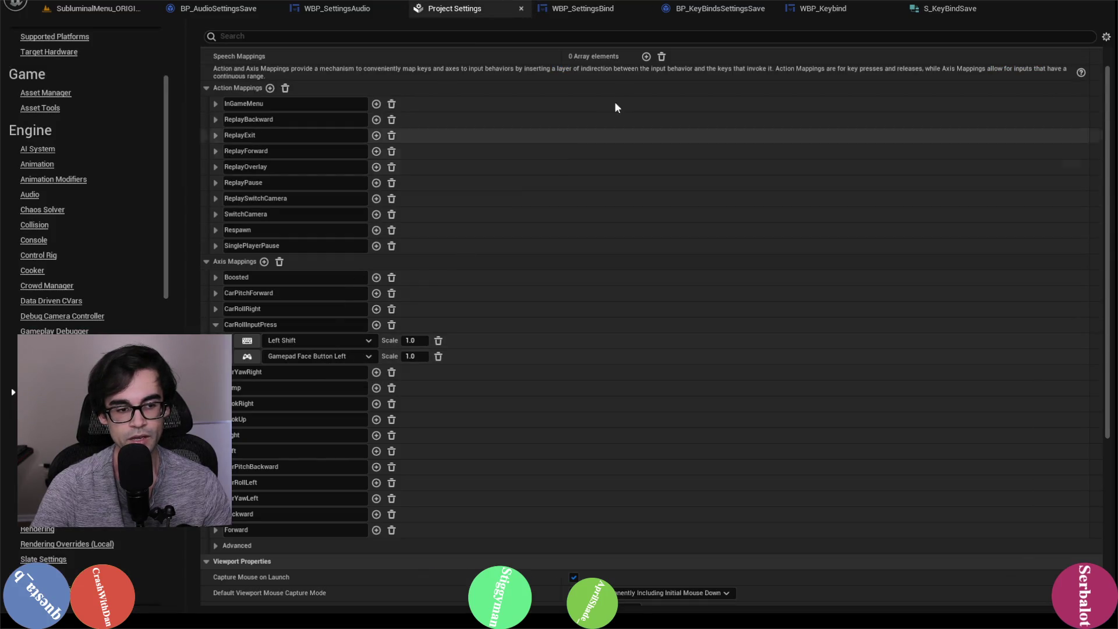
pyautogui.click(579, 15)
pyautogui.click(940, 422)
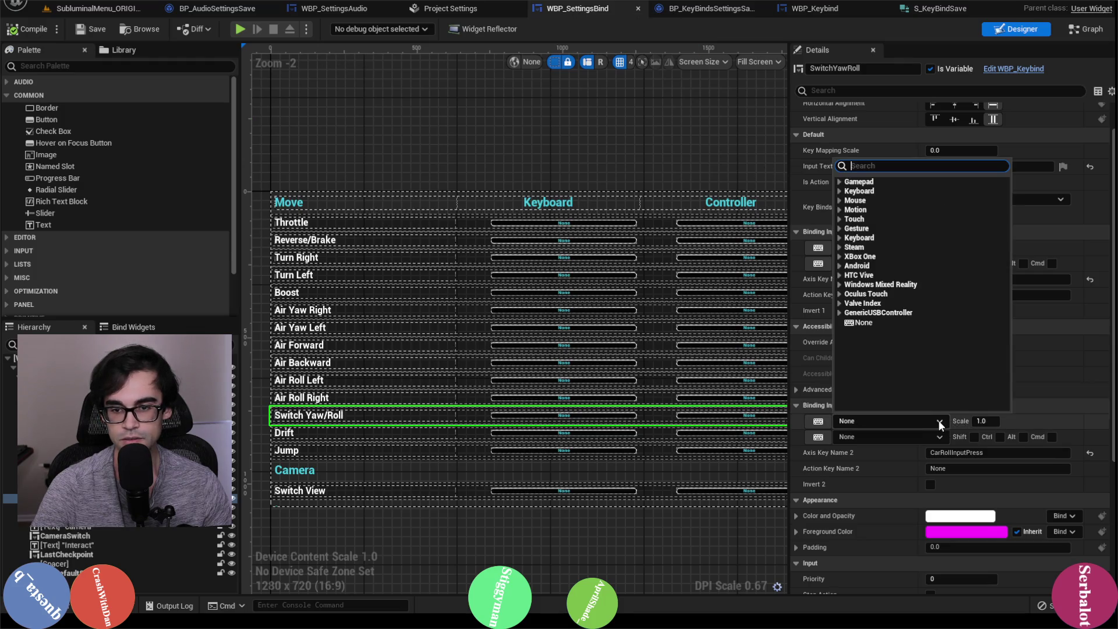
pyautogui.write('gamepad face bu')
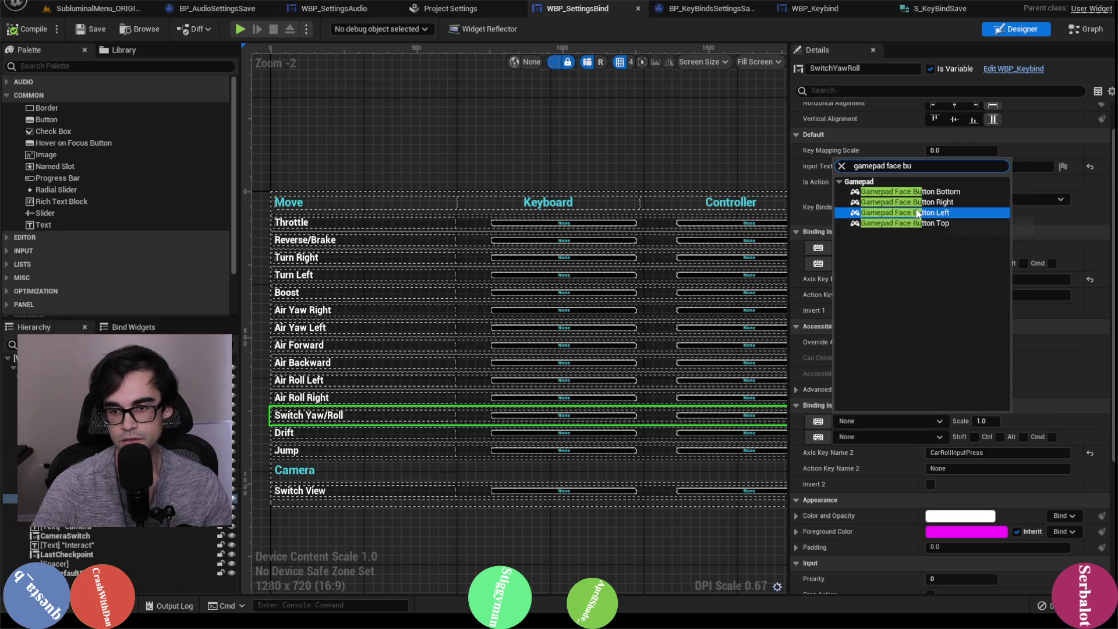
pyautogui.click(913, 212)
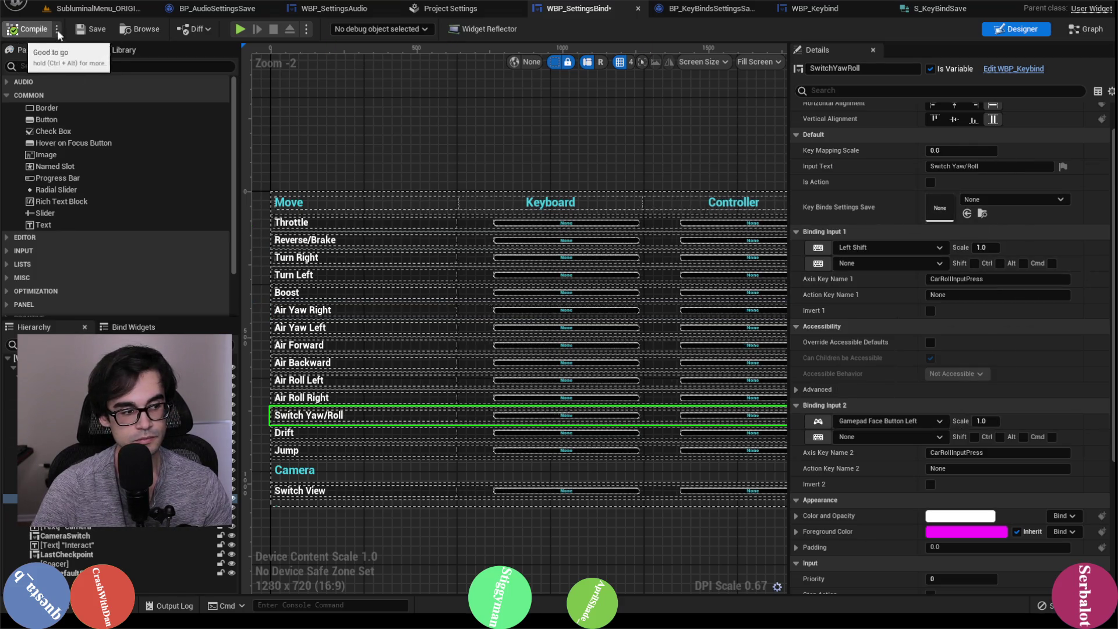
pyautogui.click(389, 438)
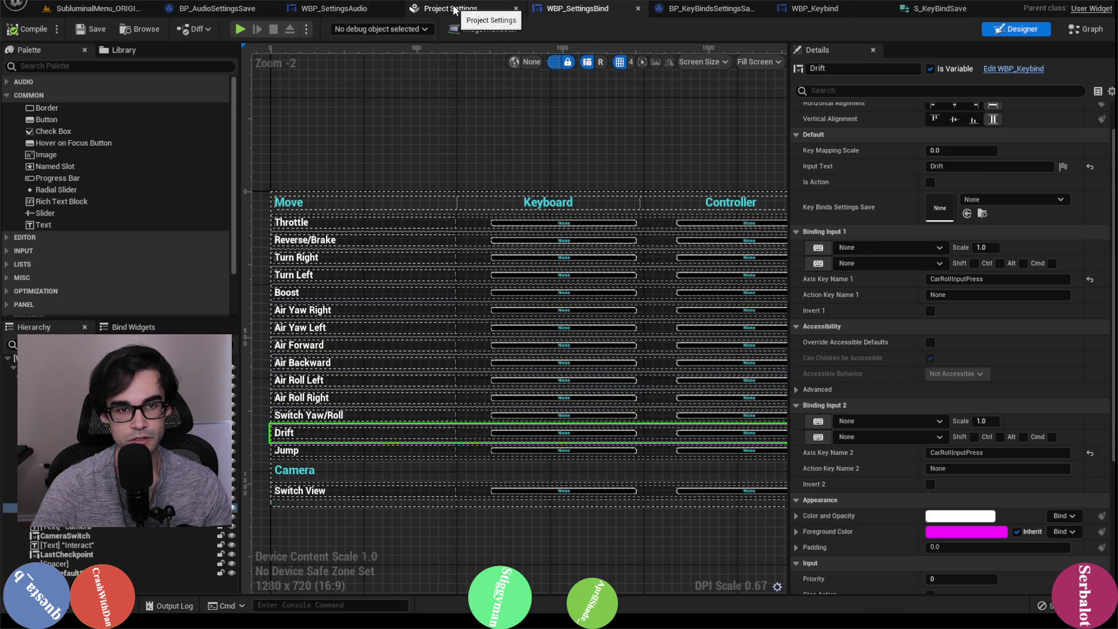
# Compare the Switch Yaw/Roll row against the CarRollInputPress mapping before editing Drift.
pyautogui.click(460, 8)
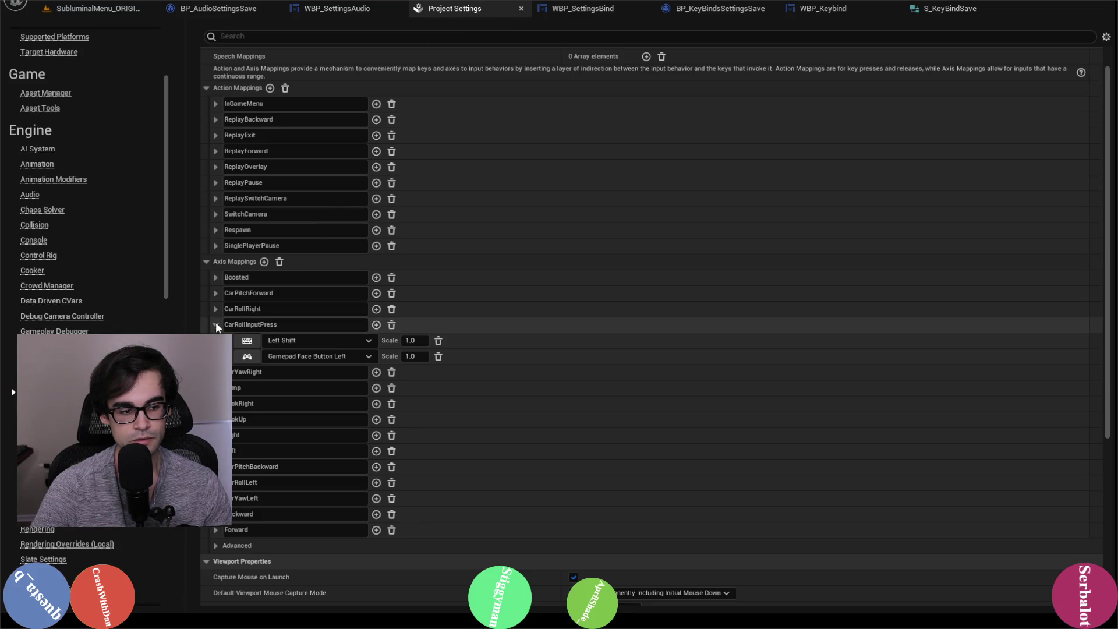
pyautogui.click(216, 324)
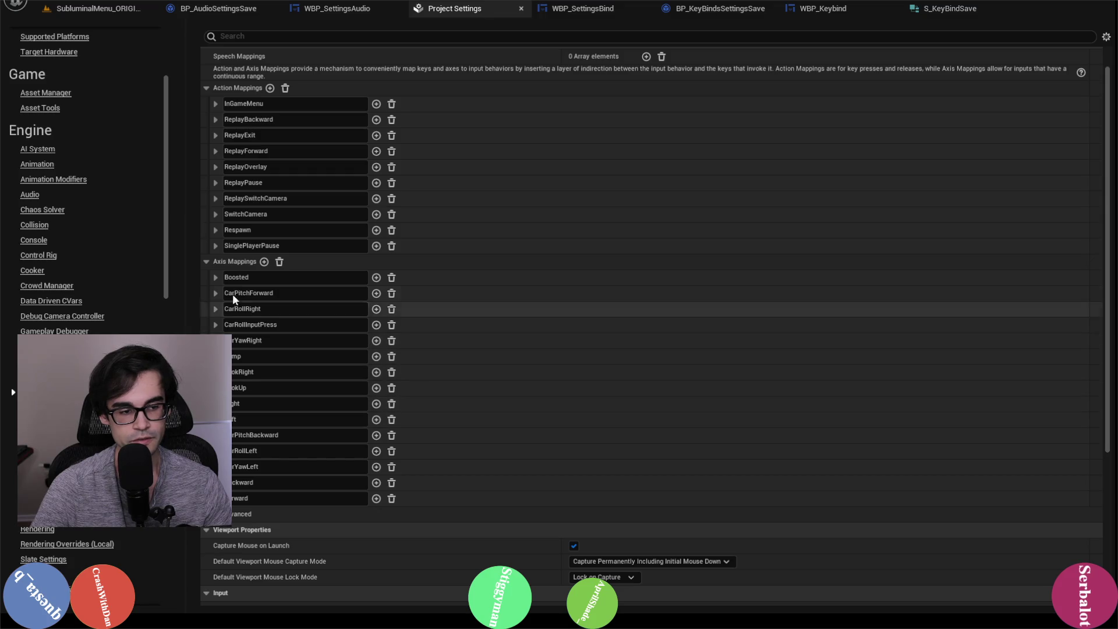
pyautogui.click(575, 3)
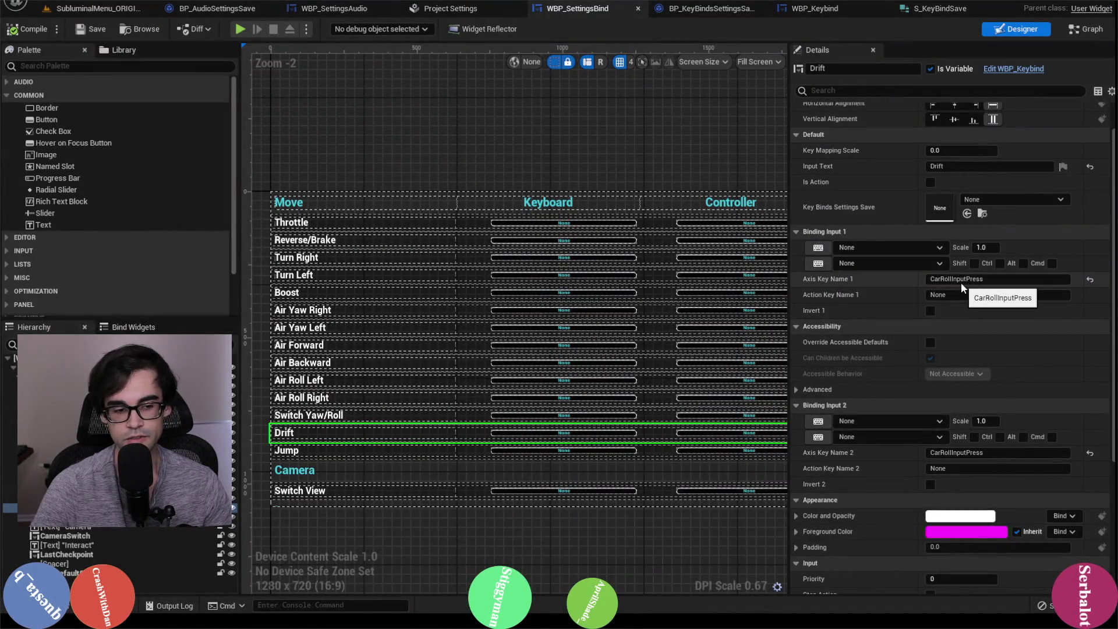
pyautogui.click(388, 411)
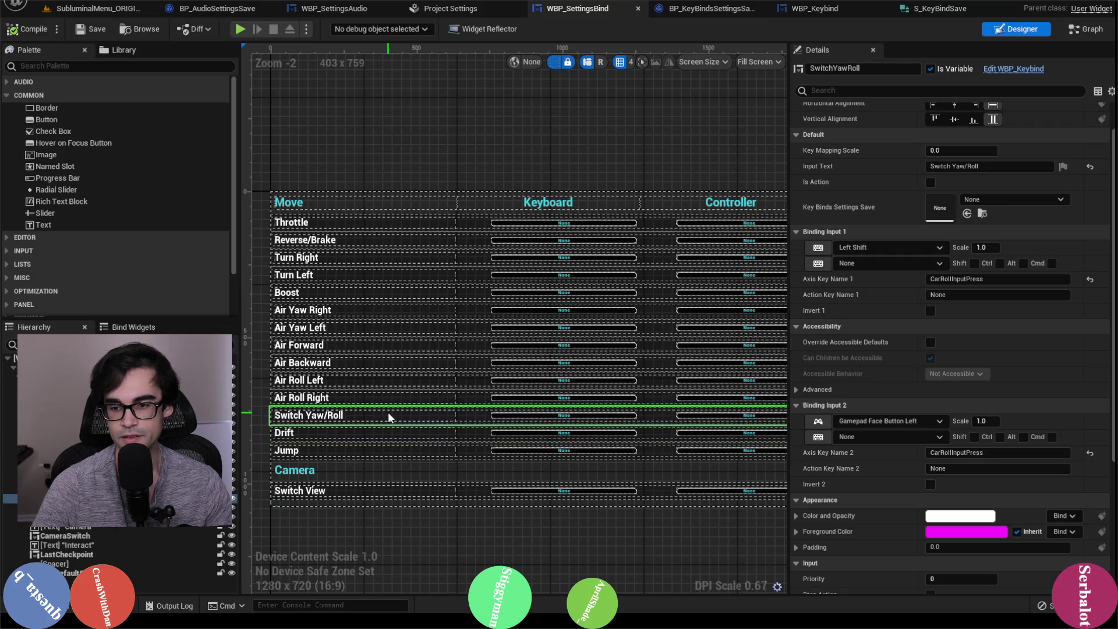
pyautogui.click(389, 432)
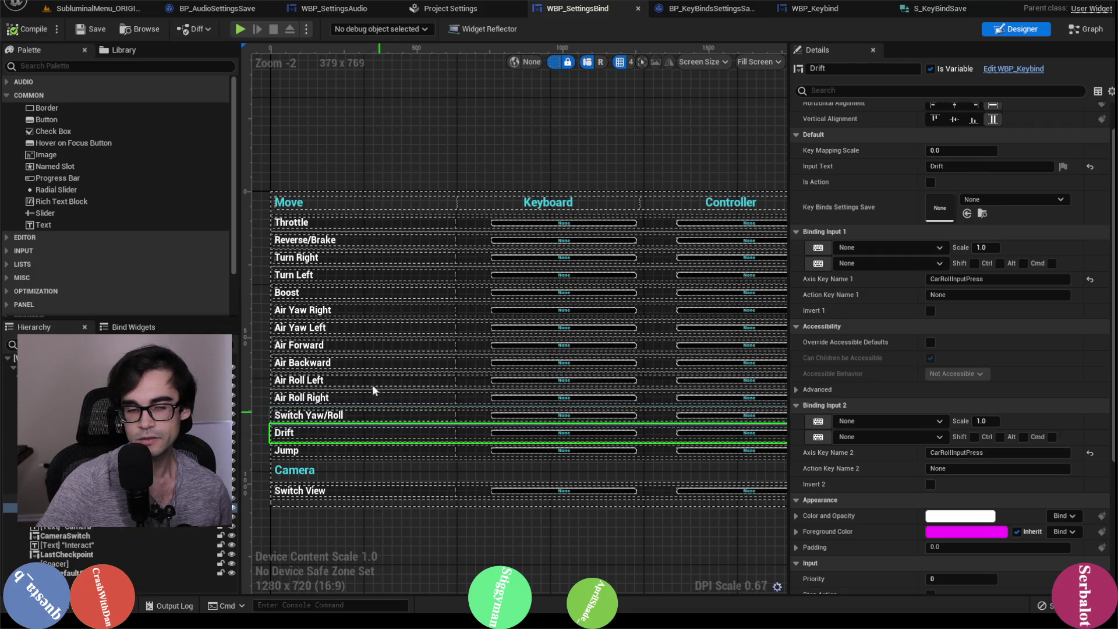
pyautogui.click(471, 13)
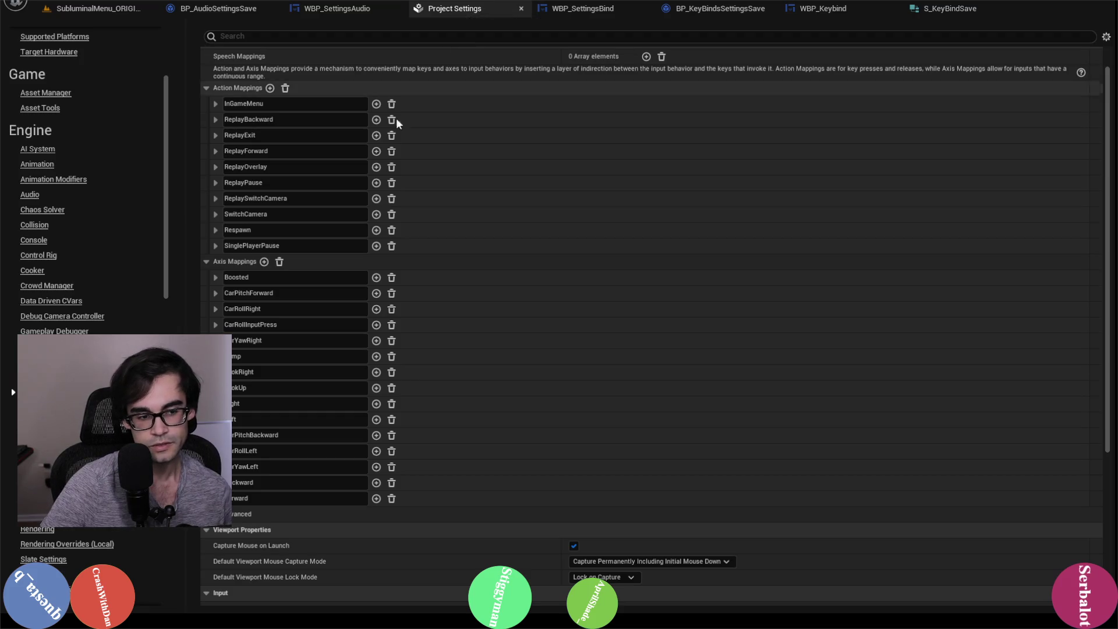
pyautogui.click(216, 324)
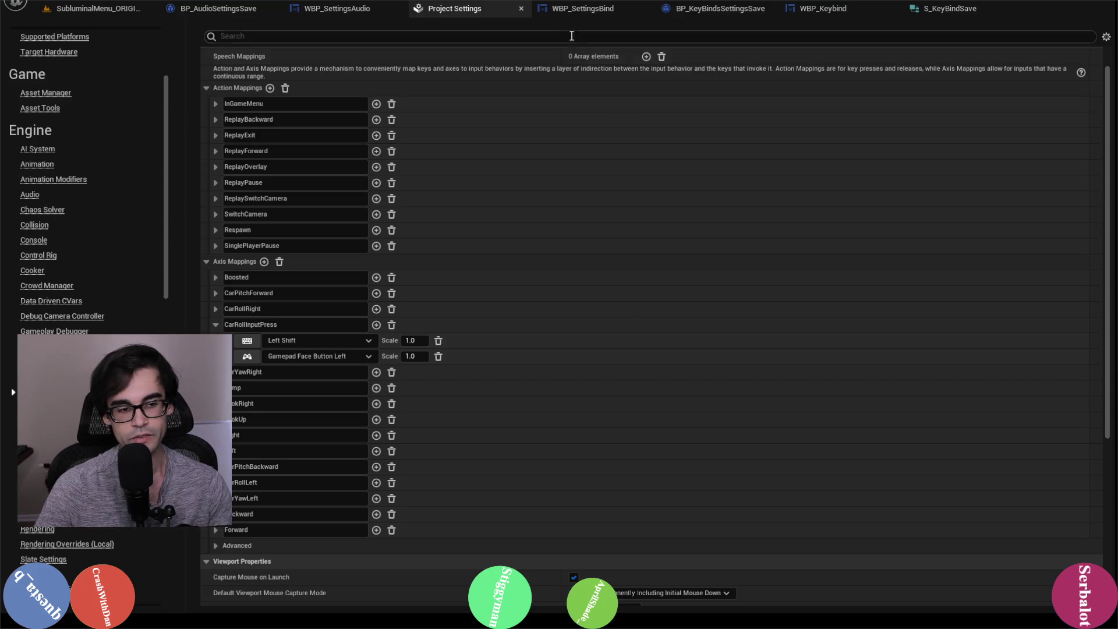
pyautogui.click(588, 8)
# Bind Drift to Left Shift and Gamepad Face Button Left, and compile.
pyautogui.click(865, 252)
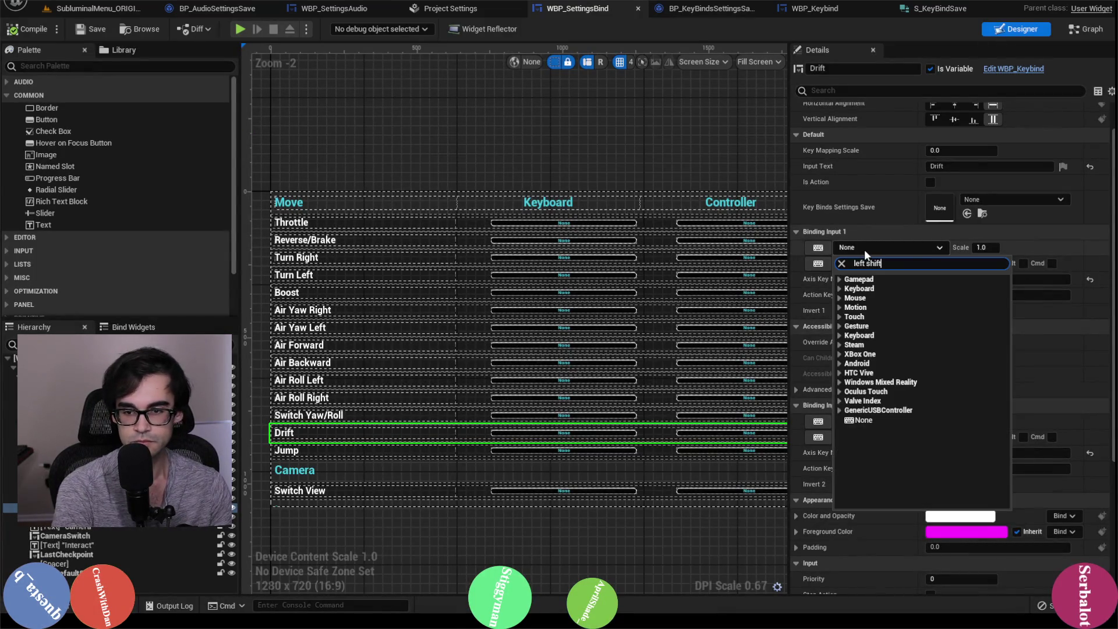
pyautogui.write('hift')
pyautogui.click(862, 289)
pyautogui.click(916, 420)
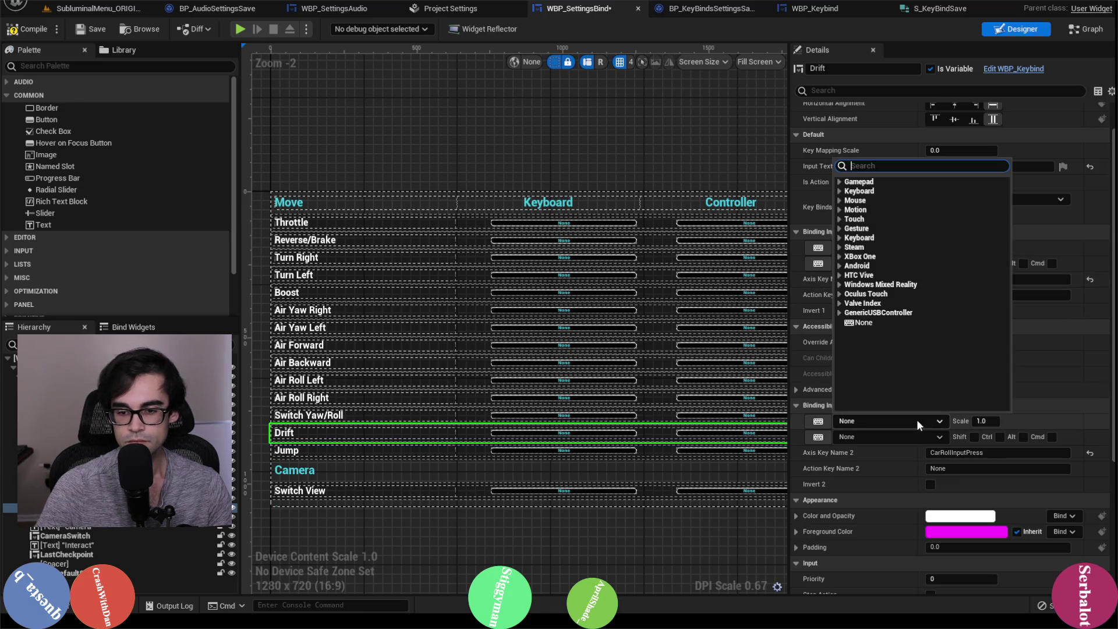
pyautogui.write('gamepad face')
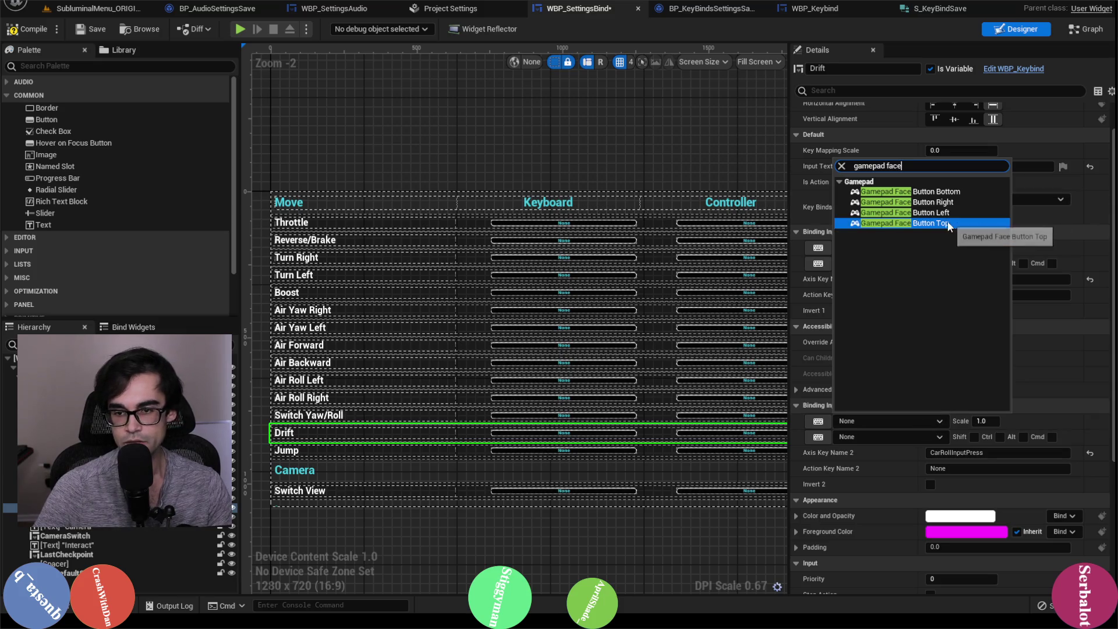
pyautogui.click(931, 212)
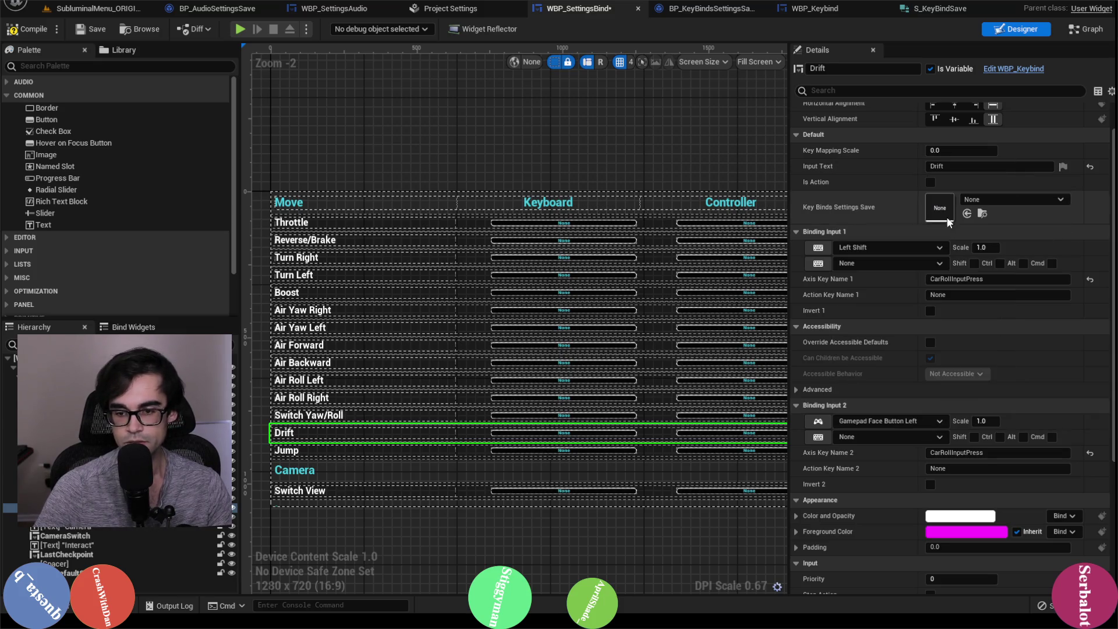
pyautogui.click(10, 32)
pyautogui.click(451, 8)
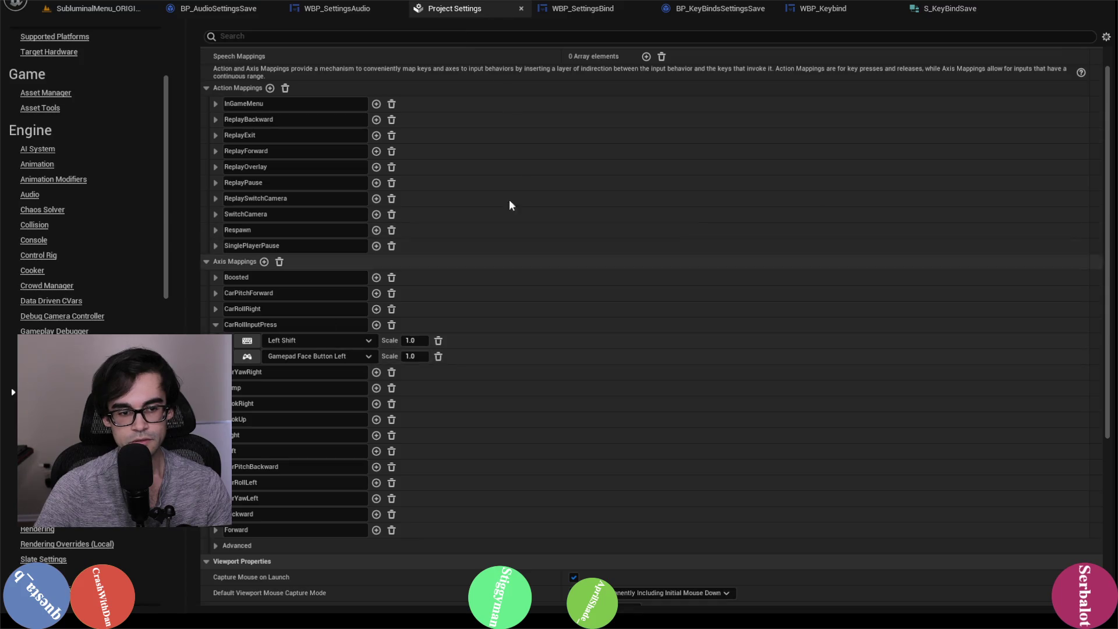
pyautogui.click(582, 8)
pyautogui.click(370, 455)
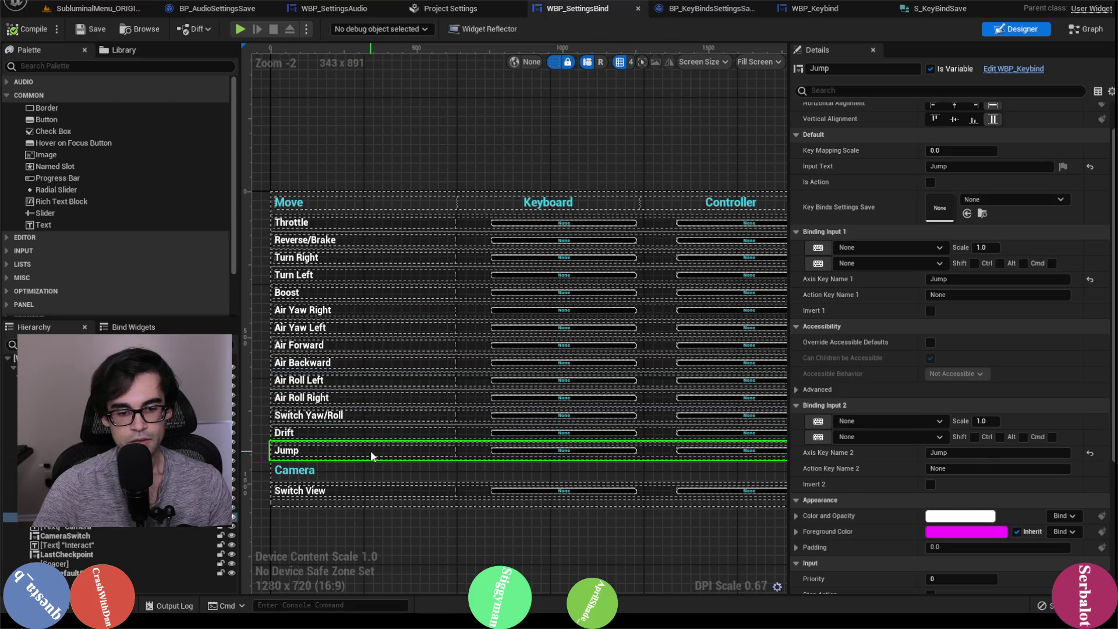
# Bind Jump to Space Bar and Gamepad Face Button Bottom, then compile and save.
pyautogui.click(910, 247)
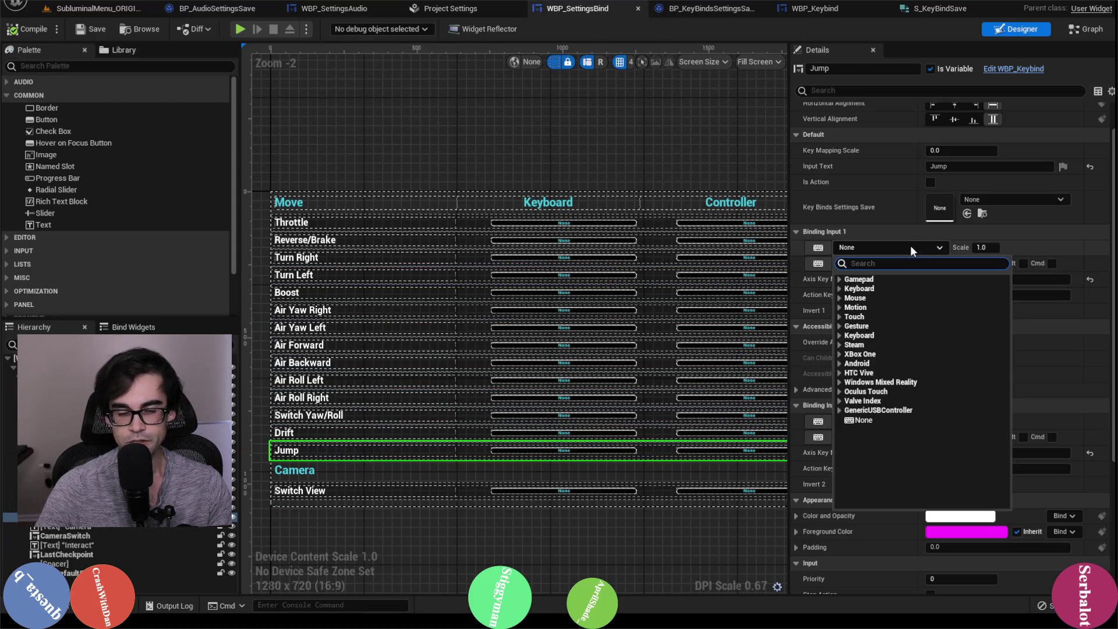
pyautogui.write('spacebar')
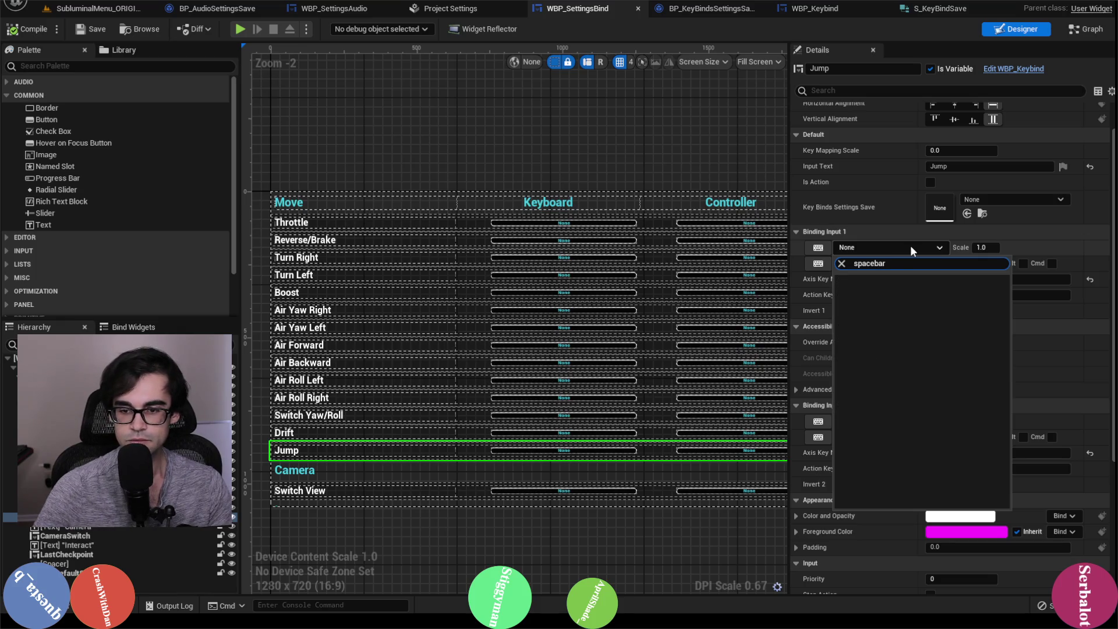
pyautogui.press('BackSpace')
pyautogui.press('BackSpace')
pyautogui.press('BackSpace')
pyautogui.click(907, 288)
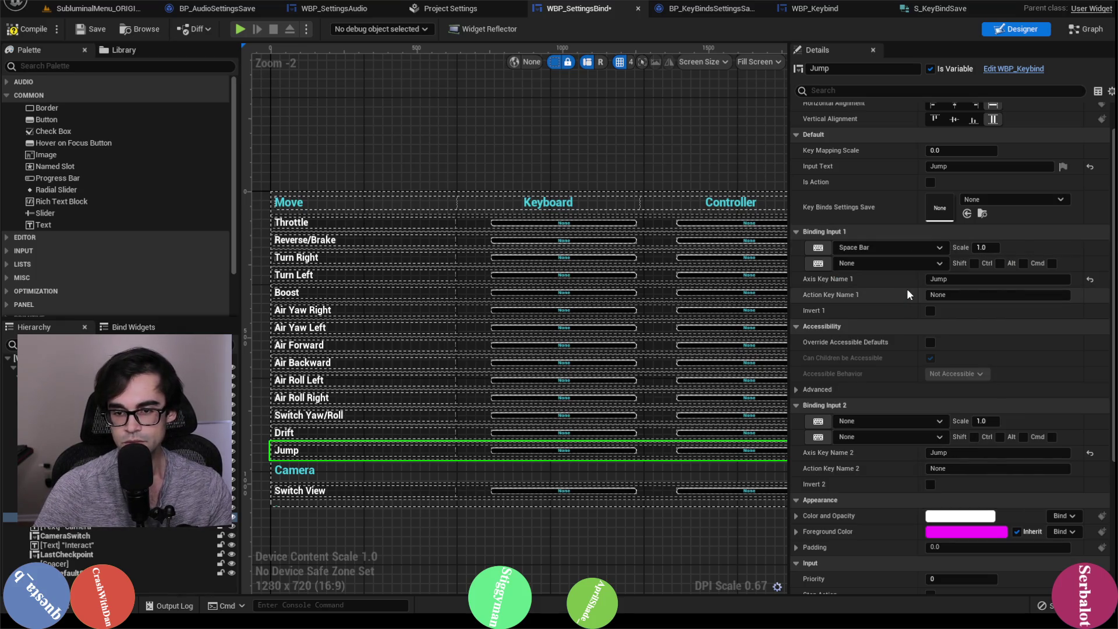
pyautogui.click(907, 421)
pyautogui.write('game')
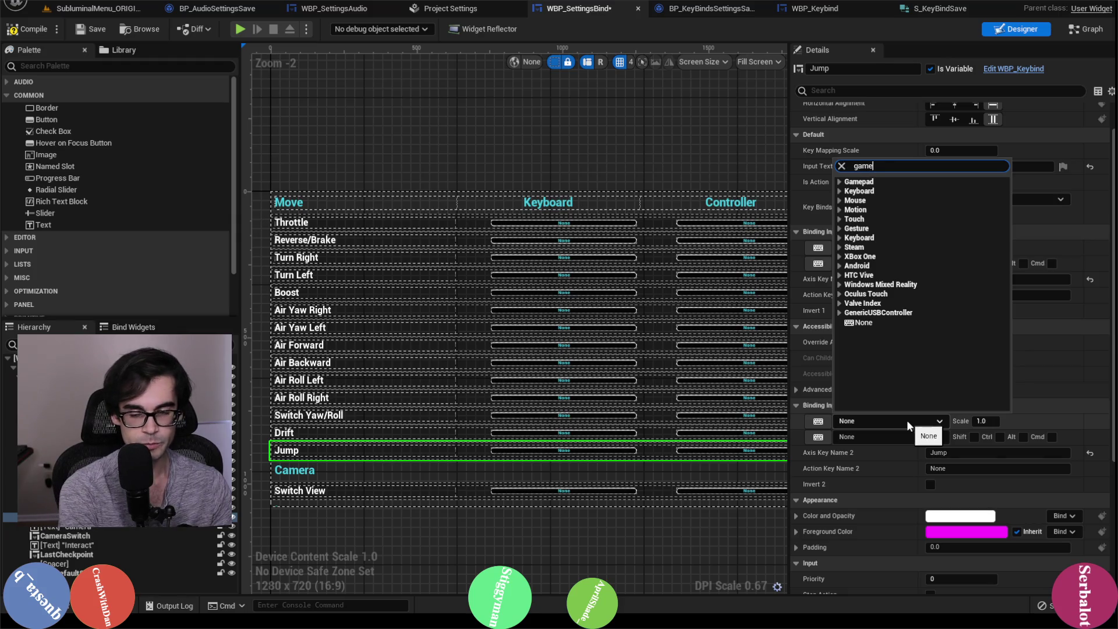
pyautogui.write('pad face')
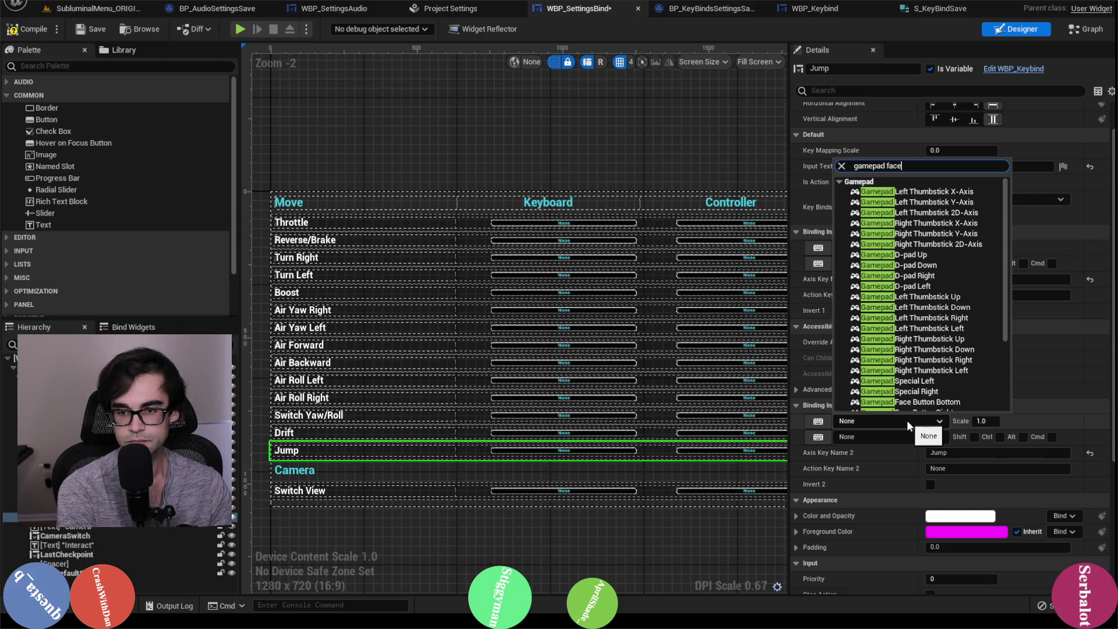
pyautogui.click(897, 192)
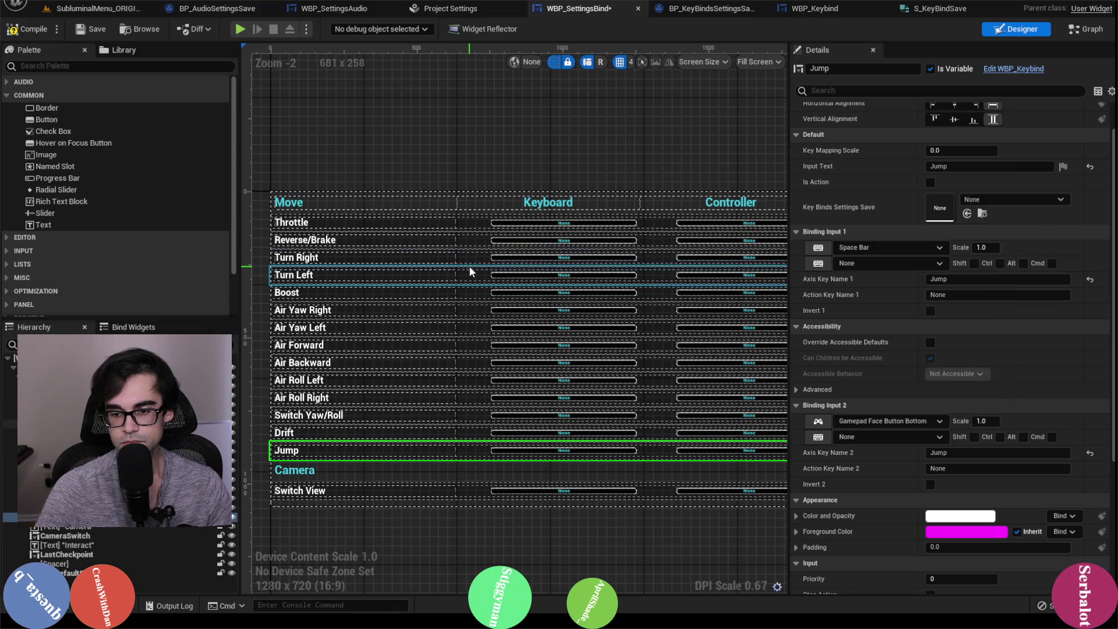
pyautogui.click(27, 28)
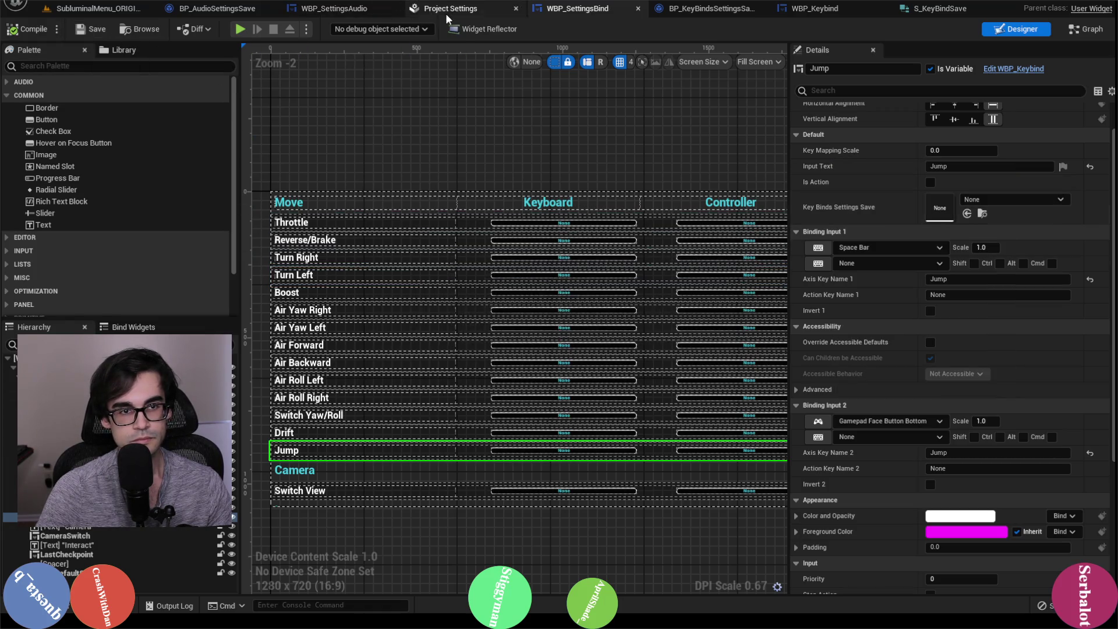
# Confirm the Jump bindings against the Jump mapping in Project Settings.
pyautogui.click(448, 10)
pyautogui.click(216, 324)
pyautogui.click(216, 356)
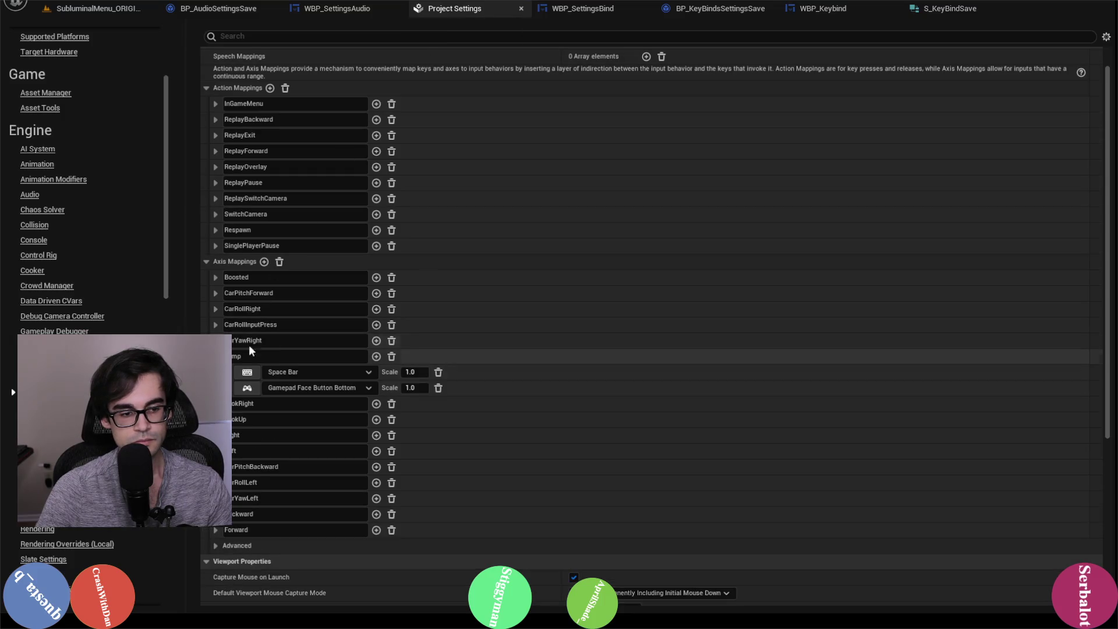
pyautogui.click(559, 11)
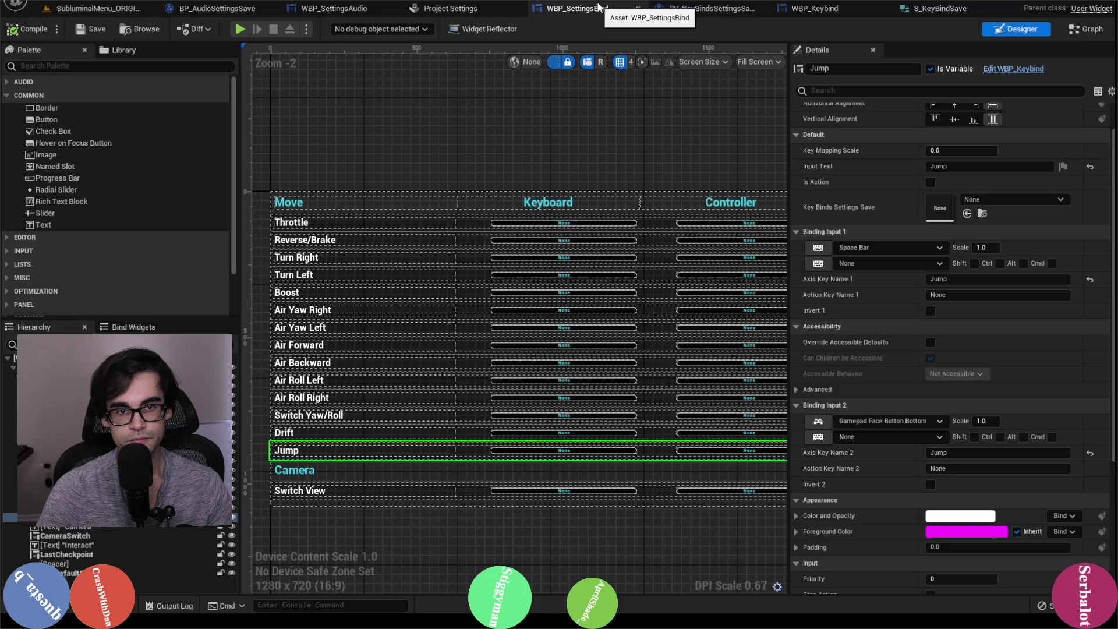
pyautogui.click(336, 491)
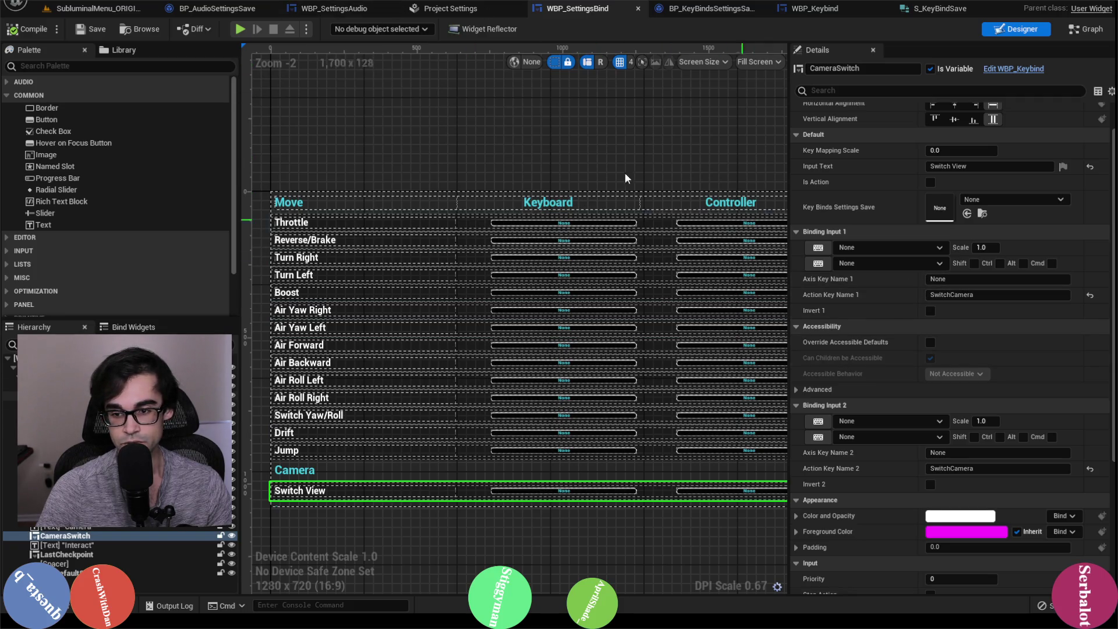
# Give Switch View's first binding key F and its second Gamepad Face Button Top, then compile.
pyautogui.click(926, 247)
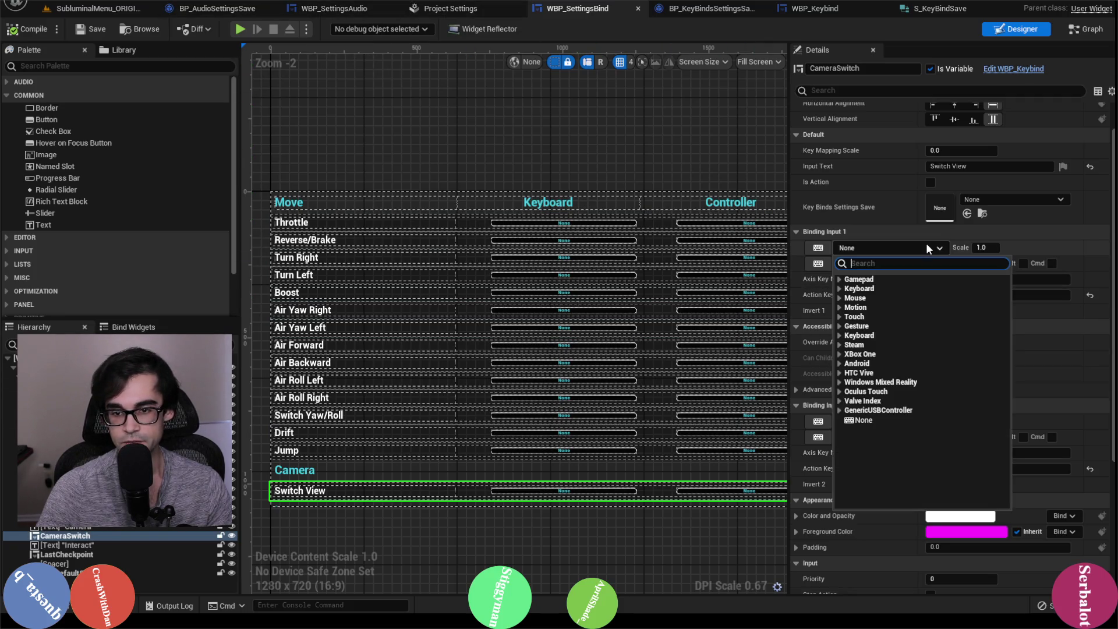
pyautogui.write('F')
pyautogui.scroll(-5, 896, 443)
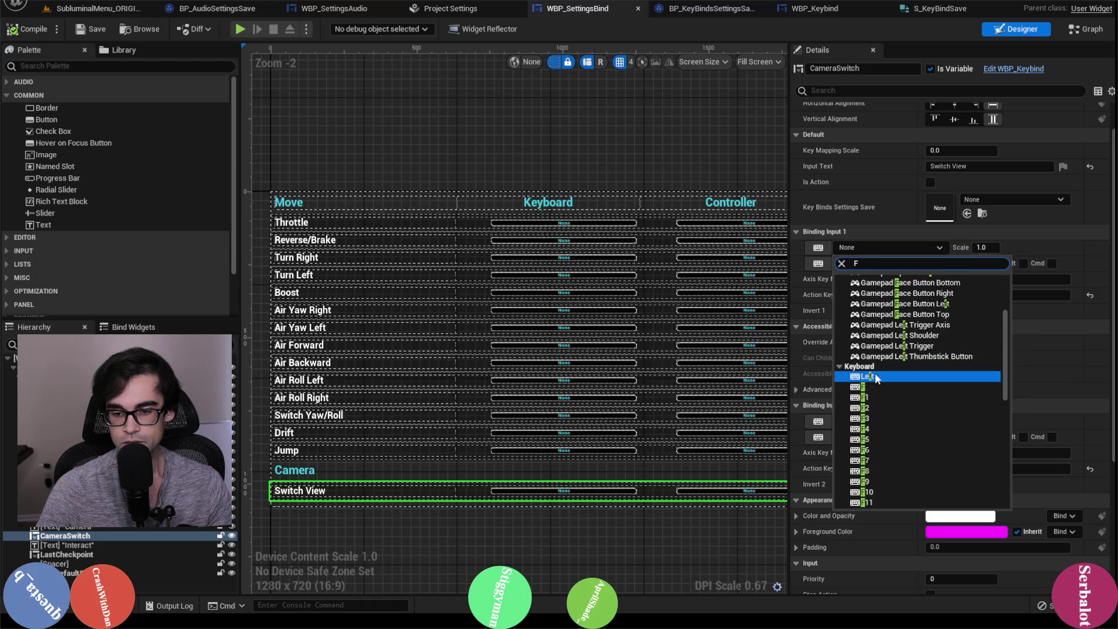
pyautogui.click(873, 387)
pyautogui.click(903, 420)
pyautogui.write('gamepad face bu')
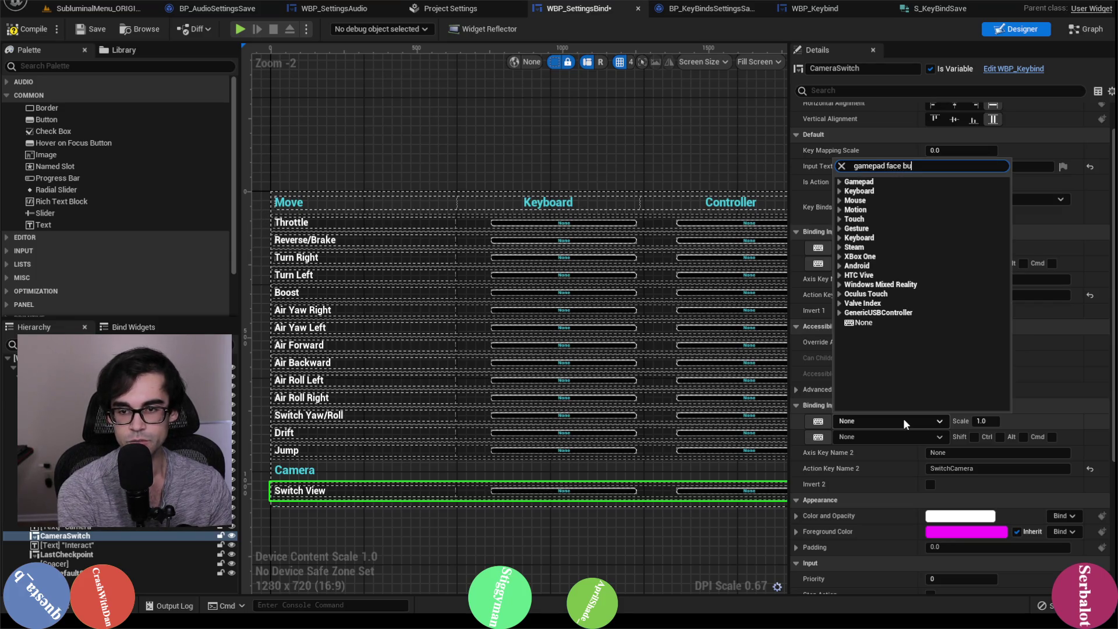
pyautogui.write('tt')
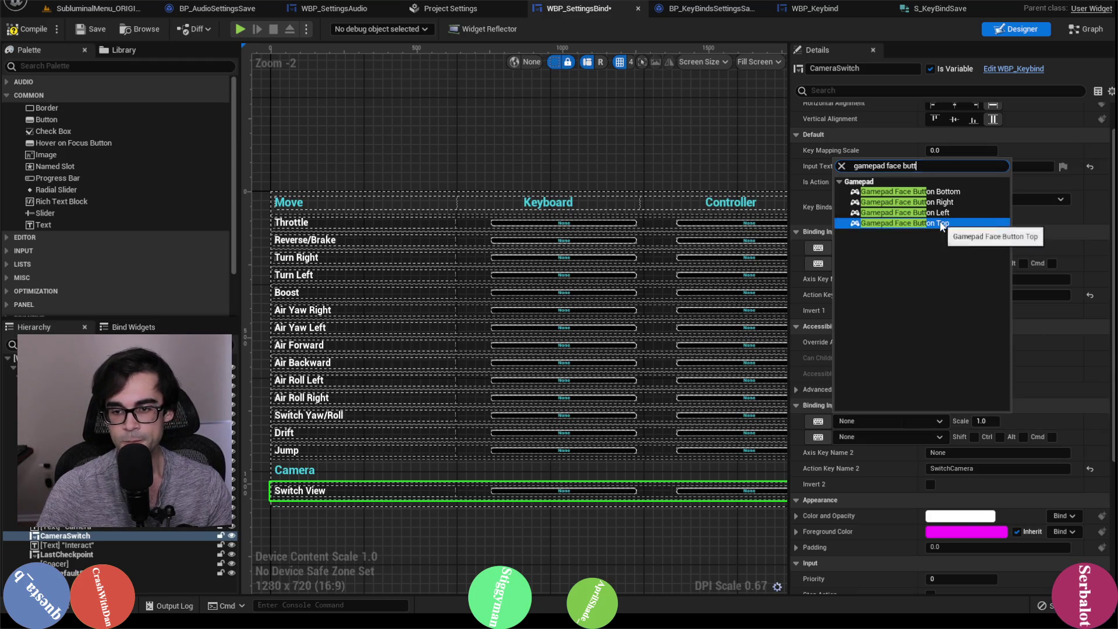
pyautogui.click(909, 223)
pyautogui.click(33, 27)
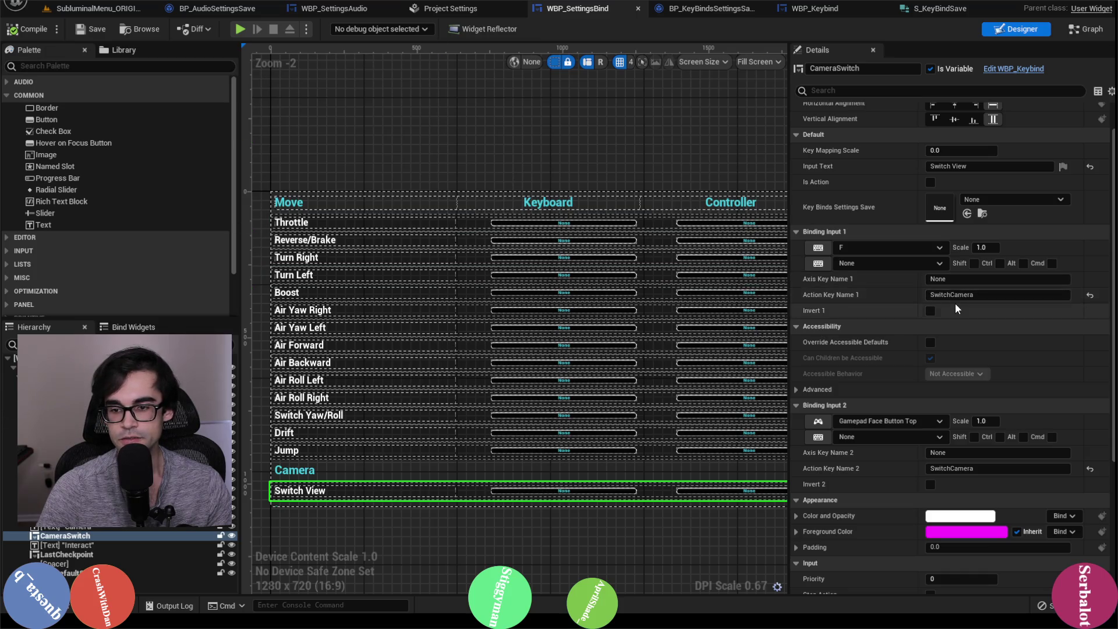
# Move F to the first binding's other key, leave its main key None, and save the blueprint.
pyautogui.click(937, 249)
pyautogui.write('none')
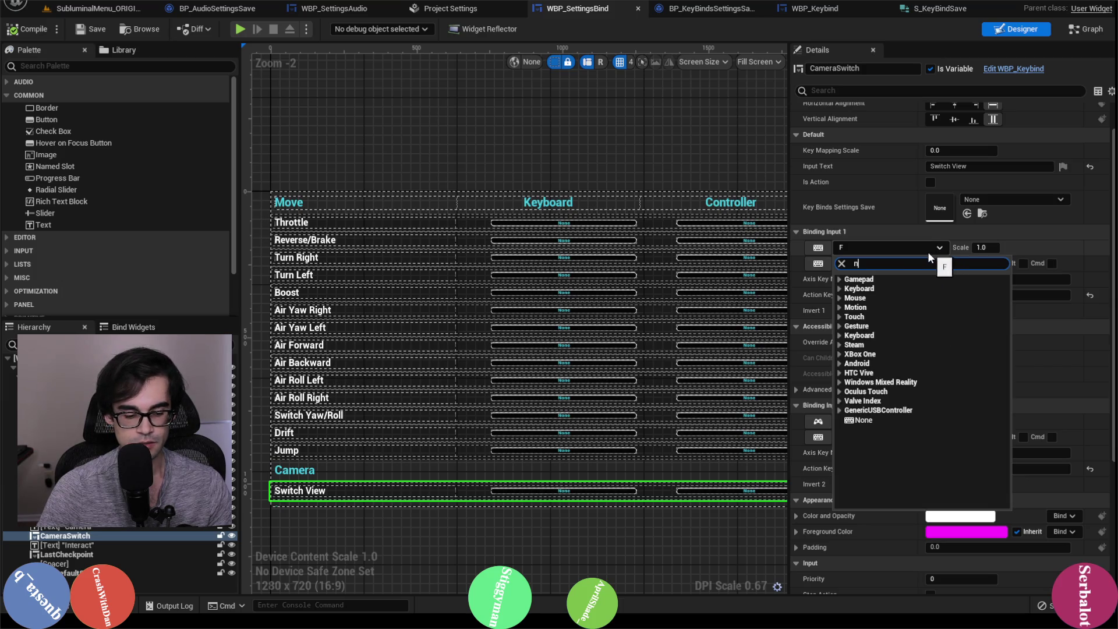
pyautogui.click(896, 277)
pyautogui.click(914, 263)
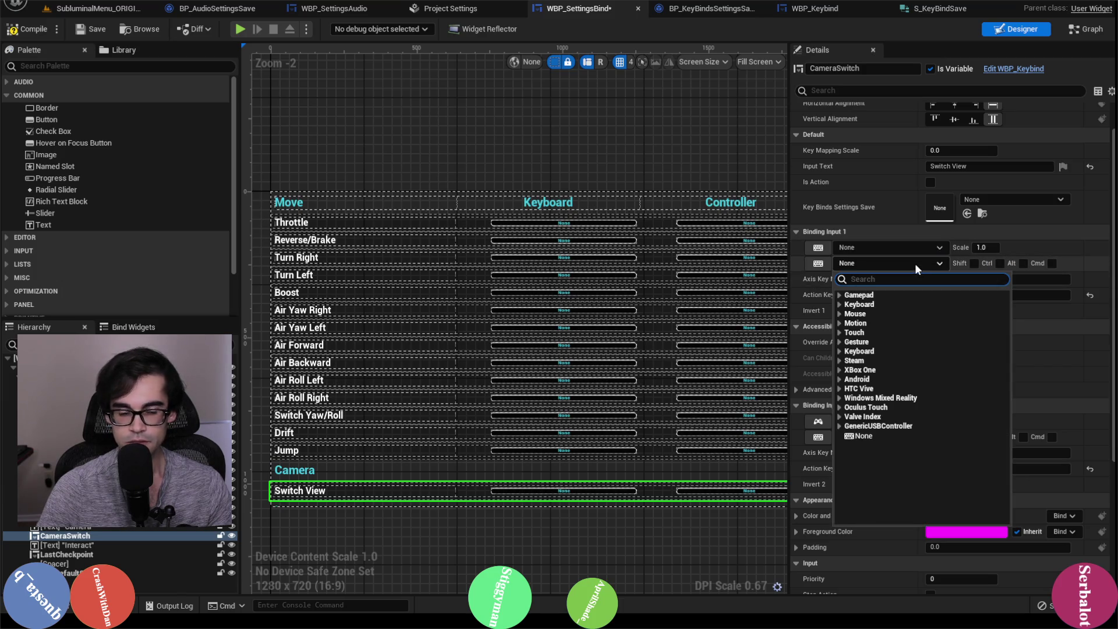
pyautogui.write('F')
pyautogui.click(864, 513)
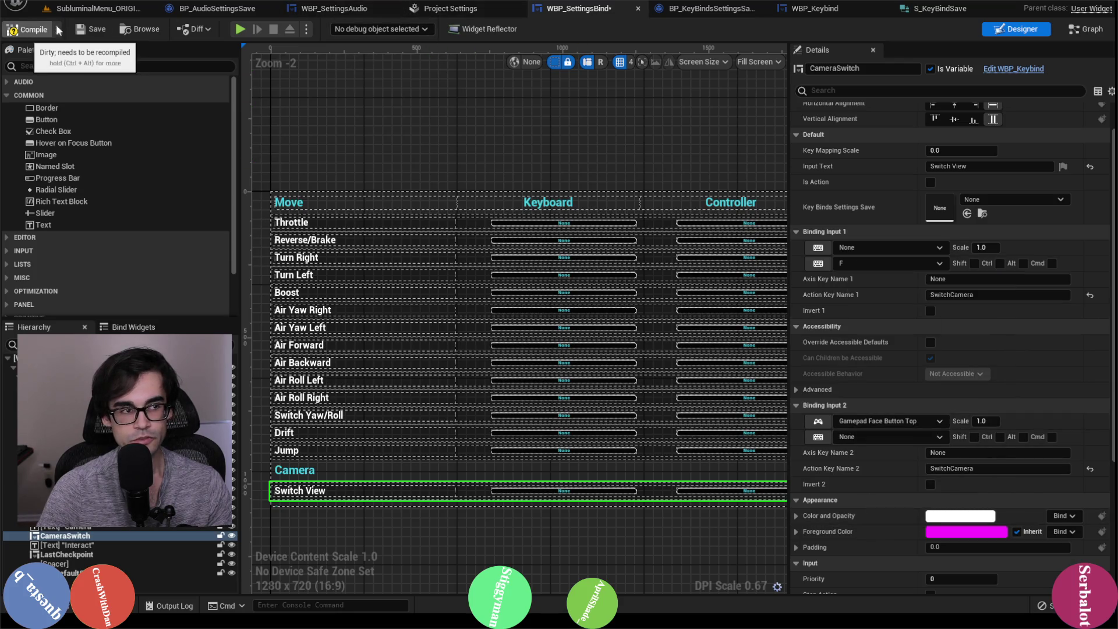
pyautogui.click(113, 28)
# In the project input mappings, collapse Jump and expand SwitchCamera to compare its keys.
pyautogui.click(466, 9)
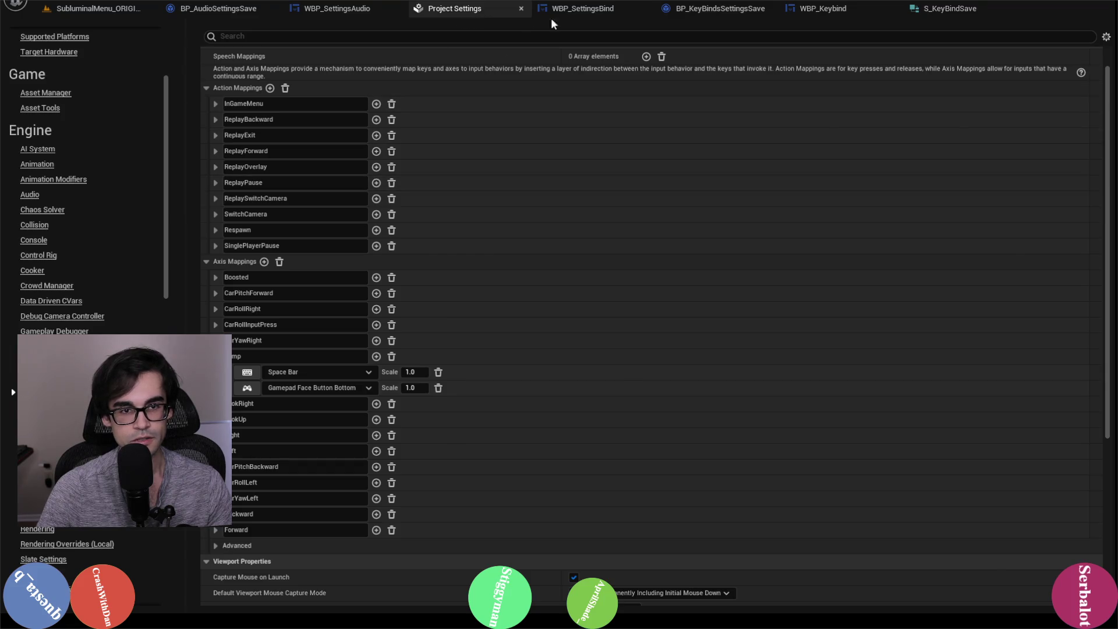
pyautogui.click(559, 11)
pyautogui.click(469, 9)
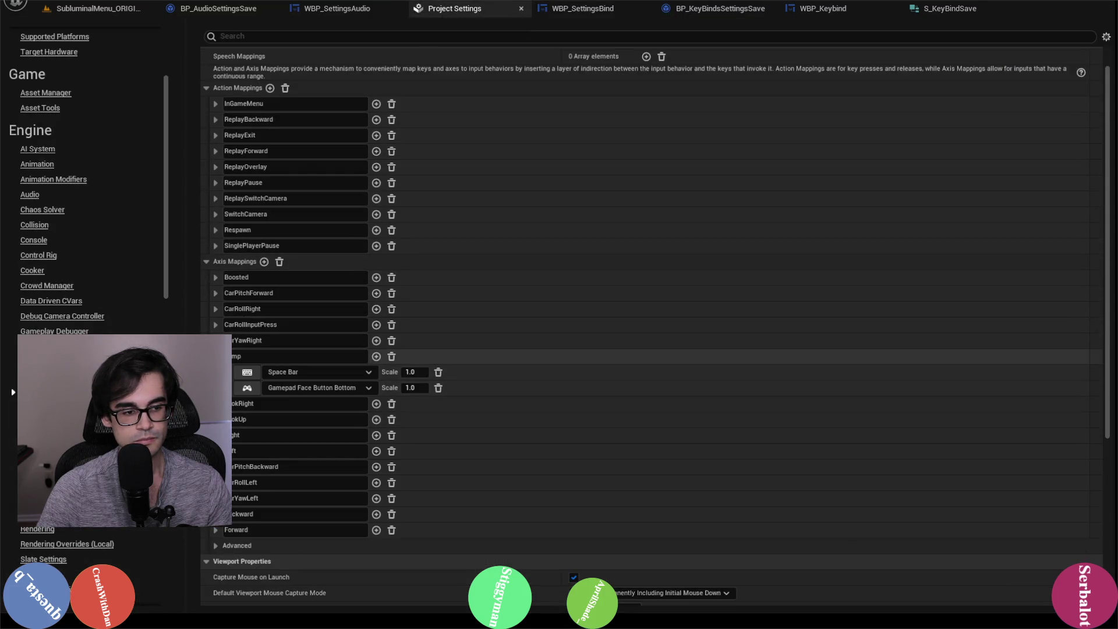
pyautogui.click(215, 356)
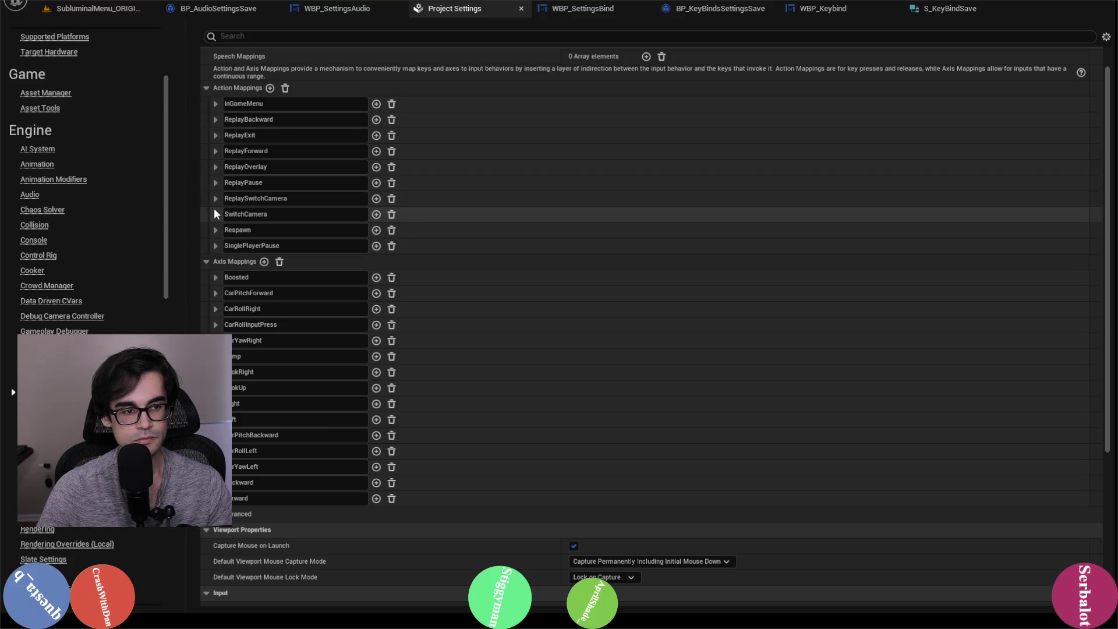
pyautogui.click(215, 213)
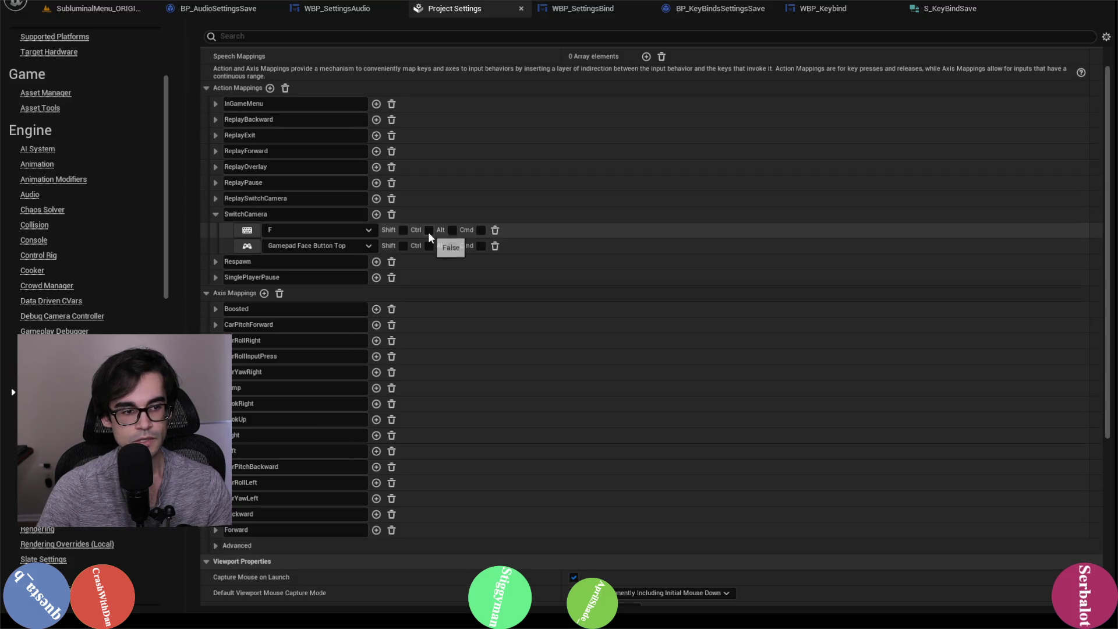